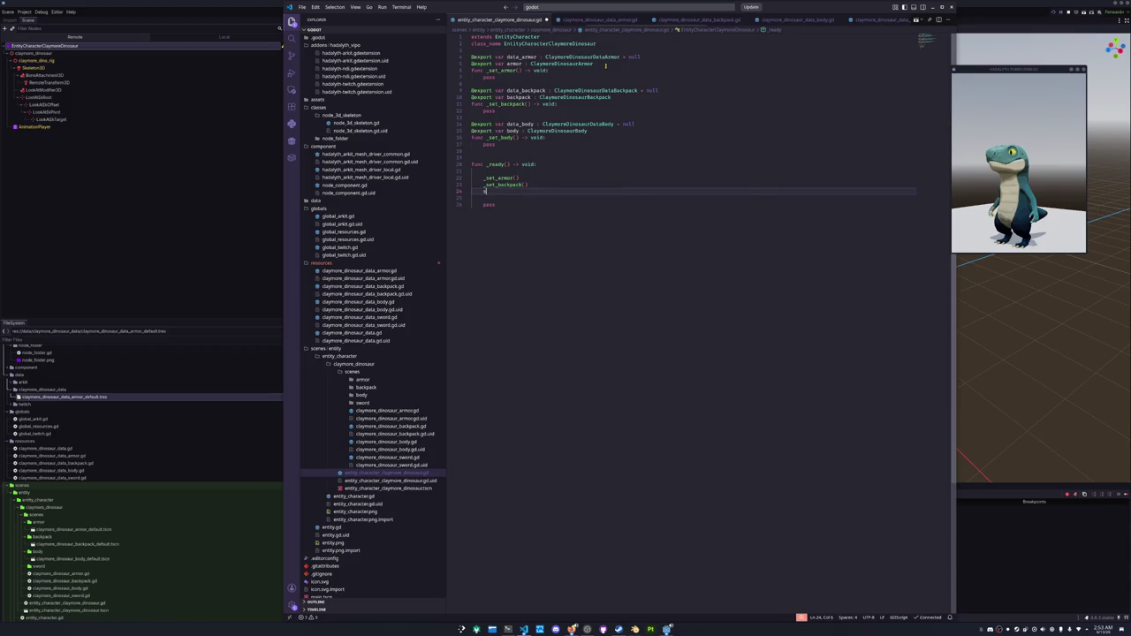
pyautogui.press('Return')
# Add a _set_body() call to _ready and remove the leftover pass line.
pyautogui.press('Down')
pyautogui.press('Down')
pyautogui.hotkey('ctrl', 'shift', 'k')
pyautogui.press('Up')
pyautogui.press('Up')
pyautogui.press('Up')
pyautogui.press('Up')
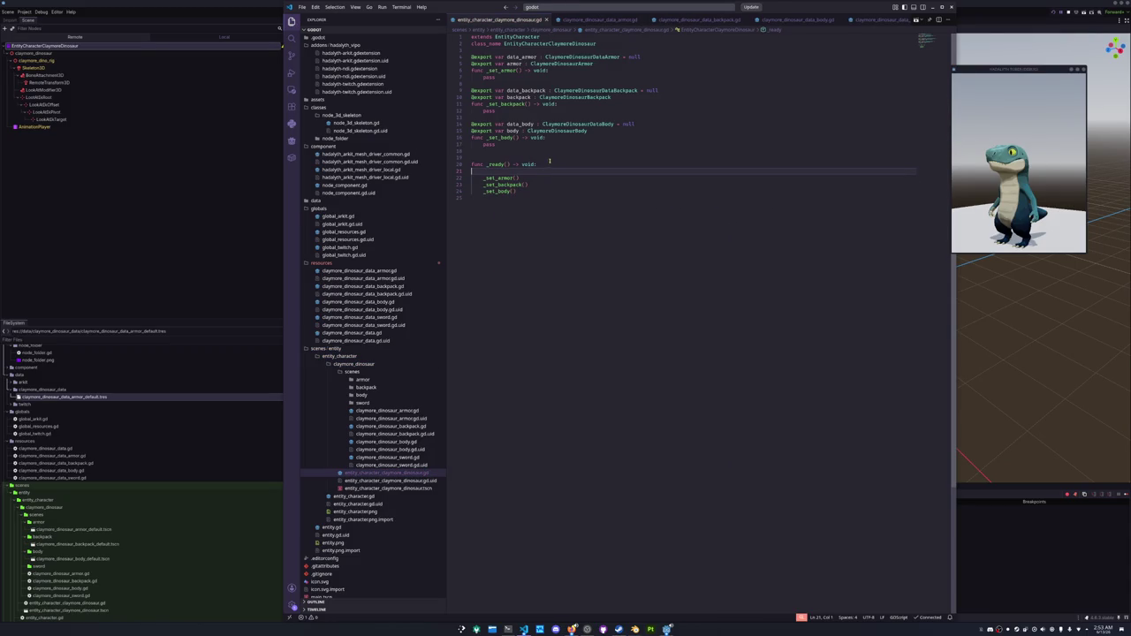
# Replace pass in _set_armor with 'if is_instance_valid(armor): armor.queue_free()'.
pyautogui.click(502, 151)
pyautogui.click(494, 116)
pyautogui.click(491, 84)
pyautogui.press('Return')
pyautogui.press('Up')
pyautogui.write('if is_instance_valid(armor):')
pyautogui.press('Return')
pyautogui.write('mor.queue_free(')
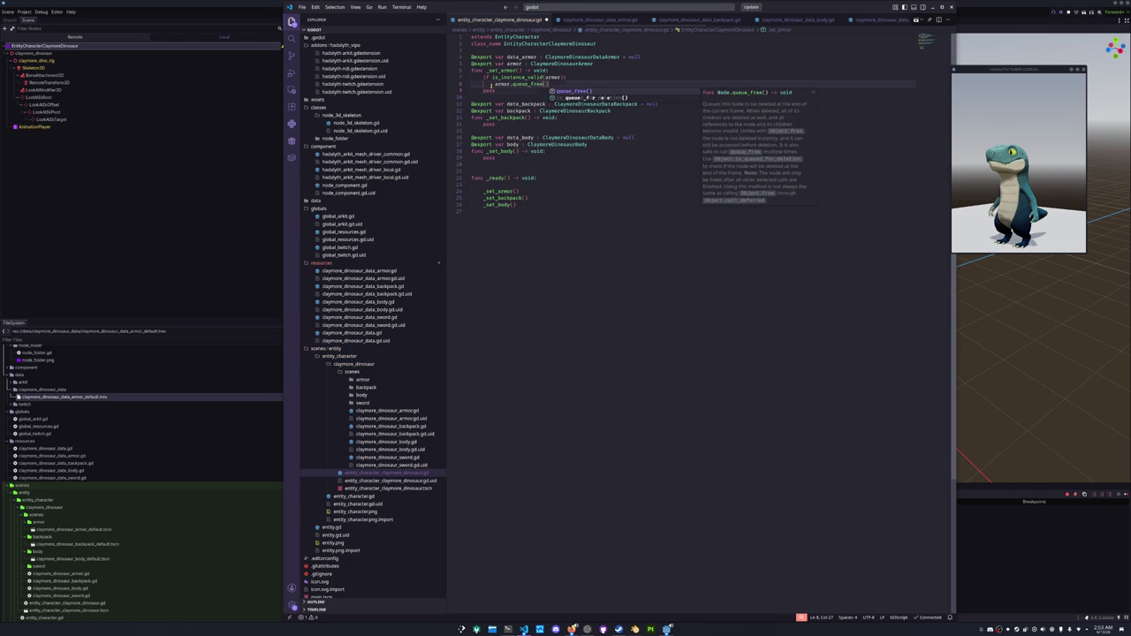
pyautogui.press('Escape')
pyautogui.press('Down')
pyautogui.hotkey('ctrl', 'l')
pyautogui.press('BackSpace')
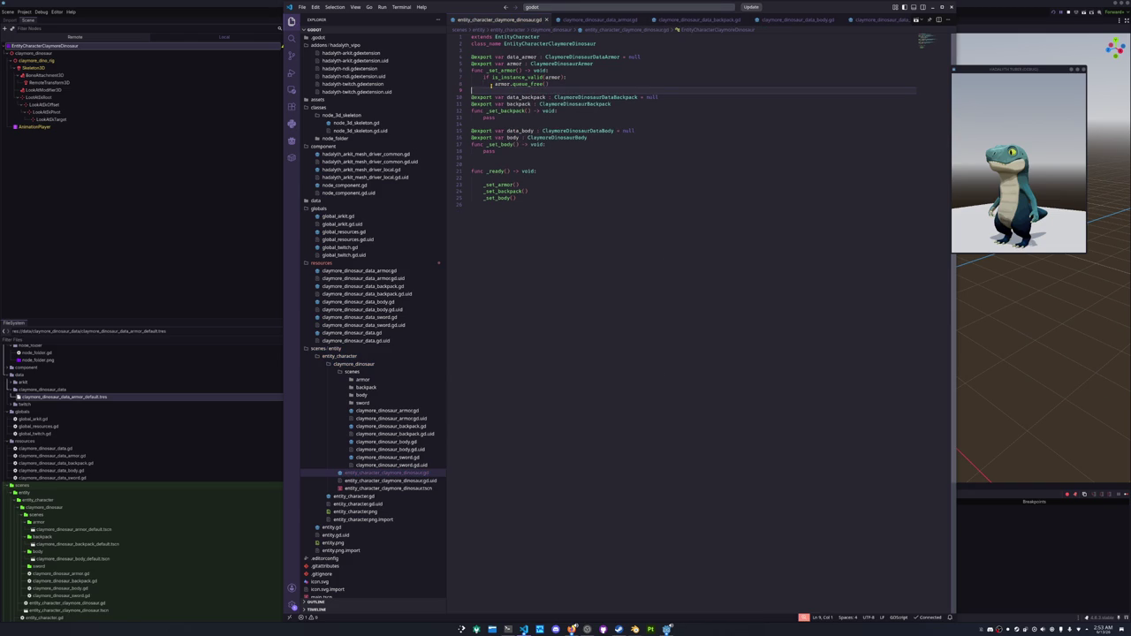
pyautogui.click(484, 52)
# Start an exported variable under class_name using the hadalyth_arkit_mesh_driver completion.
pyautogui.press('Return')
pyautogui.press('Return')
pyautogui.press('Up')
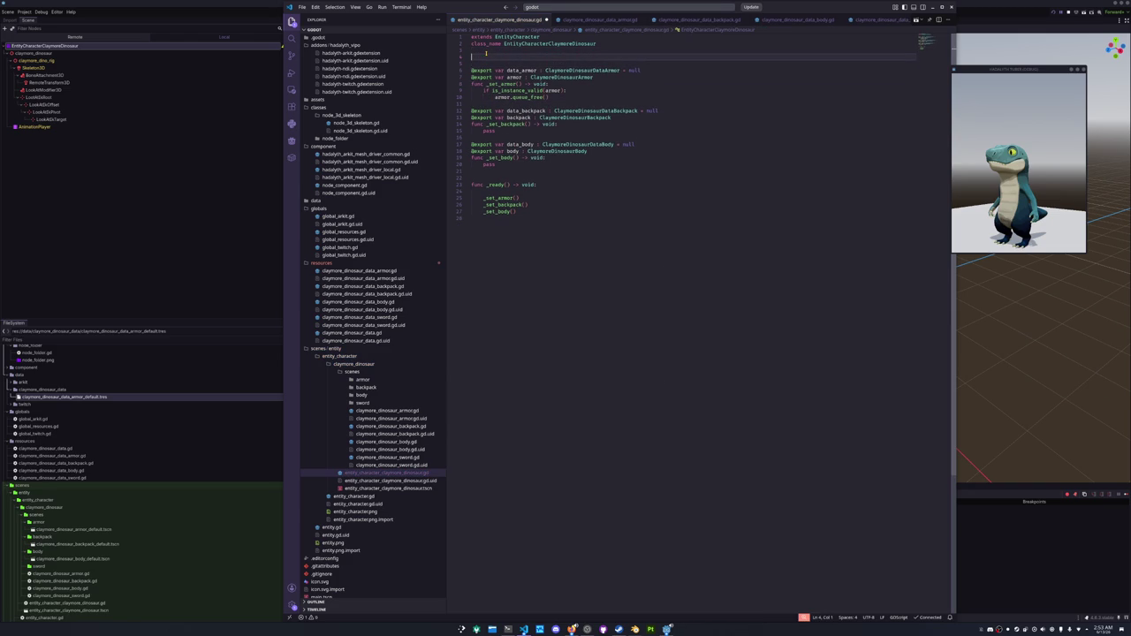
pyautogui.write('e')
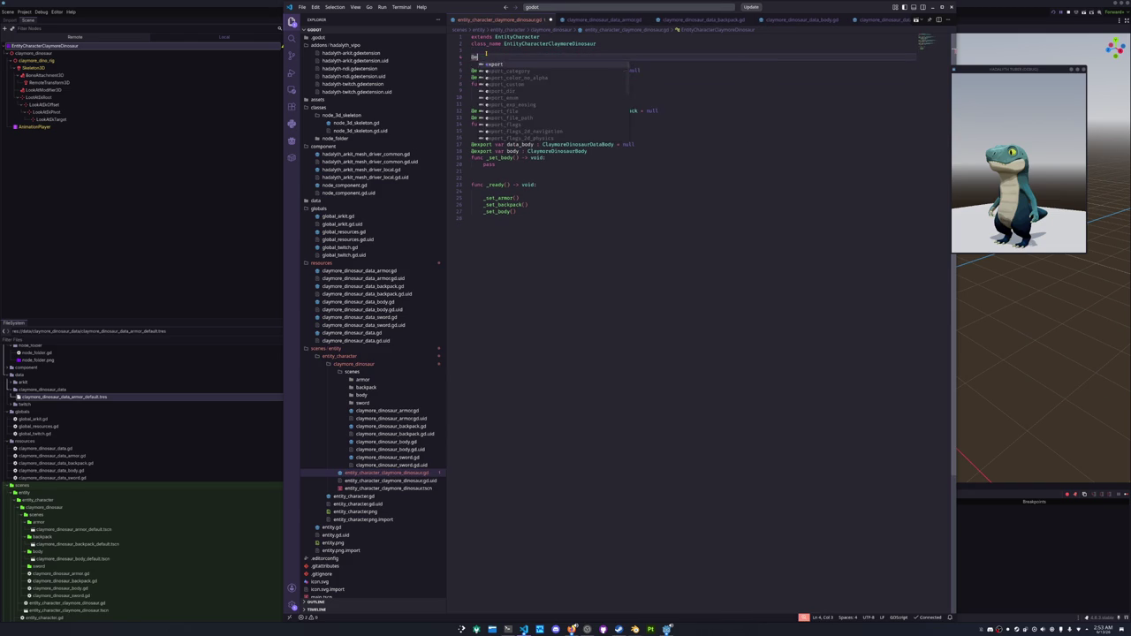
pyautogui.write('xport var ')
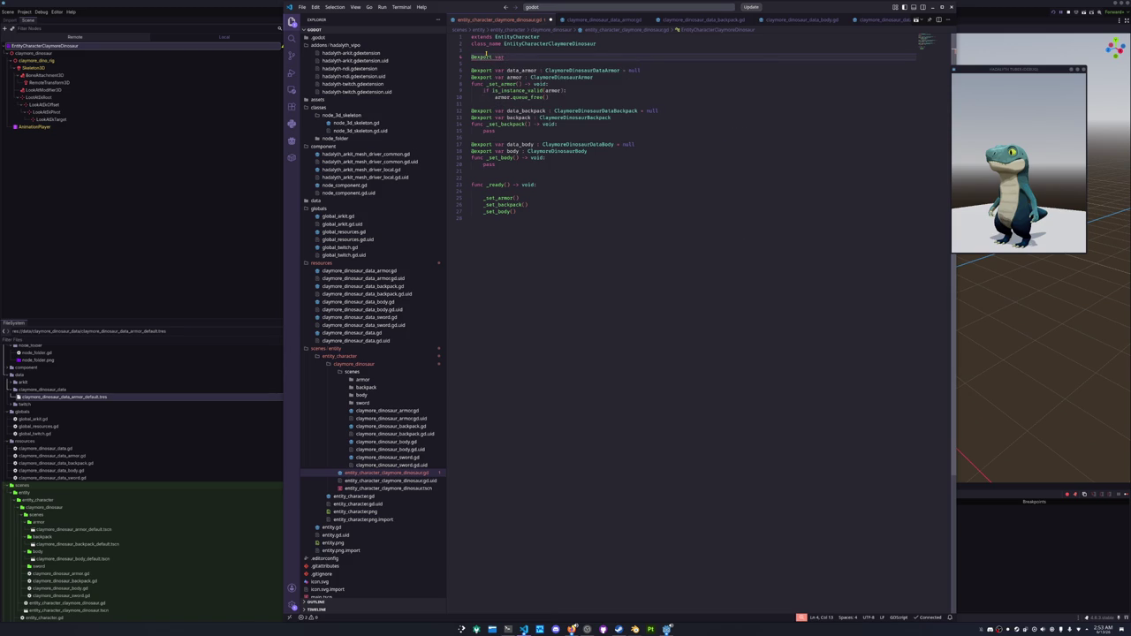
pyautogui.write('hadalyth')
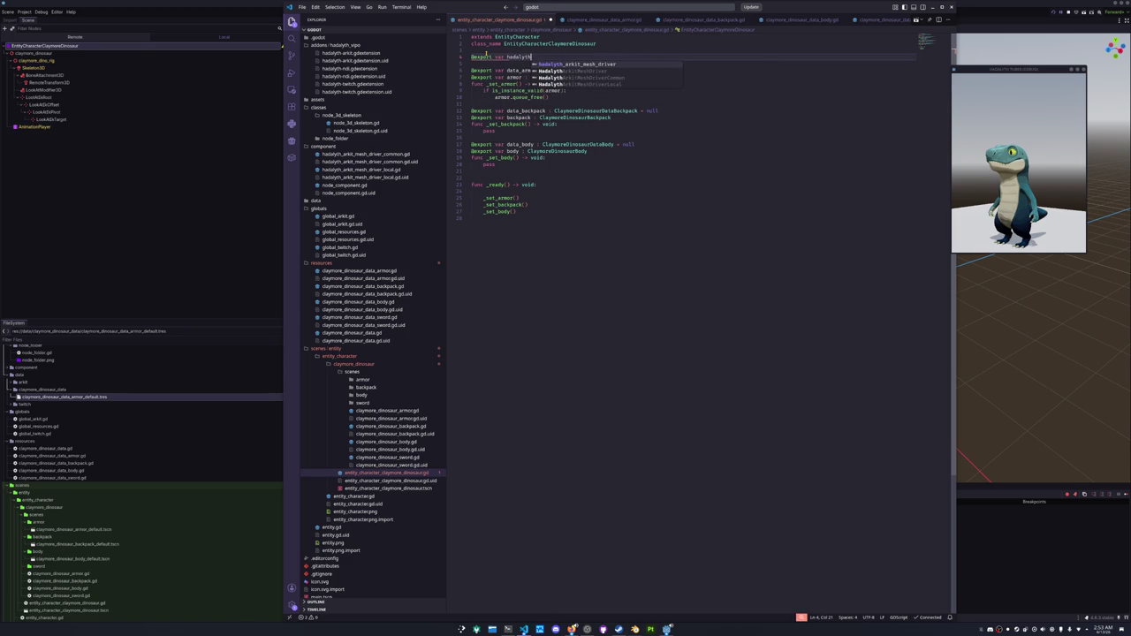
pyautogui.press('Return')
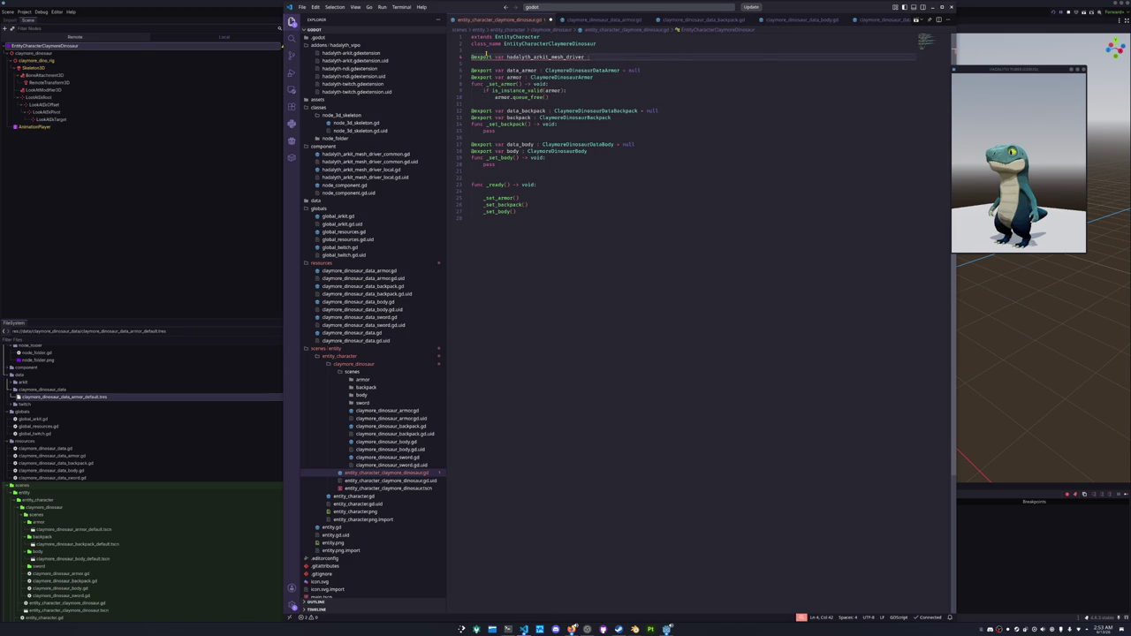
# Complete it as hadalyth_arkit_mesh_driver_common : HadalythArkitMeshDriverCommon = null.
pyautogui.hotkey('ctrl', 'shift', 'Left')
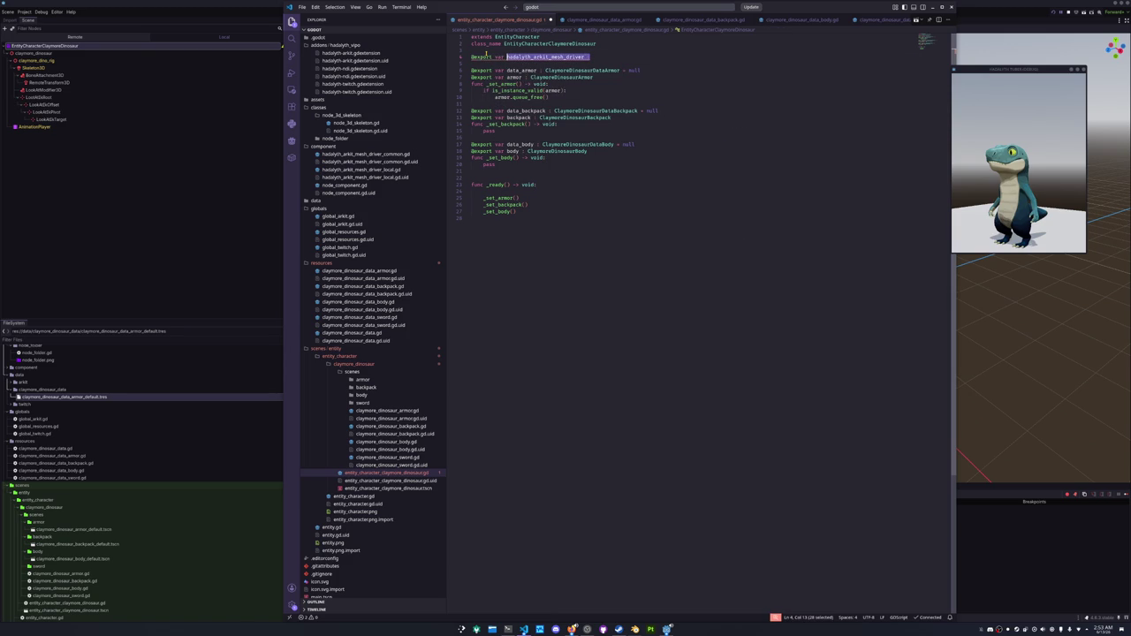
pyautogui.write('hadalytha')
pyautogui.press('BackSpace')
pyautogui.write('_ar')
pyautogui.write('kia')
pyautogui.press('BackSpace')
pyautogui.write('t_mesh_driver_common : ')
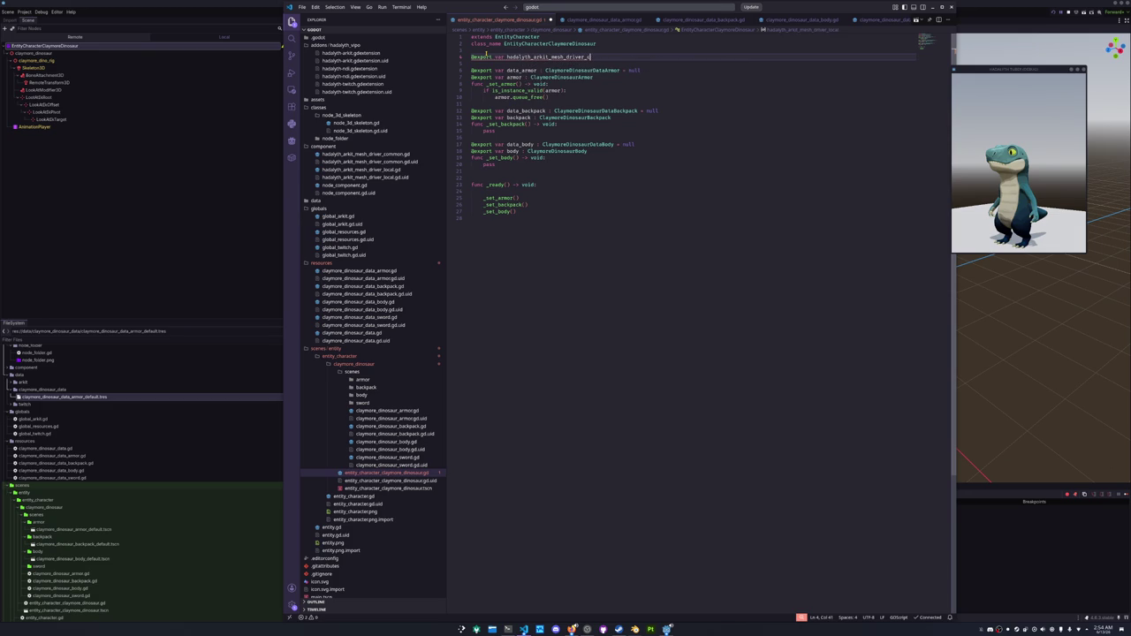
pyautogui.write('Hada')
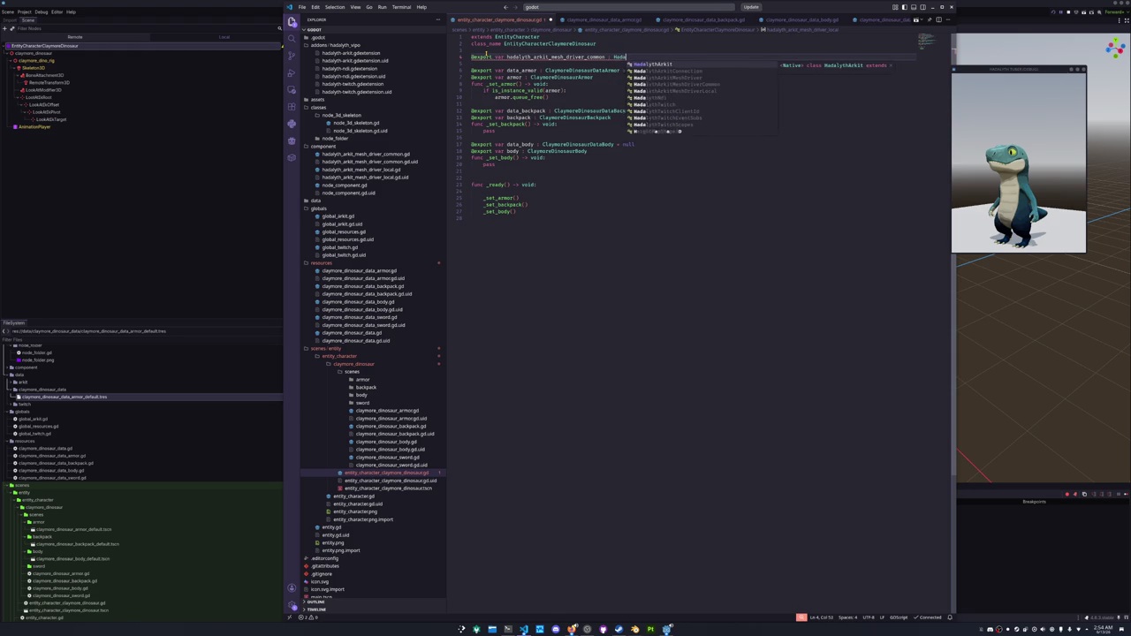
pyautogui.write('lythArkitMe')
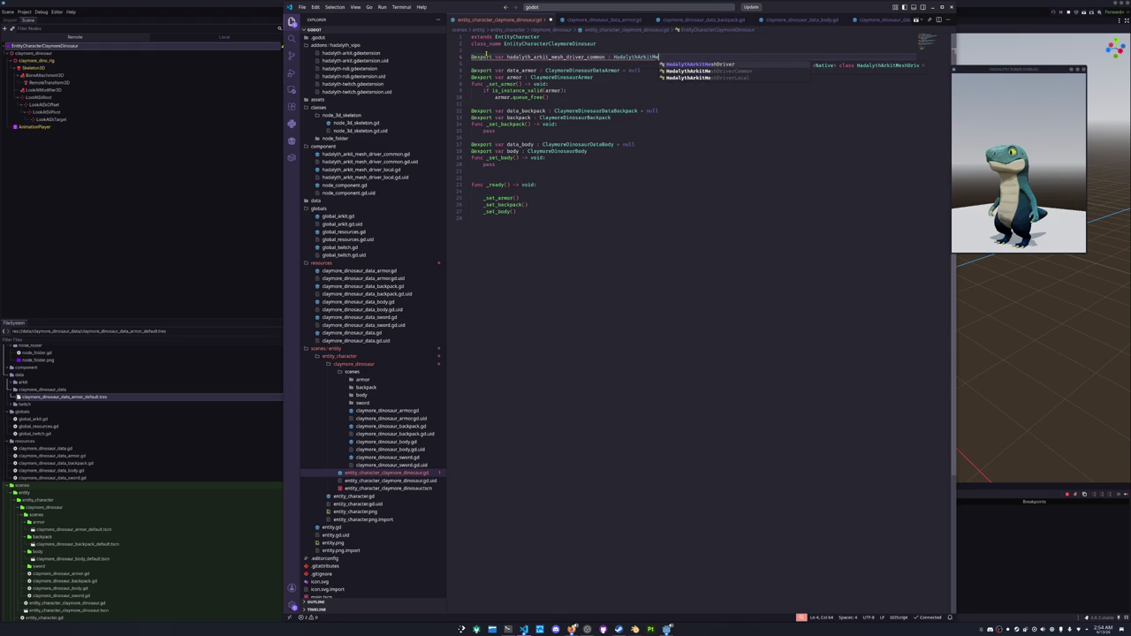
pyautogui.write('shDriverCommon')
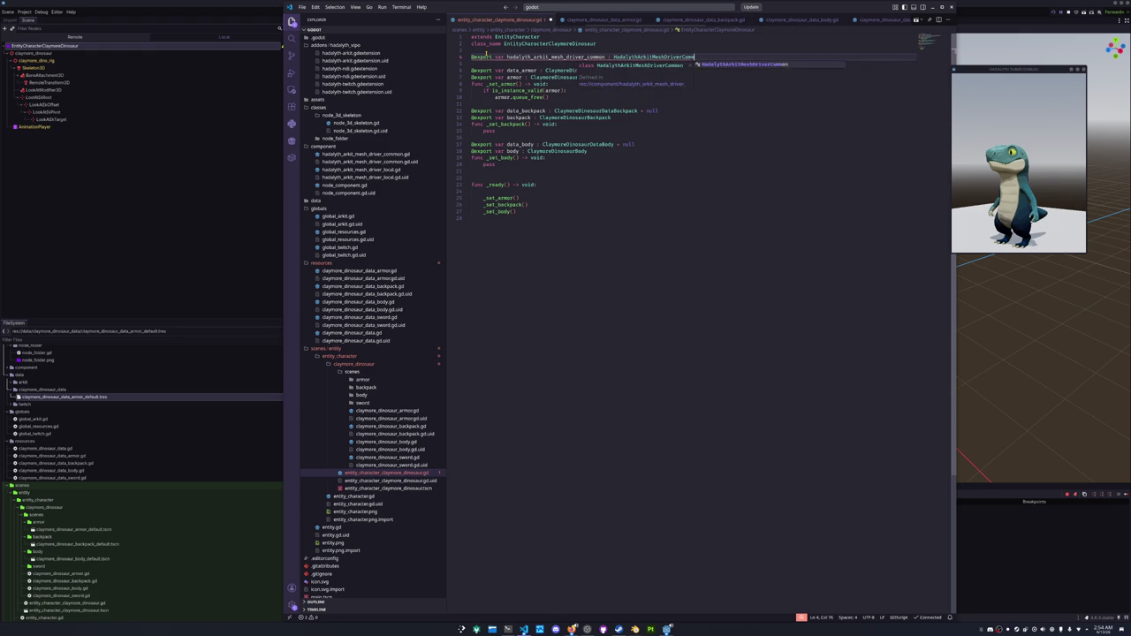
pyautogui.write(' = null')
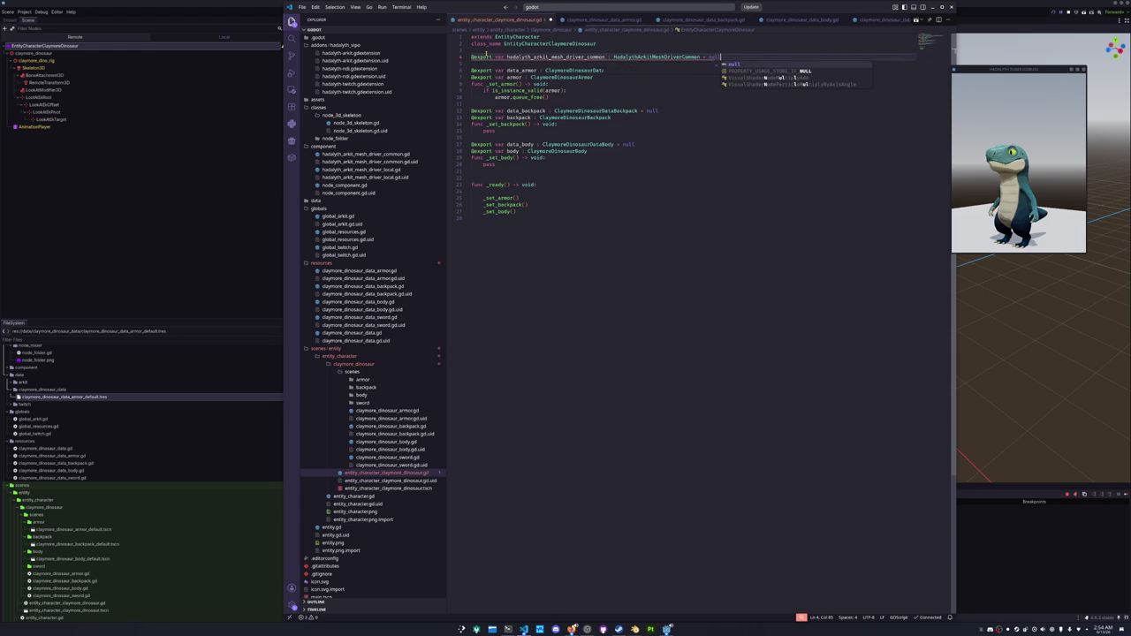
pyautogui.press('Escape')
pyautogui.press('Down')
pyautogui.press('Down')
pyautogui.press('Down')
pyautogui.press('Down')
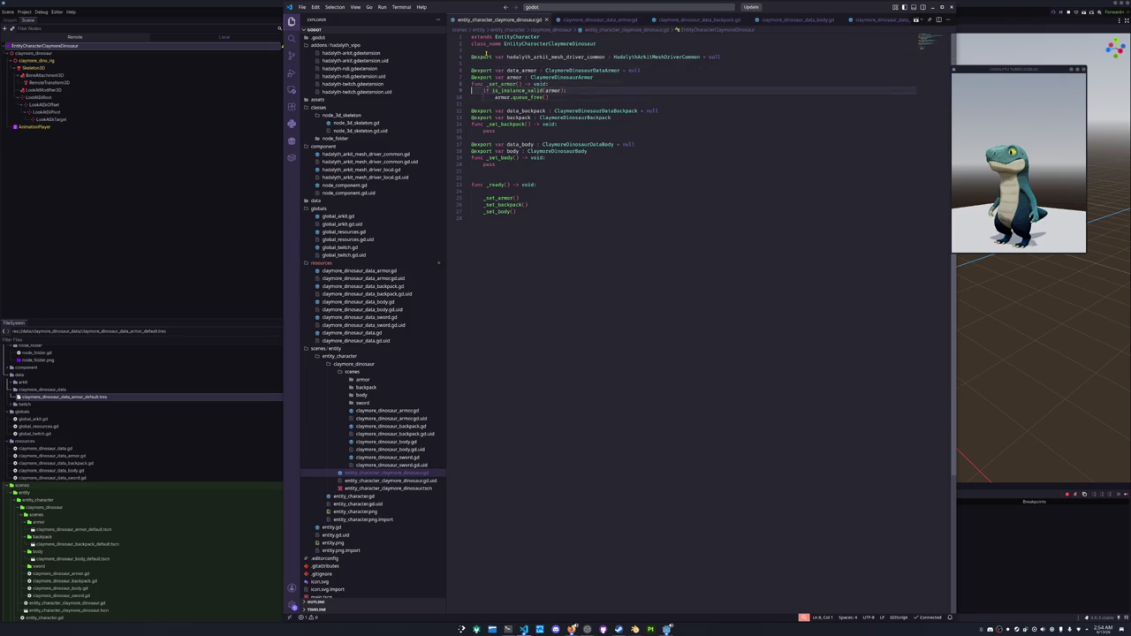
pyautogui.press('Up')
pyautogui.press('Up')
pyautogui.press('Up')
pyautogui.press('Up')
pyautogui.press('Down')
pyautogui.press('Down')
pyautogui.press('Down')
pyautogui.press('End')
pyautogui.press('Return')
pyautogui.press('Return')
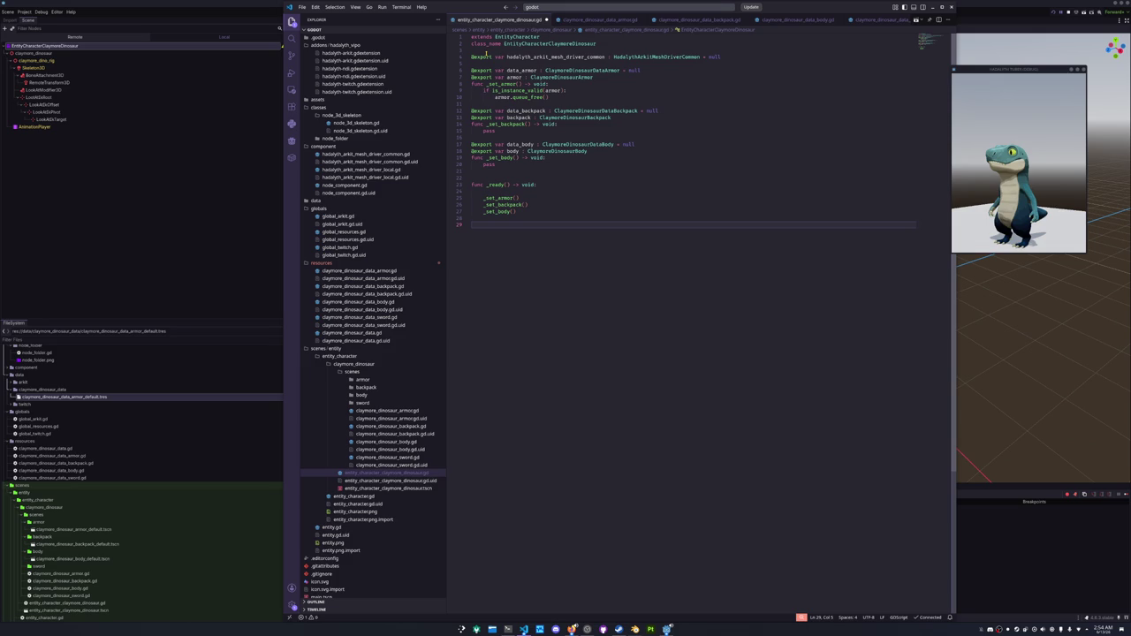
pyautogui.write('adalyti')
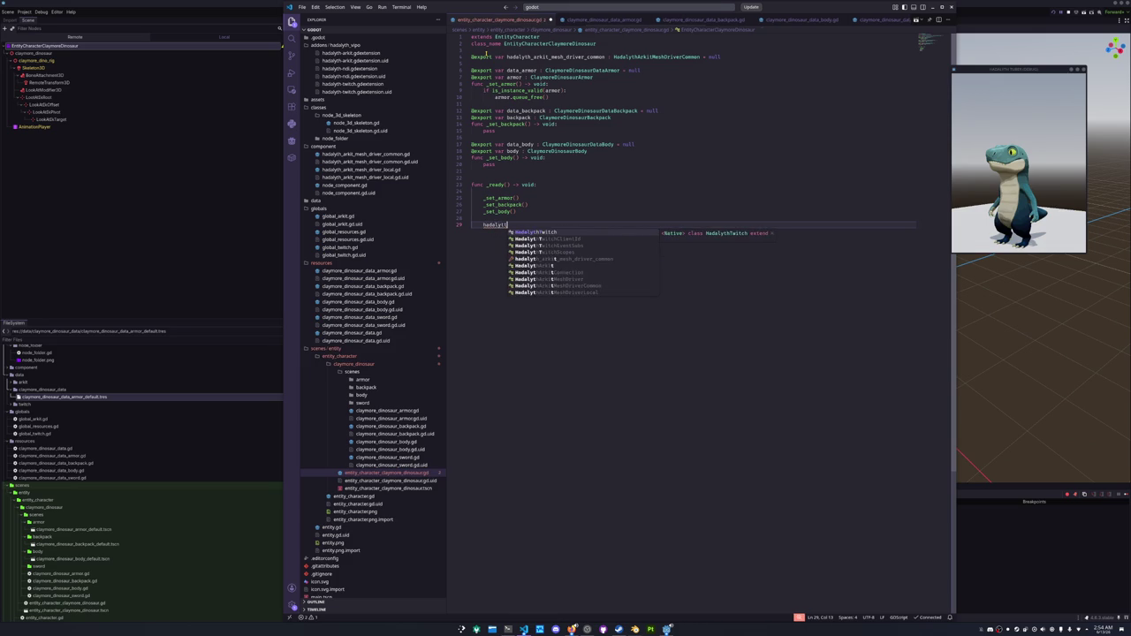
pyautogui.doubleClick(488, 56)
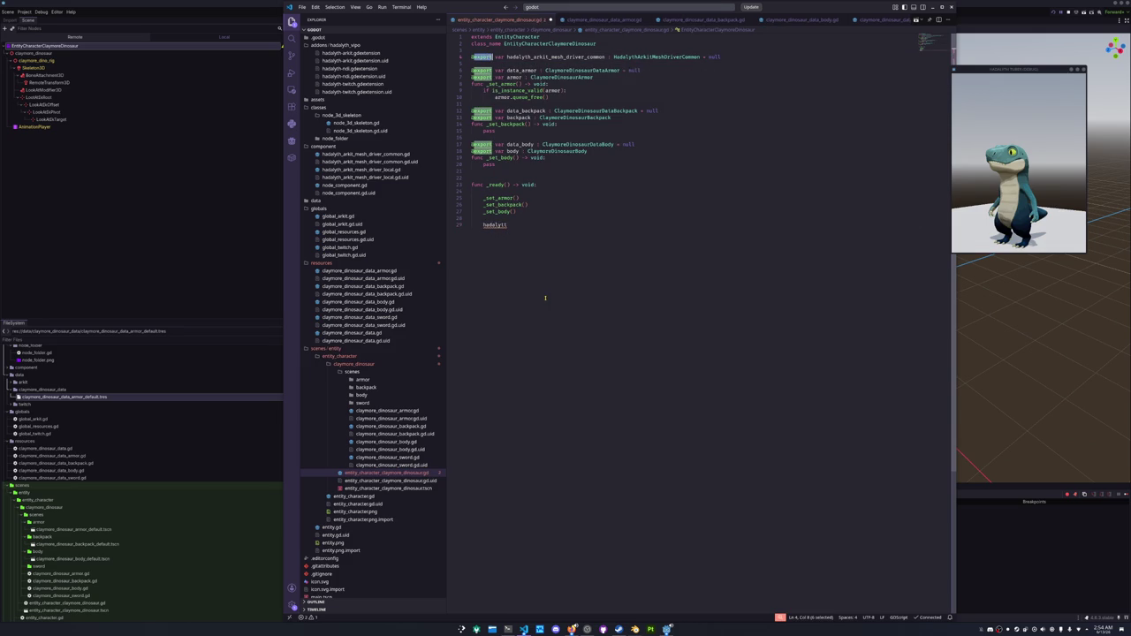
pyautogui.hotkey('shift', 'Home')
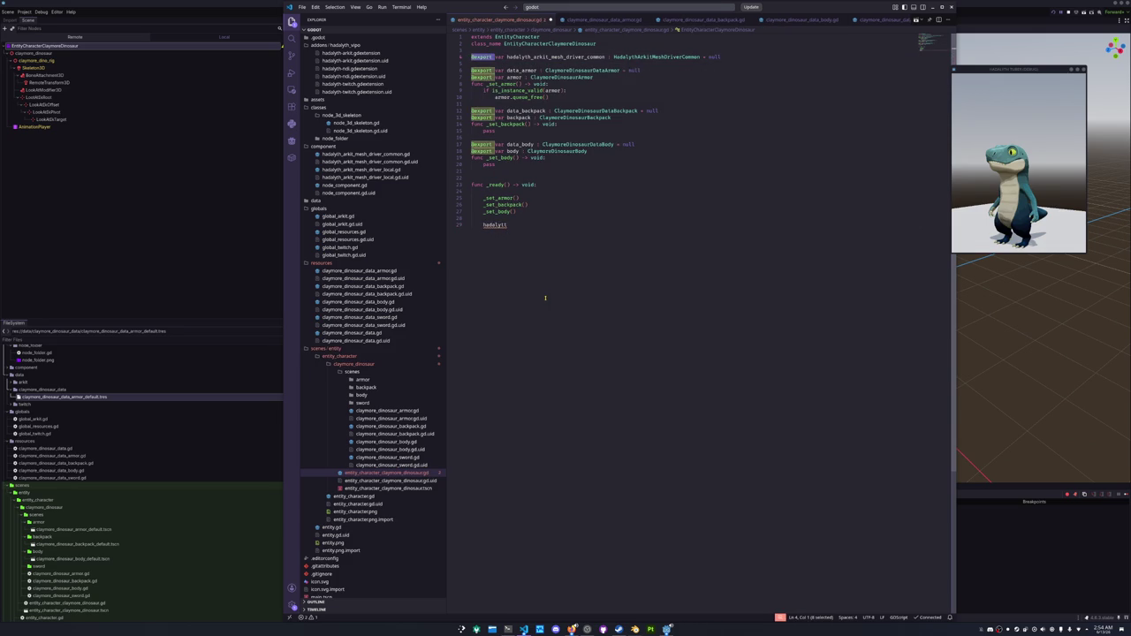
pyautogui.press('Delete')
pyautogui.press('Delete')
pyautogui.press('Down')
pyautogui.press('Down')
pyautogui.press('Down')
# In _ready, assign hadalyth_arkit_mesh_driver_common = HadalythArkitMeshDriverLocal.new().
pyautogui.hotkey('shift', 'Home')
pyautogui.write('hada')
pyautogui.press('Return')
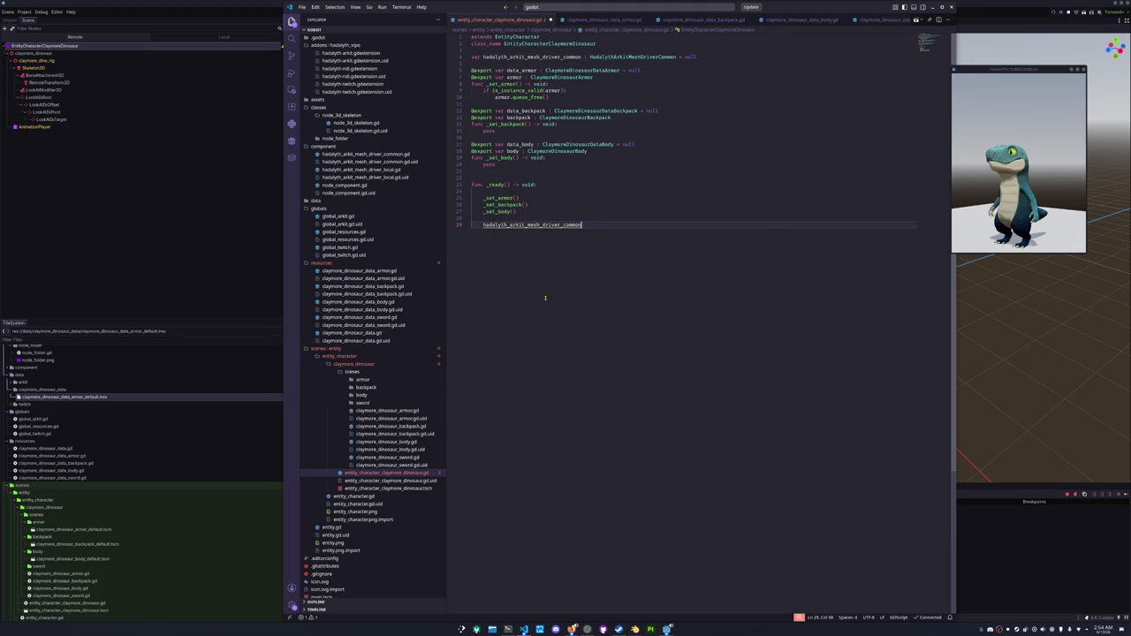
pyautogui.write('.')
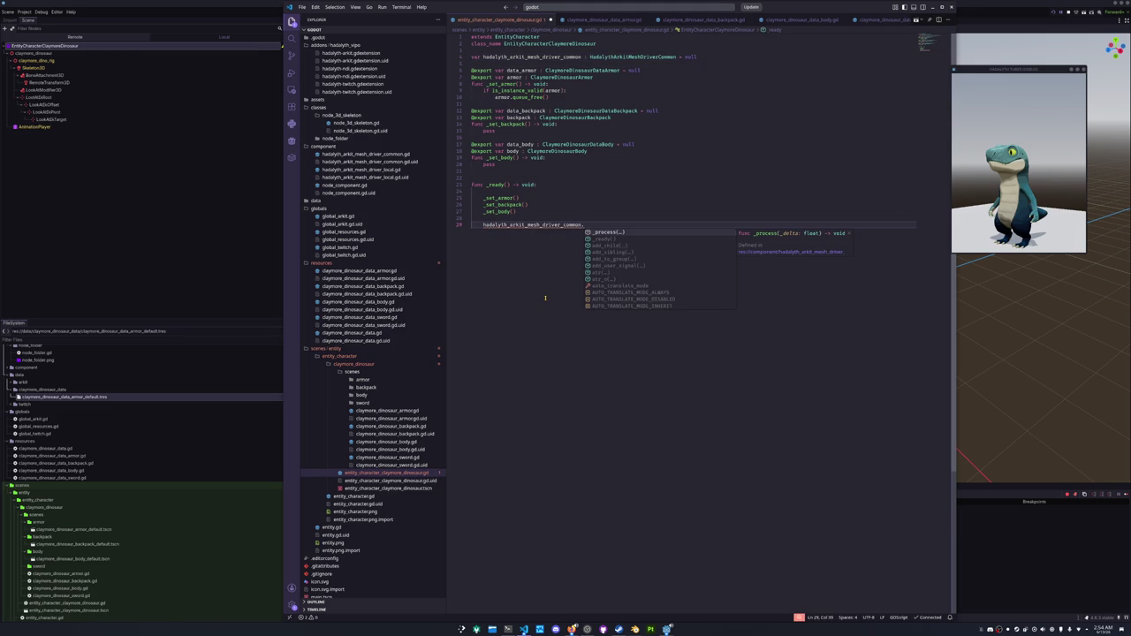
pyautogui.press('BackSpace')
pyautogui.write('= Hadaly')
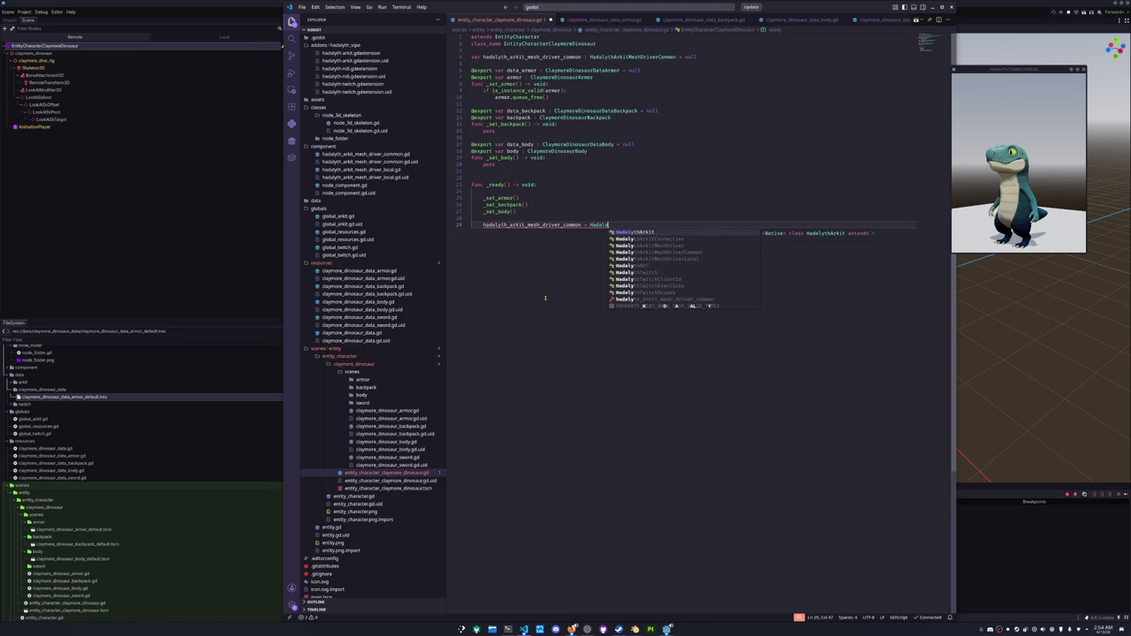
pyautogui.write('thArkitMesh')
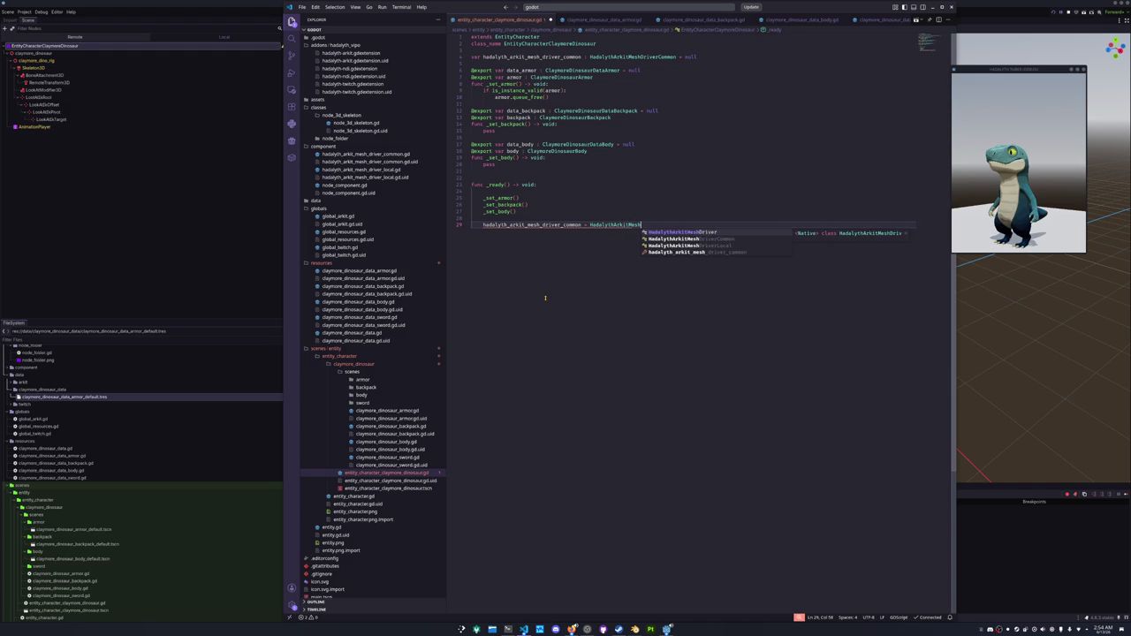
pyautogui.write('DriverLocal.new')
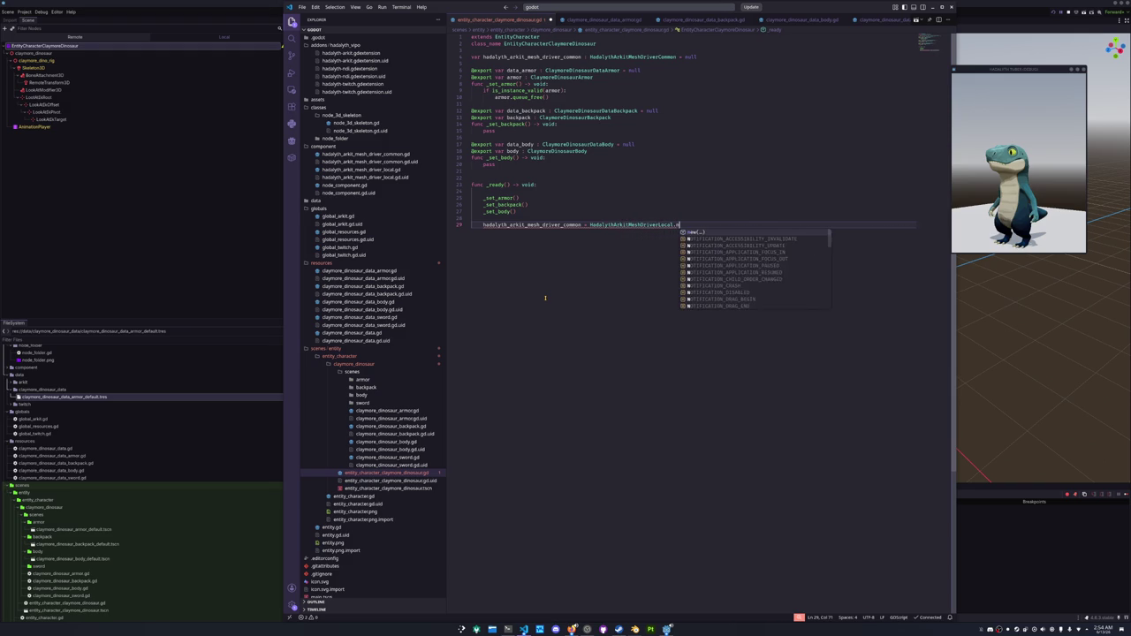
pyautogui.press('Return')
pyautogui.press('Return')
# Add self.add_child(hadalyth_arkit_mesh_driver_common) with a blank line above the new code.
pyautogui.write('sel')
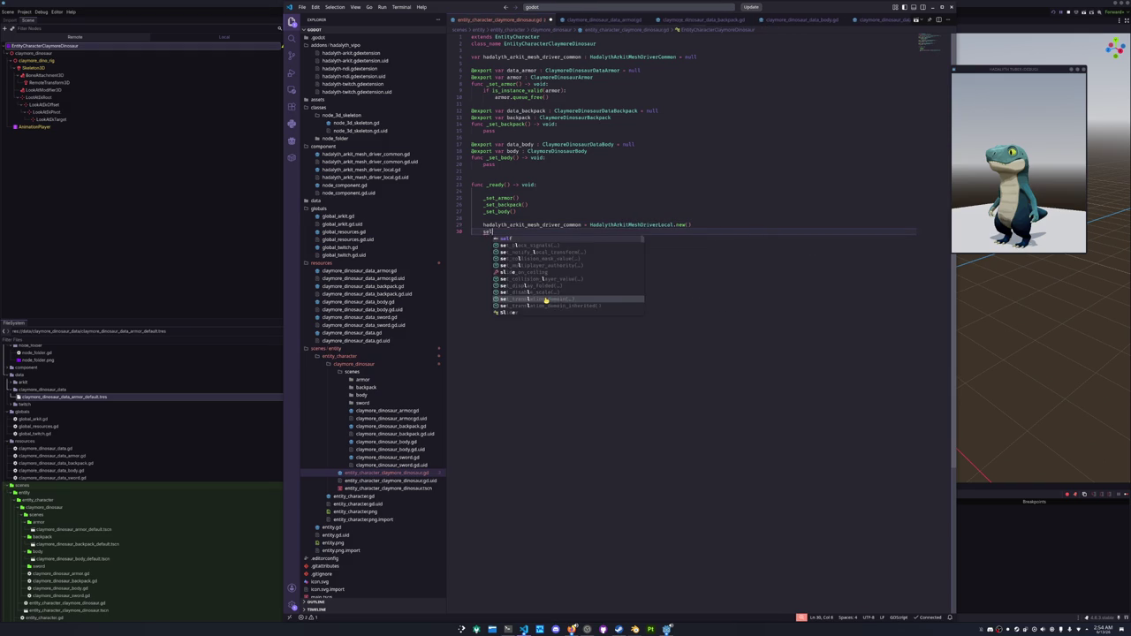
pyautogui.write('f.add_child(hadal')
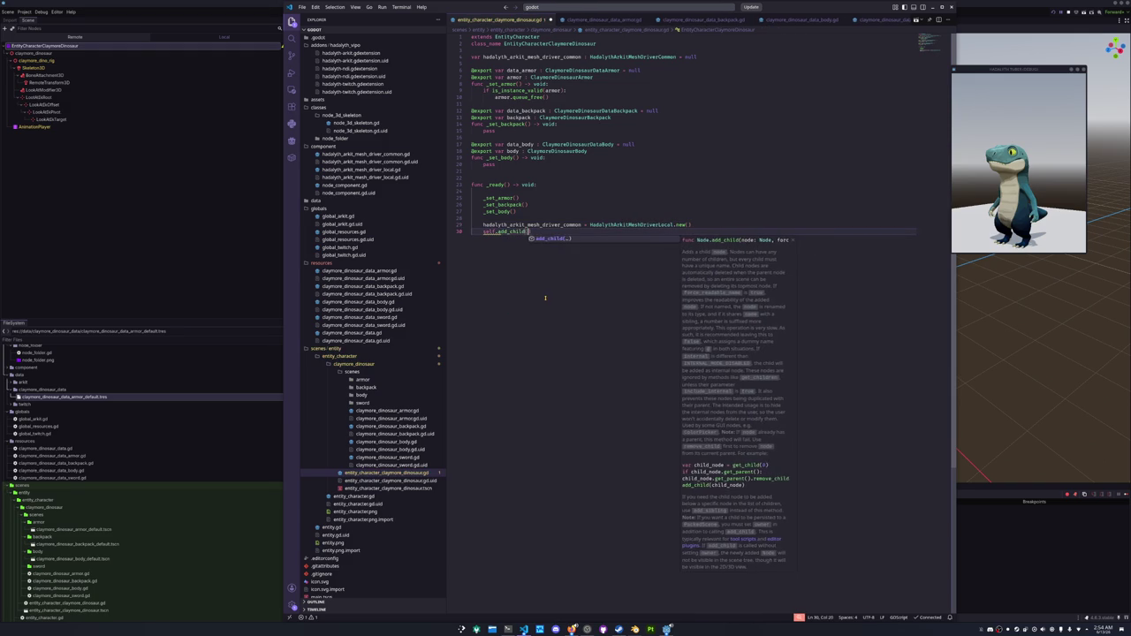
pyautogui.write('yth_ar')
pyautogui.write('kit_mesh_driver_common')
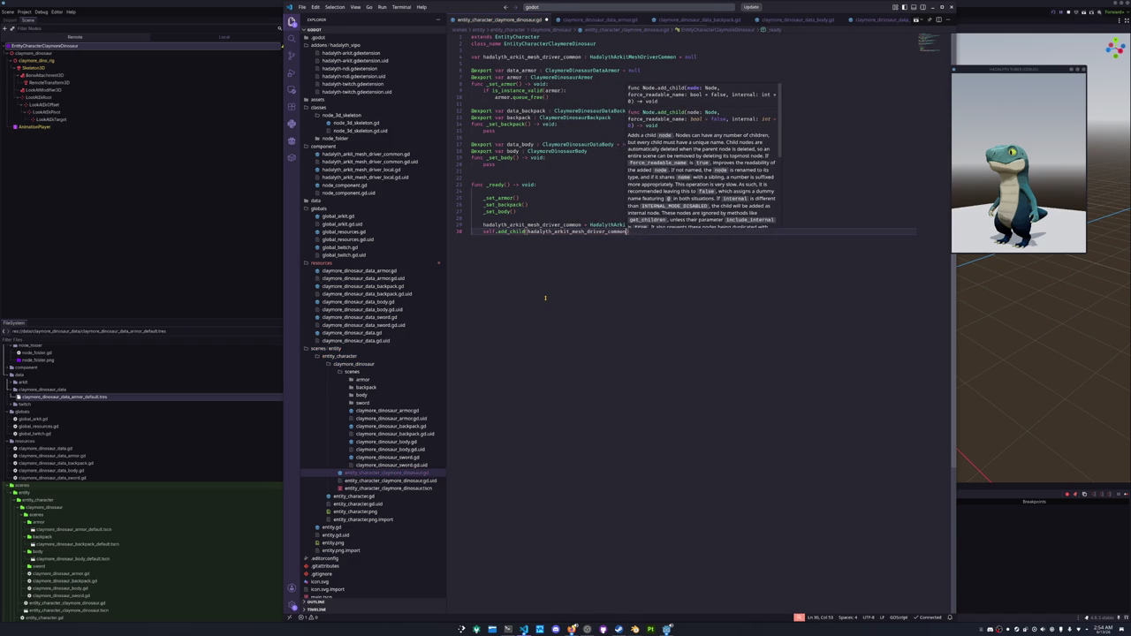
pyautogui.press('Tab')
pyautogui.write(')')
pyautogui.hotkey('ctrl', 'shift', 'Return')
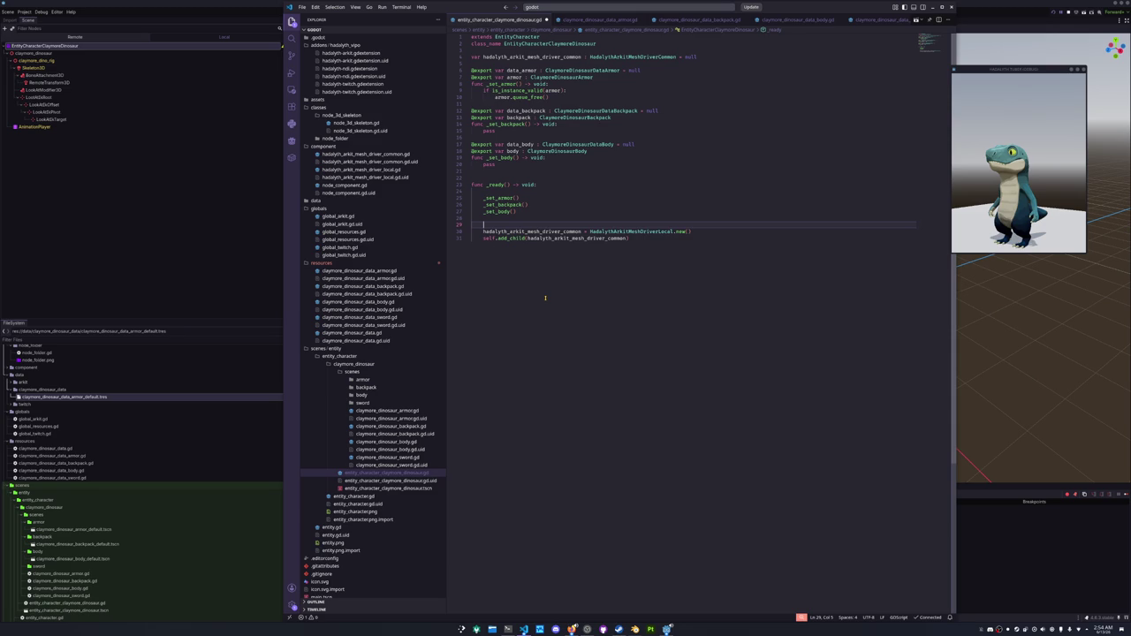
# Set hadalyth_arkit_mesh_driver_common.target = body.body_mesh before the add_child call.
pyautogui.press('Down')
pyautogui.hotkey('ctrl', 'Return')
pyautogui.write('hada')
pyautogui.press('Tab')
pyautogui.write('.tar')
pyautogui.press('Tab')
pyautogui.write('body.target')
pyautogui.press('BackSpace')
pyautogui.press('BackSpace')
pyautogui.press('BackSpace')
pyautogui.write('mes')
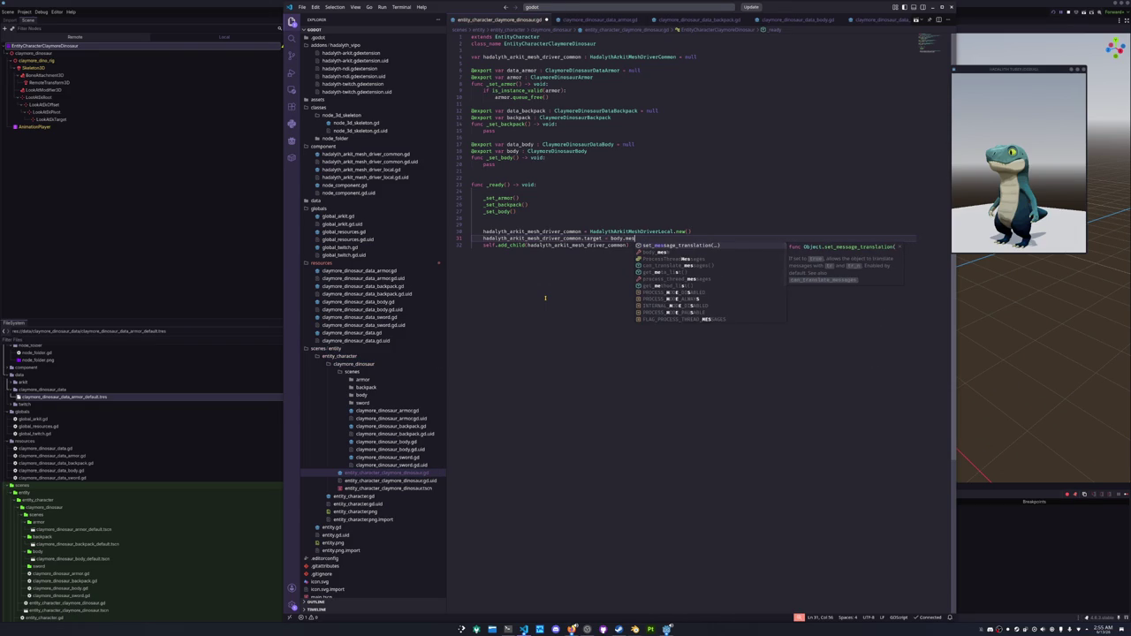
pyautogui.press('Down')
pyautogui.press('Return')
pyautogui.press('Return')
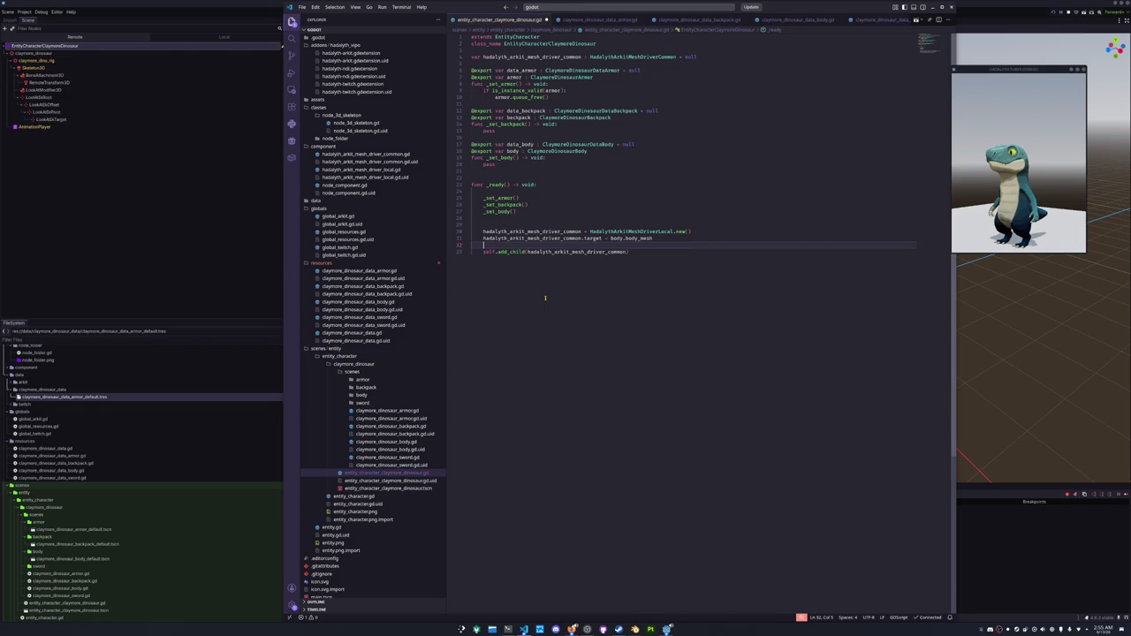
# Add hadalyth_arkit_mesh_driver_common.head_pivot = head_pivot below the target line.
pyautogui.write('hadalyth_a')
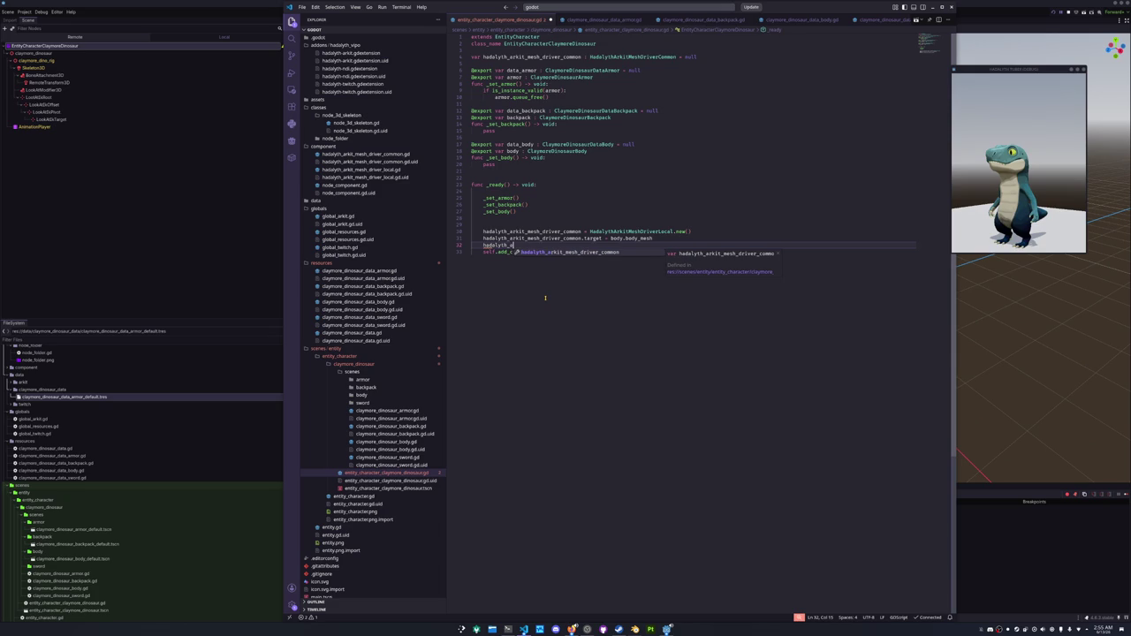
pyautogui.write('rkit_mesh_driver_common.')
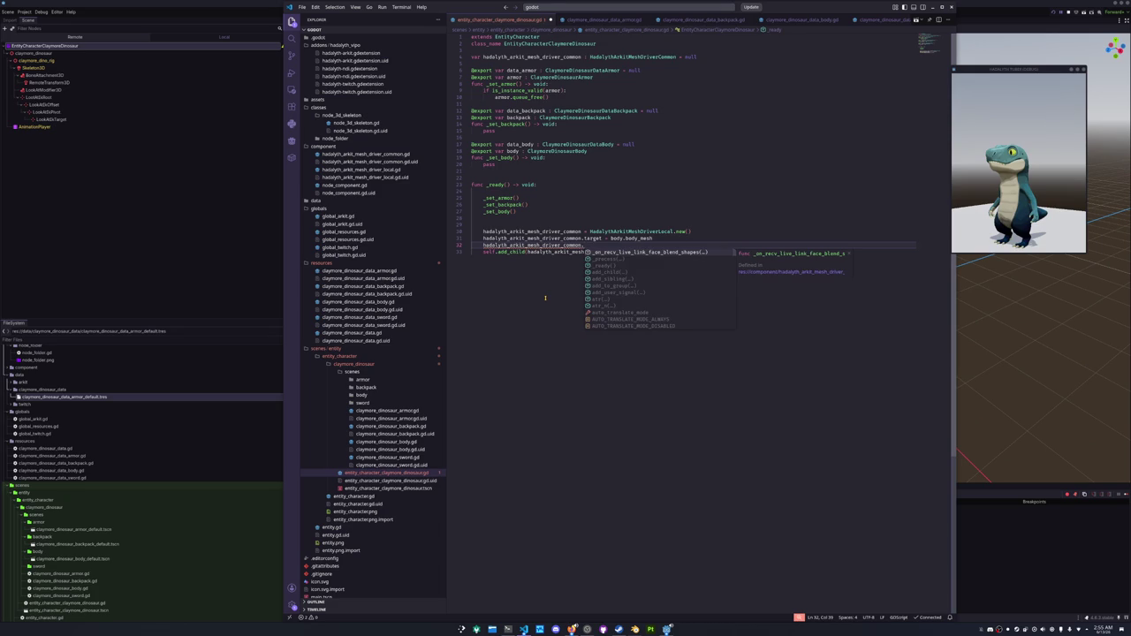
pyautogui.write('pivot')
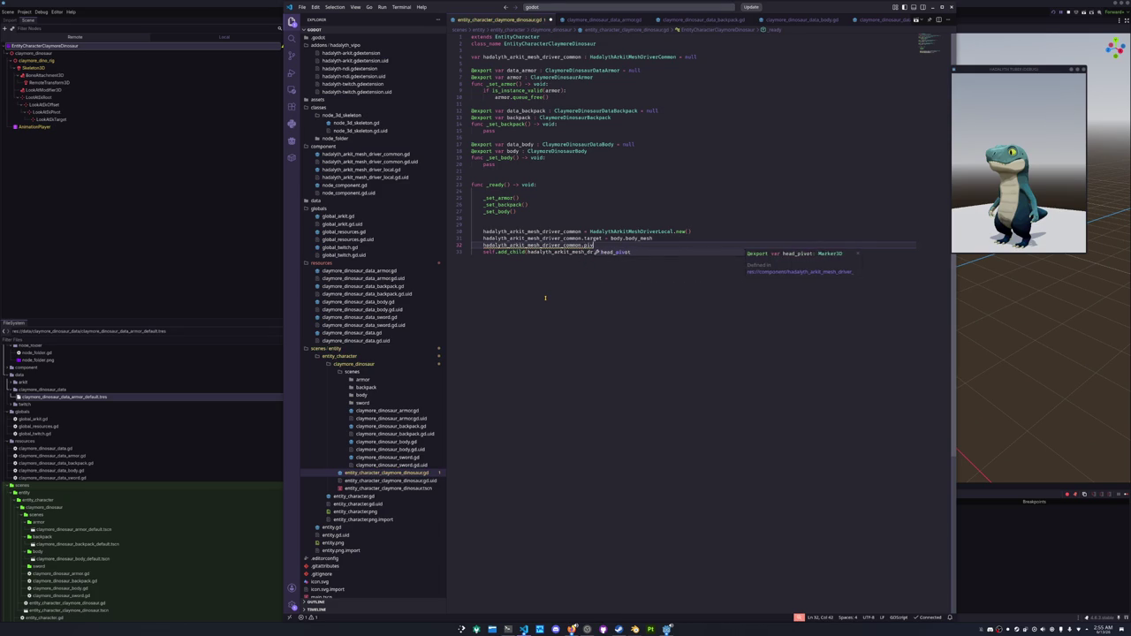
pyautogui.press('Return')
pyautogui.write('= he')
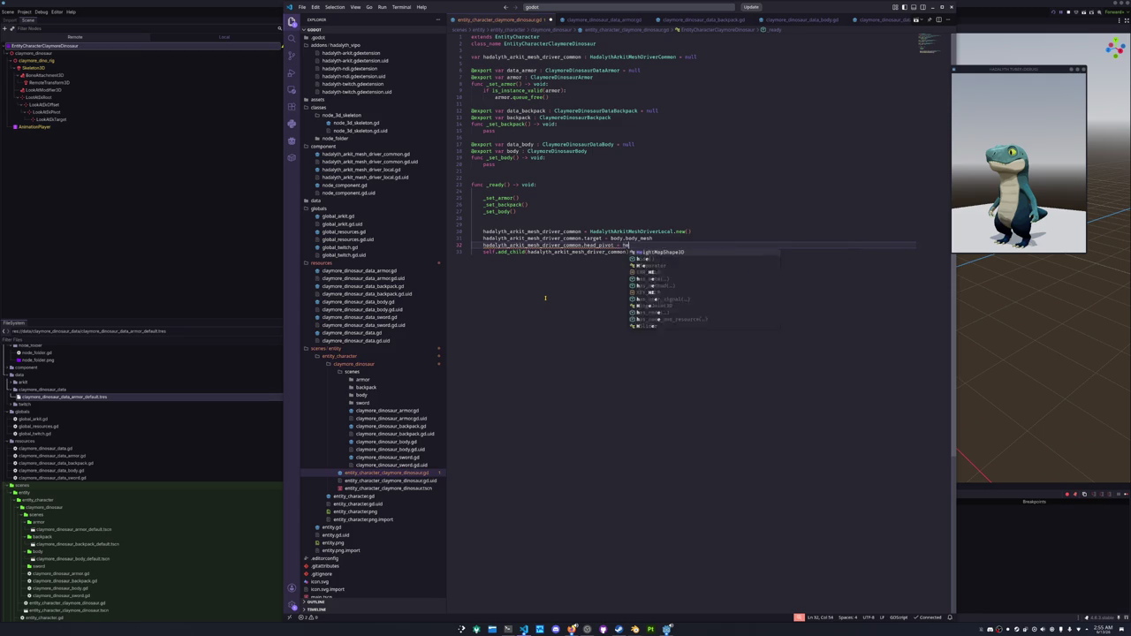
pyautogui.write('ad_pivot')
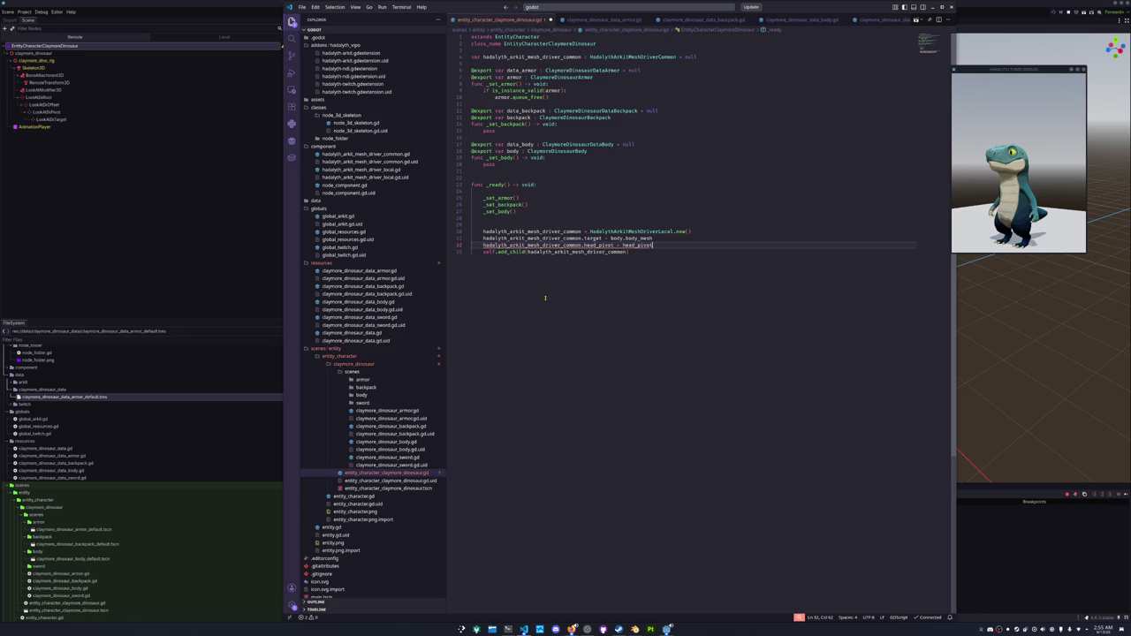
pyautogui.press('Up')
pyautogui.press('Up')
pyautogui.press('Up')
pyautogui.press('Up')
pyautogui.press('Up')
pyautogui.press('Up')
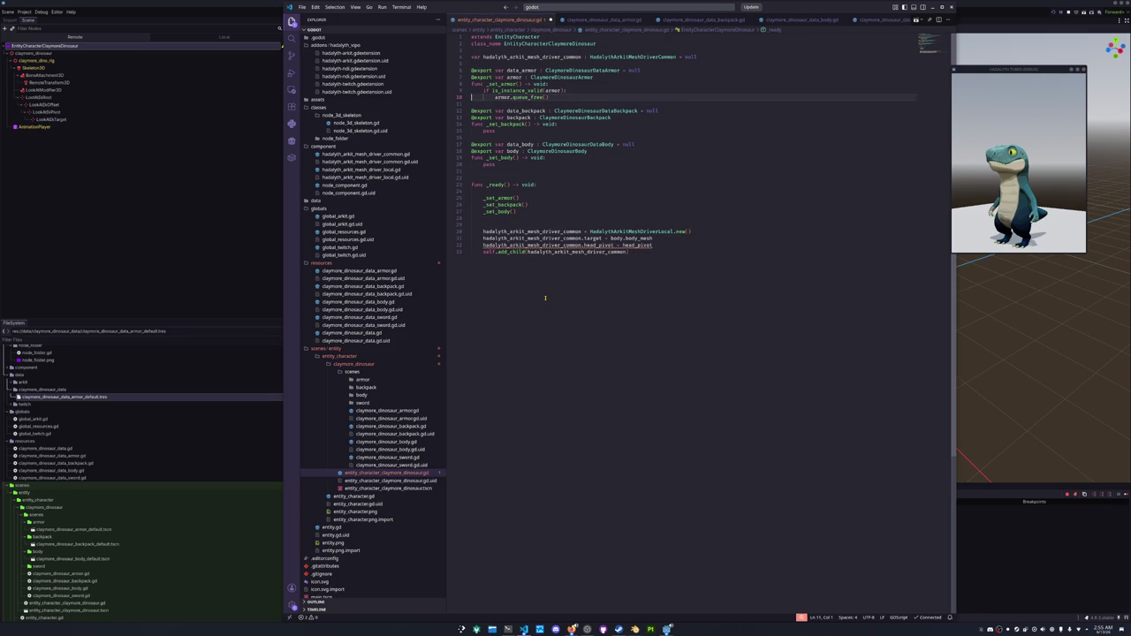
pyautogui.press('Return')
pyautogui.press('Return')
pyautogui.press('Up')
pyautogui.write('@expo')
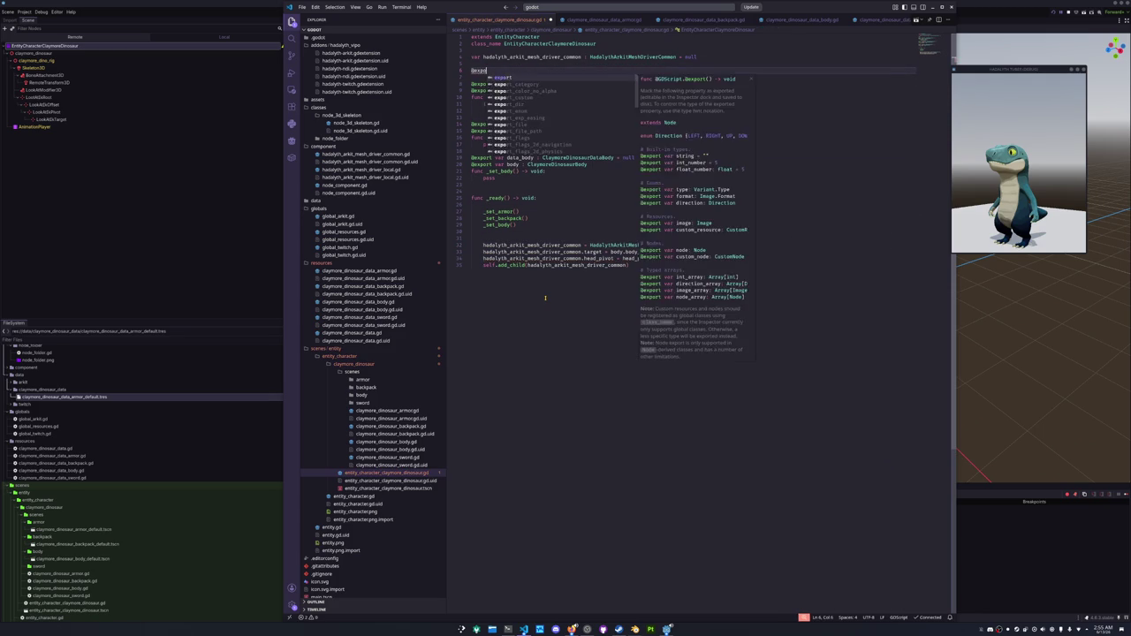
pyautogui.write('rt var head_pi')
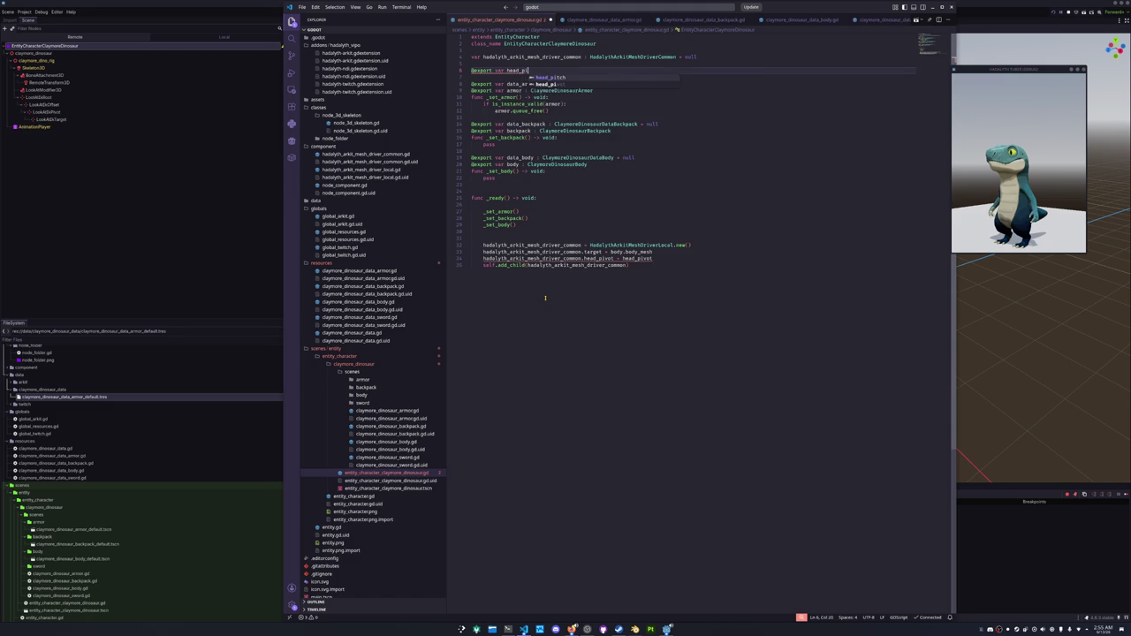
pyautogui.write('tch vot : Node3')
pyautogui.press('BackSpace')
pyautogui.press('BackSpace')
pyautogui.press('BackSpace')
pyautogui.press('BackSpace')
pyautogui.write('Marker3D')
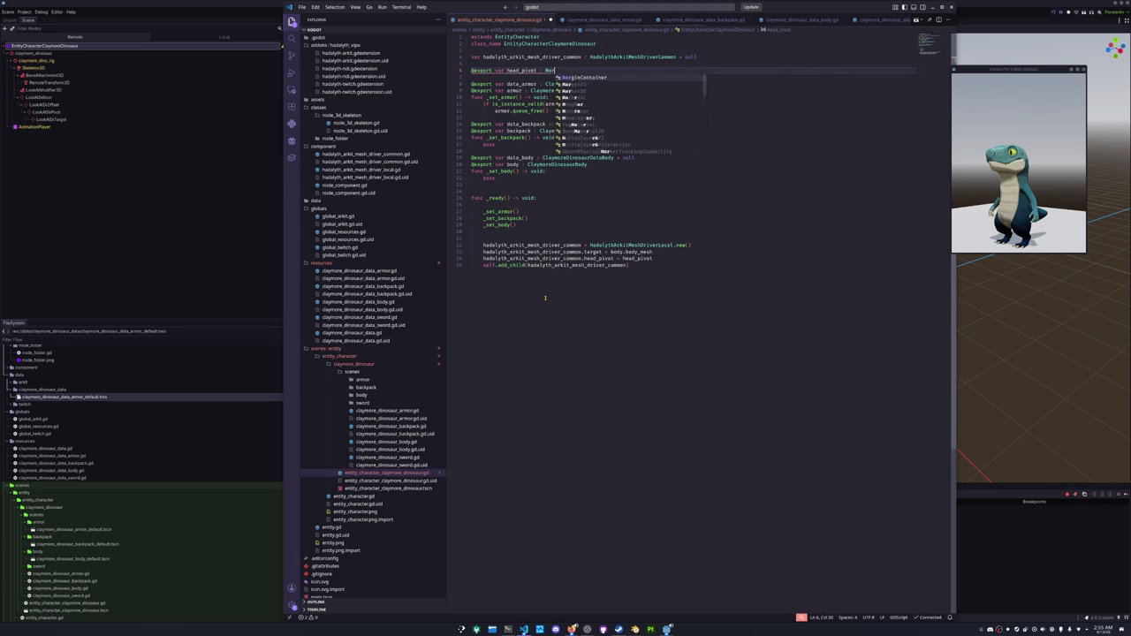
pyautogui.press('Down')
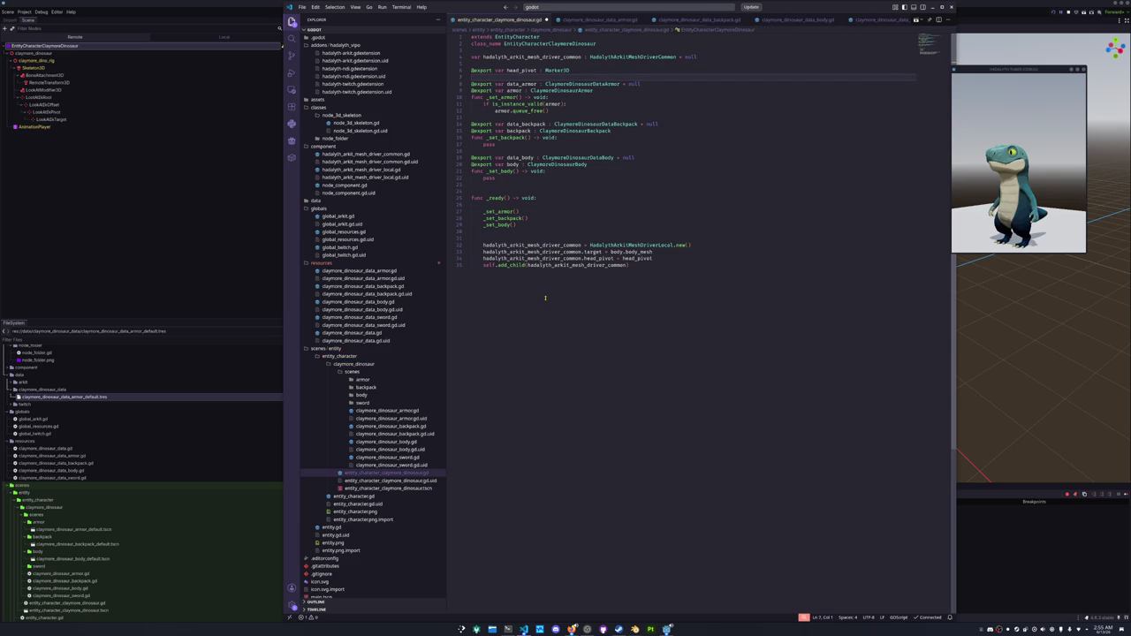
# Assign LookAtPivot to the dinosaur root's Head Pivot property, then go back to VS Code.
pyautogui.click(151, 213)
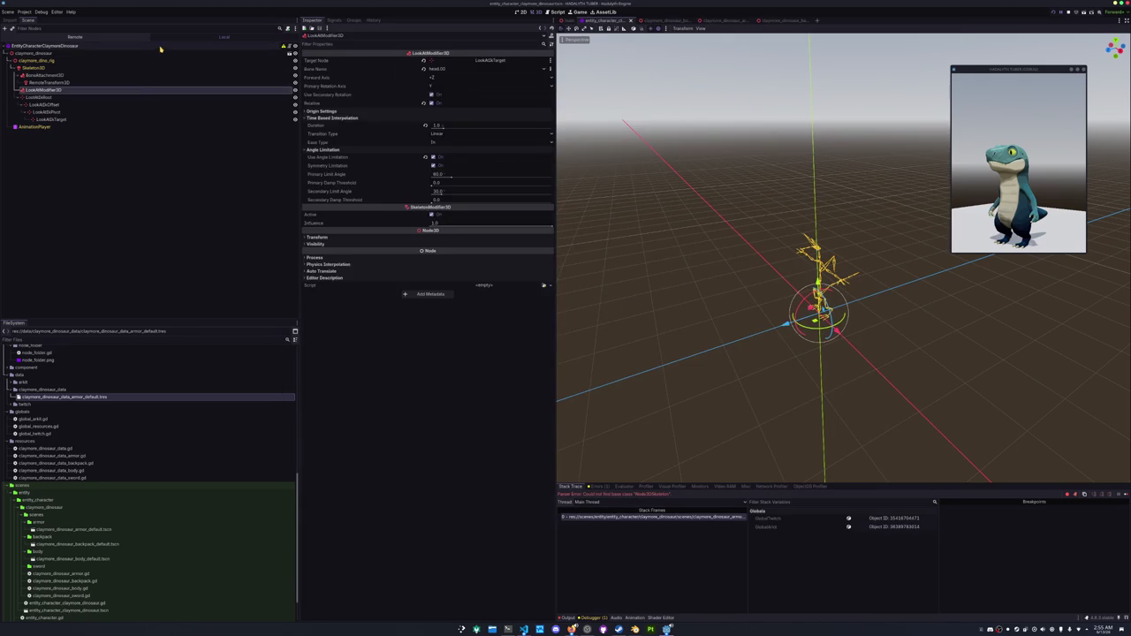
pyautogui.click(485, 60)
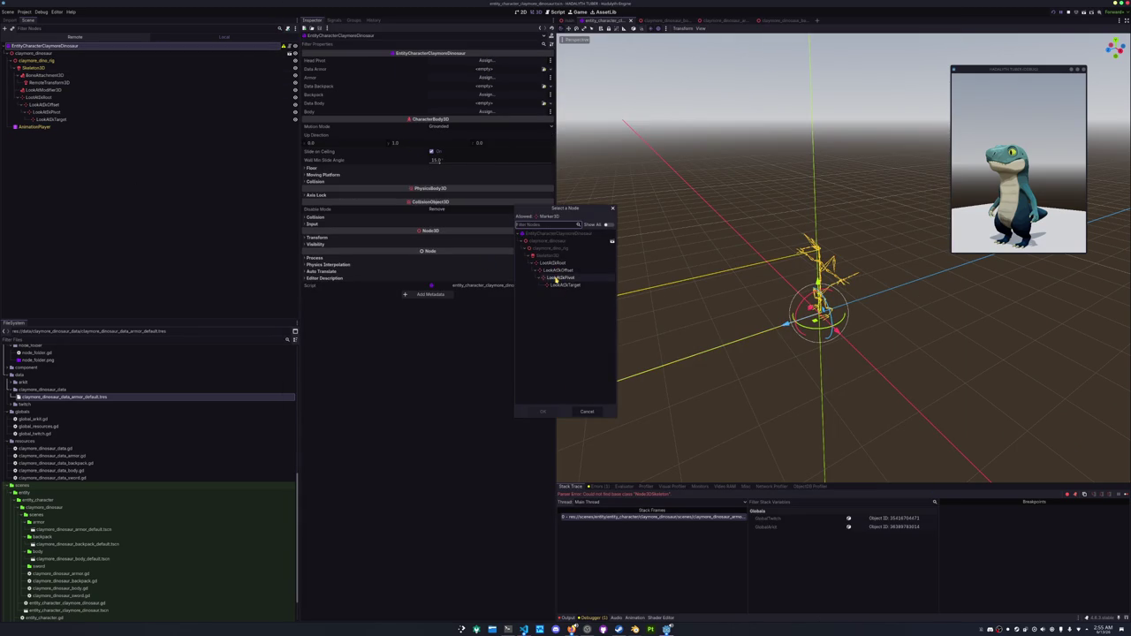
pyautogui.doubleClick(557, 278)
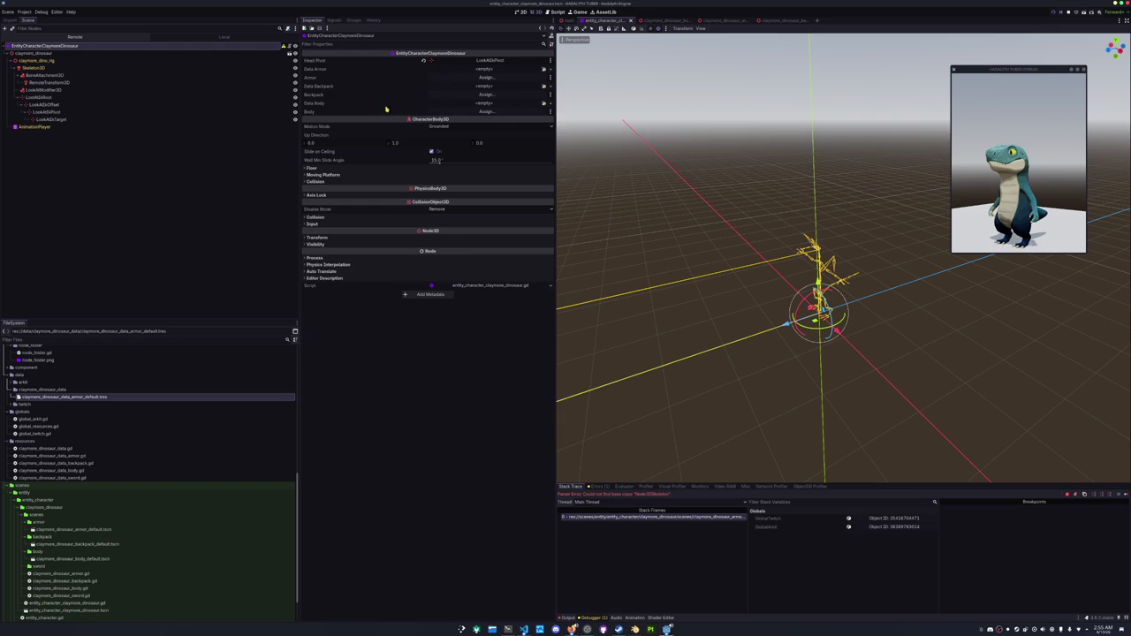
pyautogui.click(53, 53)
pyautogui.scroll(-2, 88, 469)
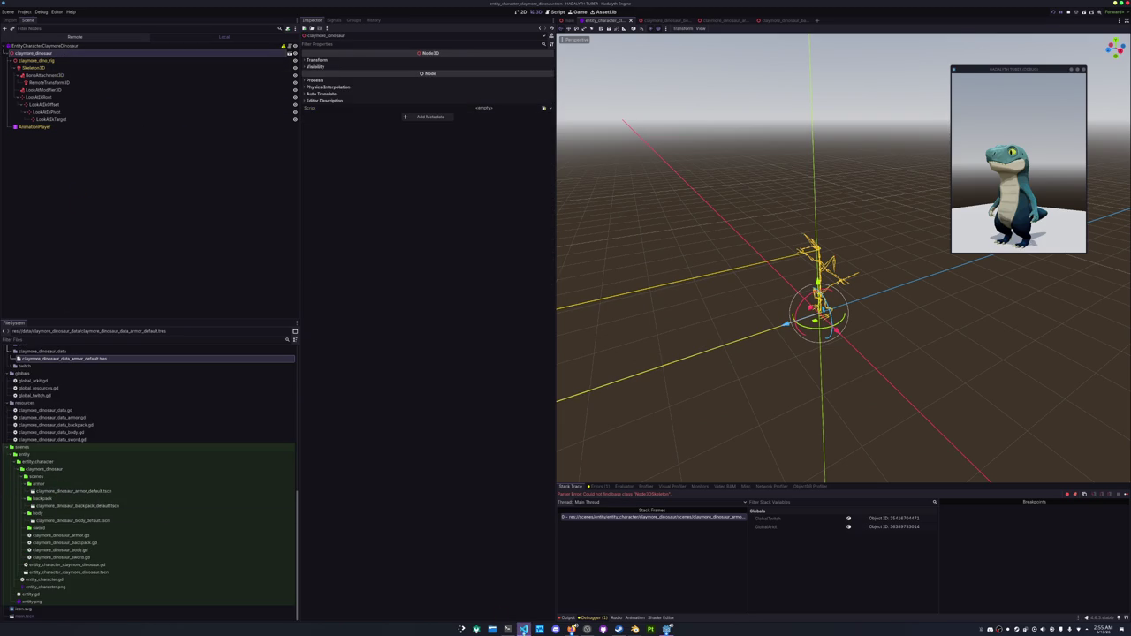
pyautogui.click(524, 629)
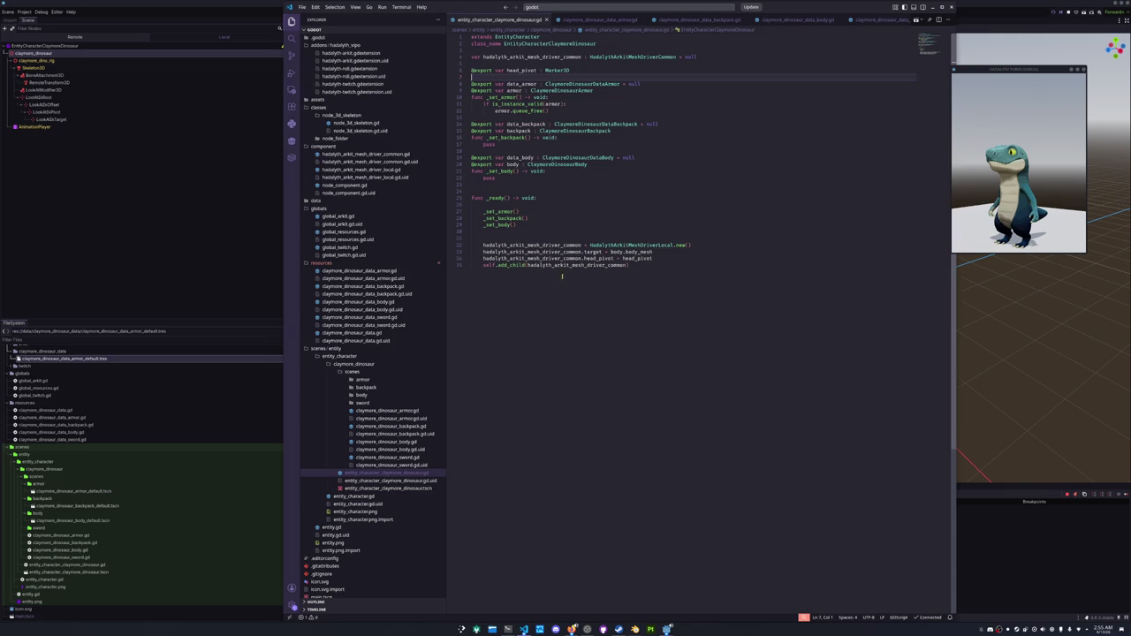
# In global_resources.gd, start a 'database : Dictionary[int, Resource' declaration under extends Node.
pyautogui.click(342, 231)
pyautogui.click(502, 44)
pyautogui.press('Return')
pyautogui.write('@expo')
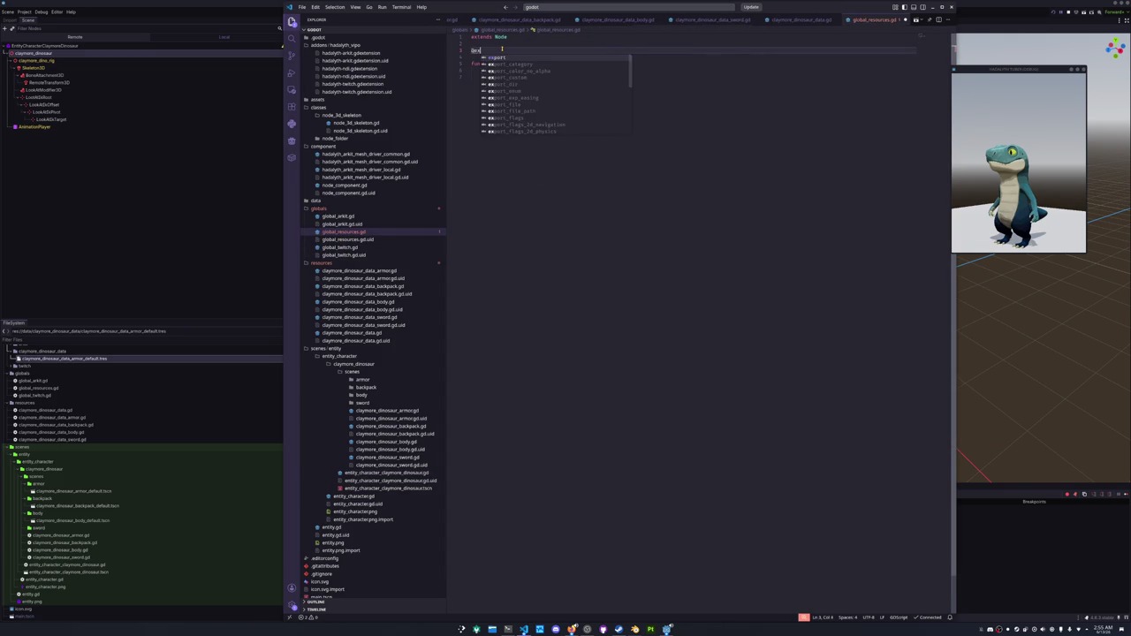
pyautogui.press('BackSpace')
pyautogui.press('BackSpace')
pyautogui.press('BackSpace')
pyautogui.write('database : Dictionary')
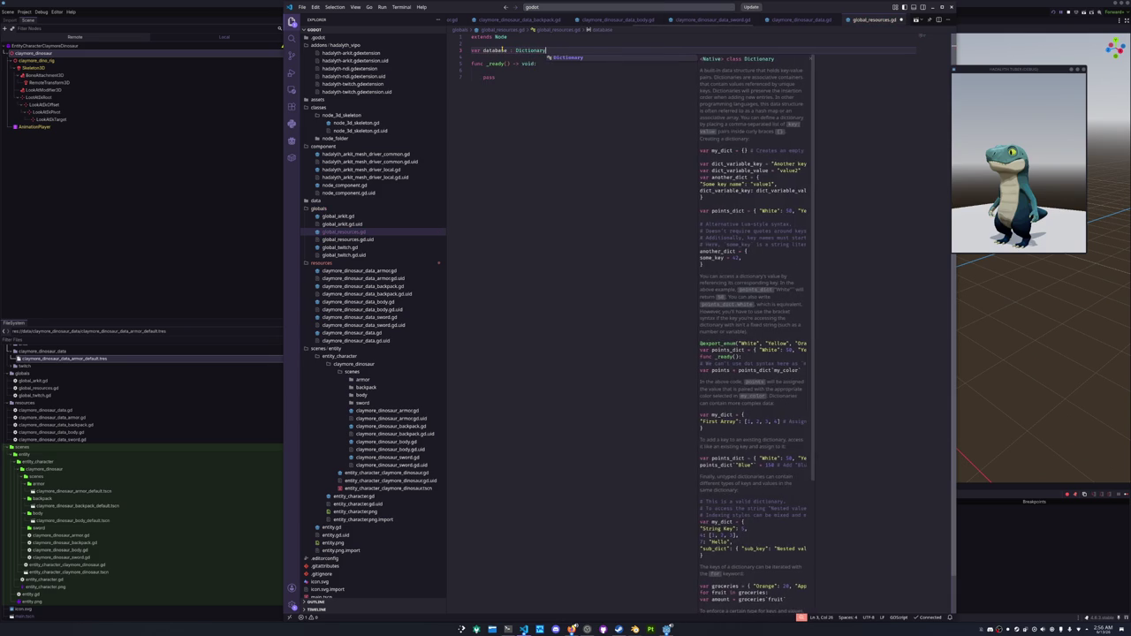
pyautogui.press('Return')
pyautogui.write('[int, ')
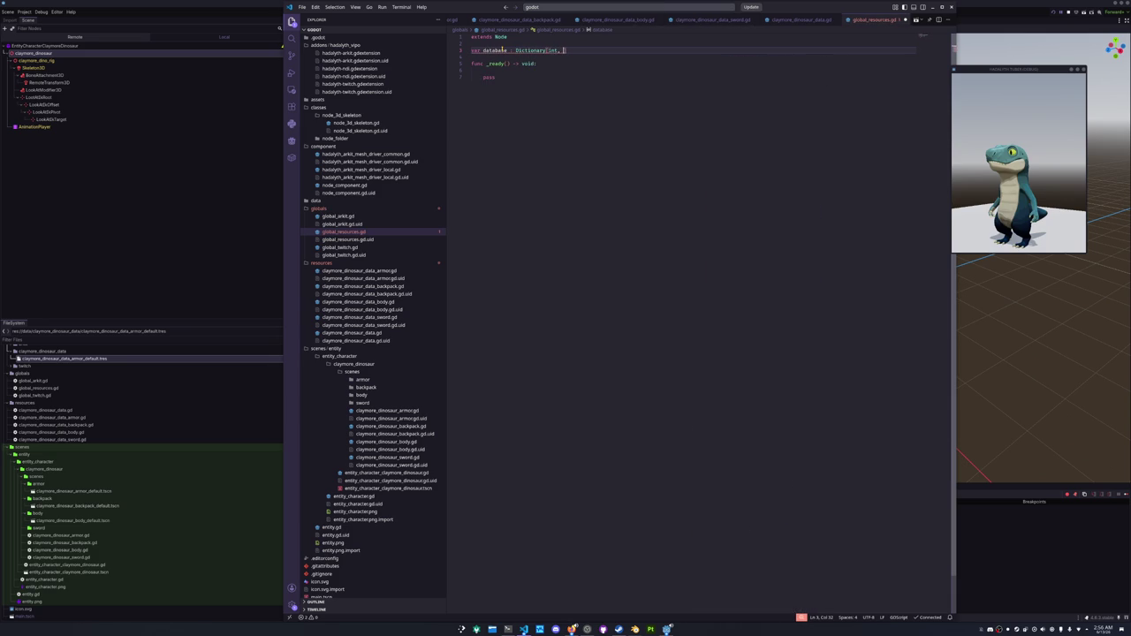
pyautogui.write('Resource')
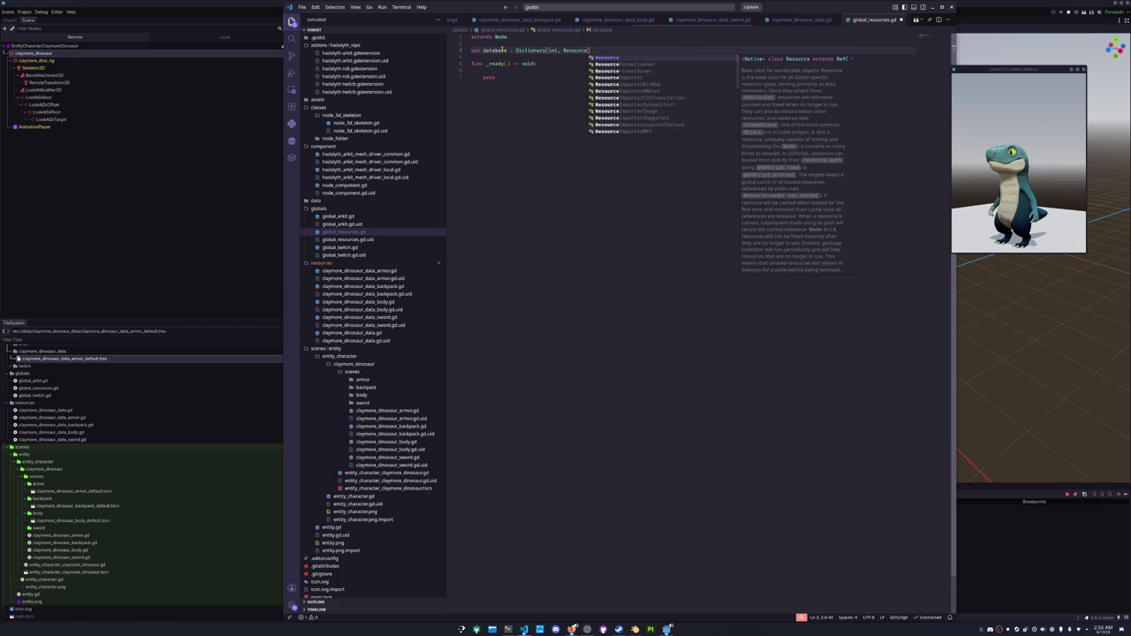
pyautogui.press('Escape')
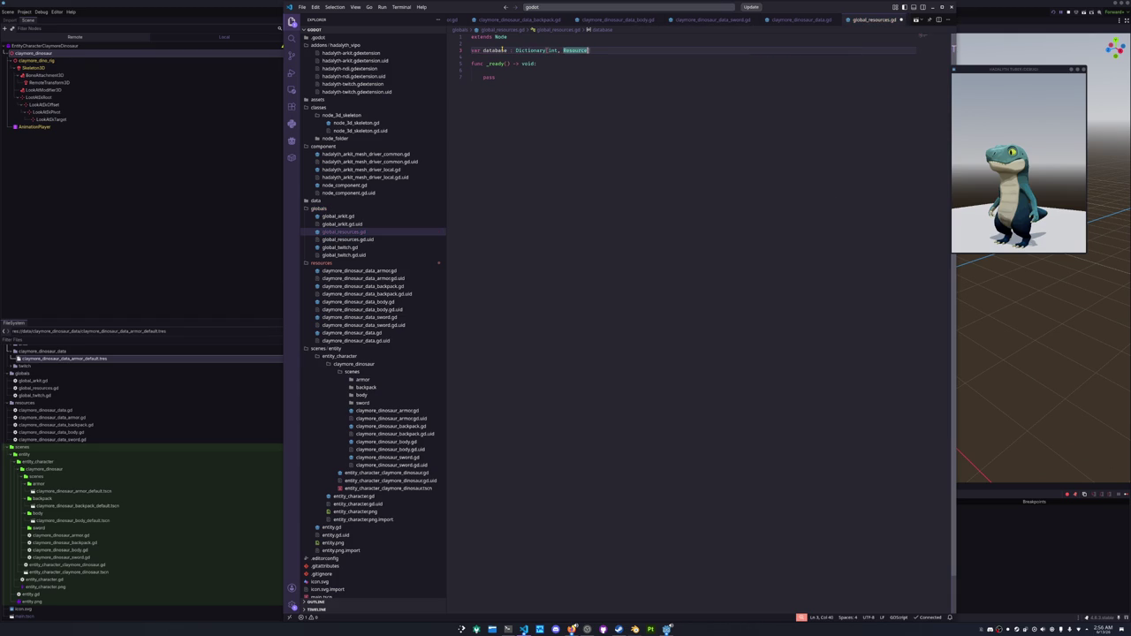
# Rename it claymore_dinosaur_database with ClaymoreDinosaurData values and an empty {} default.
pyautogui.doubleClick(503, 51)
pyautogui.write('claymore_dinosaur_')
pyautogui.hotkey('ctrl', 'shift', 'Left')
pyautogui.write('ClaymoreDinosaurData] = {')
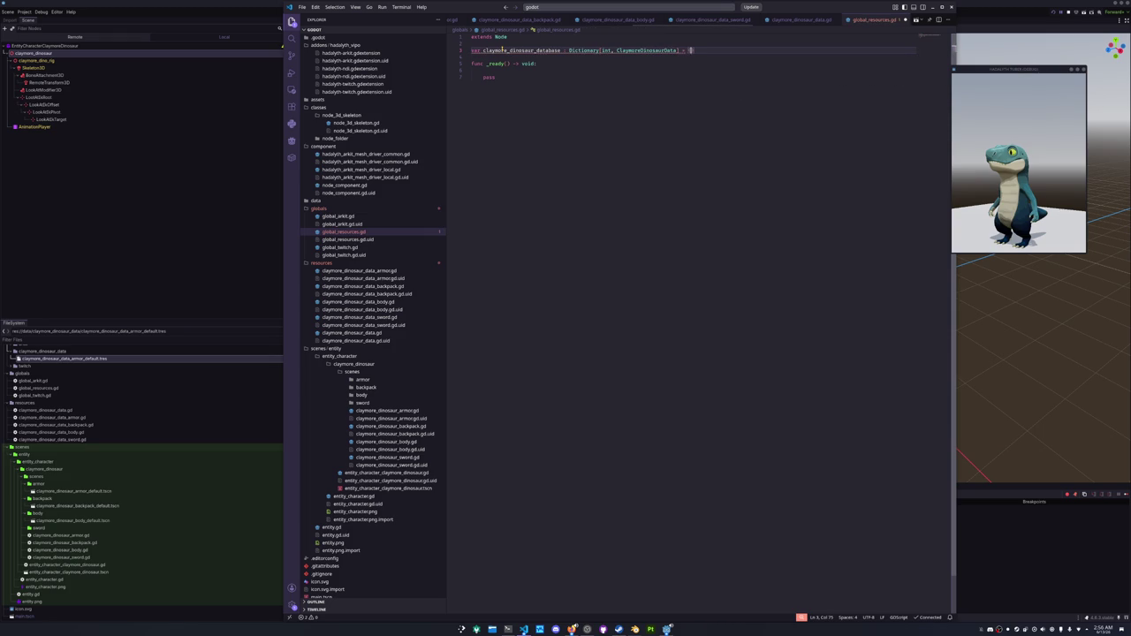
pyautogui.doubleClick(505, 50)
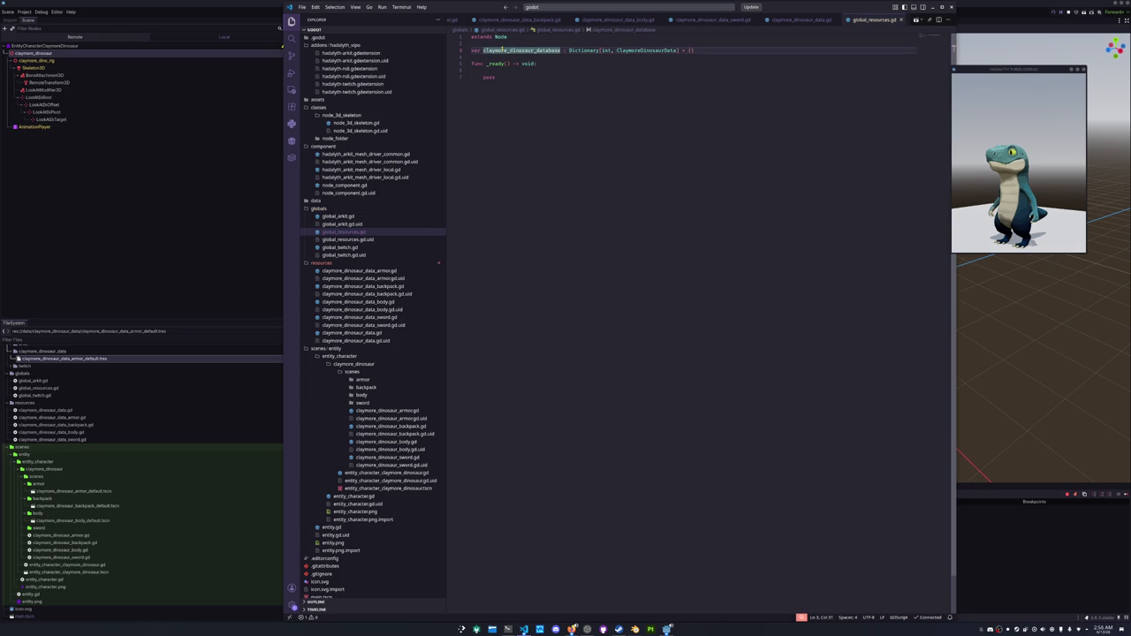
pyautogui.press('Down')
pyautogui.press('Down')
pyautogui.press('Down')
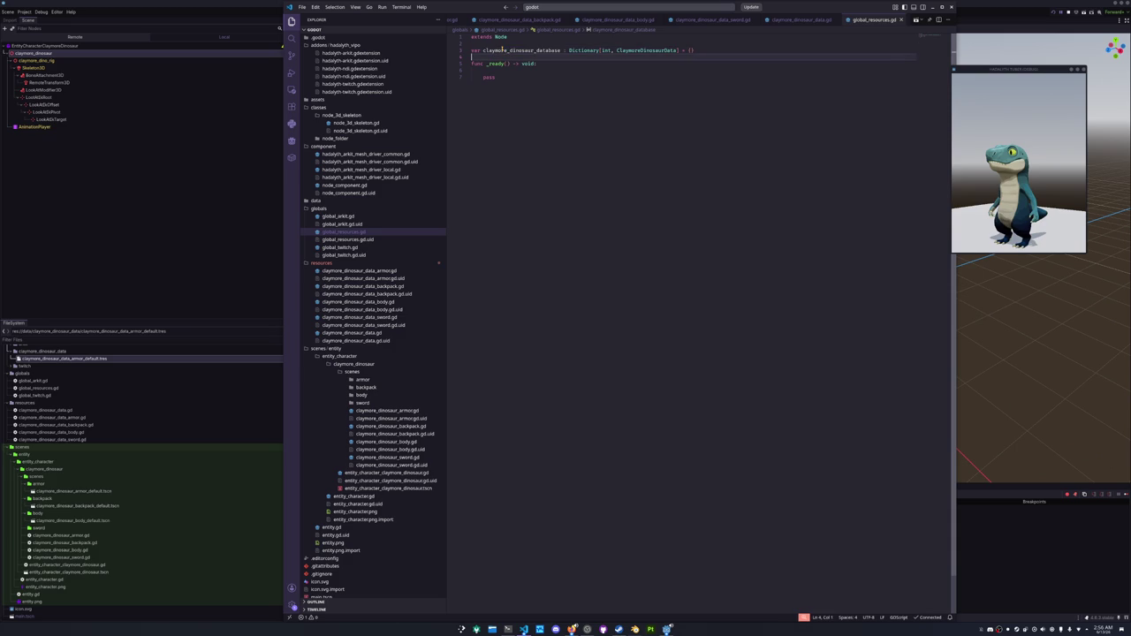
# Add const claymore_dinosaur_data_path : String = "res://data/claymore_dinosaur_data/" above the database.
pyautogui.click(502, 45)
pyautogui.press('Return')
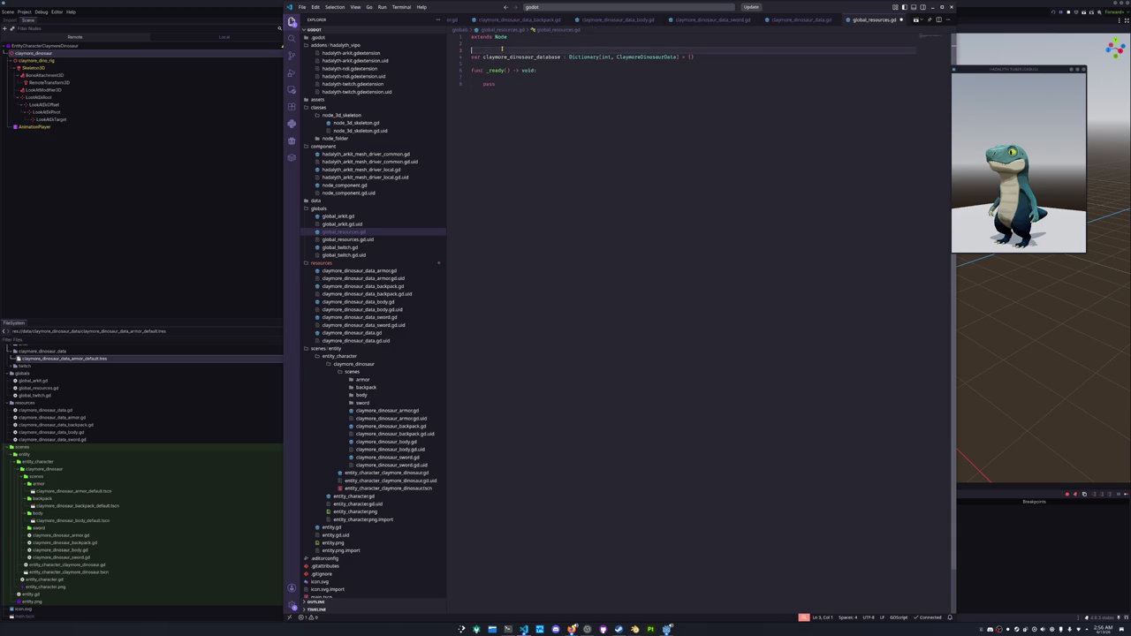
pyautogui.write('onst claymore')
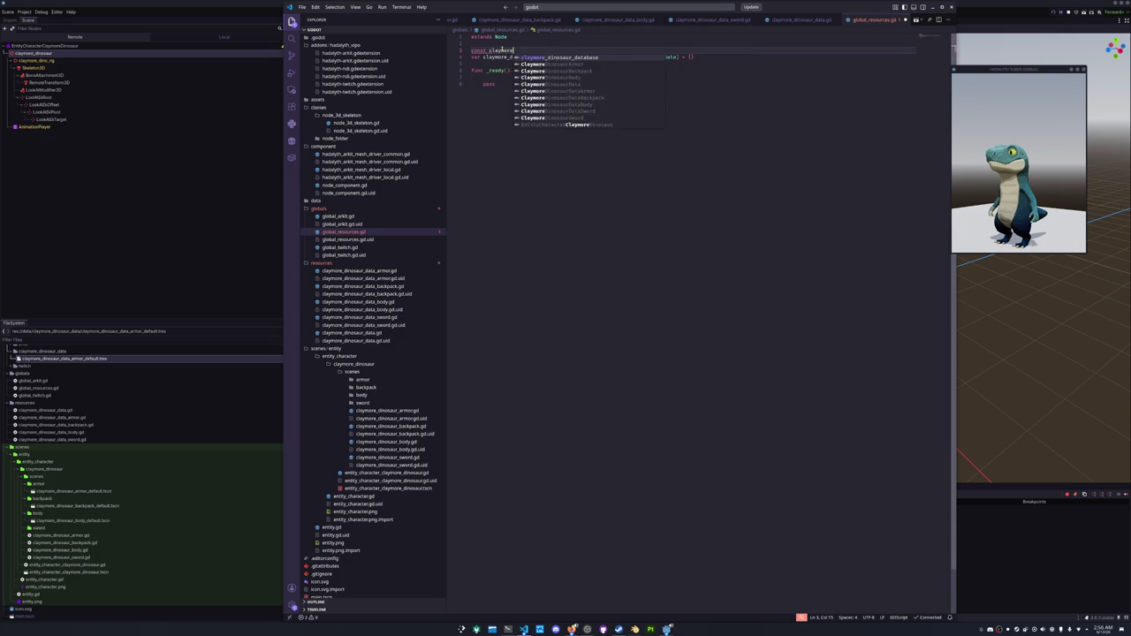
pyautogui.write('_dinosaur_data_')
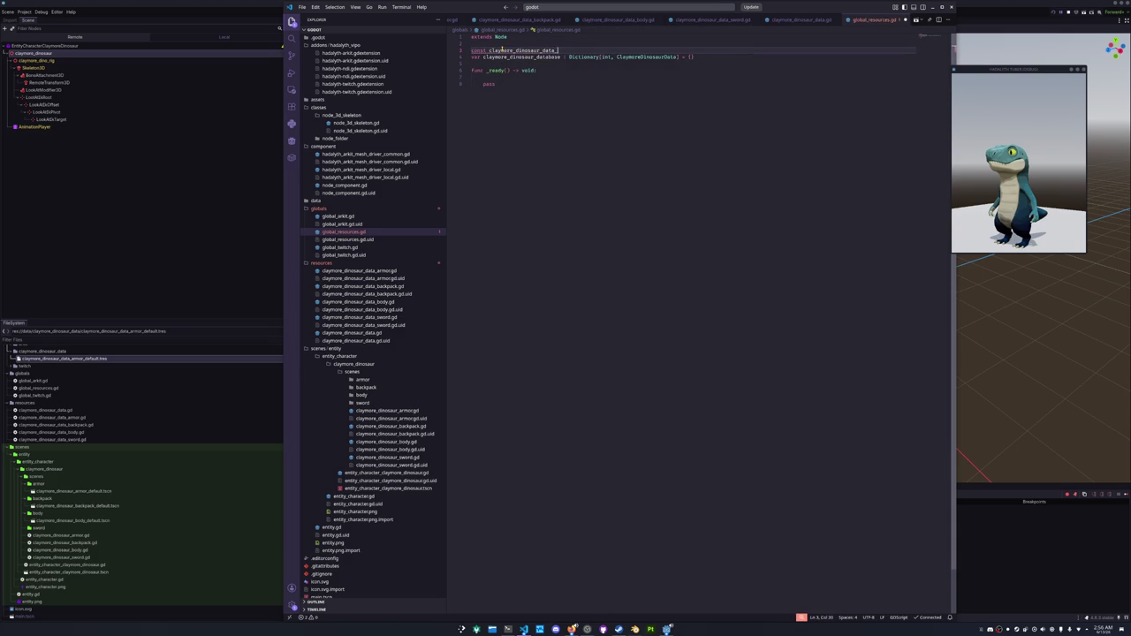
pyautogui.write('path : String')
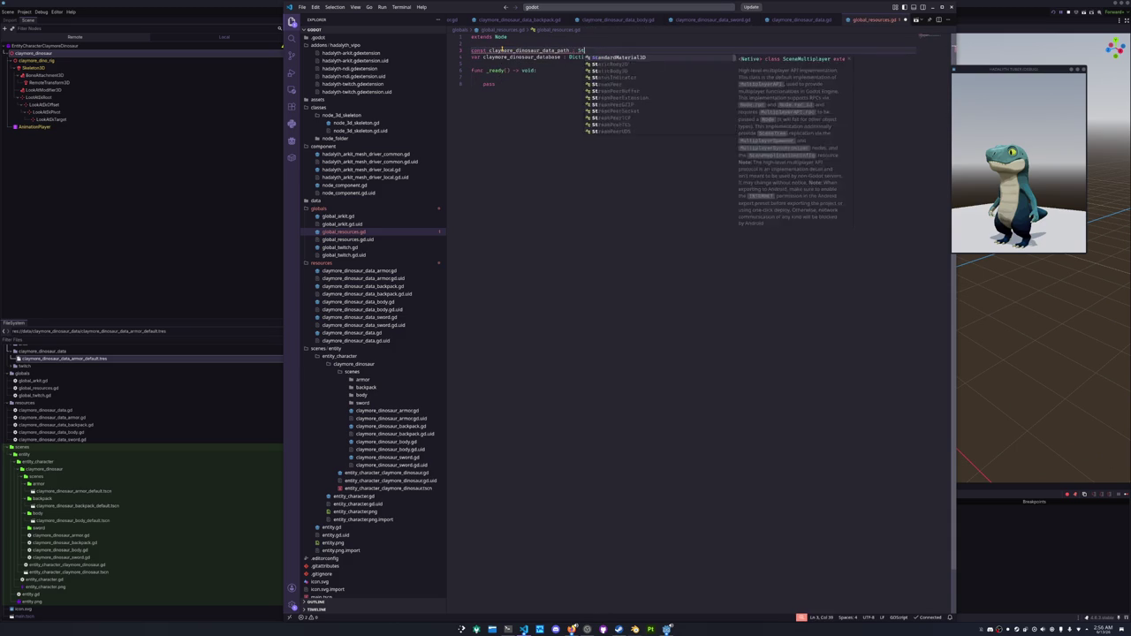
pyautogui.write('"res')
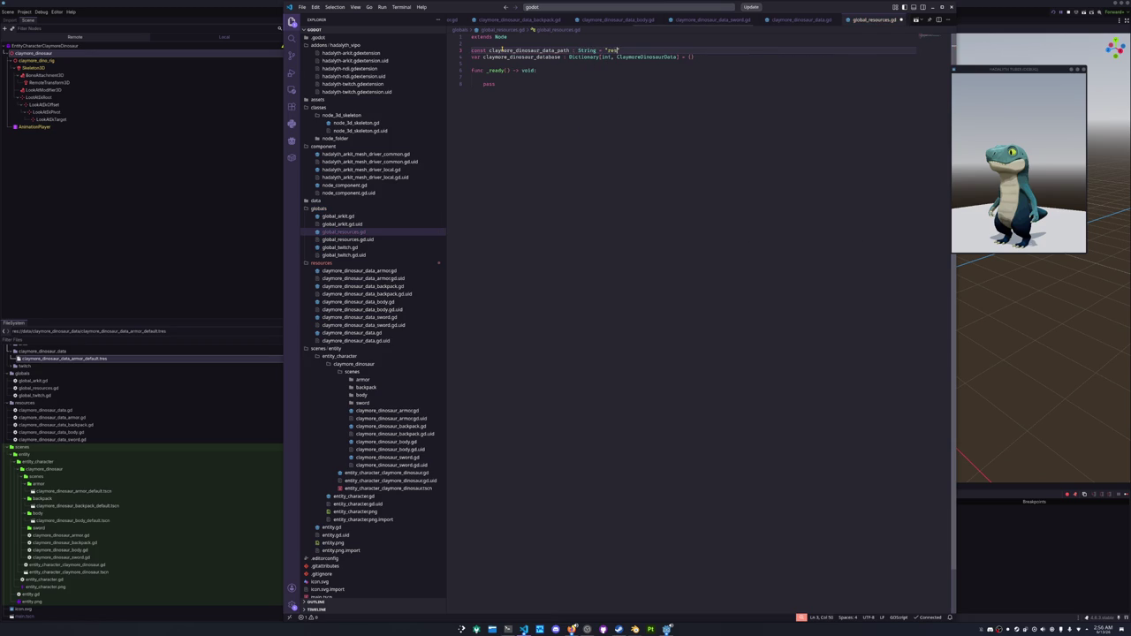
pyautogui.write('://data')
pyautogui.write('/clay')
pyautogui.write('more_dinosaur_')
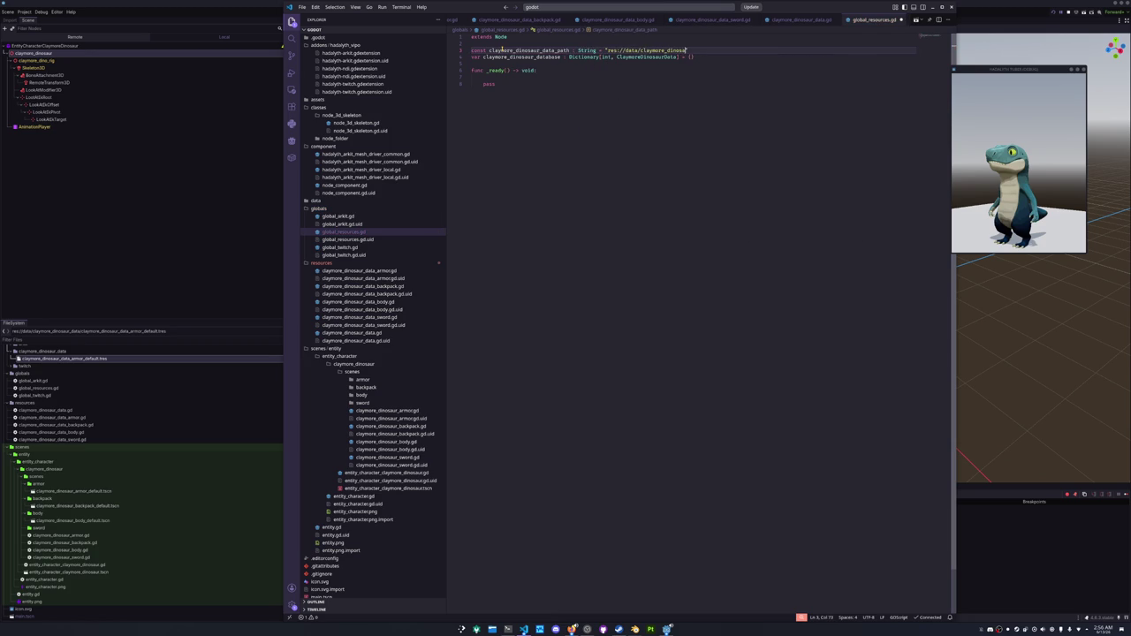
pyautogui.write('data/')
pyautogui.press('Down')
pyautogui.press('Down')
pyautogui.press('Down')
# Add a comment in _ready about loading all claymore dinosaur data.
pyautogui.press('End')
pyautogui.press('Return')
pyautogui.press('Return')
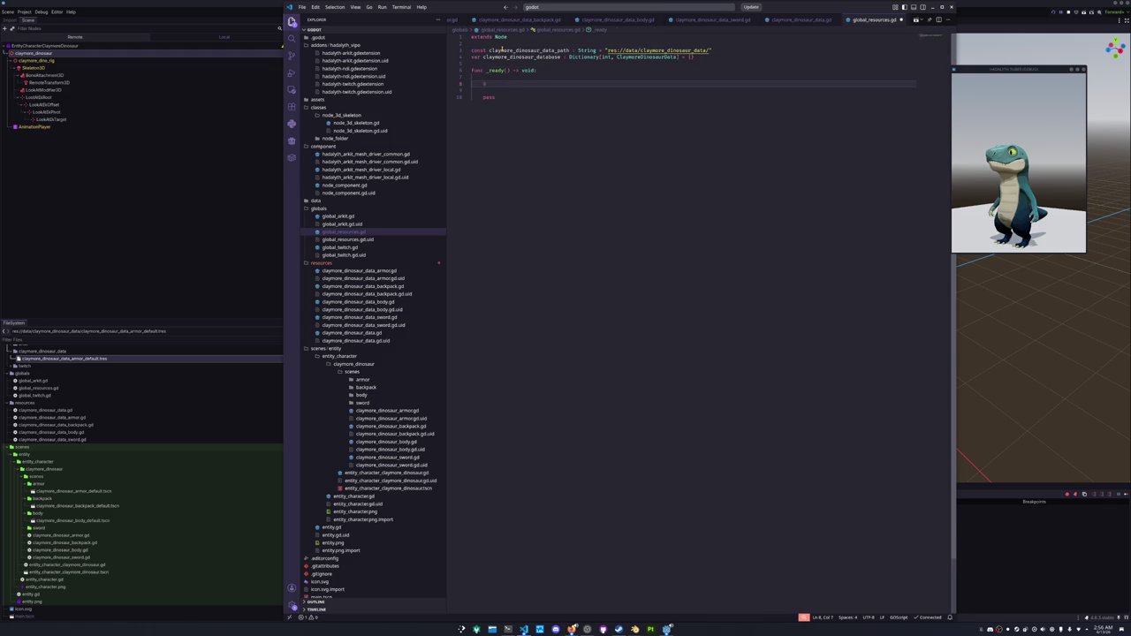
pyautogui.write('Crowd Follow')
pyautogui.write(' and load all ')
pyautogui.write('dinosaur data')
pyautogui.hotkey('ctrl', 'shift', 'Left')
pyautogui.hotkey('ctrl', 'shift', 'Left')
pyautogui.hotkey('ctrl', 'shift', 'Left')
pyautogui.write('all c')
pyautogui.press('Down')
pyautogui.press('Return')
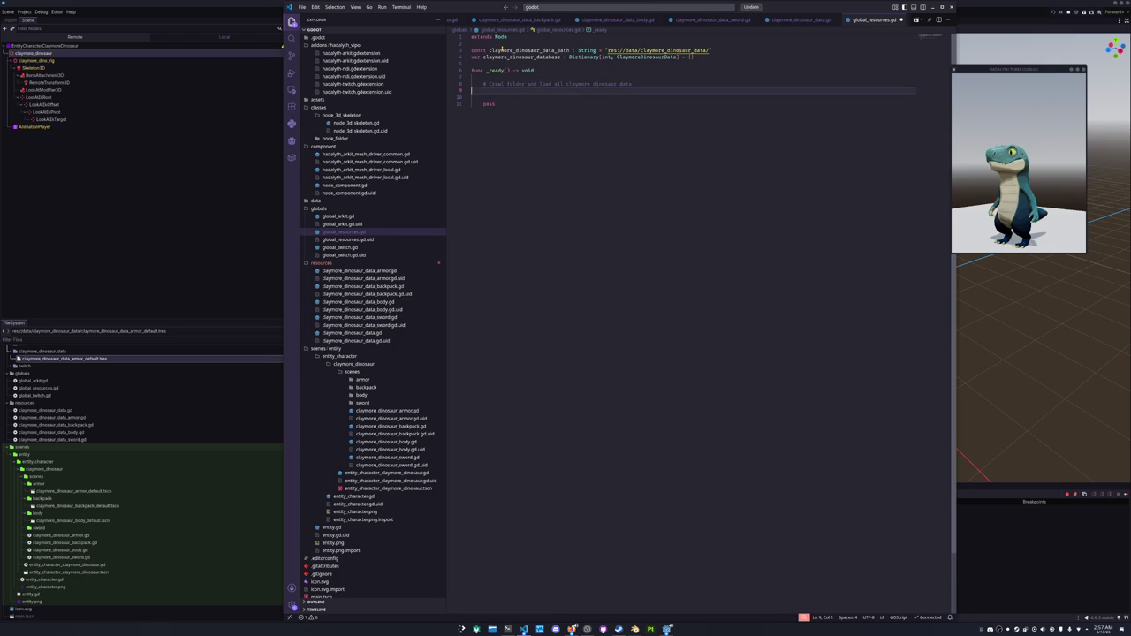
# Insert a DirAccess.get_files_at call in _ready from the member suggestions.
pyautogui.write('DirAccess.')
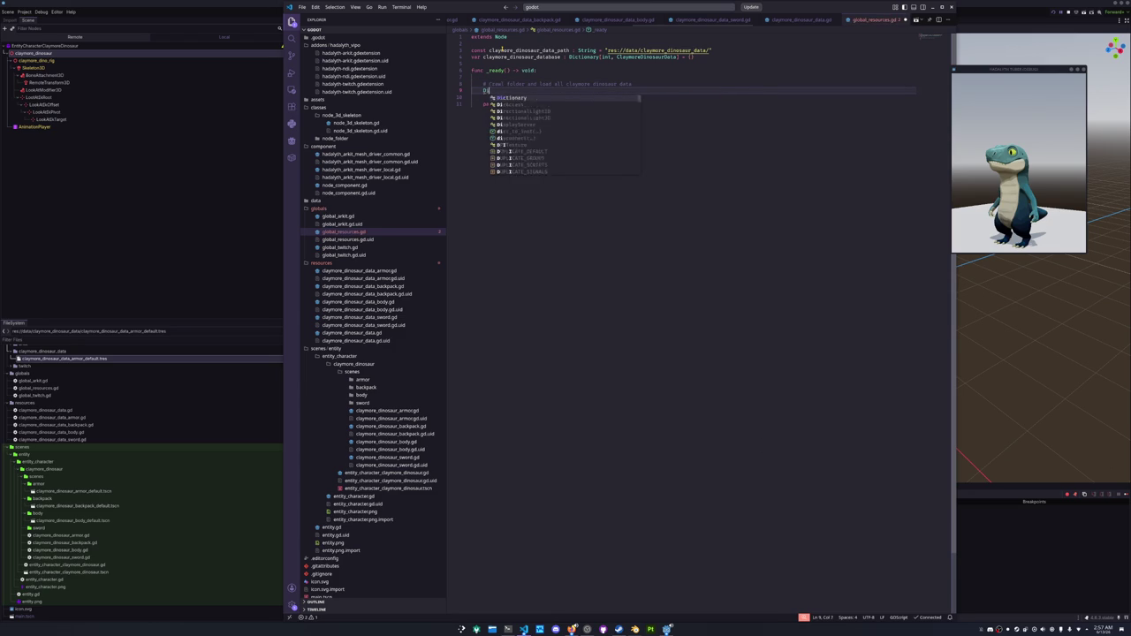
pyautogui.press('Escape')
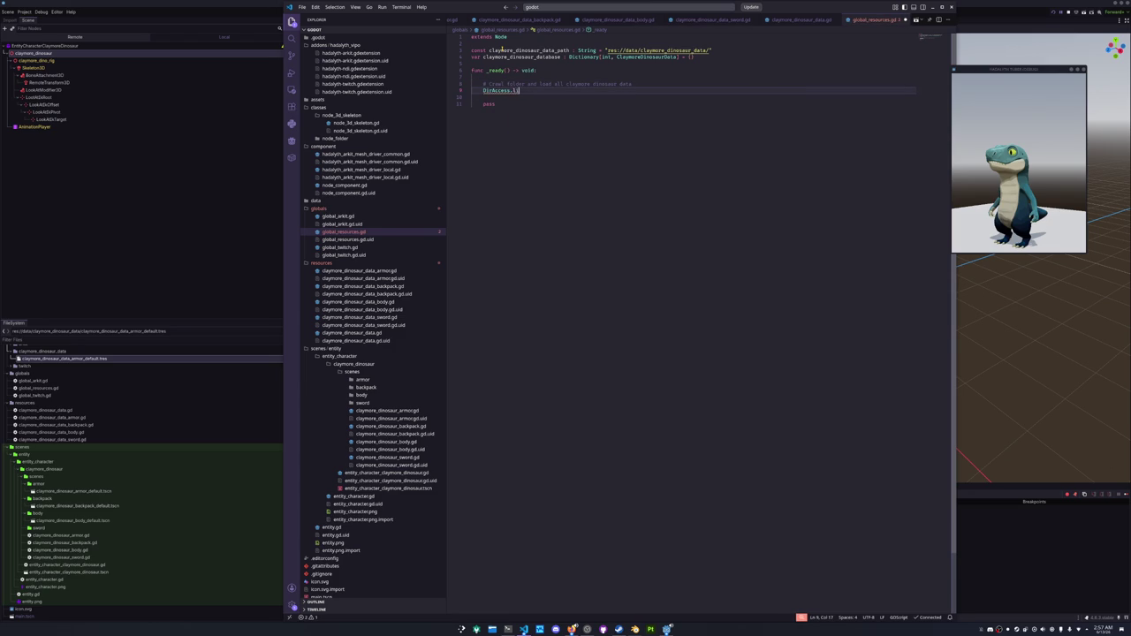
pyautogui.hotkey('ctrl', 'space')
pyautogui.press('Down')
pyautogui.press('Down')
pyautogui.press('Down')
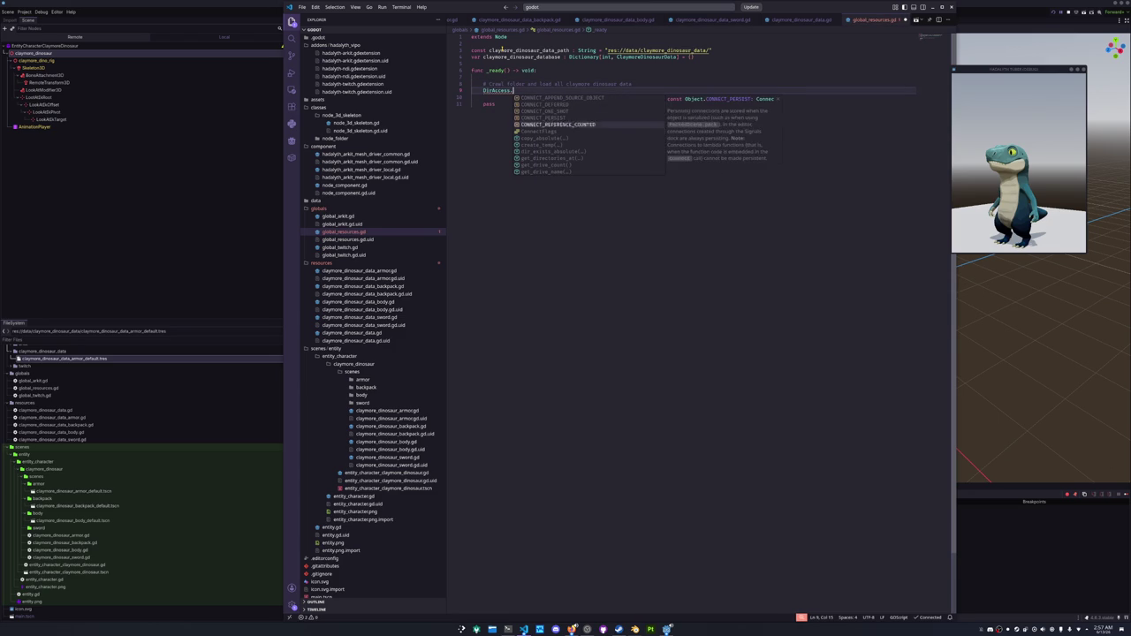
pyautogui.press('Up')
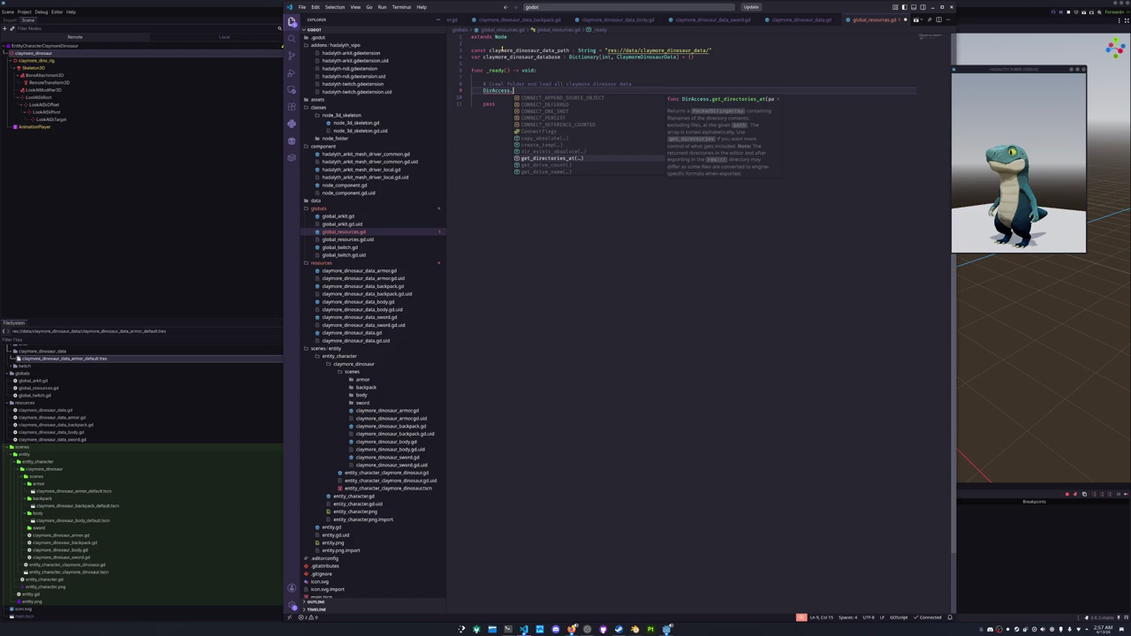
pyautogui.press('Down')
pyautogui.press('Down')
pyautogui.press('Down')
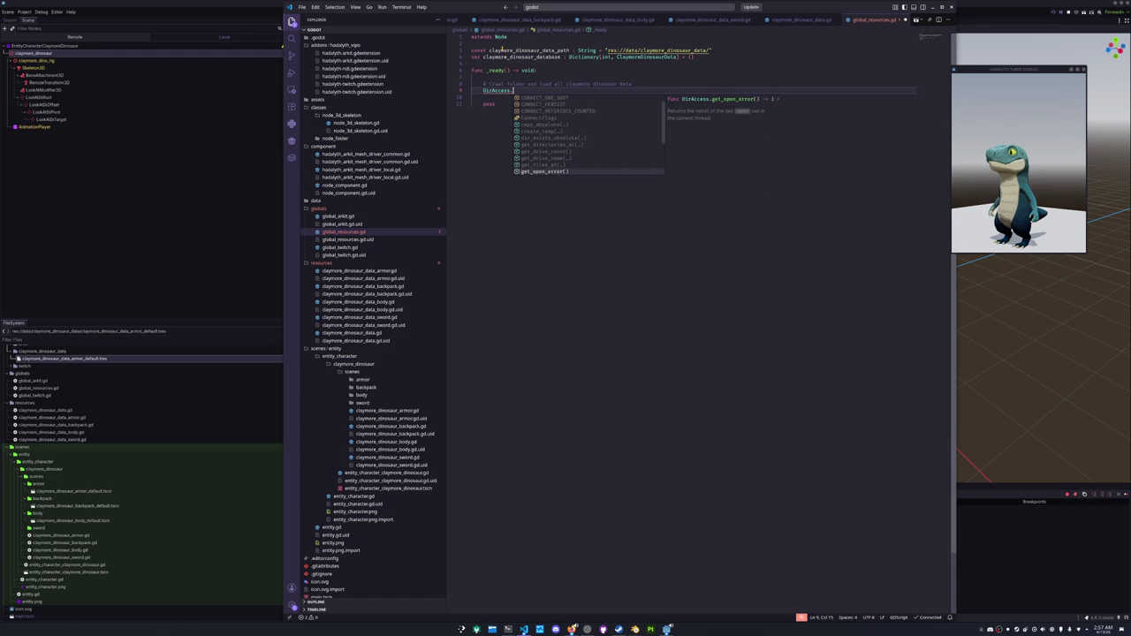
pyautogui.press('Up')
pyautogui.press('Up')
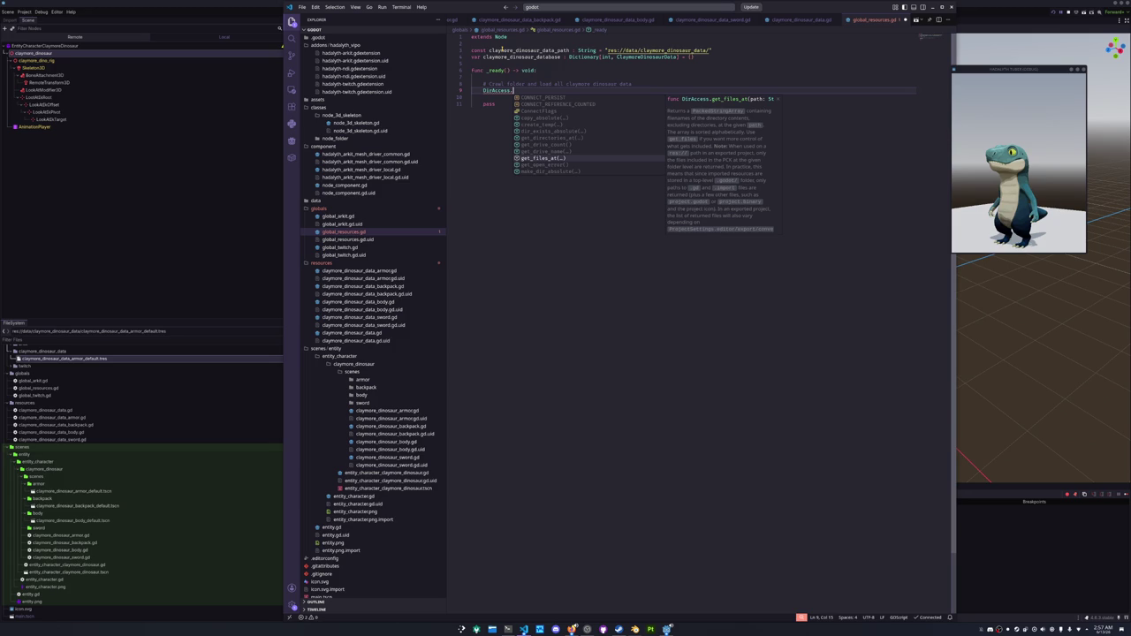
pyautogui.press('Return')
# Store the result in var files : PackedStringArray.
pyautogui.hotkey('ctrl', 'Left')
pyautogui.hotkey('ctrl', 'Left')
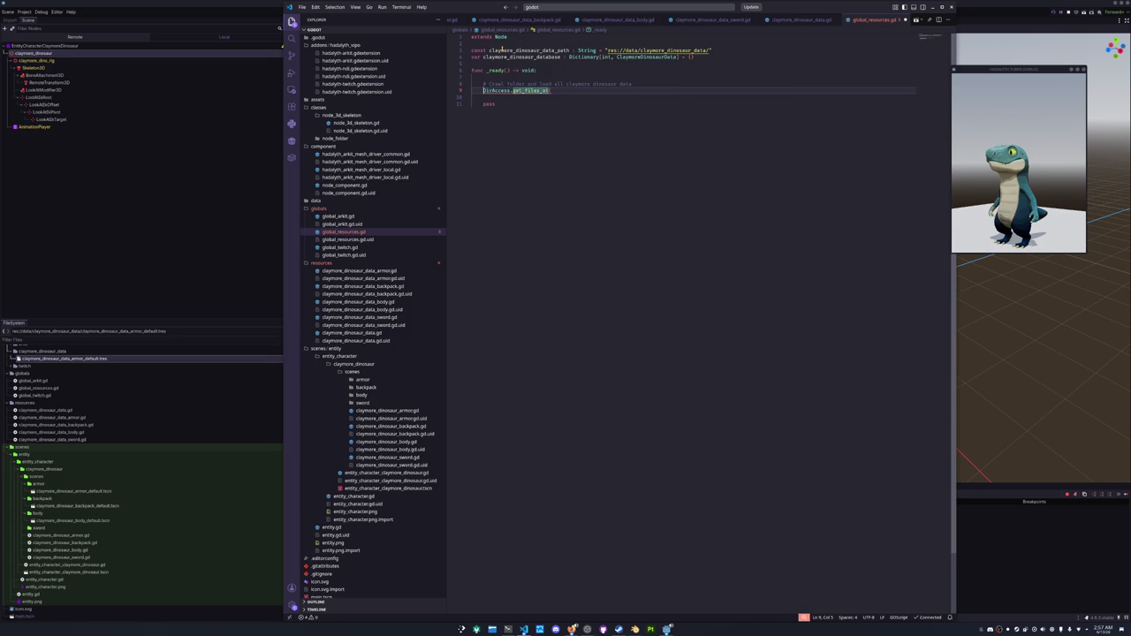
pyautogui.write('files =')
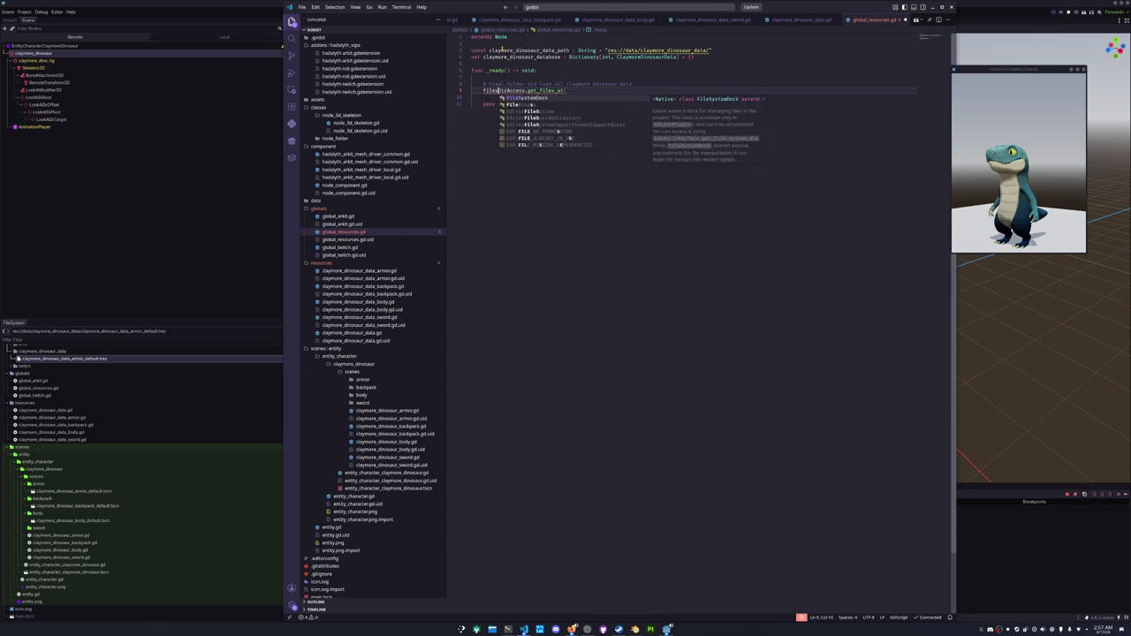
pyautogui.press('Home')
pyautogui.write('var')
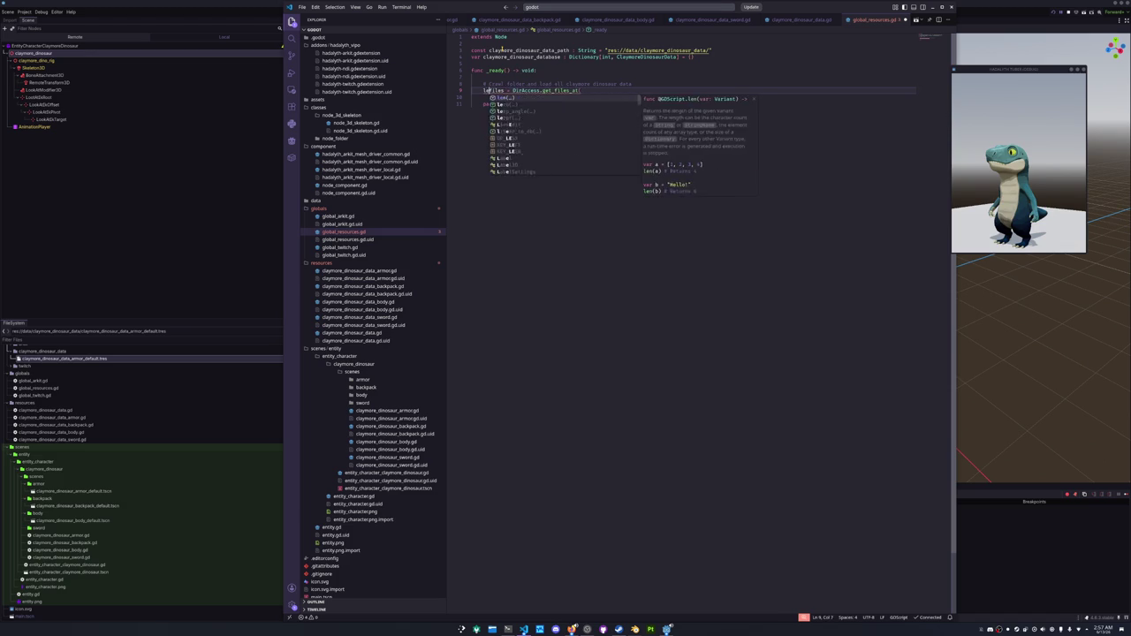
pyautogui.hotkey('ctrl', 'Right')
pyautogui.write(': Packed')
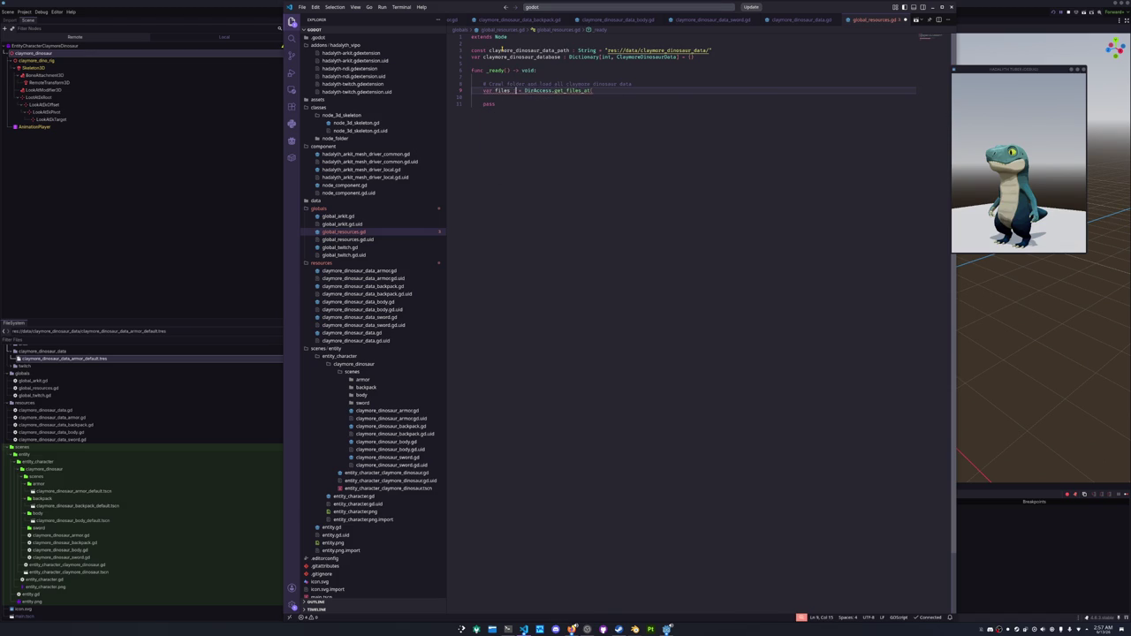
pyautogui.write('St')
pyautogui.press('Return')
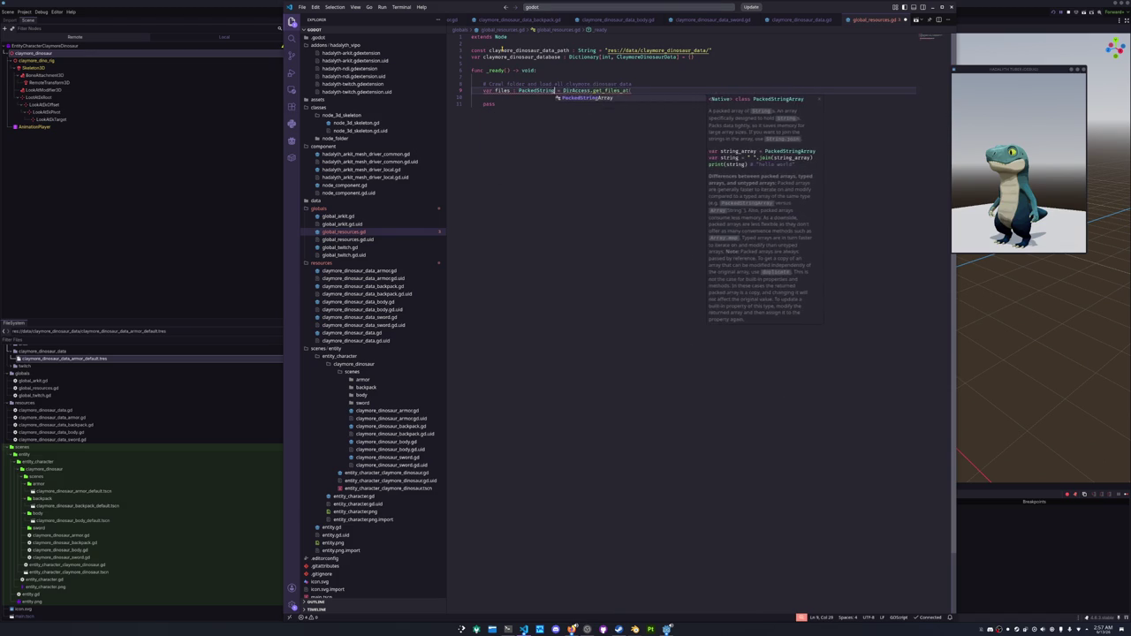
# Pass CLAYMORE_DINOSAUR_DATA_PATH as the get_files_at argument.
pyautogui.press('Right')
pyautogui.write('clay')
pyautogui.press('Return')
pyautogui.hotkey('ctrl', 'shift', 'Left')
pyautogui.write('CLAYMORE_DINOSAUR_DATA_PATH')
pyautogui.press('Escape')
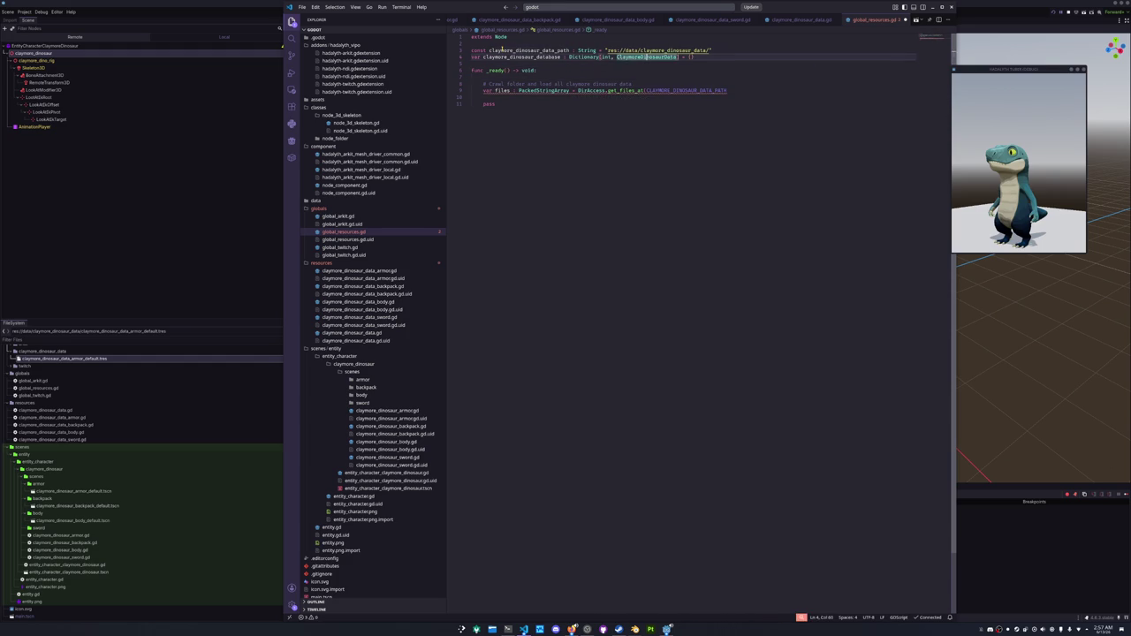
# Rename the line-3 constant to CLAYMORE_DINOSAUR_DATA_PATH and close the get_files_at parenthesis.
pyautogui.doubleClick(502, 50)
pyautogui.write('CLAYMORE_DINOSAUR_DATA_PATH')
pyautogui.press('Down')
pyautogui.press('Down')
pyautogui.press('Down')
pyautogui.press('Up')
pyautogui.press('End')
pyautogui.write(')')
pyautogui.press('Return')
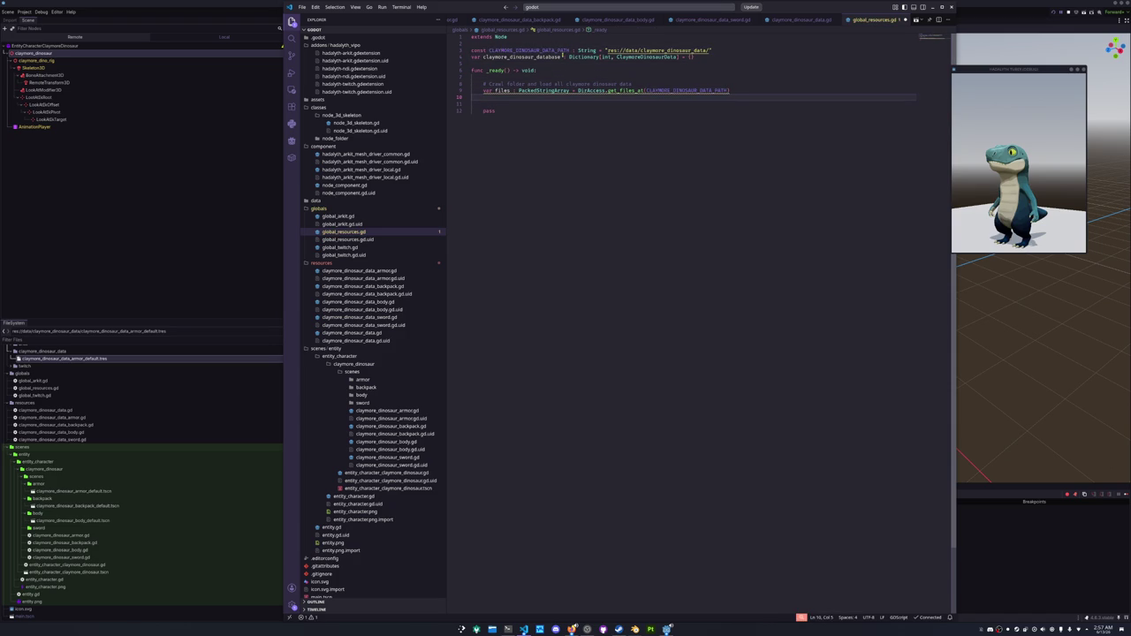
pyautogui.moveTo(630, 91)
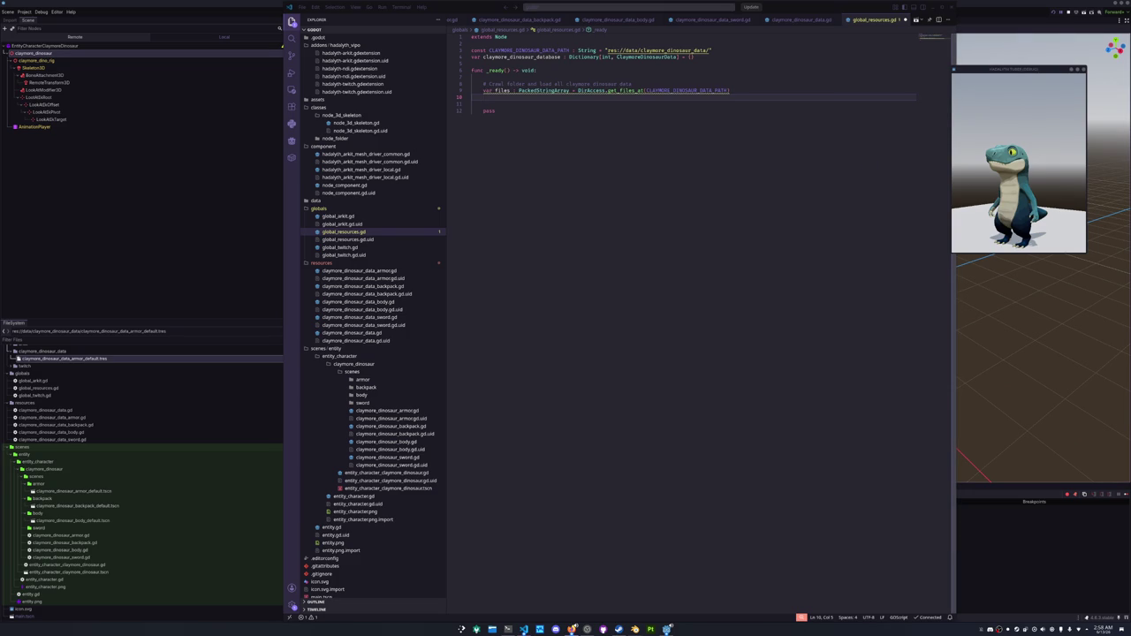
pyautogui.click(619, 98)
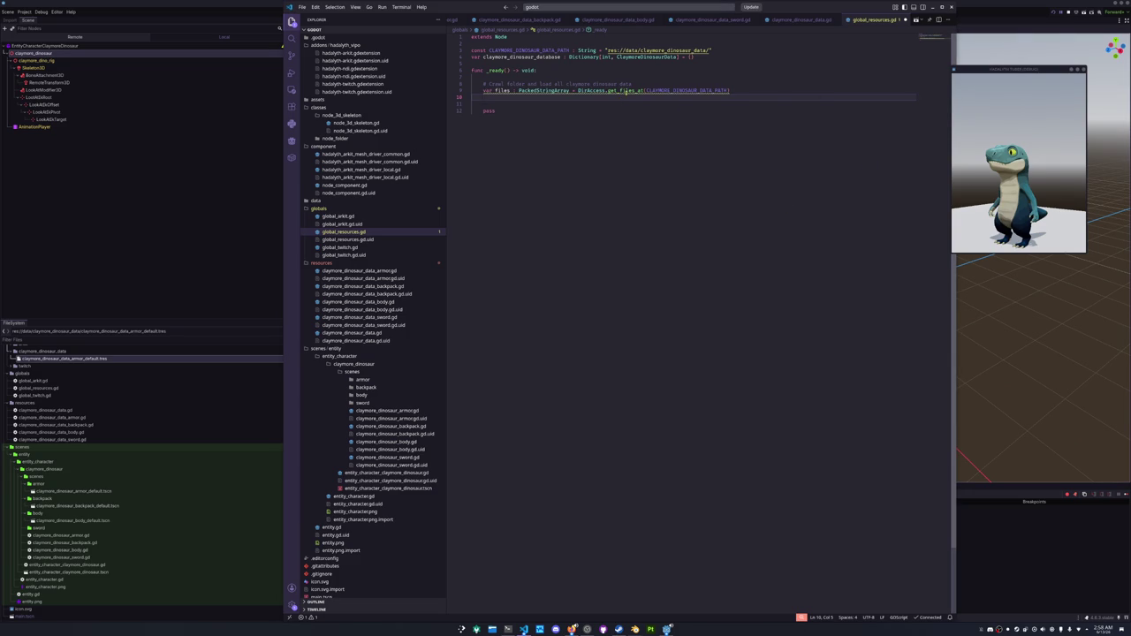
pyautogui.moveTo(625, 91)
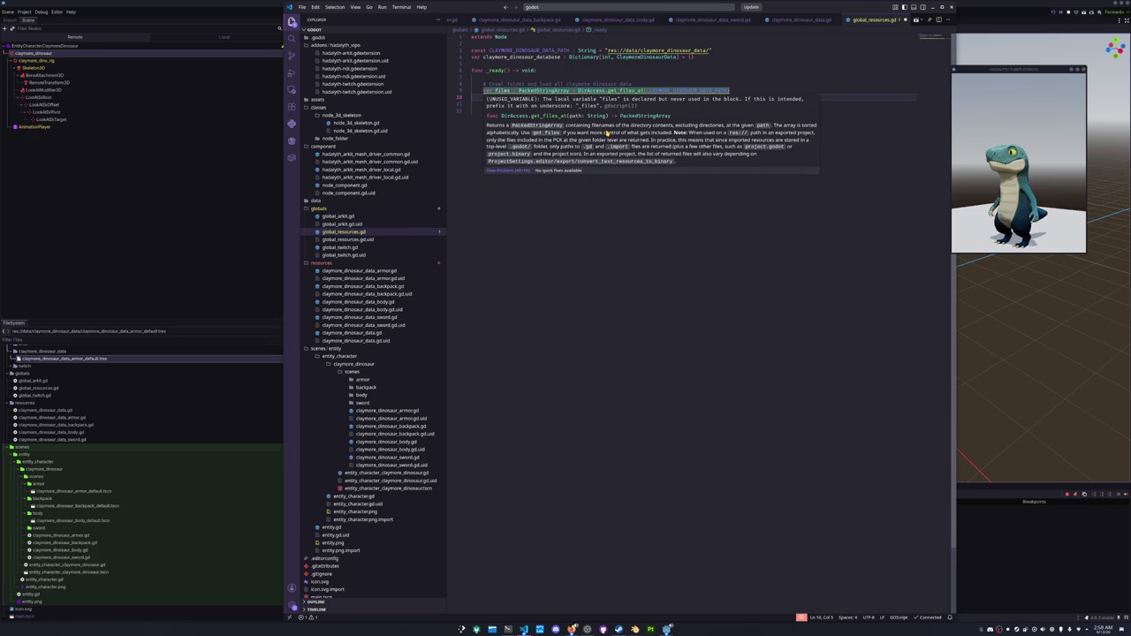
pyautogui.click(498, 98)
# Loop over files, building each path with CLAYMORE_DINOSAUR_DATA_PATH.path_join(file).
pyautogui.write('for ')
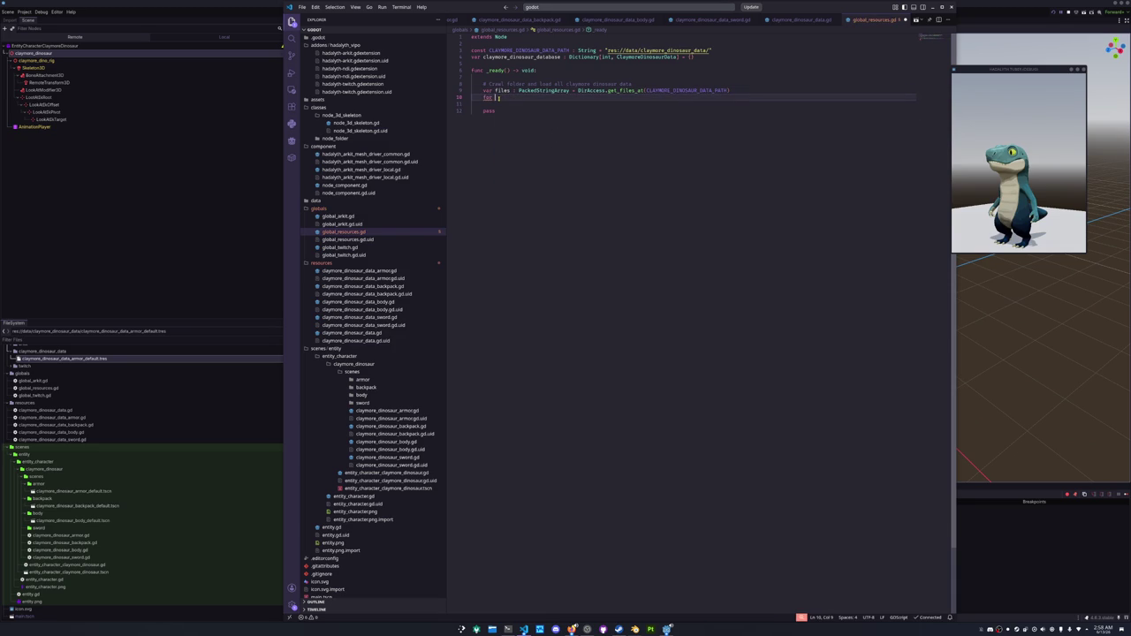
pyautogui.write(' file :')
pyautogui.write(' String in files')
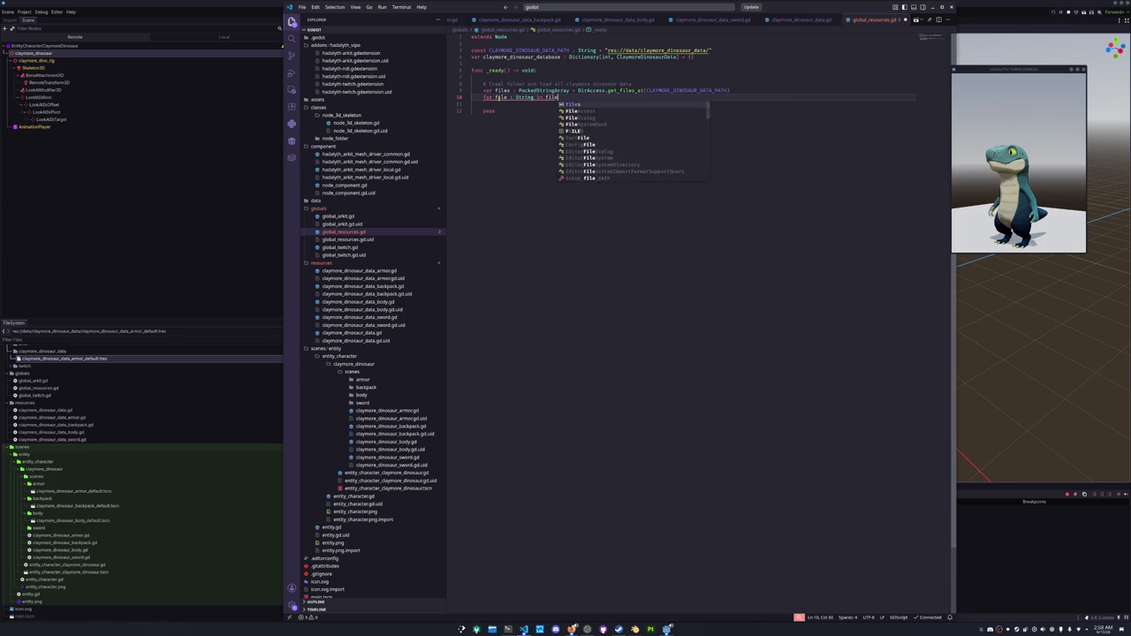
pyautogui.write(':')
pyautogui.press('Return')
pyautogui.write('var path : String = pa')
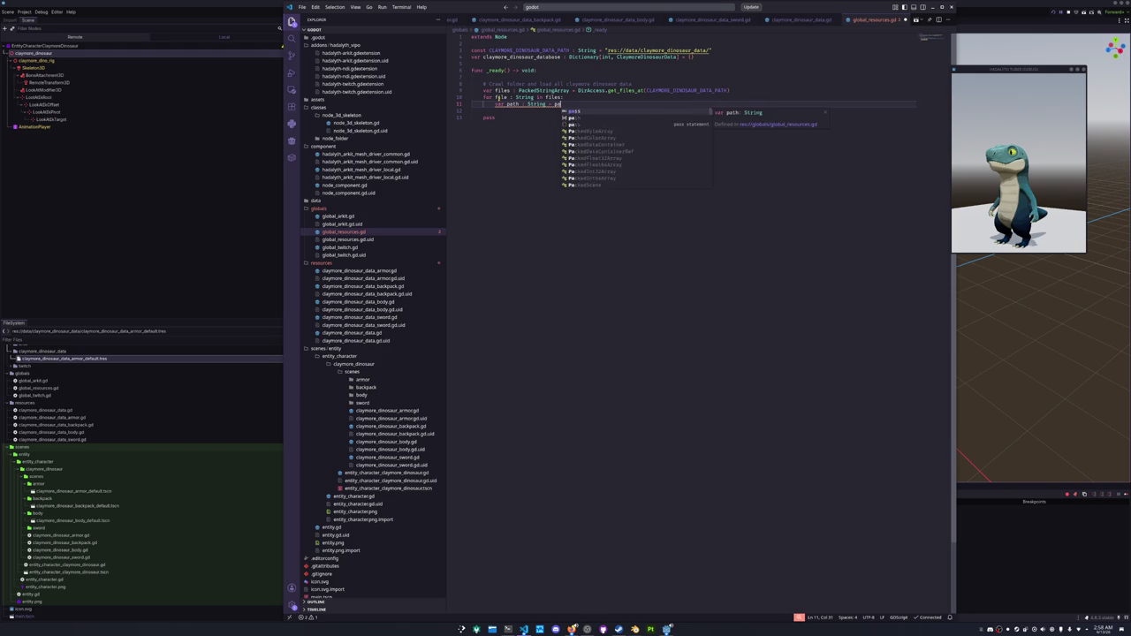
pyautogui.press('BackSpace')
pyautogui.write('file')
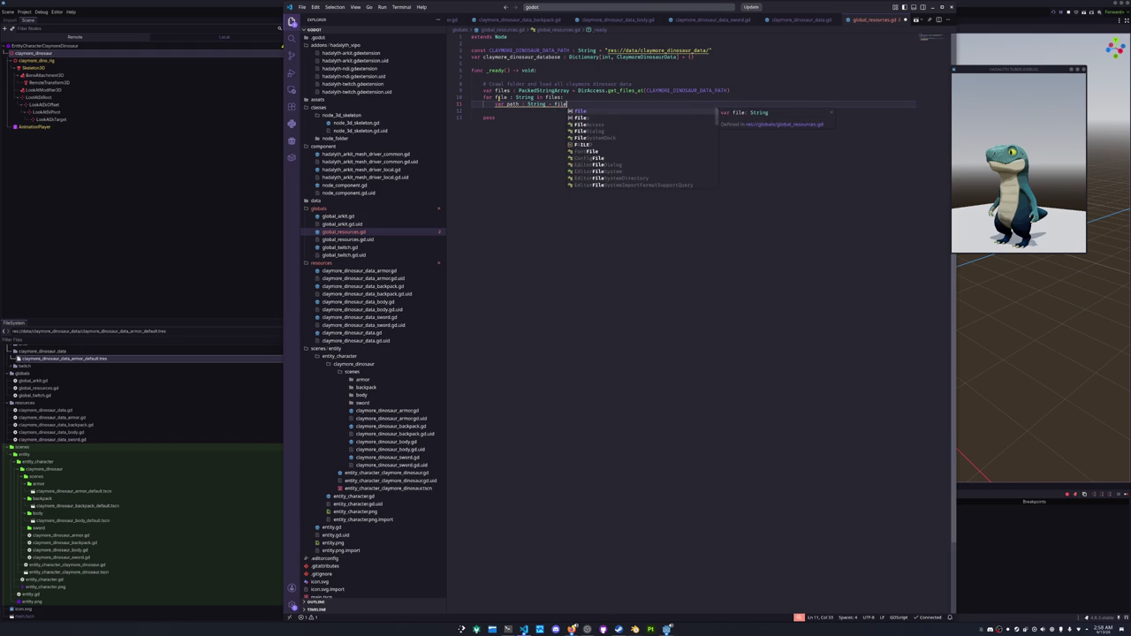
pyautogui.press('BackSpace')
pyautogui.write('CLAYMORE_DINOSAUR_DATA_PATH.jo')
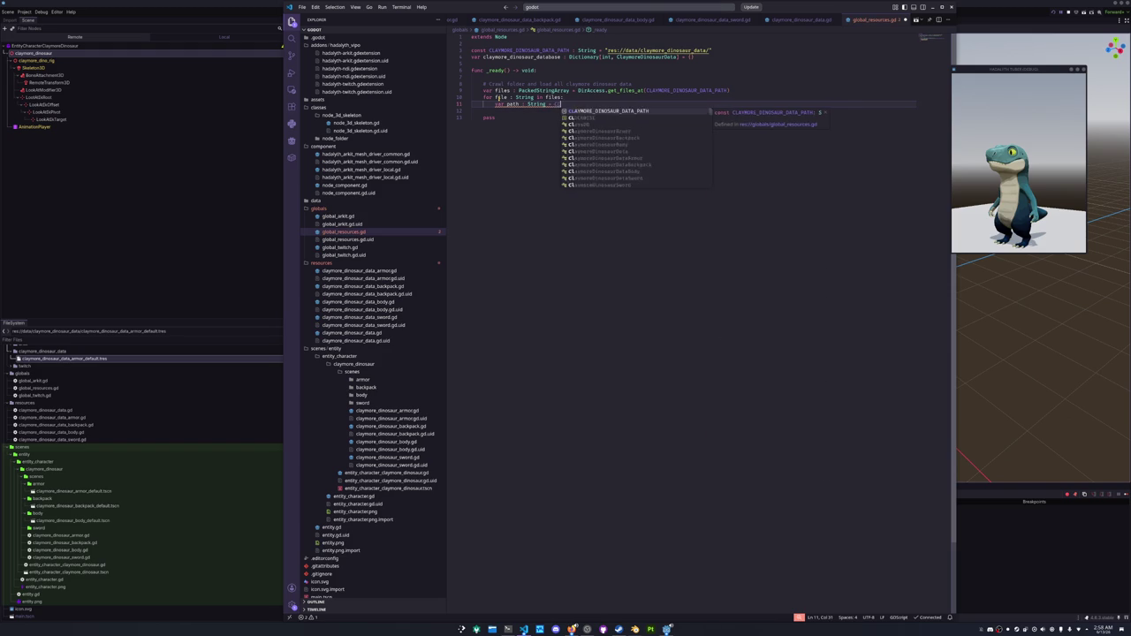
pyautogui.write('in')
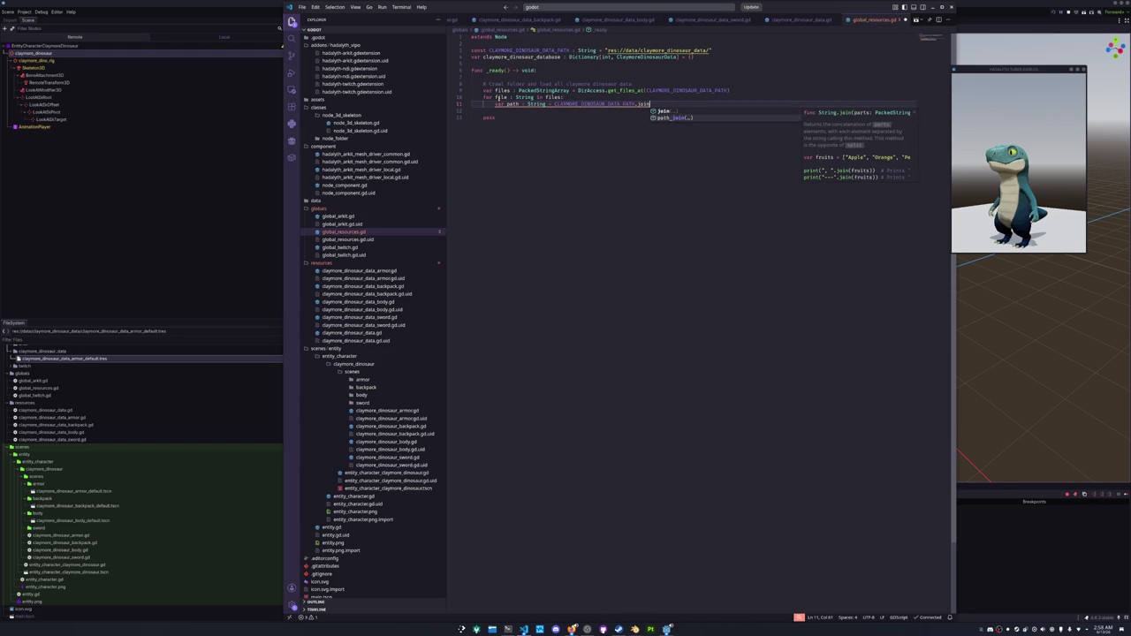
pyautogui.press('Down')
pyautogui.press('Return')
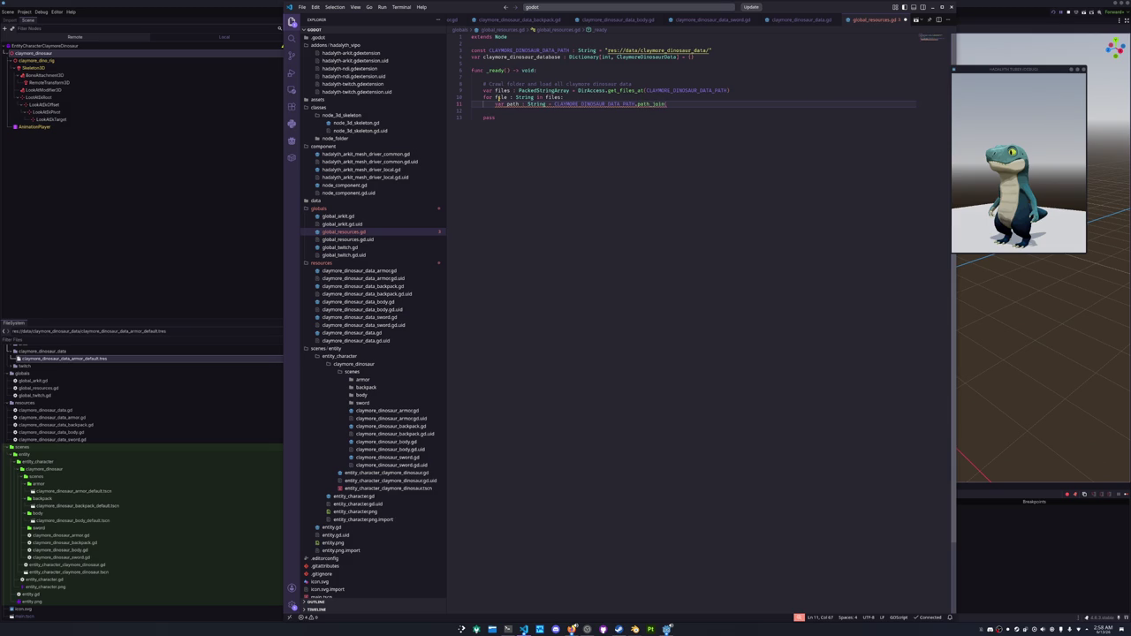
pyautogui.write('file)')
# Load each path into claymore_dinosaur_data via ResourceLoader.load(path, "ClaymoreDinosaurData").
pyautogui.press('Return')
pyautogui.write('lel')
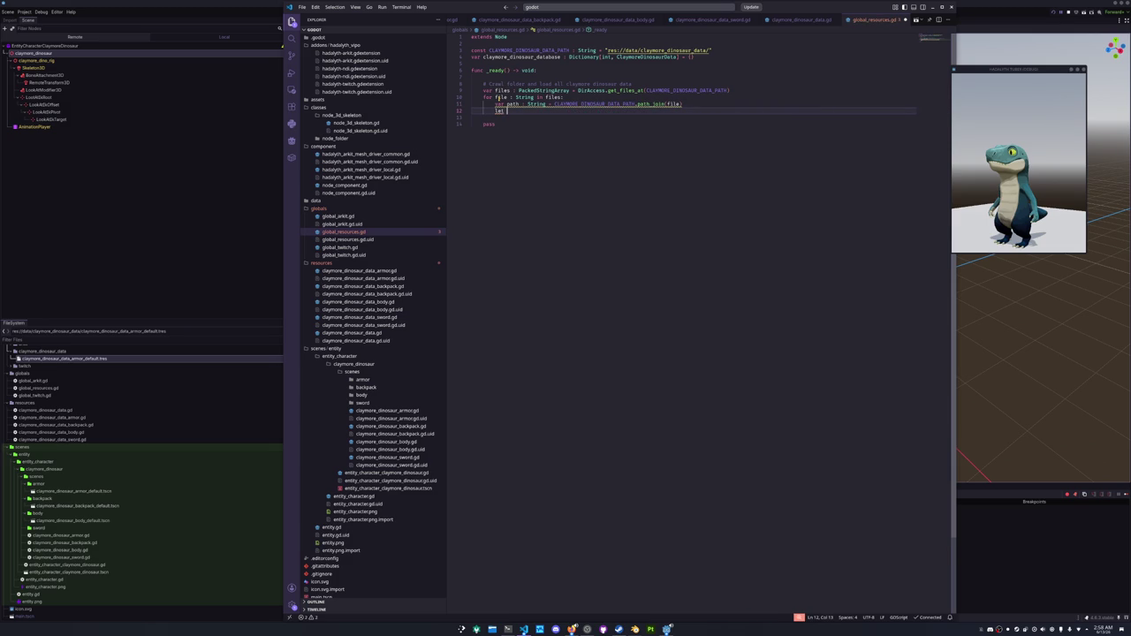
pyautogui.press('BackSpace')
pyautogui.press('BackSpace')
pyautogui.write('var claymore_di')
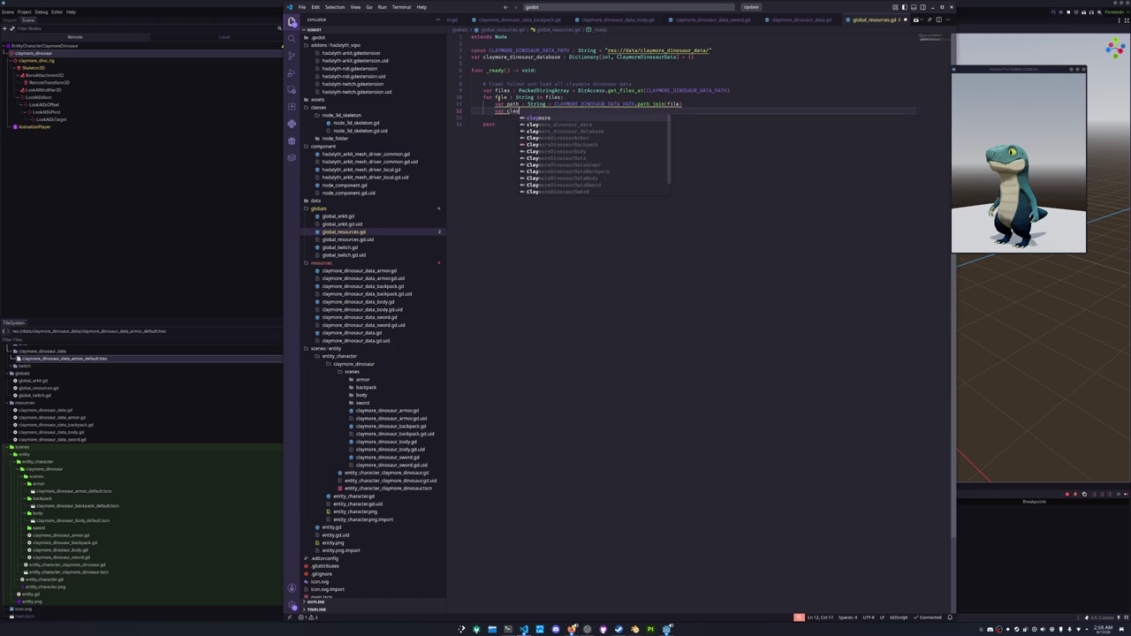
pyautogui.press('Return')
pyautogui.write(': ')
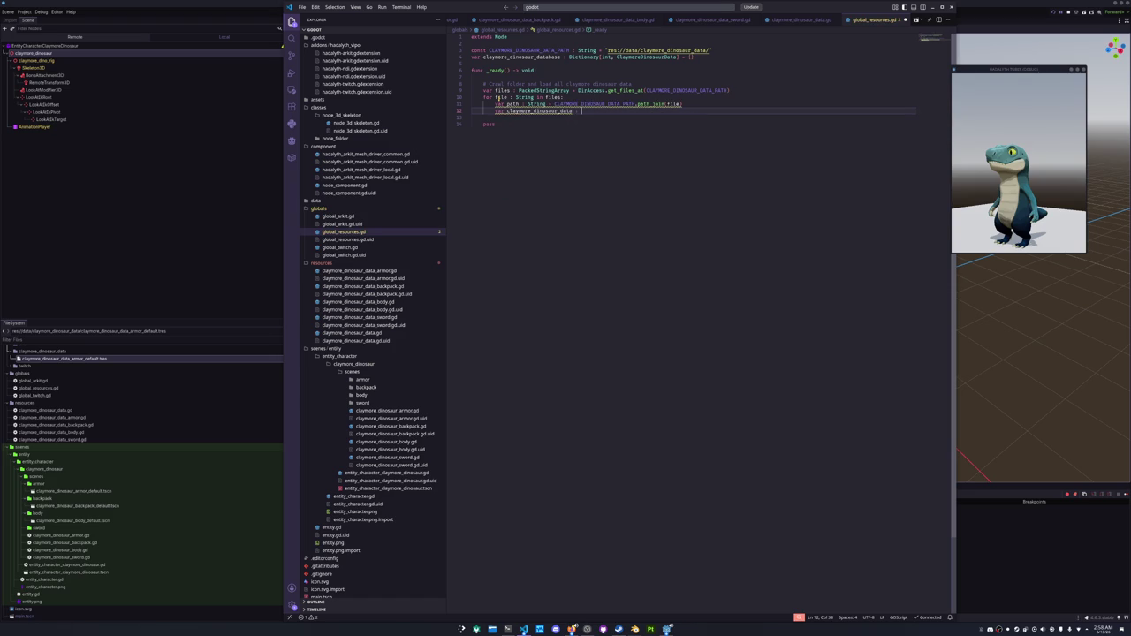
pyautogui.write('ClaymoreDino')
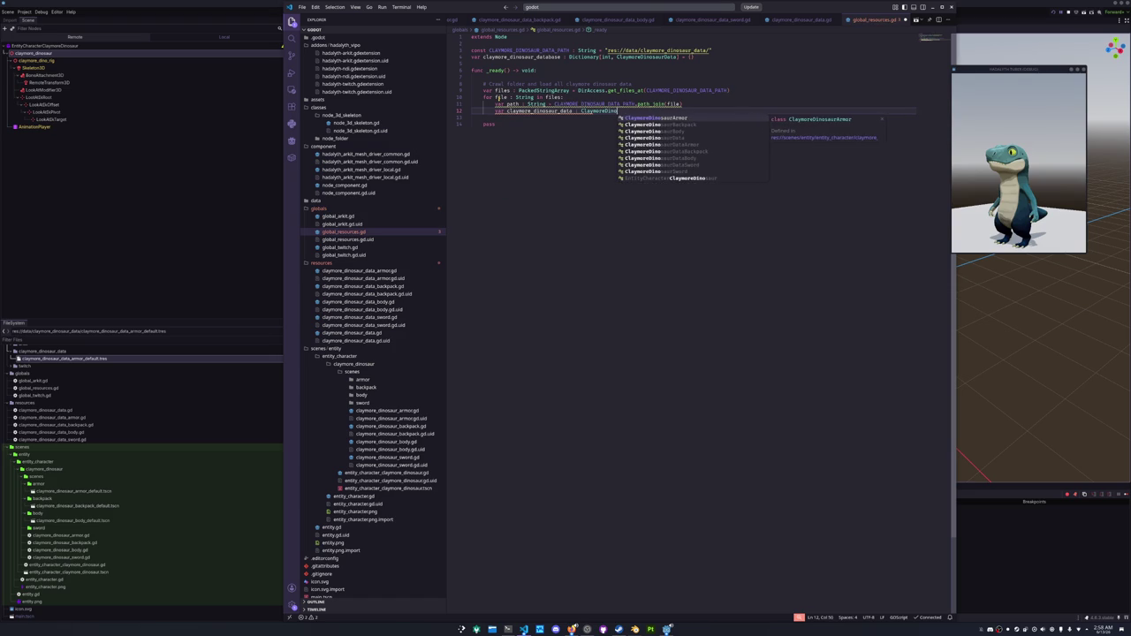
pyautogui.write('saurData')
pyautogui.write(' =')
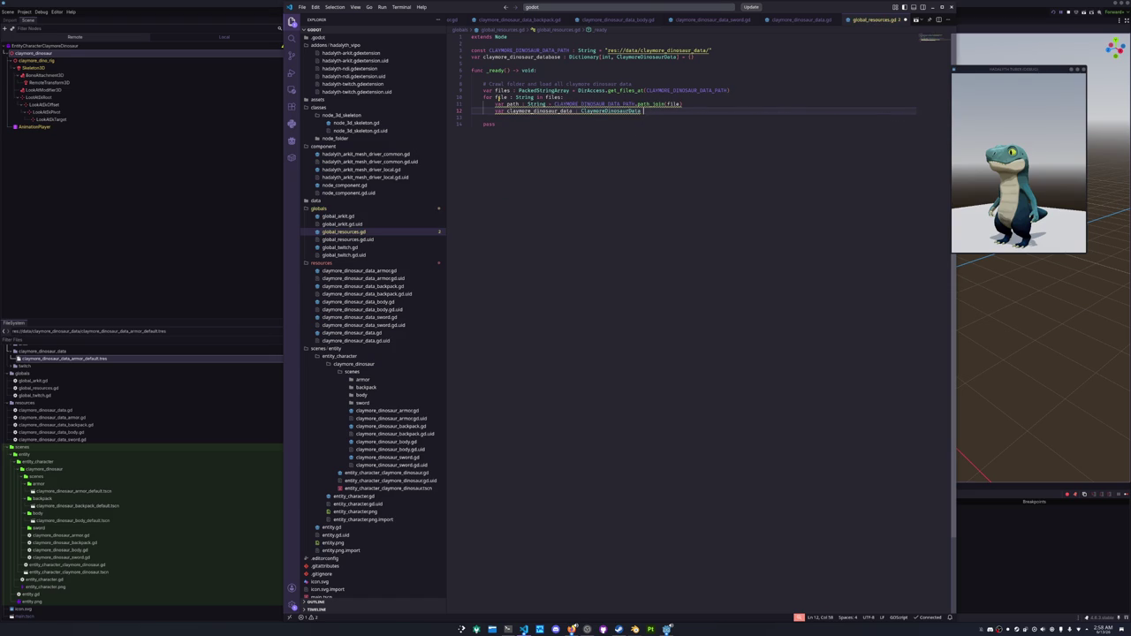
pyautogui.write(' Res')
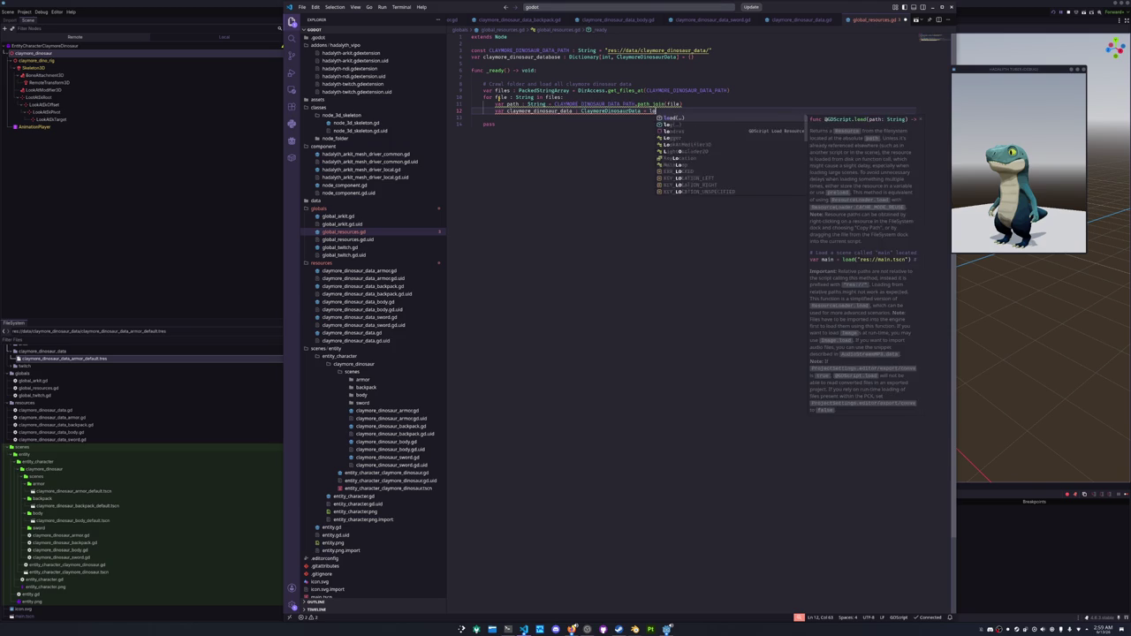
pyautogui.write('ourc')
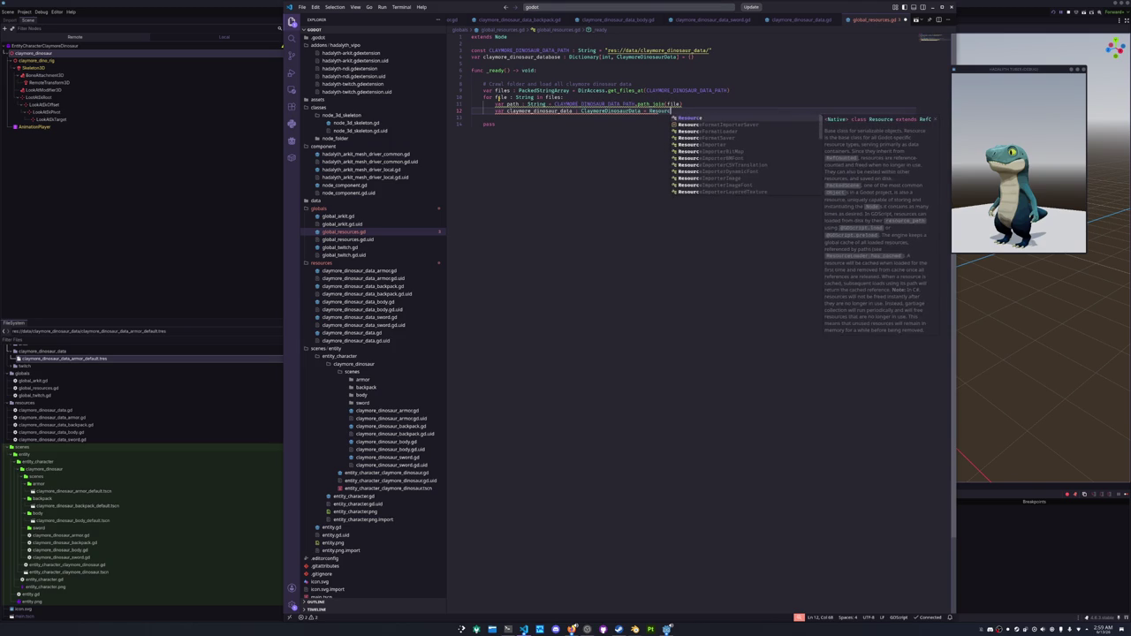
pyautogui.write('eLoader.load')
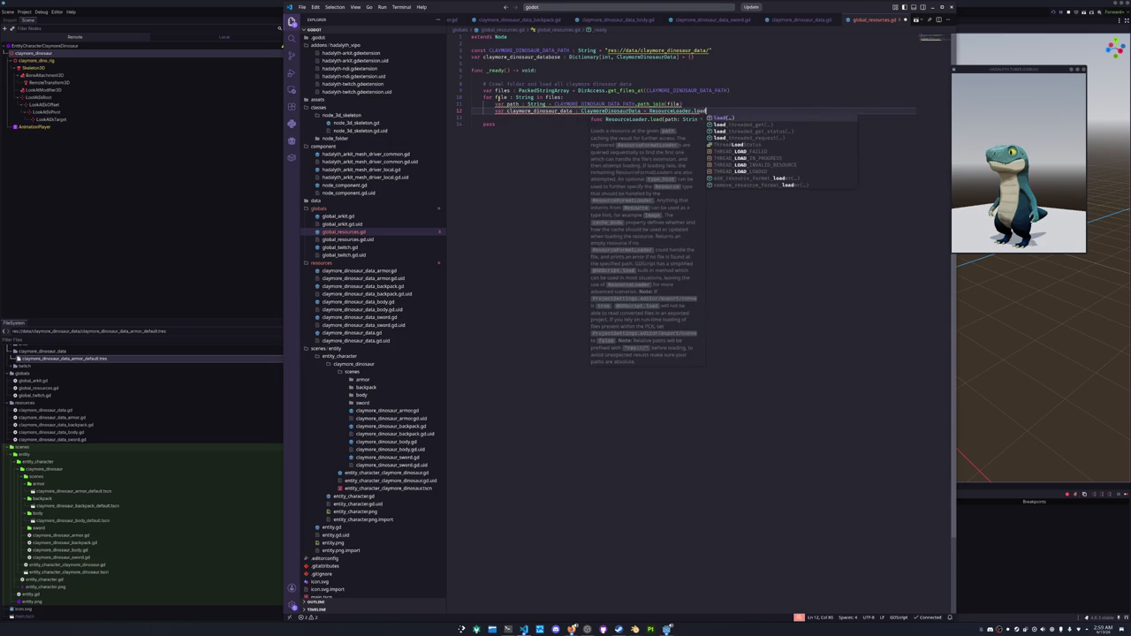
pyautogui.write('(')
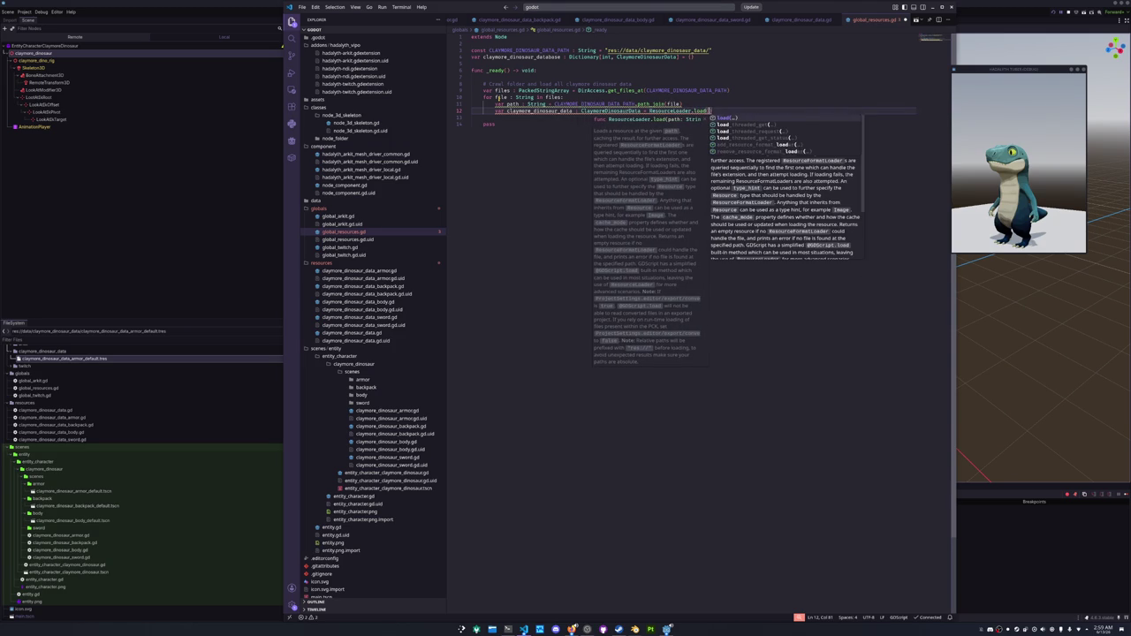
pyautogui.write('c')
pyautogui.press('BackSpace')
pyautogui.write('path, ')
pyautogui.write('"')
pyautogui.write('ClaymoreDino')
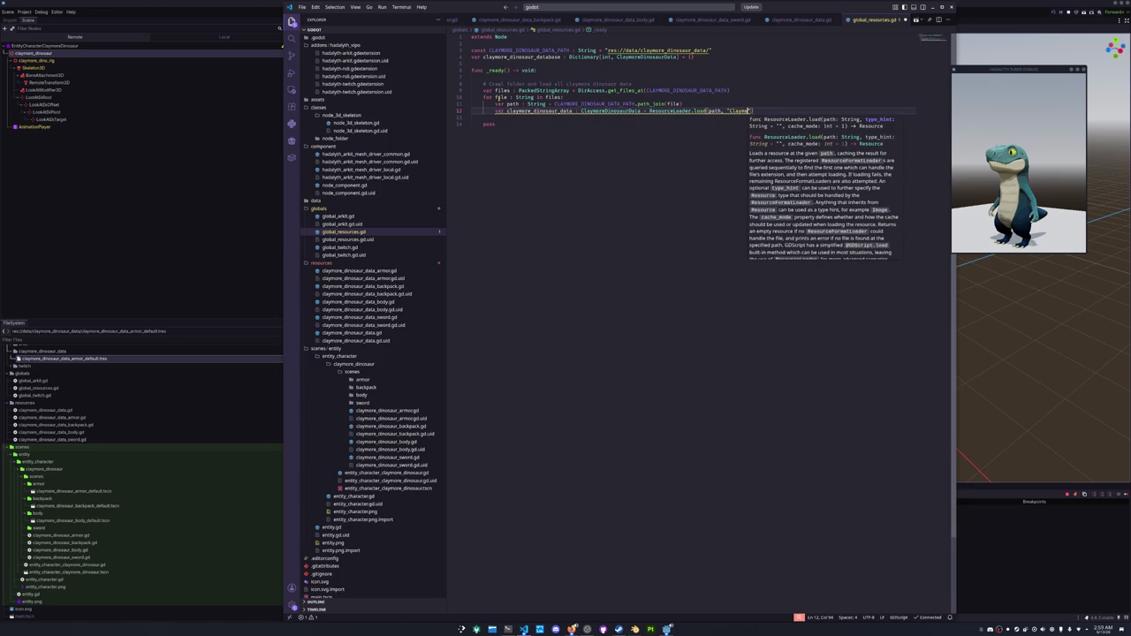
pyautogui.write('saurDat')
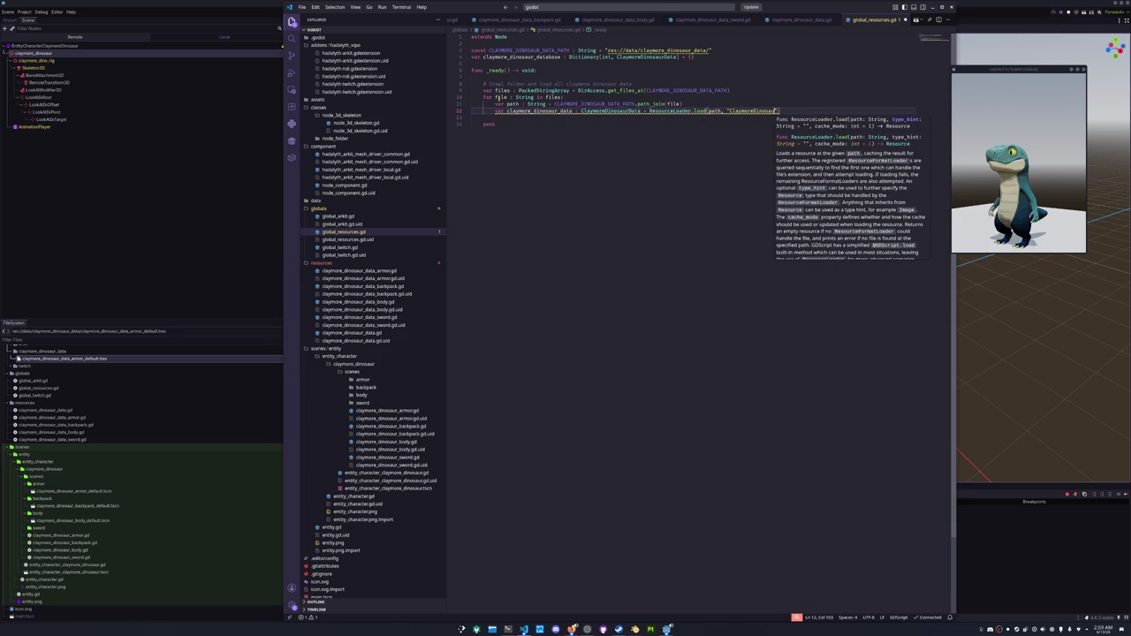
pyautogui.write('a')
pyautogui.press('Down')
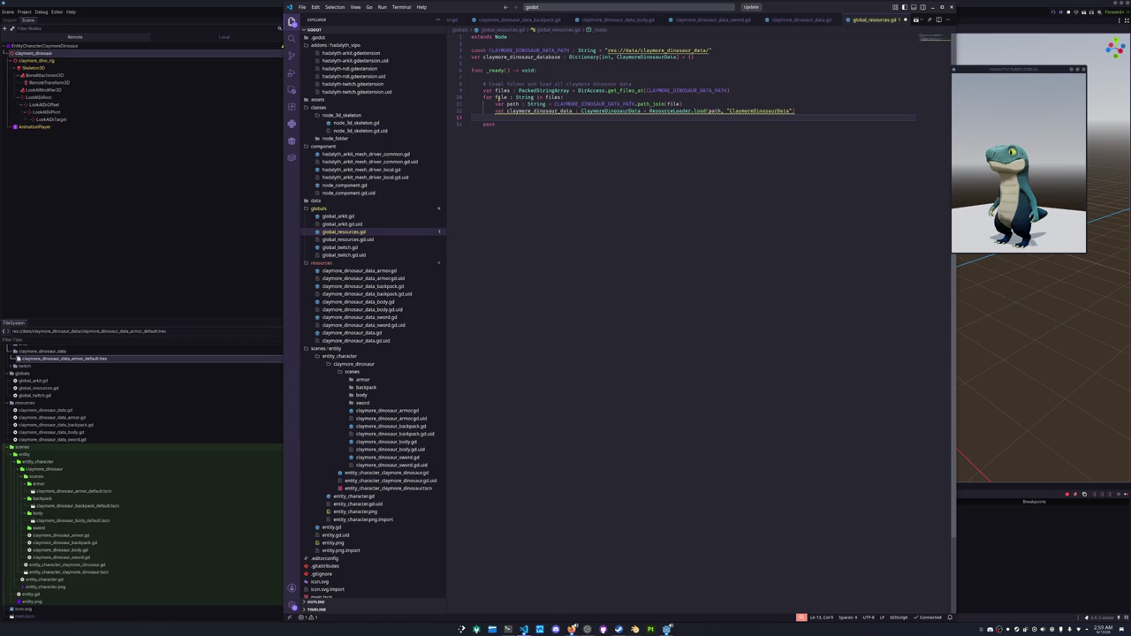
# Store it as claymore_dinosaur_database[claymore_dinosaur_data.get_hash()] and delete the leftover pass.
pyautogui.moveTo(705, 111)
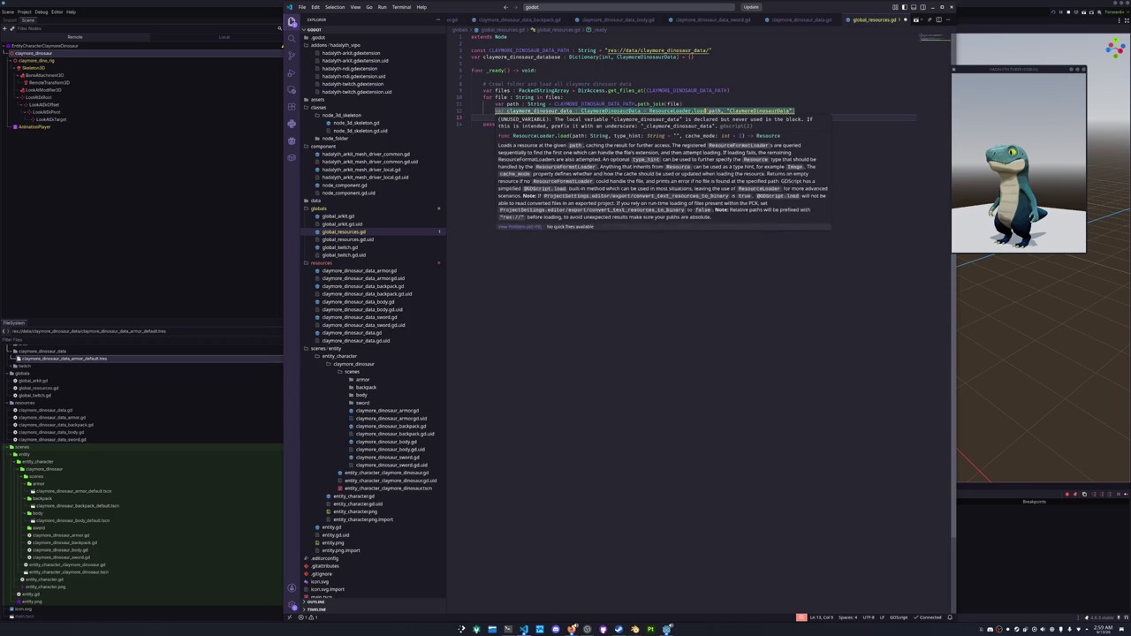
pyautogui.write('clay')
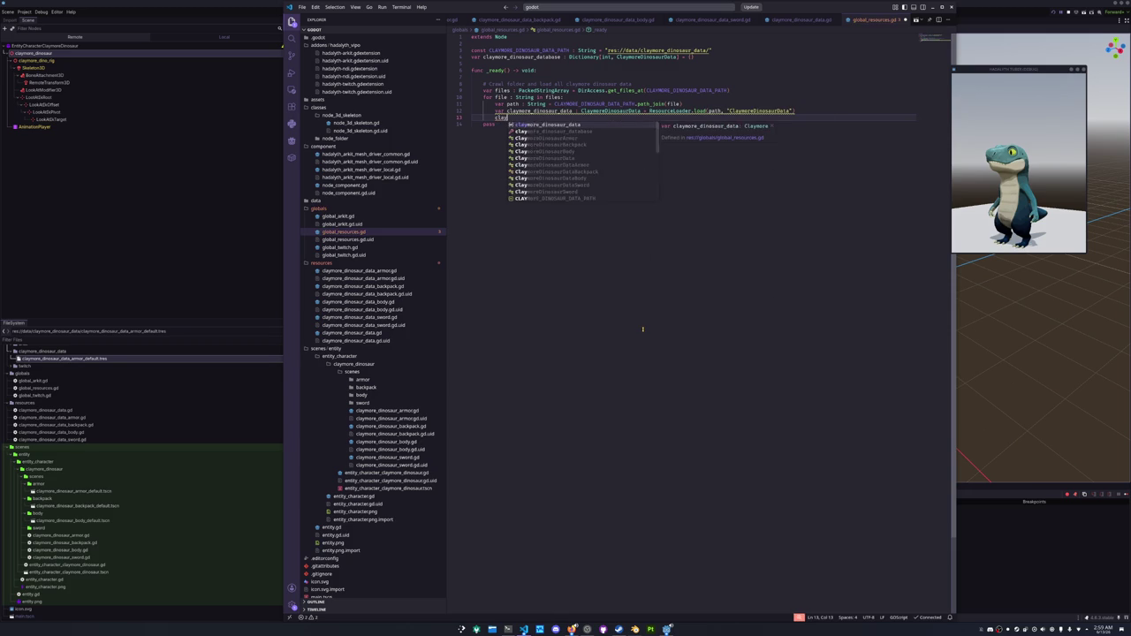
pyautogui.write('more_dinosaur_da')
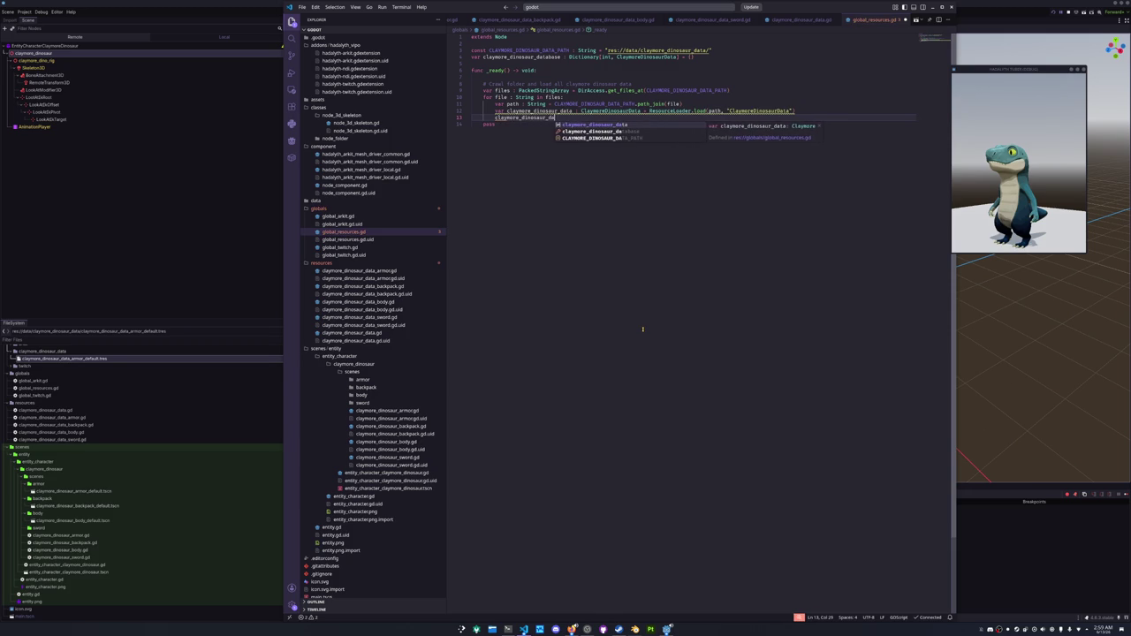
pyautogui.write('tabase[Claymore')
pyautogui.press('Return')
pyautogui.write('.get_ha')
pyautogui.press('Return')
pyautogui.write('] = ')
pyautogui.write('claymore_dinosaur_dat')
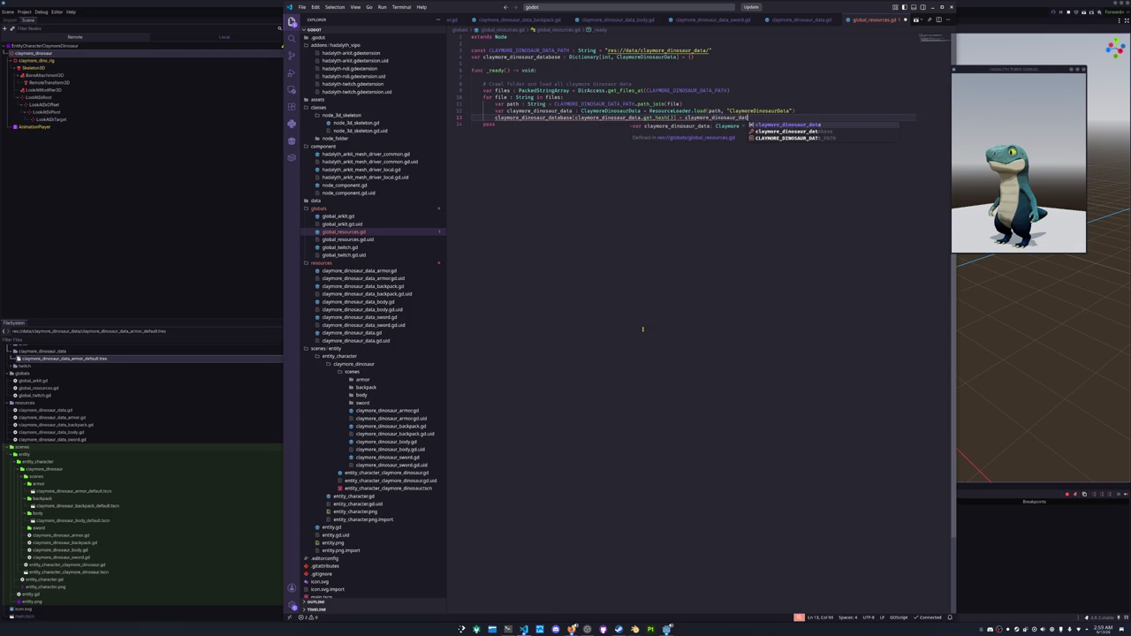
pyautogui.press('Return')
pyautogui.press('Down')
pyautogui.hotkey('shift', 'Home')
pyautogui.press('BackSpace')
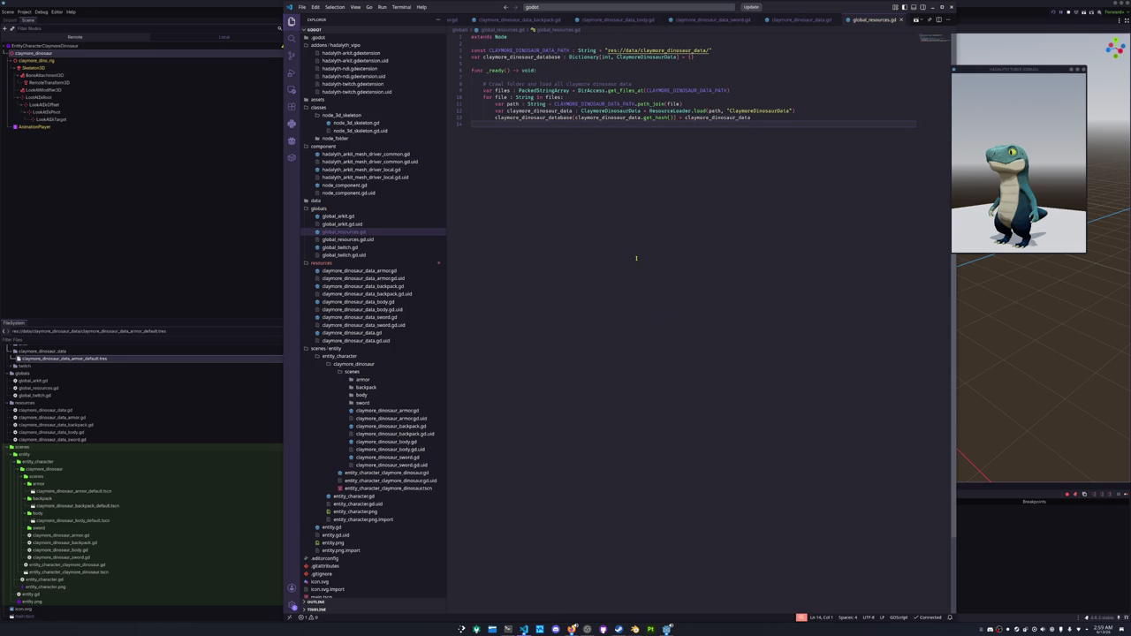
pyautogui.doubleClick(642, 83)
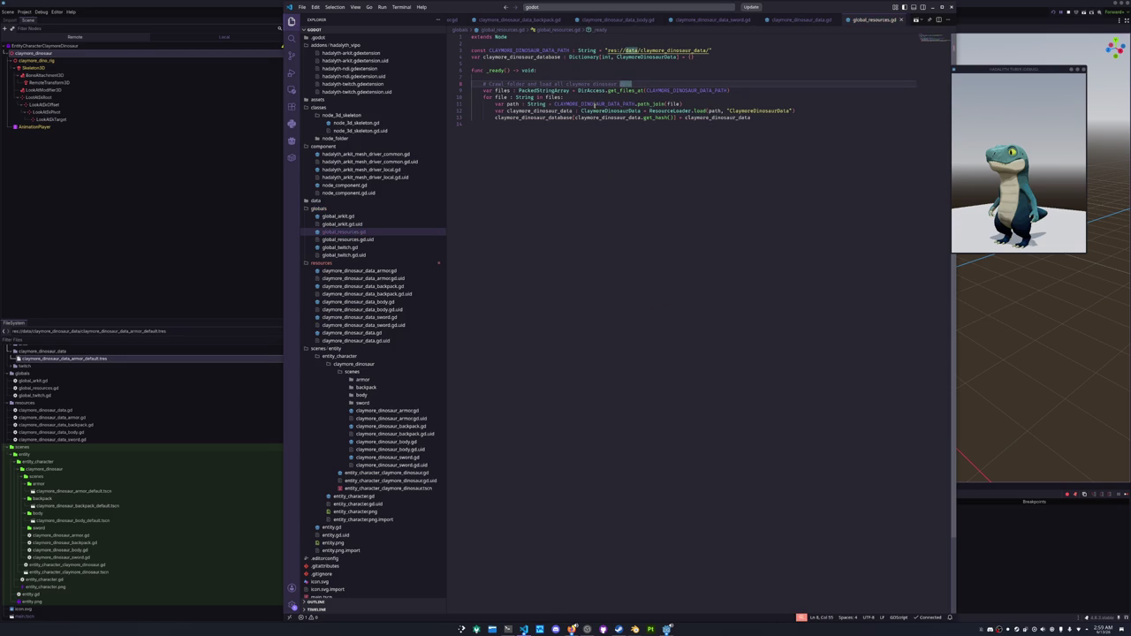
pyautogui.click(228, 259)
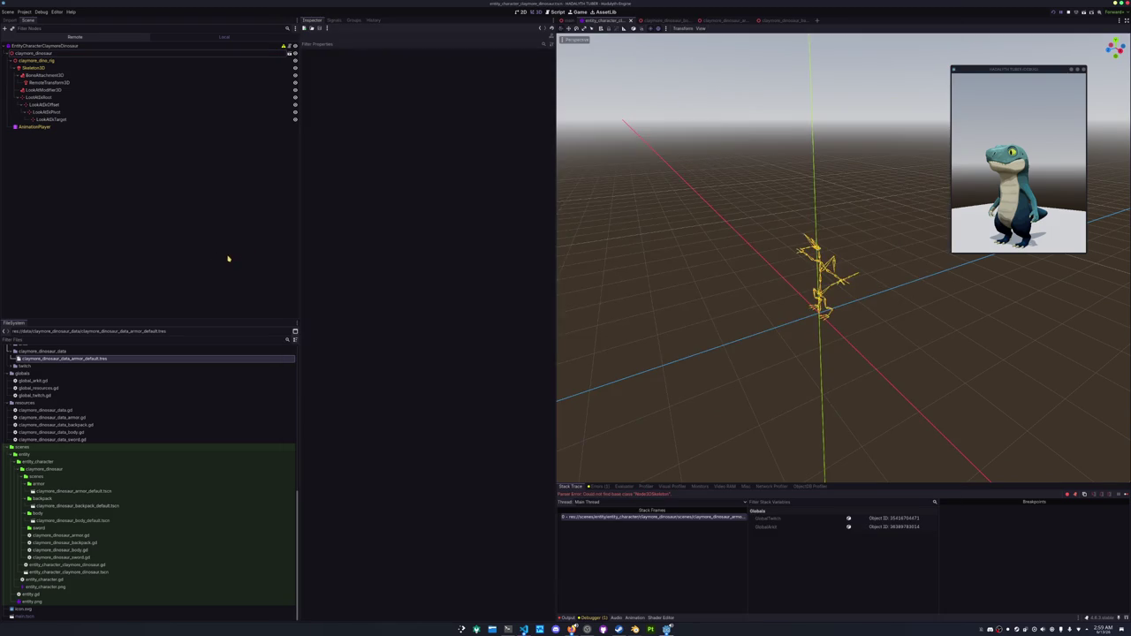
# Duplicate the armor data resource as the body_default data file and assign it the body scene.
pyautogui.scroll(3, 54, 423)
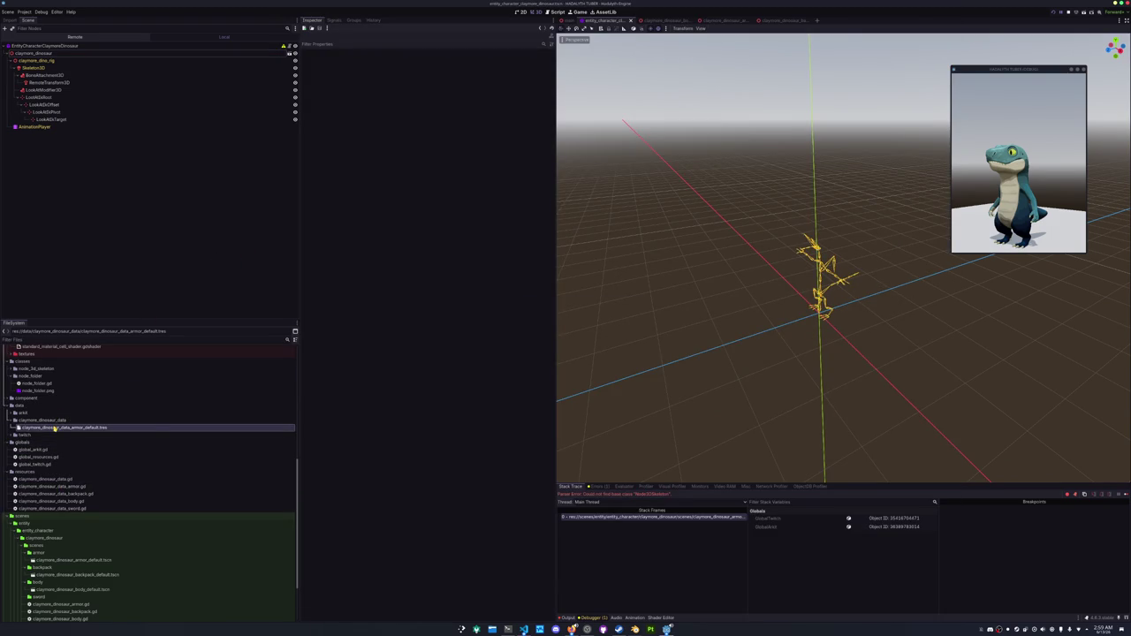
pyautogui.doubleClick(55, 428)
pyautogui.hotkey('ctrl', 'd')
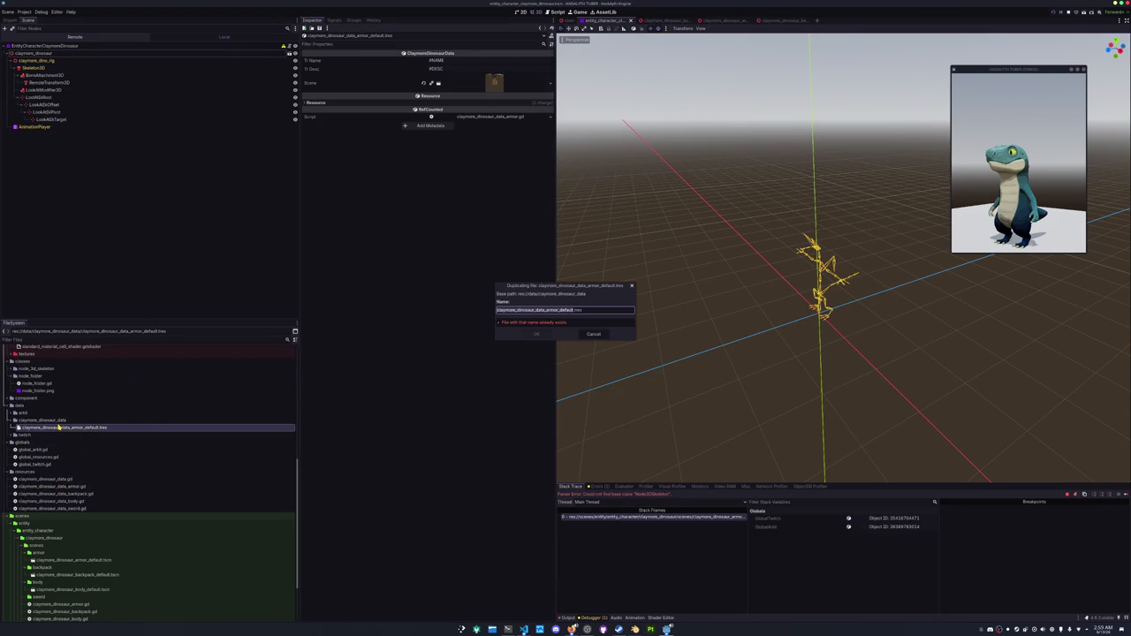
pyautogui.press('Right')
pyautogui.hotkey('shift', 'Left')
pyautogui.hotkey('shift', 'Left')
pyautogui.hotkey('shift', 'Left')
pyautogui.write('body')
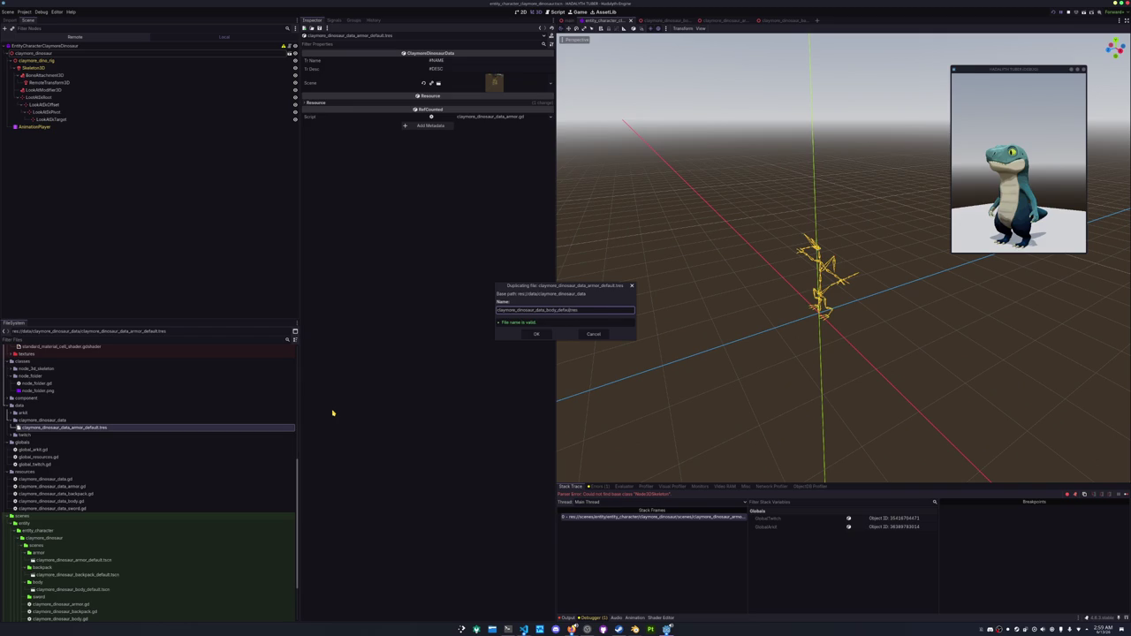
pyautogui.press('Return')
pyautogui.click(76, 435)
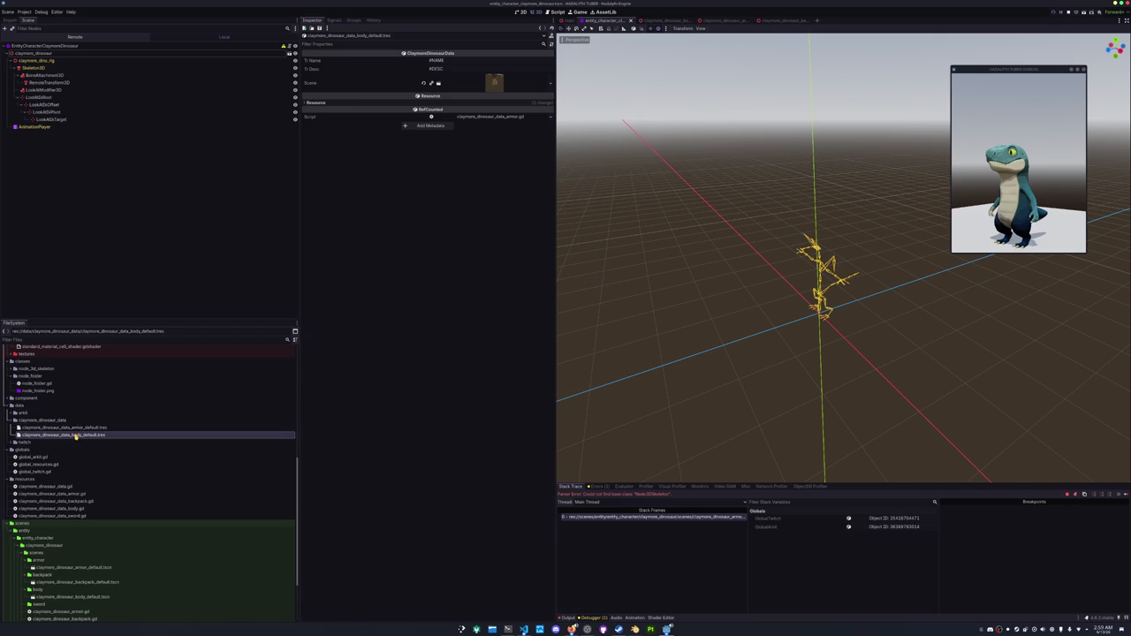
pyautogui.click(548, 83)
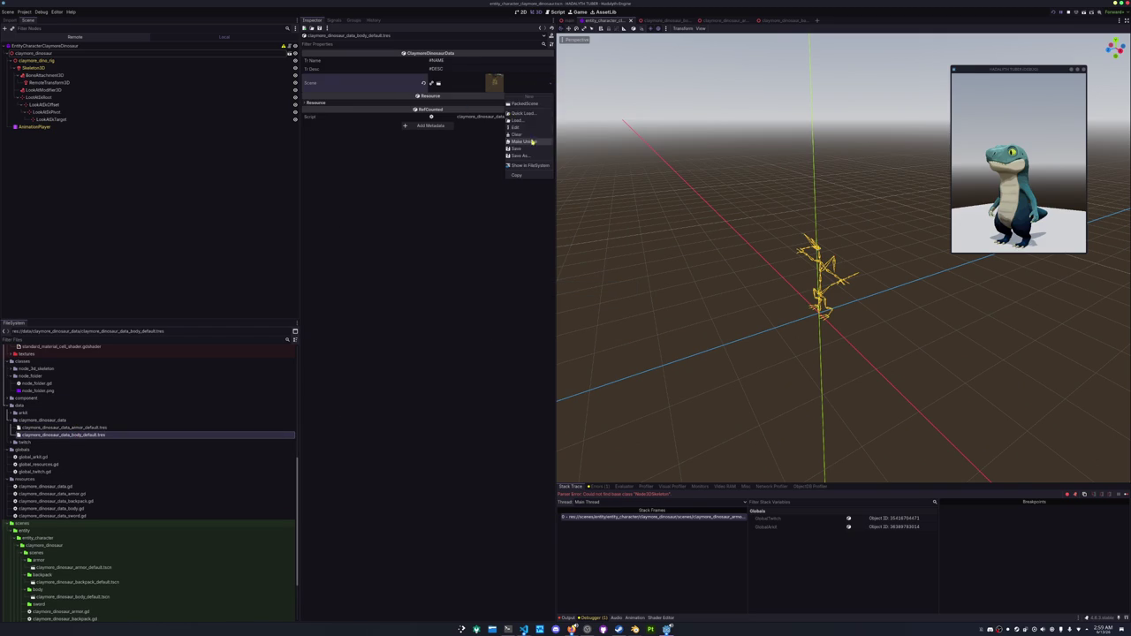
pyautogui.click(526, 114)
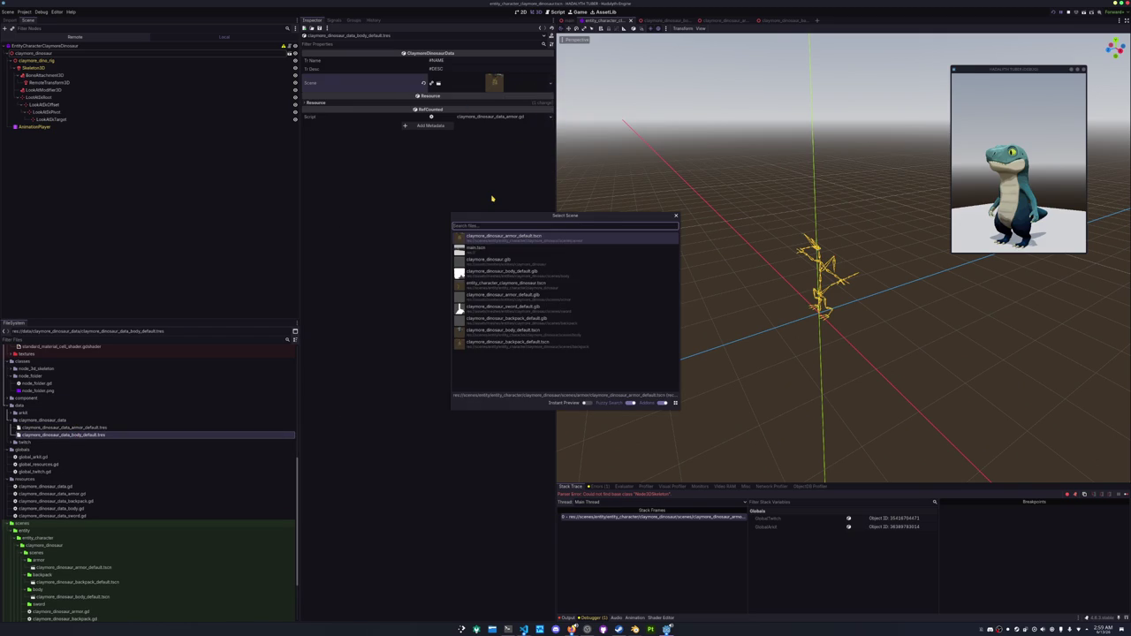
pyautogui.write('body_d')
pyautogui.press('Down')
pyautogui.press('Return')
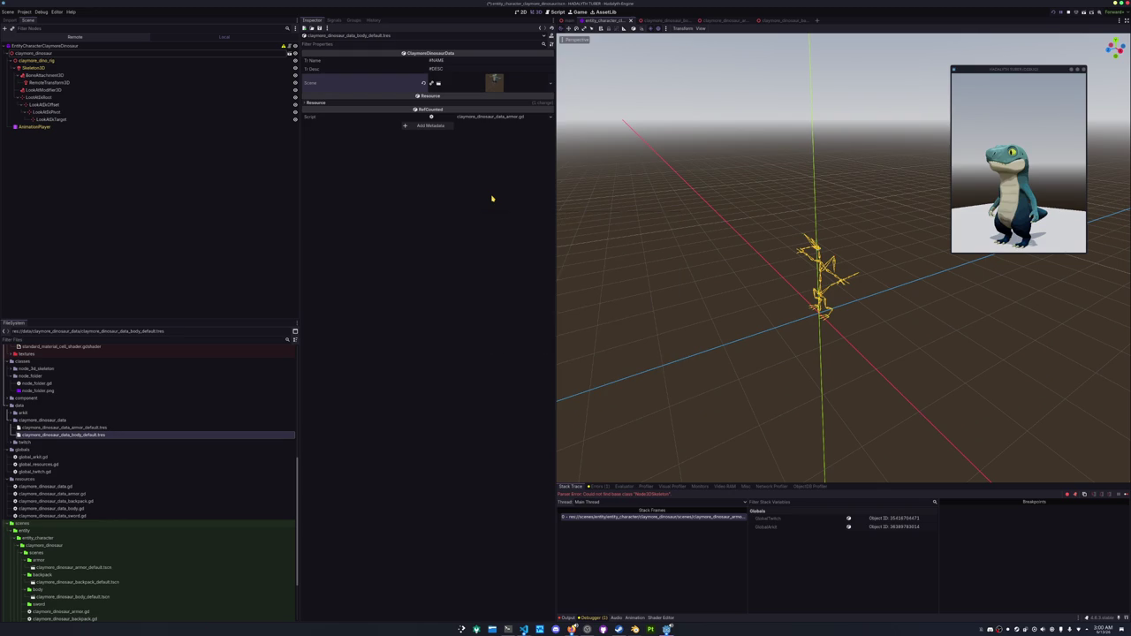
# Duplicate the body data resource as backpack_default and assign it the backpack scene.
pyautogui.hotkey('ctrl', 'd')
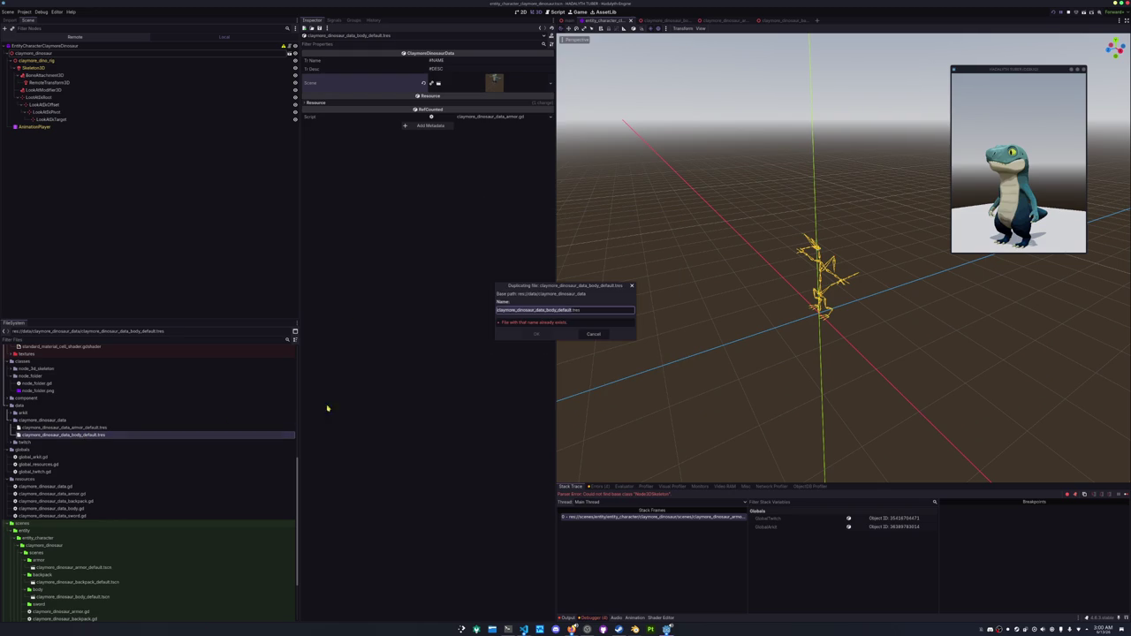
pyautogui.press('Right')
pyautogui.write('backpack_default')
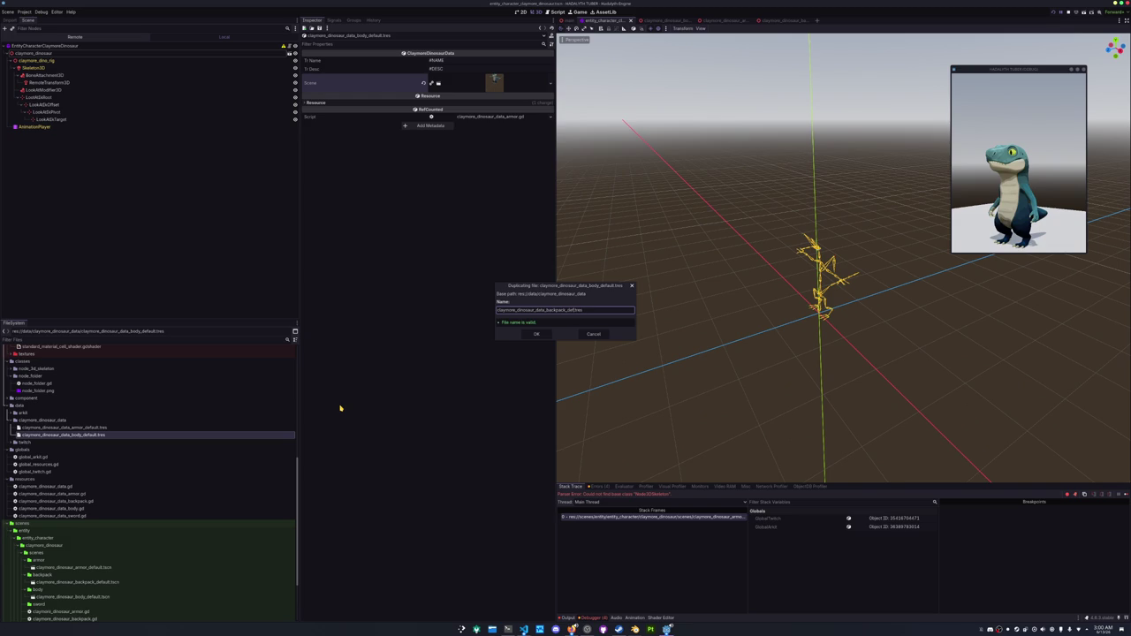
pyautogui.press('Return')
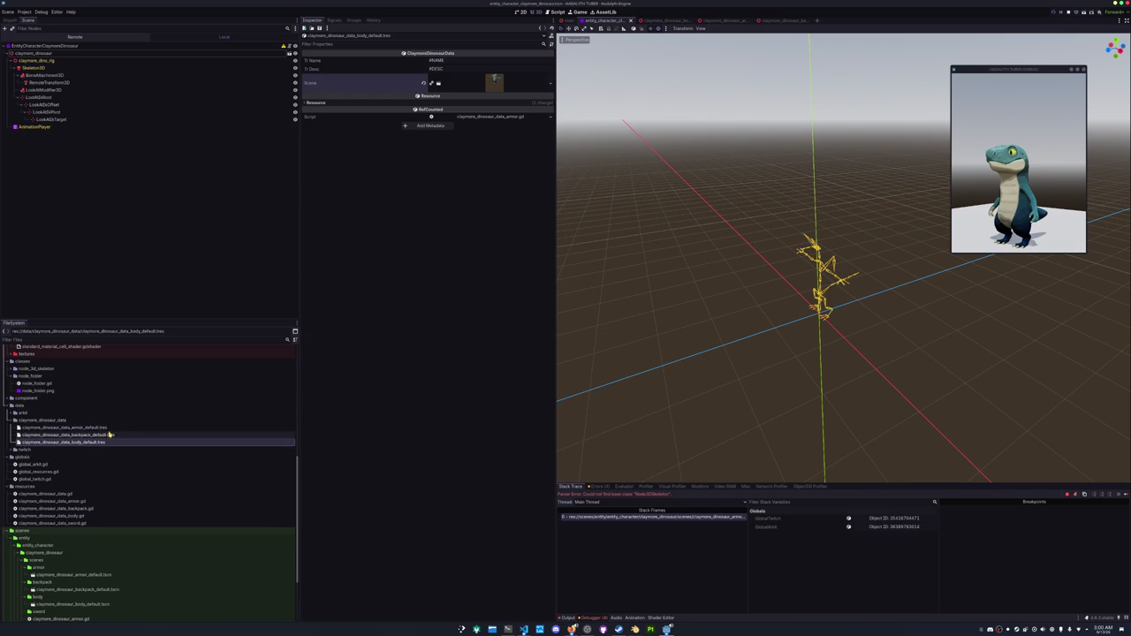
pyautogui.click(110, 434)
pyautogui.click(546, 86)
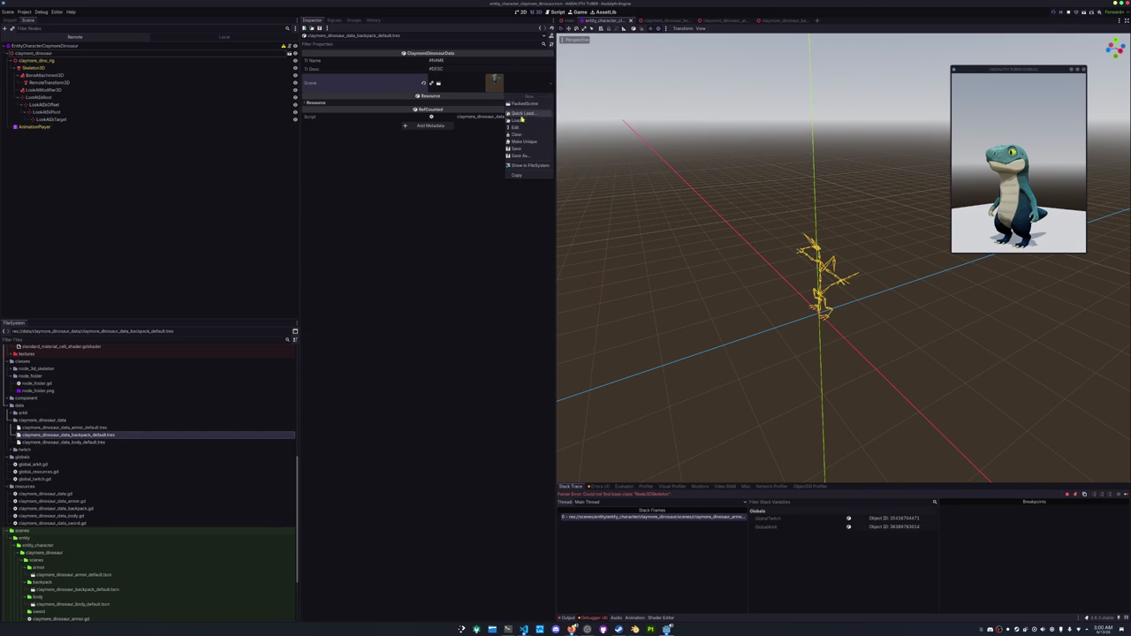
pyautogui.click(531, 116)
pyautogui.write('backpack')
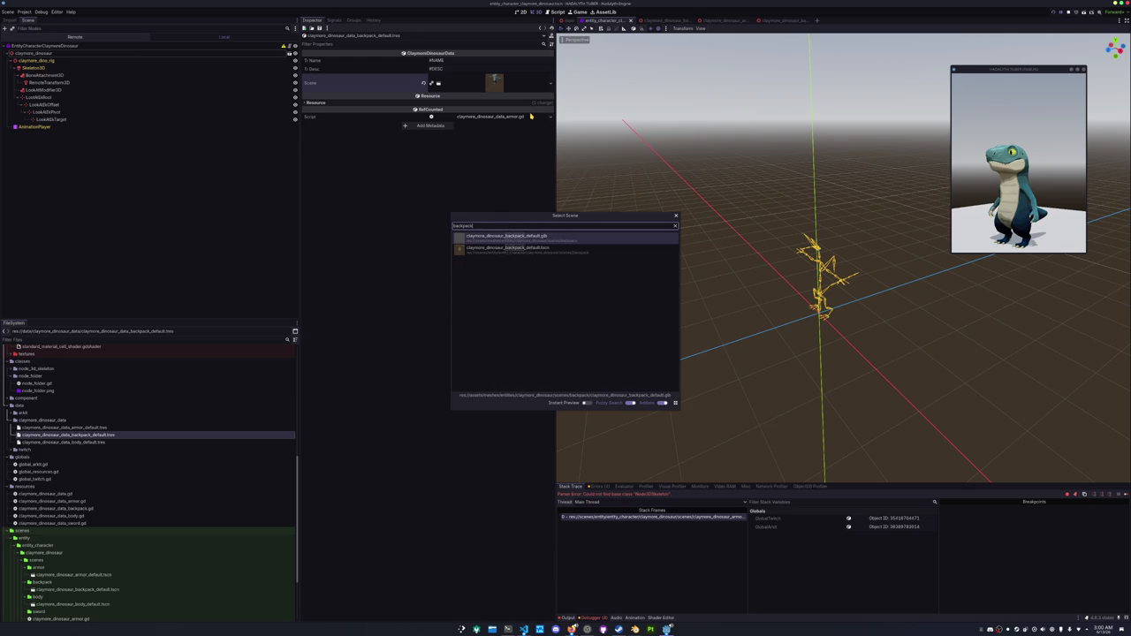
pyautogui.press('Return')
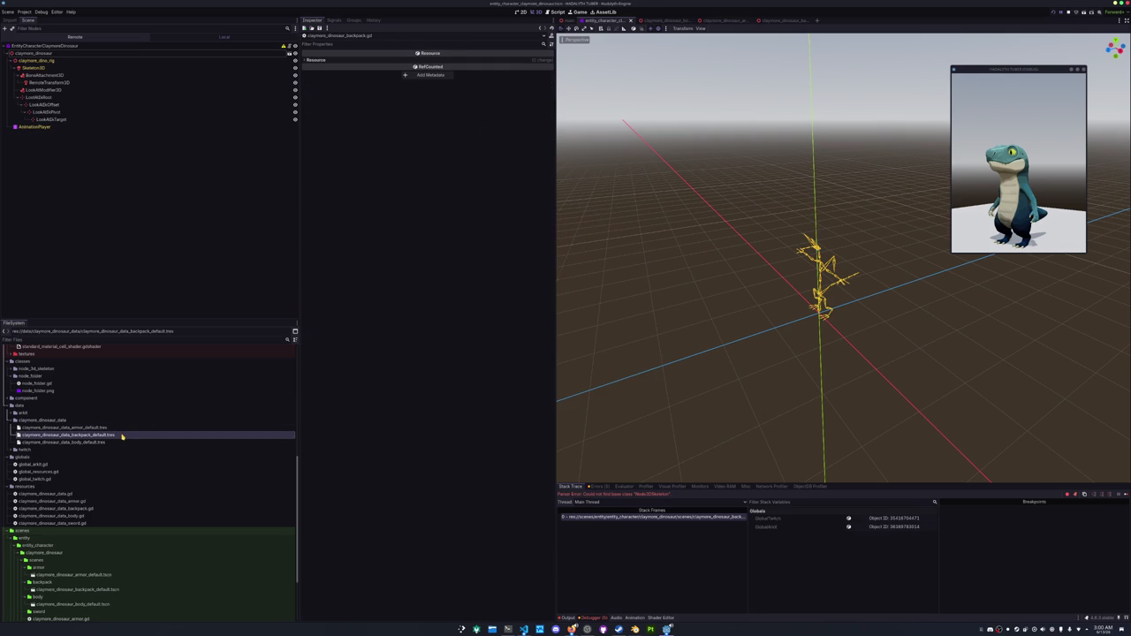
# Duplicate the body data resource as claymore_dinosaur_data_sword_default.tres, leaving its Scene unassigned.
pyautogui.click(123, 435)
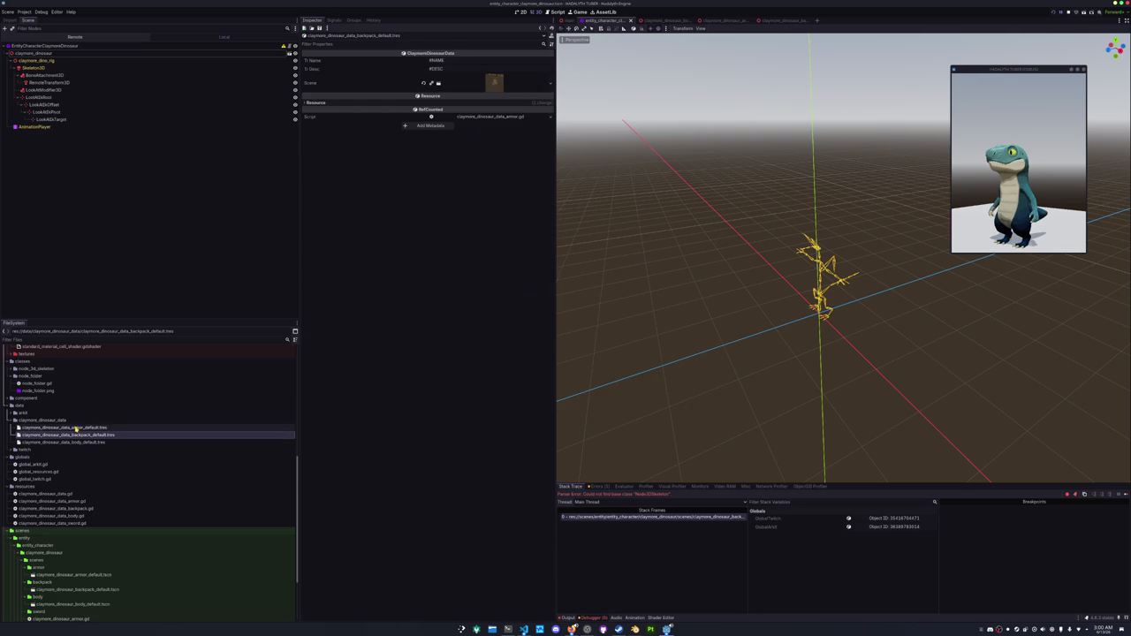
pyautogui.click(181, 442)
pyautogui.hotkey('ctrl', 'd')
pyautogui.press('Right')
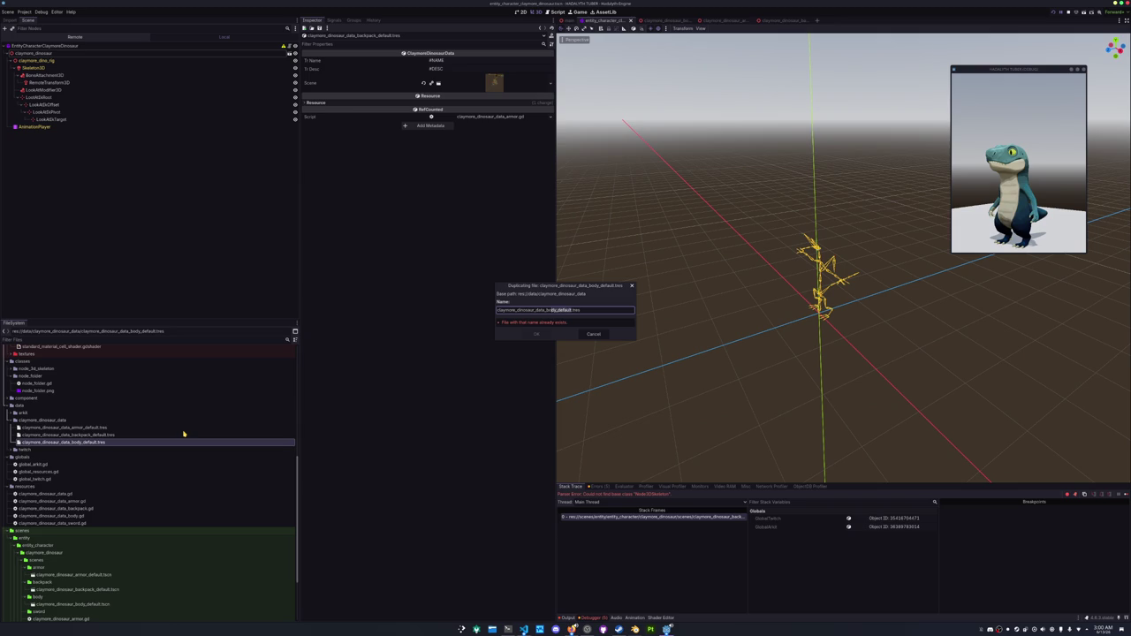
pyautogui.write('sword_default')
pyautogui.press('Return')
pyautogui.click(102, 450)
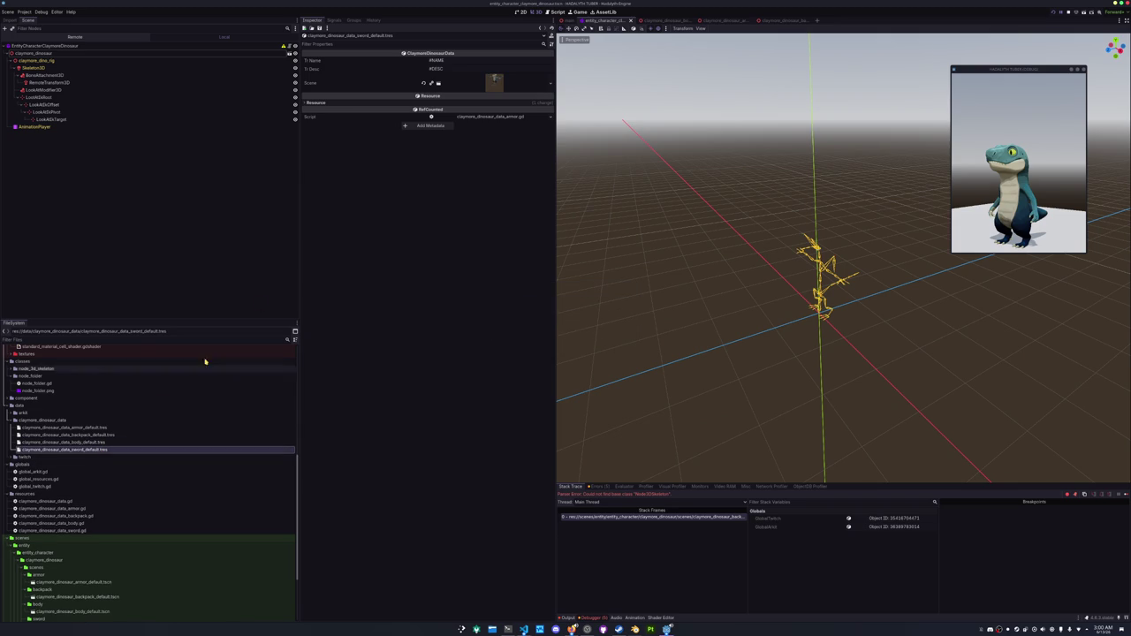
pyautogui.click(550, 82)
pyautogui.click(534, 116)
pyautogui.write('sword')
pyautogui.press('Escape')
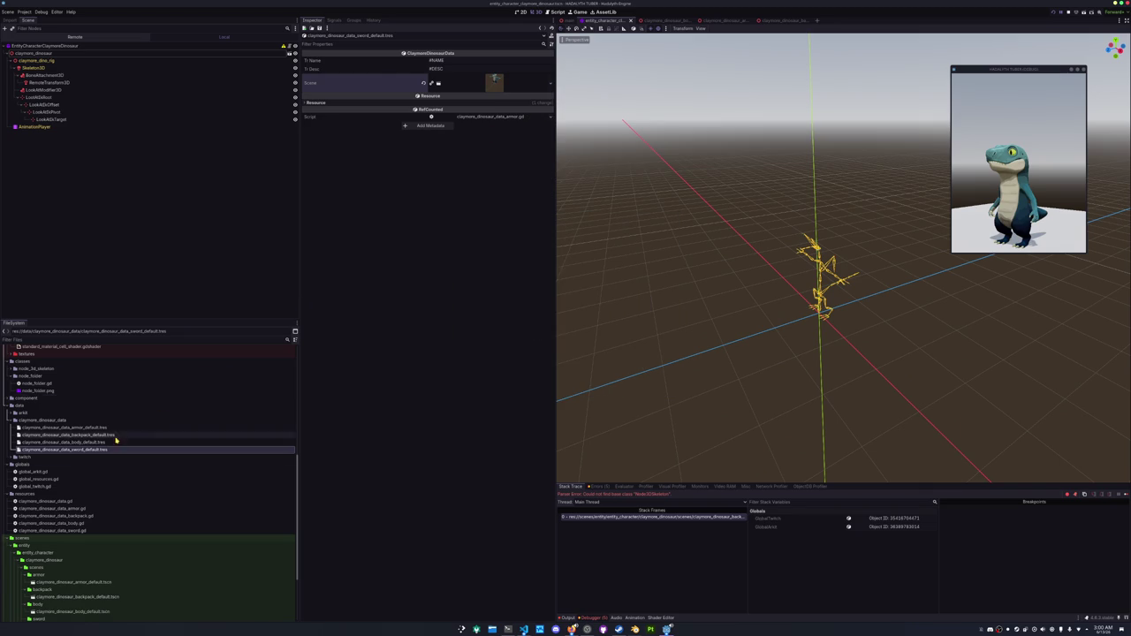
pyautogui.scroll(-3, 62, 503)
pyautogui.rightClick(51, 528)
pyautogui.moveTo(119, 516)
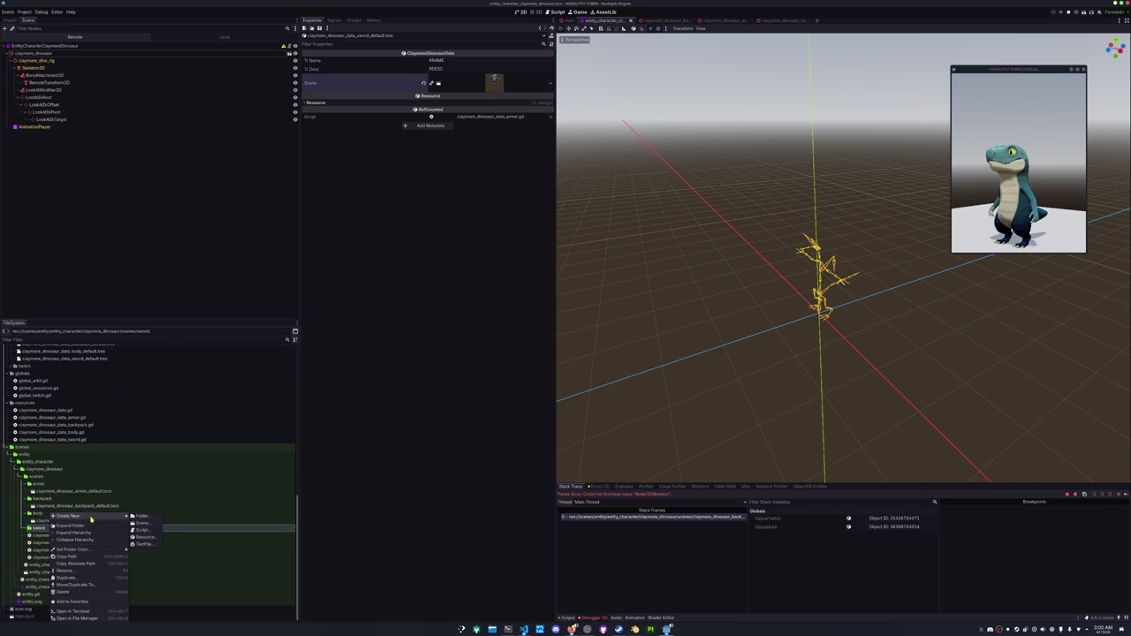
# Create a new scene in the sword folder with a ClaymoreDinosaurSword root node.
pyautogui.click(151, 525)
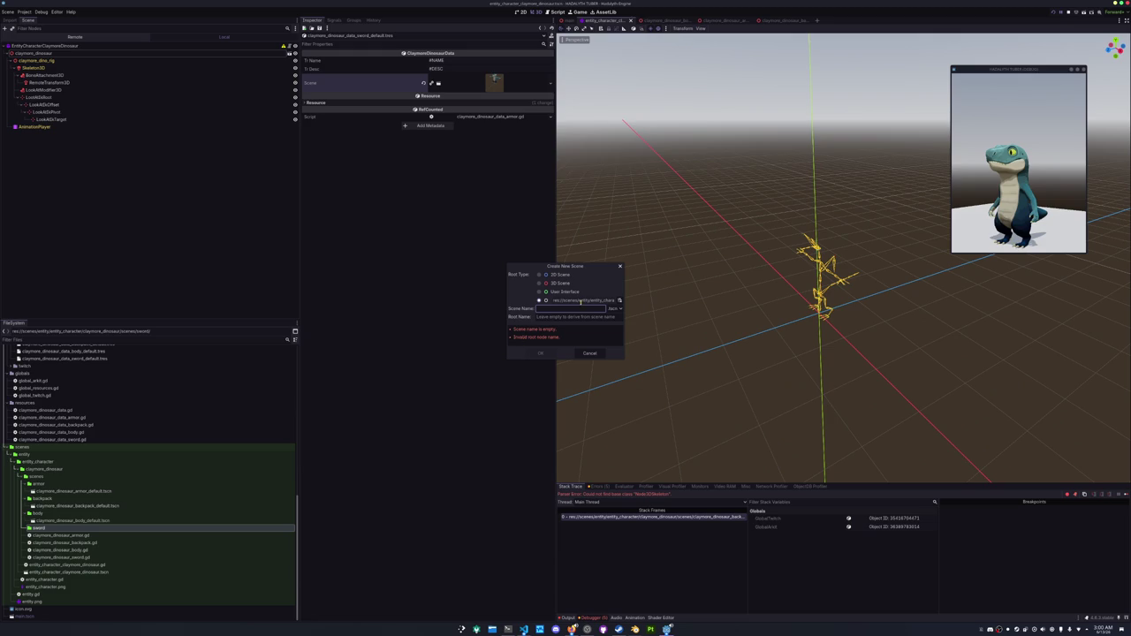
pyautogui.write('saur_sword_default')
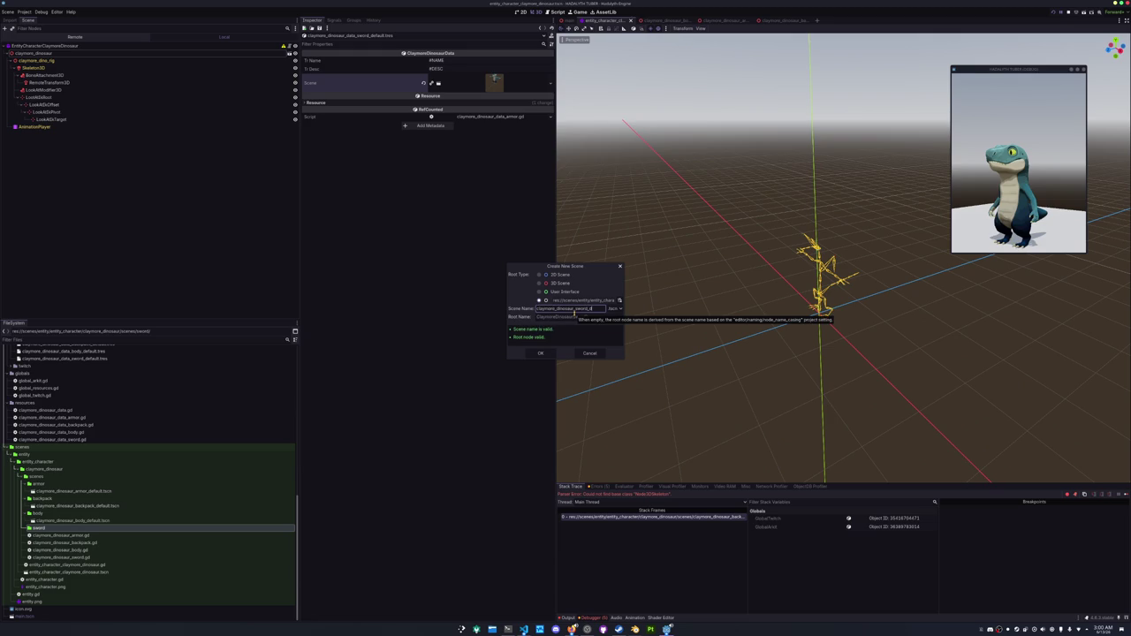
pyautogui.click(619, 300)
pyautogui.click(520, 286)
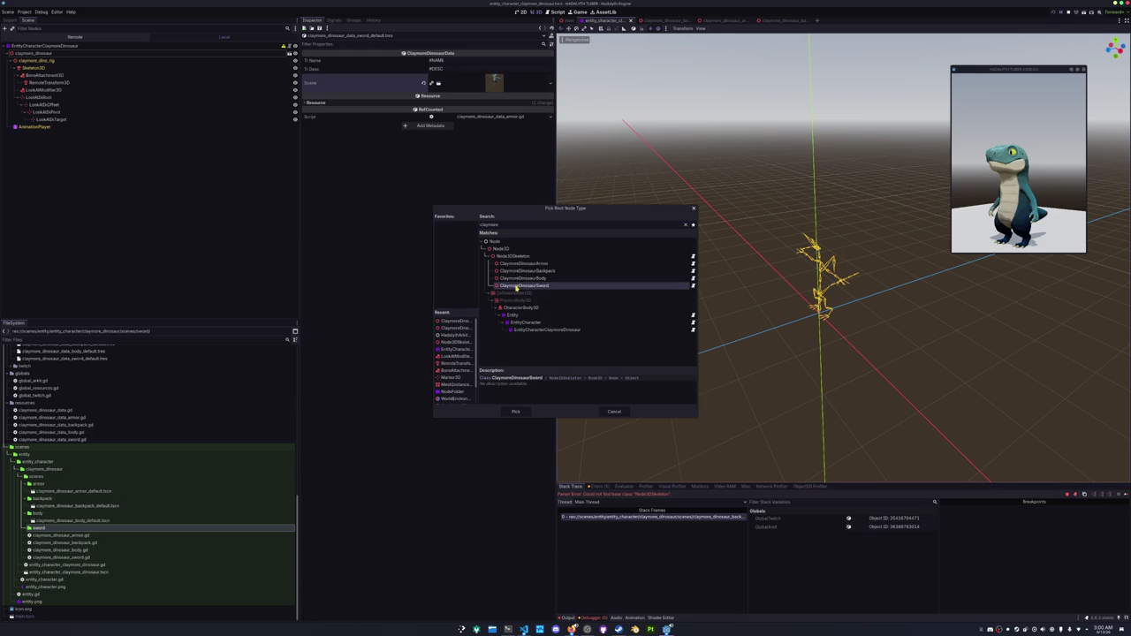
pyautogui.click(514, 411)
pyautogui.click(539, 354)
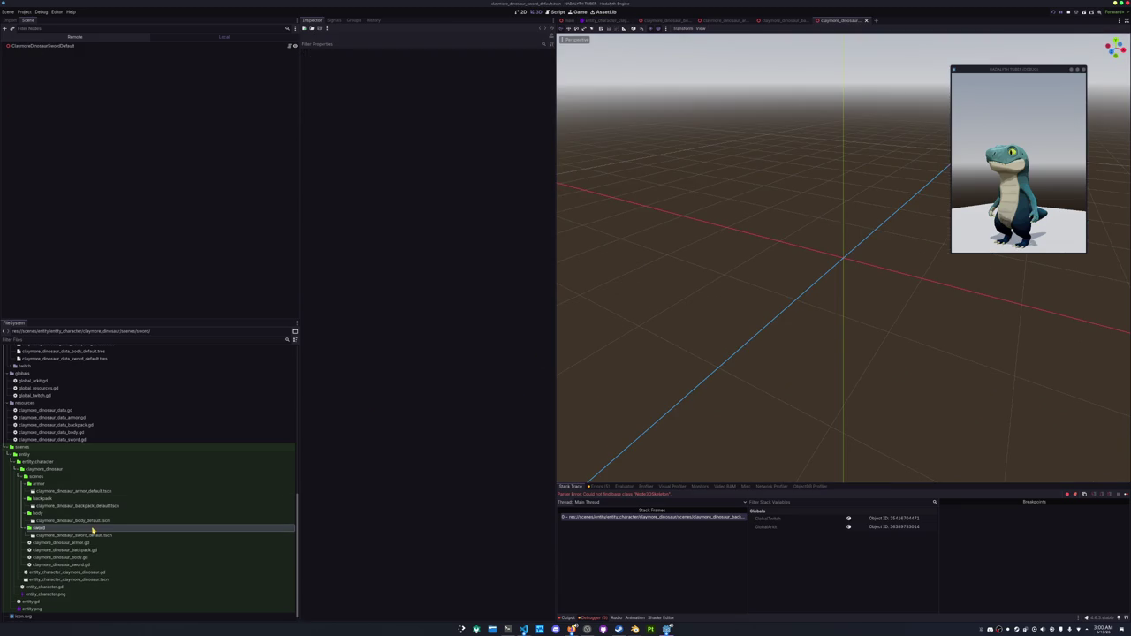
# Add the sword .glb model with editable children and set the root's Skeleton 3D to Skeleton3D.
pyautogui.scroll(10, 88, 440)
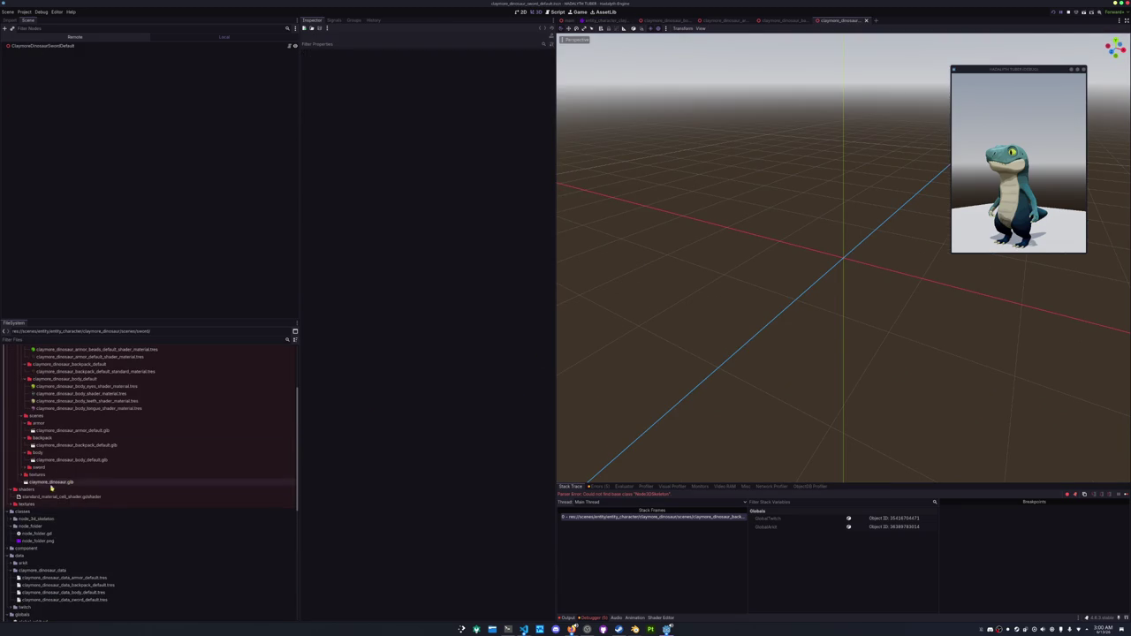
pyautogui.doubleClick(50, 467)
pyautogui.moveTo(50, 475); pyautogui.dragTo(58, 51)
pyautogui.rightClick(67, 53)
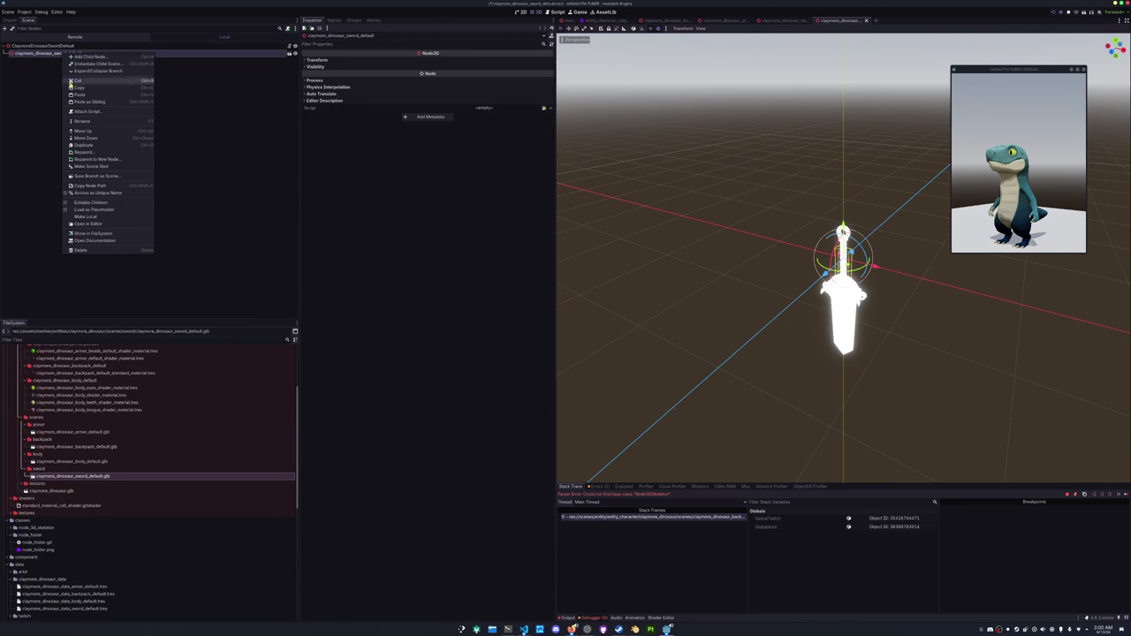
pyautogui.click(89, 202)
pyautogui.click(53, 75)
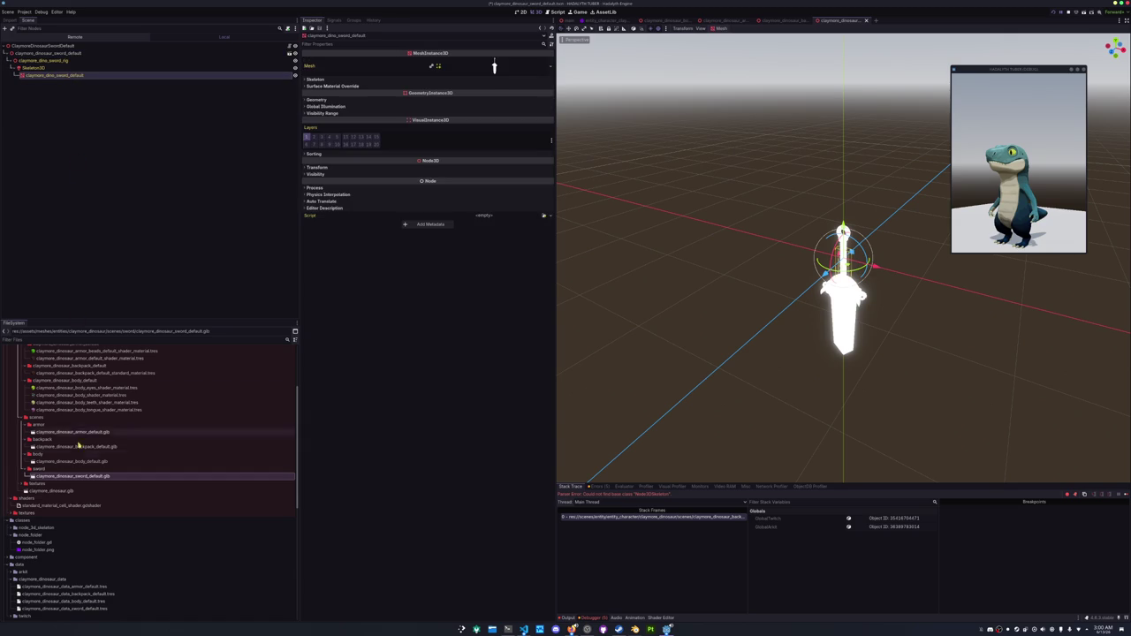
pyautogui.click(71, 45)
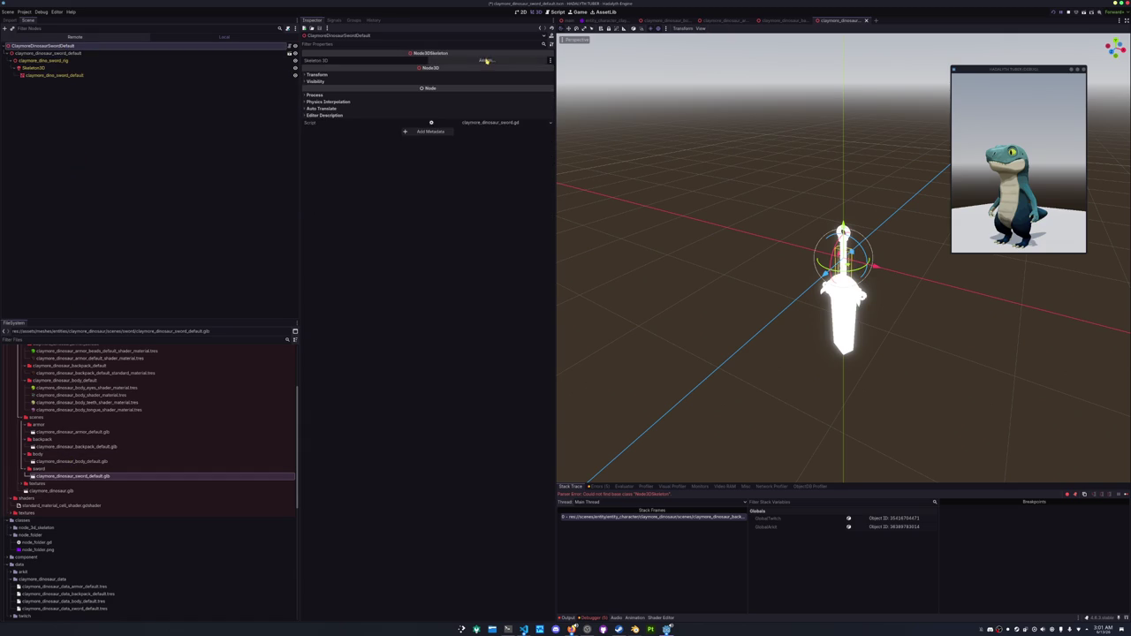
pyautogui.click(485, 59)
pyautogui.doubleClick(544, 257)
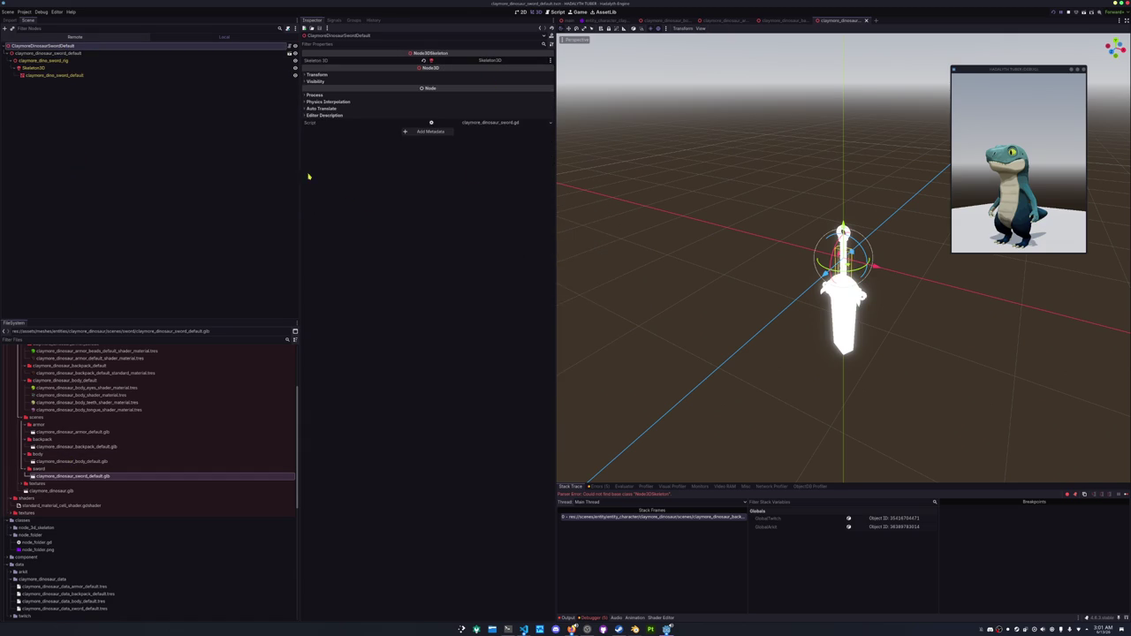
pyautogui.scroll(5, 50, 451)
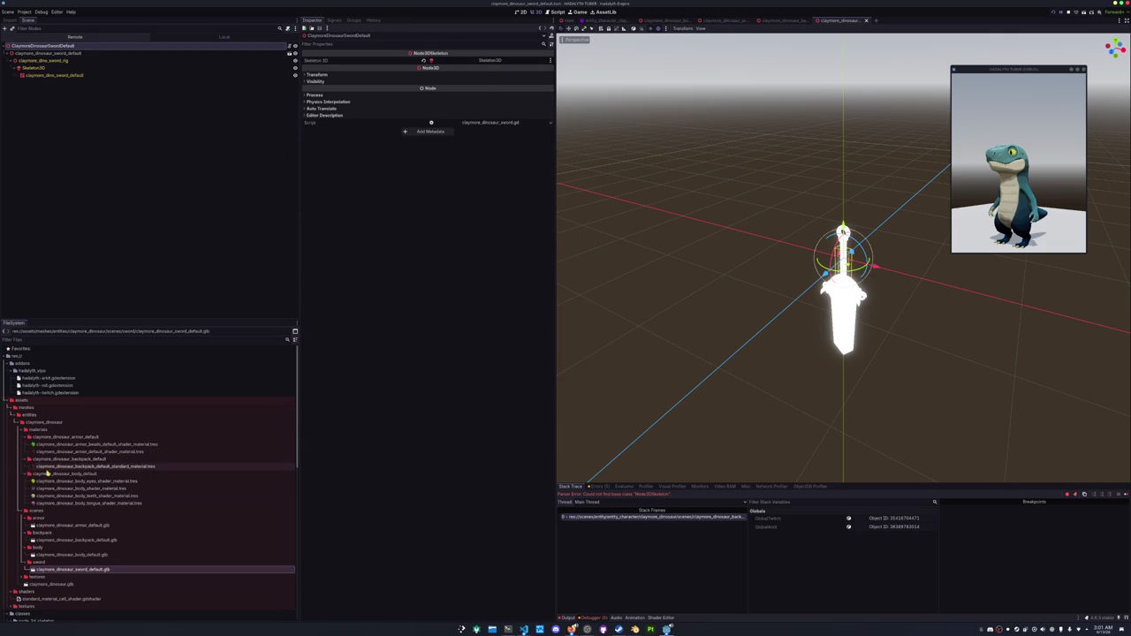
pyautogui.click(53, 459)
pyautogui.hotkey('ctrl', 'd')
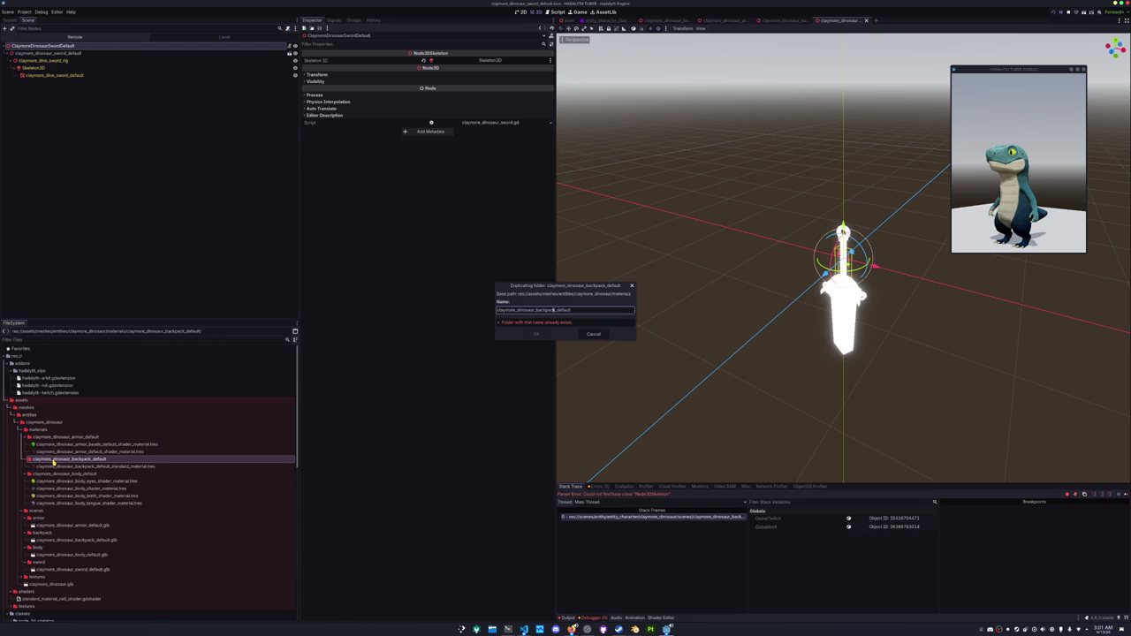
# Name the copied folder claymore_dinosaur_sword_default and rename its material claymore_dinosaur_sword_default_standard_material.tres.
pyautogui.press('BackSpace')
pyautogui.press('BackSpace')
pyautogui.press('BackSpace')
pyautogui.write('sword')
pyautogui.press('Return')
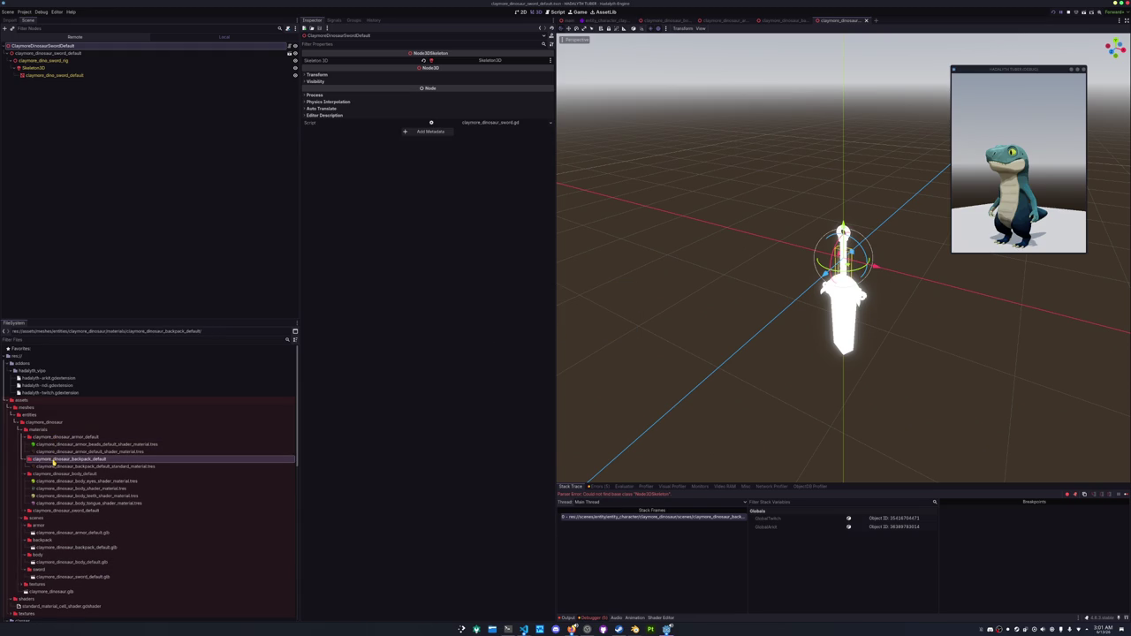
pyautogui.doubleClick(63, 510)
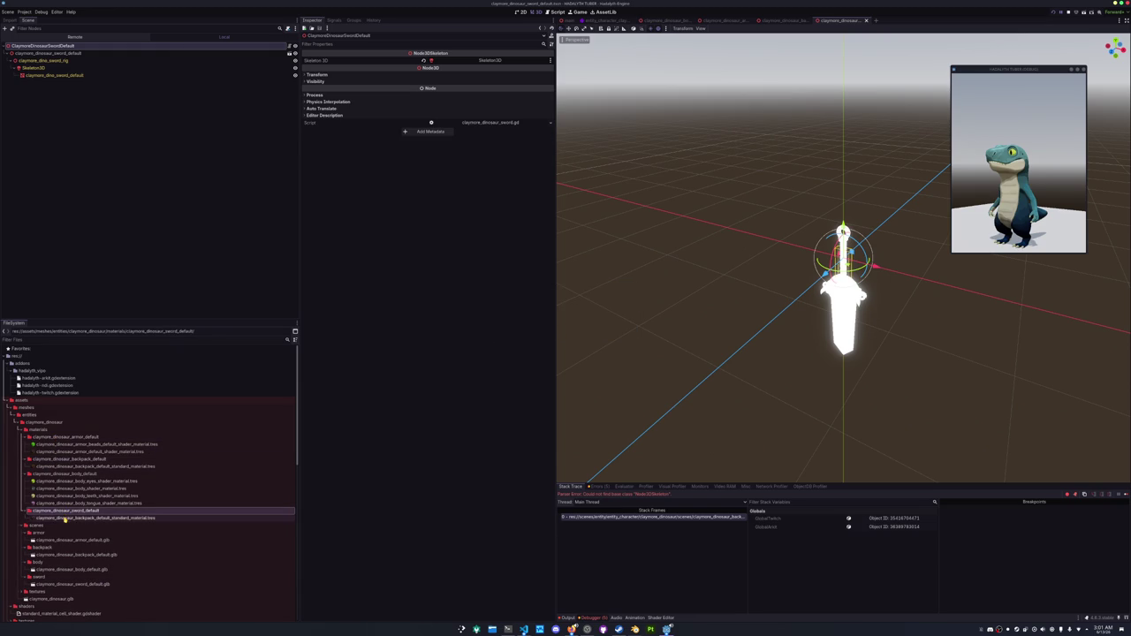
pyautogui.click(64, 518)
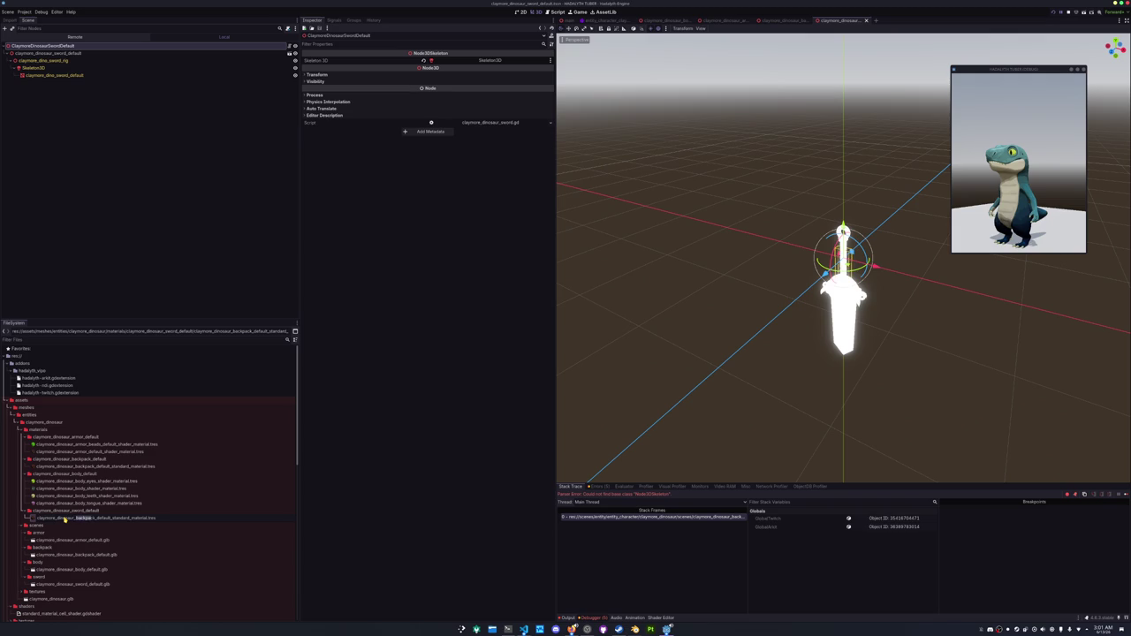
pyautogui.write('sword')
pyautogui.press('Return')
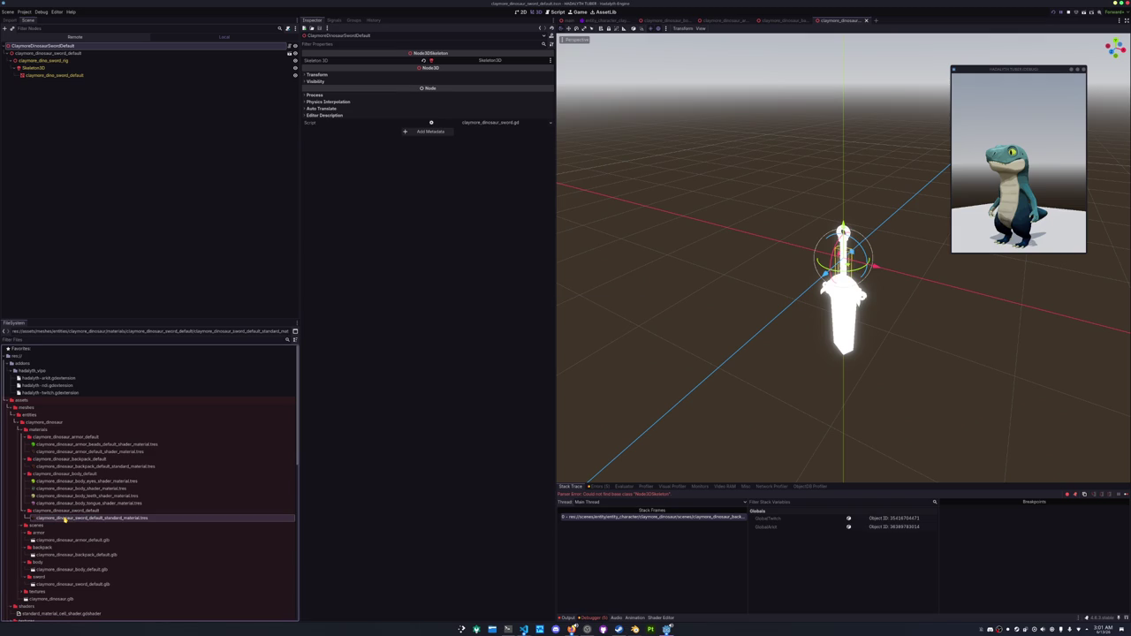
pyautogui.doubleClick(64, 519)
# Set the sword material's Albedo Texture to the green sword base colour texture.
pyautogui.click(325, 112)
pyautogui.click(553, 128)
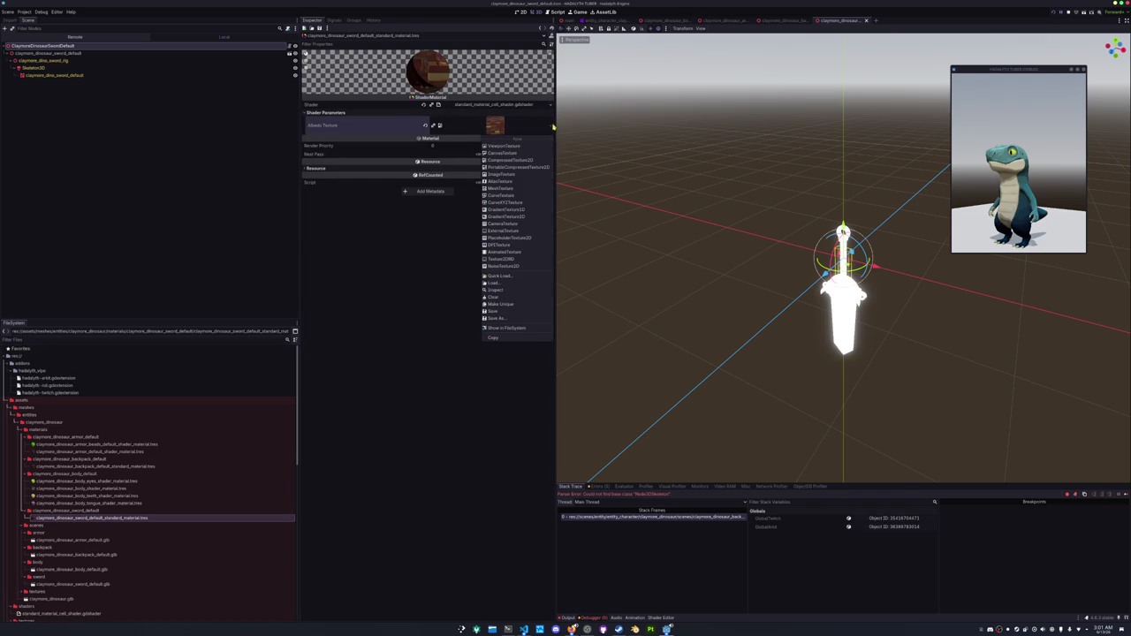
pyautogui.click(503, 275)
pyautogui.write('sword')
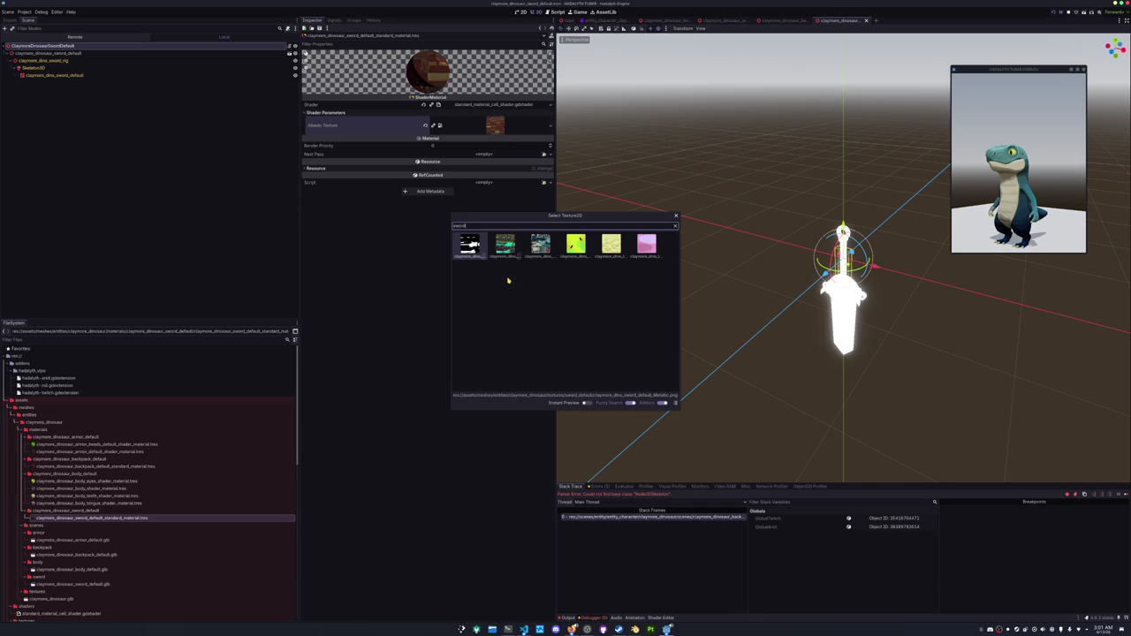
pyautogui.press('Right')
pyautogui.press('Return')
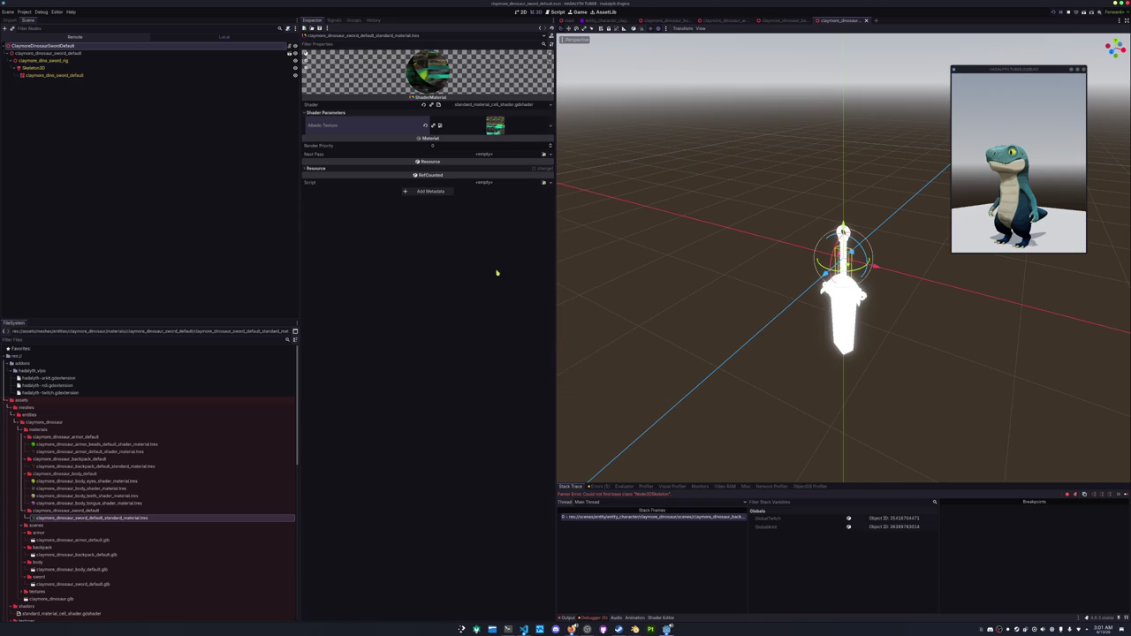
# Assign the sword standard material to the sword mesh's Surface Material Override.
pyautogui.click(121, 76)
pyautogui.click(323, 86)
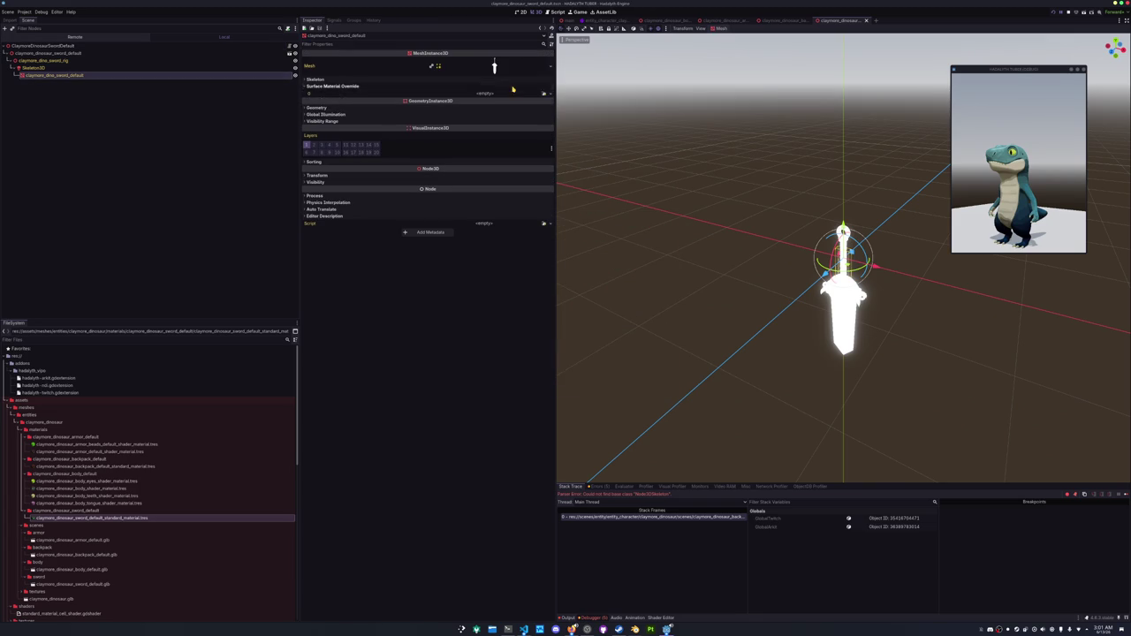
pyautogui.click(544, 94)
pyautogui.write('sword')
pyautogui.press('Return')
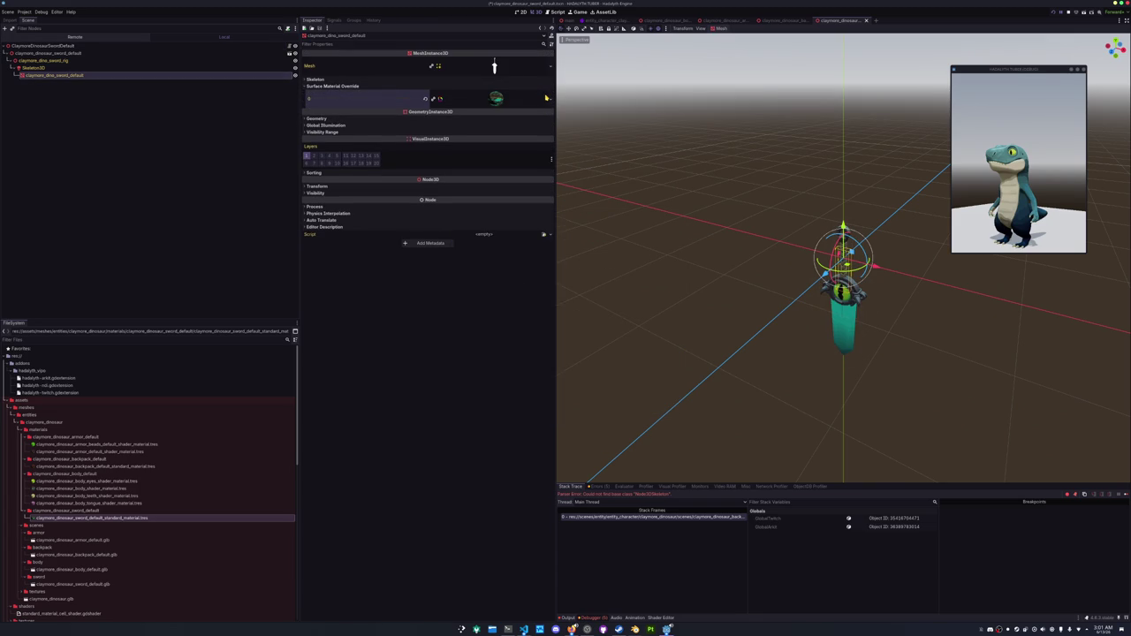
pyautogui.moveTo(639, 171); pyautogui.dragTo(459, 119)
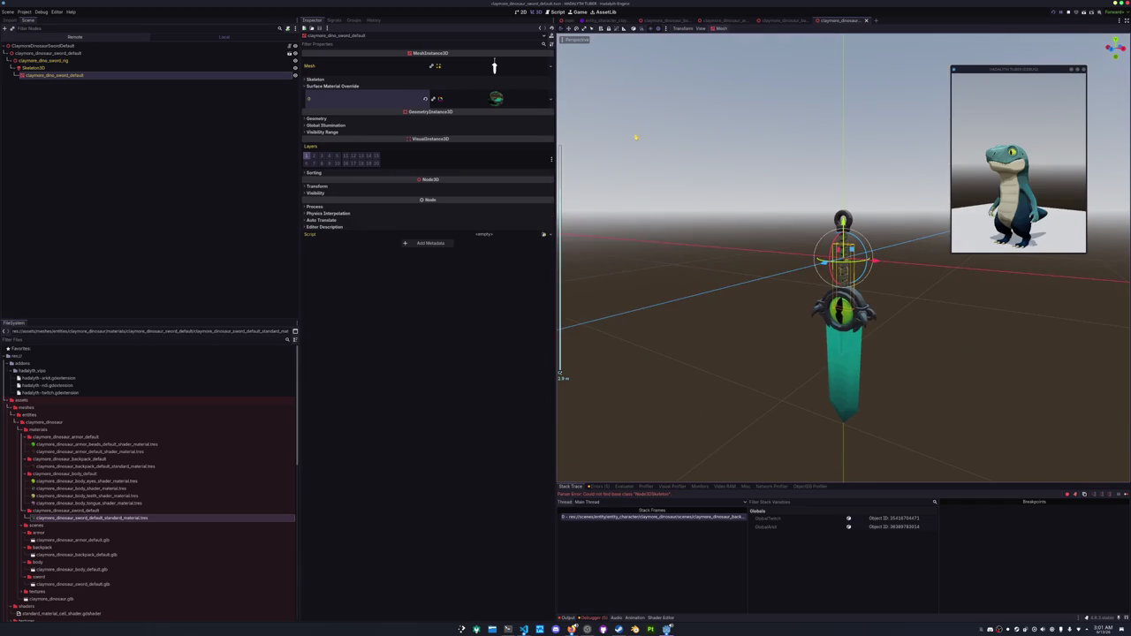
pyautogui.click(495, 99)
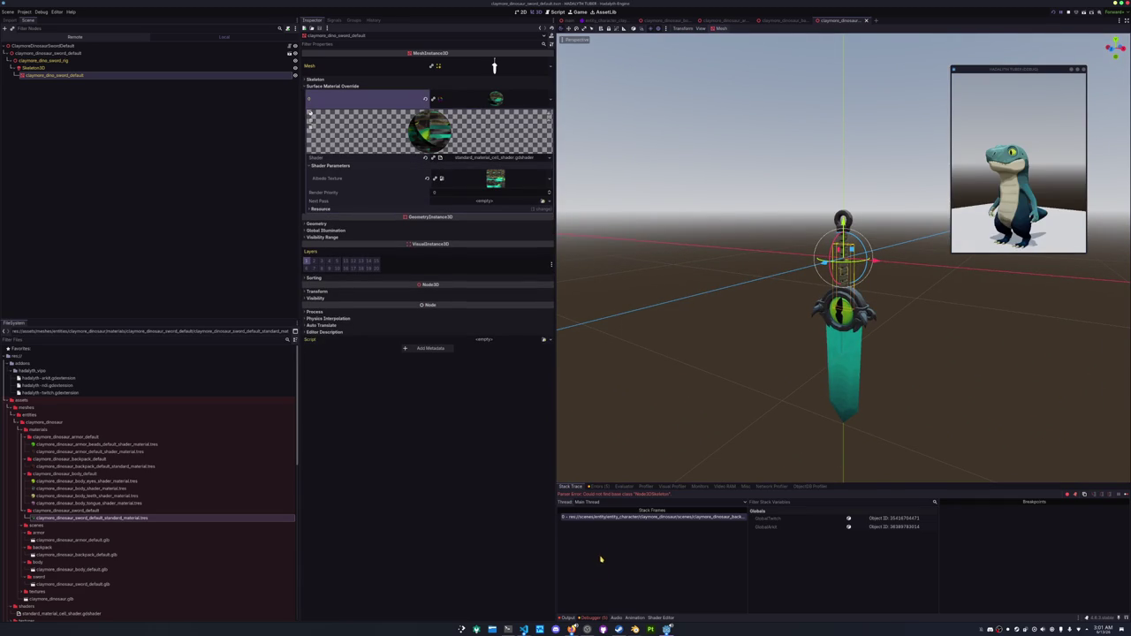
pyautogui.click(661, 618)
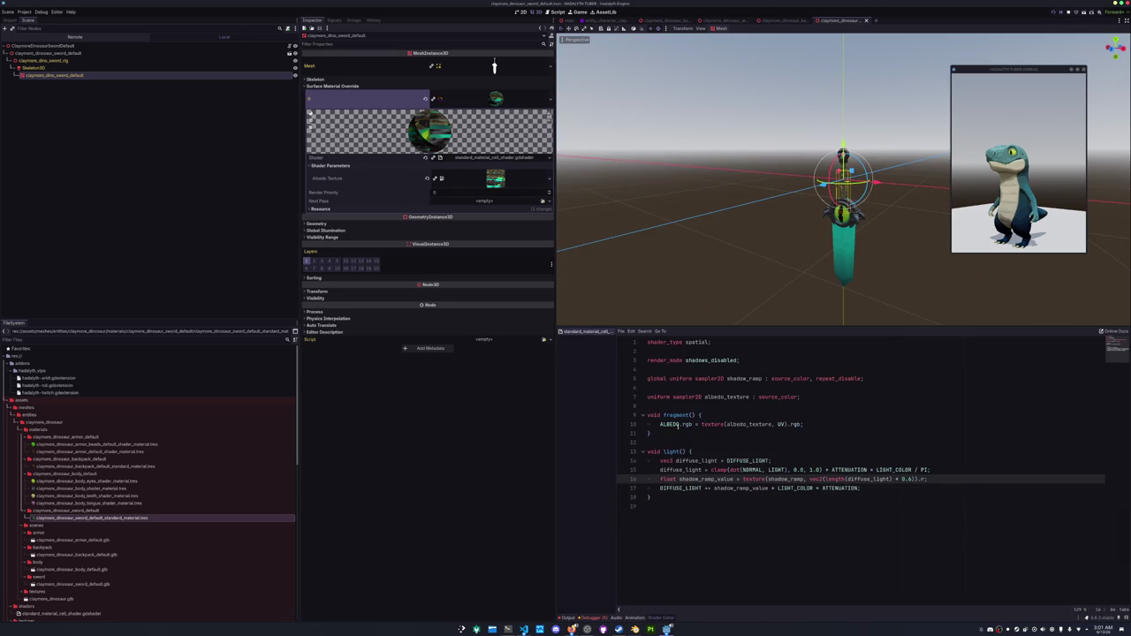
# Add 'uniform sampler2D emission_texture : source_color' below the albedo_texture uniform.
pyautogui.click(674, 365)
pyautogui.click(669, 390)
pyautogui.press('Down')
pyautogui.press('End')
pyautogui.press('Return')
pyautogui.write('niform sampler2')
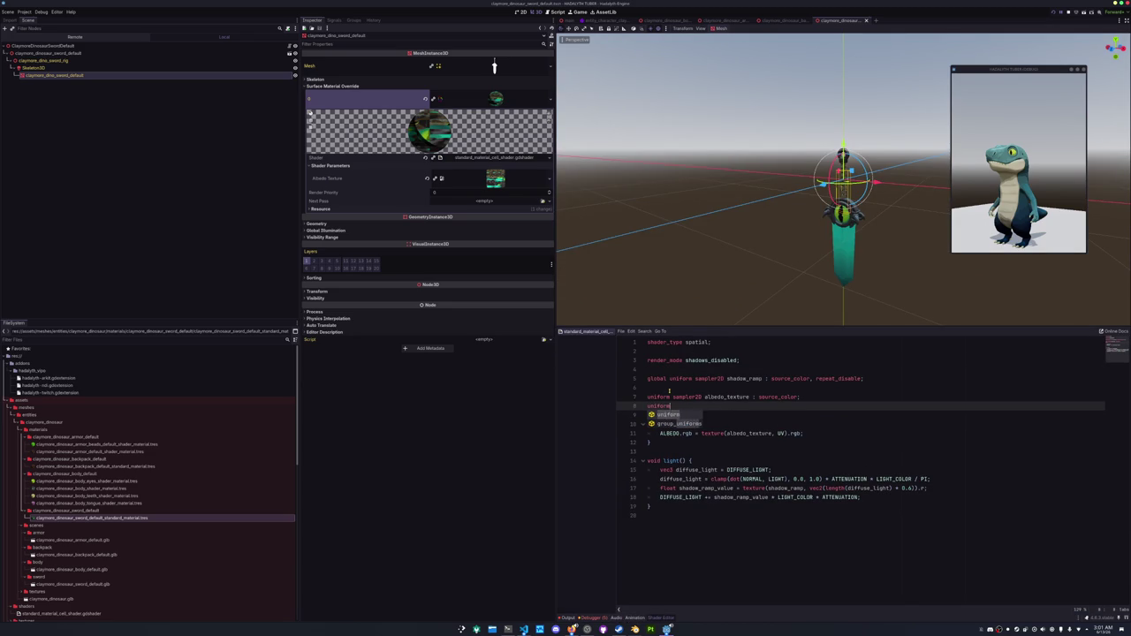
pyautogui.write('D em')
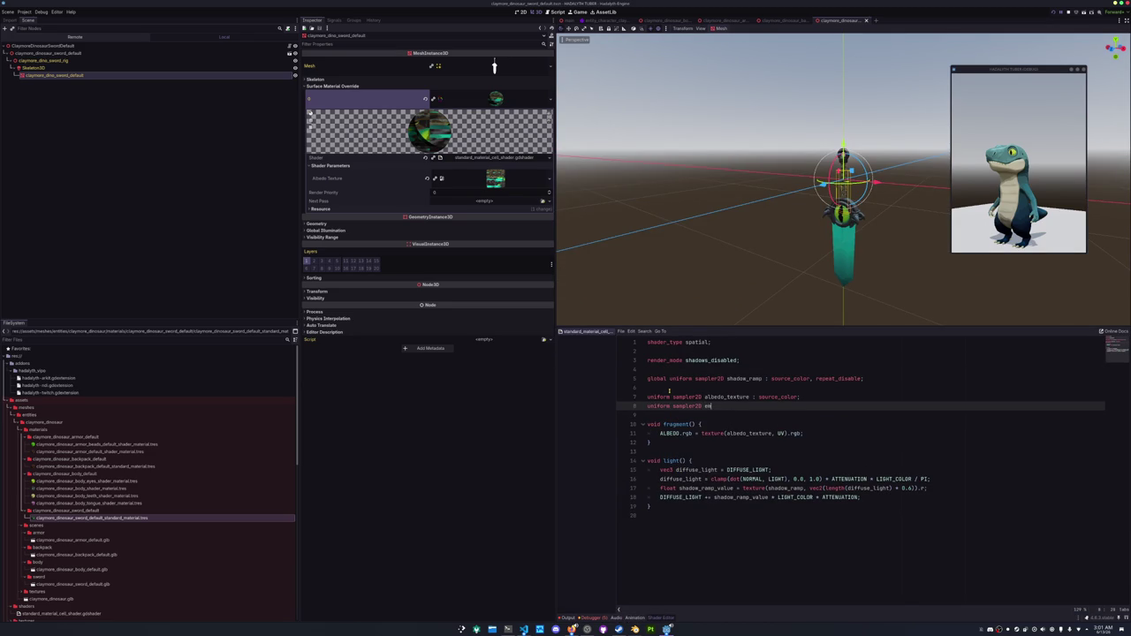
pyautogui.write('ission_texture : source_co')
pyautogui.write('lor;')
pyautogui.press('Down')
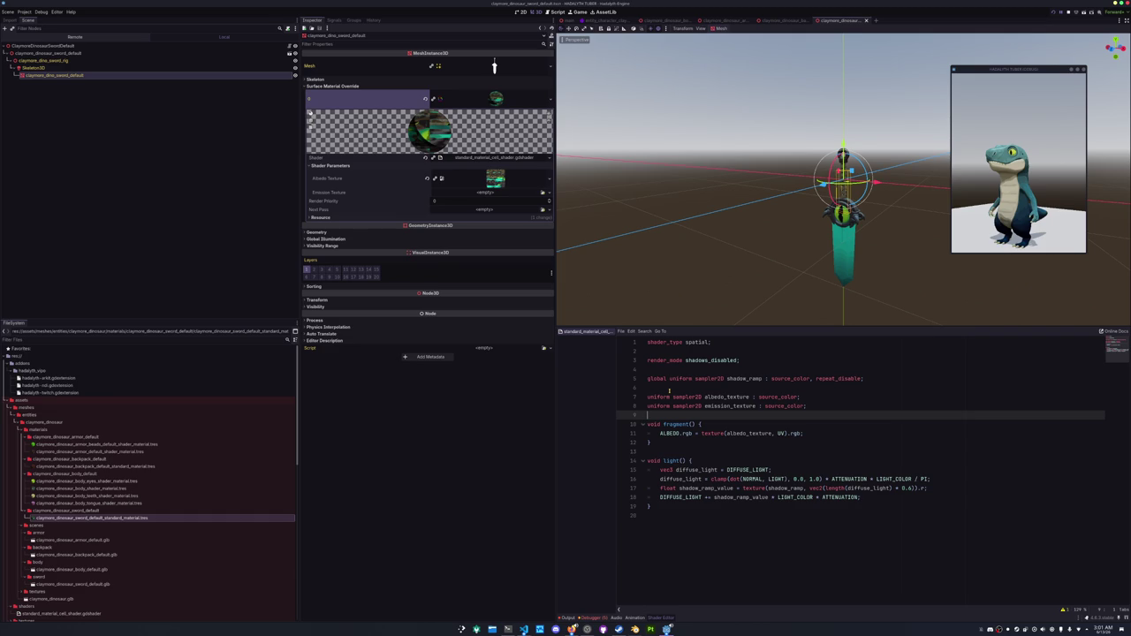
# In fragment(), begin the line 'EMISSION.rgb = texture(emission_texture, UV).r'.
pyautogui.press('Down')
pyautogui.press('Down')
pyautogui.press('Down')
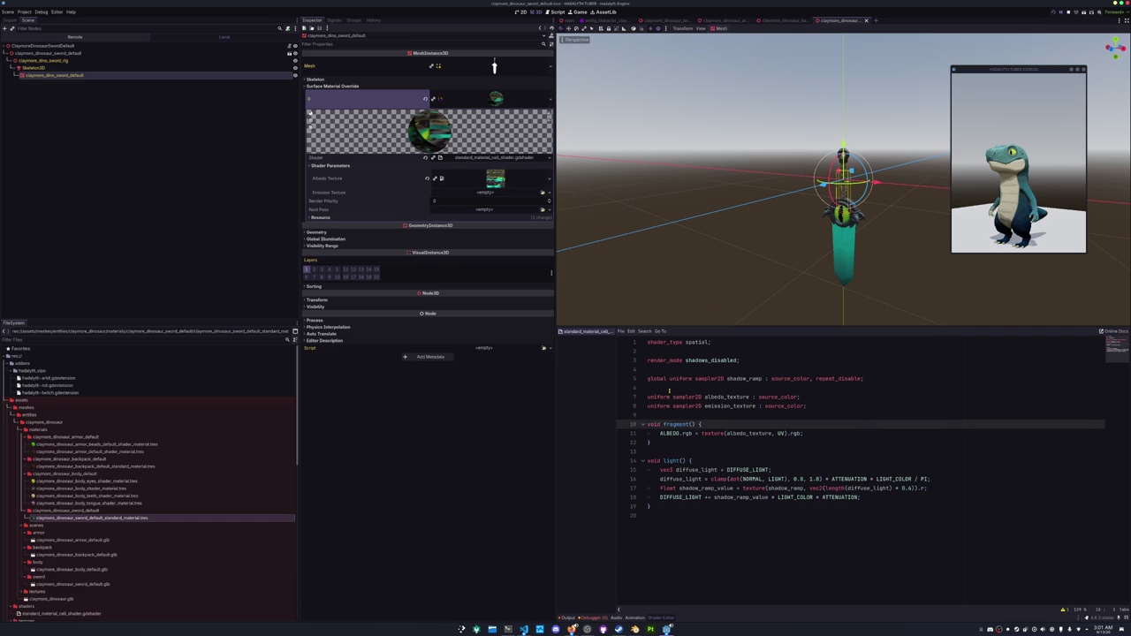
pyautogui.press('Up')
pyautogui.press('Up')
pyautogui.press('Up')
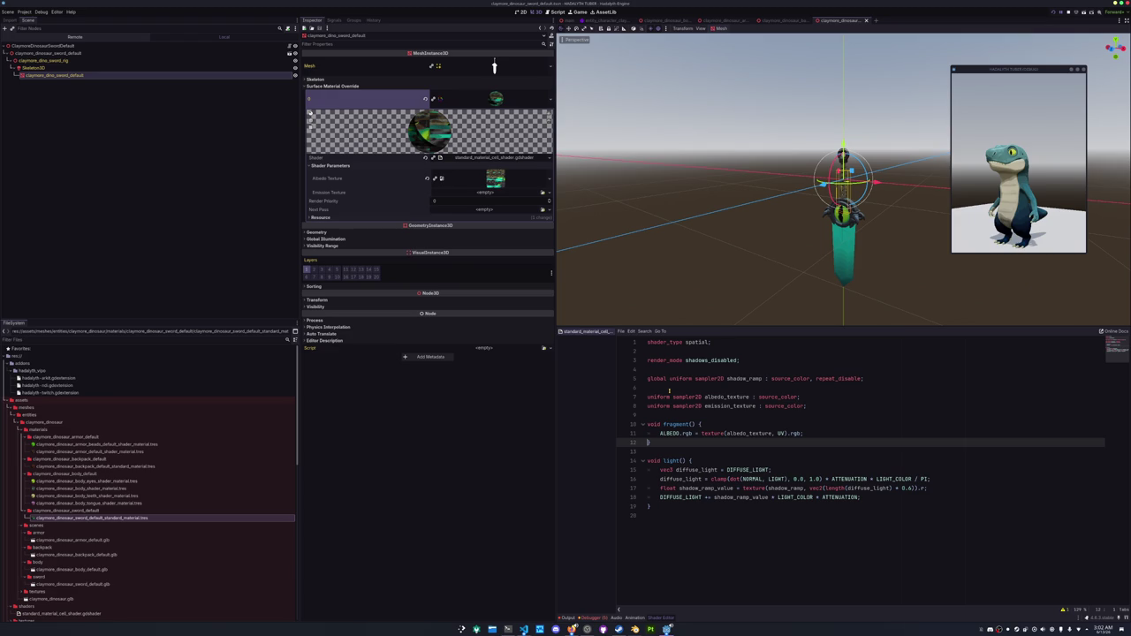
pyautogui.press('Return')
pyautogui.write('E')
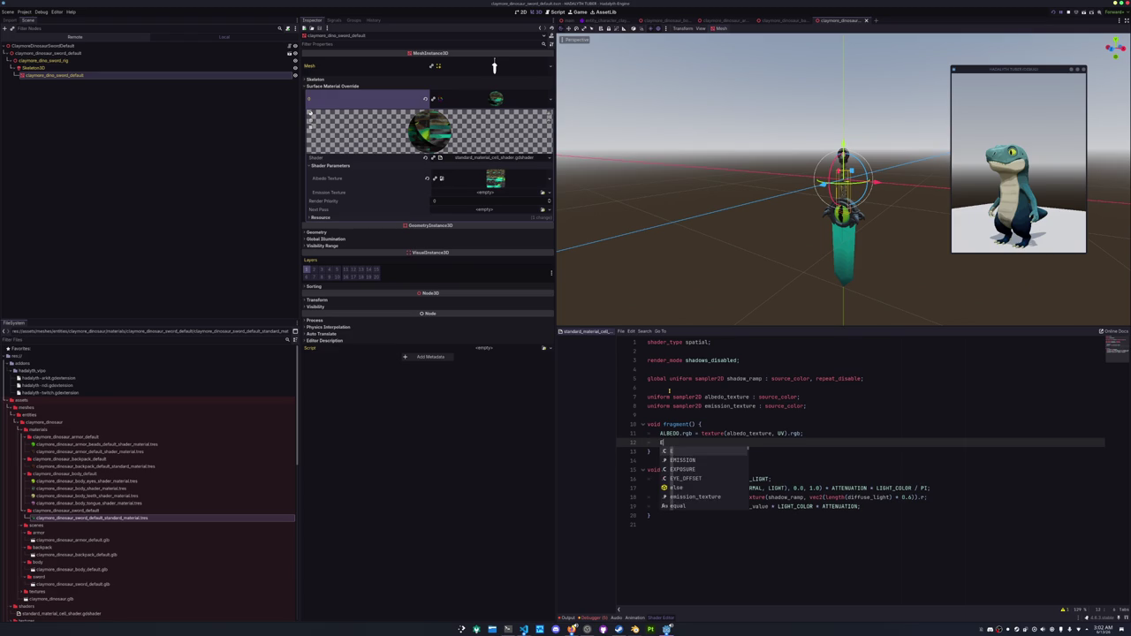
pyautogui.write('MISSION.rgb')
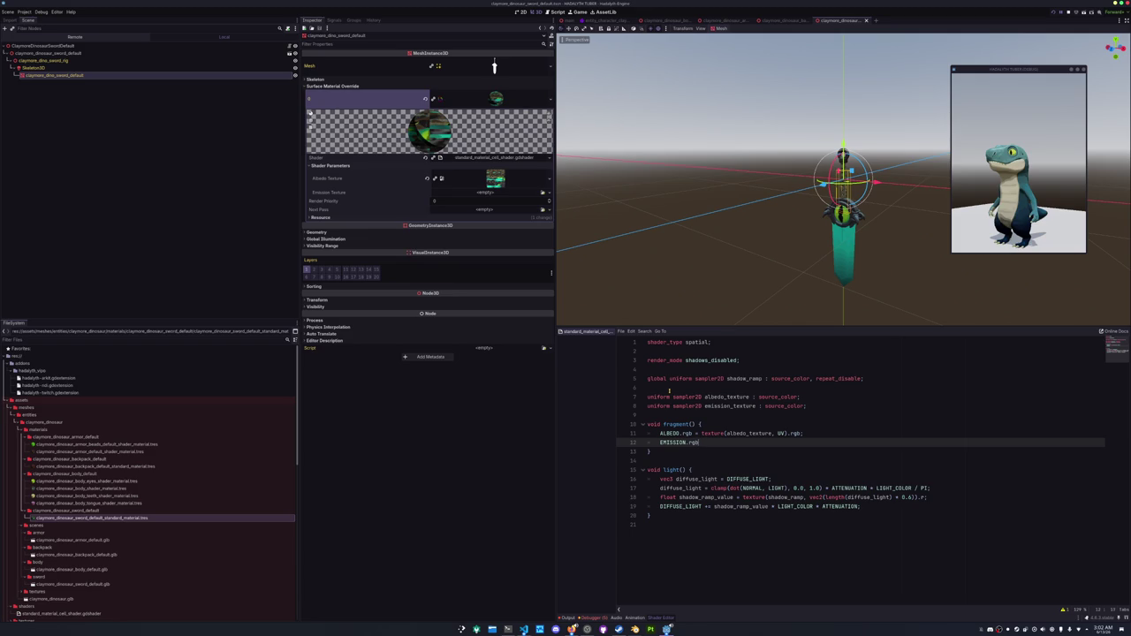
pyautogui.write(' = texture')
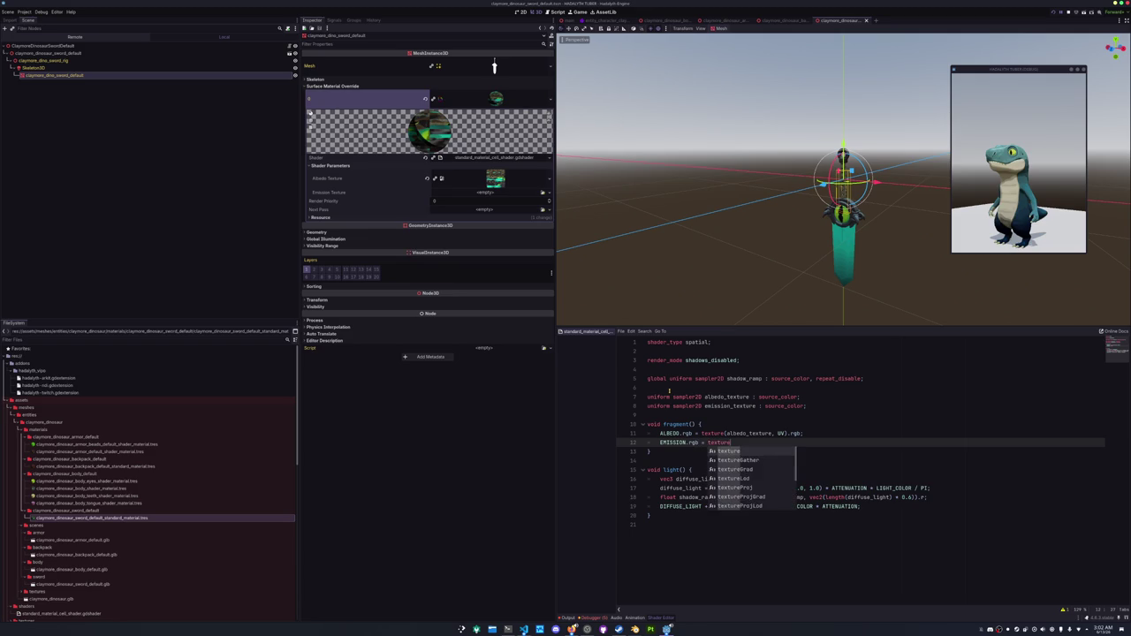
pyautogui.write('(emission_texture,')
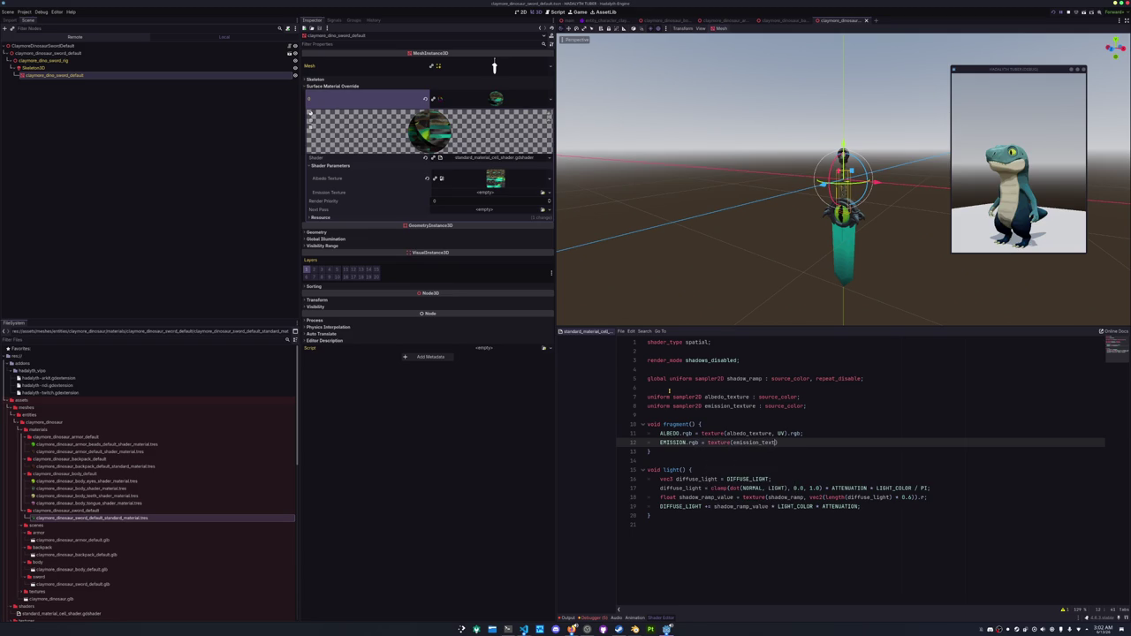
pyautogui.write(' UV')
pyautogui.write(').r +')
# Declare a new uniform float emission_strength below the emission texture uniform.
pyautogui.press('Up')
pyautogui.press('Up')
pyautogui.press('Up')
pyautogui.press('Return')
pyautogui.write('niform float sha')
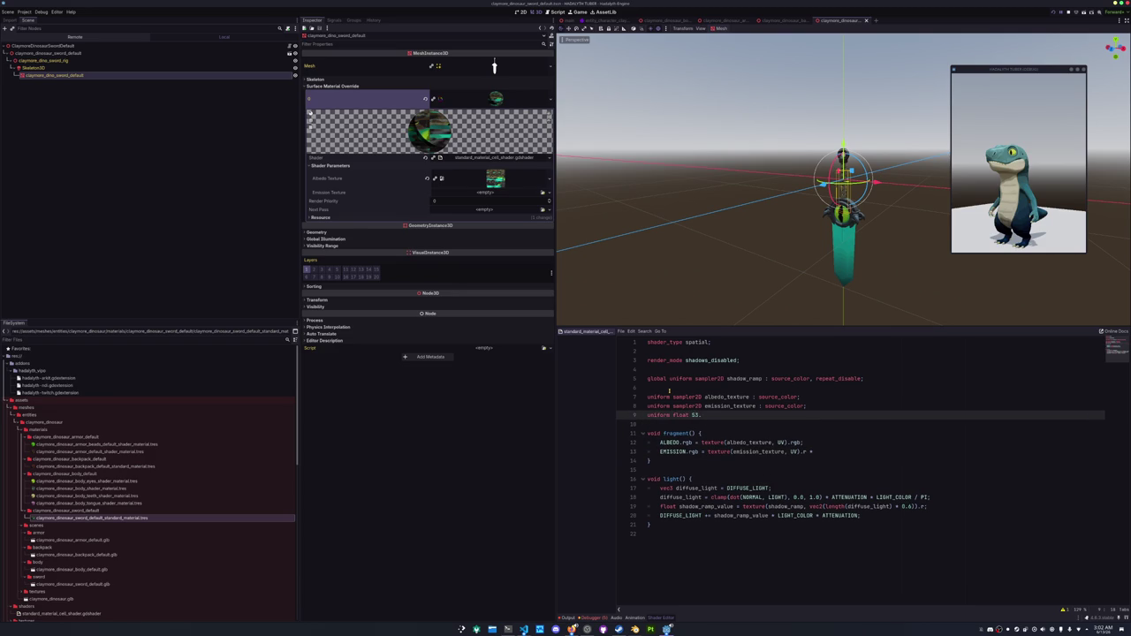
pyautogui.press('BackSpace')
pyautogui.press('BackSpace')
pyautogui.write('emission_str')
pyautogui.write('ength = 2.0;')
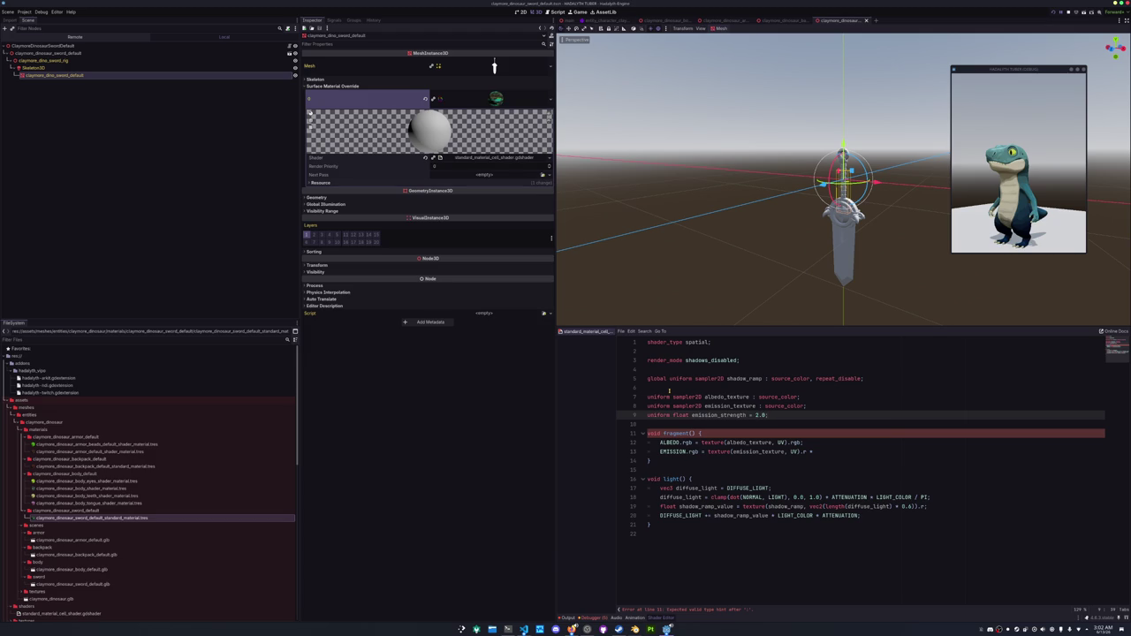
# Finish the EMISSION line by multiplying by emission_strength and ALBEDO.rgb.
pyautogui.press('Down')
pyautogui.press('Down')
pyautogui.press('Down')
pyautogui.press('End')
pyautogui.write('emission_st')
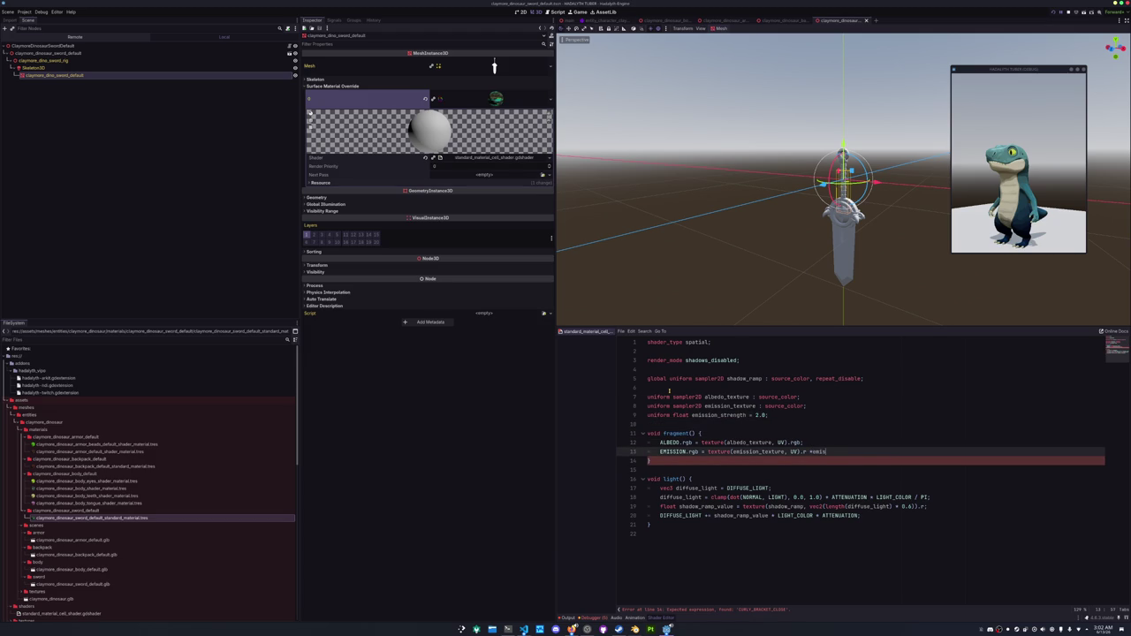
pyautogui.press('Return')
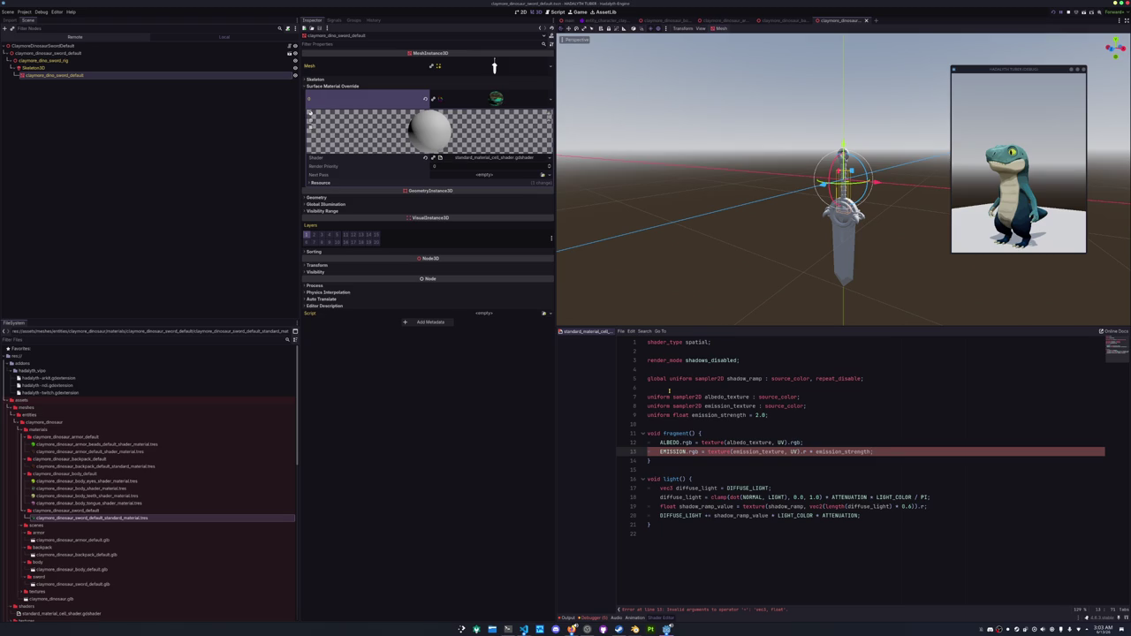
pyautogui.write('ALBEDO.rgb')
pyautogui.press('Down')
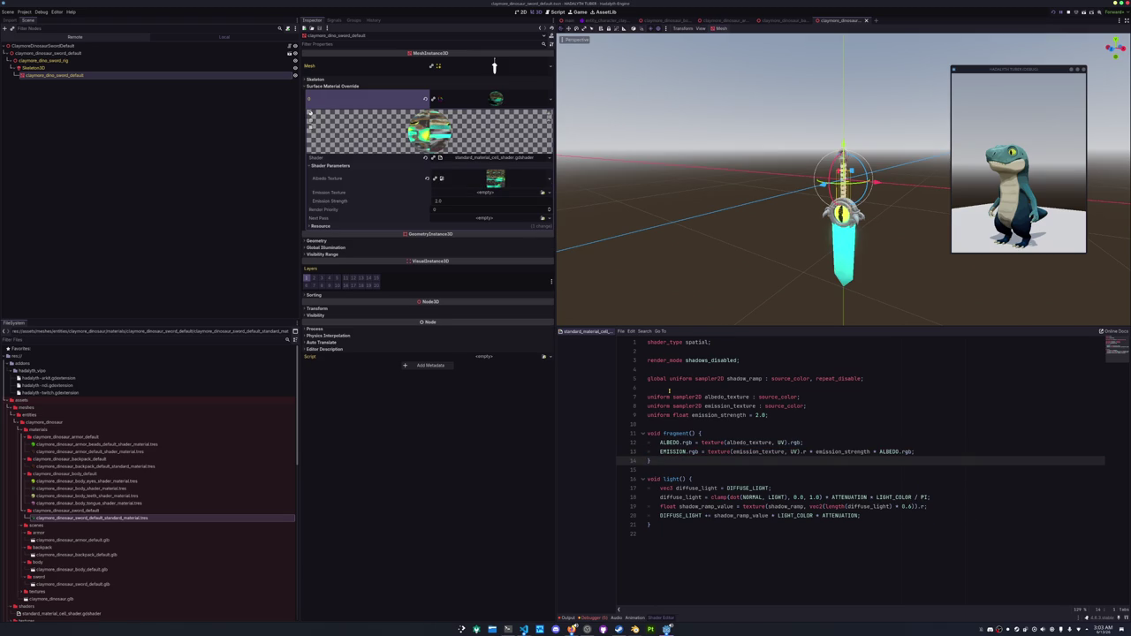
# Add the hint_default_black hint to the emission_texture uniform.
pyautogui.scroll(5, 663, 245)
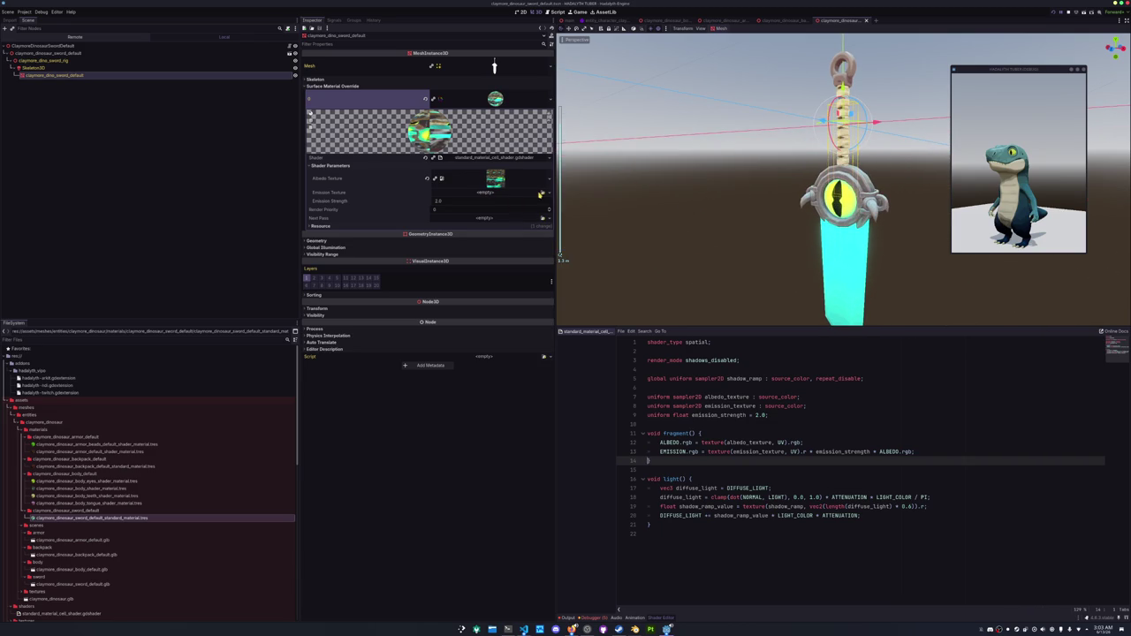
pyautogui.click(803, 406)
pyautogui.write(', default')
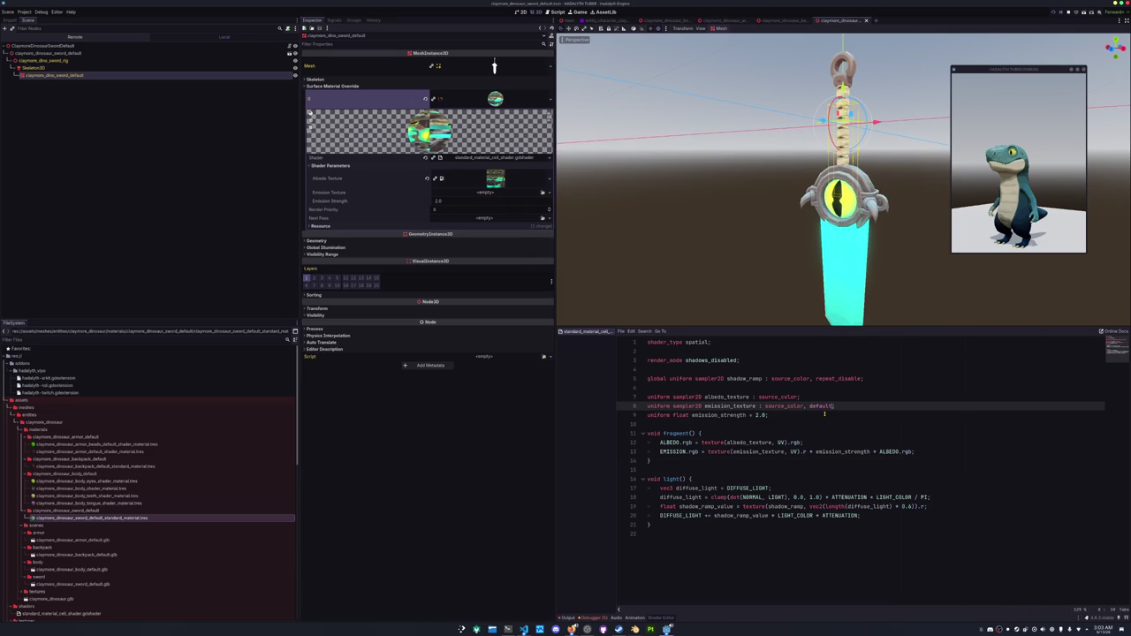
pyautogui.click(824, 414)
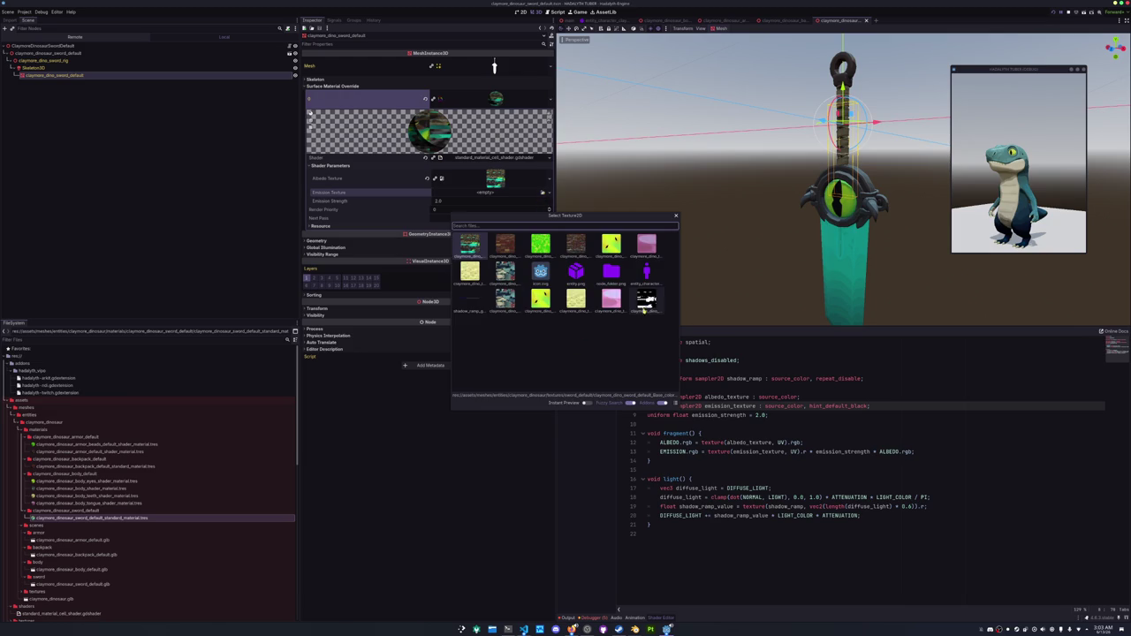
# Assign the black-and-white sword emission map and change emission_strength to 1.0.
pyautogui.doubleClick(648, 301)
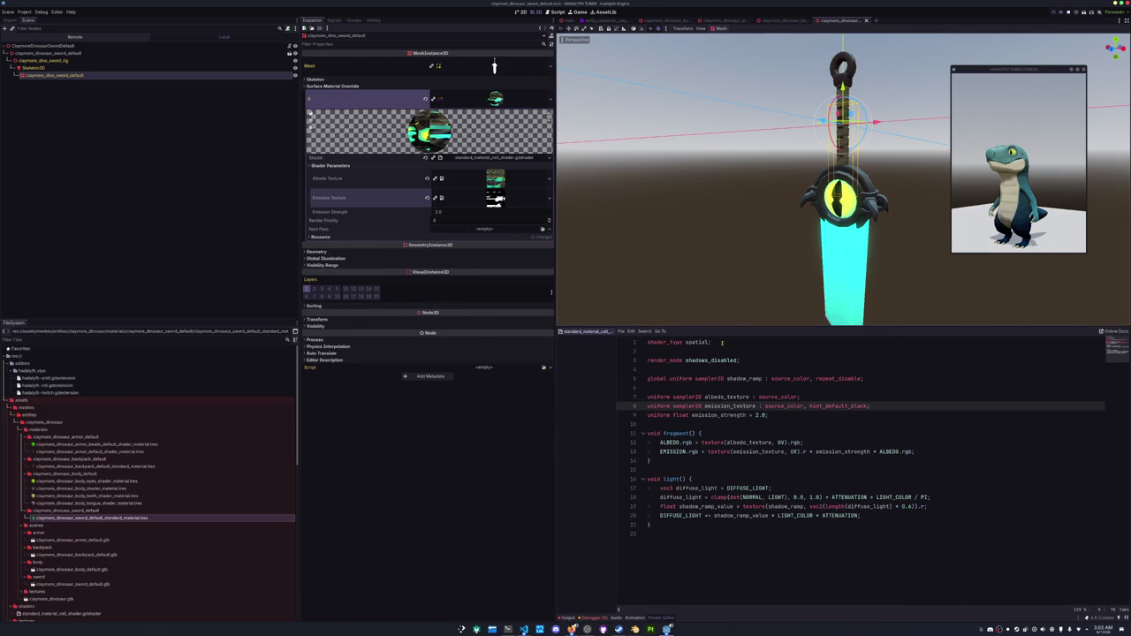
pyautogui.click(756, 415)
pyautogui.press('BackSpace')
pyautogui.write('1')
pyautogui.press('Down')
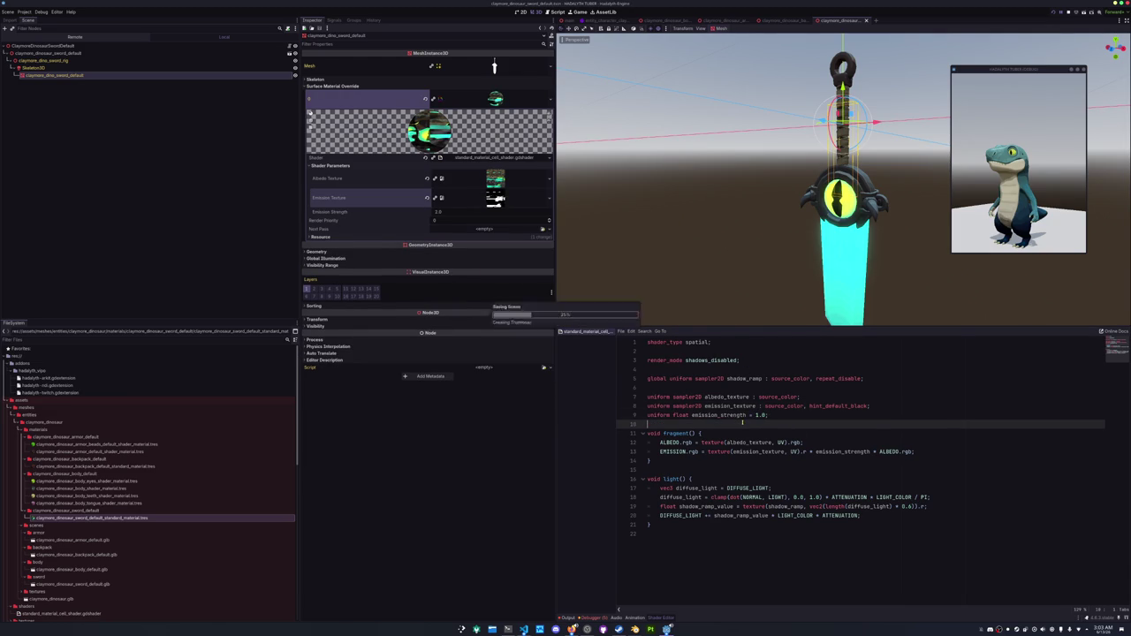
pyautogui.scroll(-3, 769, 228)
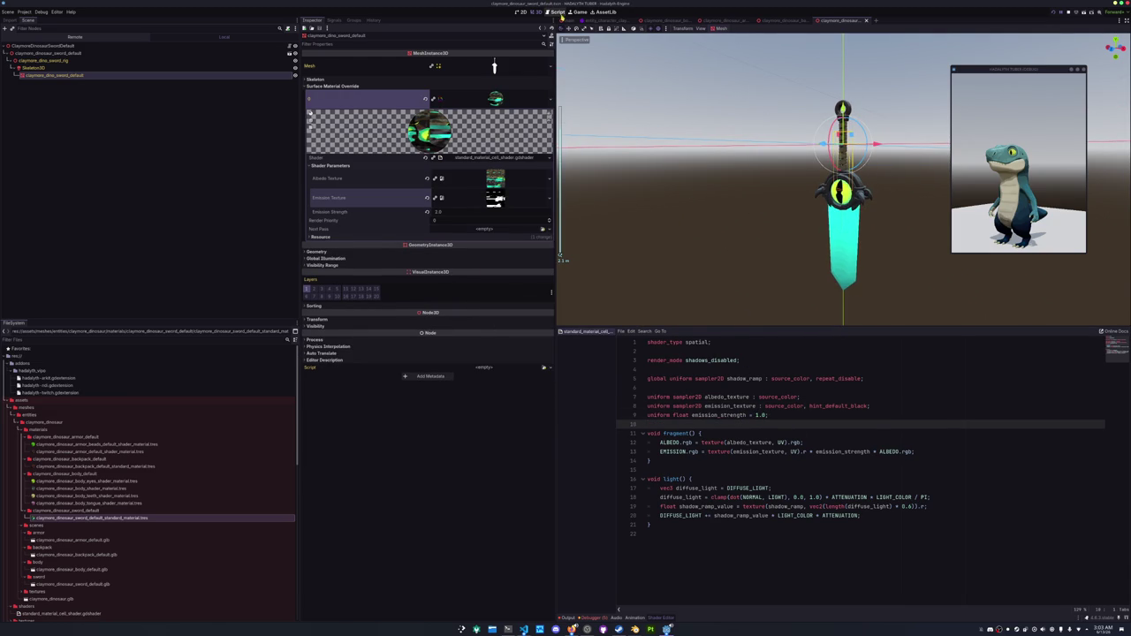
# Return to the main scene, select the claymore_dinosaur node, and import a PNG into its scenes folder.
pyautogui.click(568, 20)
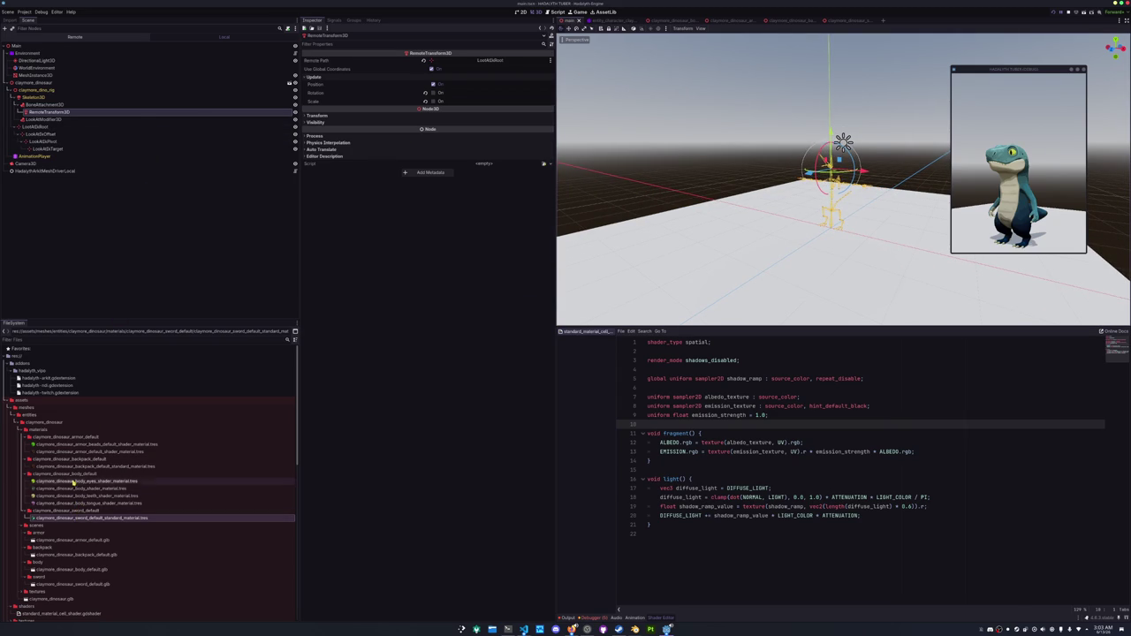
pyautogui.scroll(-2, 72, 474)
pyautogui.scroll(-4, 69, 483)
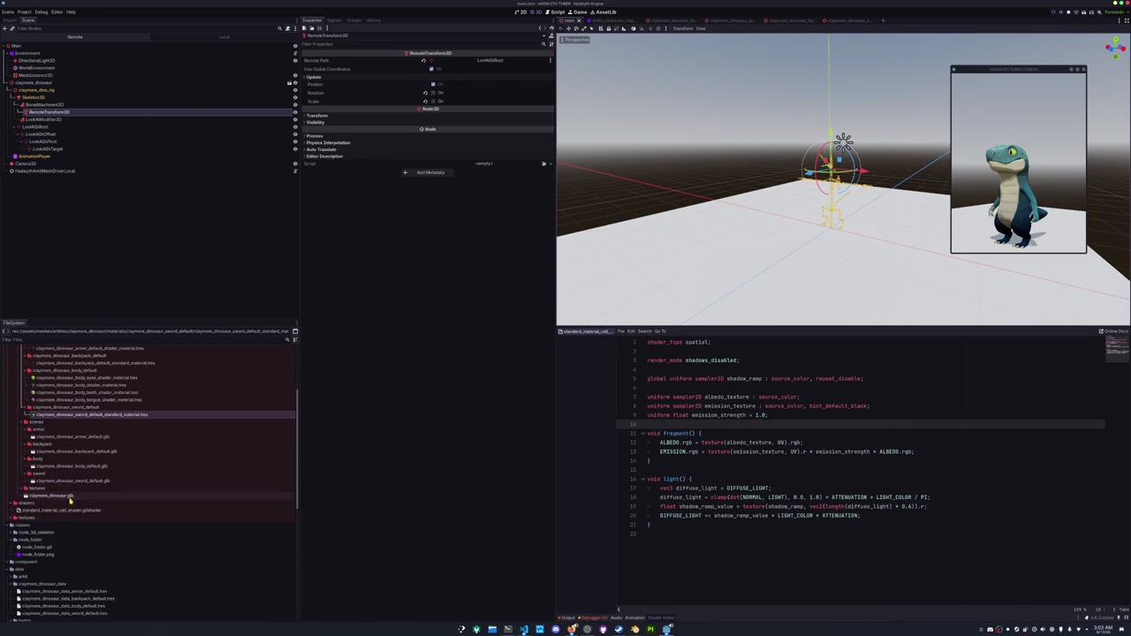
pyautogui.scroll(-2, 95, 439)
pyautogui.scroll(-12, 95, 439)
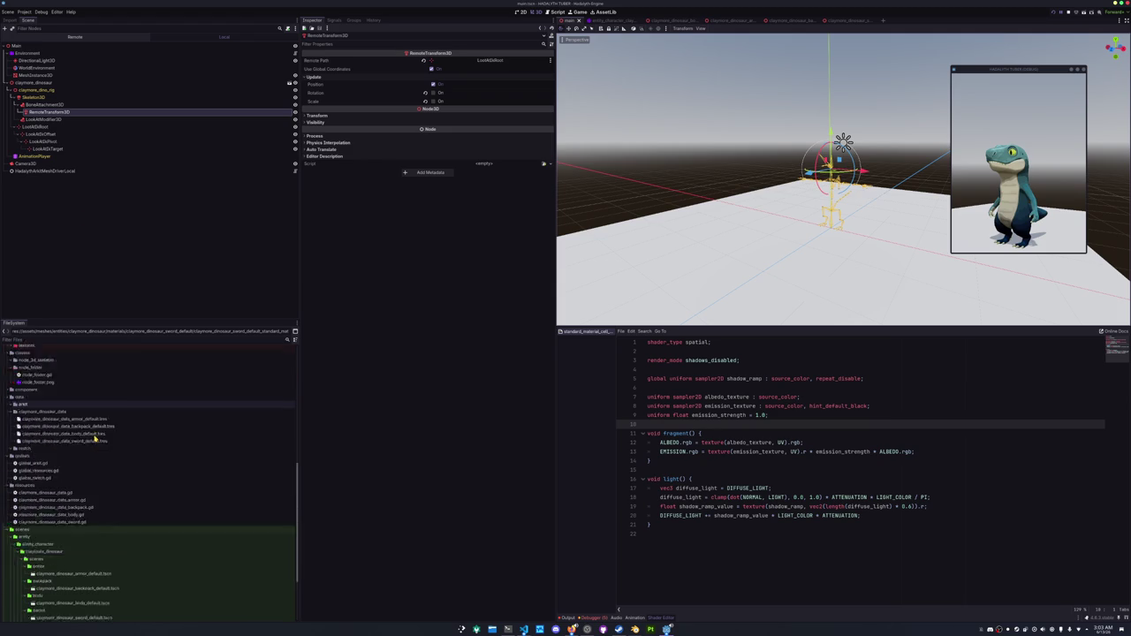
pyautogui.click(32, 83)
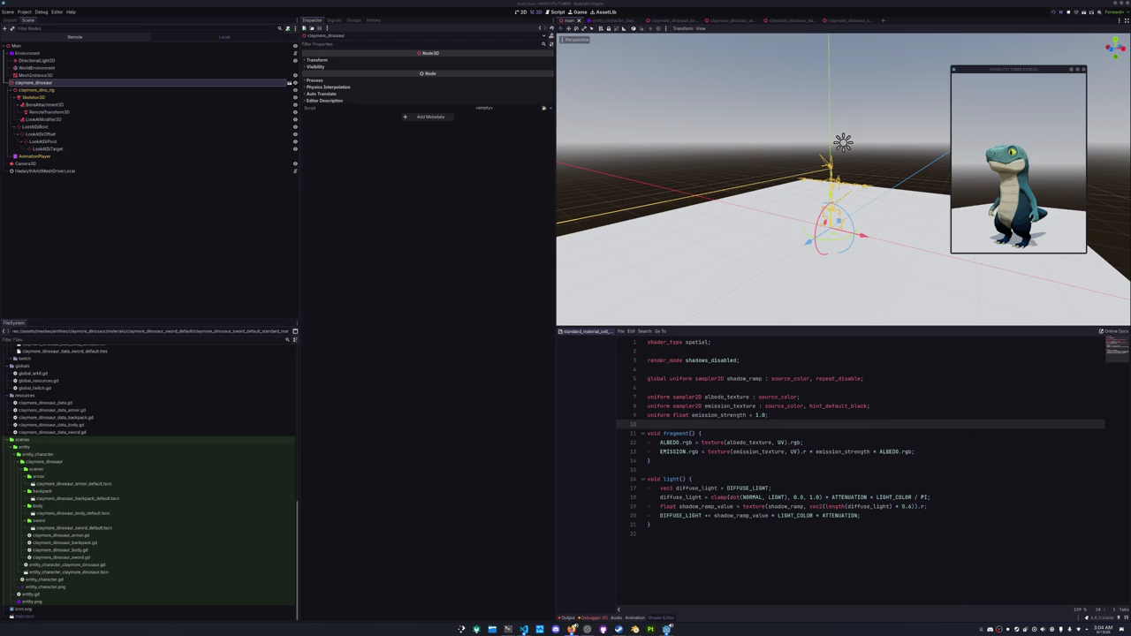
pyautogui.moveTo(1130, 361)
pyautogui.mouseDown()
pyautogui.moveTo(618, 411)
pyautogui.moveTo(119, 505)
pyautogui.moveTo(69, 552)
pyautogui.mouseUp()
# Rename the imported image to claymore_dinosaur_armor.png, then open the armor script.
pyautogui.click(85, 536)
pyautogui.press('F2')
pyautogui.write('claymore_dinosaur_scene.png')
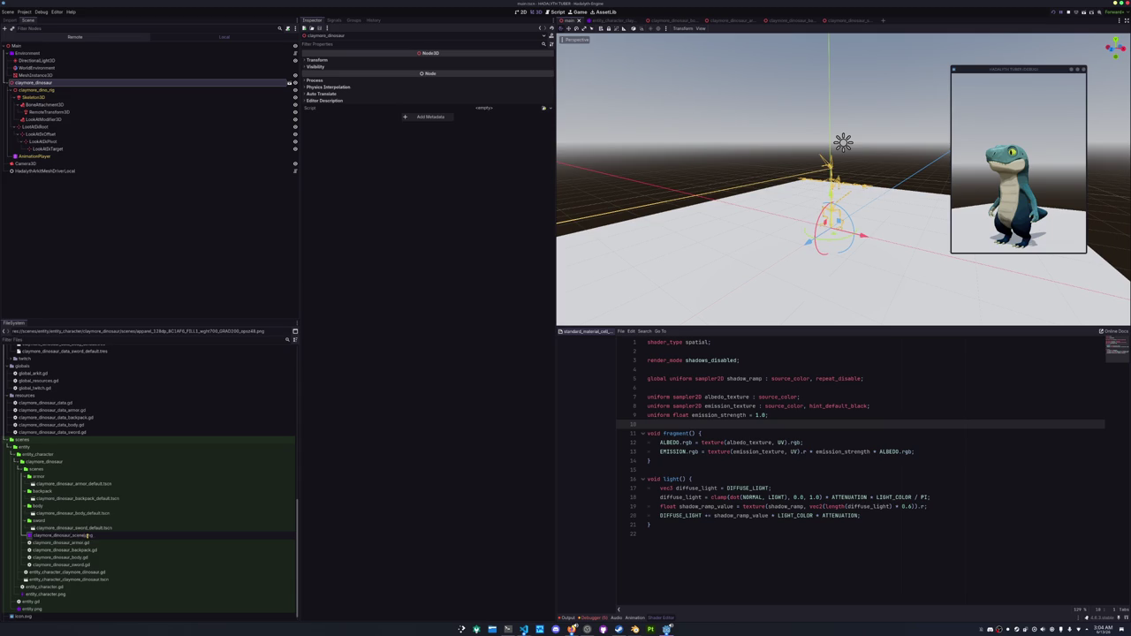
pyautogui.write('_scenes')
pyautogui.press('Return')
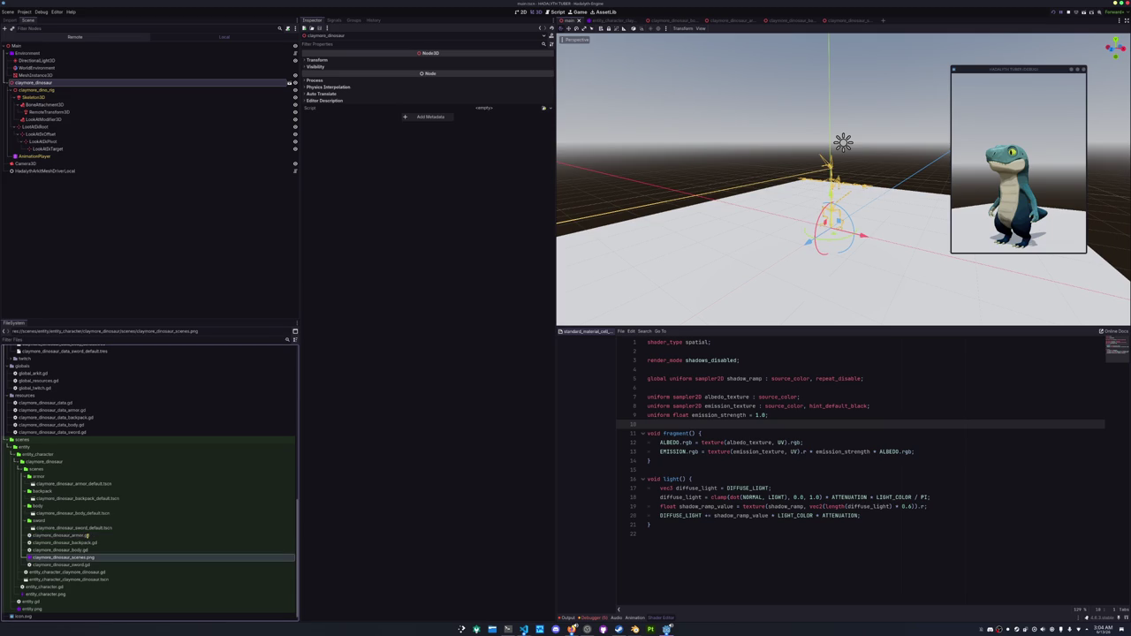
pyautogui.click(79, 557)
pyautogui.press('BackSpace')
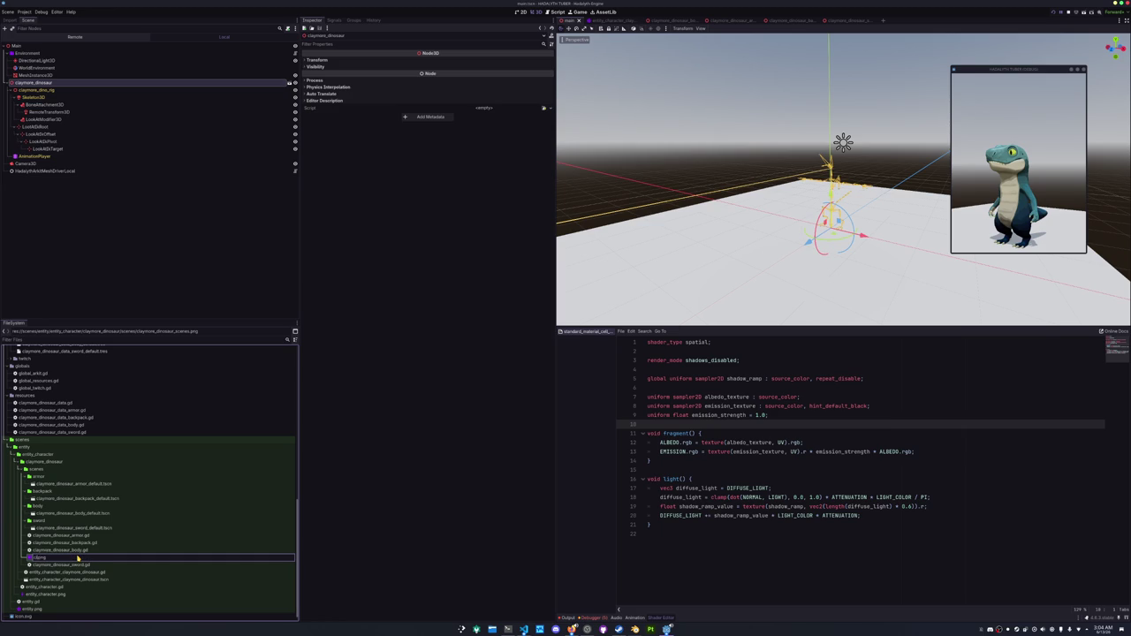
pyautogui.write('aymore_dinosaur_a')
pyautogui.write('rmor')
pyautogui.press('Return')
pyautogui.doubleClick(61, 535)
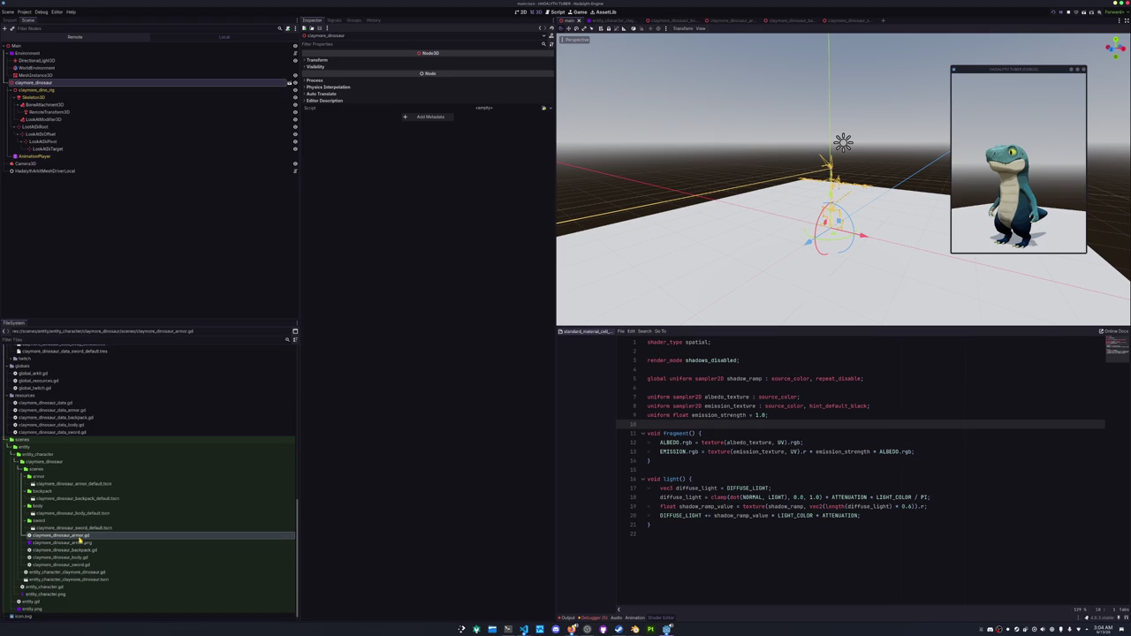
pyautogui.hotkey('ctrl', 'Home')
pyautogui.press('Return')
pyautogui.press('Up')
pyautogui.write('@icon')
pyautogui.write('("./')
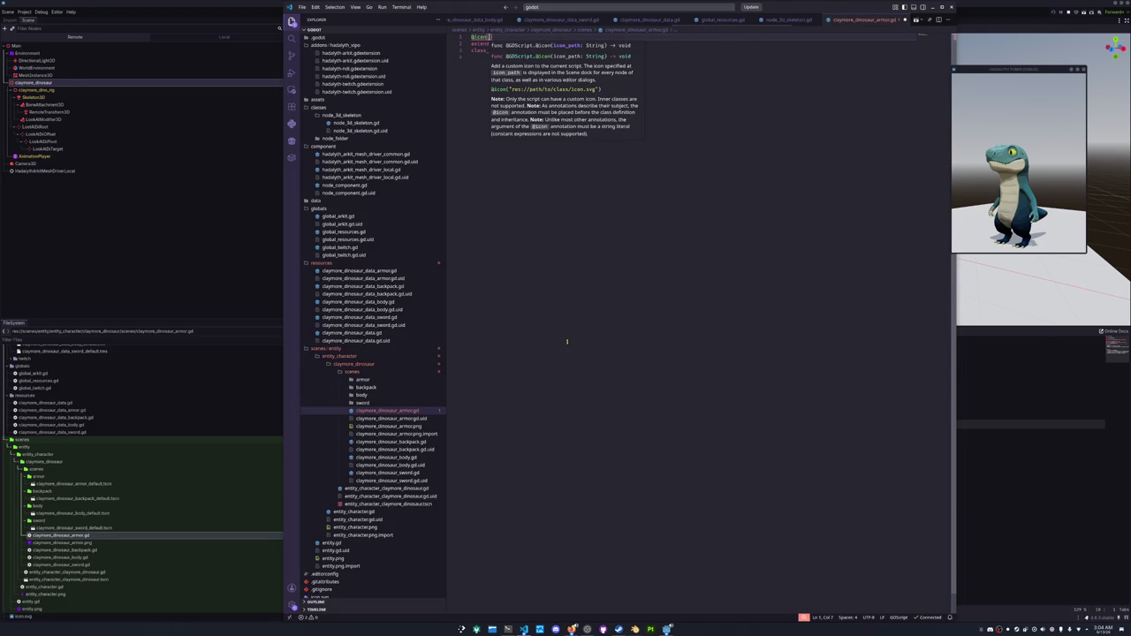
pyautogui.write('claymore_dinosaur')
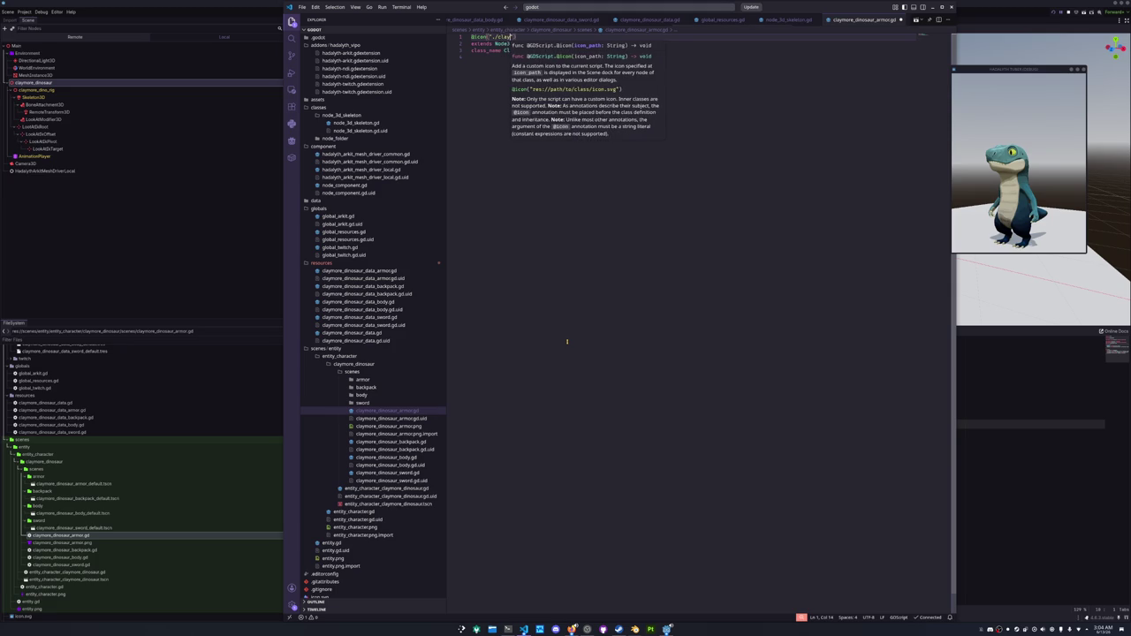
pyautogui.write('_armor.png')
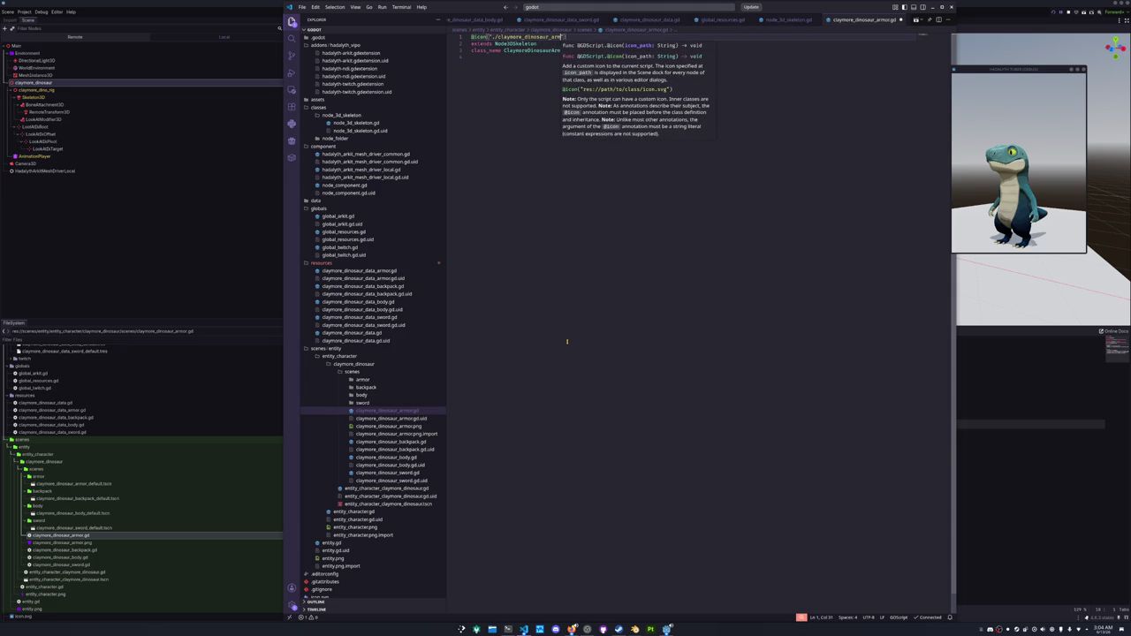
pyautogui.click(567, 341)
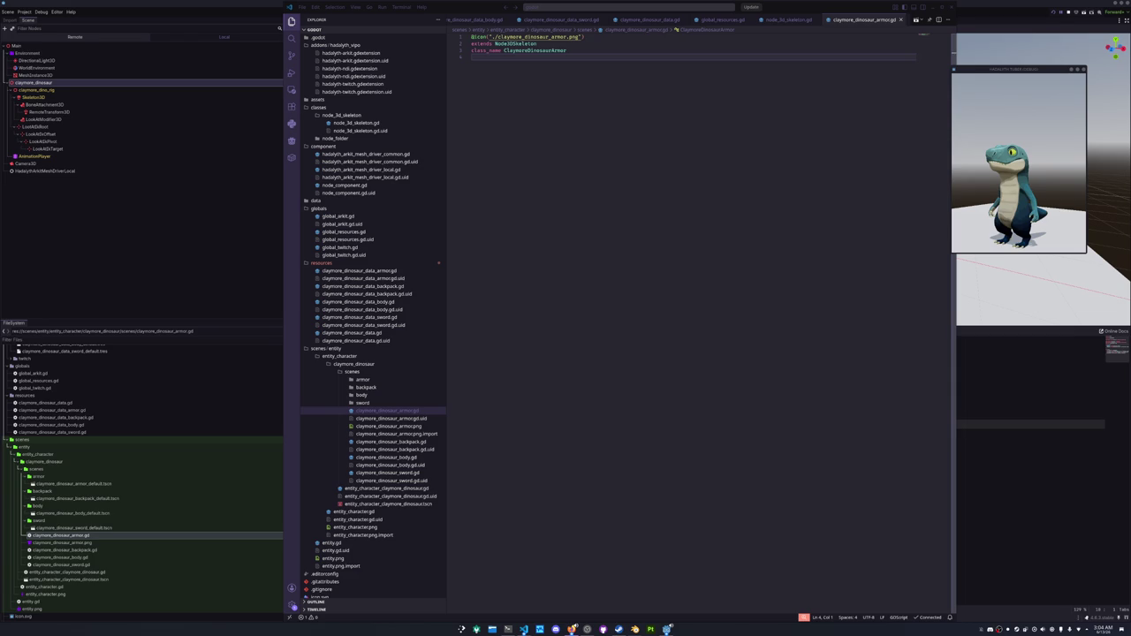
pyautogui.moveTo(1064, 301)
pyautogui.mouseDown()
pyautogui.moveTo(89, 540)
pyautogui.moveTo(104, 555)
pyautogui.mouseUp()
# Rename the first imported icon to claymore_dinosaur_body.png.
pyautogui.click(102, 535)
pyautogui.press('F2')
pyautogui.write('dizzy')
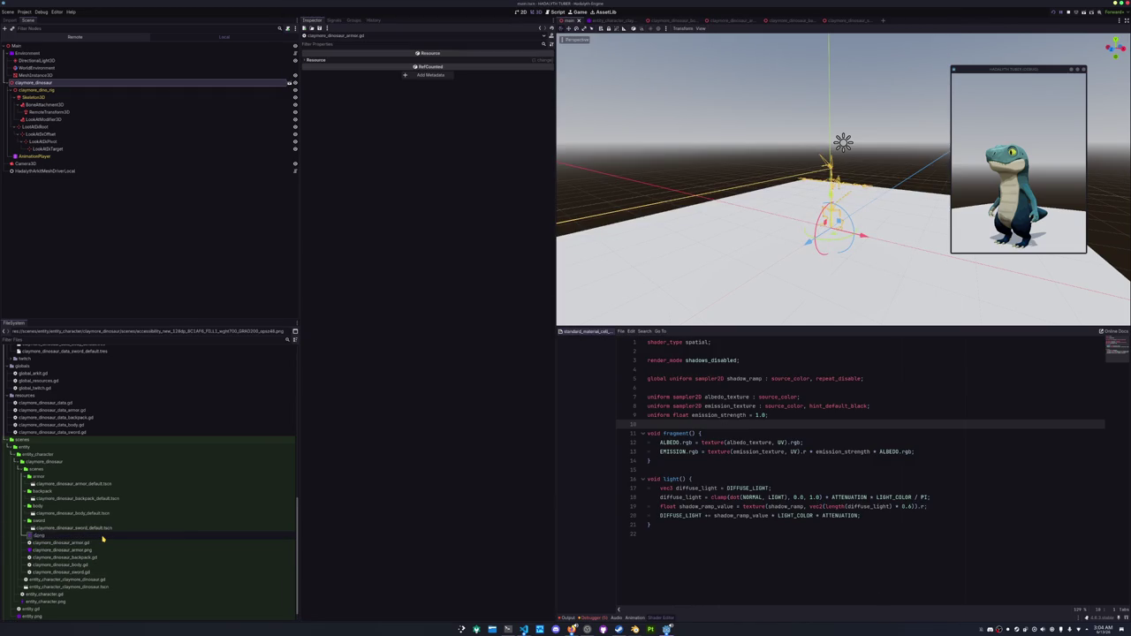
pyautogui.write('ore_dino')
pyautogui.write('_body.png')
pyautogui.press('Return')
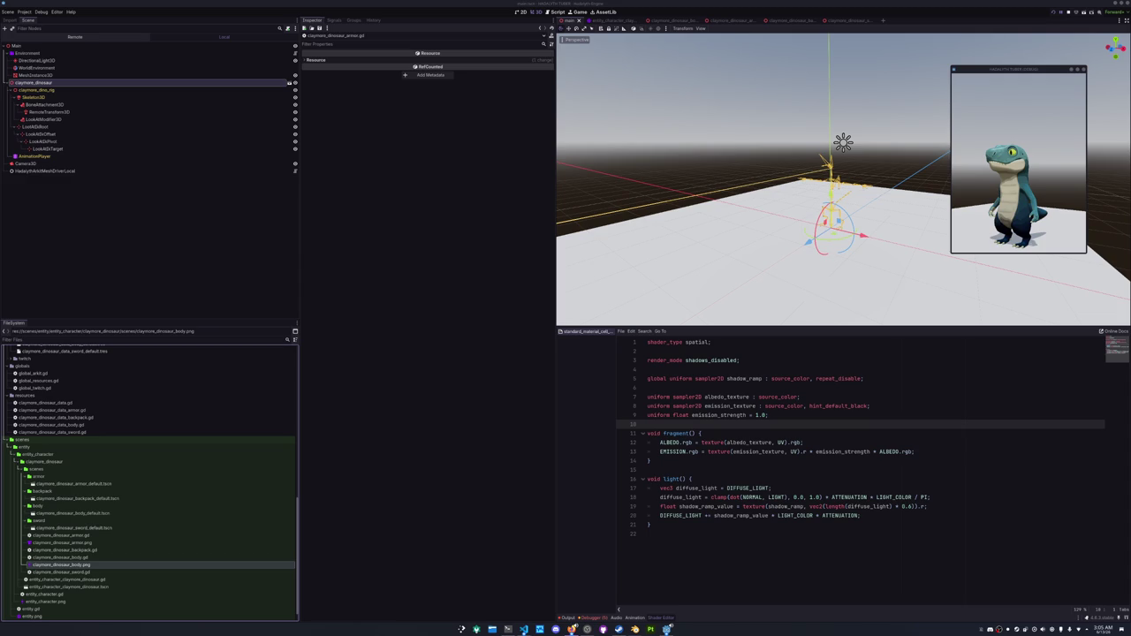
# Import the backpack icon and rename it claymore_dinosaur_backpack.png.
pyautogui.moveTo(937, 368)
pyautogui.mouseDown()
pyautogui.moveTo(892, 359)
pyautogui.moveTo(91, 555)
pyautogui.mouseUp()
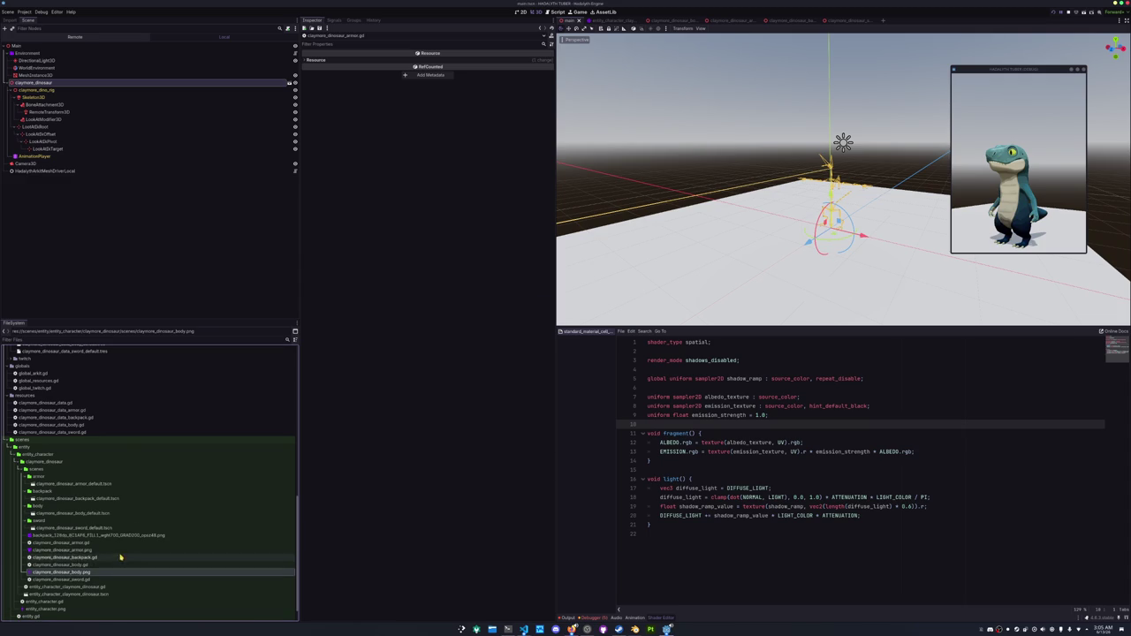
pyautogui.click(97, 535)
pyautogui.press('F2')
pyautogui.write('claymore_d')
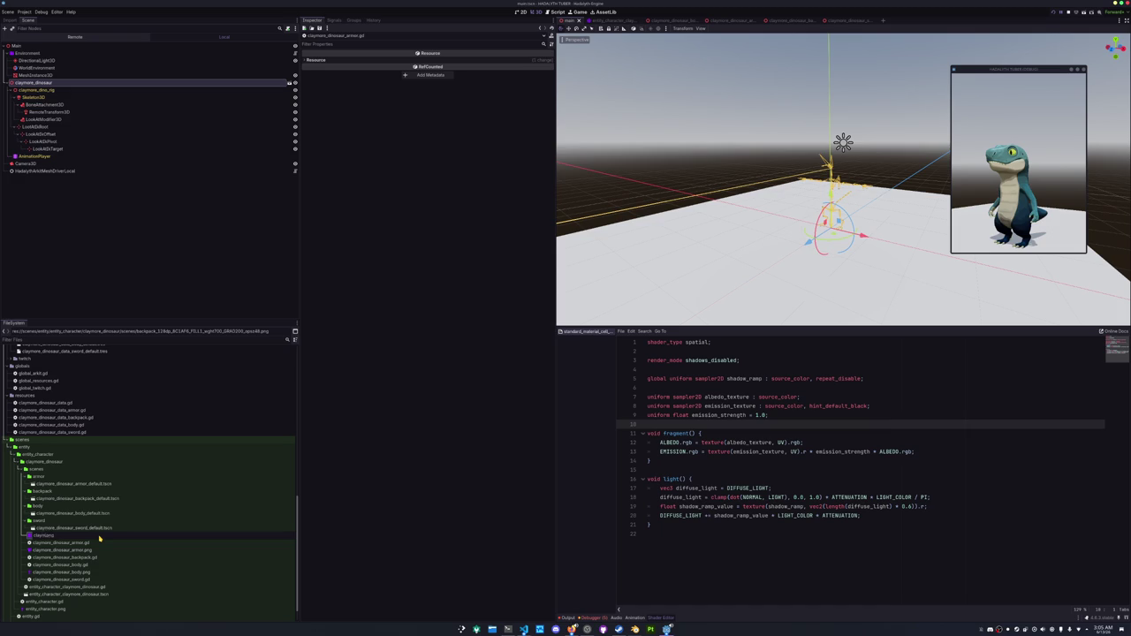
pyautogui.write('inosaur_b')
pyautogui.write('ackpack.png')
pyautogui.press('Return')
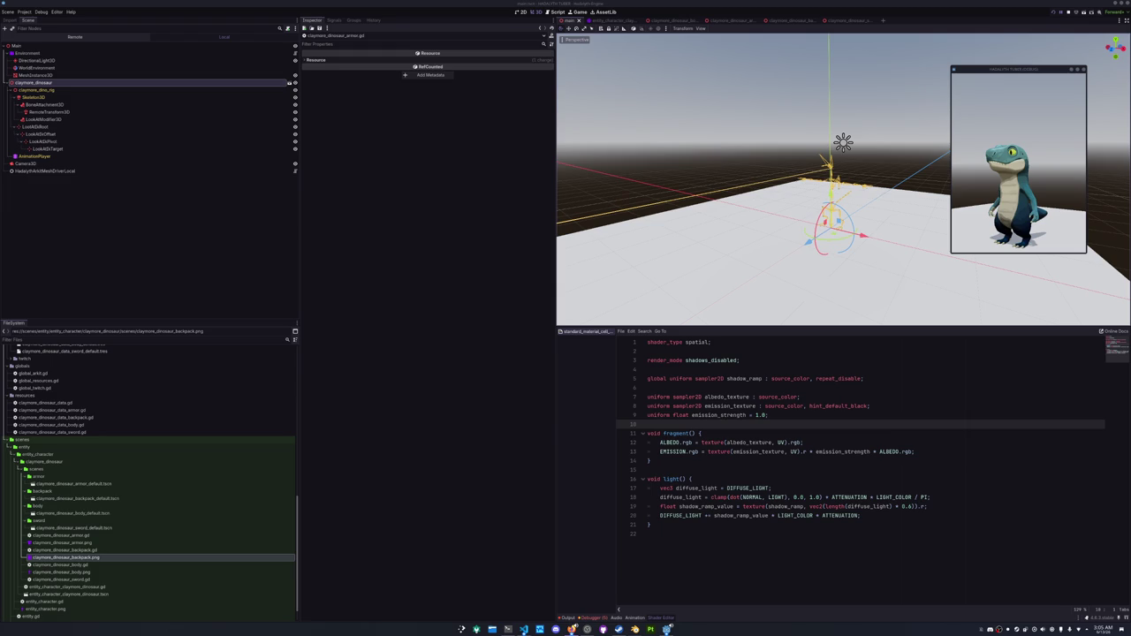
# Import the sword icon into the sword folder and rename it claymore_dinosaur_sword.png.
pyautogui.moveTo(303, 439)
pyautogui.mouseDown()
pyautogui.moveTo(205, 429)
pyautogui.moveTo(39, 550)
pyautogui.moveTo(94, 586)
pyautogui.mouseUp()
pyautogui.click(95, 587)
pyautogui.press('F2')
pyautogui.write('claymore_dinosaur_sword')
pyautogui.press('Return')
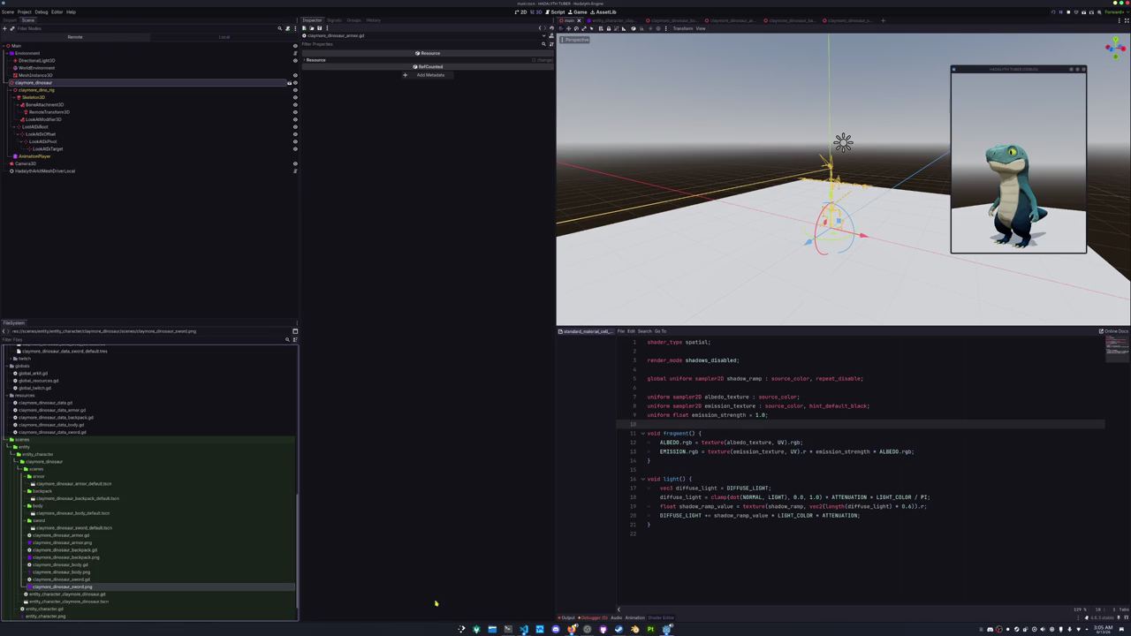
pyautogui.click(524, 629)
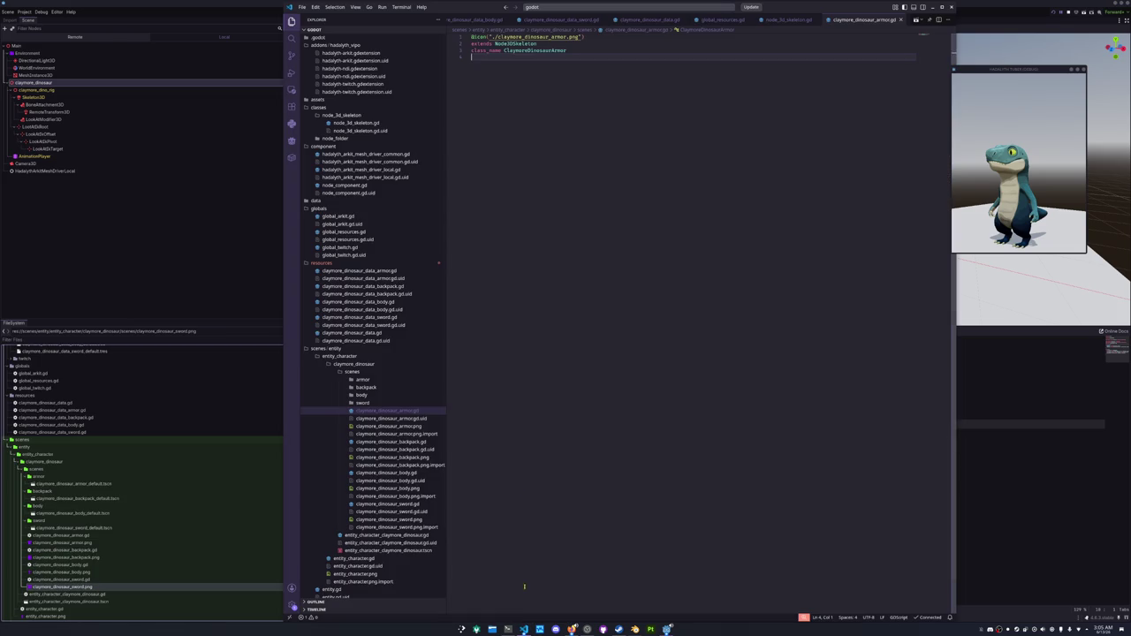
pyautogui.click(380, 441)
pyautogui.press('Return')
pyautogui.press('Up')
pyautogui.write('@icon("./claymore_dinosaur_backpack"')
pyautogui.press('Left')
pyautogui.write('.png')
pyautogui.press('Down')
pyautogui.press('Home')
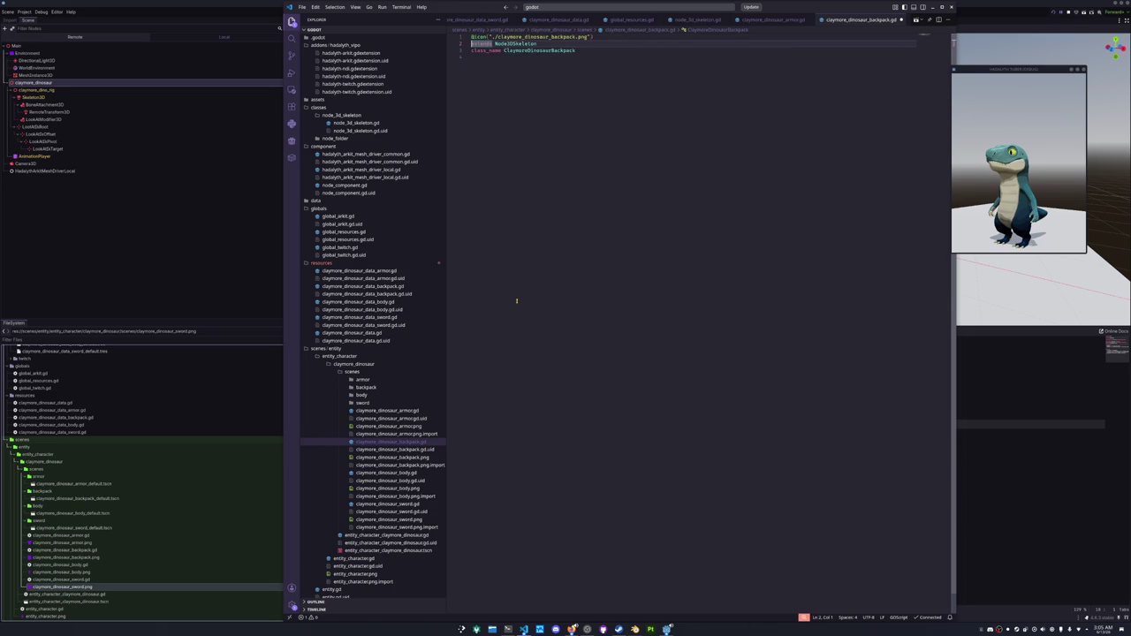
pyautogui.click(389, 473)
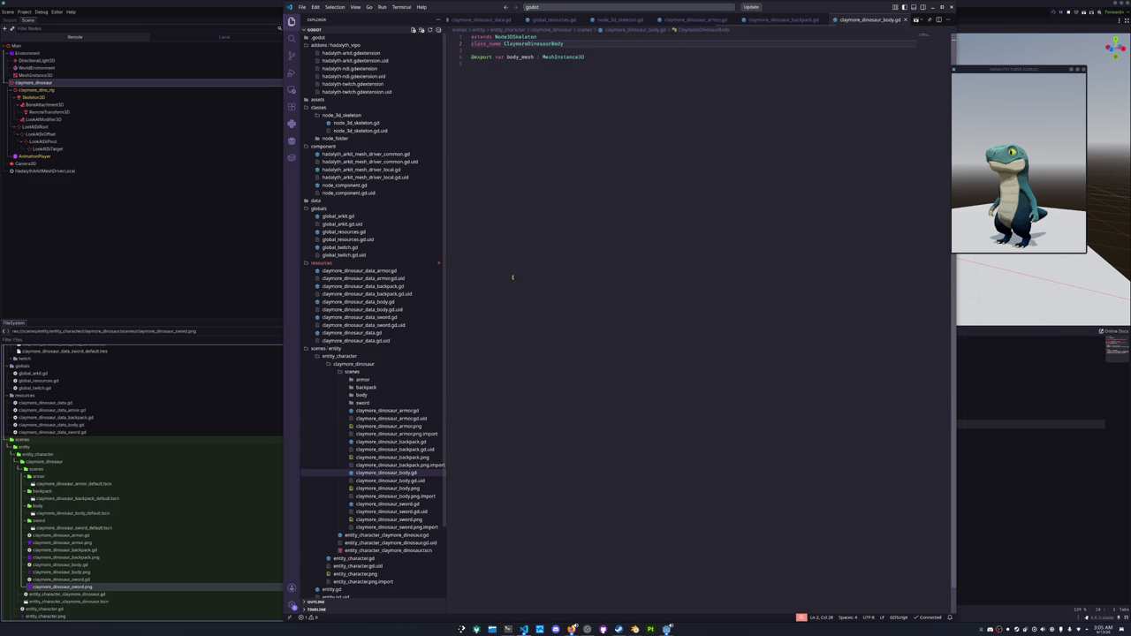
pyautogui.hotkey('ctrl', 'Home')
pyautogui.press('Return')
pyautogui.press('Up')
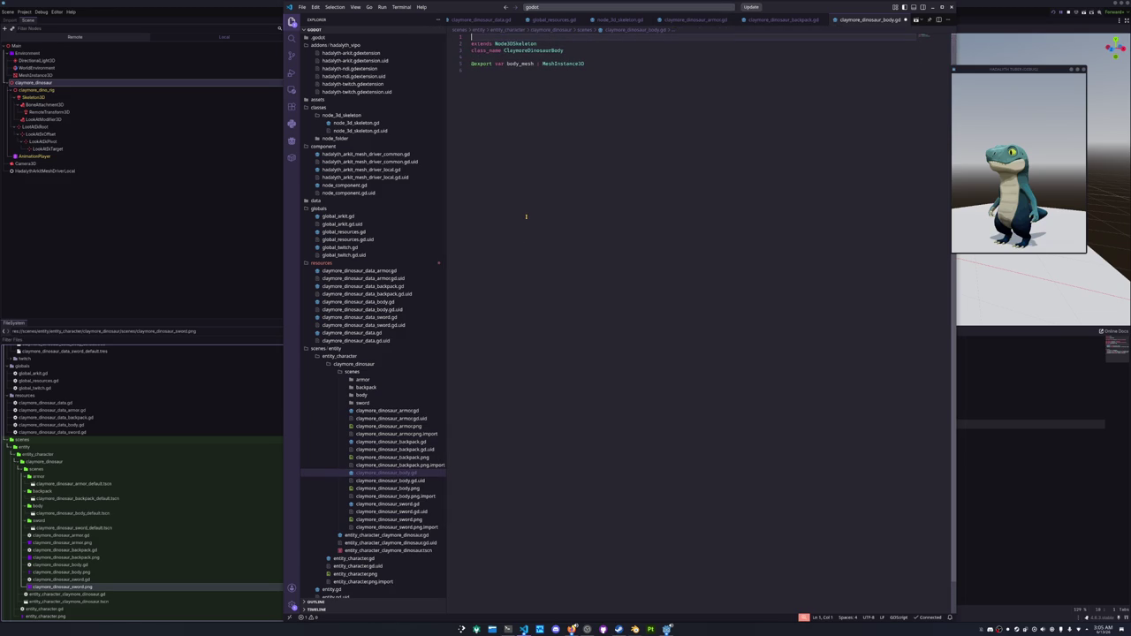
pyautogui.write('@icon(')
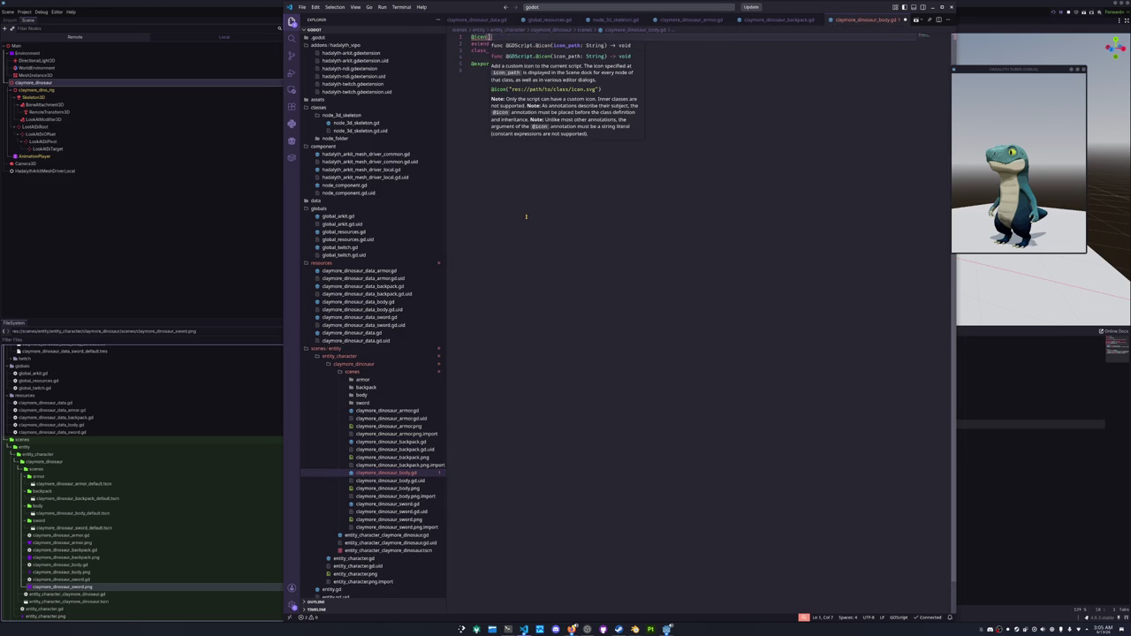
pyautogui.write('"./claymore_dinosaur_body.g')
pyautogui.write('ng')
pyautogui.press('Down')
pyautogui.press('Home')
pyautogui.click(394, 504)
pyautogui.press('Return')
pyautogui.press('Up')
pyautogui.write('@icon("./claymore_dinosaur_sword.png')
pyautogui.click(214, 283)
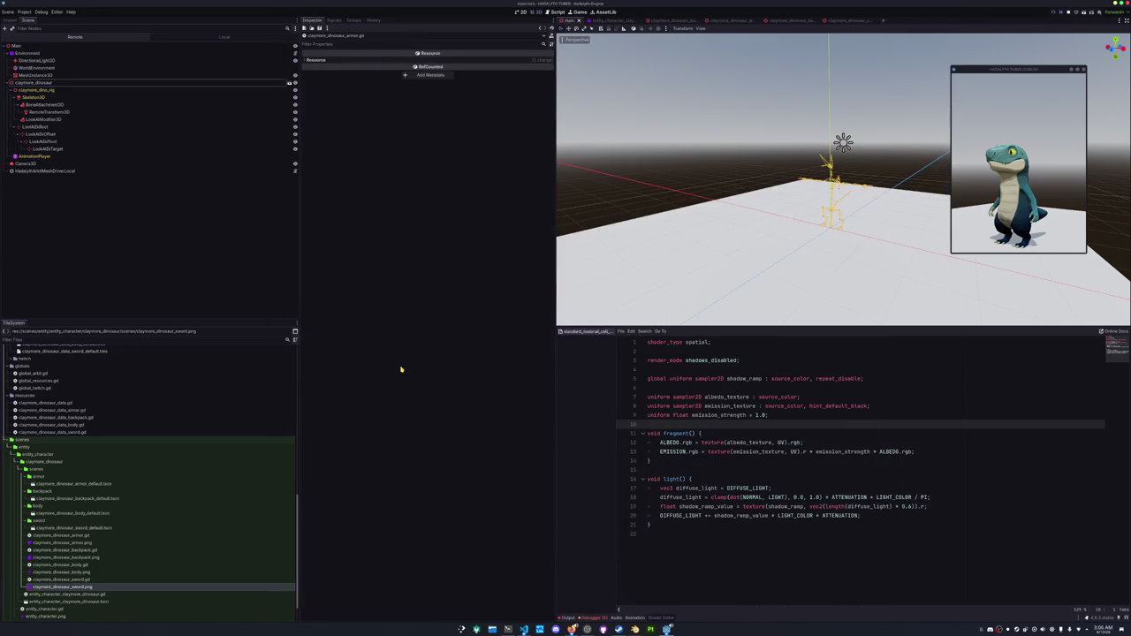
# Clear the load errors listed in the Debugger panel.
pyautogui.click(591, 618)
pyautogui.click(599, 487)
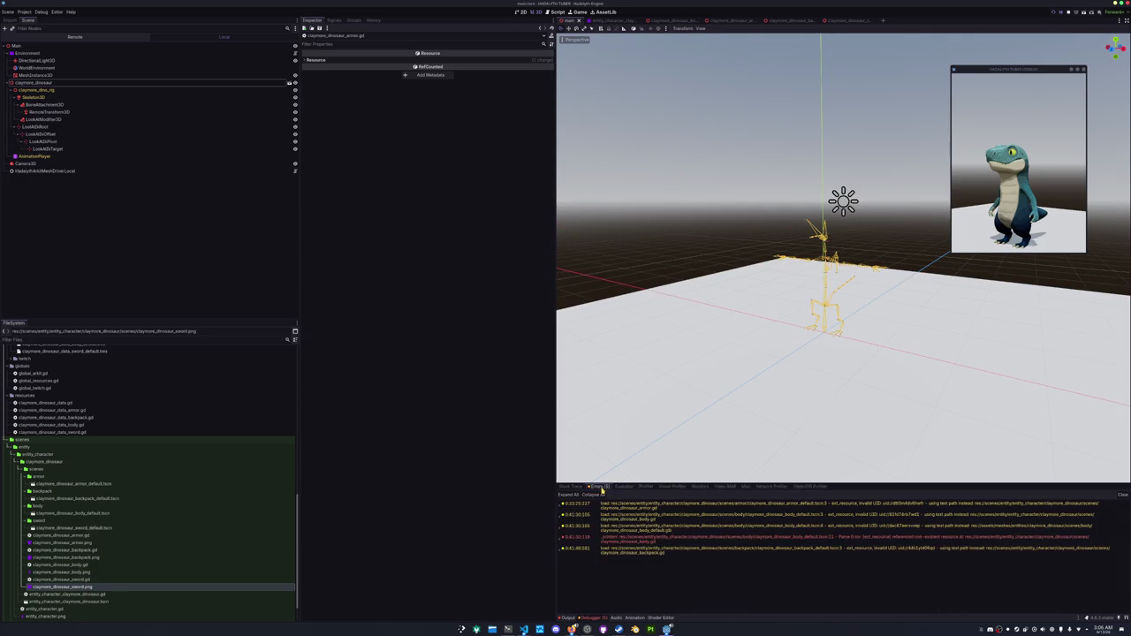
pyautogui.click(1120, 495)
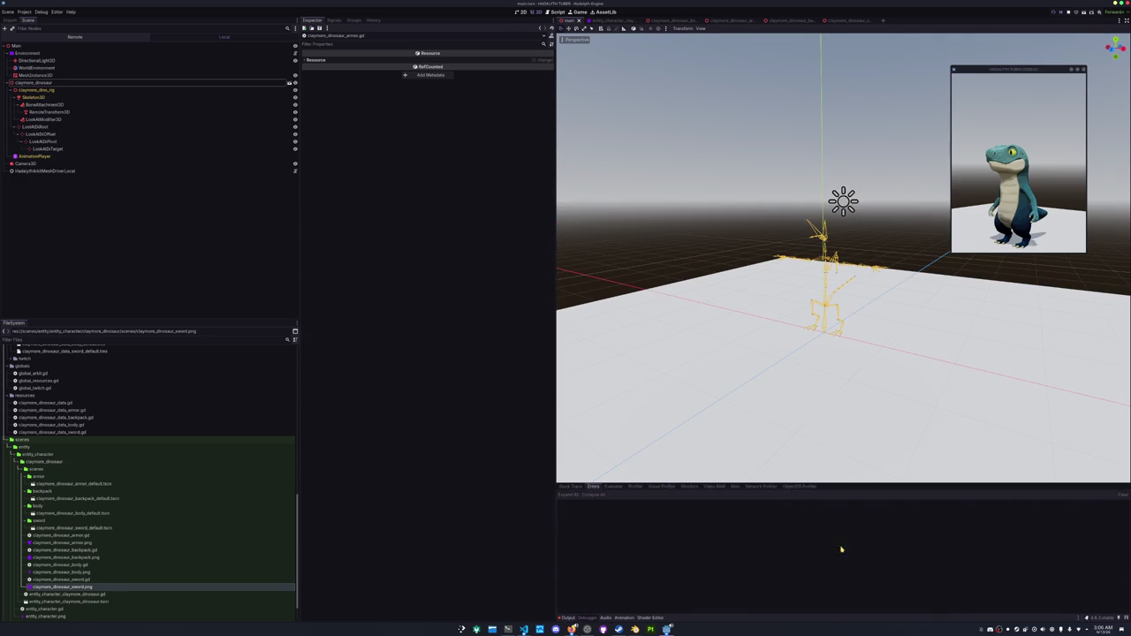
pyautogui.click(568, 618)
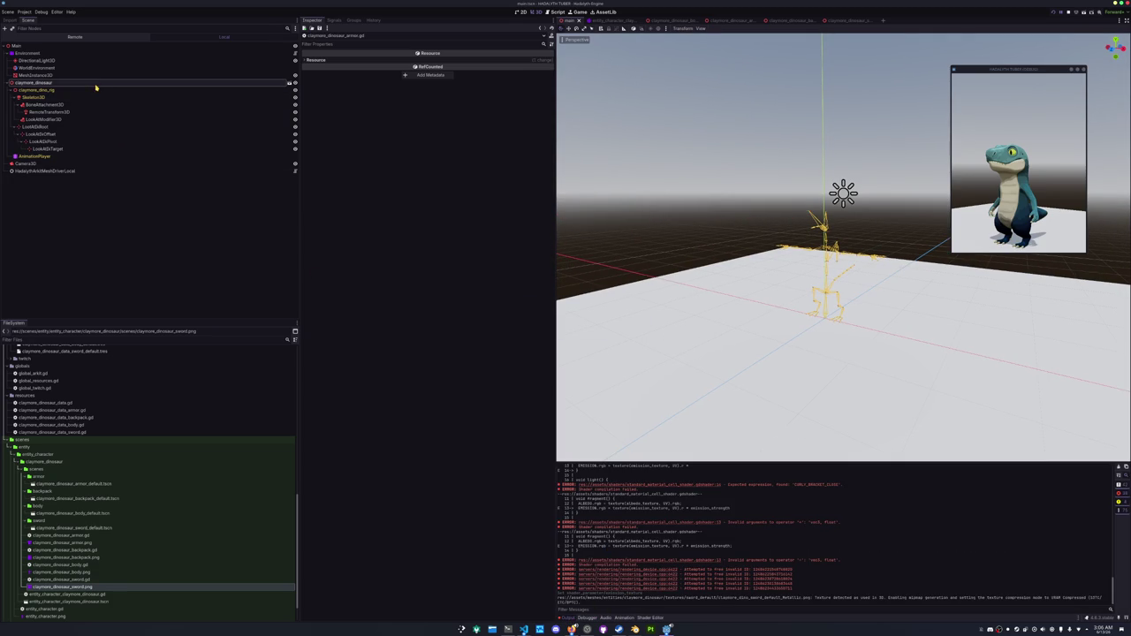
# Open the claymore_dinosaur scene and add a NodeFolder child named EditorCosmetics to its root.
pyautogui.doubleClick(177, 81)
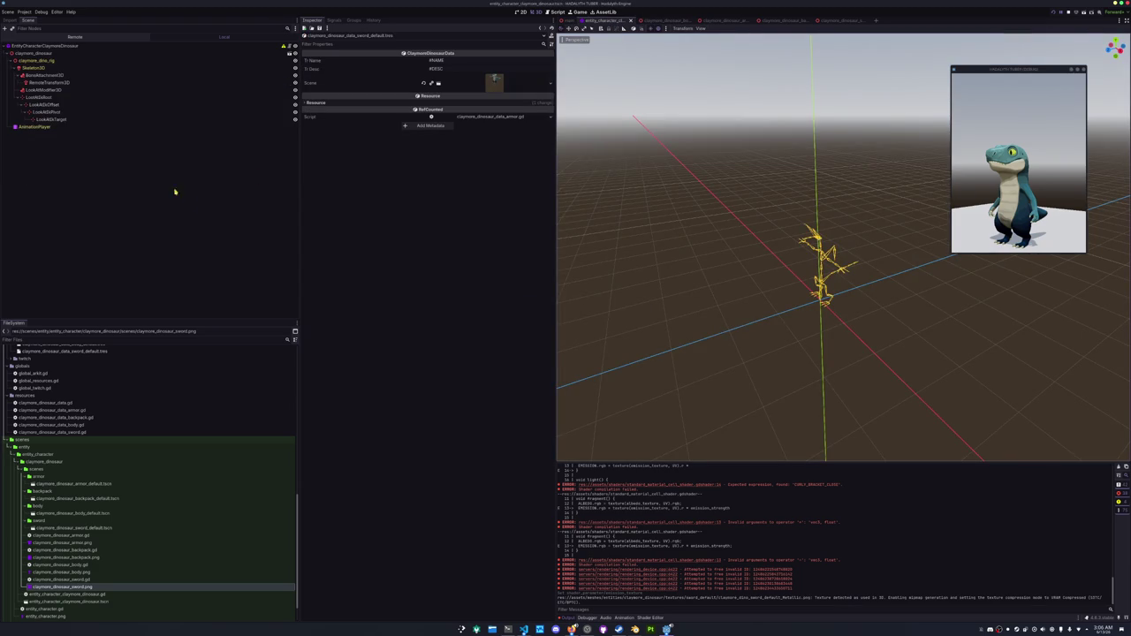
pyautogui.rightClick(43, 45)
pyautogui.click(65, 51)
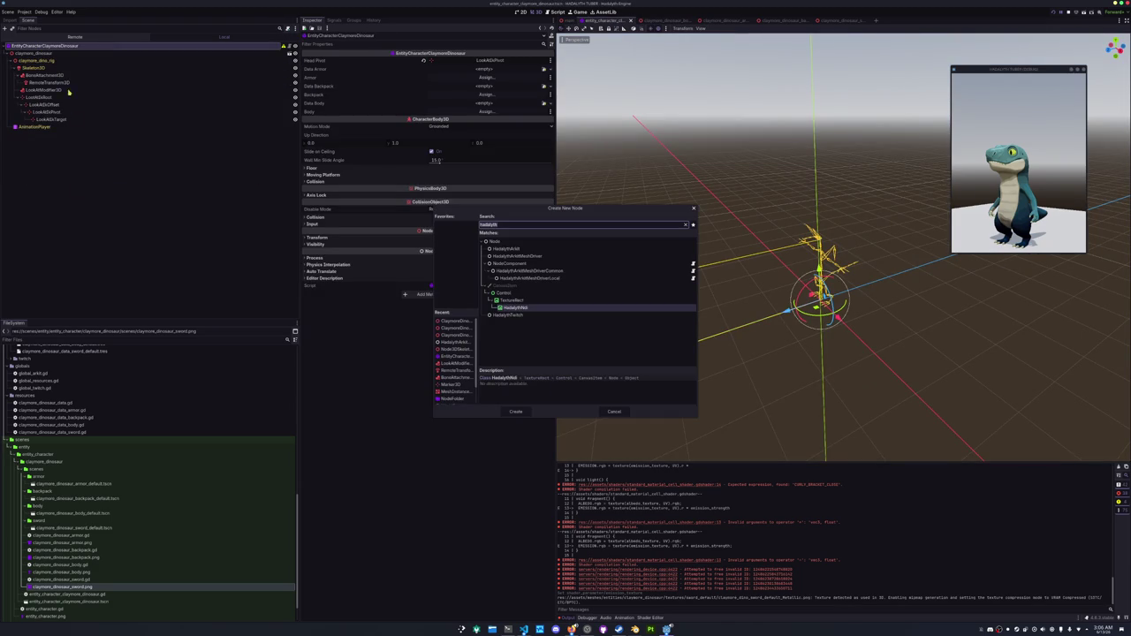
pyautogui.write('nodefolder')
pyautogui.press('Return')
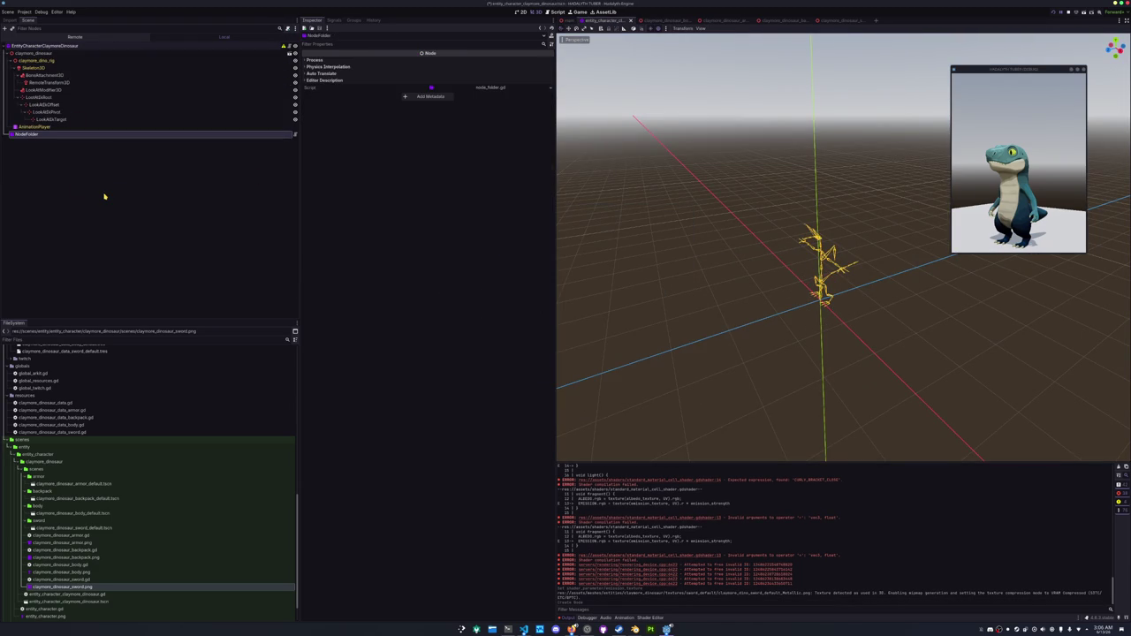
pyautogui.press('F2')
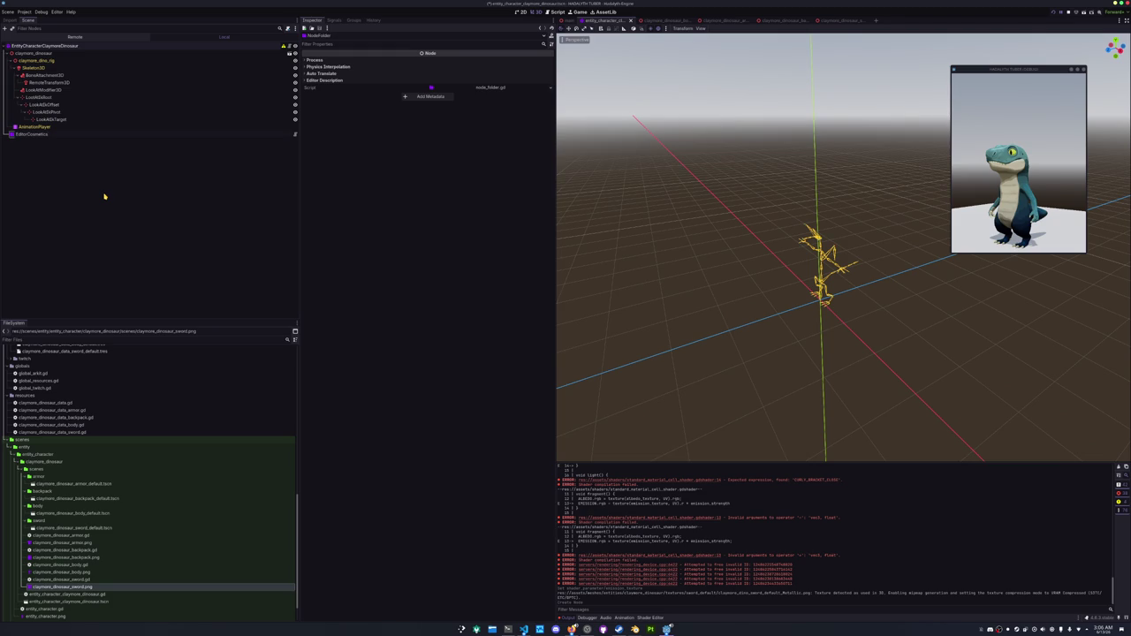
pyautogui.press('Return')
# Put the armor default scene in the folder node and rename the folder EditorScenes.
pyautogui.moveTo(70, 485)
pyautogui.mouseDown()
pyautogui.moveTo(79, 146)
pyautogui.moveTo(53, 135)
pyautogui.mouseUp()
pyautogui.click(35, 126)
pyautogui.click(40, 134)
pyautogui.doubleClick(41, 134)
pyautogui.press('BackSpace')
pyautogui.write('nes')
pyautogui.press('Return')
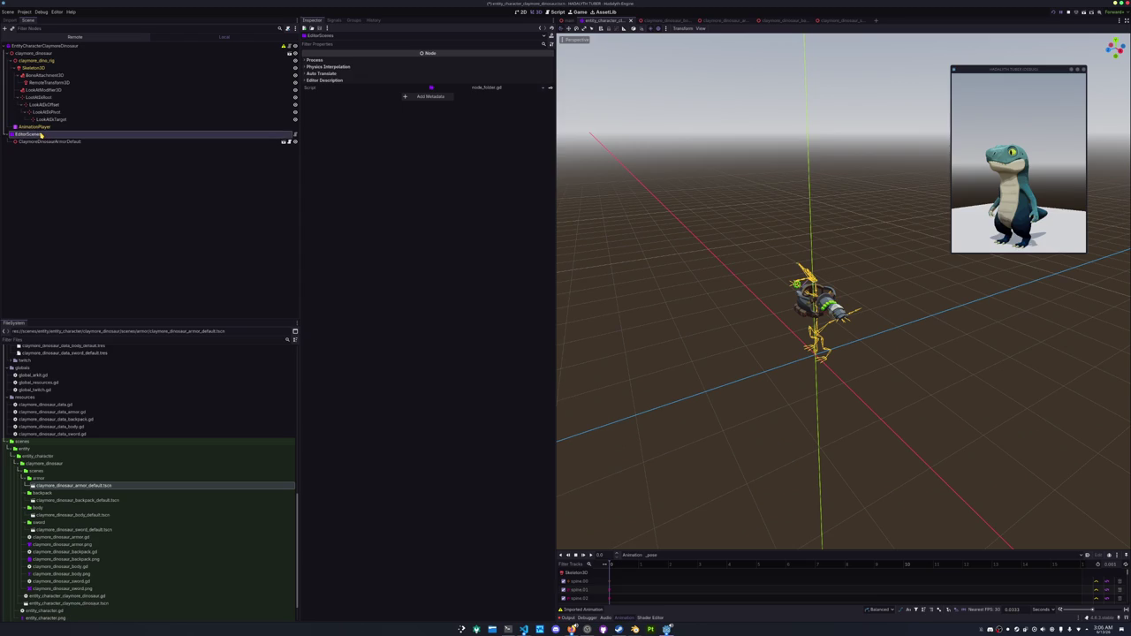
# Add the backpack, body and sword default scenes into EditorScenes.
pyautogui.moveTo(55, 500)
pyautogui.mouseDown()
pyautogui.moveTo(124, 300)
pyautogui.moveTo(32, 134)
pyautogui.mouseUp()
pyautogui.moveTo(60, 518); pyautogui.dragTo(36, 138)
pyautogui.moveTo(57, 537)
pyautogui.mouseDown()
pyautogui.moveTo(88, 221)
pyautogui.moveTo(40, 124)
pyautogui.moveTo(36, 136)
pyautogui.mouseUp()
pyautogui.scroll(3, 661, 294)
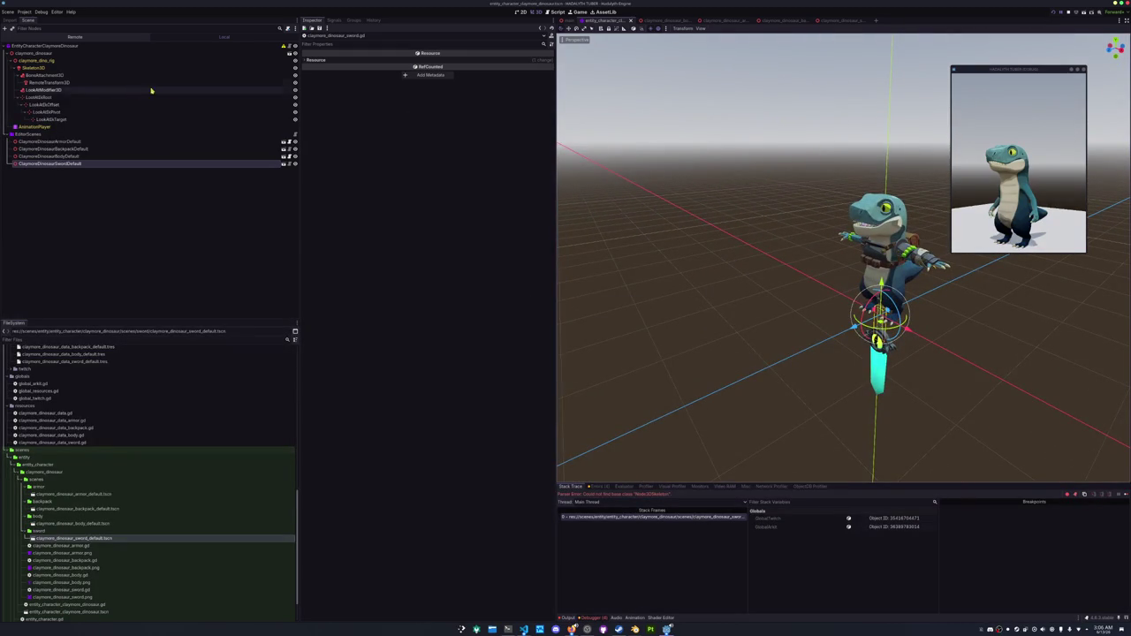
# Enable Editable Children on the armor, backpack, body and sword scene instances.
pyautogui.click(84, 141)
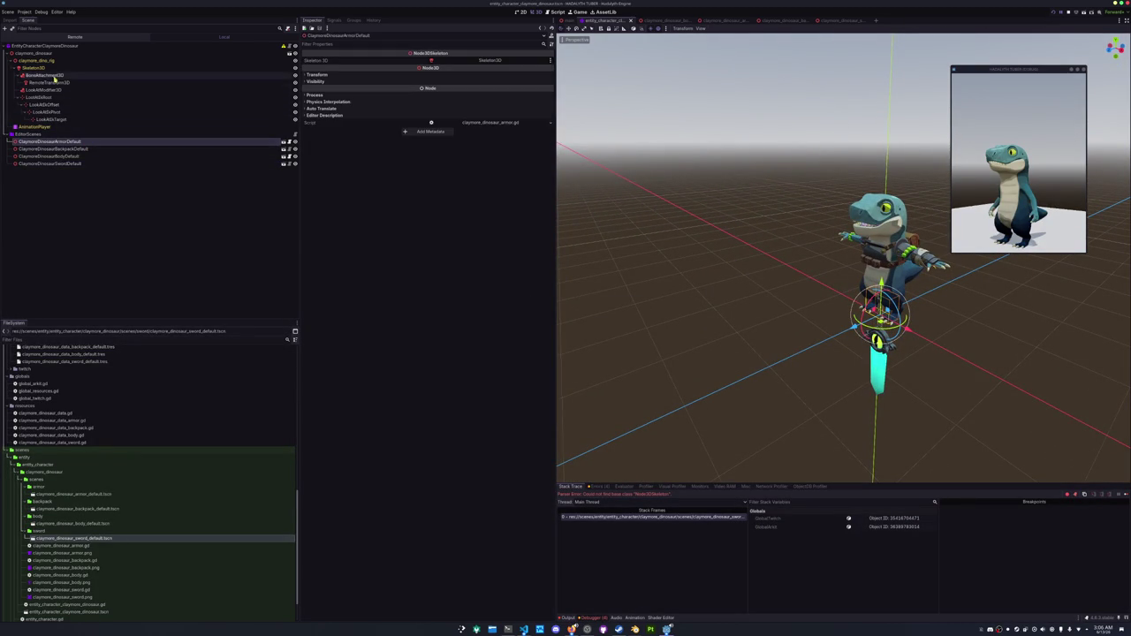
pyautogui.rightClick(40, 143)
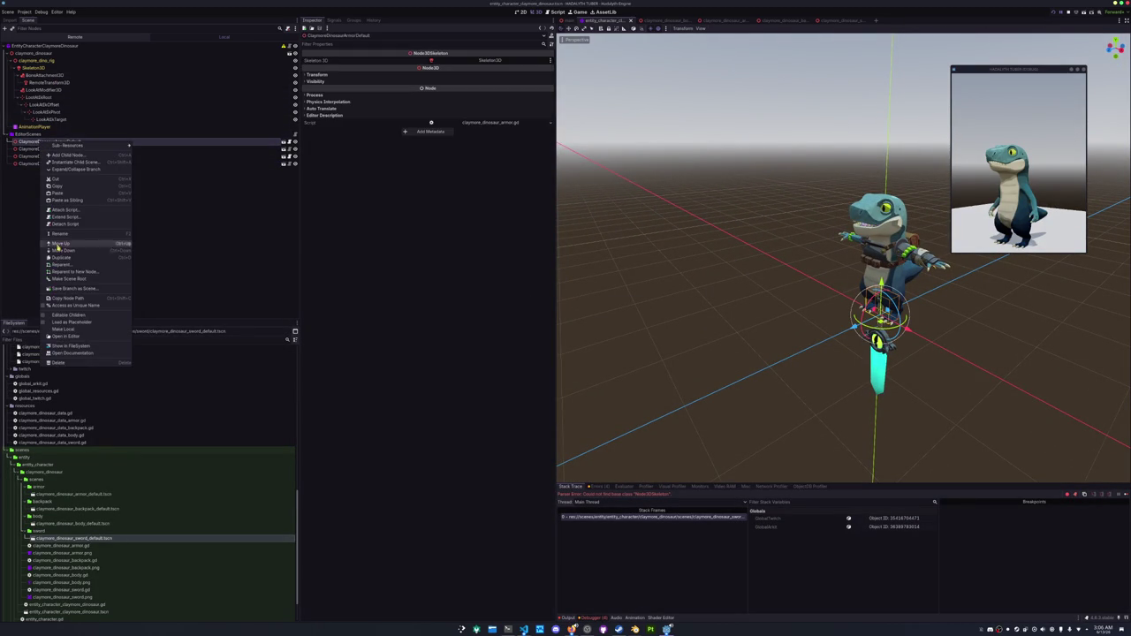
pyautogui.click(62, 308)
pyautogui.rightClick(44, 188)
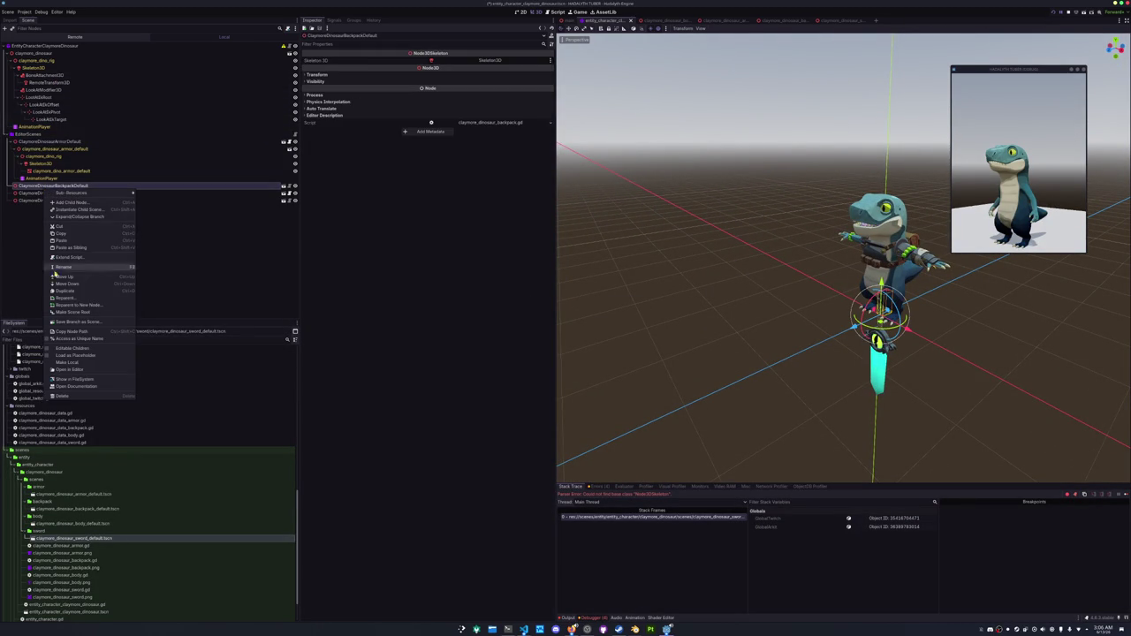
pyautogui.click(46, 251)
pyautogui.rightClick(40, 232)
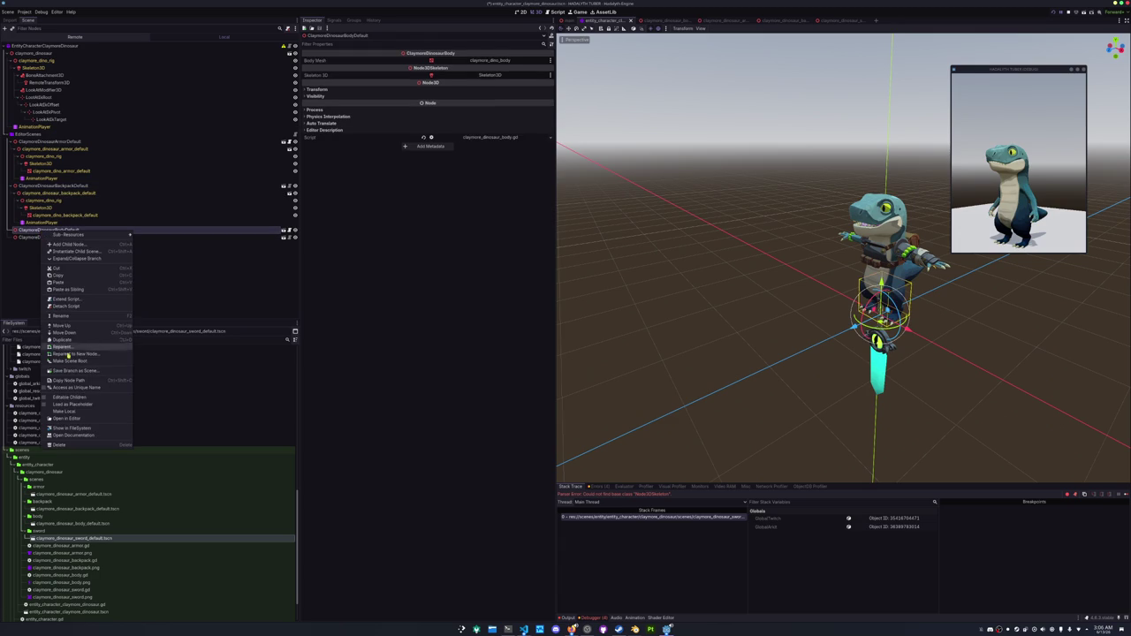
pyautogui.click(62, 400)
pyautogui.rightClick(42, 283)
pyautogui.click(62, 446)
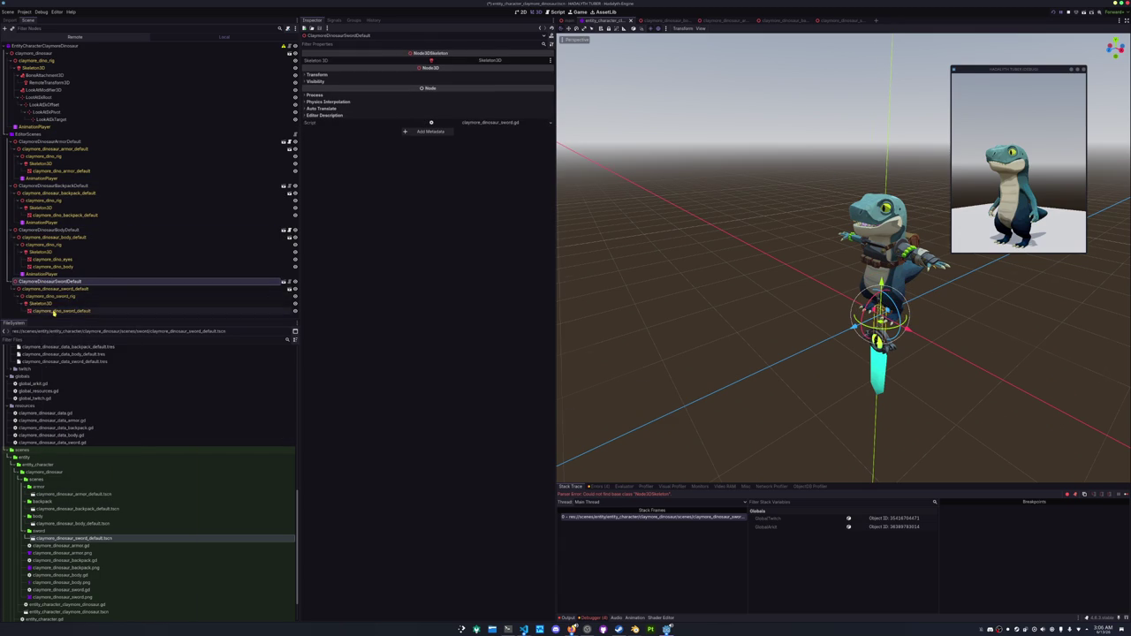
# Set the Skeleton of the four part meshes to claymore_dino_rig/Skeleton.
pyautogui.keyDown('ctrl'); pyautogui.click(52, 266); pyautogui.keyUp('ctrl')
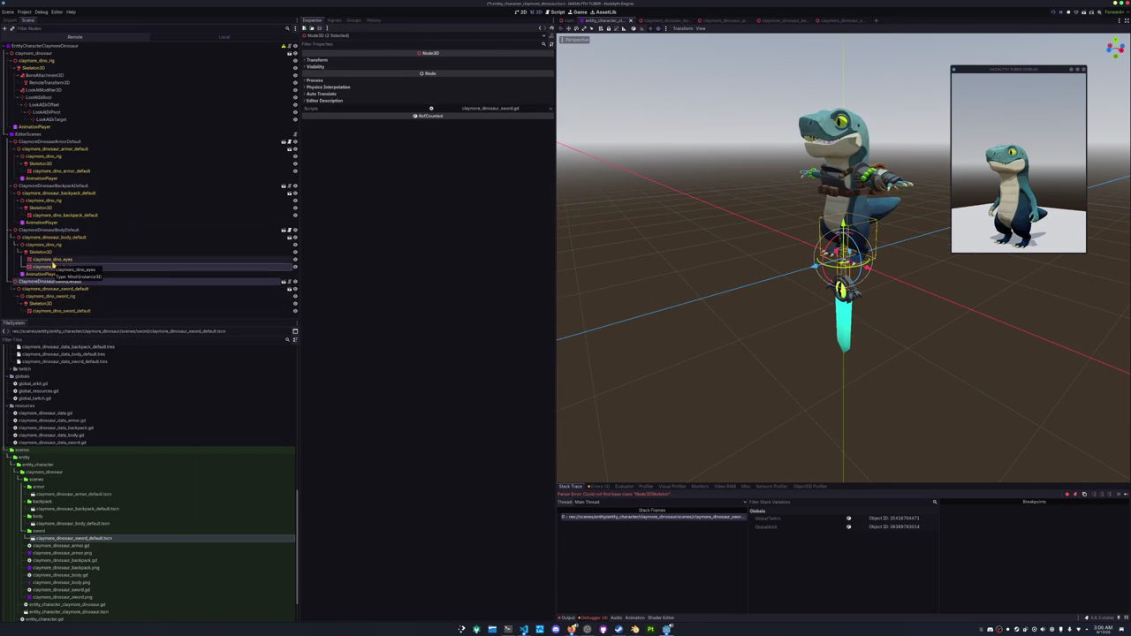
pyautogui.keyDown('shift'); pyautogui.click(51, 216); pyautogui.keyUp('shift')
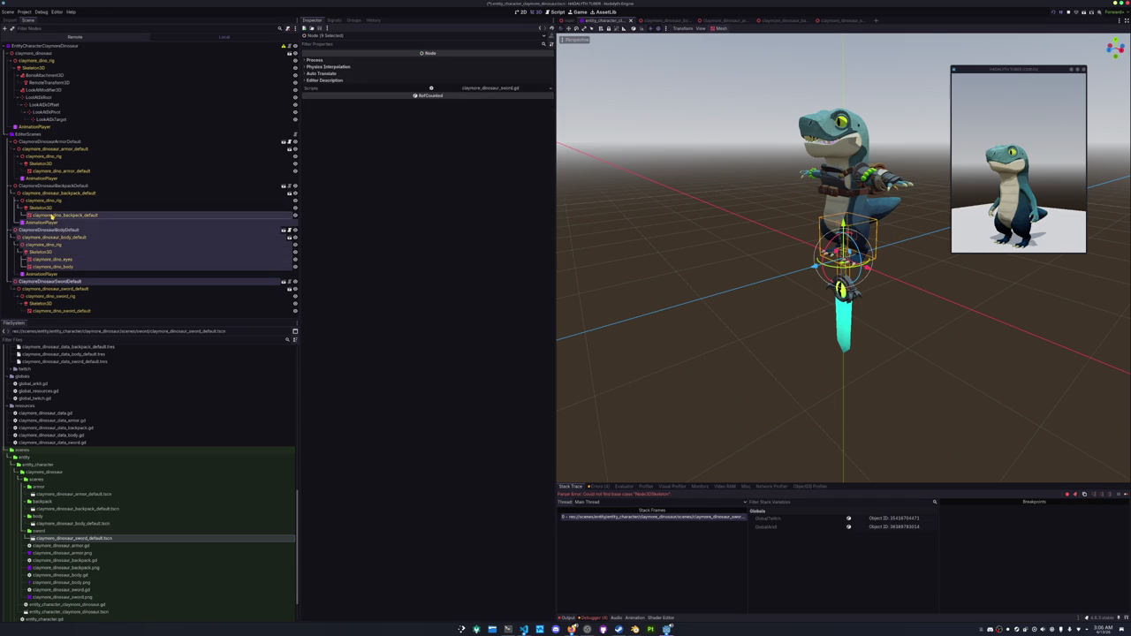
pyautogui.click(51, 215)
pyautogui.keyDown('ctrl'); pyautogui.click(52, 259); pyautogui.keyUp('ctrl')
pyautogui.keyDown('ctrl'); pyautogui.click(52, 266); pyautogui.keyUp('ctrl')
pyautogui.keyDown('ctrl'); pyautogui.click(60, 171); pyautogui.keyUp('ctrl')
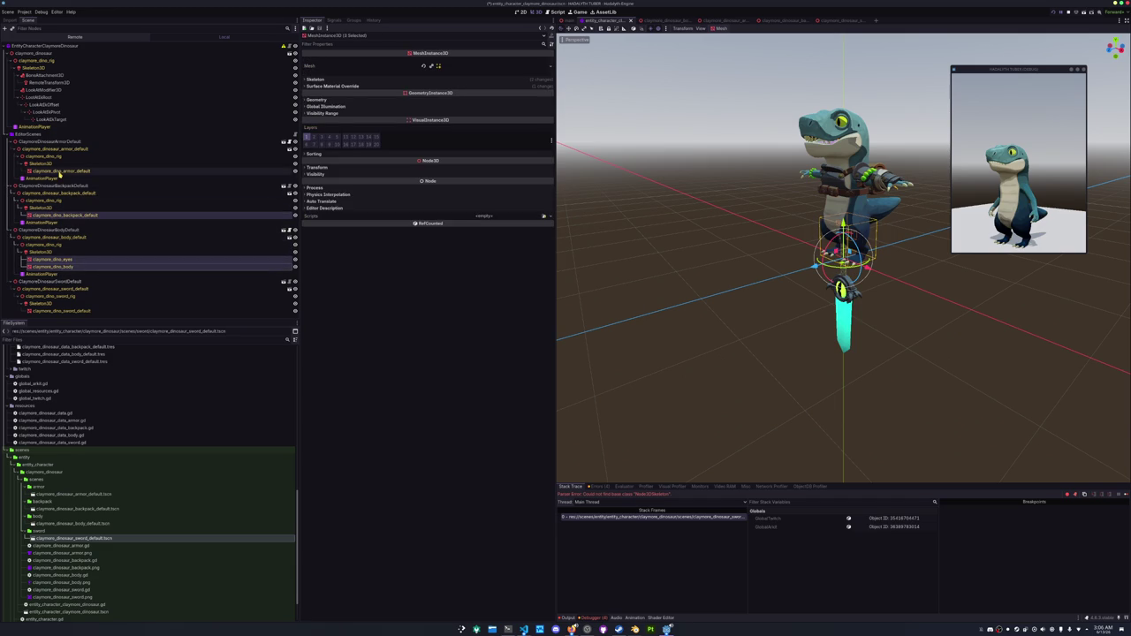
pyautogui.click(487, 78)
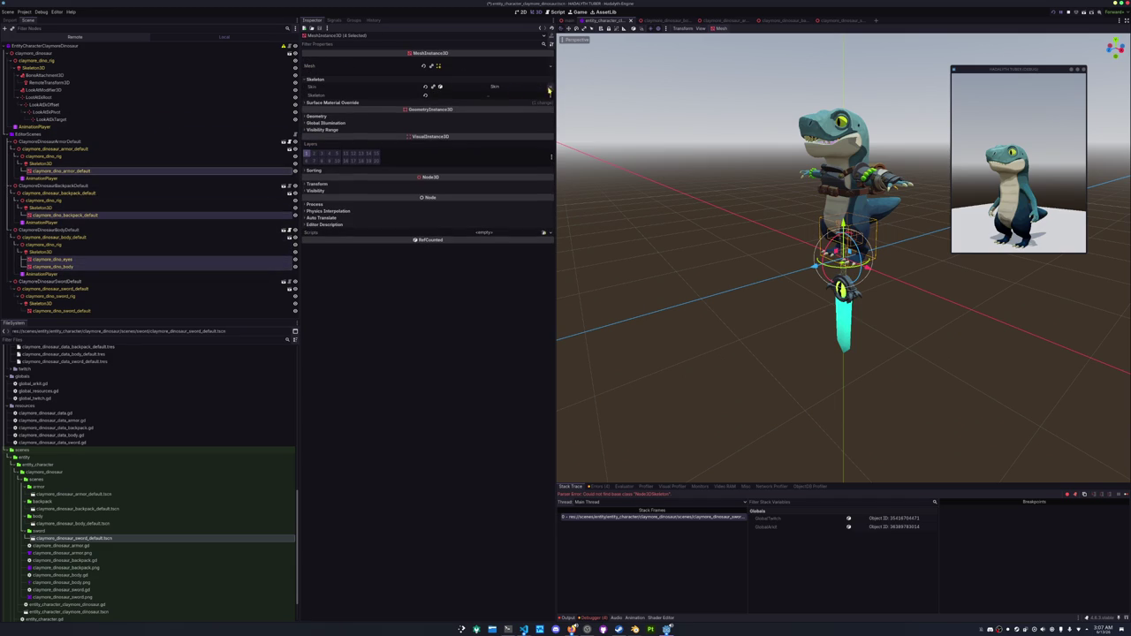
pyautogui.click(480, 94)
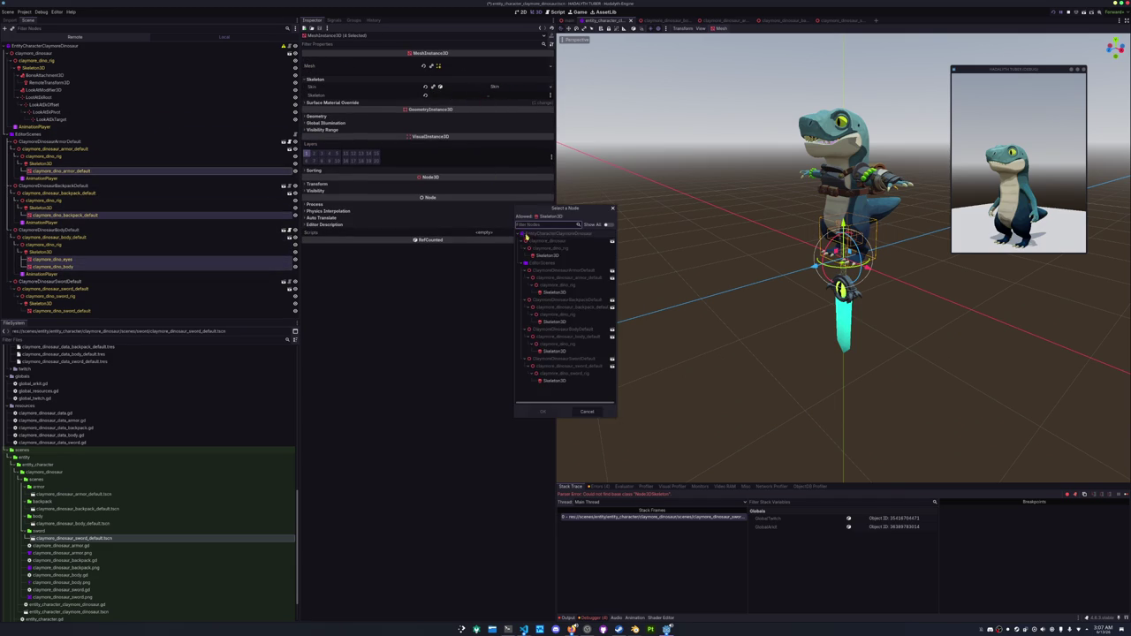
pyautogui.doubleClick(573, 259)
pyautogui.moveTo(636, 231); pyautogui.dragTo(644, 244)
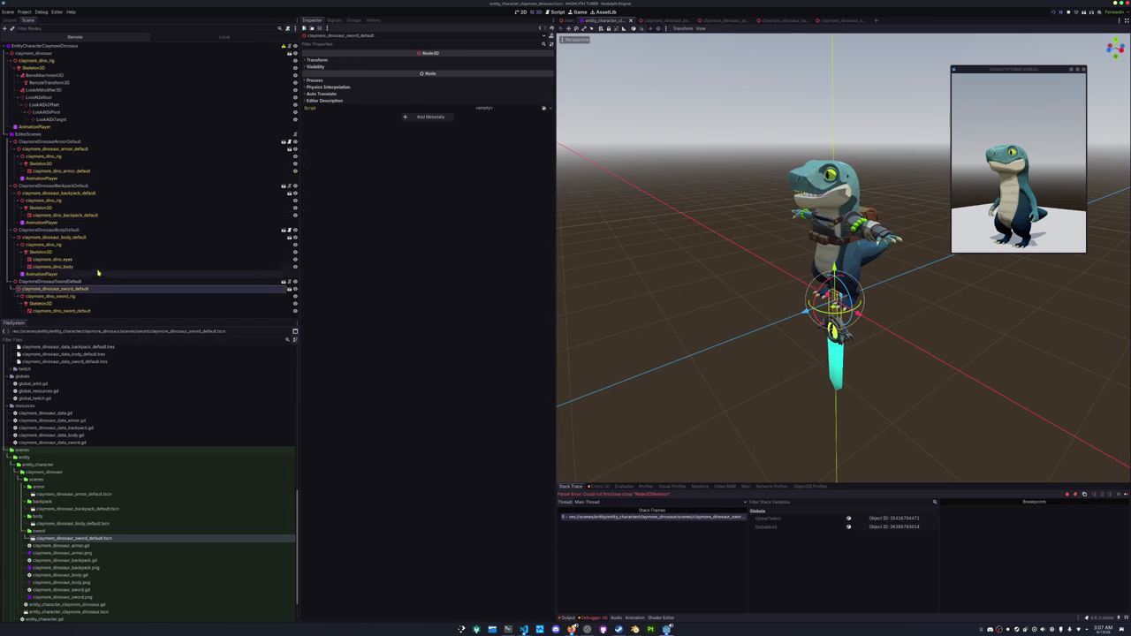
# Set the claymore_dino_body Basis Closed blend shape to 1.0.
pyautogui.click(53, 266)
pyautogui.click(358, 85)
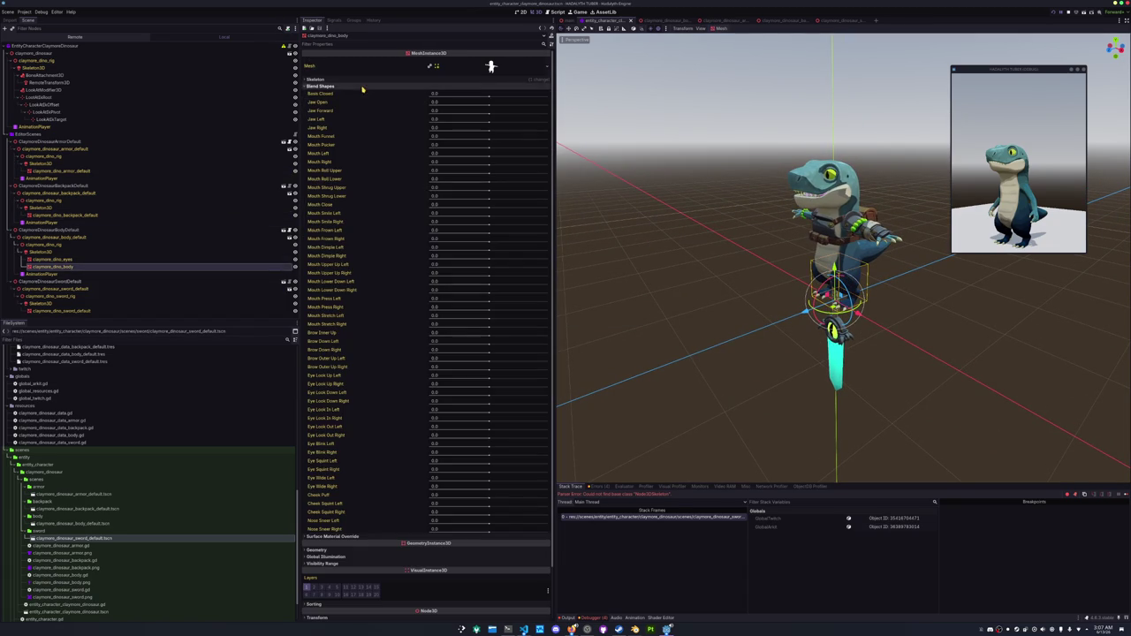
pyautogui.write('1')
pyautogui.press('Return')
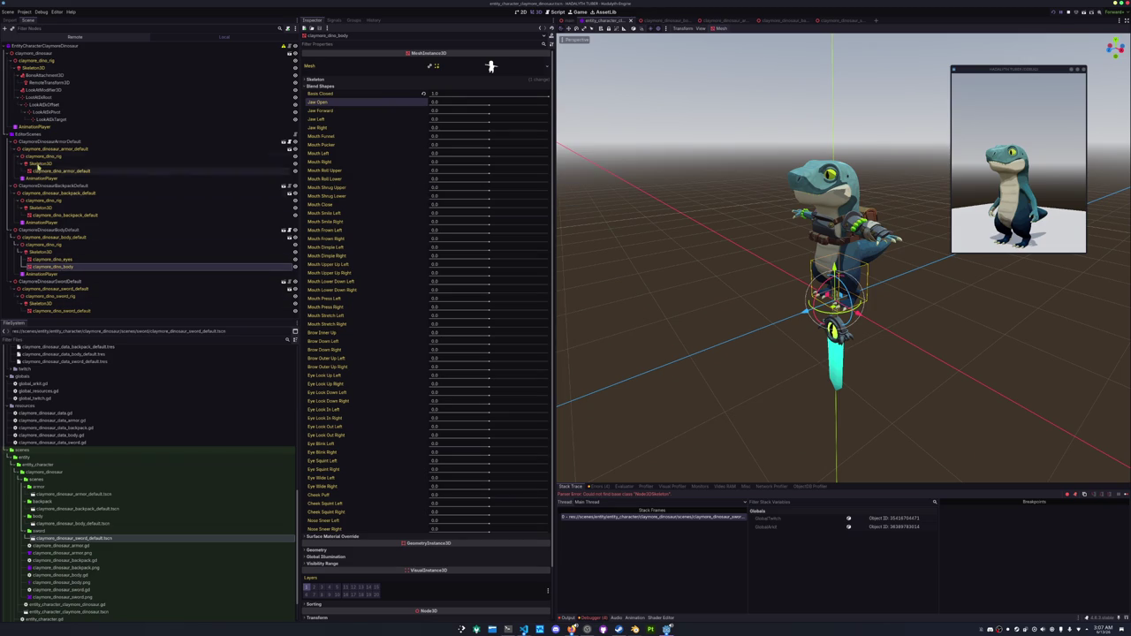
# Assign the Armor, Backpack and Body default nodes on the root and save the scene.
pyautogui.click(40, 152)
pyautogui.click(41, 45)
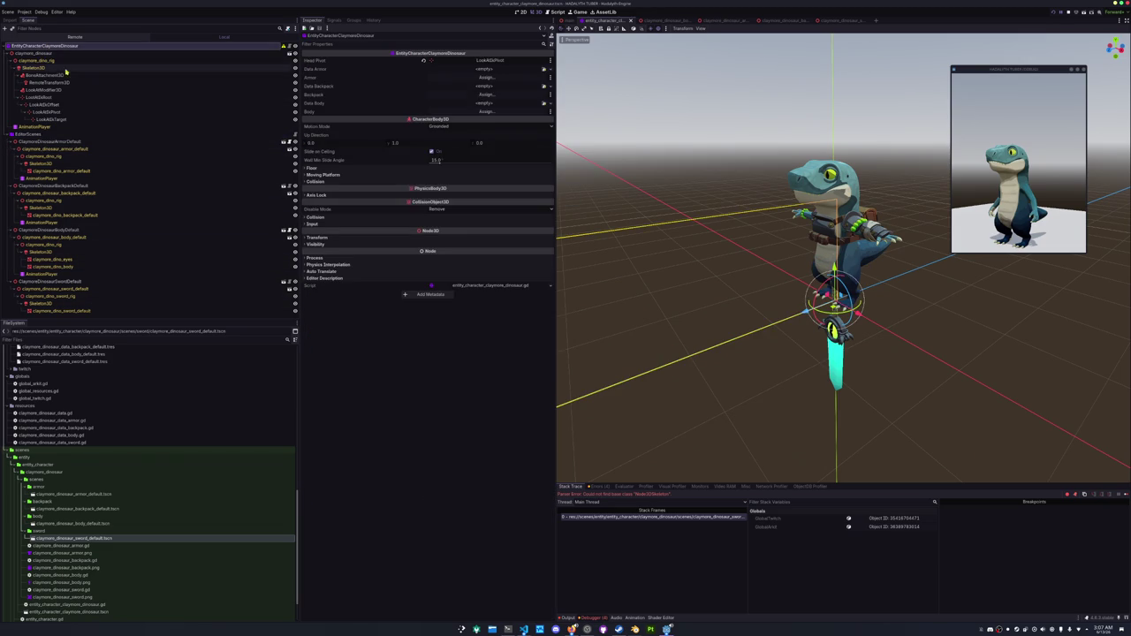
pyautogui.click(487, 78)
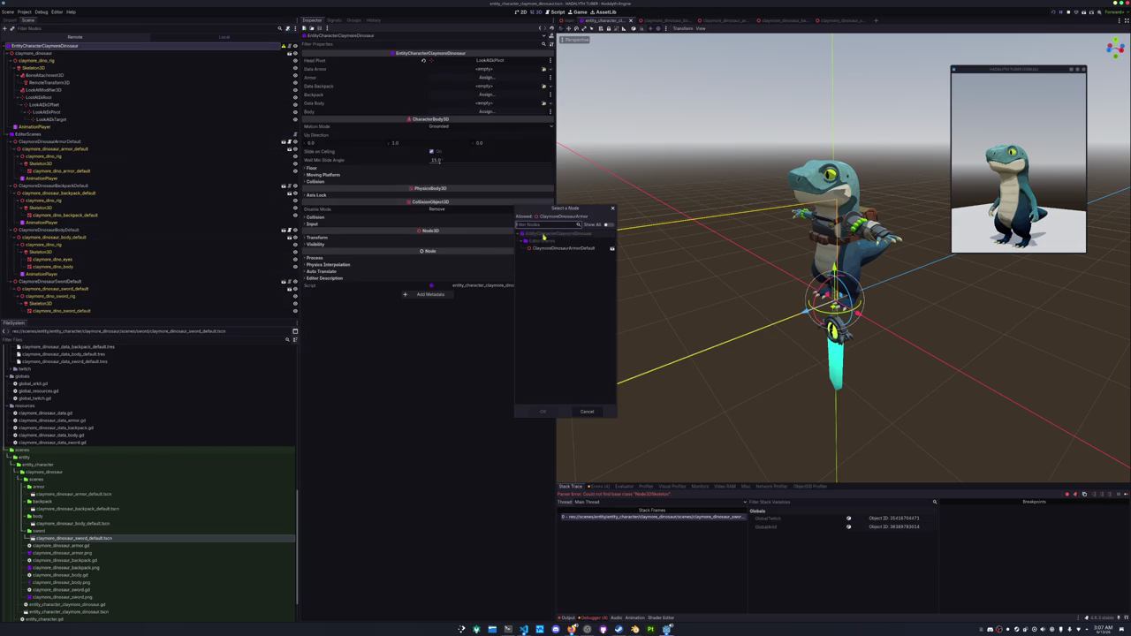
pyautogui.doubleClick(565, 249)
pyautogui.click(487, 94)
pyautogui.doubleClick(546, 250)
pyautogui.click(487, 111)
pyautogui.doubleClick(553, 251)
pyautogui.hotkey('ctrl', 's')
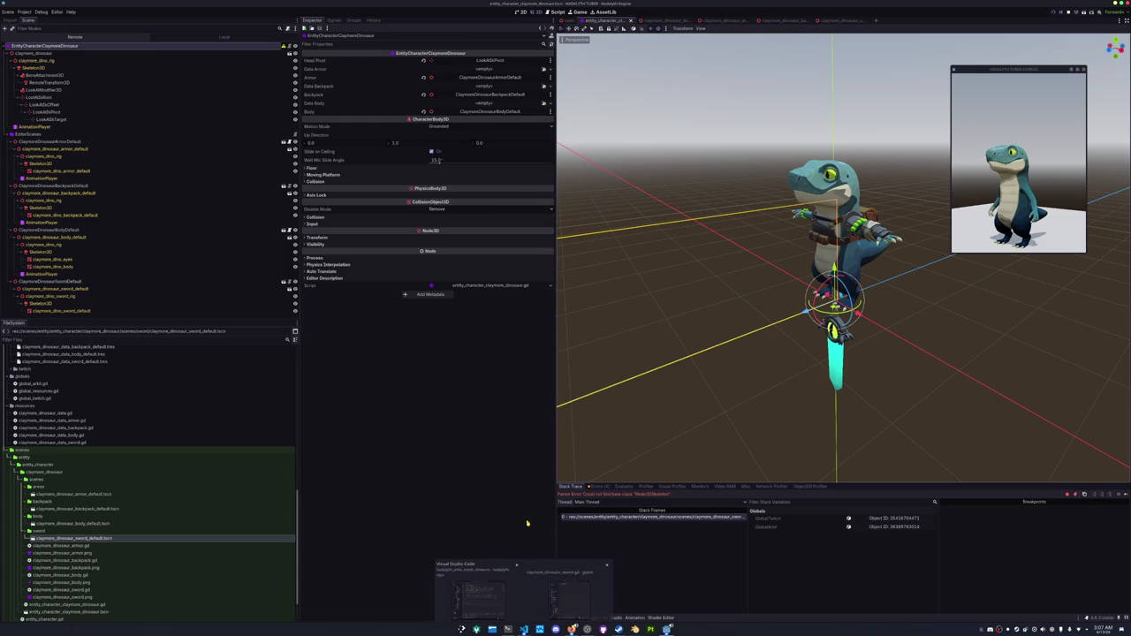
# Browse the available Data Armor resources without choosing one.
pyautogui.click(550, 69)
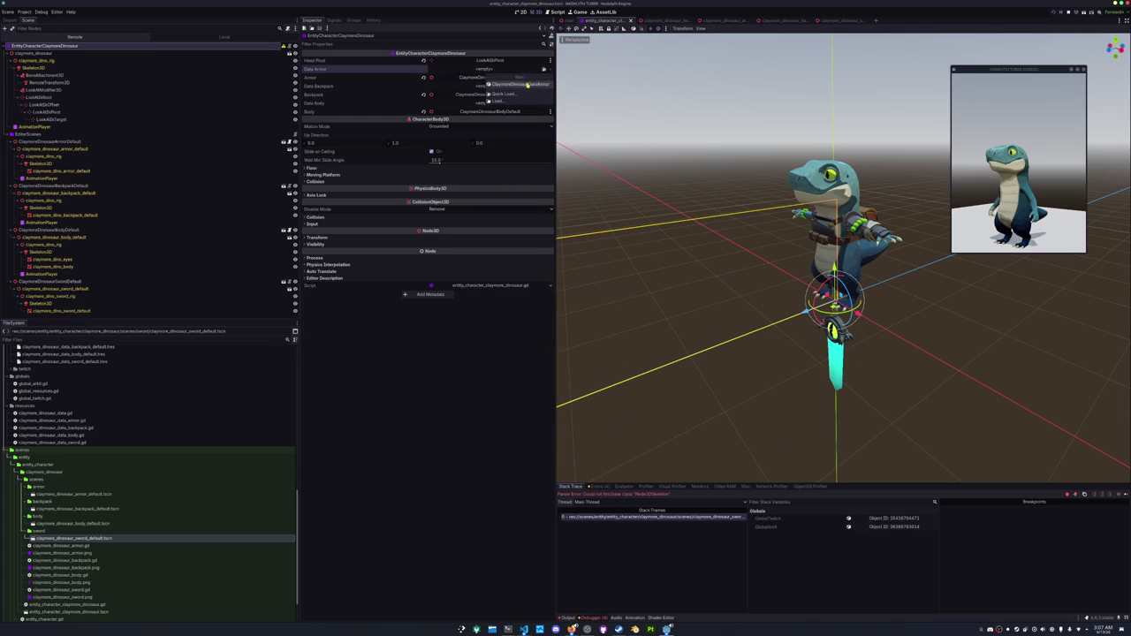
pyautogui.click(511, 95)
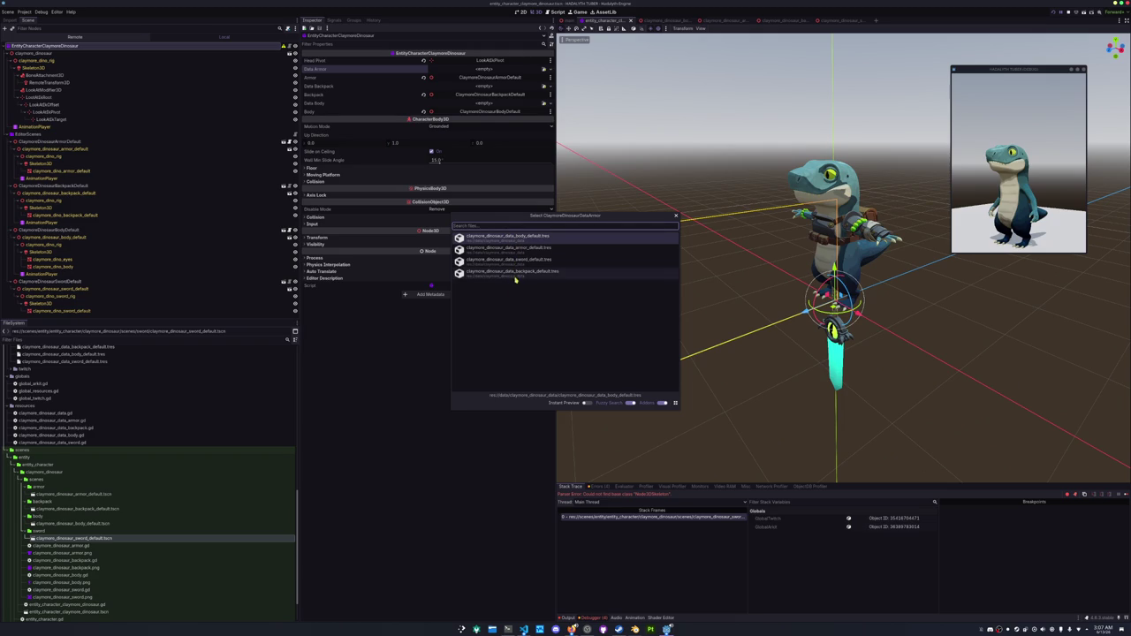
pyautogui.press('Escape')
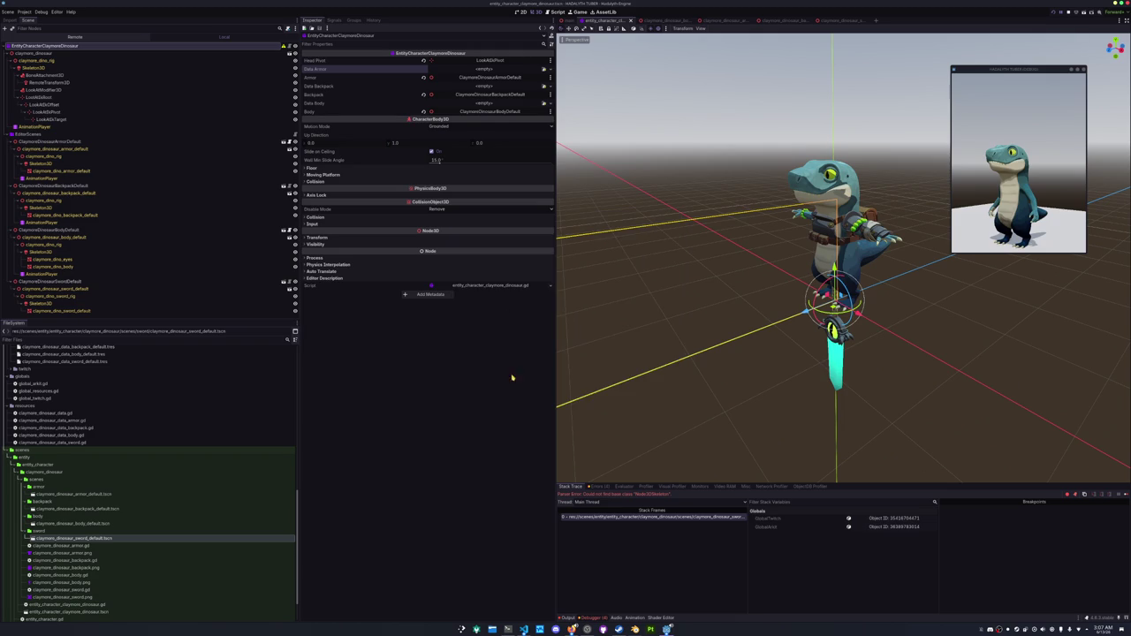
pyautogui.click(524, 629)
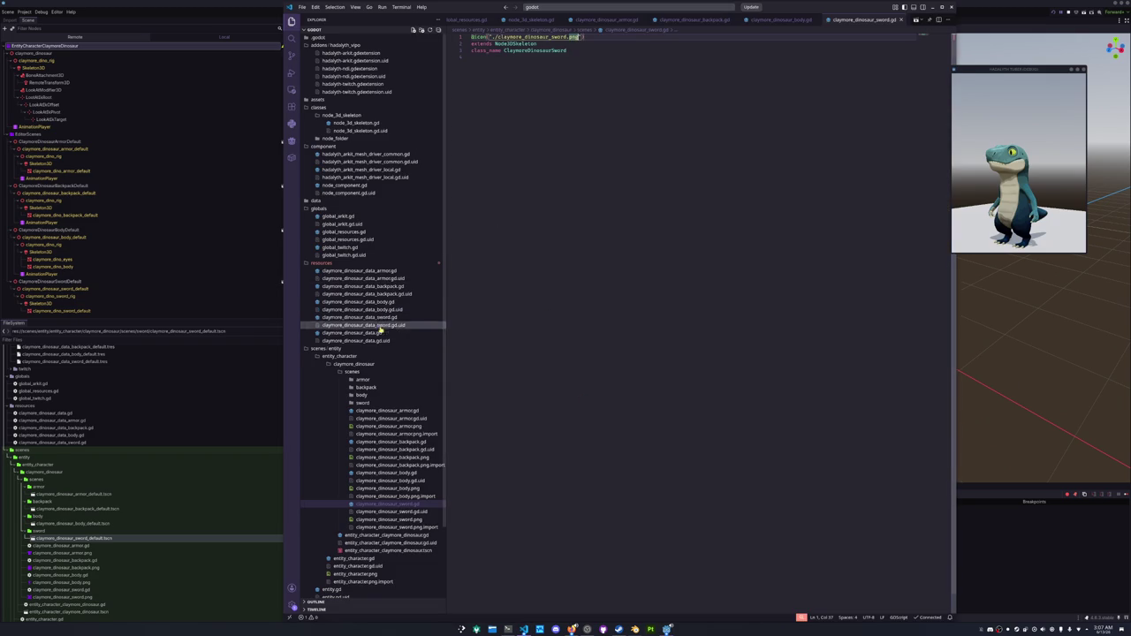
# Follow ClaymoreDinosaurDataArmor to the ClaymoreDinosaurData base script, then select the armor data script in Godot.
pyautogui.scroll(-3, 366, 486)
pyautogui.click(374, 477)
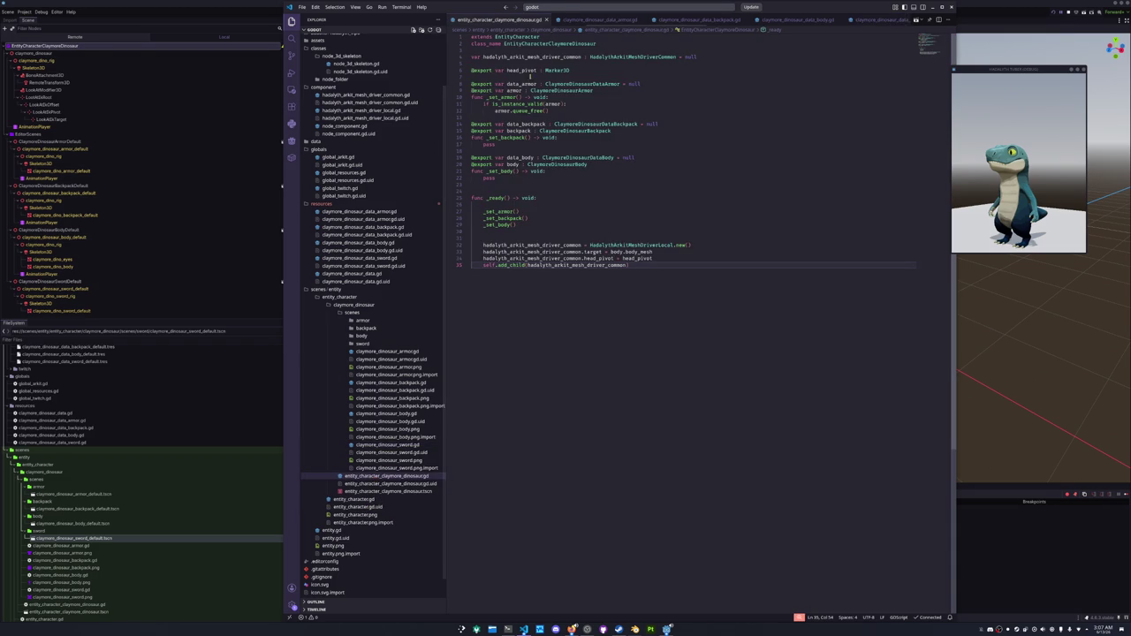
pyautogui.click(583, 84)
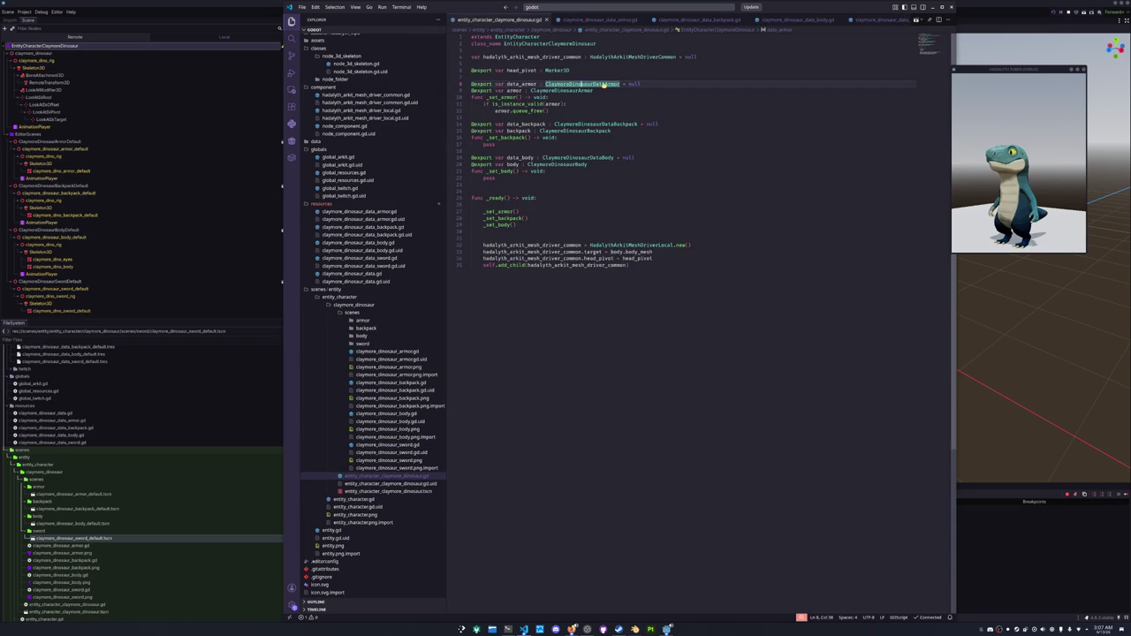
pyautogui.keyDown('ctrl'); pyautogui.click(604, 84); pyautogui.keyUp('ctrl')
pyautogui.click(541, 60)
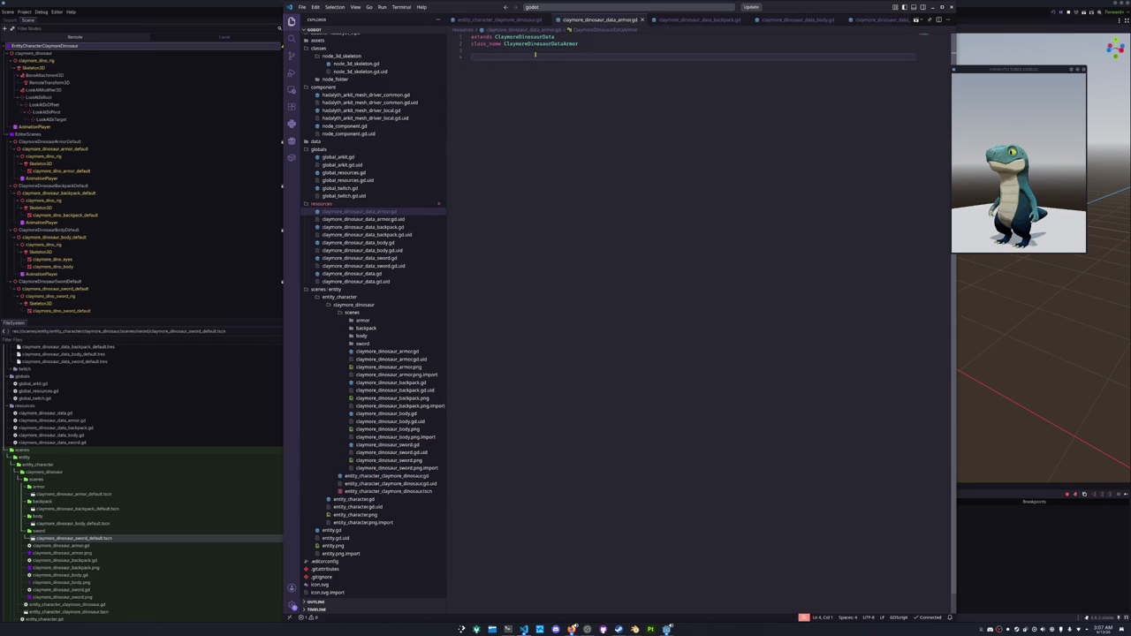
pyautogui.keyDown('ctrl'); pyautogui.click(531, 37); pyautogui.keyUp('ctrl')
pyautogui.click(517, 90)
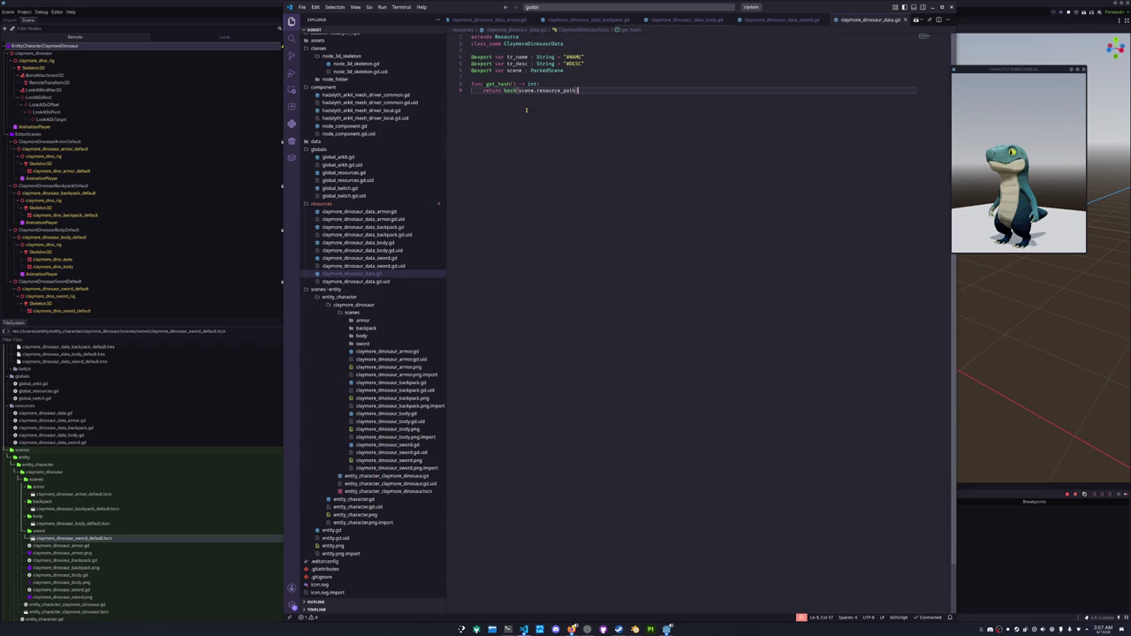
pyautogui.click(156, 406)
pyautogui.click(66, 427)
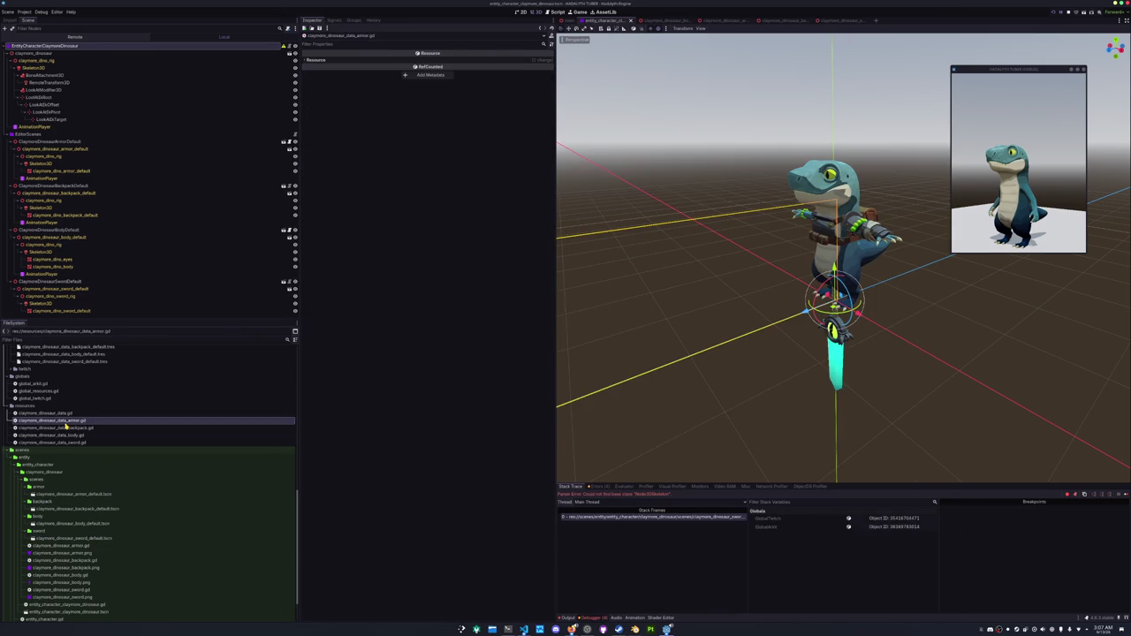
# Assign claymore_dinosaur_data_backpack.gd as the backpack default data resource's script.
pyautogui.click(456, 60)
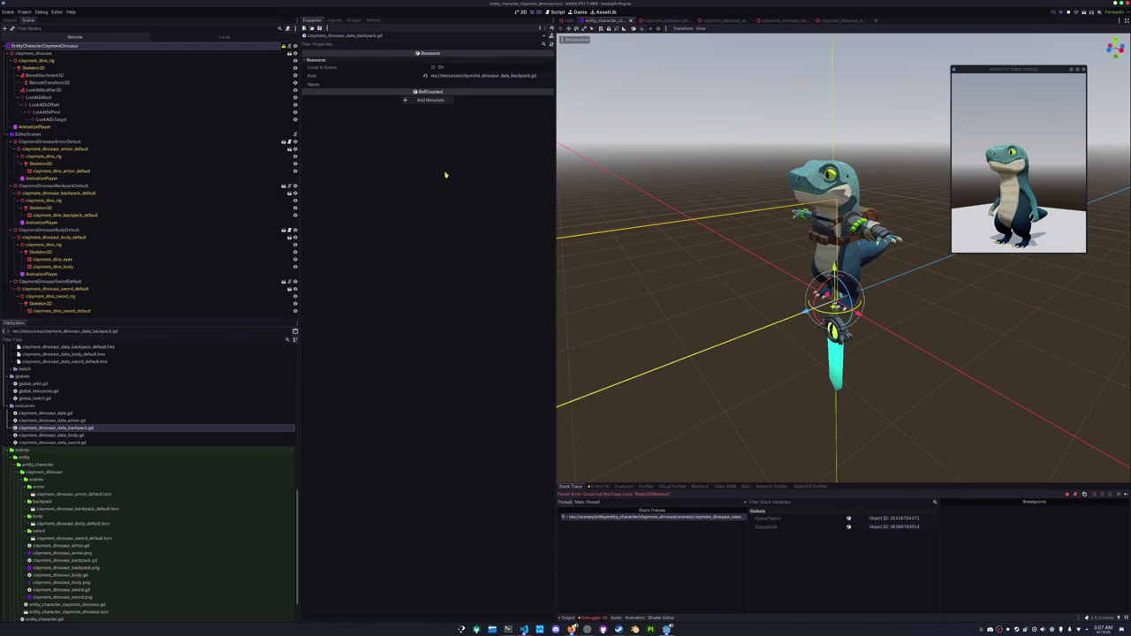
pyautogui.scroll(5, 106, 433)
pyautogui.click(83, 486)
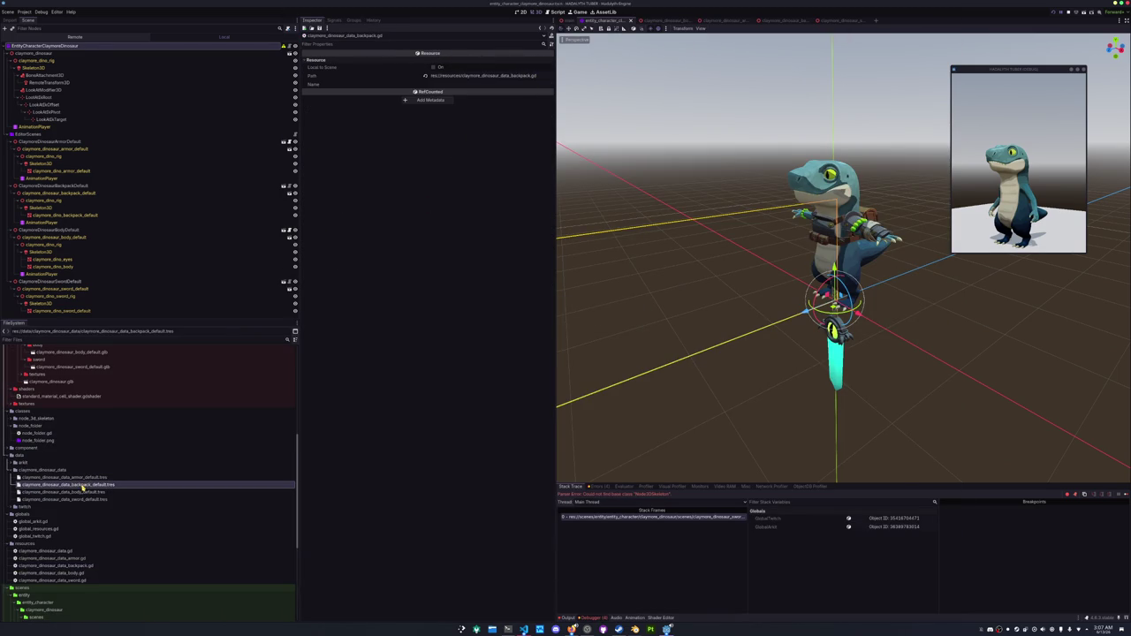
pyautogui.click(83, 486)
pyautogui.click(547, 118)
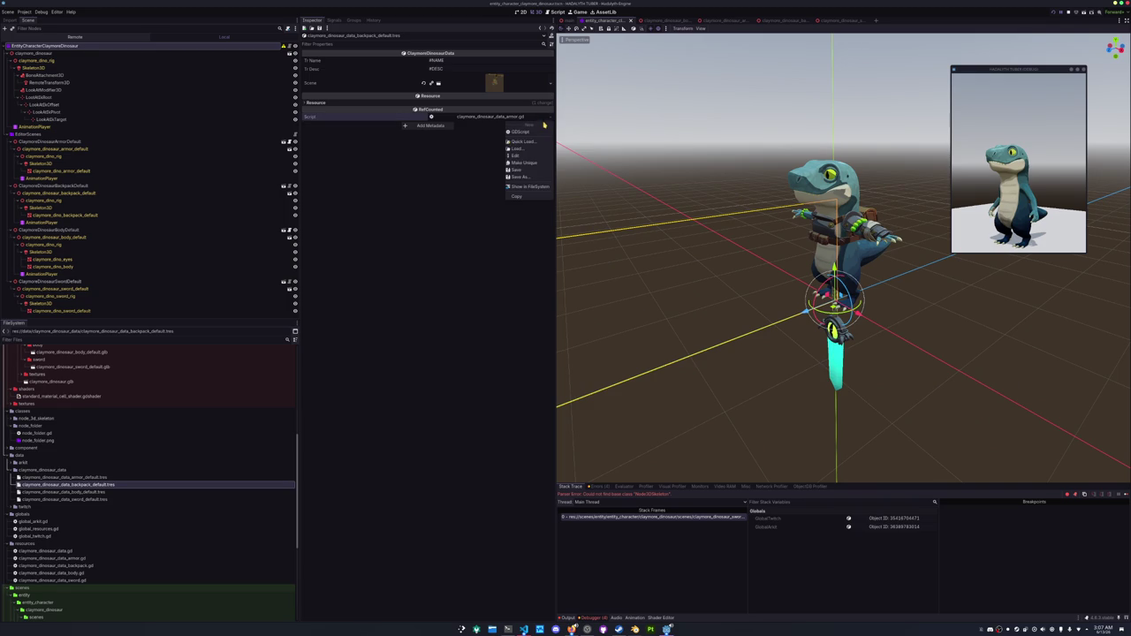
pyautogui.click(535, 142)
pyautogui.write('ba')
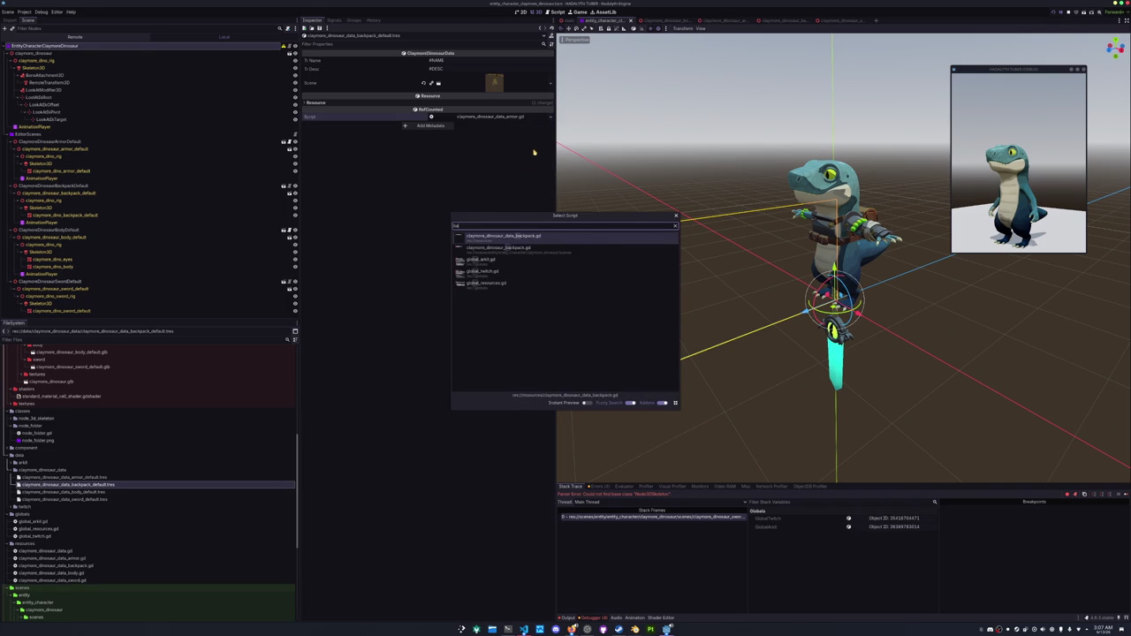
pyautogui.doubleClick(522, 237)
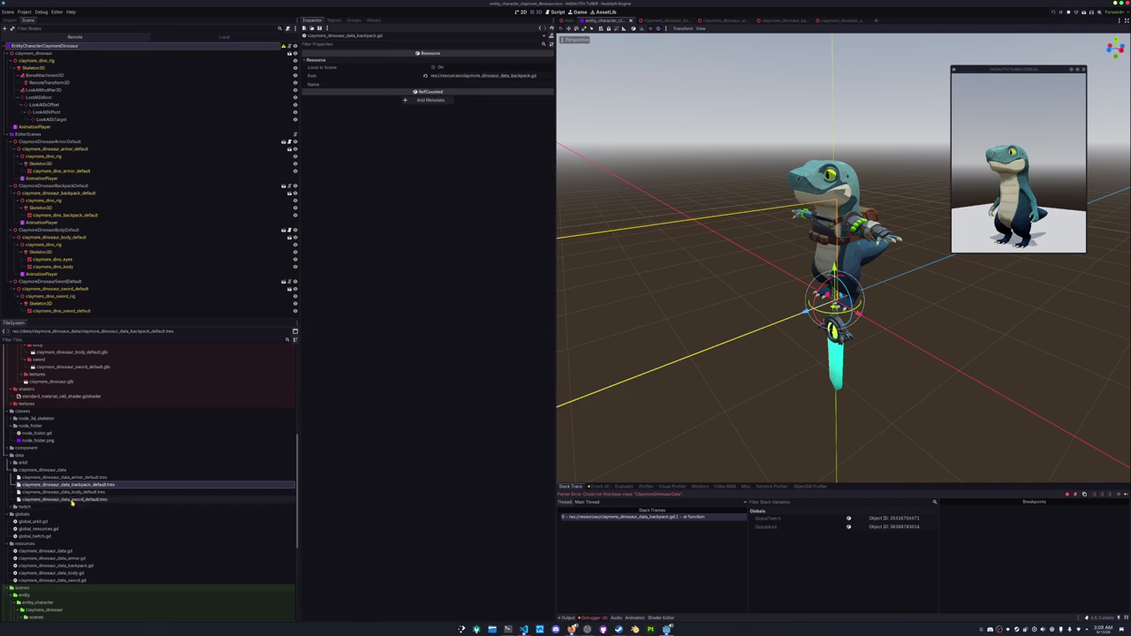
# Review the backpack data's linked Scene, then give the body data resource its data_body script.
pyautogui.click(70, 484)
pyautogui.click(494, 82)
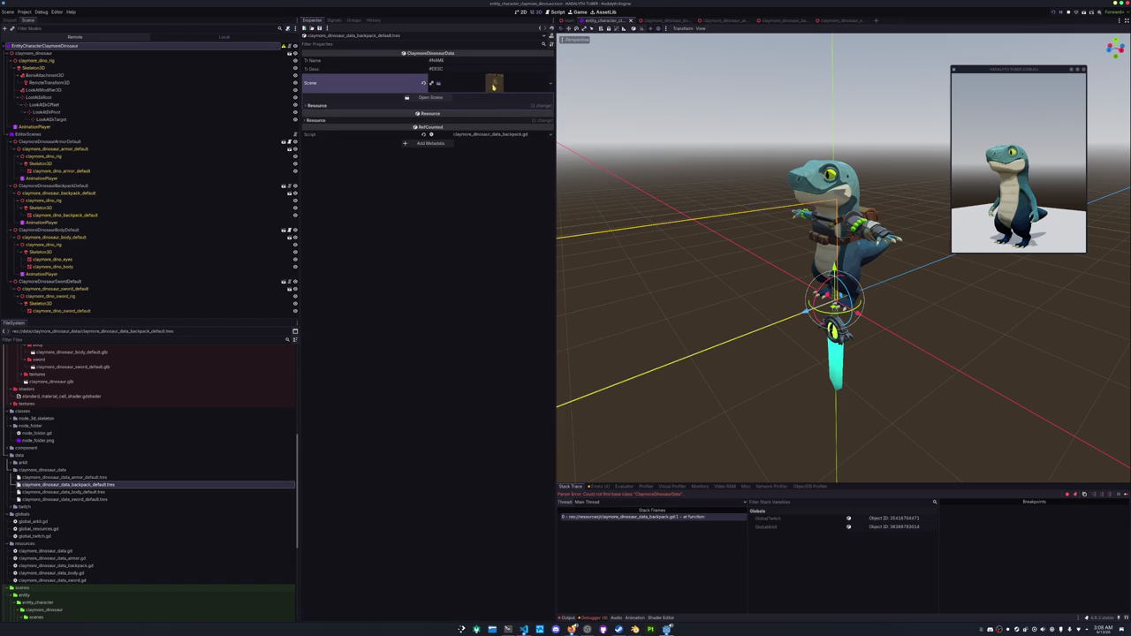
pyautogui.click(316, 105)
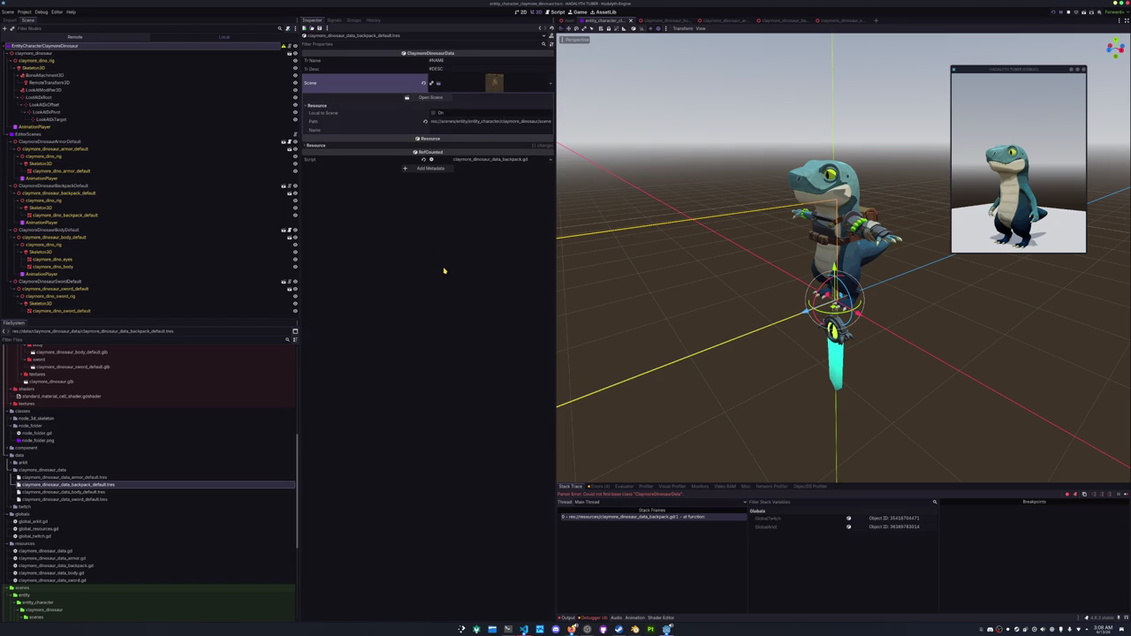
pyautogui.click(84, 492)
pyautogui.click(552, 117)
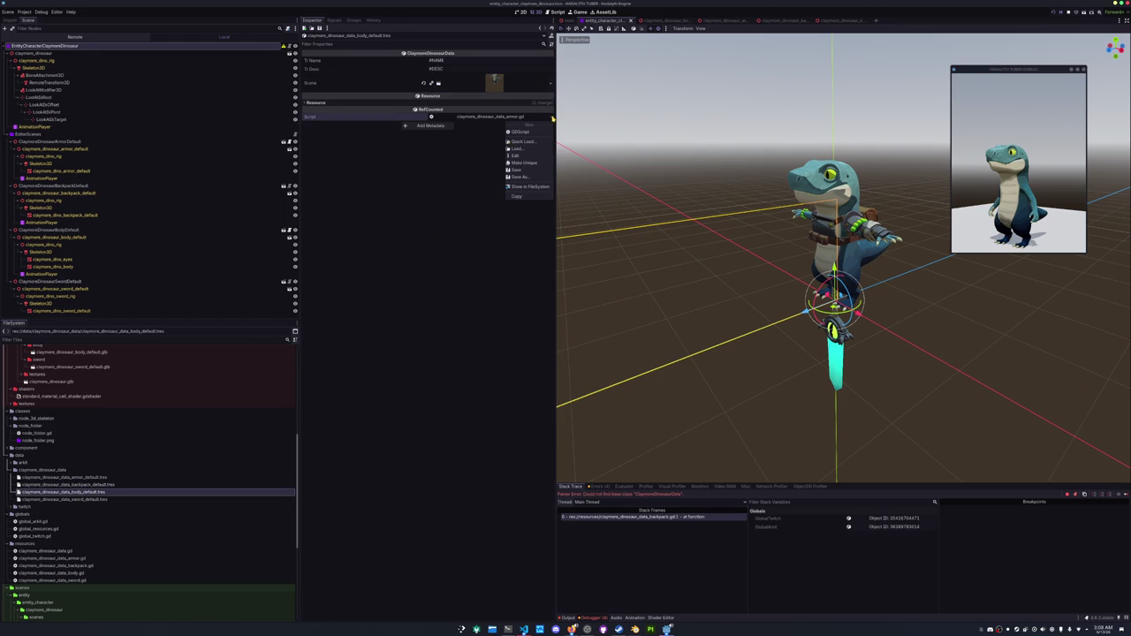
pyautogui.click(529, 143)
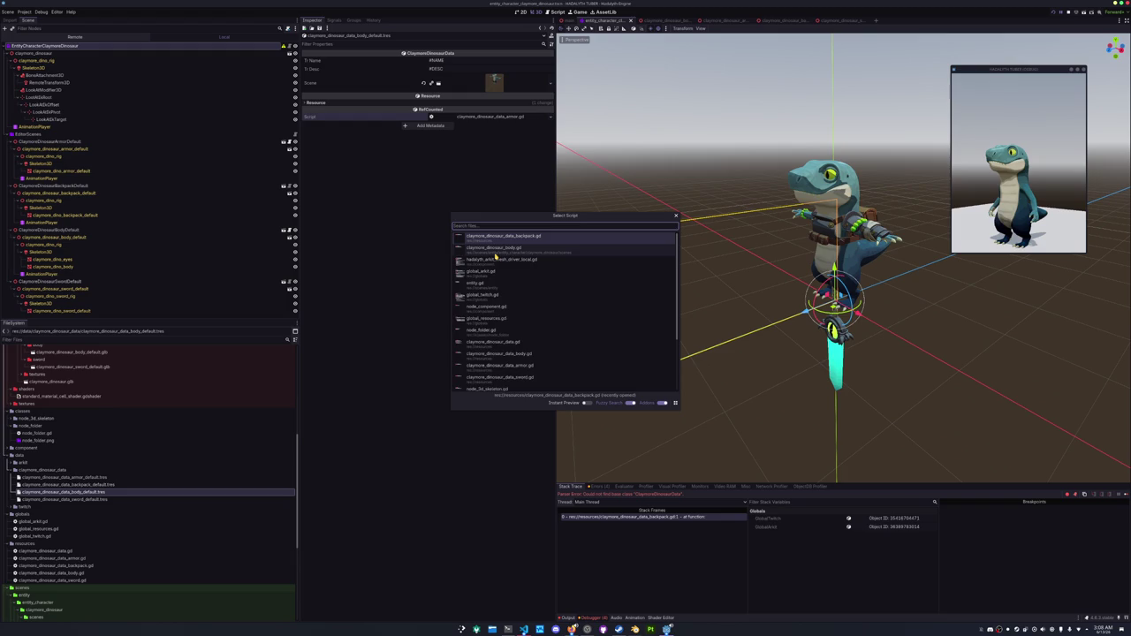
pyautogui.write('data_body')
pyautogui.press('Return')
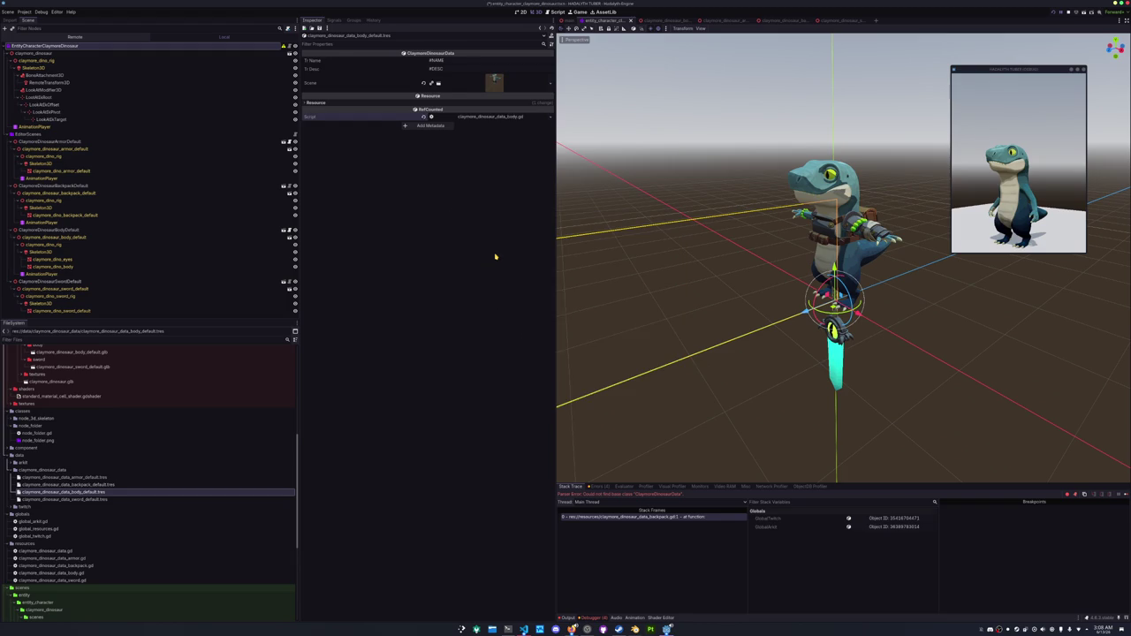
# Assign claymore_dinosaur_data_sword.gd as the sword data resource's script.
pyautogui.click(100, 500)
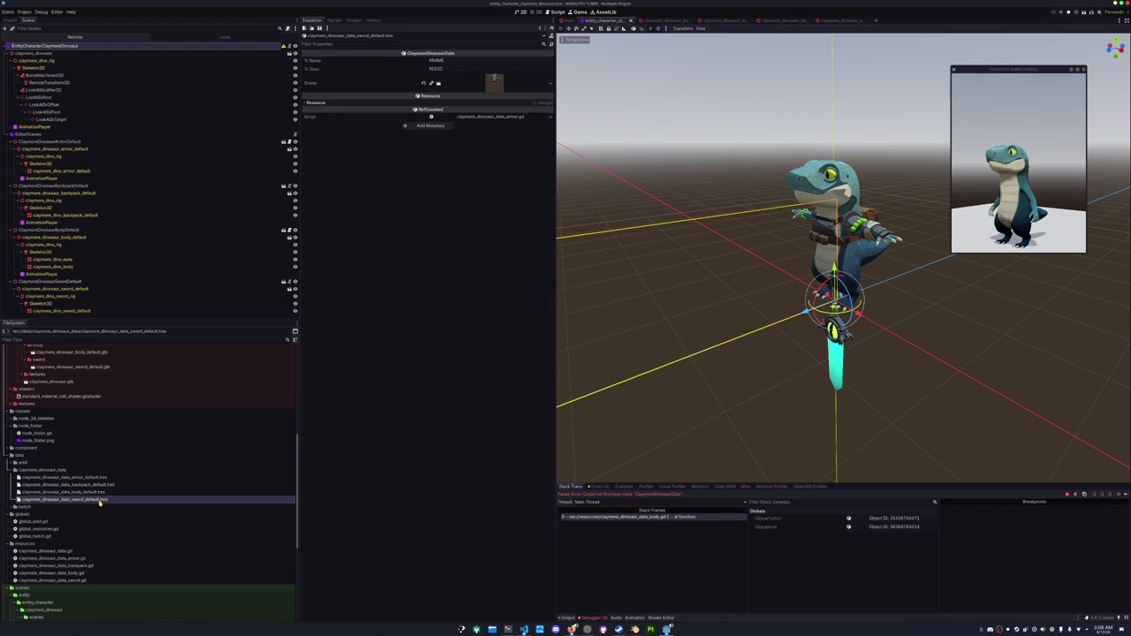
pyautogui.click(551, 117)
pyautogui.click(528, 145)
pyautogui.write('sword')
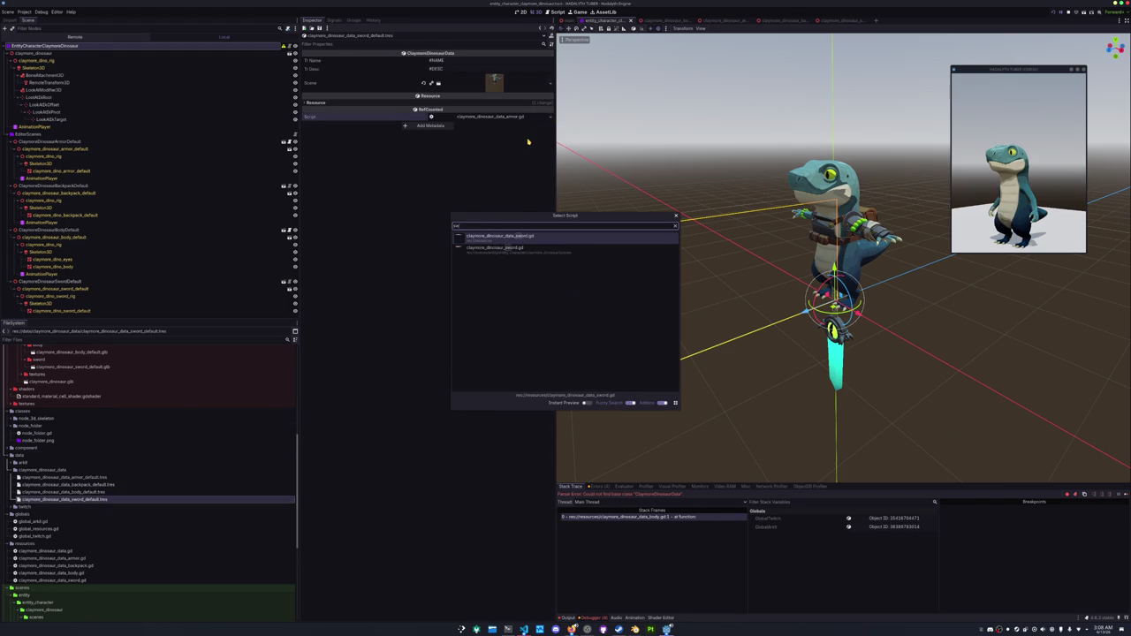
pyautogui.doubleClick(510, 238)
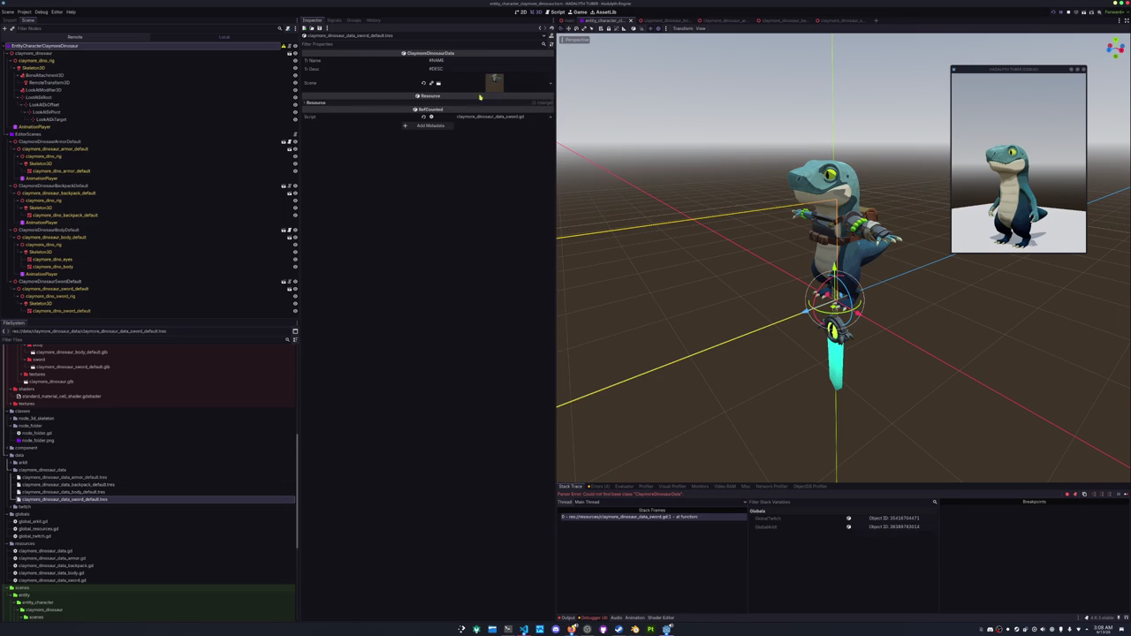
# Set the sword data resource's Scene to the sword scene.
pyautogui.click(494, 82)
pyautogui.click(478, 105)
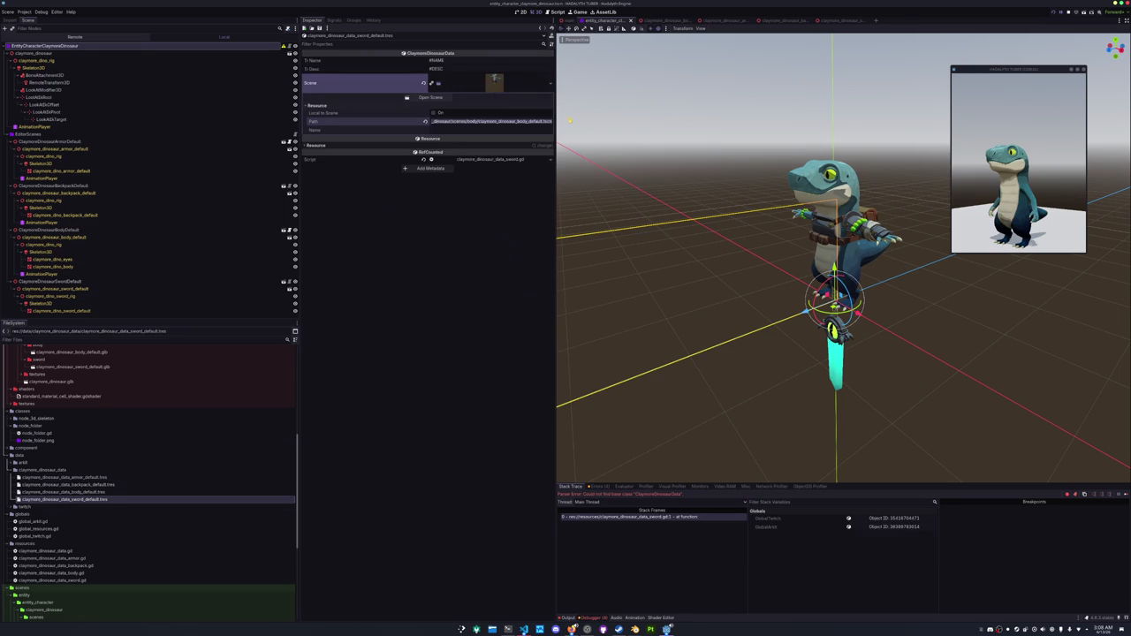
pyautogui.click(551, 87)
pyautogui.click(526, 114)
pyautogui.write('sword')
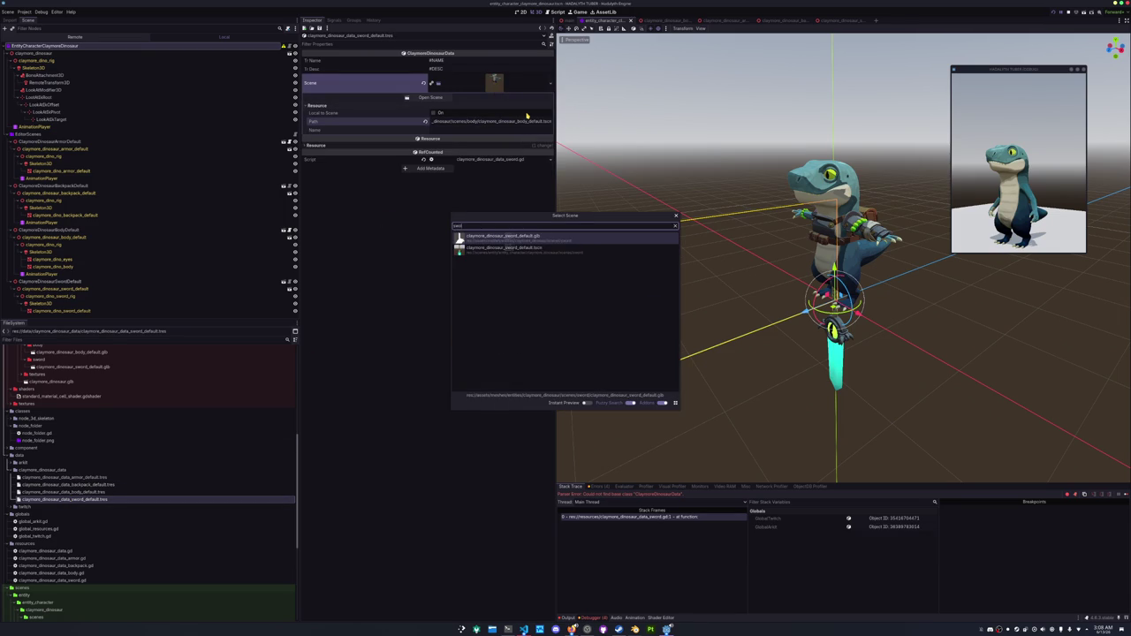
pyautogui.press('Return')
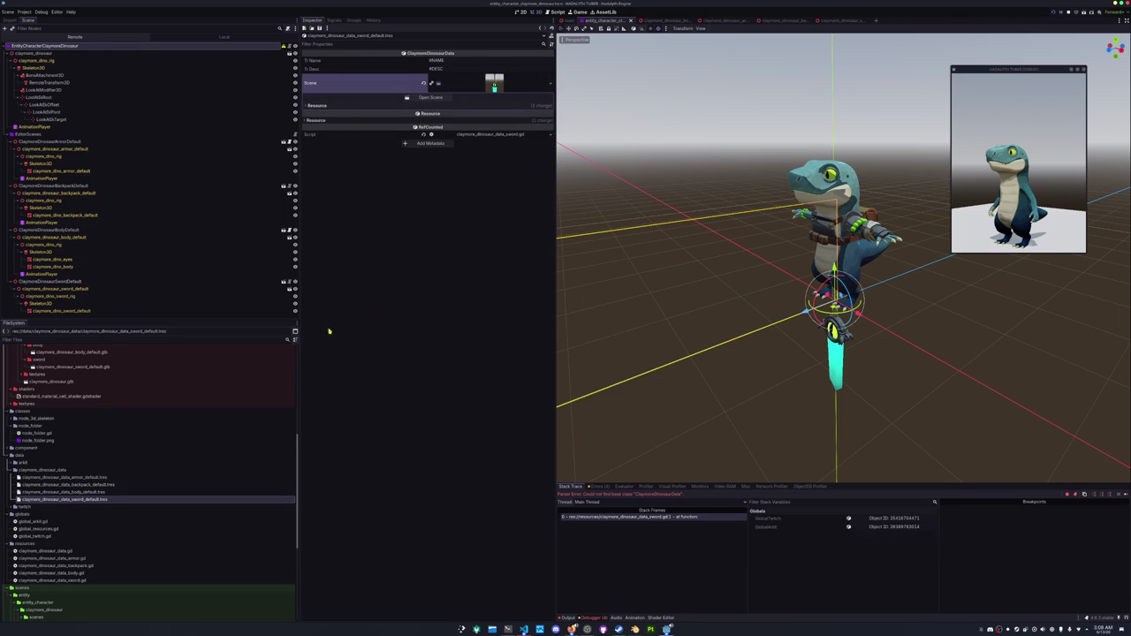
# Review the body, backpack and armor data resources, then select the EntityCharacterClaymoreDinosaur root.
pyautogui.click(104, 492)
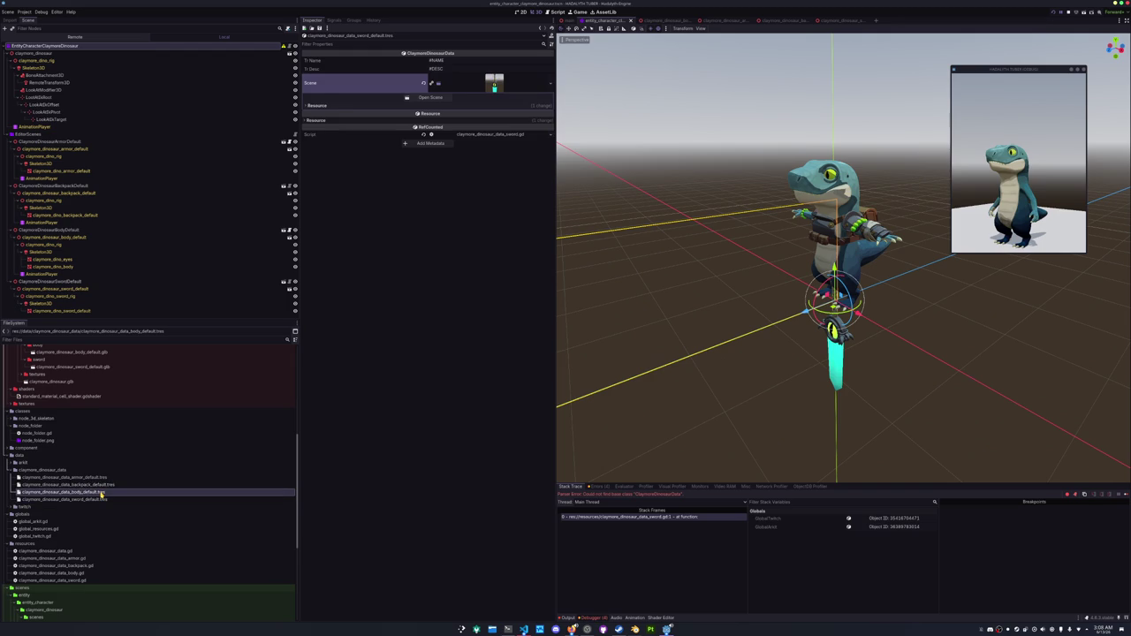
pyautogui.click(500, 83)
pyautogui.click(88, 486)
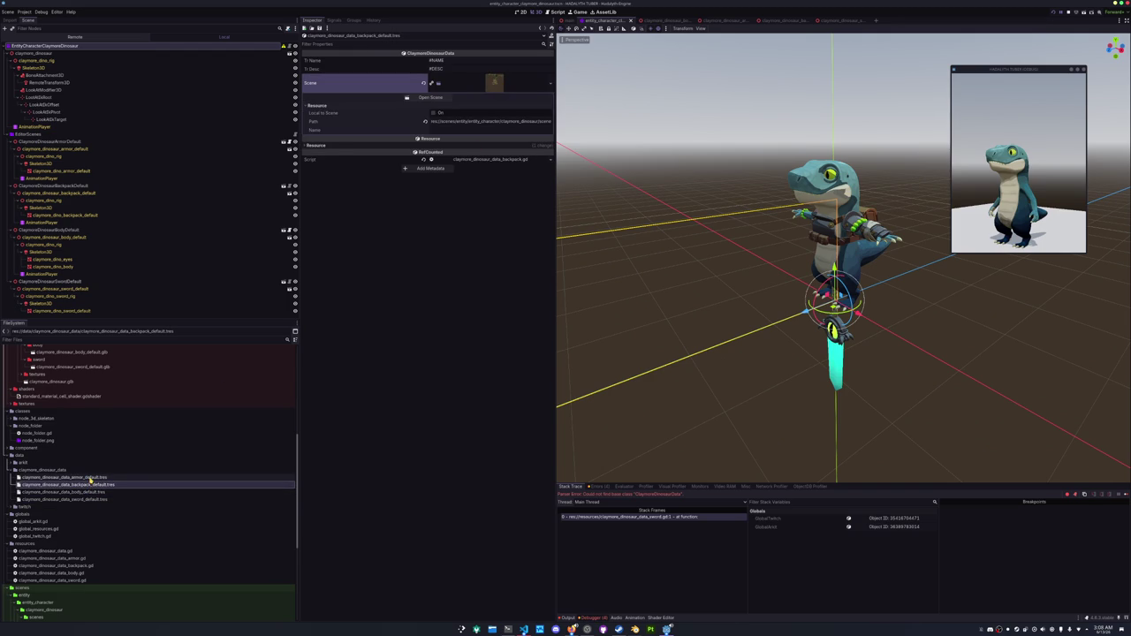
pyautogui.click(97, 477)
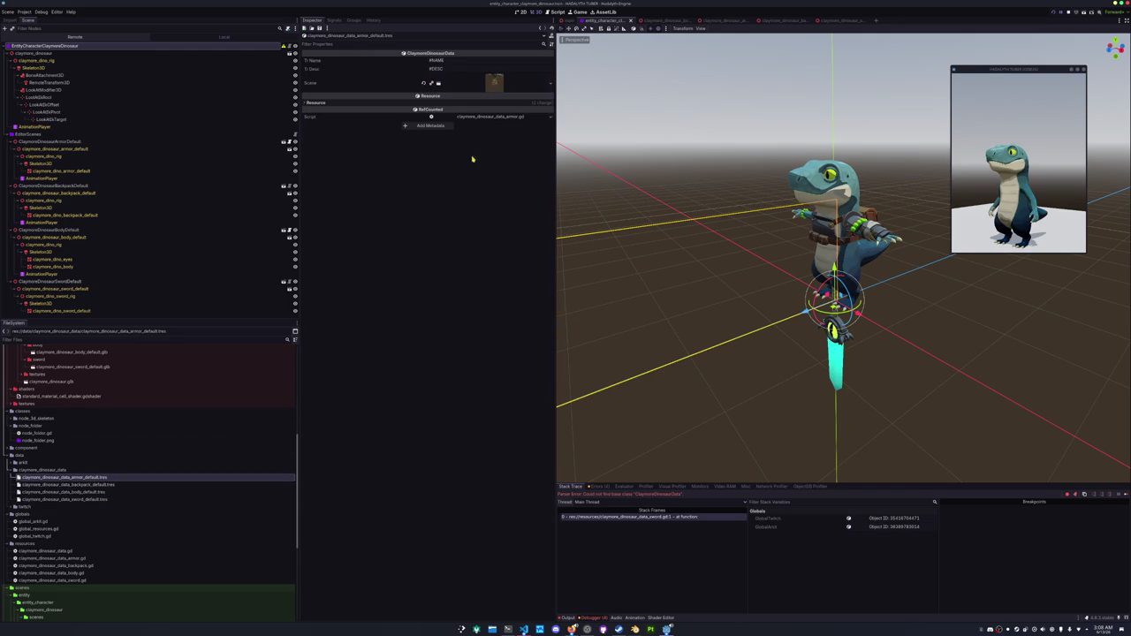
pyautogui.click(48, 45)
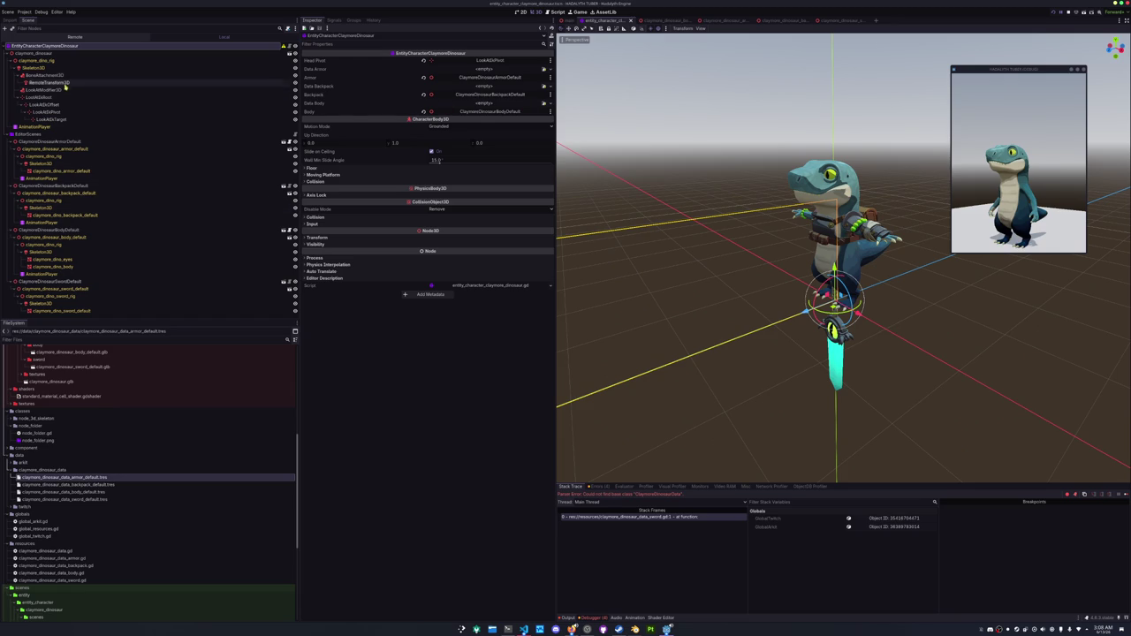
# Add an AnimationTree child to the character root and move it first in the tree.
pyautogui.rightClick(68, 46)
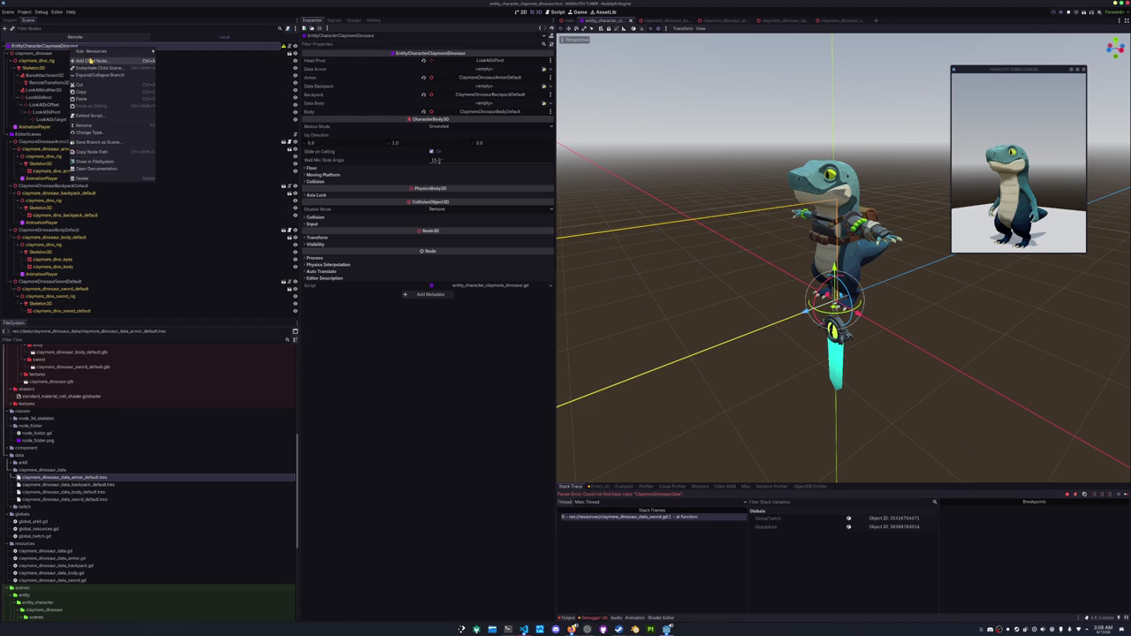
pyautogui.click(95, 61)
pyautogui.write('animationtre')
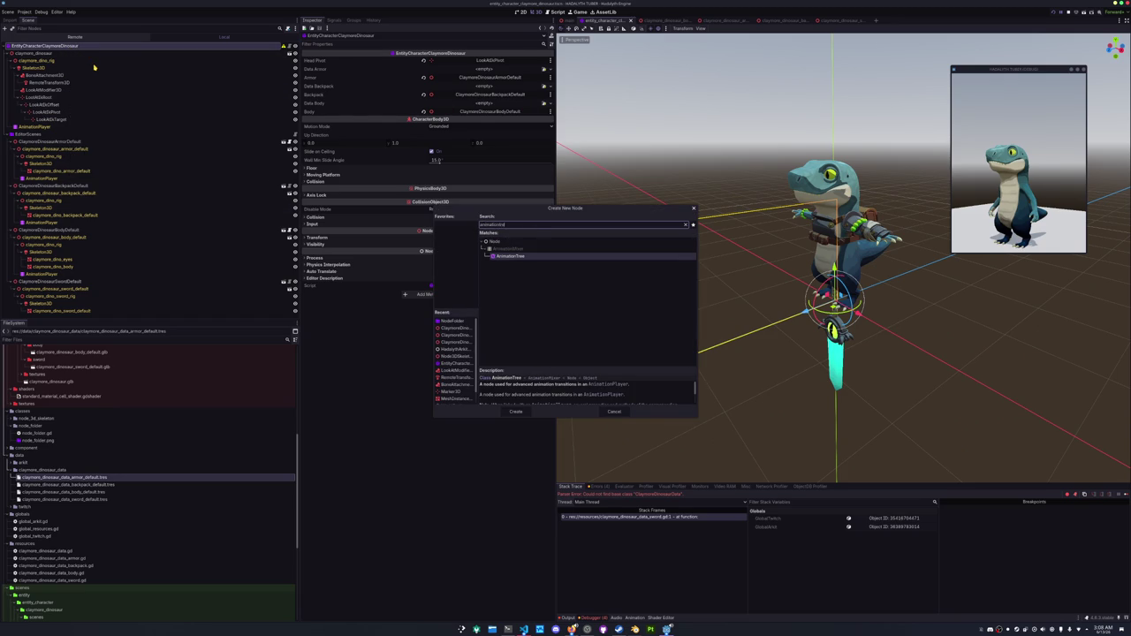
pyautogui.press('Return')
pyautogui.moveTo(29, 317)
pyautogui.mouseDown()
pyautogui.moveTo(67, 136)
pyautogui.moveTo(41, 52)
pyautogui.mouseUp()
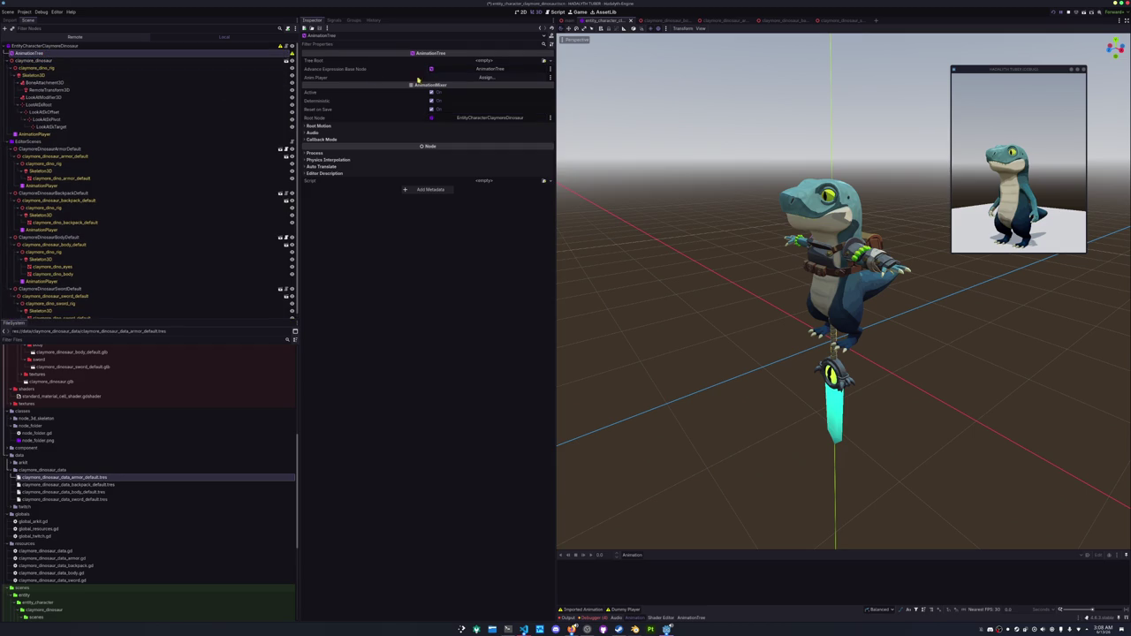
# Point the AnimationTree at the AnimationPlayer with a new AnimationNodeBlendTree root.
pyautogui.click(536, 77)
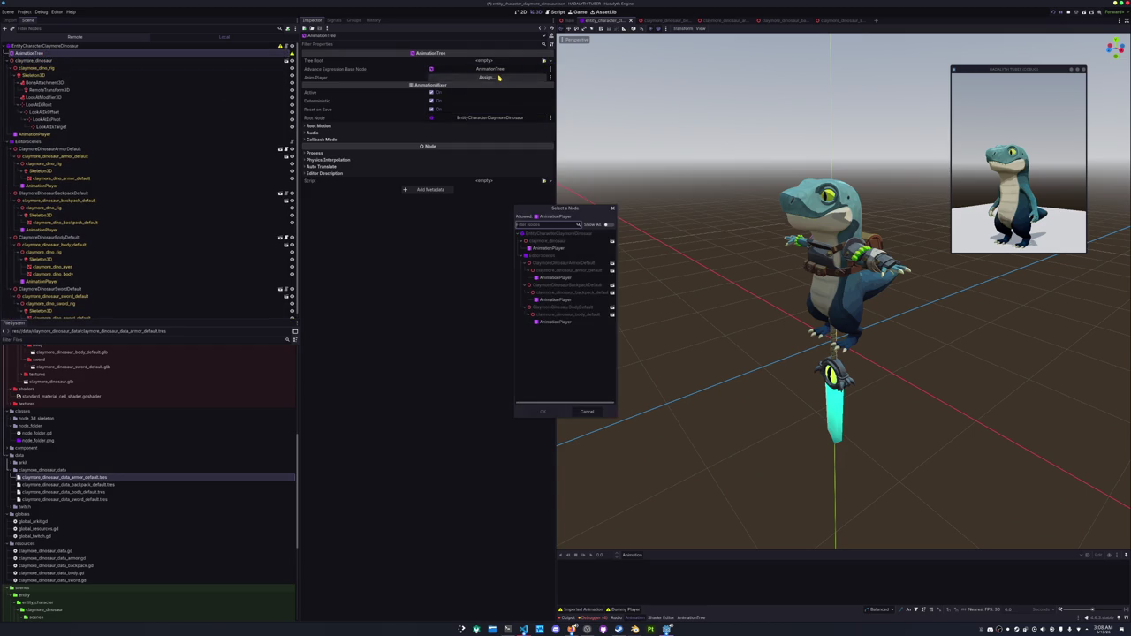
pyautogui.doubleClick(547, 250)
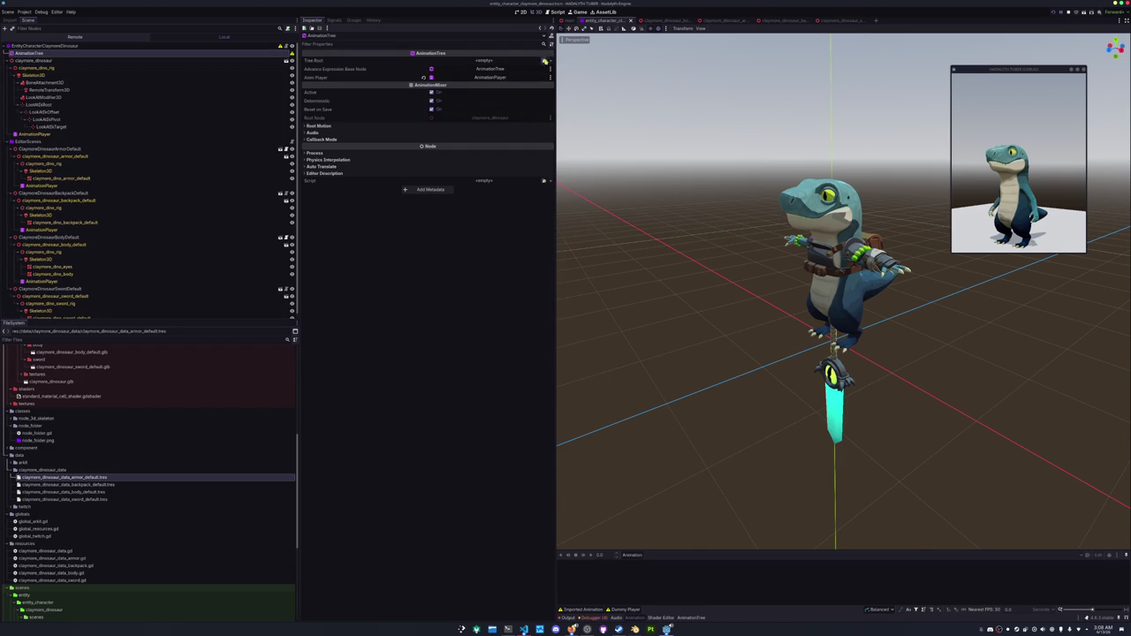
pyautogui.click(543, 61)
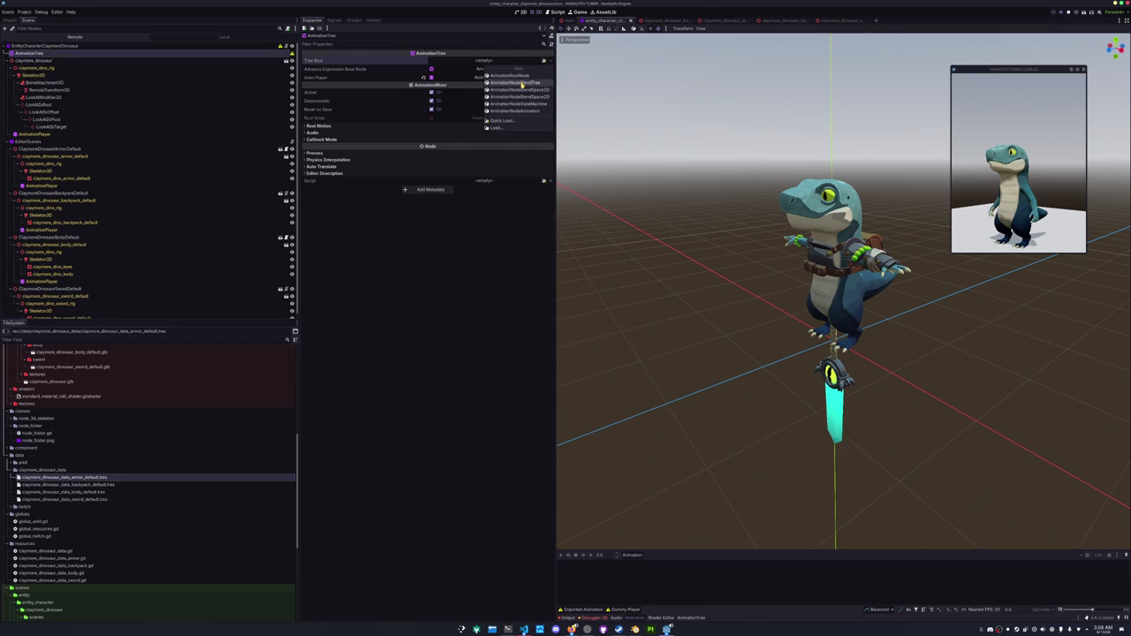
pyautogui.click(517, 82)
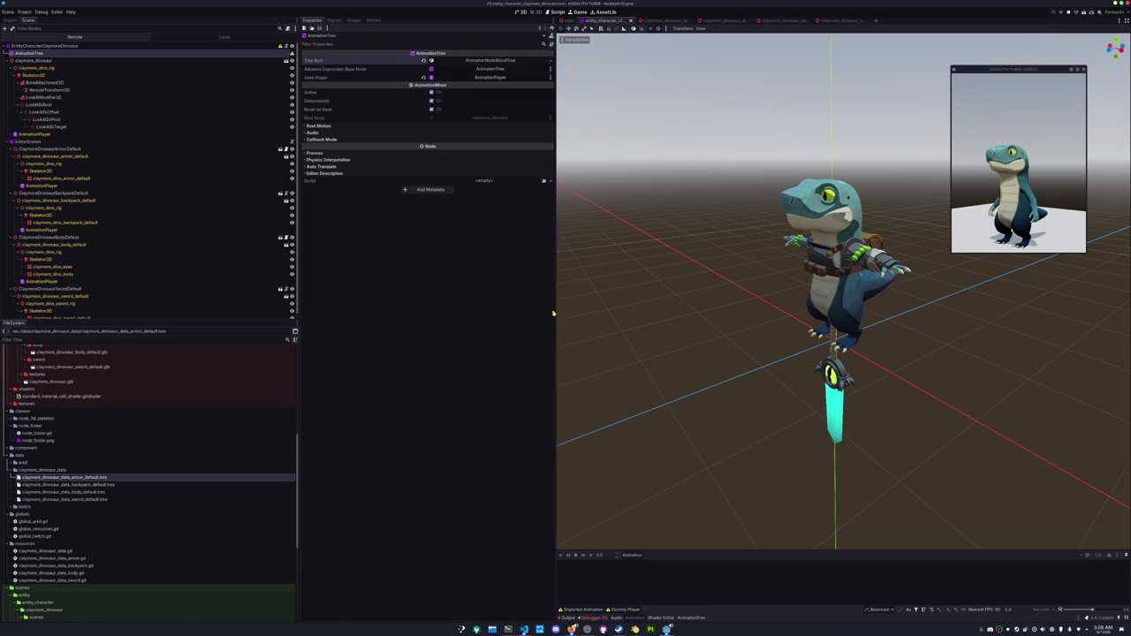
pyautogui.click(490, 61)
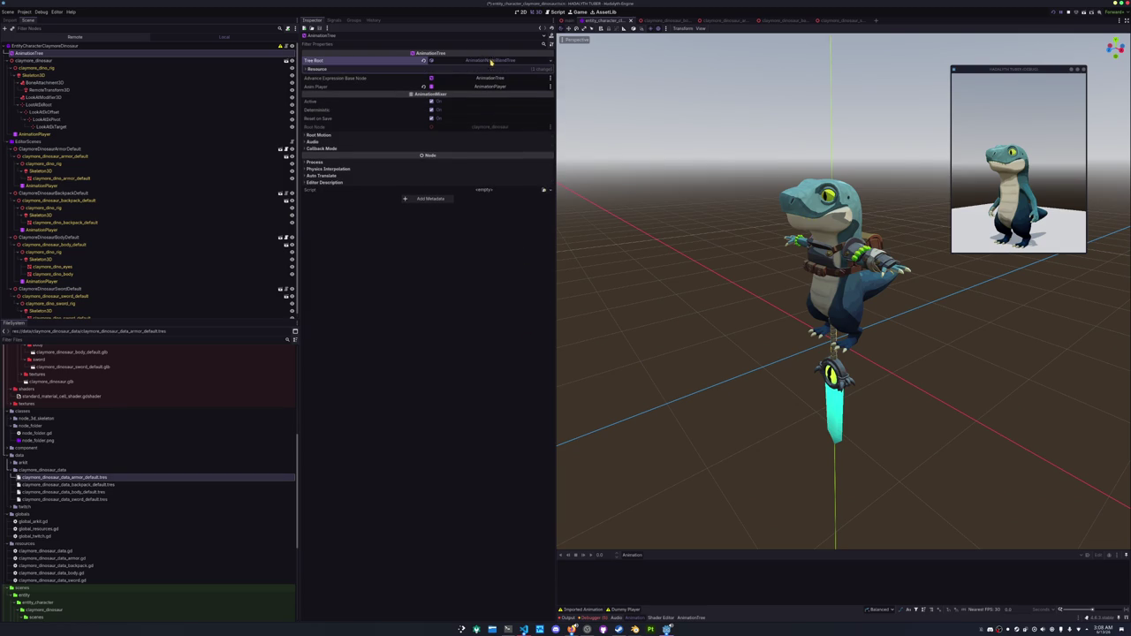
pyautogui.click(635, 629)
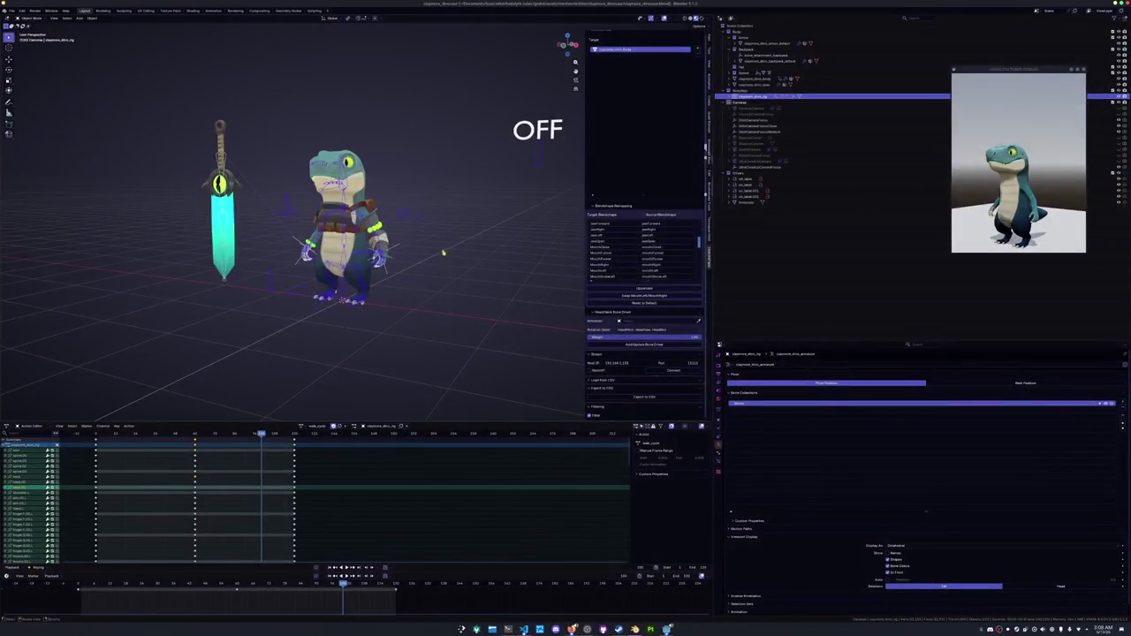
# Begin a glTF 2.0 export of claymore_dinosaur.glb with the idle_power action ticked in the Action Filter.
pyautogui.scroll(2, 345, 302)
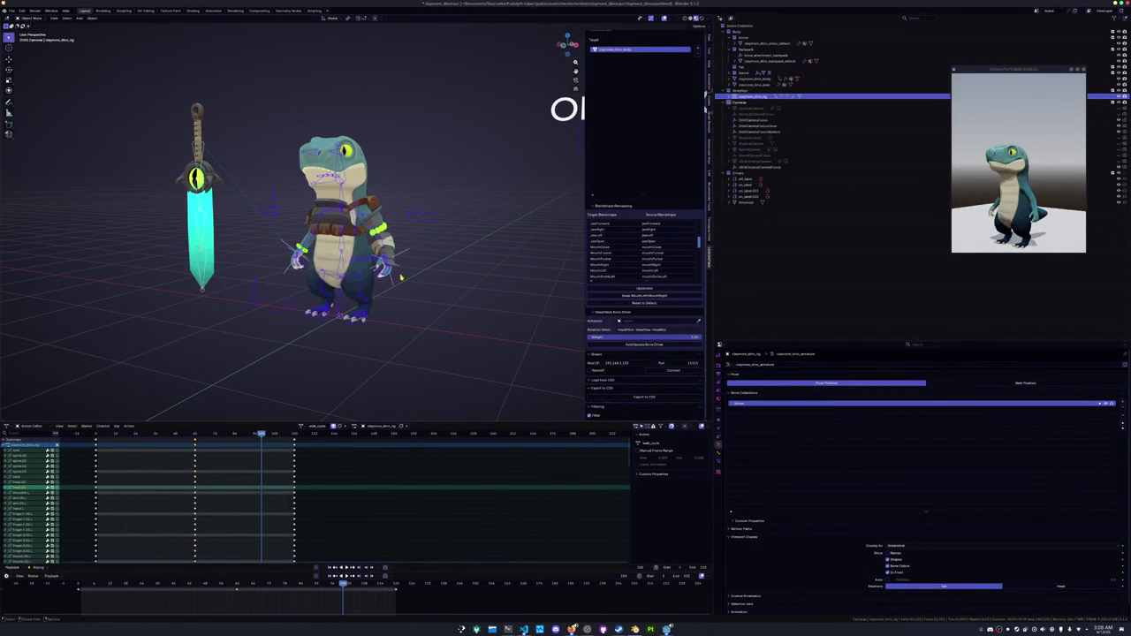
pyautogui.click(13, 11)
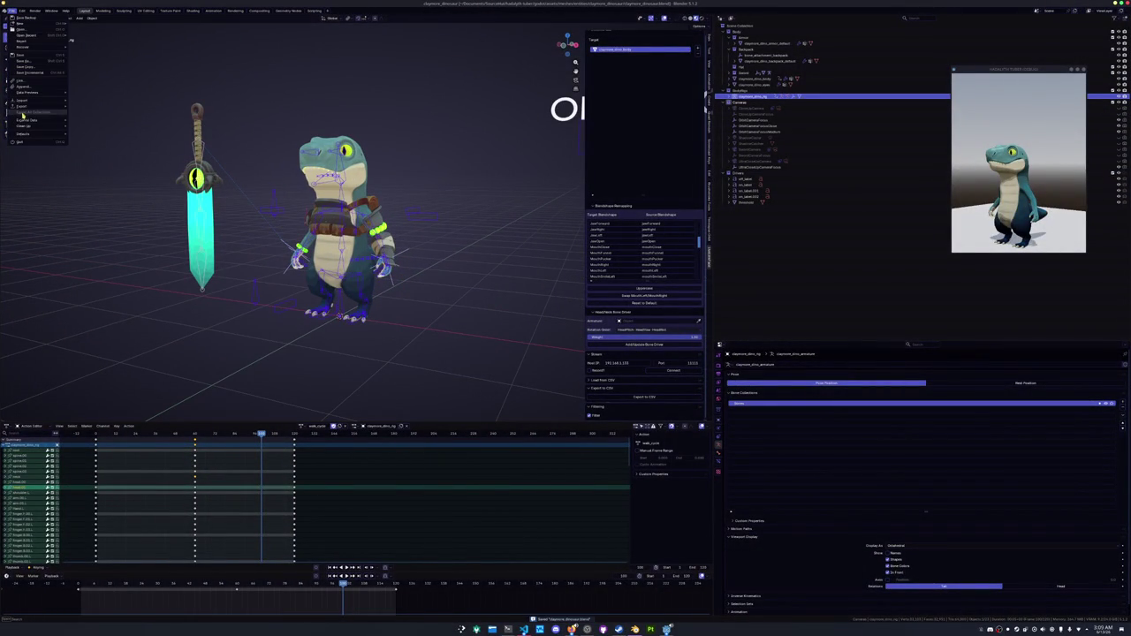
pyautogui.moveTo(35, 106)
pyautogui.click(103, 160)
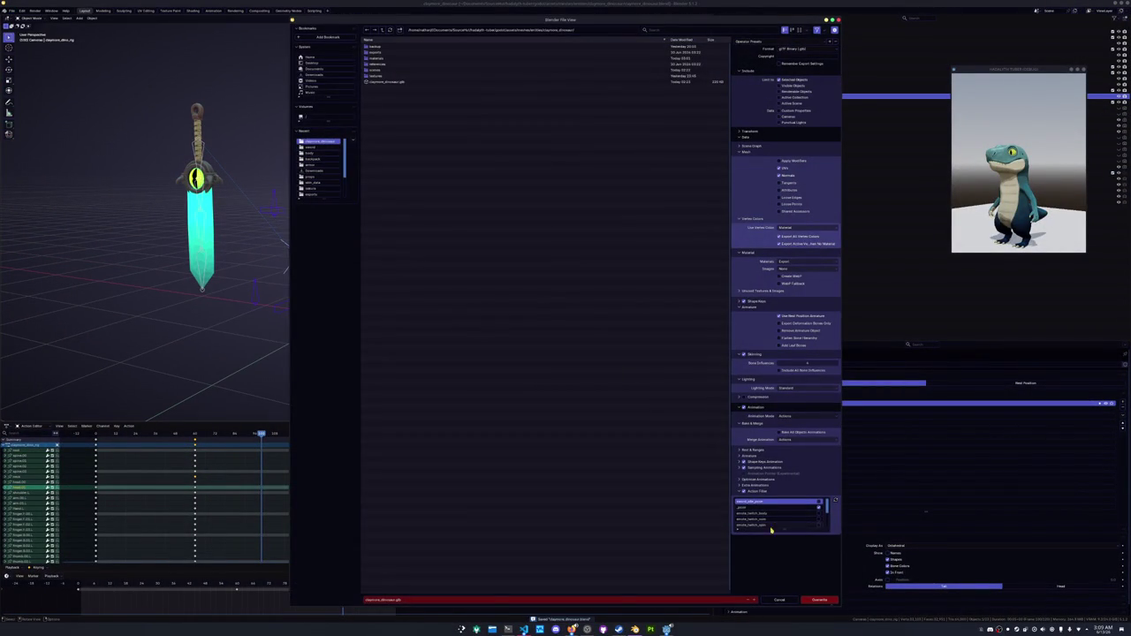
pyautogui.moveTo(782, 529); pyautogui.dragTo(782, 574)
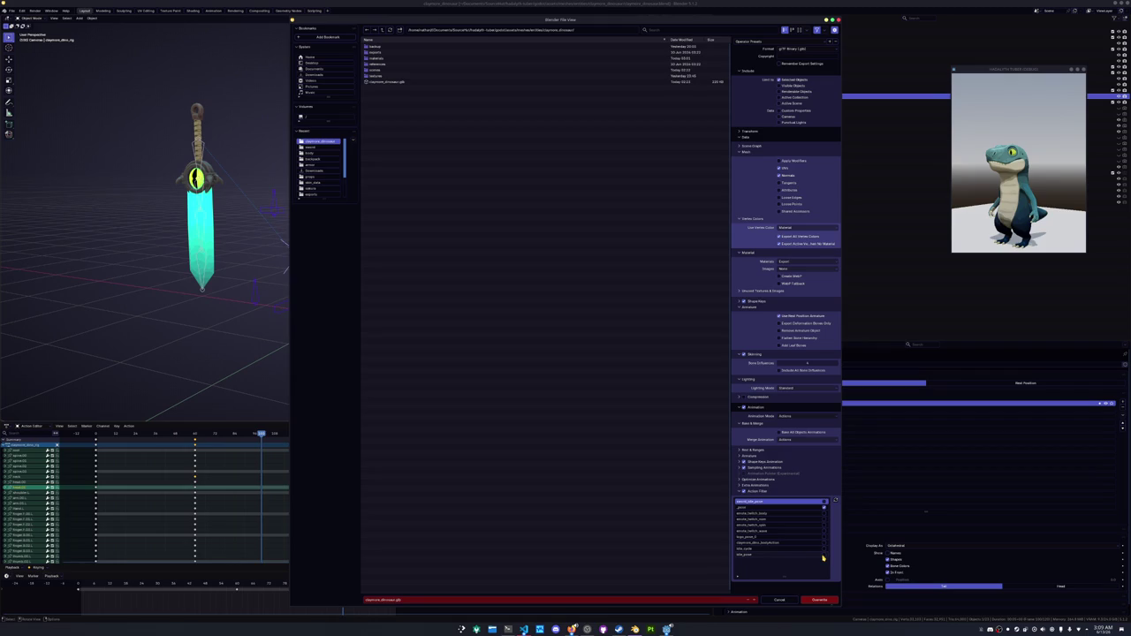
pyautogui.click(824, 555)
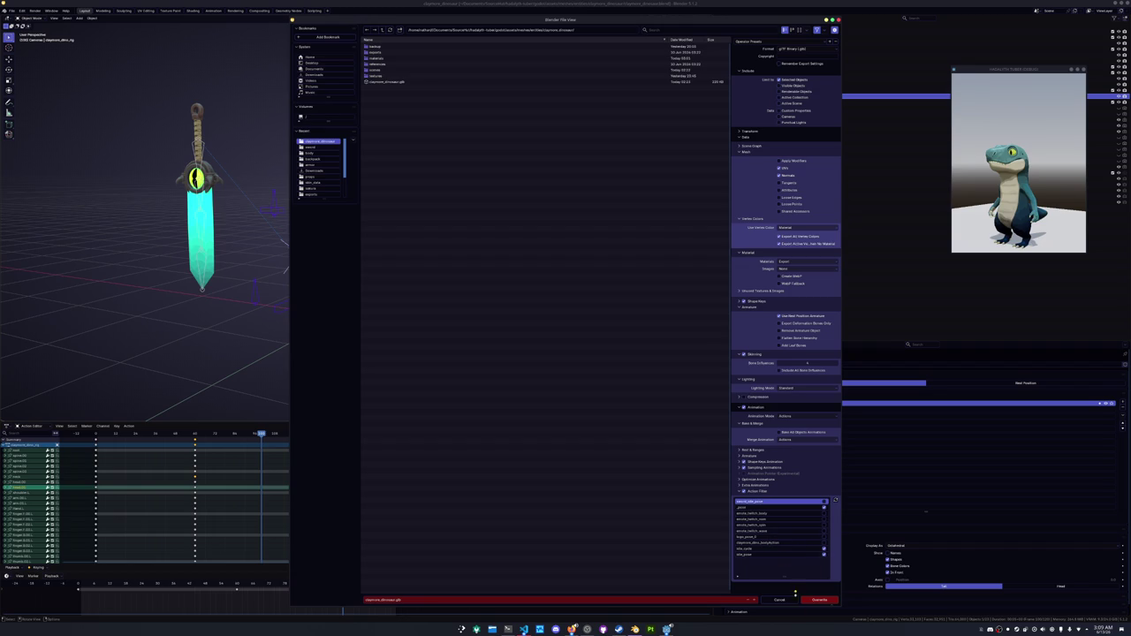
# Export the claymore dinosaur from Blender as claymore_dinosaur.glb and return to the Godot editor.
pyautogui.click(819, 600)
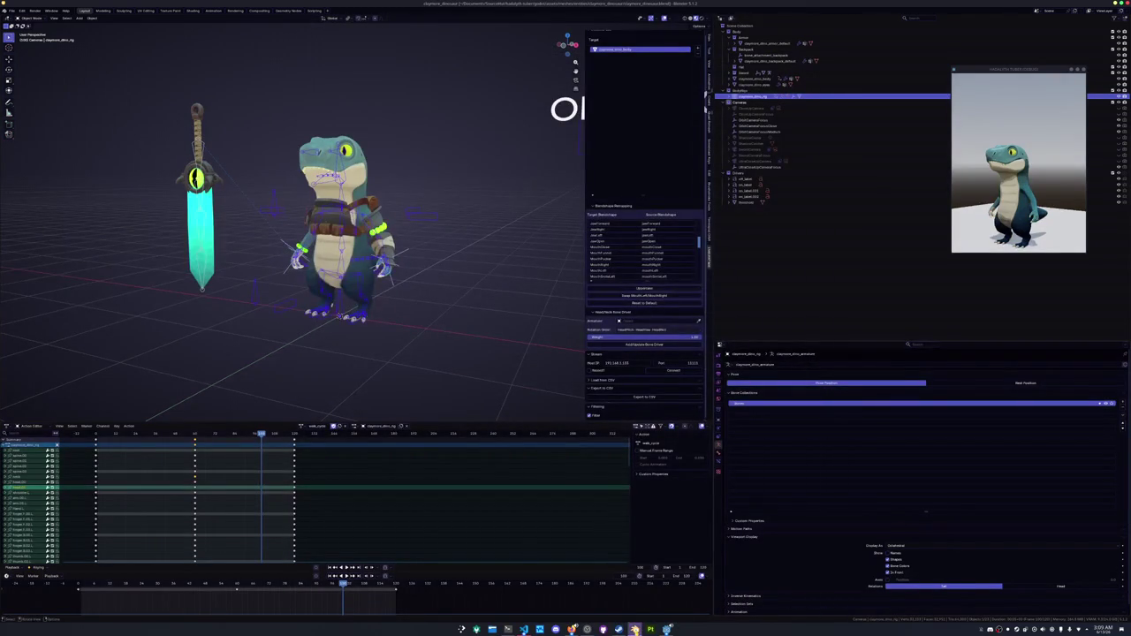
pyautogui.click(667, 629)
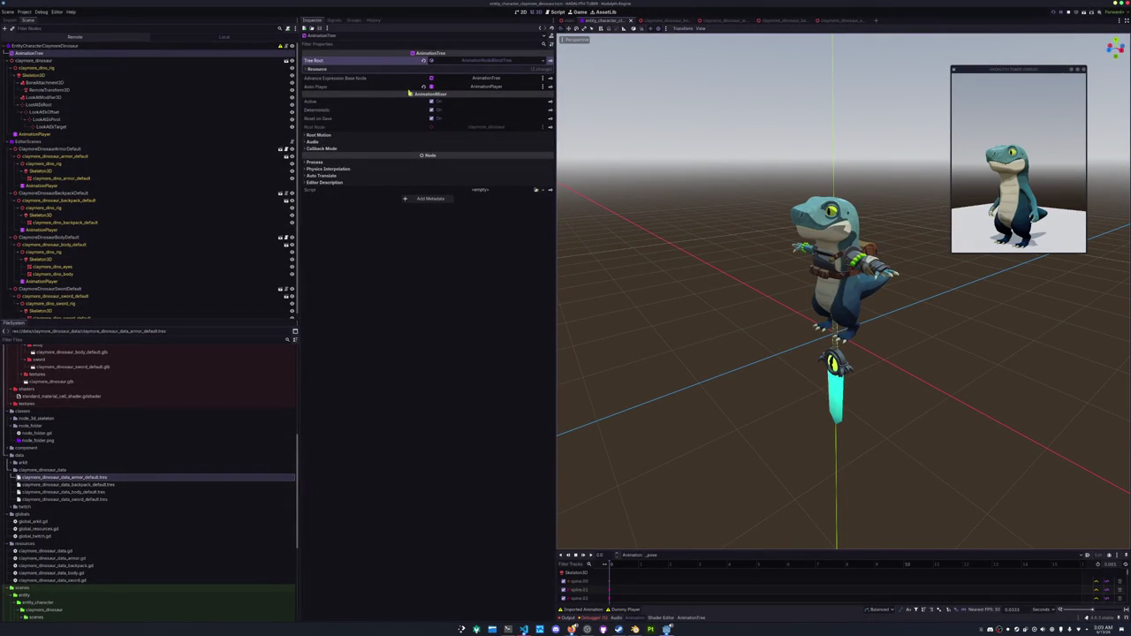
# Quick-load the default armor, backpack and body .tres resources into Data Armor, Data Backpack and Data Body.
pyautogui.click(67, 37)
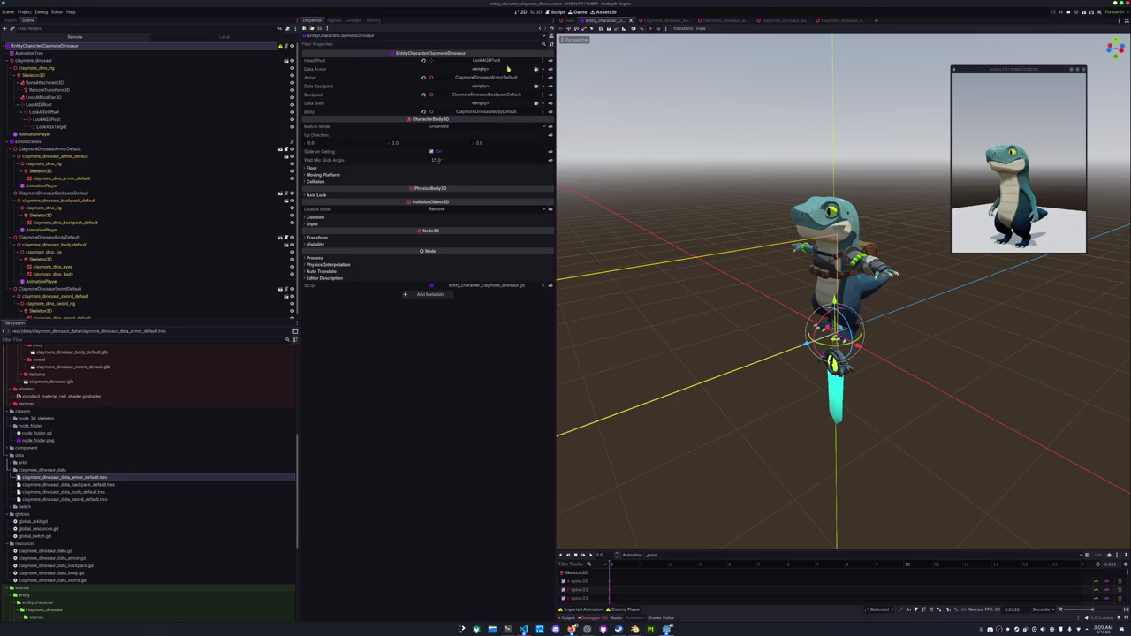
pyautogui.click(544, 69)
pyautogui.click(500, 93)
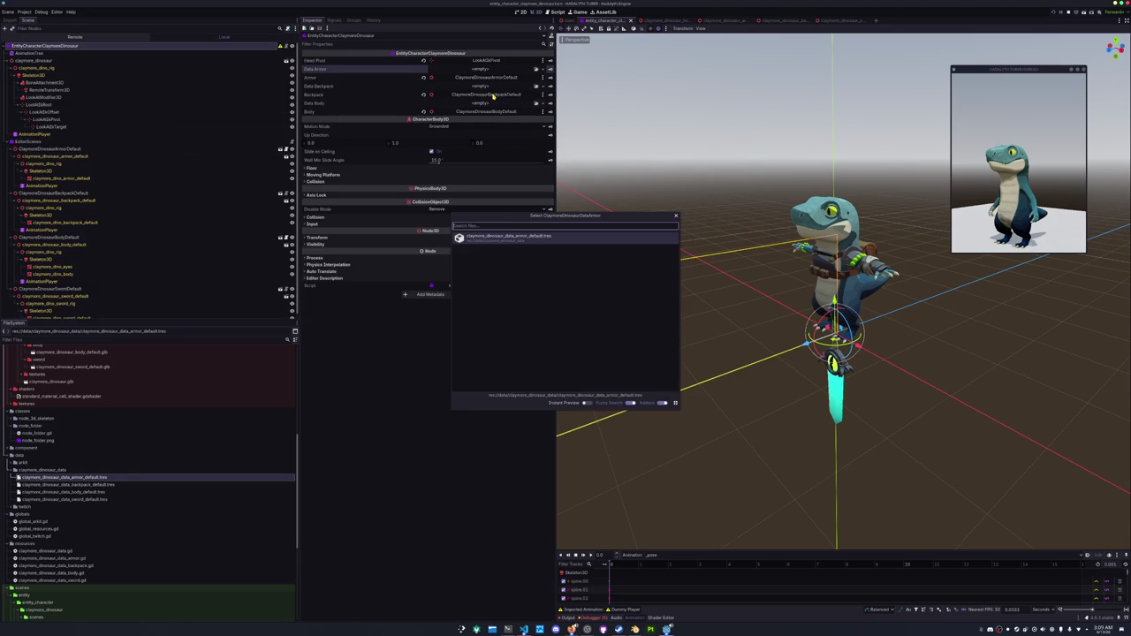
pyautogui.click(506, 238)
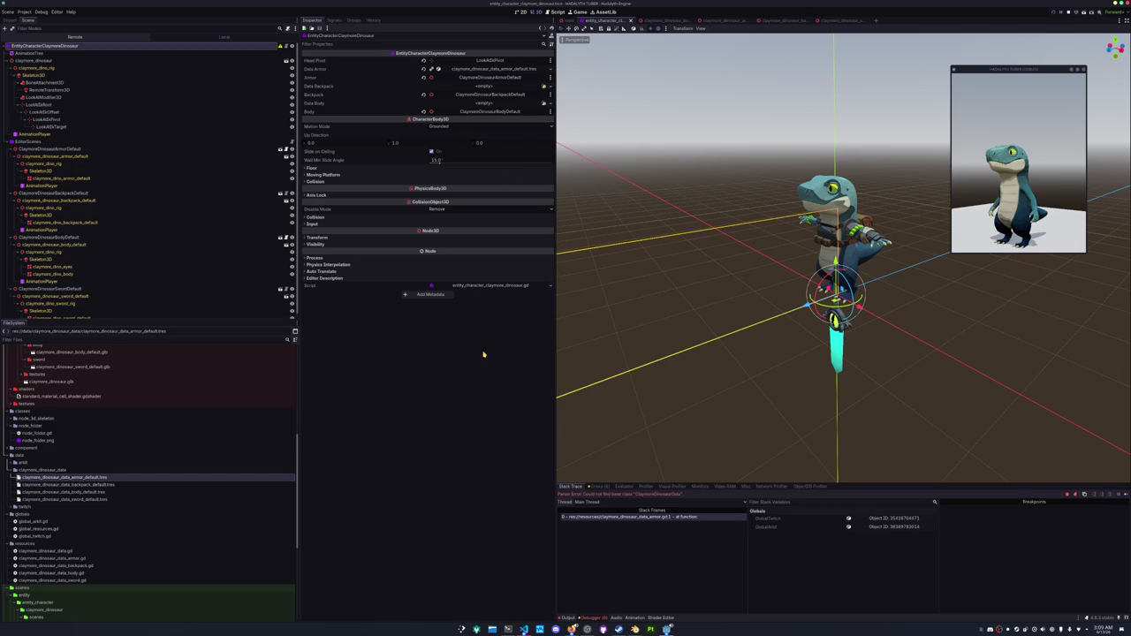
pyautogui.click(544, 87)
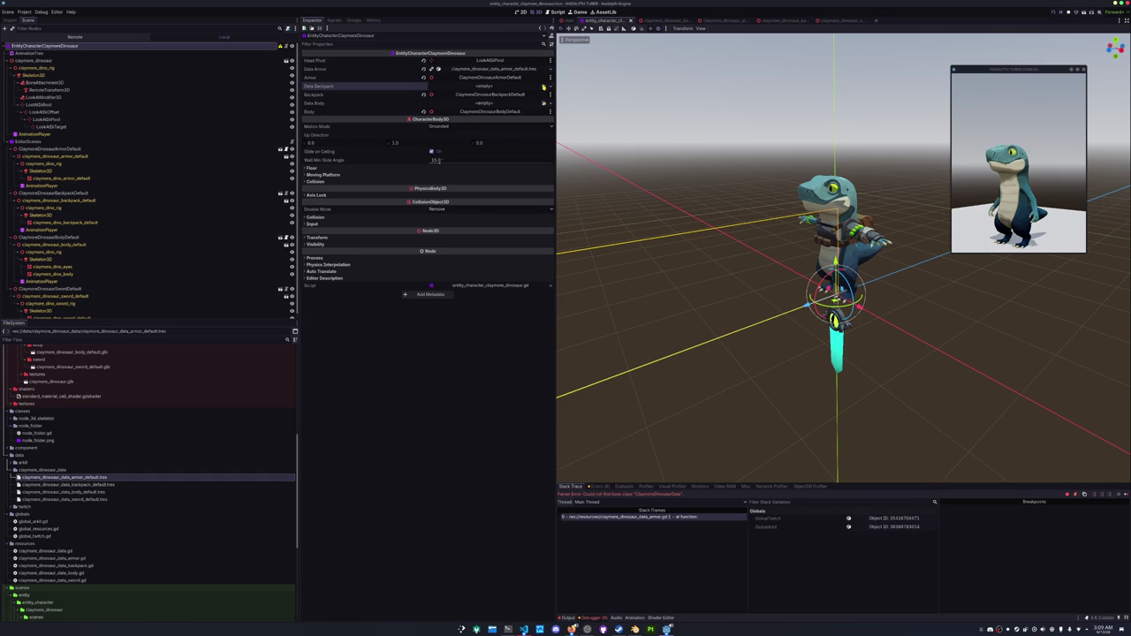
pyautogui.click(505, 238)
pyautogui.click(544, 104)
pyautogui.click(504, 238)
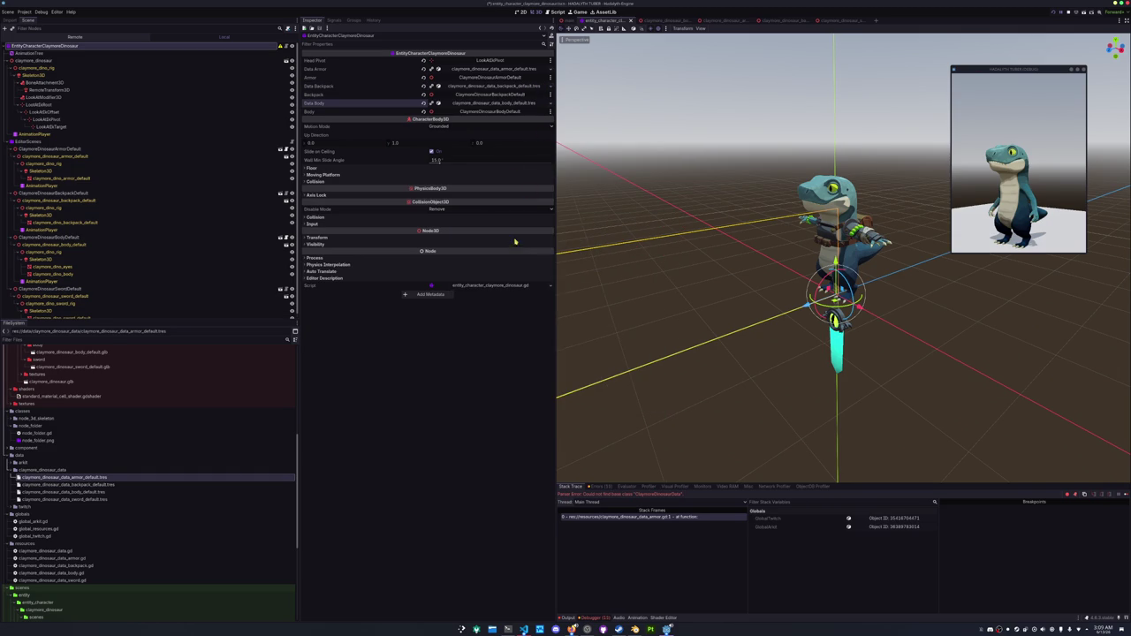
# Stop the running game, clear the debugger's error list, and select the dinosaur root node.
pyautogui.click(1068, 14)
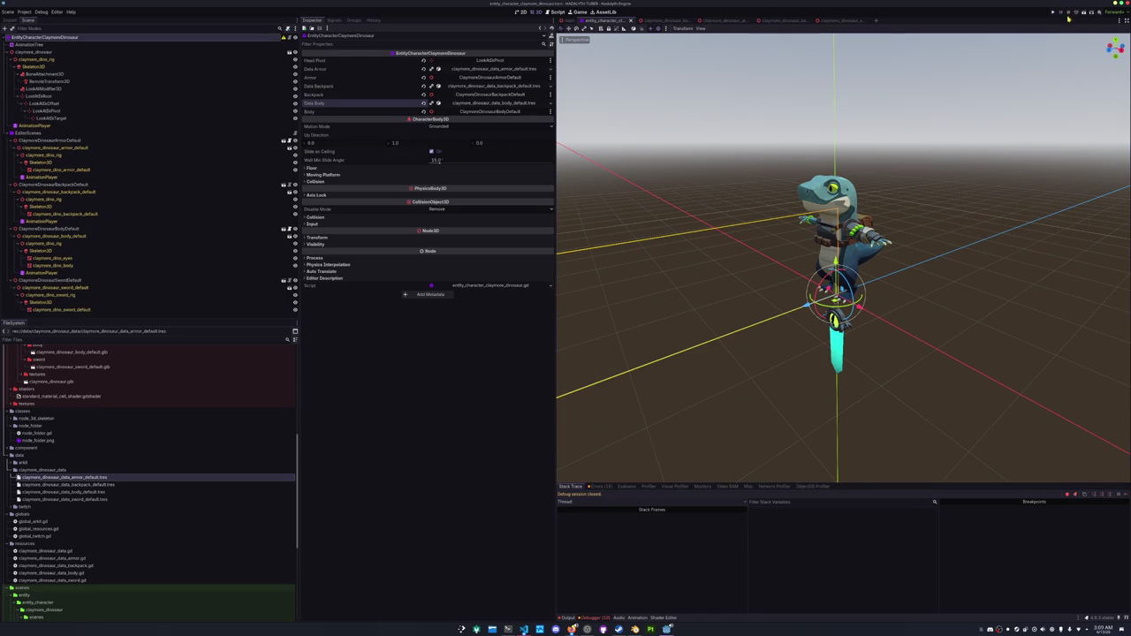
pyautogui.click(574, 617)
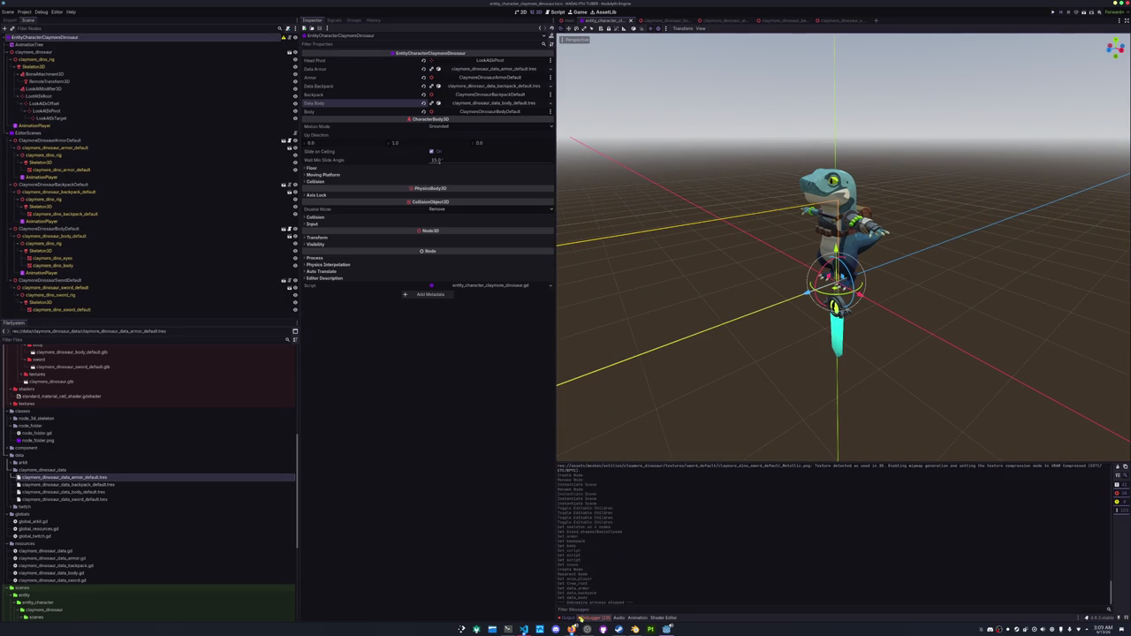
pyautogui.click(595, 618)
pyautogui.click(601, 487)
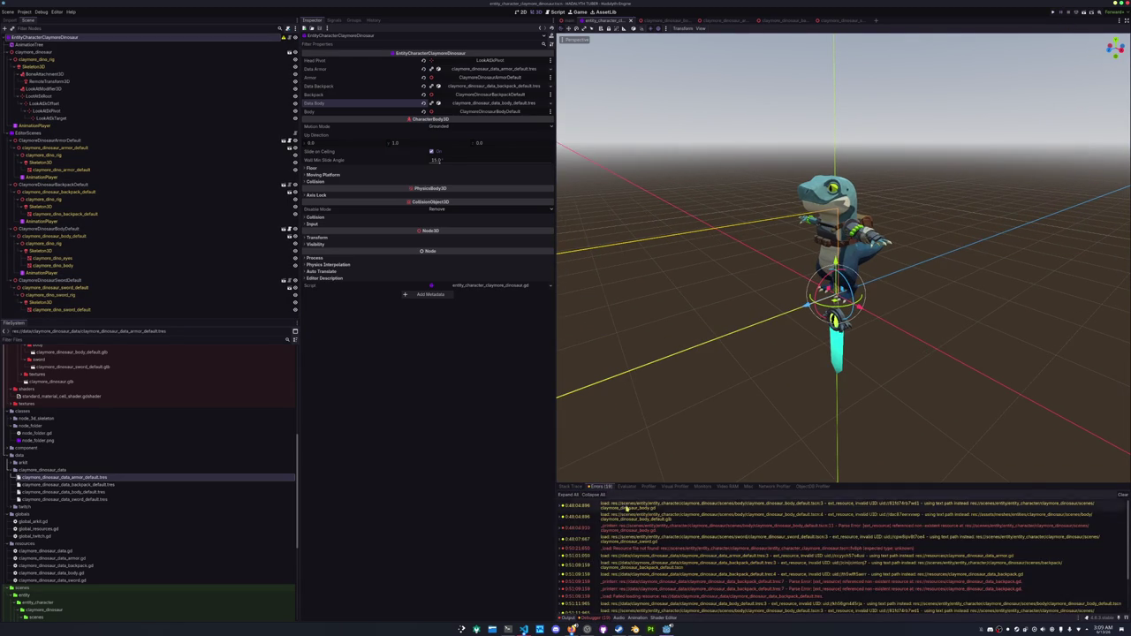
pyautogui.click(1120, 495)
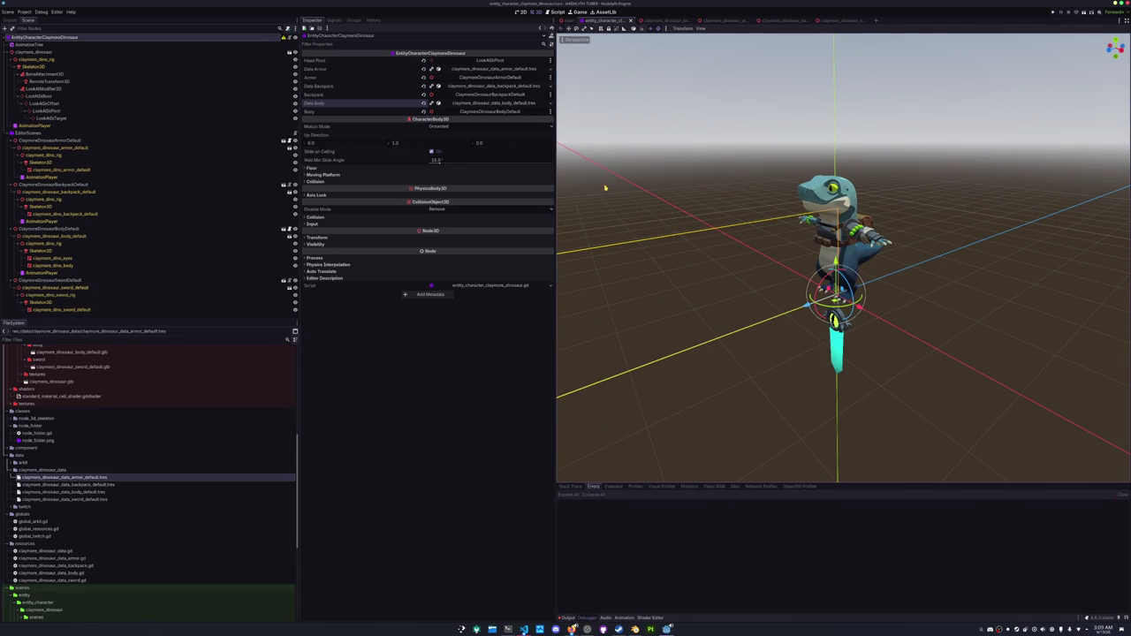
pyautogui.click(685, 138)
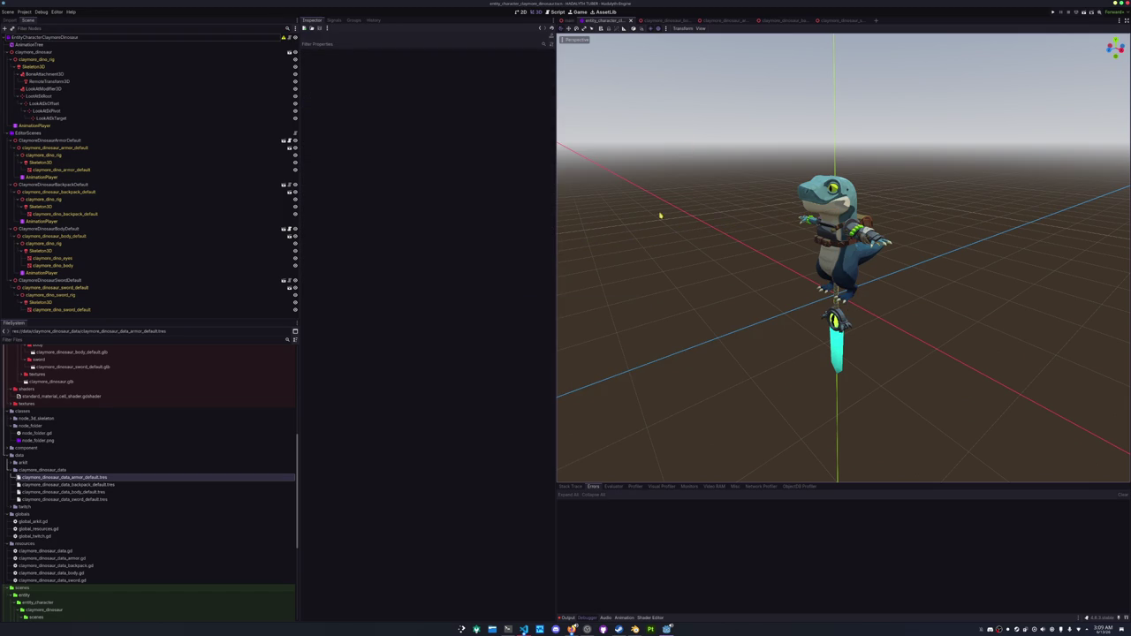
pyautogui.click(277, 38)
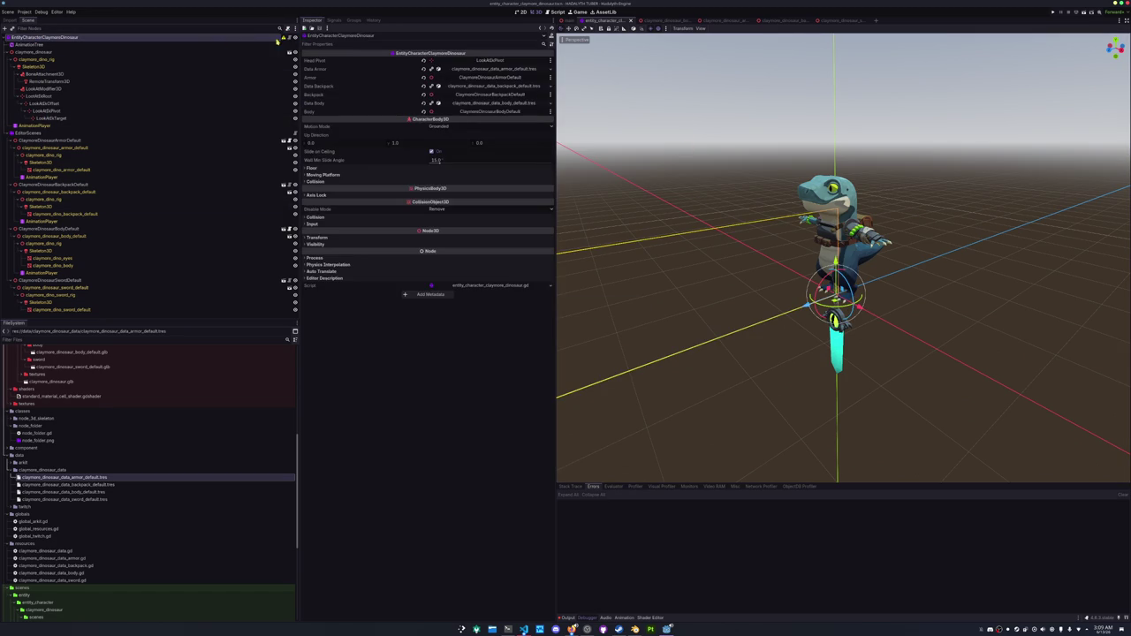
# Add a CollisionShape3D child node and make it the dinosaur root's first child.
pyautogui.rightClick(111, 39)
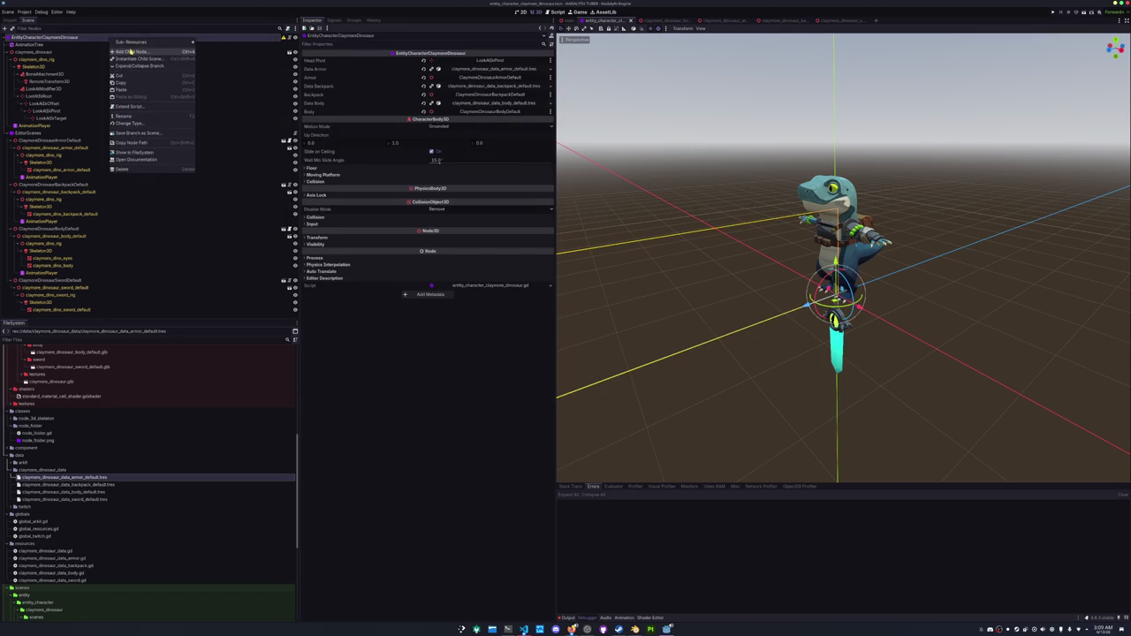
pyautogui.click(131, 52)
pyautogui.write('colli')
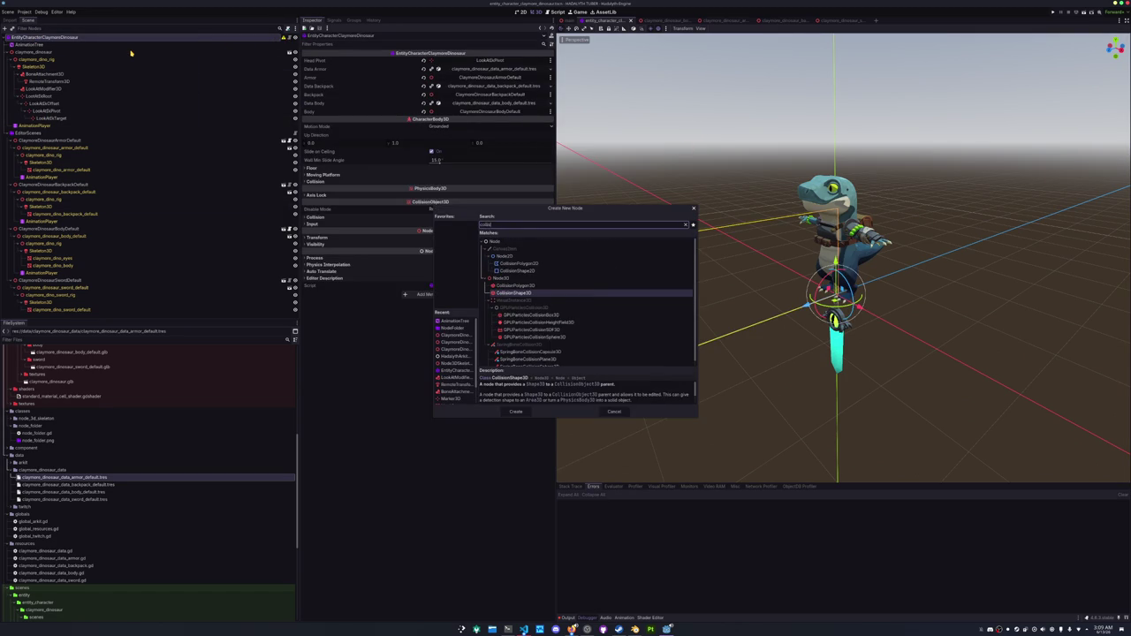
pyautogui.press('Return')
pyautogui.moveTo(26, 309)
pyautogui.mouseDown()
pyautogui.moveTo(132, 212)
pyautogui.moveTo(177, 44)
pyautogui.moveTo(259, 60)
pyautogui.mouseUp()
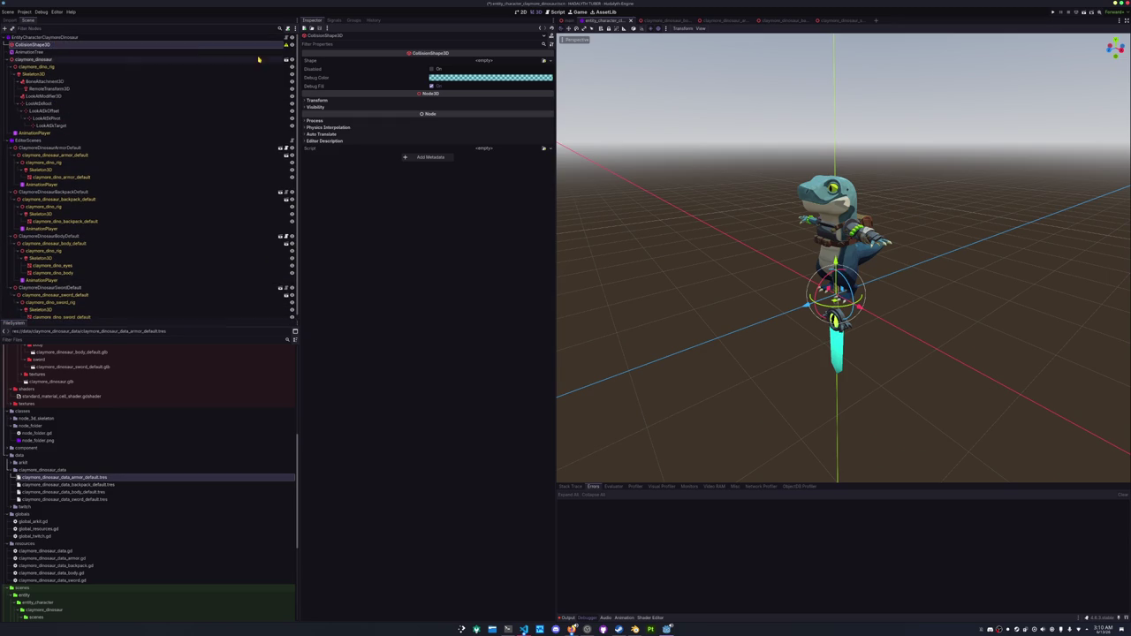
# Give the collision shape a CapsuleShape3D and raise it up around the dinosaur's body.
pyautogui.click(549, 60)
pyautogui.click(528, 97)
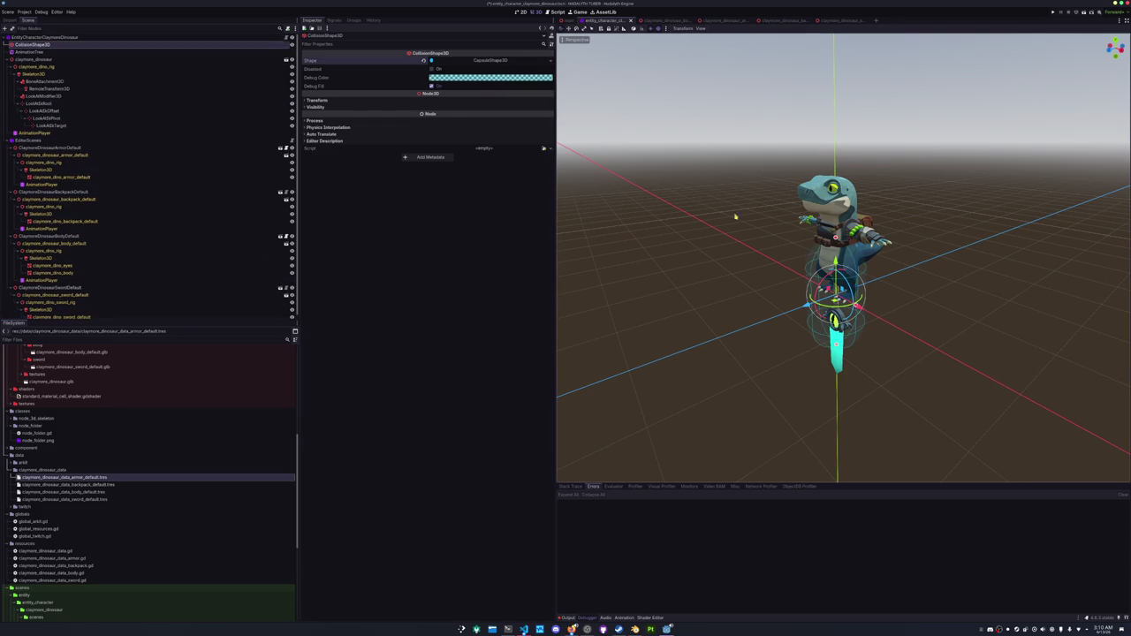
pyautogui.moveTo(836, 265); pyautogui.dragTo(836, 203)
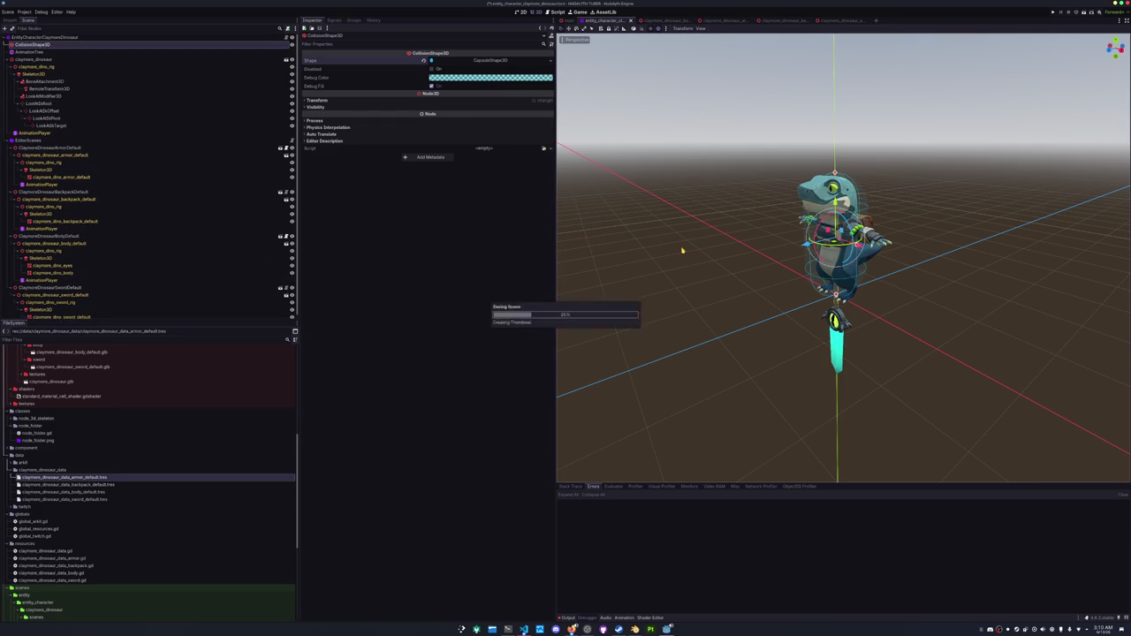
pyautogui.scroll(-1, 681, 236)
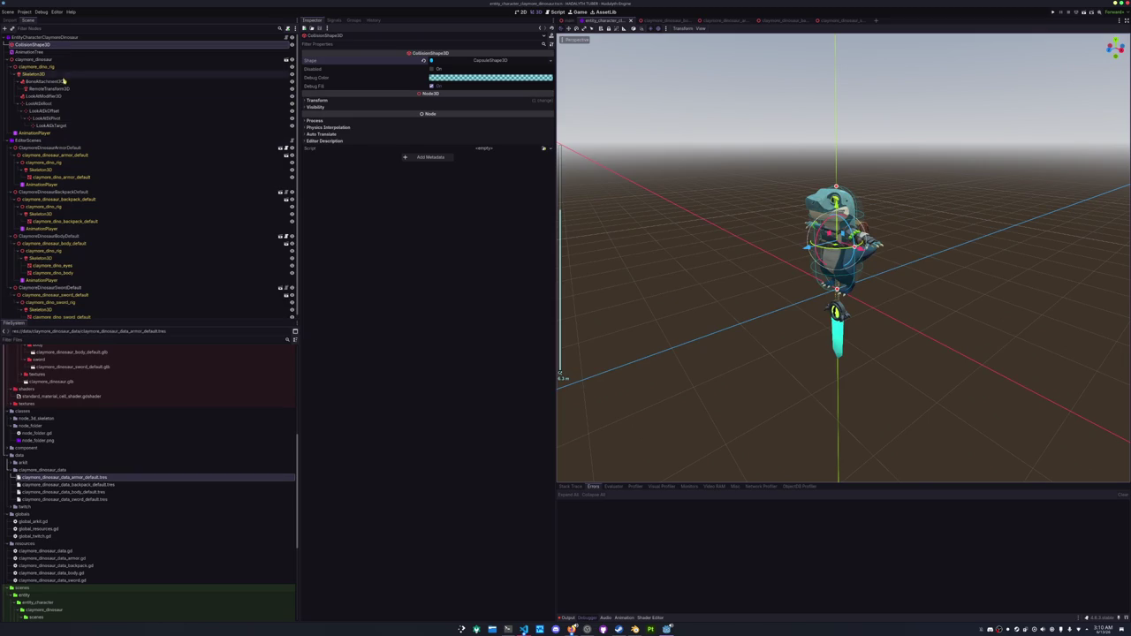
pyautogui.click(44, 37)
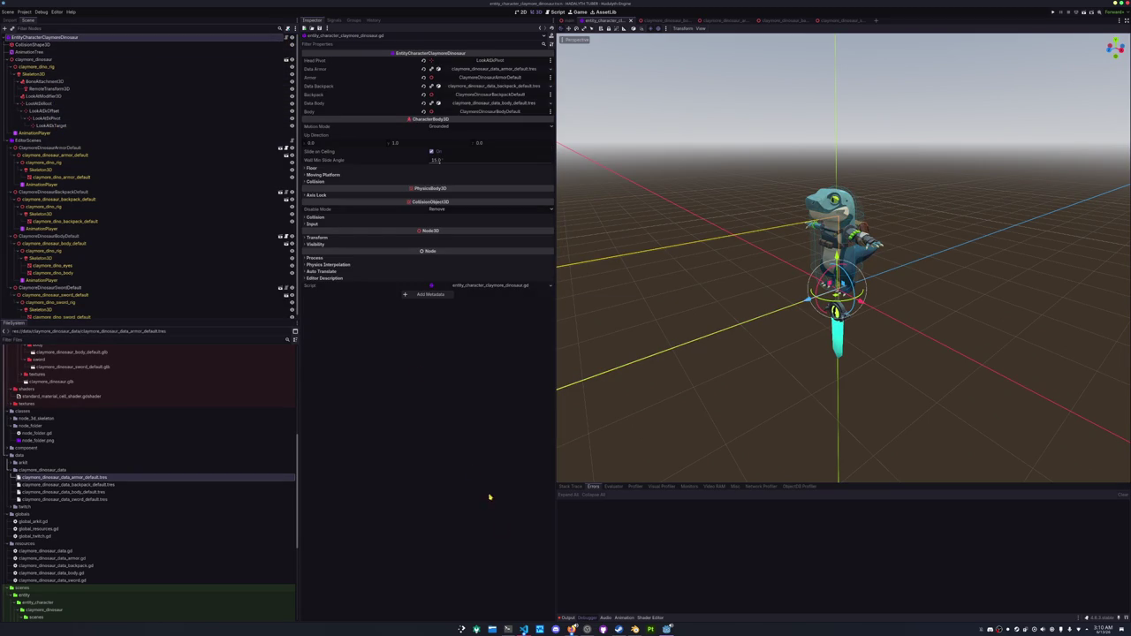
pyautogui.click(524, 629)
# Start a new const above the body variables, typed as DEFAULT_data_body : Claymore.
pyautogui.click(499, 179)
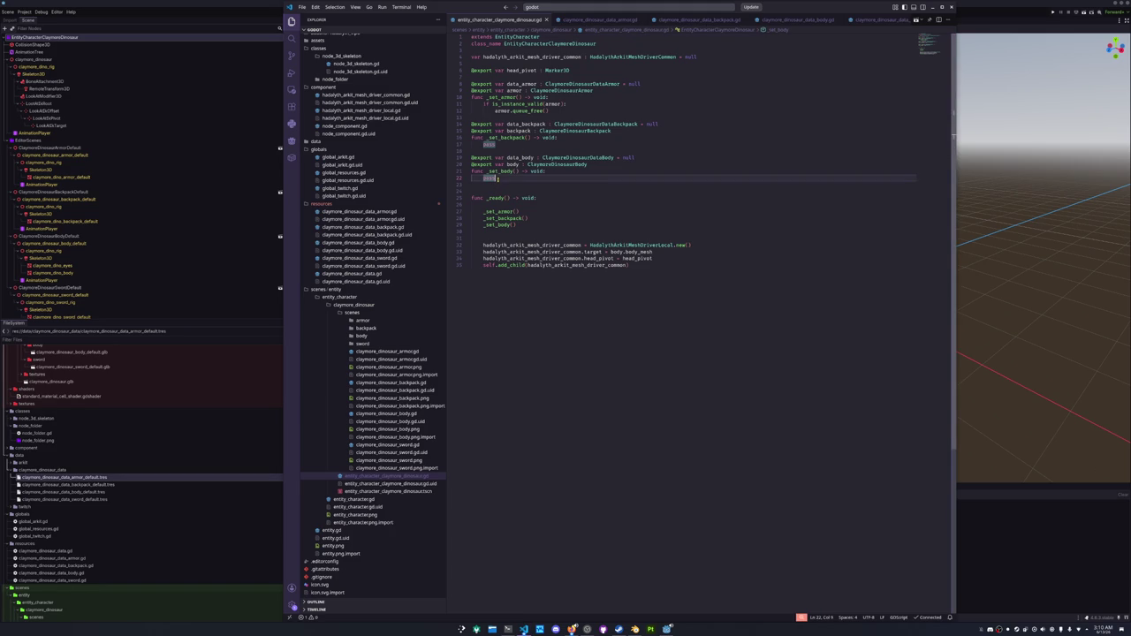
pyautogui.click(501, 151)
pyautogui.press('Return')
pyautogui.write('con')
pyautogui.press('Return')
pyautogui.write('defaul')
pyautogui.press('BackSpace')
pyautogui.press('BackSpace')
pyautogui.press('BackSpace')
pyautogui.write('DEFAULT_data_body')
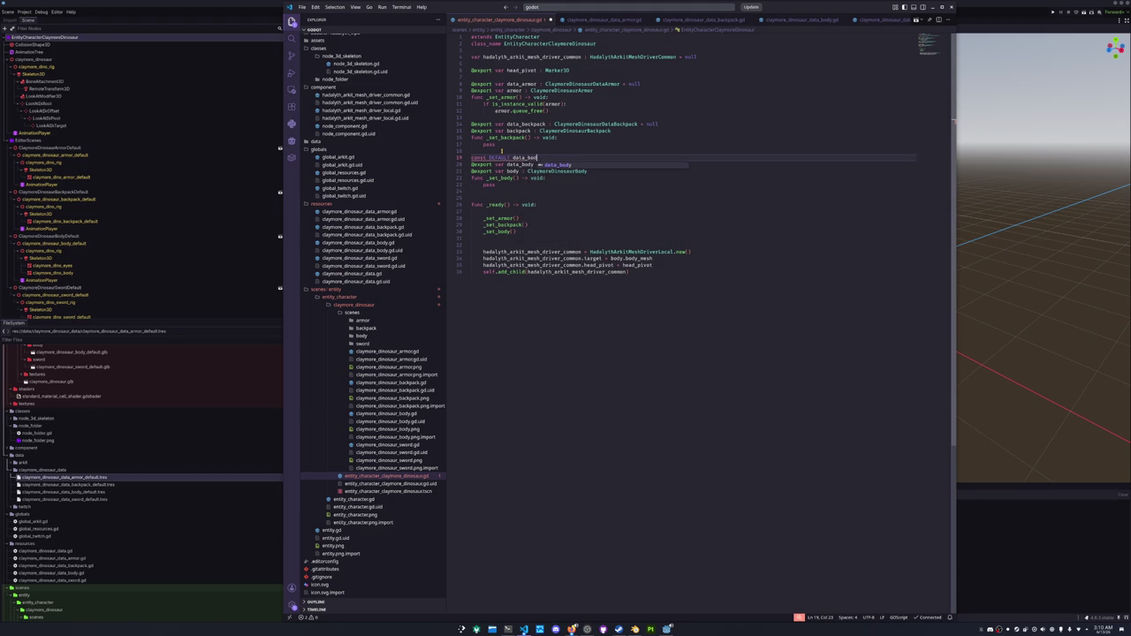
pyautogui.write(' : ')
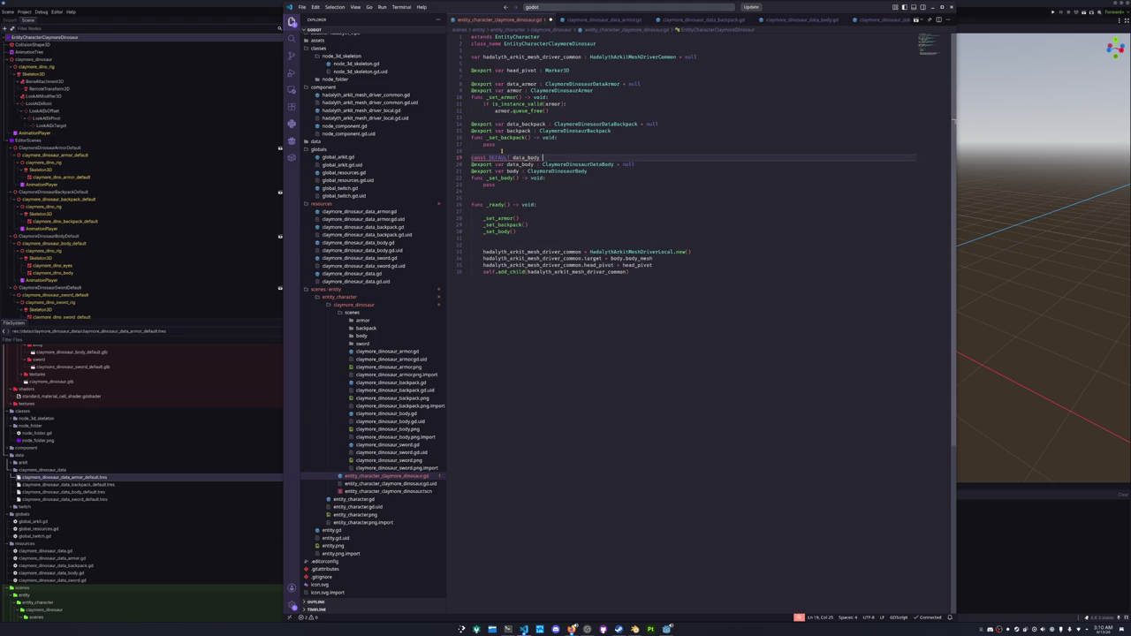
pyautogui.write('Claymore')
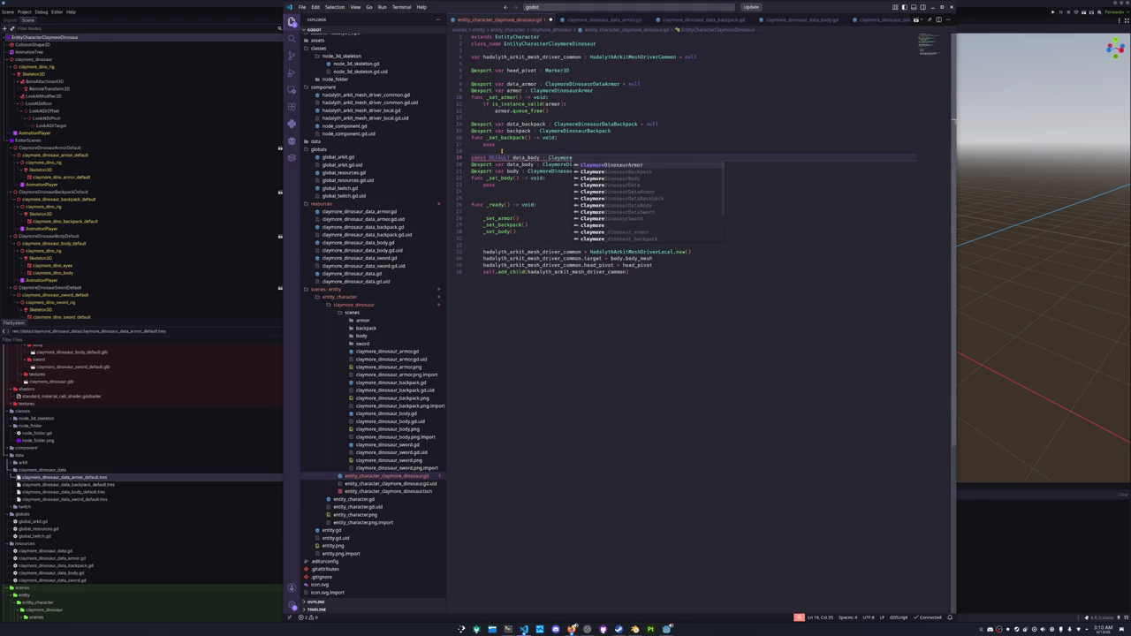
# Rewrite it as DEFAULT_DATA_BODY : ClaymoreDinosaurDataBody preloading claymore_dinosaur_data_body_default.tres.
pyautogui.hotkey('ctrl', 'Right')
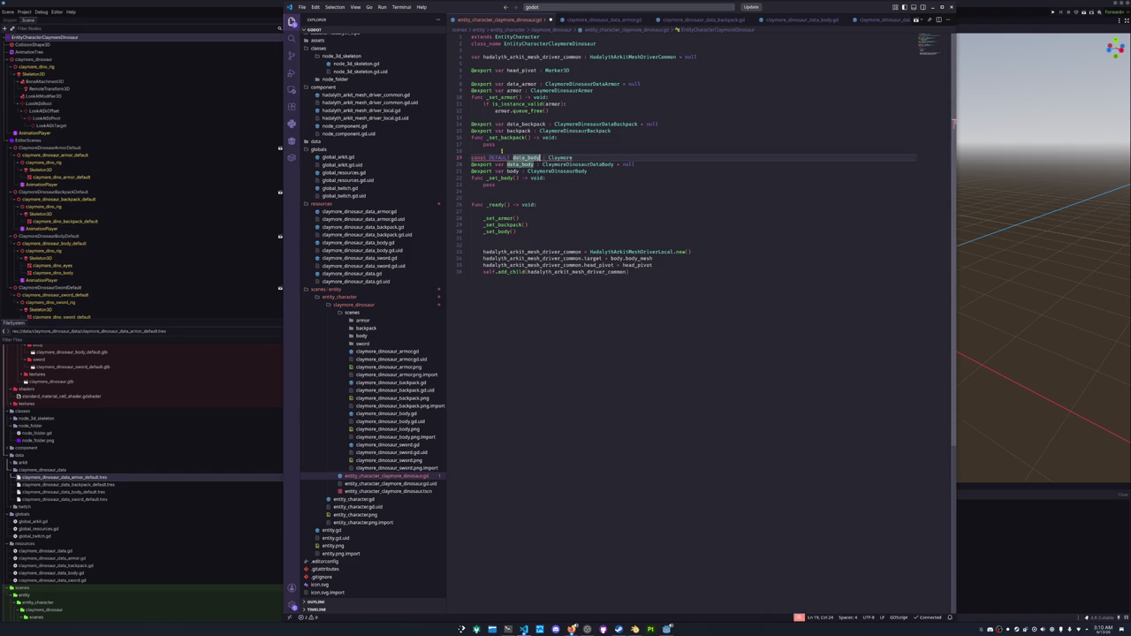
pyautogui.hotkey('ctrl', 'shift', 'Left')
pyautogui.write('DEFAULT_DATA_BODY')
pyautogui.write(' : ClaymoreDinosa')
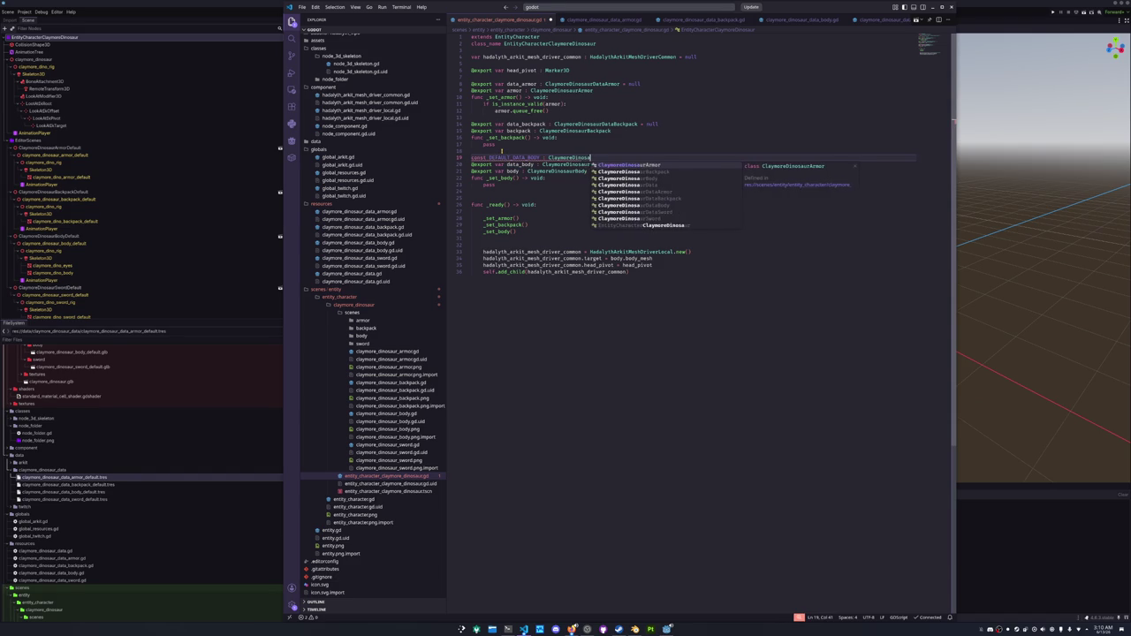
pyautogui.write('urDataBody = ')
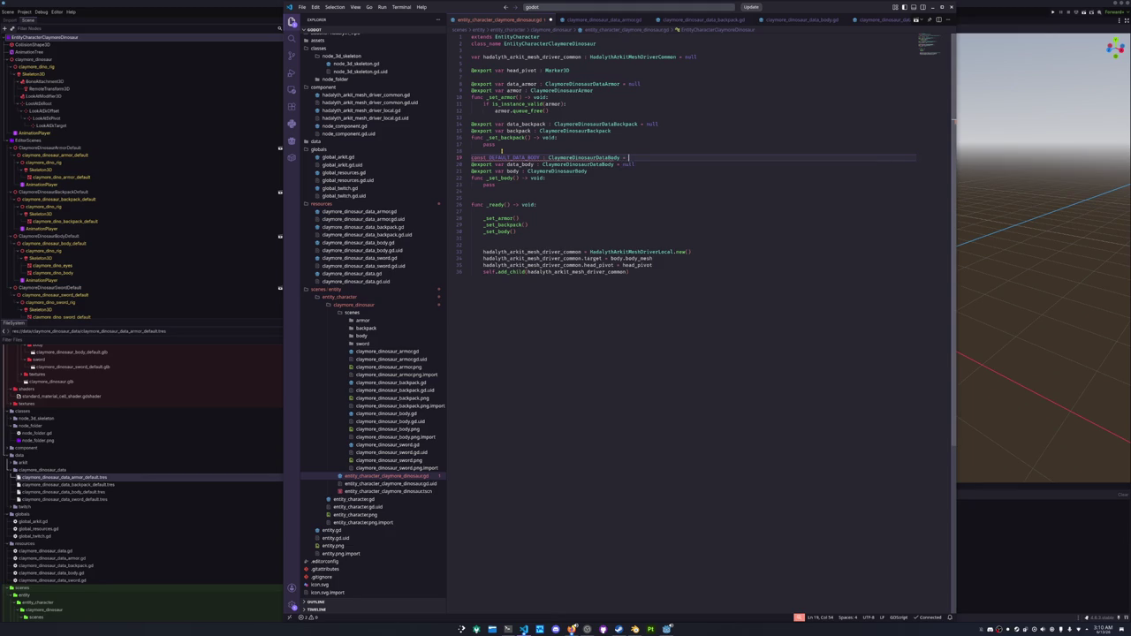
pyautogui.write('preload("')
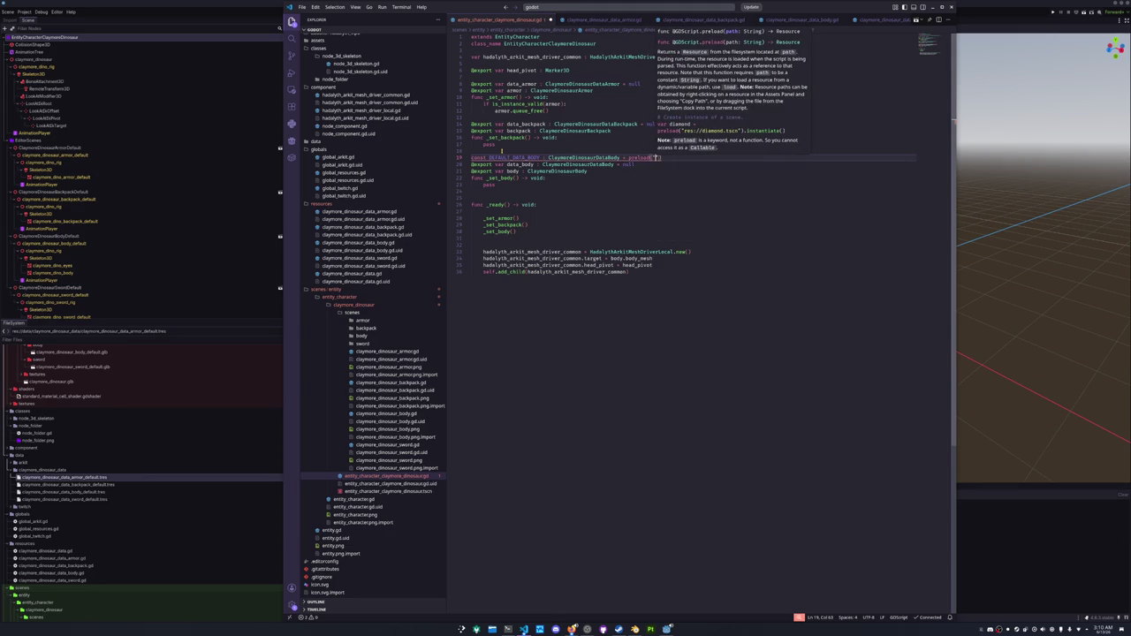
pyautogui.write('res://')
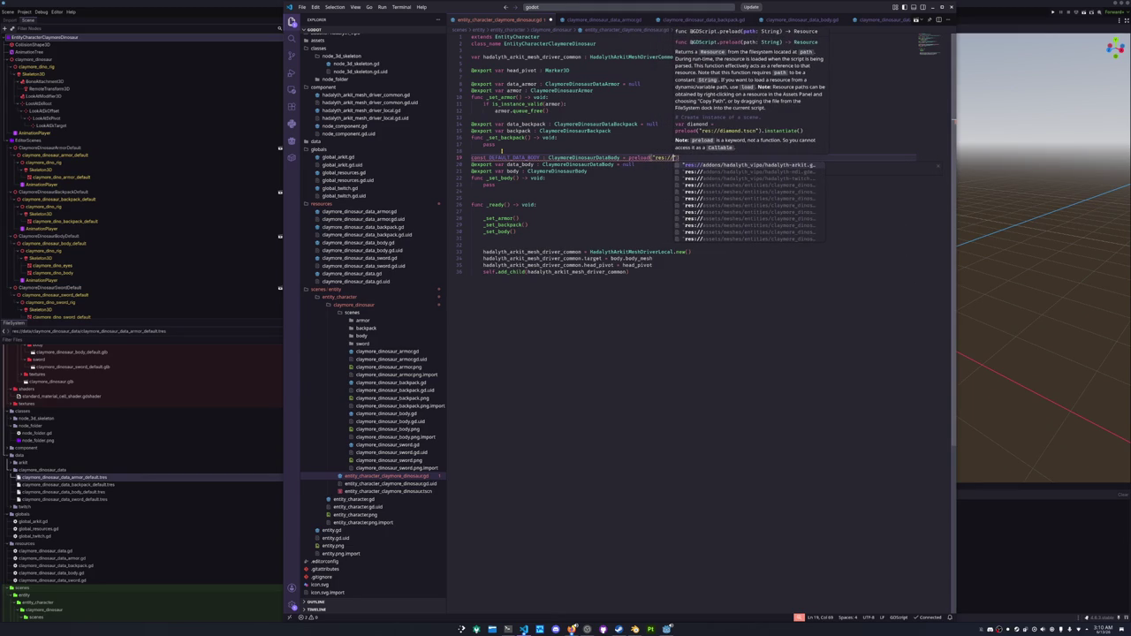
pyautogui.write('data/cl')
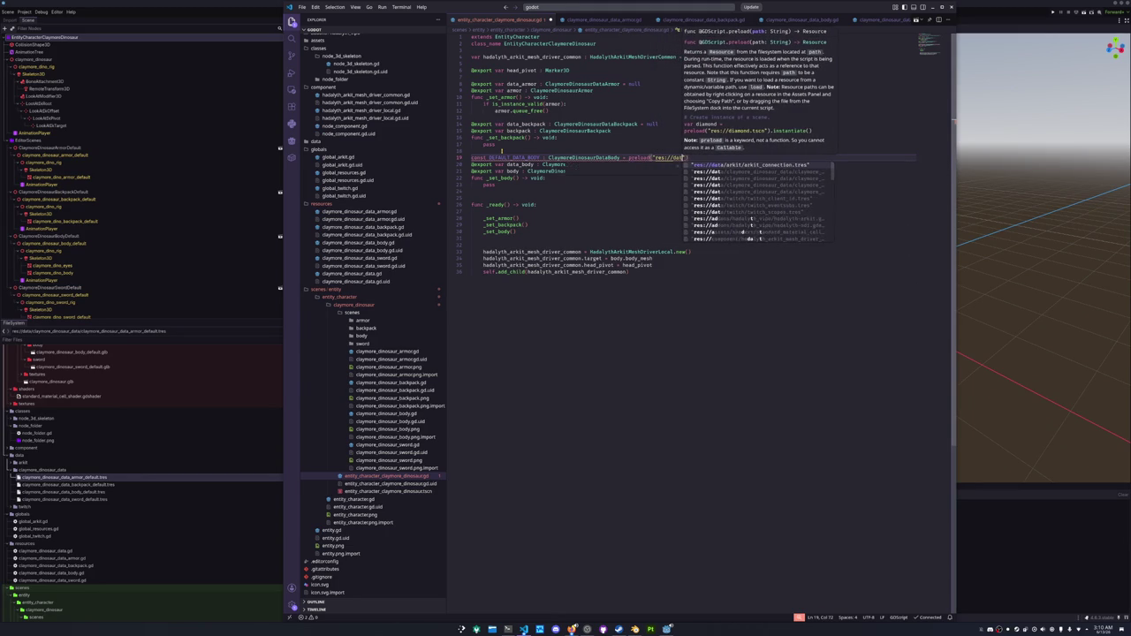
pyautogui.write('aymore_')
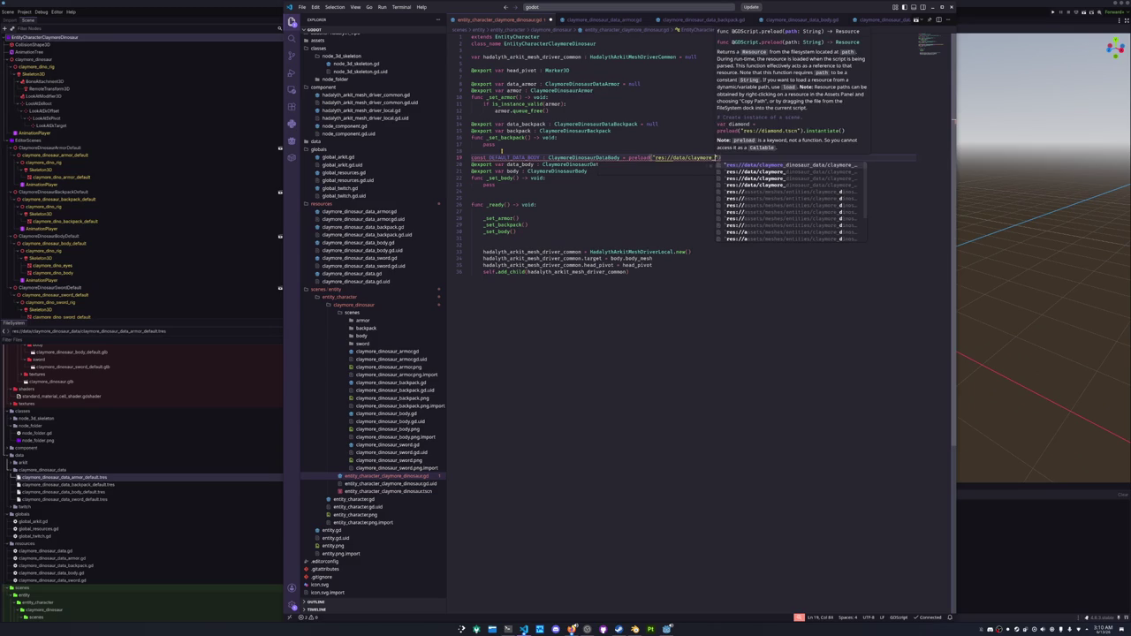
pyautogui.write('dinosaur_data')
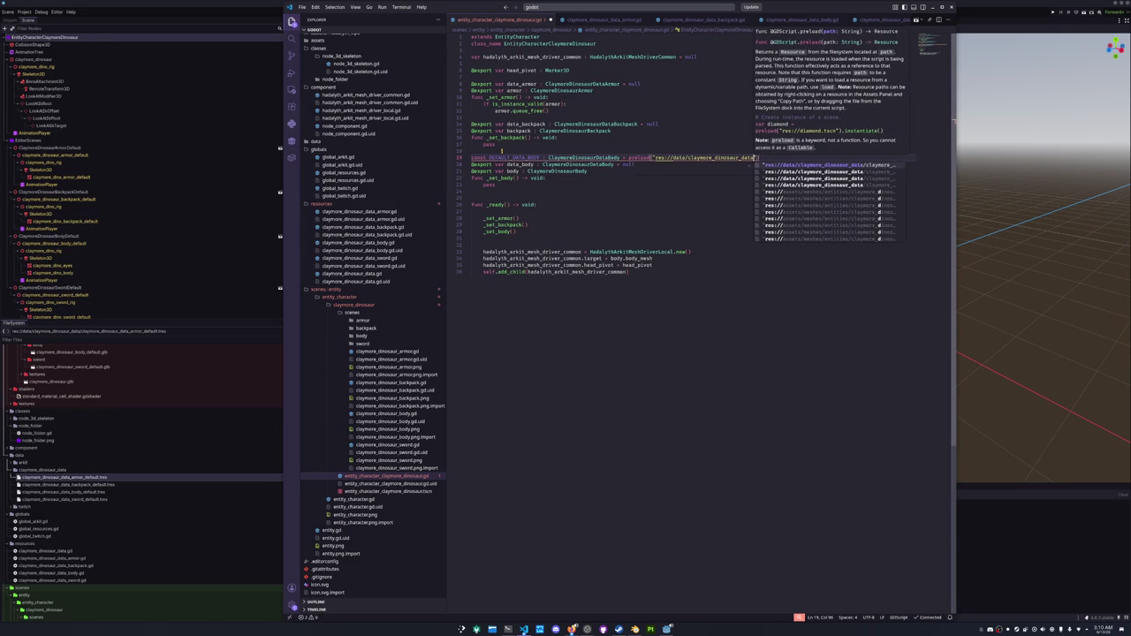
pyautogui.write('/claymore_dinosaur')
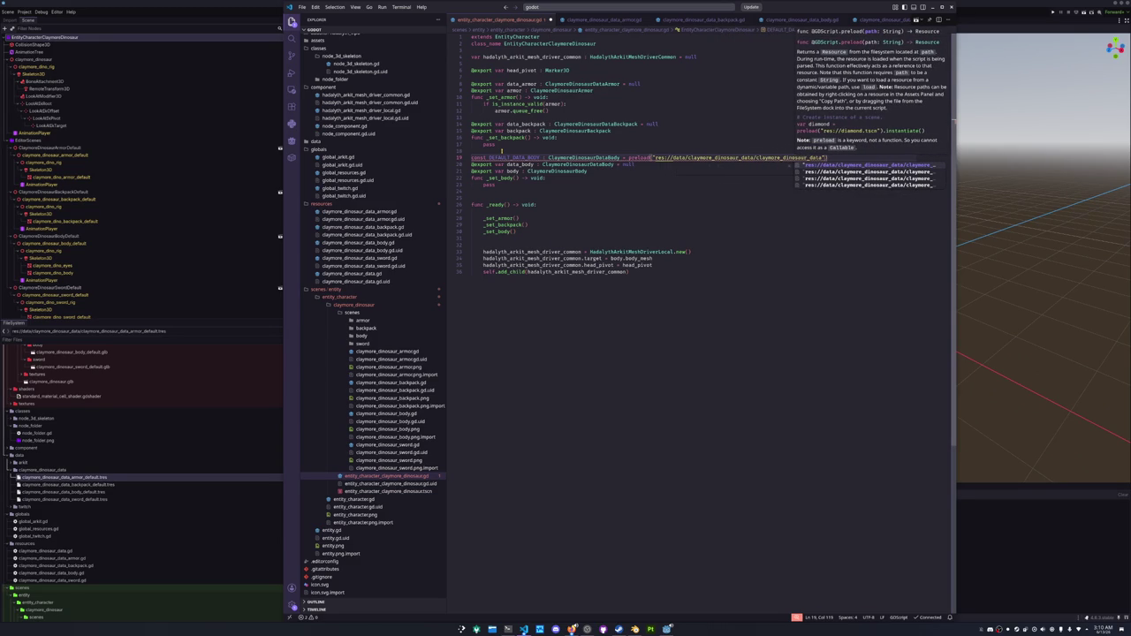
pyautogui.write('_data_body_d')
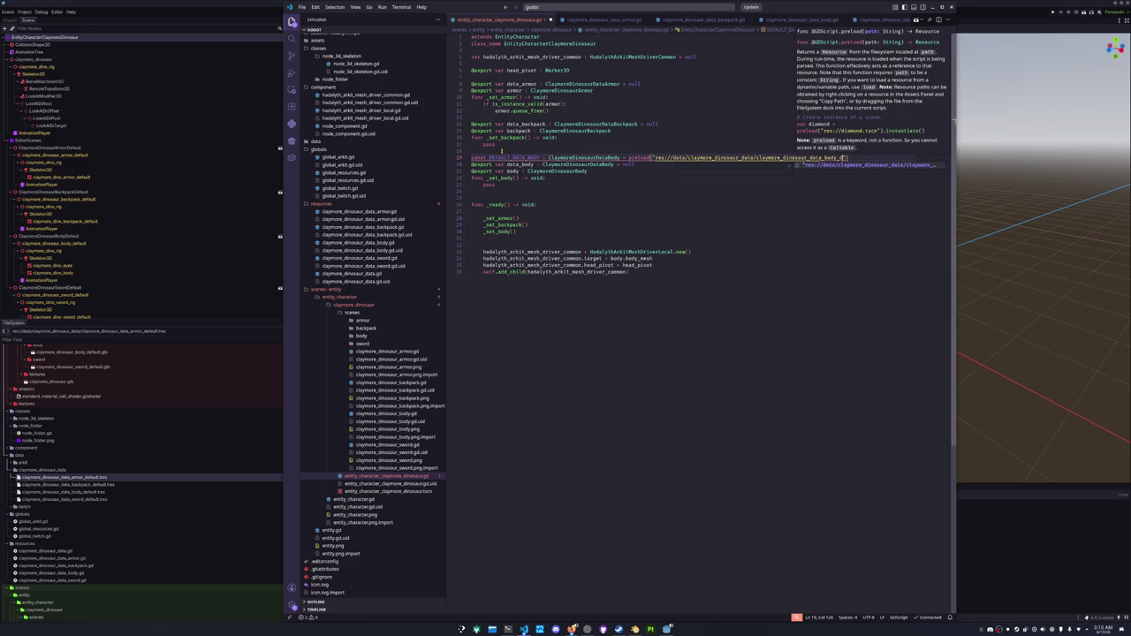
pyautogui.press('Return')
pyautogui.hotkey('ctrl', 'z')
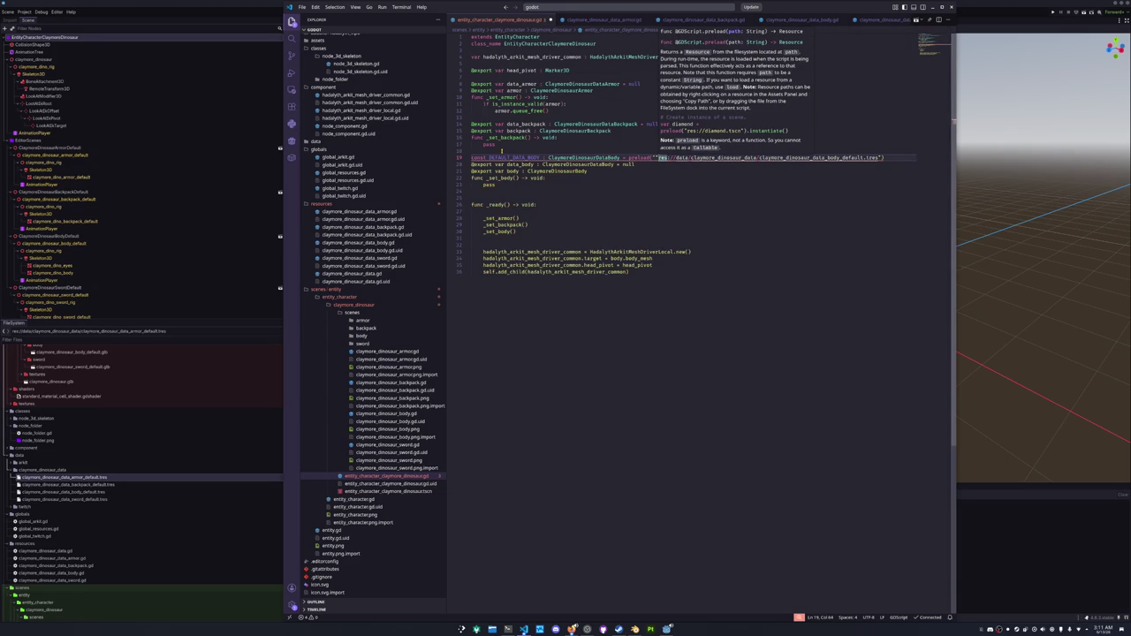
pyautogui.hotkey('ctrl', 'z')
# Duplicate the body constant and rename the copy DEFAULT_DATA_BACKPACK of type ClaymoreDinosaurDataBackpack.
pyautogui.click(501, 151)
pyautogui.press('Up')
pyautogui.press('Up')
pyautogui.press('Up')
pyautogui.write('const DEFAULT_DATA_BODY : ClaymoreDinosaurDataBody = preload("res://data/claymore_dinosaur_data/claymore_dinosaur_data_body_default.tres")')
pyautogui.hotkey('ctrl', 'Right')
pyautogui.hotkey('shift', 'Left')
pyautogui.hotkey('shift', 'Left')
pyautogui.hotkey('shift', 'Left')
pyautogui.write('BACK')
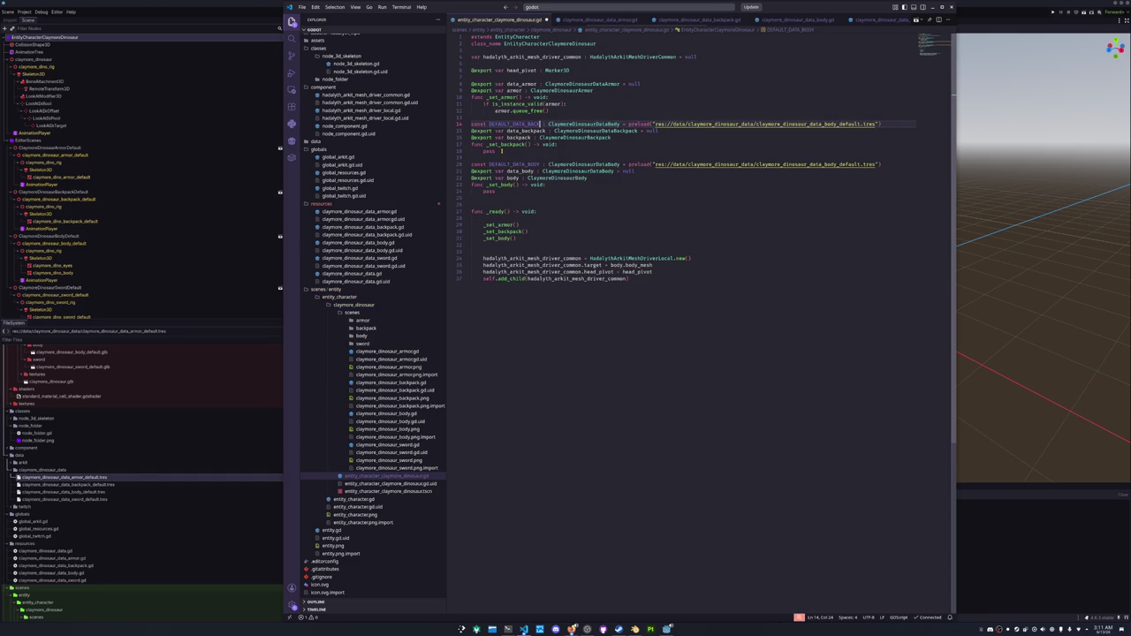
pyautogui.hotkey('ctrl', 'Right')
pyautogui.hotkey('ctrl', 'Right')
pyautogui.hotkey('shift', 'Left')
pyautogui.hotkey('shift', 'Left')
pyautogui.hotkey('shift', 'Left')
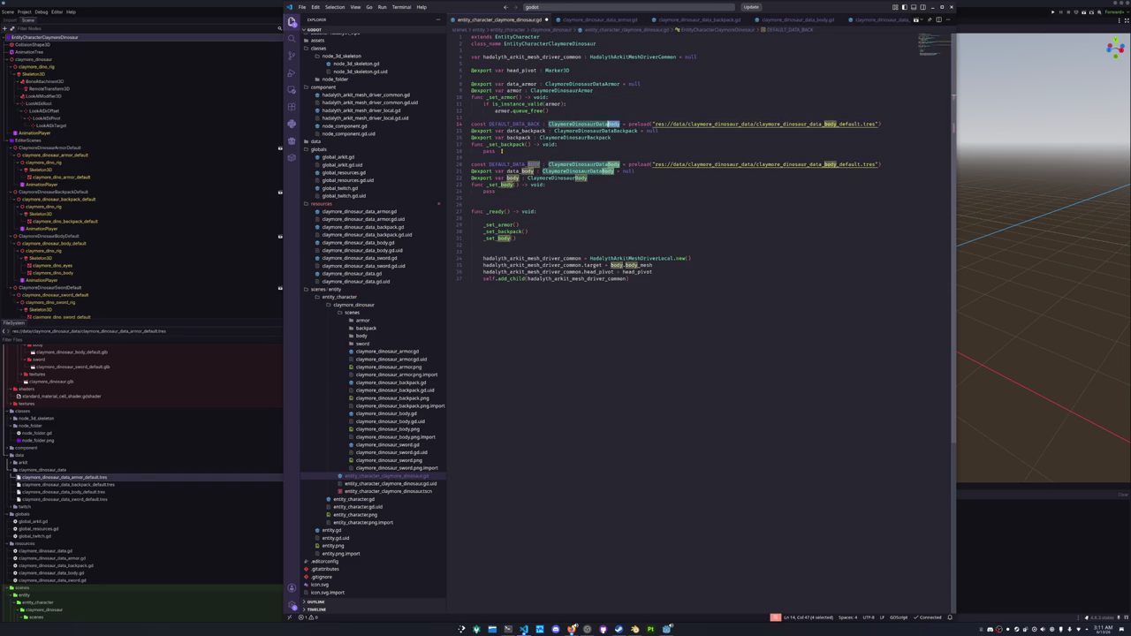
pyautogui.write('Backpack')
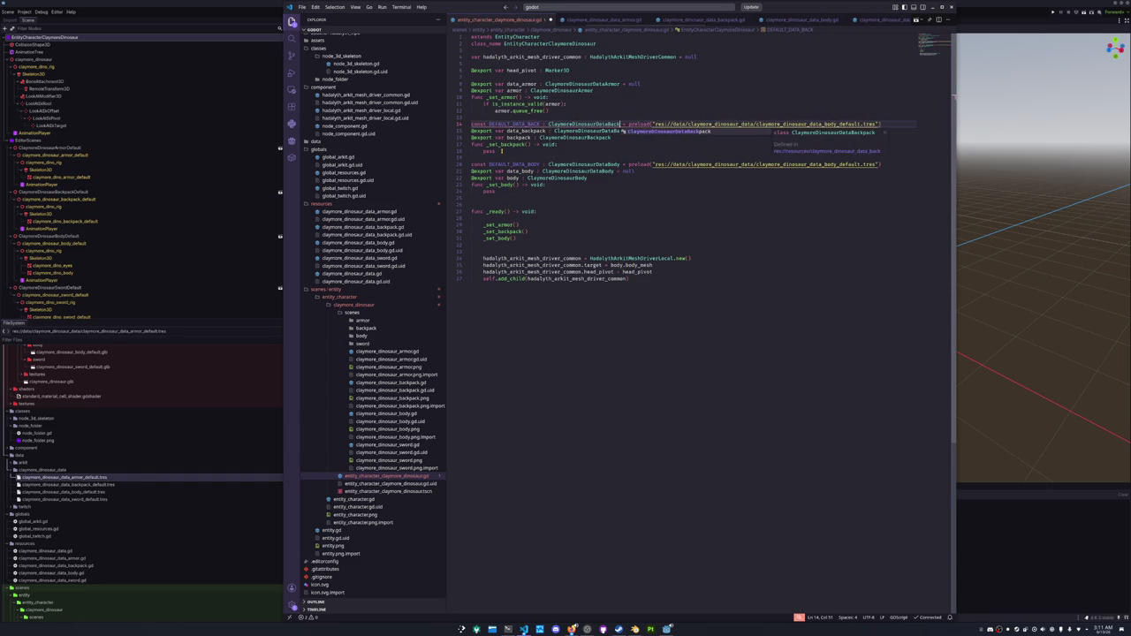
pyautogui.press('Escape')
pyautogui.click(541, 124)
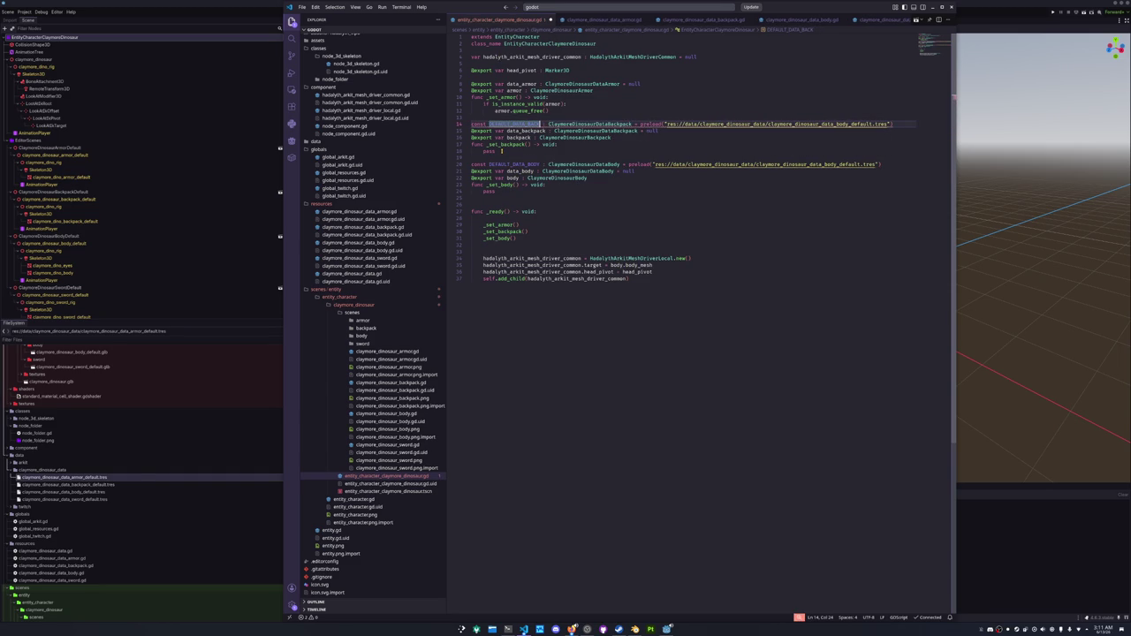
pyautogui.write('PACK')
# Point the backpack constant's preload path to claymore_dinosaur_data_backpack_default.tres.
pyautogui.hotkey('ctrl', 'Right')
pyautogui.hotkey('ctrl', 'Right')
pyautogui.hotkey('ctrl', 'Right')
pyautogui.hotkey('ctrl', 'shift', 'Left')
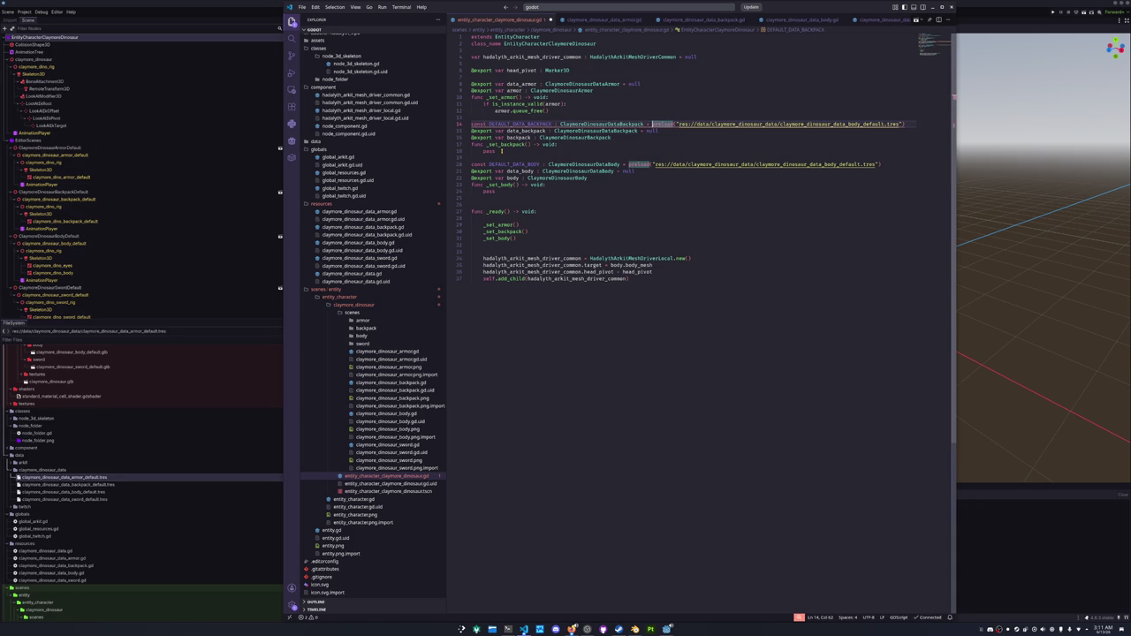
pyautogui.moveTo(554, 123)
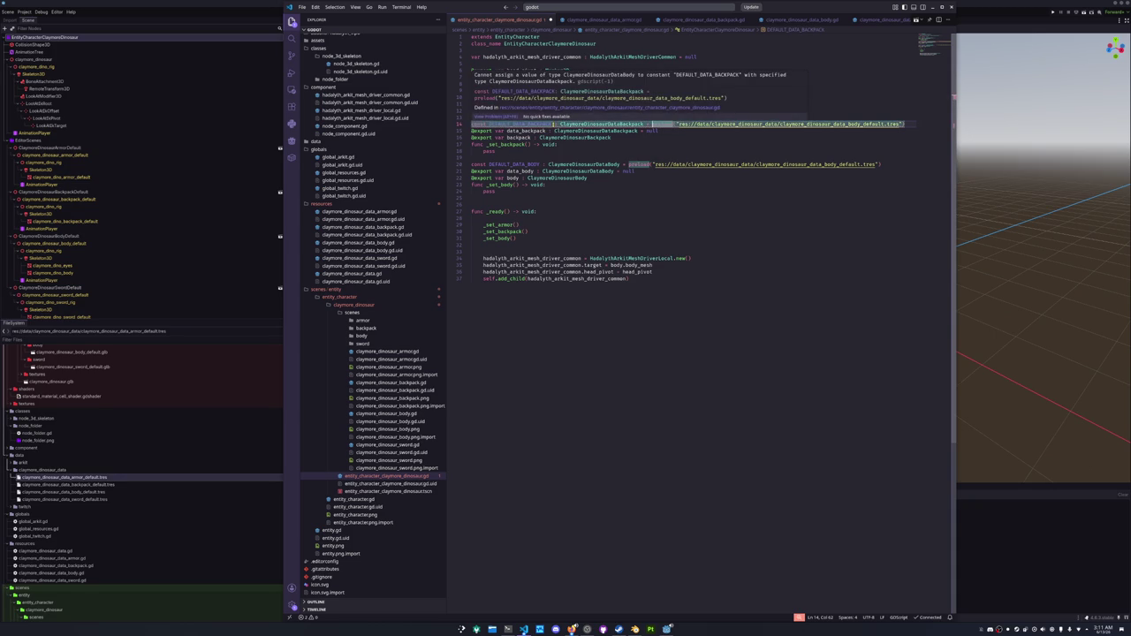
pyautogui.doubleClick(738, 124)
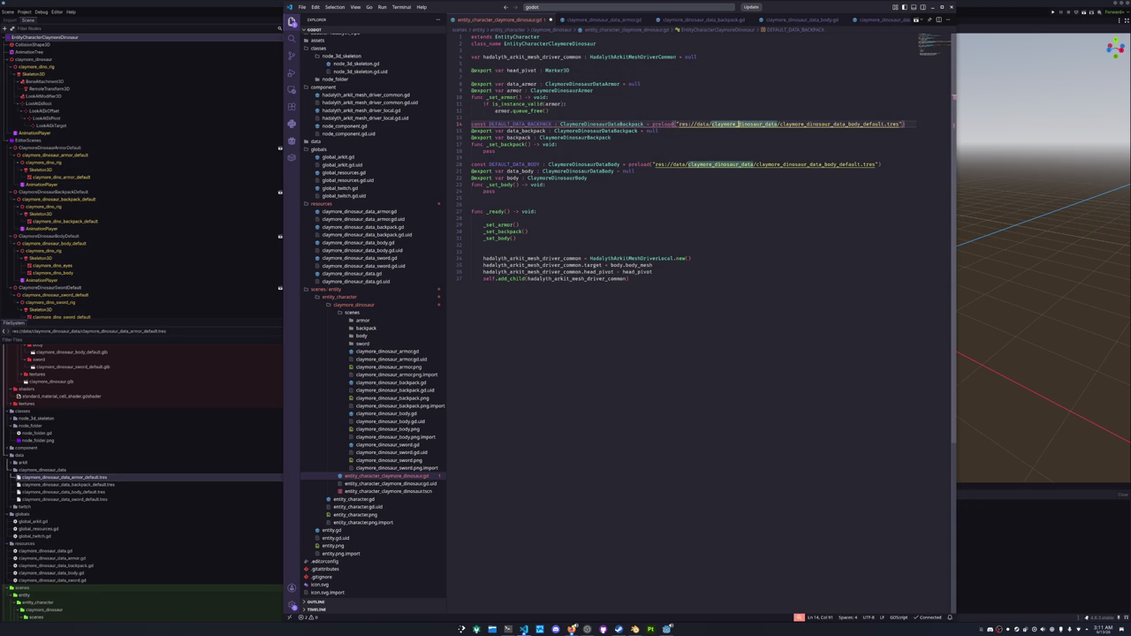
pyautogui.hotkey('ctrl', 'Right')
pyautogui.hotkey('ctrl', 'shift', 'Left')
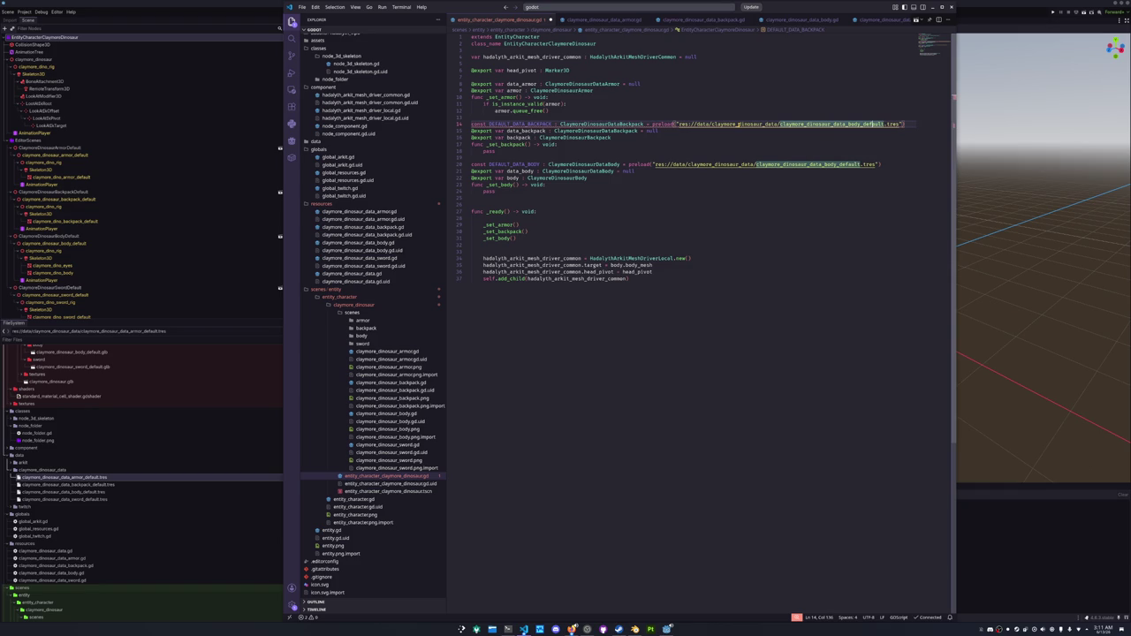
pyautogui.click(861, 124)
pyautogui.press('BackSpace')
pyautogui.press('BackSpace')
pyautogui.press('BackSpace')
pyautogui.write('backpack')
pyautogui.press('Up')
pyautogui.press('Up')
pyautogui.press('Up')
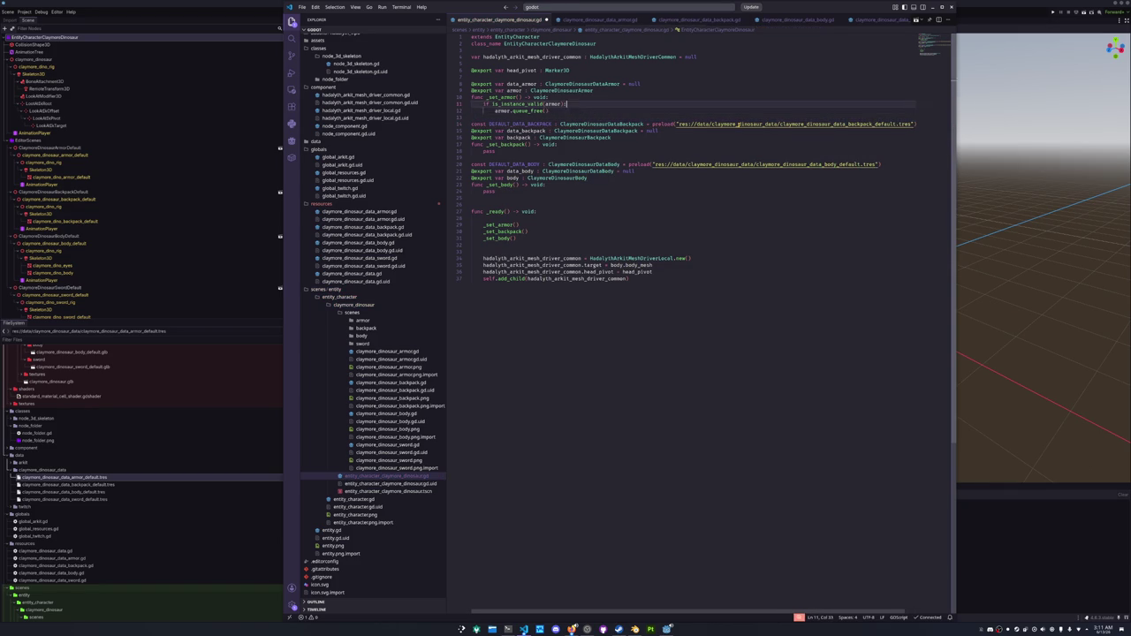
# Copy it above the armor exports as DEFAULT_DATA_ARMOR : ClaymoreDinosaurDataArmor with the armor default path.
pyautogui.press('Down')
pyautogui.press('Down')
pyautogui.press('Down')
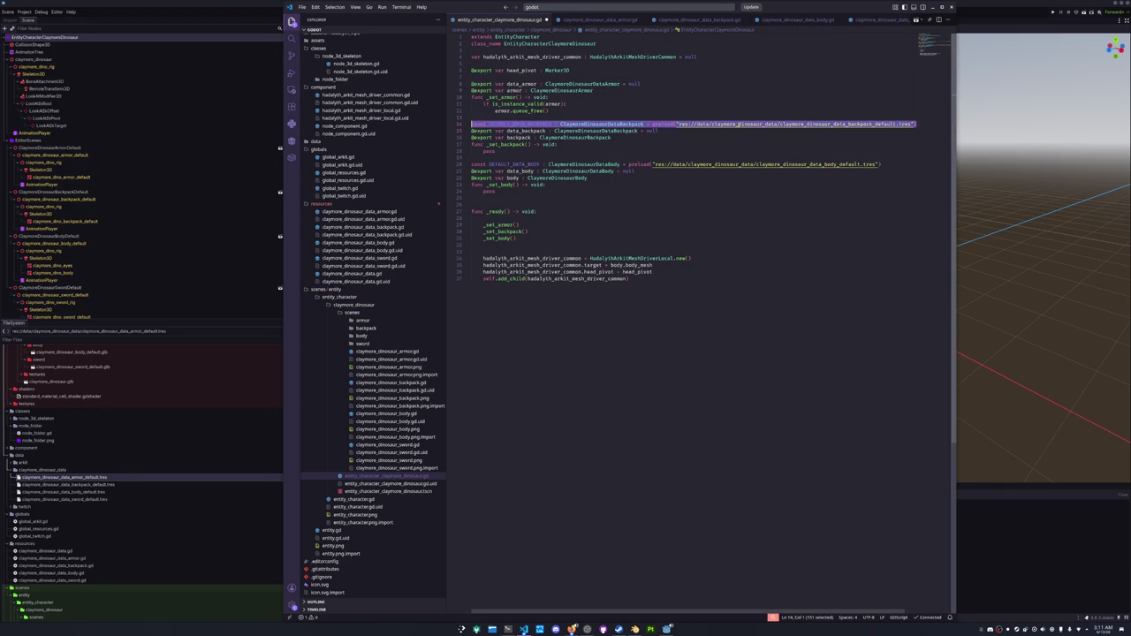
pyautogui.press('Up')
pyautogui.press('Up')
pyautogui.press('Up')
pyautogui.write('const DEFAULT_DATA_BACKPACK : ClaymoreDinosaurDataBackpack = preload("res://data/claymore_dinosaur_data/claymore_dinosaur_data_backpack_default.tres")')
pyautogui.press('Up')
pyautogui.hotkey('ctrl', 'Right')
pyautogui.hotkey('ctrl', 'Right')
pyautogui.hotkey('shift', 'Left')
pyautogui.hotkey('shift', 'Left')
pyautogui.hotkey('shift', 'Left')
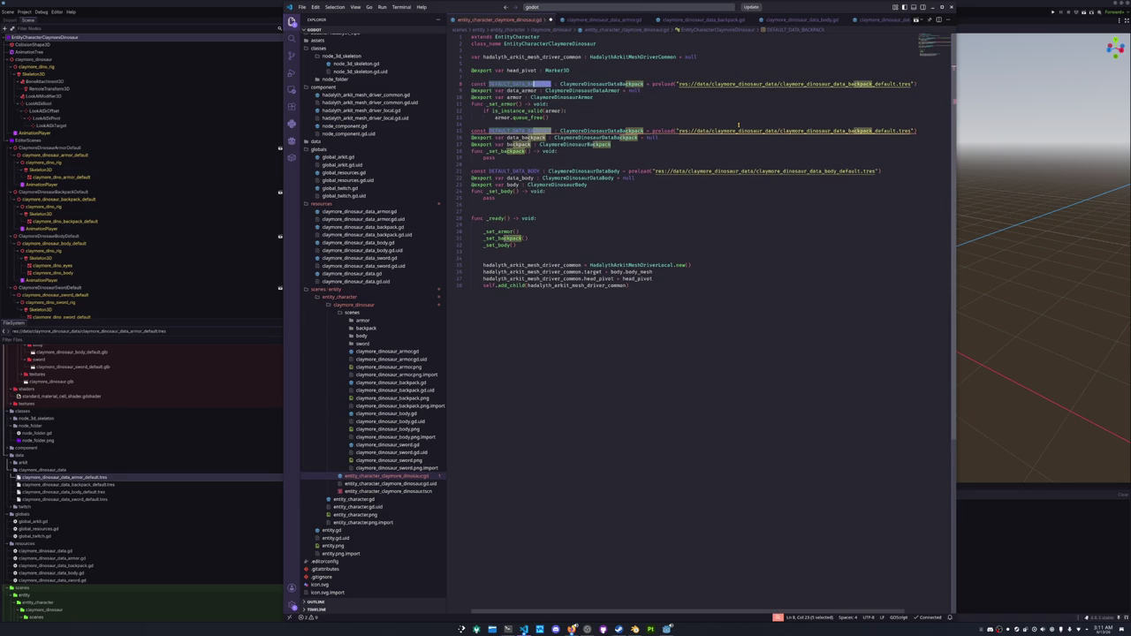
pyautogui.write('ARMOR')
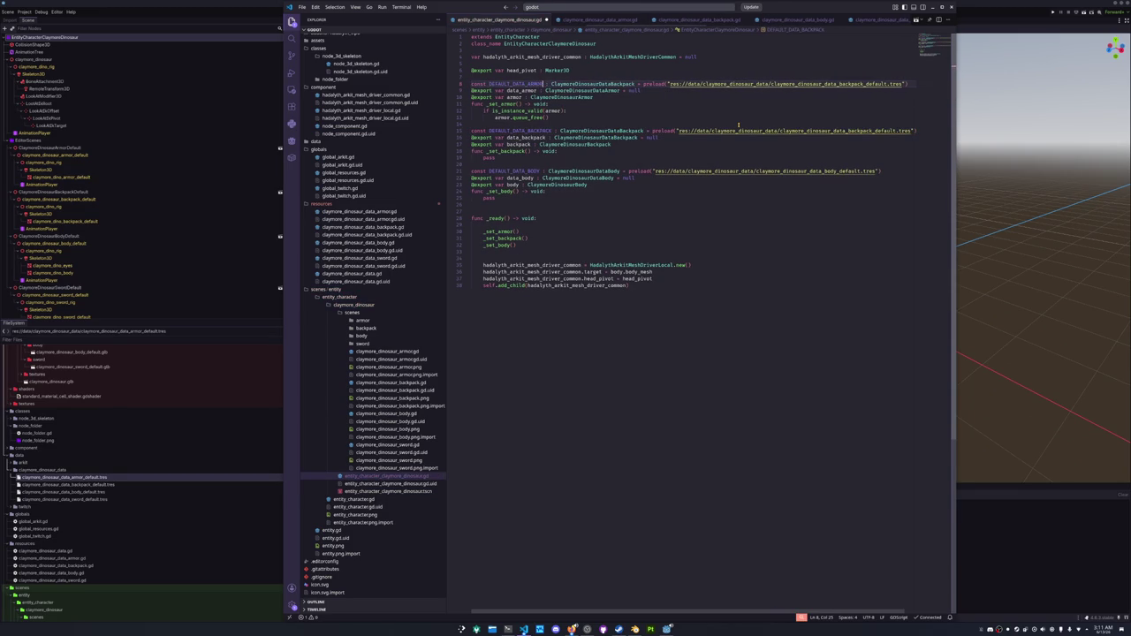
pyautogui.hotkey('ctrl', 'shift', 'Right')
pyautogui.write('ClaymoreDinosaurDataA')
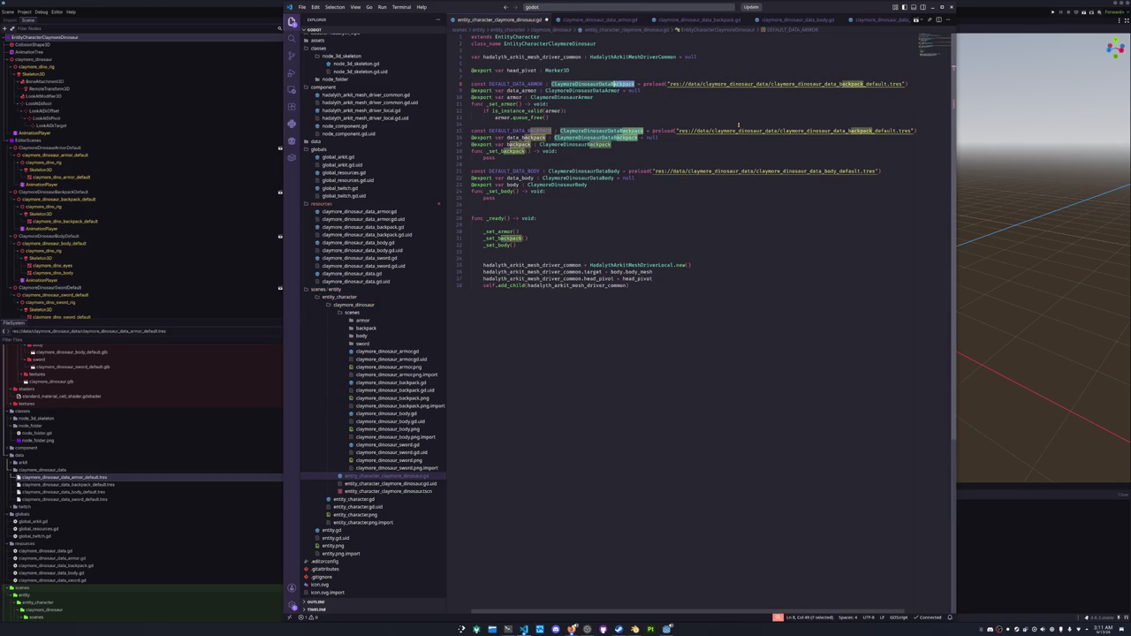
pyautogui.write('rmor')
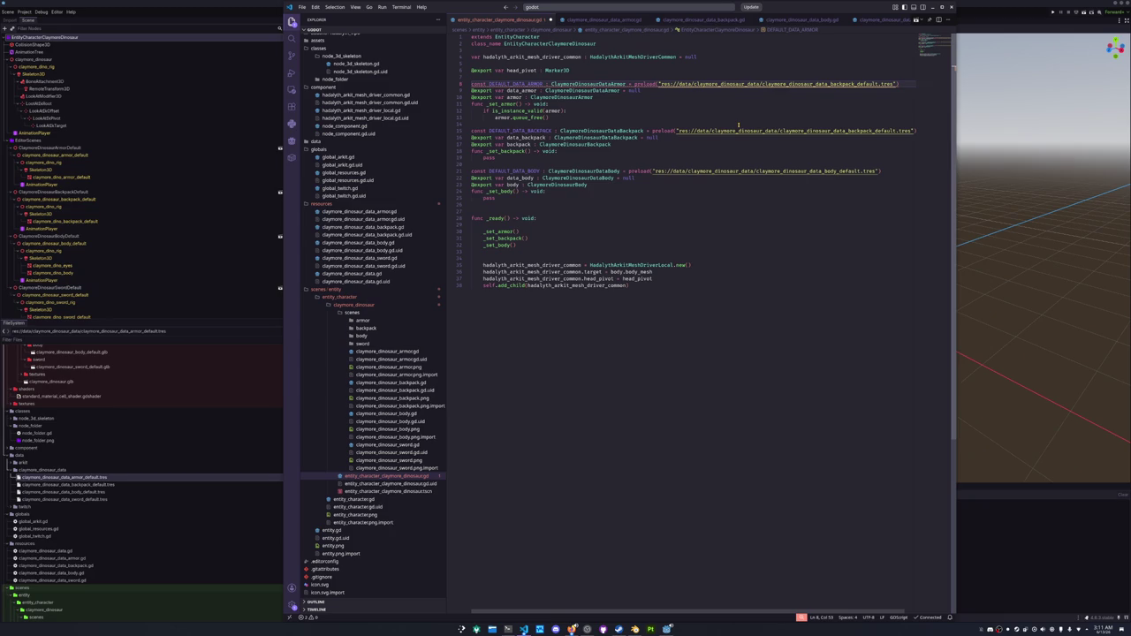
pyautogui.hotkey('ctrl', 'Right')
pyautogui.hotkey('ctrl', 'Right')
pyautogui.hotkey('ctrl', 'Right')
pyautogui.hotkey('ctrl', 'shift', 'Right')
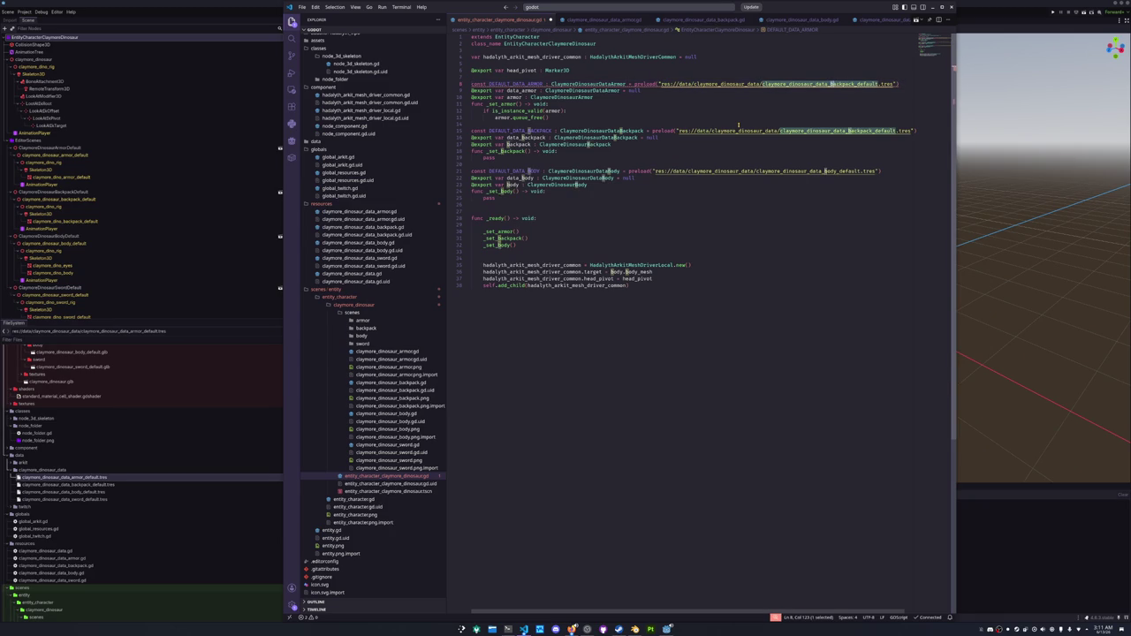
pyautogui.write('armor')
# Save the script and add a TODO: comment below _set_armor.
pyautogui.hotkey('ctrl', 's')
pyautogui.click(738, 124)
pyautogui.scroll(-1, 530, 177)
pyautogui.scroll(1, 547, 142)
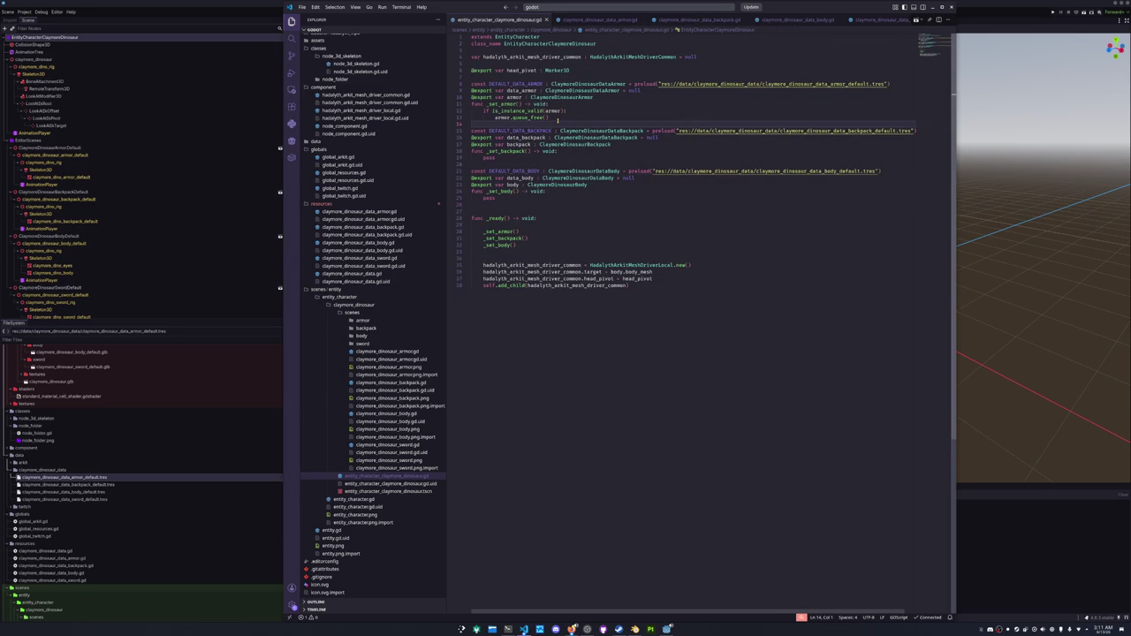
pyautogui.press('Return')
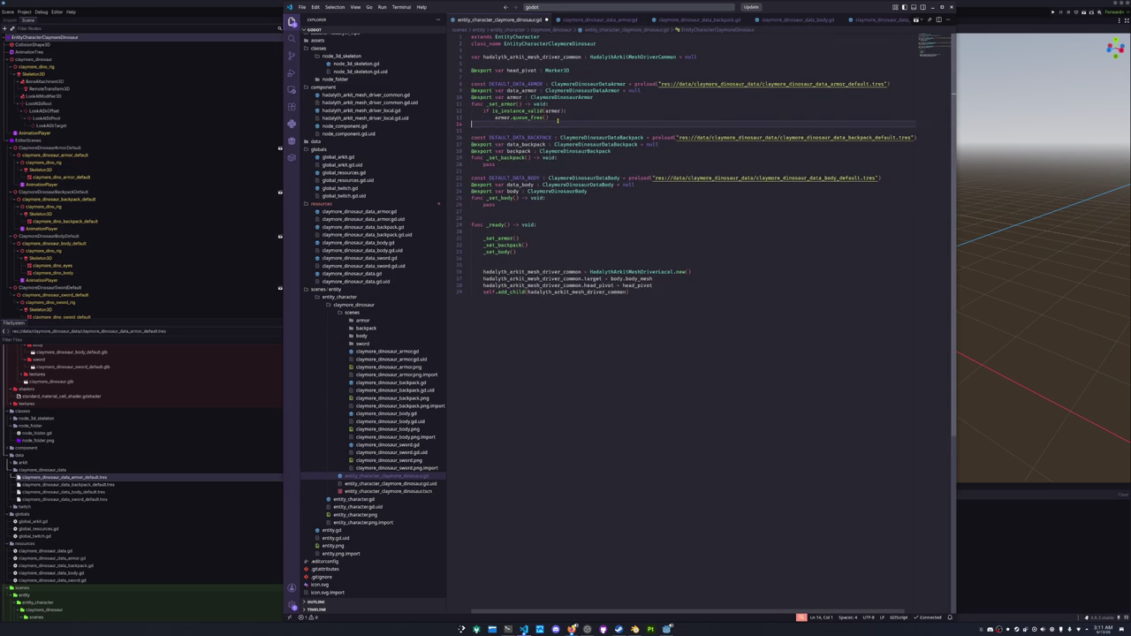
pyautogui.press('Return')
pyautogui.write('TODO: Spawn in new armor and set up all the skeleton parenting')
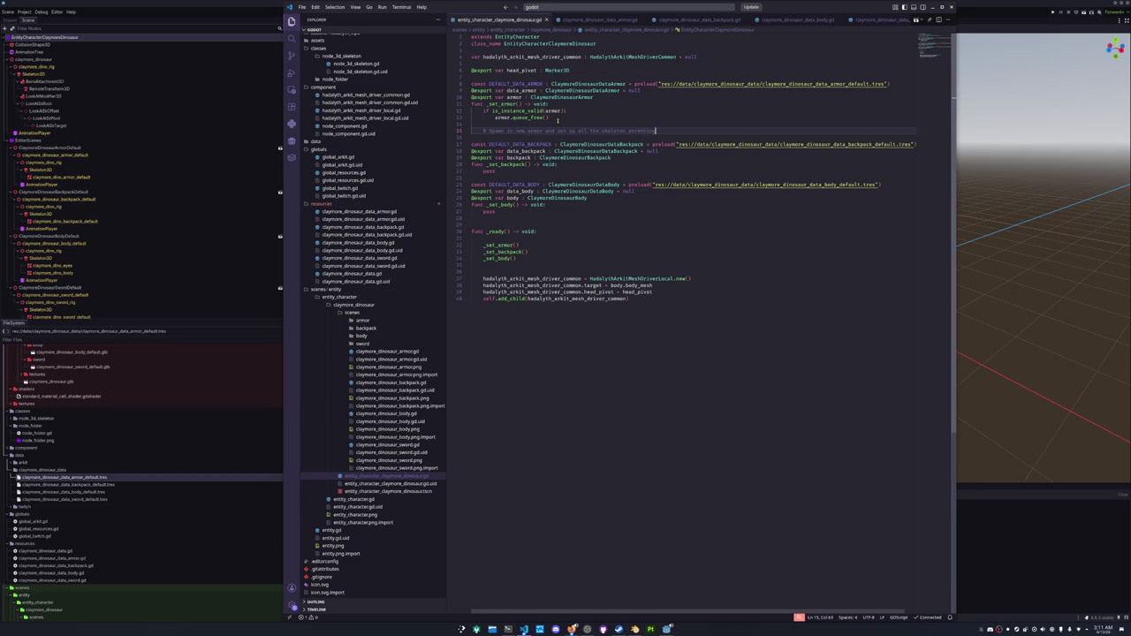
pyautogui.hotkey('alt', 'Tab')
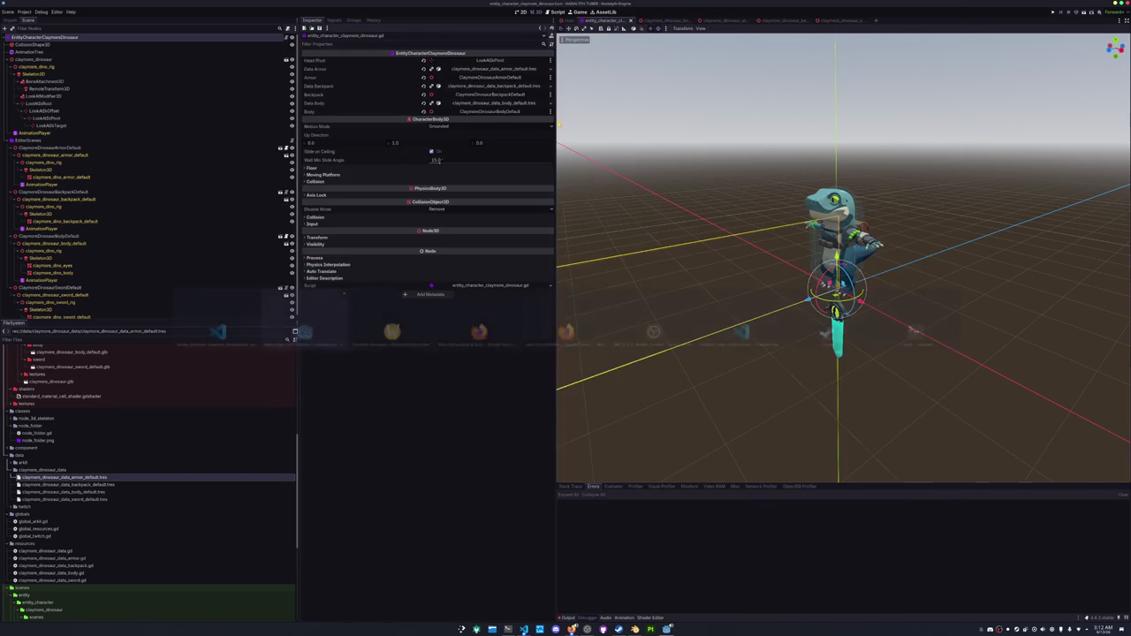
# In main.tscn, delete the 11 old rig nodes, instance entity_character_claymore_dinosaur.tscn under Main, then open it.
pyautogui.click(566, 19)
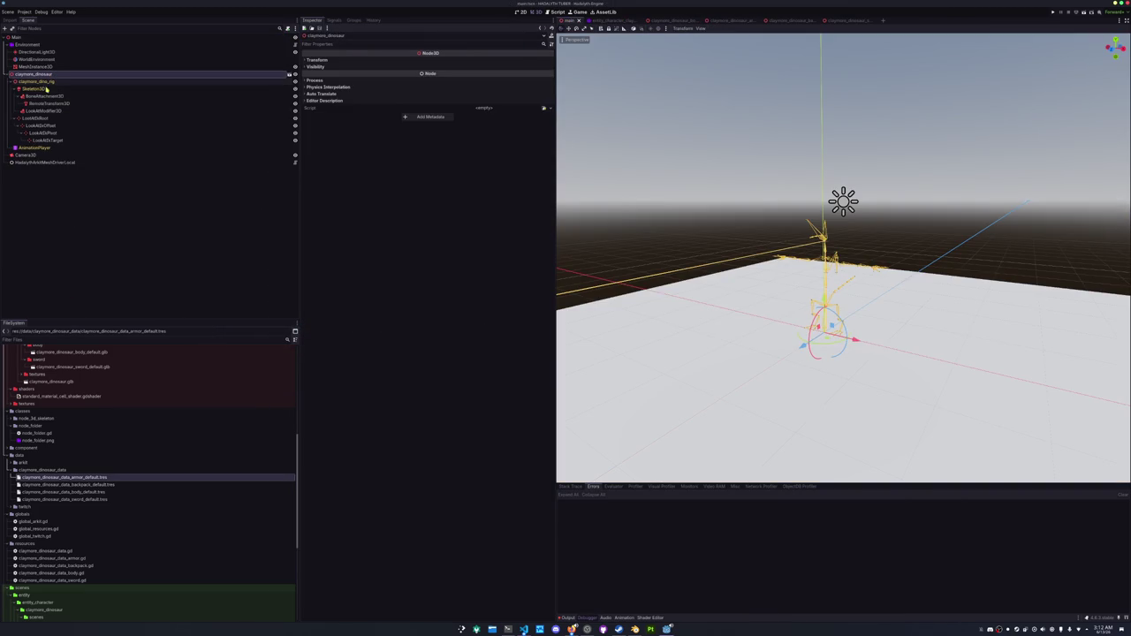
pyautogui.click(34, 148)
pyautogui.keyDown('shift'); pyautogui.click(30, 75); pyautogui.keyUp('shift')
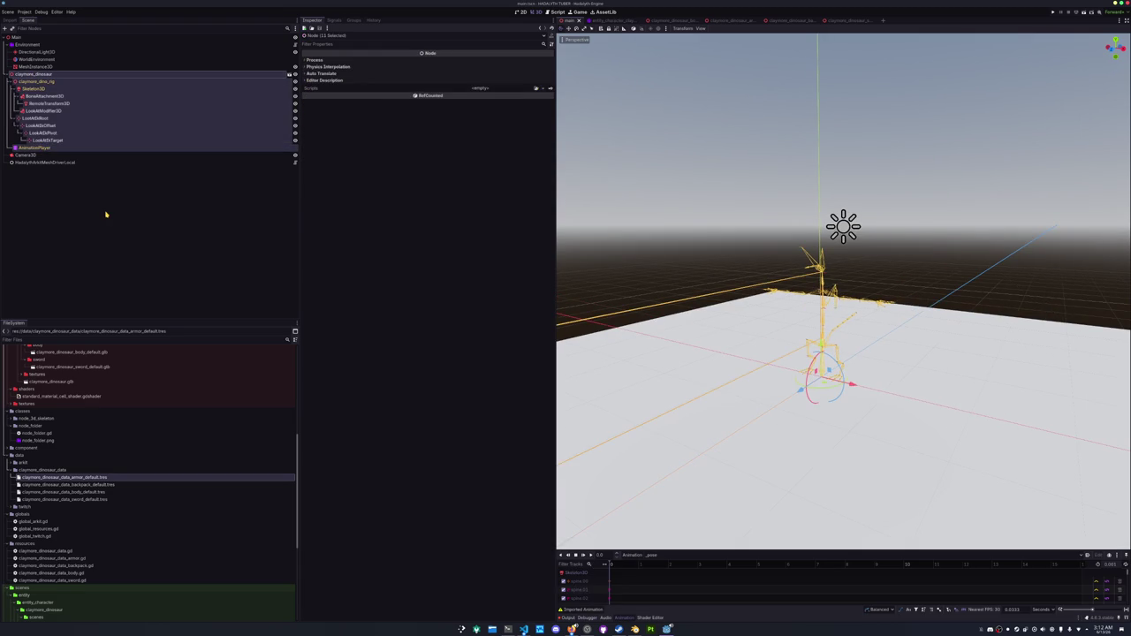
pyautogui.press('Delete')
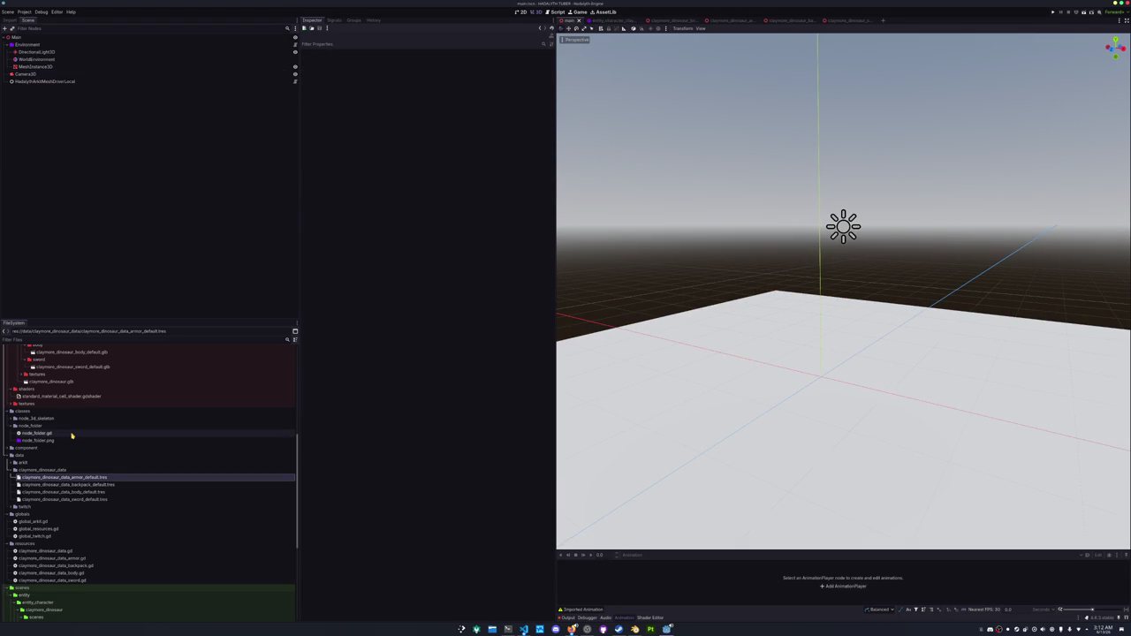
pyautogui.scroll(-5, 71, 425)
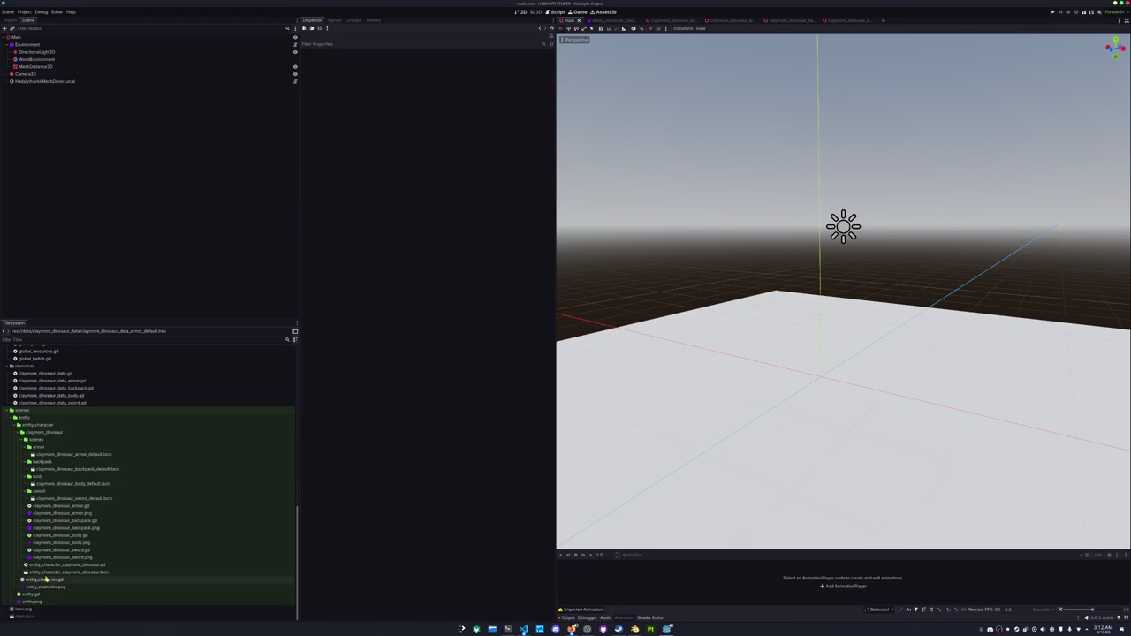
pyautogui.moveTo(48, 573)
pyautogui.mouseDown()
pyautogui.moveTo(62, 181)
pyautogui.moveTo(26, 39)
pyautogui.mouseUp()
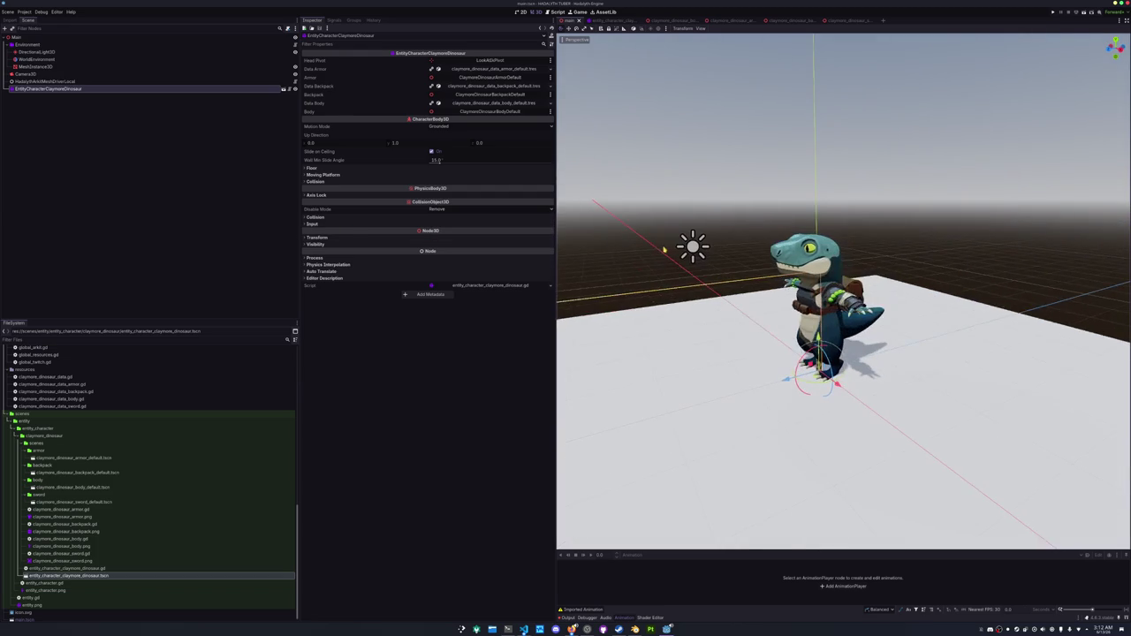
pyautogui.scroll(2, 676, 254)
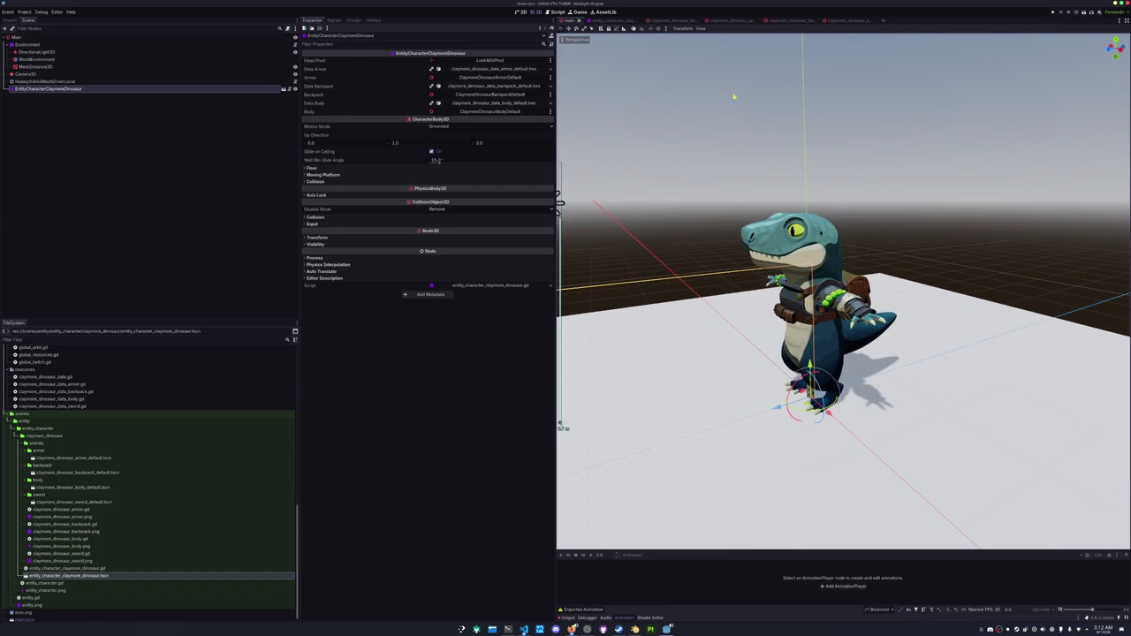
pyautogui.click(607, 20)
pyautogui.click(31, 51)
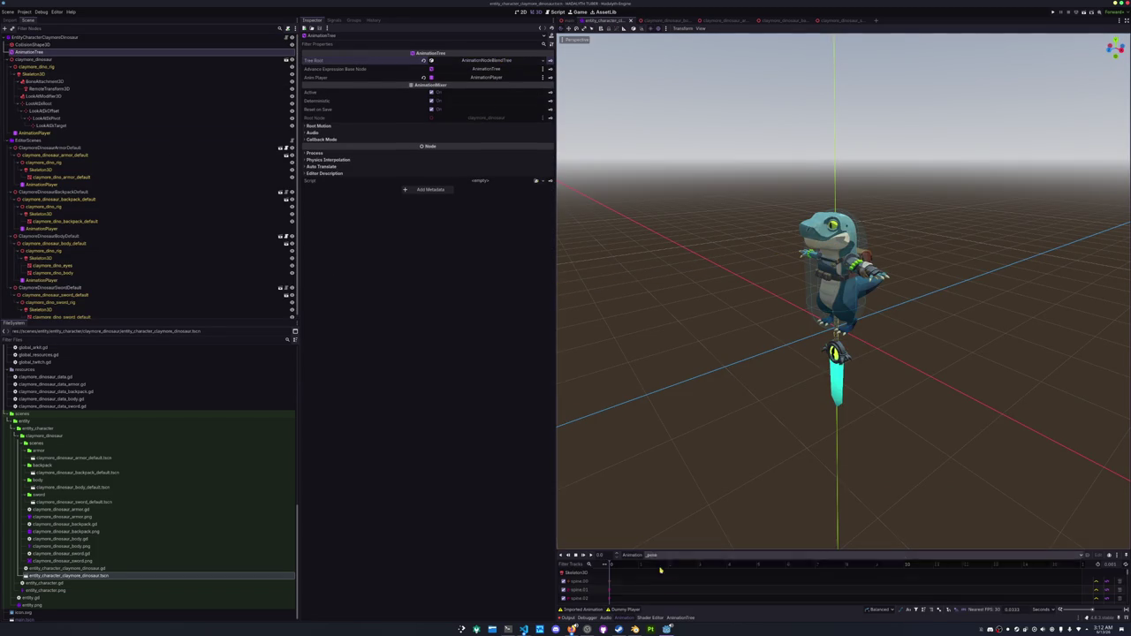
# In the AnimationTree graph, add a StateMachine node wired to the output and open it.
pyautogui.click(679, 617)
pyautogui.moveTo(672, 527); pyautogui.dragTo(663, 253)
pyautogui.rightClick(683, 392)
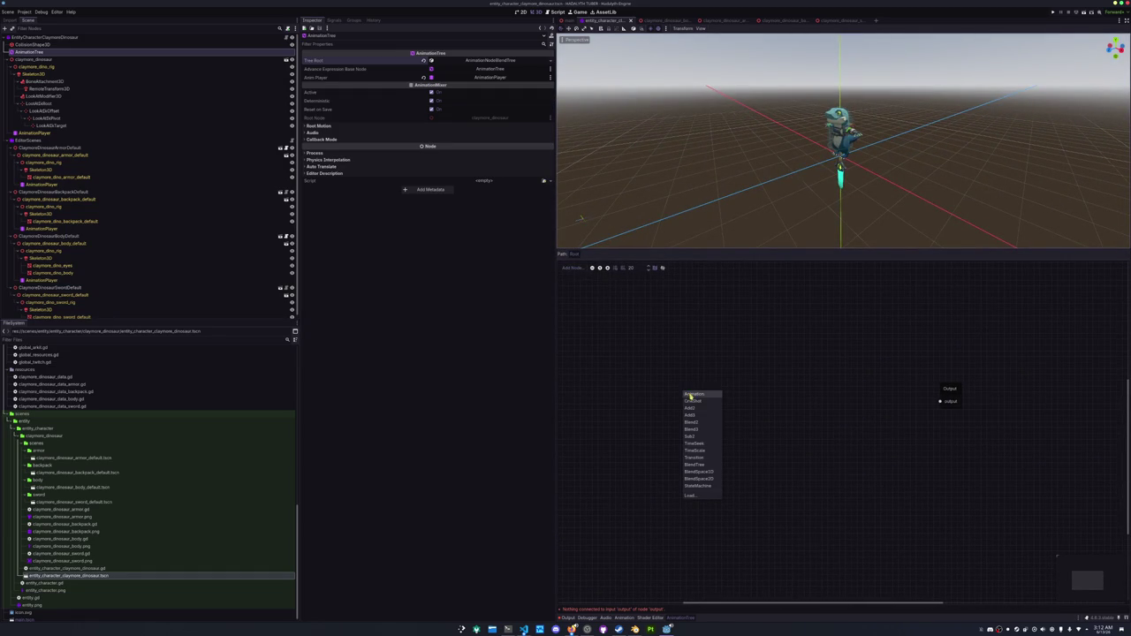
pyautogui.click(697, 485)
pyautogui.moveTo(743, 410); pyautogui.dragTo(939, 402)
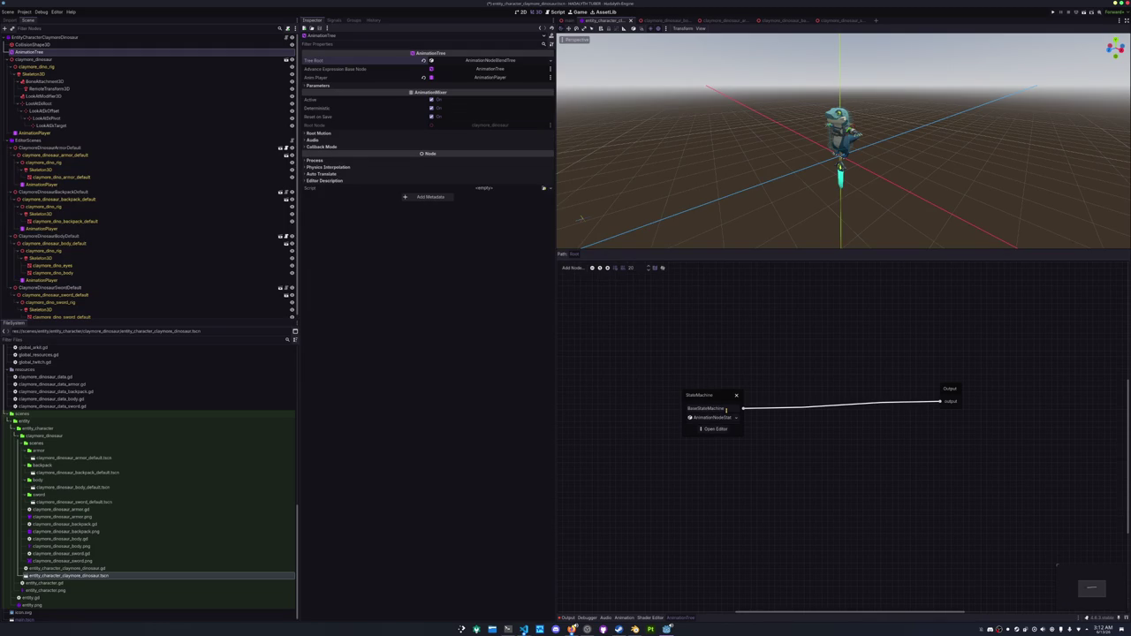
pyautogui.click(714, 428)
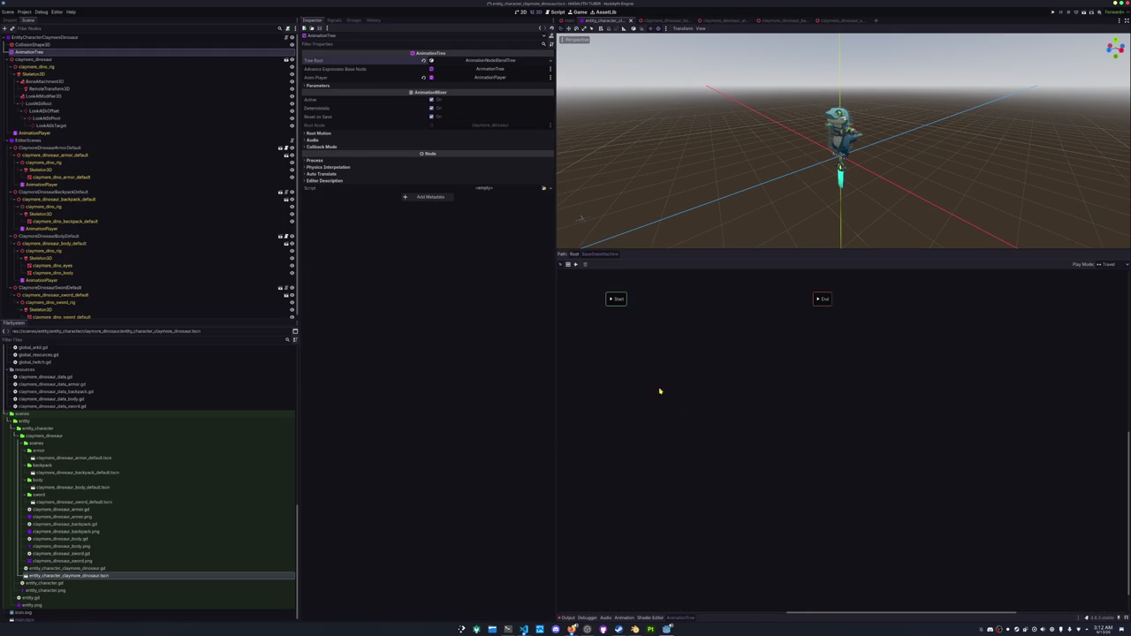
# Add a state machine named MovementStateMachine inside and link Start to it with a transition.
pyautogui.rightClick(726, 382)
pyautogui.moveTo(738, 386)
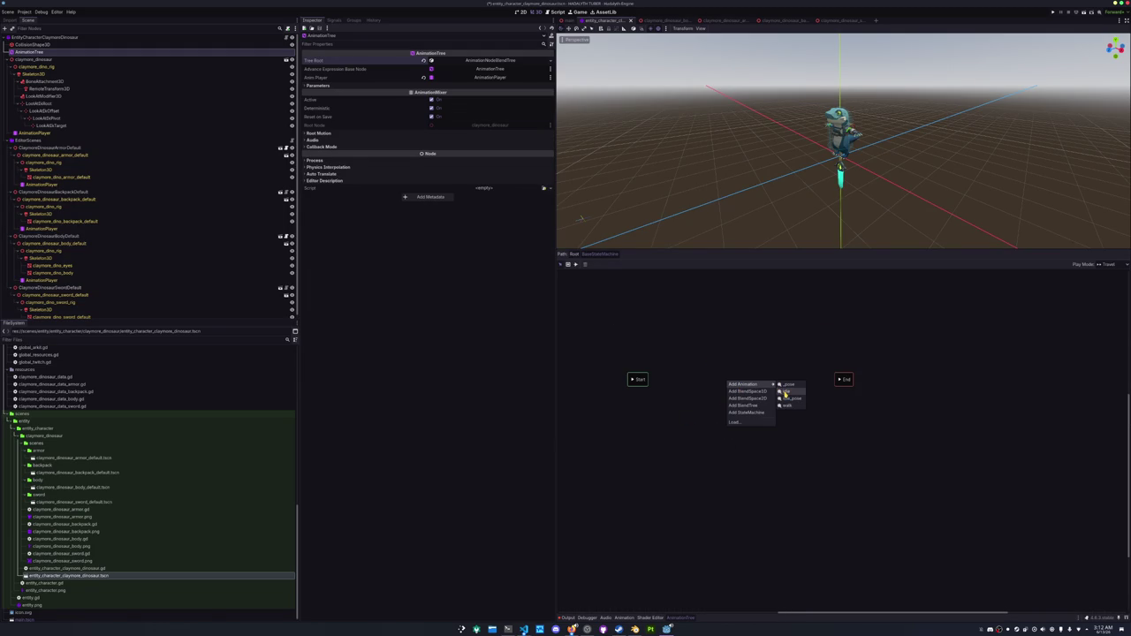
pyautogui.click(753, 414)
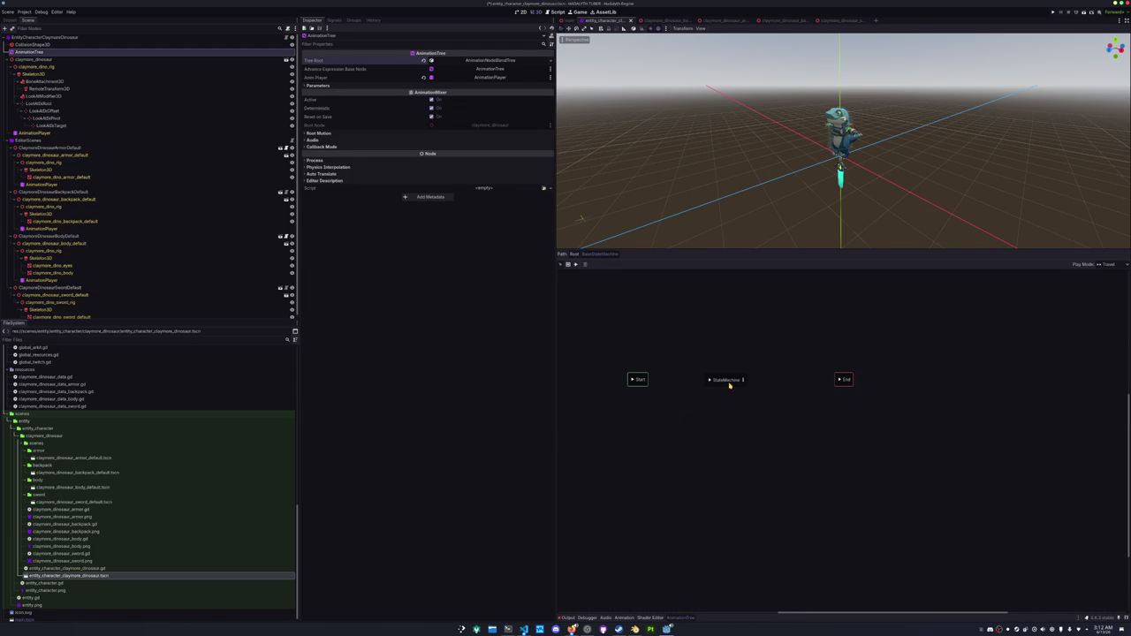
pyautogui.click(740, 380)
pyautogui.doubleClick(743, 379)
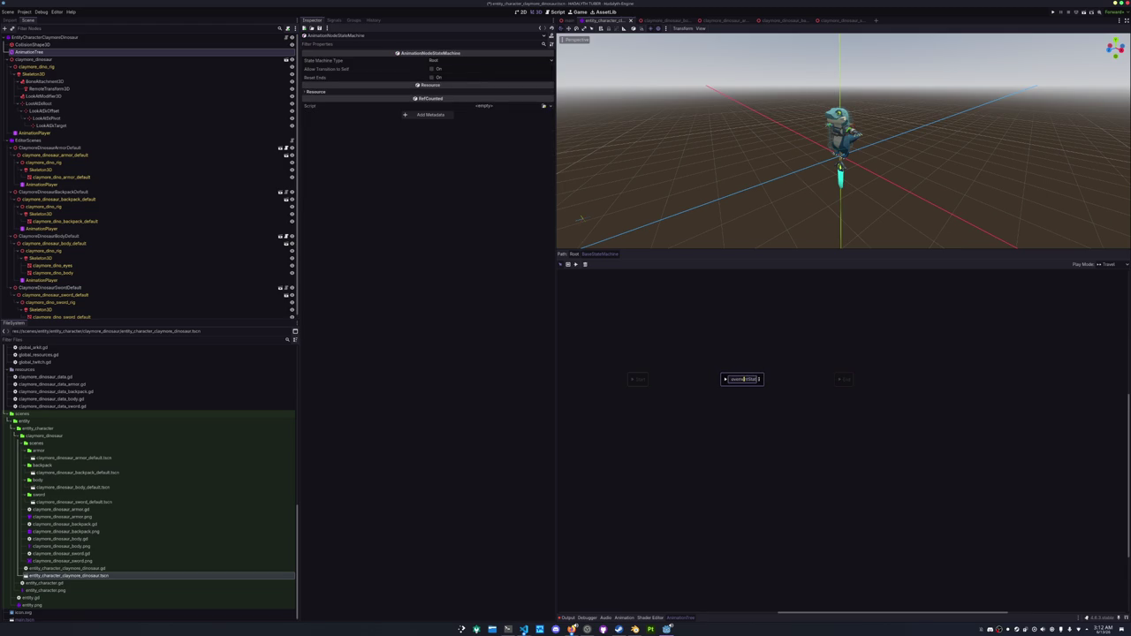
pyautogui.press('Return')
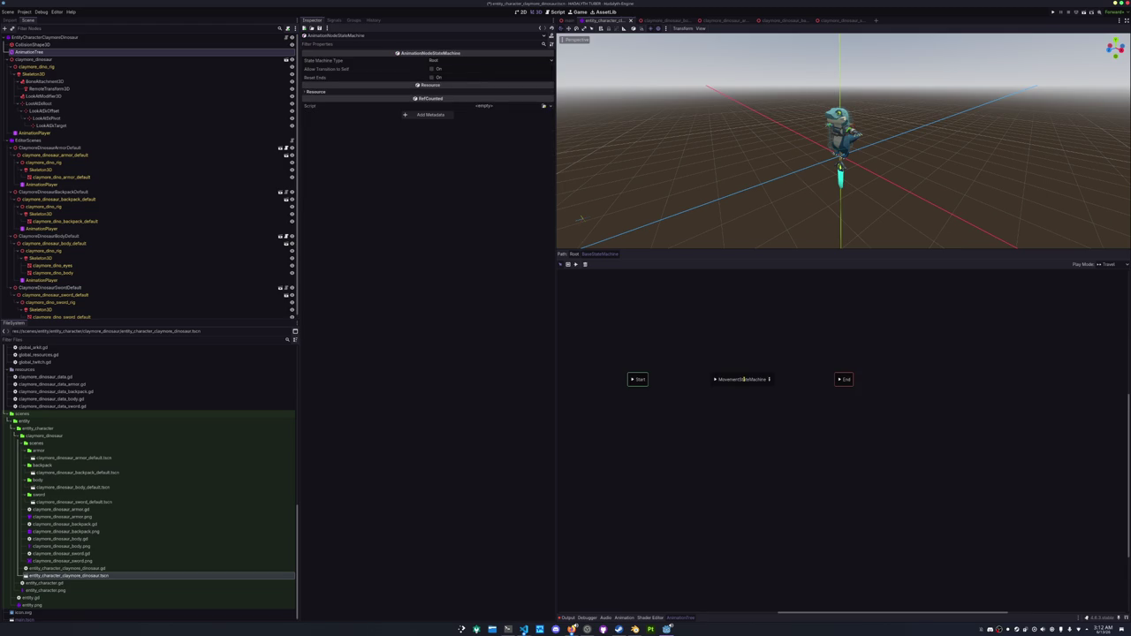
pyautogui.click(577, 265)
pyautogui.moveTo(638, 379); pyautogui.dragTo(740, 379)
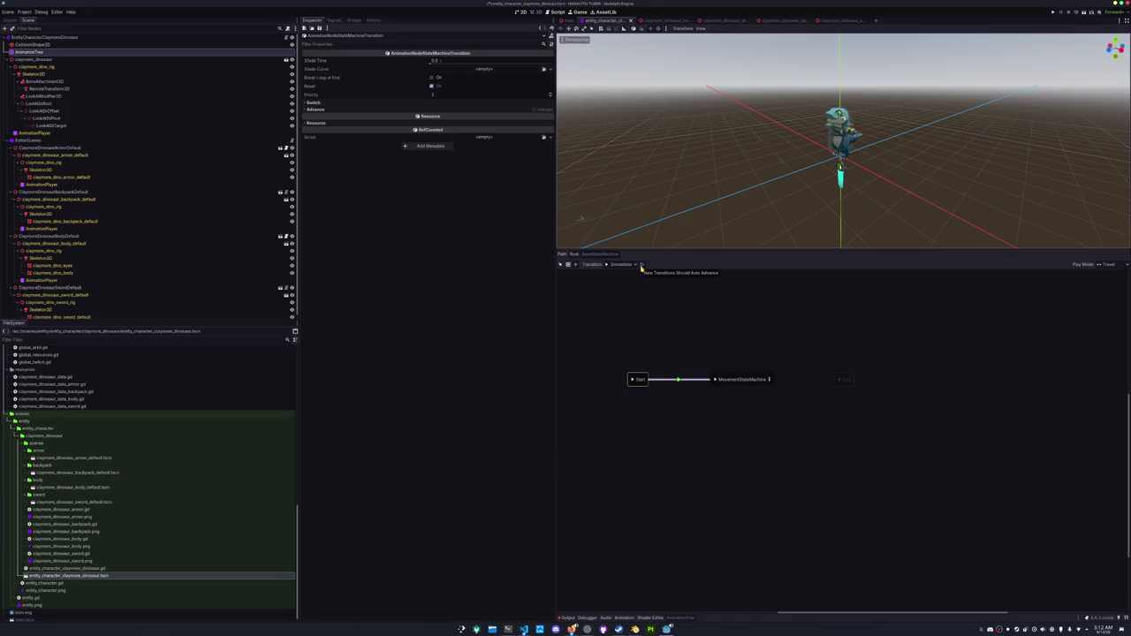
# Link MovementStateMachine to End with a transition, then open MovementStateMachine.
pyautogui.moveTo(784, 383); pyautogui.dragTo(838, 385)
pyautogui.rightClick(769, 382)
pyautogui.click(714, 339)
pyautogui.click(561, 265)
pyautogui.click(769, 382)
# Add a BlendTree state named idle inside it and link Start to idle.
pyautogui.rightClick(745, 395)
pyautogui.moveTo(754, 400)
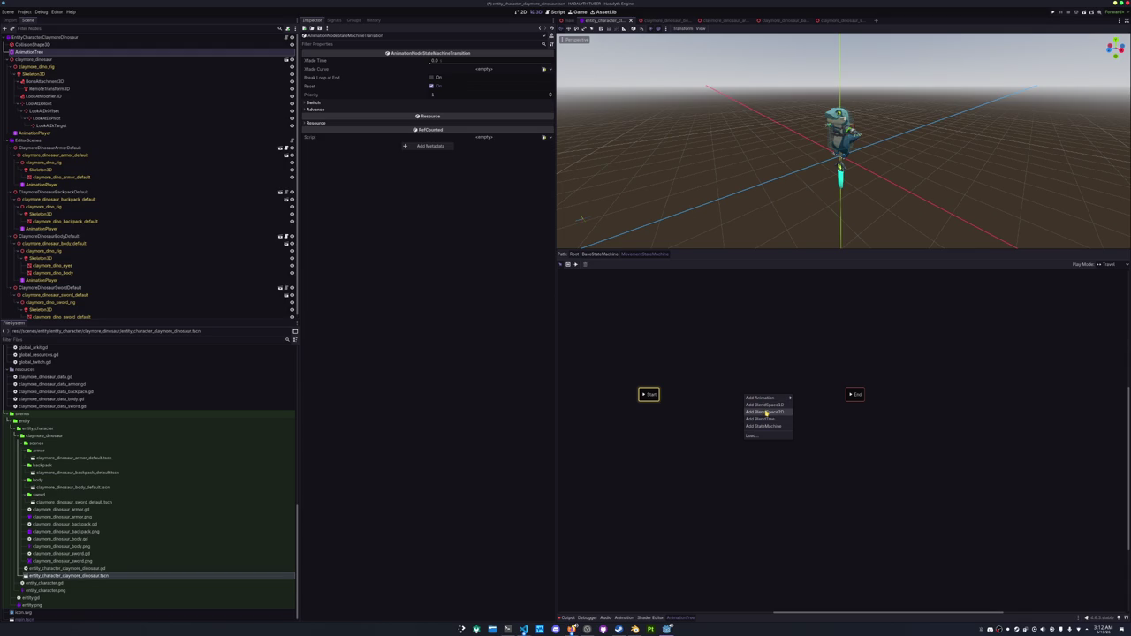
pyautogui.click(763, 419)
pyautogui.doubleClick(752, 395)
pyautogui.press('Return')
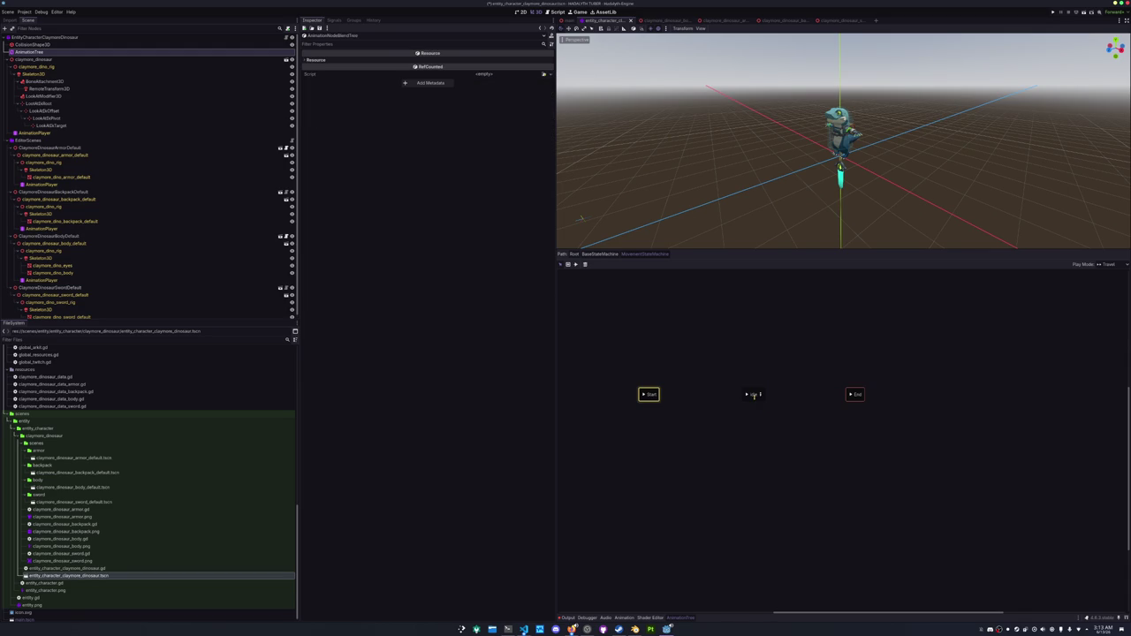
pyautogui.click(576, 264)
pyautogui.moveTo(650, 394); pyautogui.dragTo(854, 394)
pyautogui.click(562, 264)
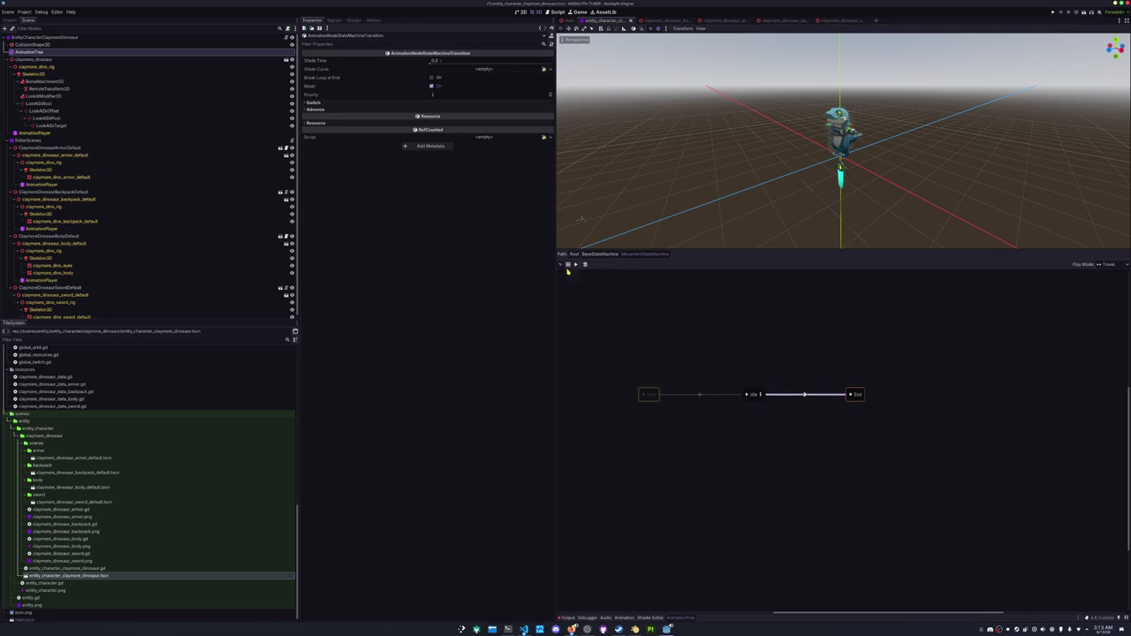
# In the idle blend tree, add an Animation node playing idle into Output, then return to the root.
pyautogui.click(762, 397)
pyautogui.rightClick(653, 372)
pyautogui.click(661, 380)
pyautogui.moveTo(661, 380); pyautogui.dragTo(629, 392)
pyautogui.click(640, 416)
pyautogui.click(640, 431)
pyautogui.moveTo(660, 404); pyautogui.dragTo(834, 403)
pyautogui.moveTo(639, 395); pyautogui.dragTo(697, 395)
pyautogui.scroll(5, 747, 196)
pyautogui.scroll(-5, 744, 194)
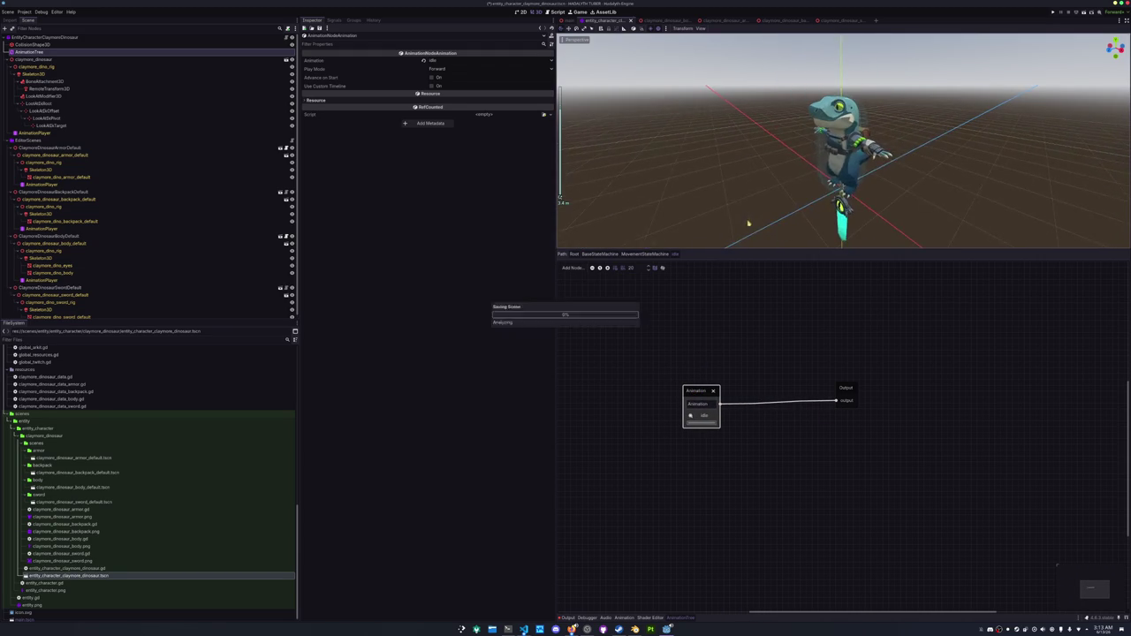
pyautogui.click(600, 253)
pyautogui.click(575, 253)
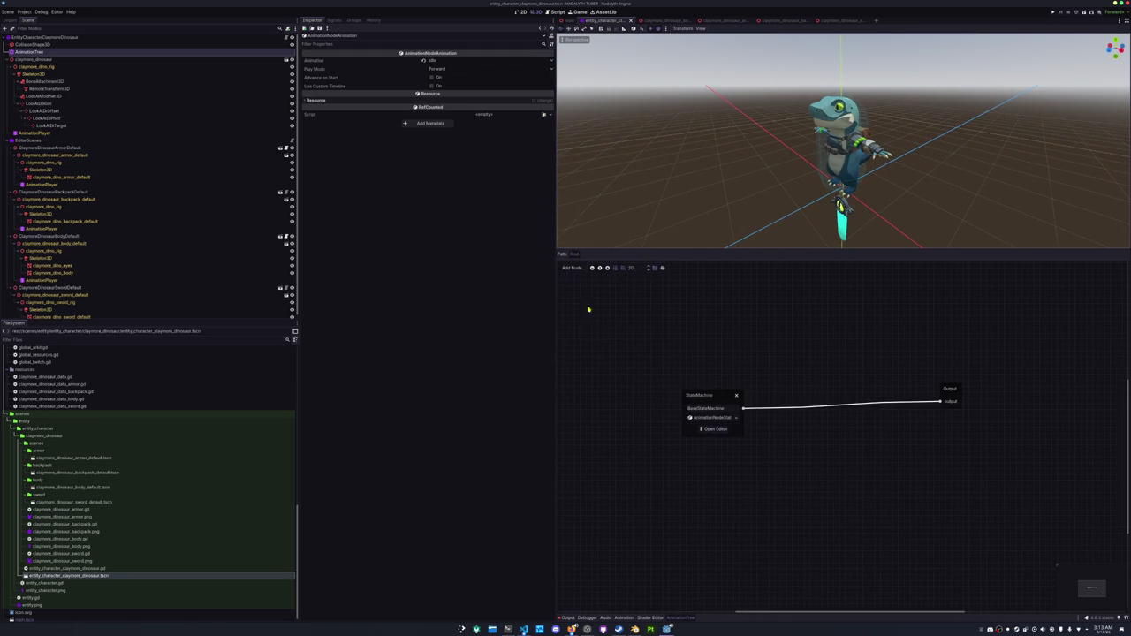
# Select the AnimationTree node and drill into its MovementStateMachine graph.
pyautogui.click(60, 60)
pyautogui.press('Up')
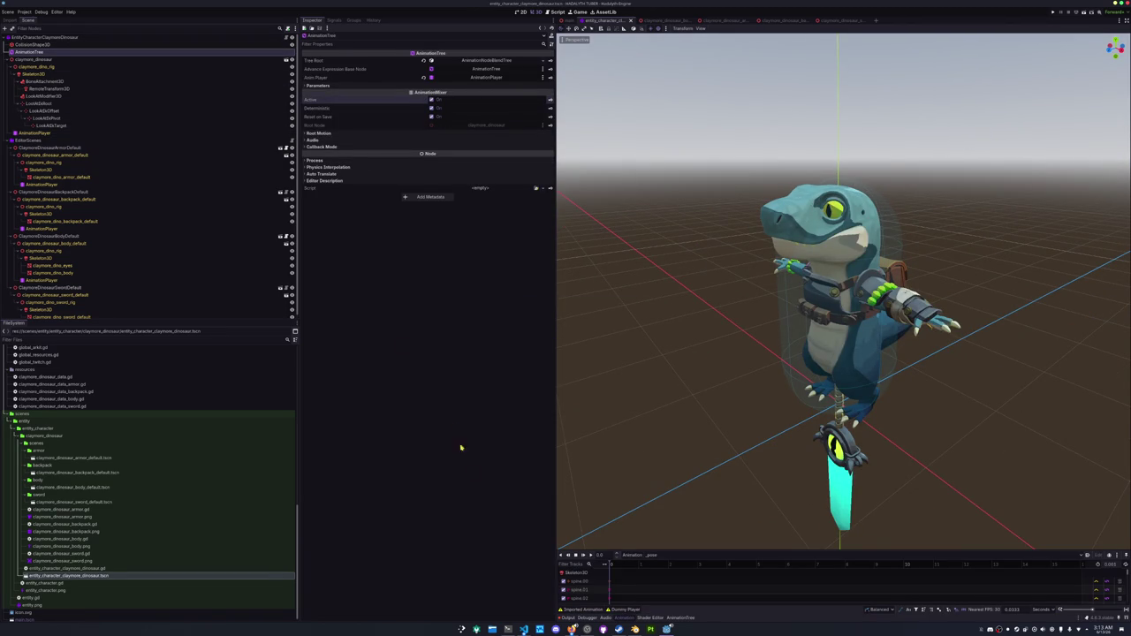
pyautogui.click(681, 617)
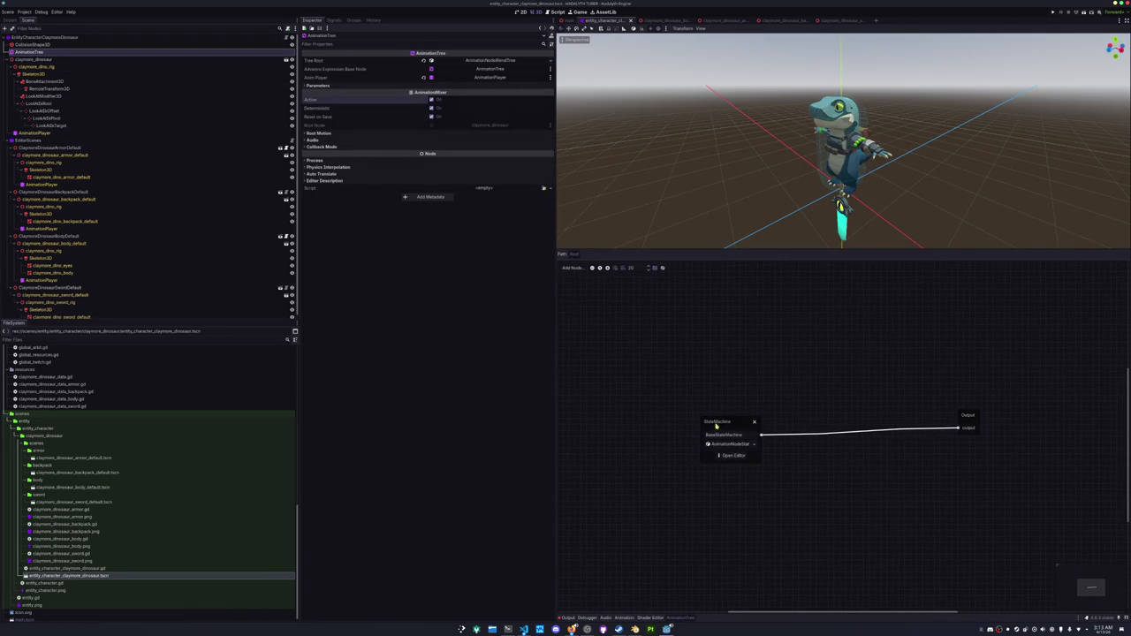
pyautogui.click(730, 456)
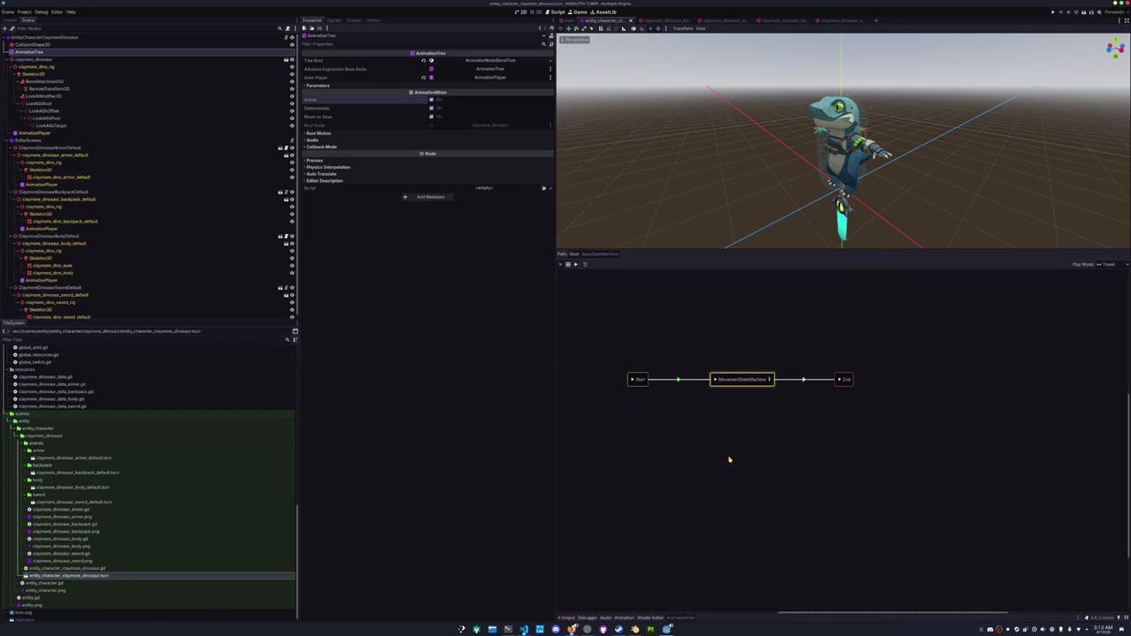
pyautogui.click(769, 380)
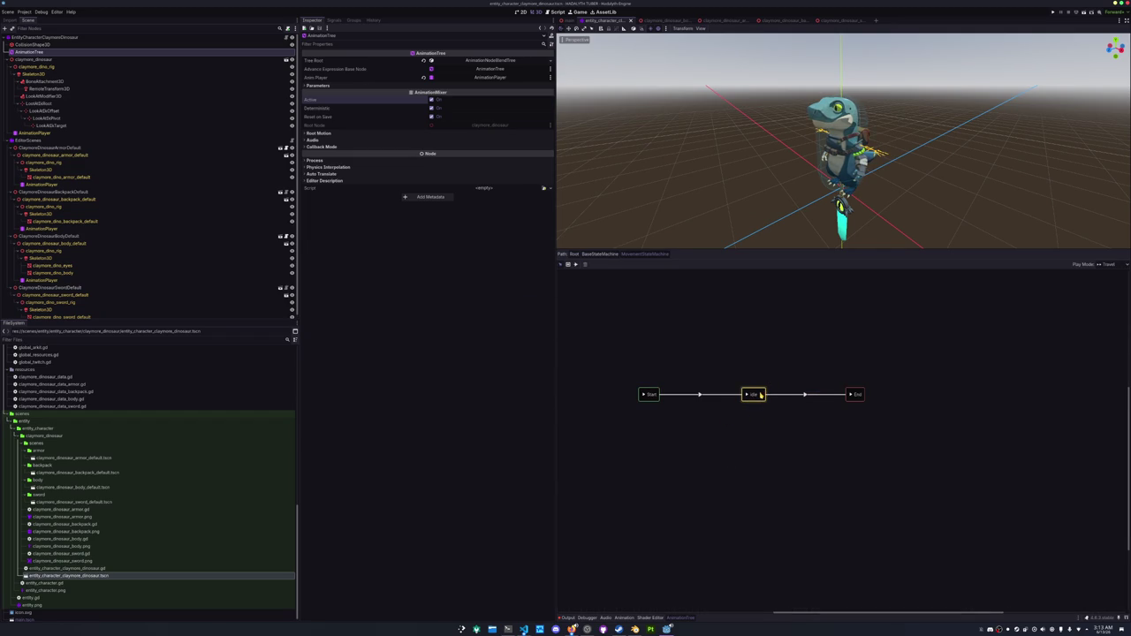
pyautogui.click(760, 395)
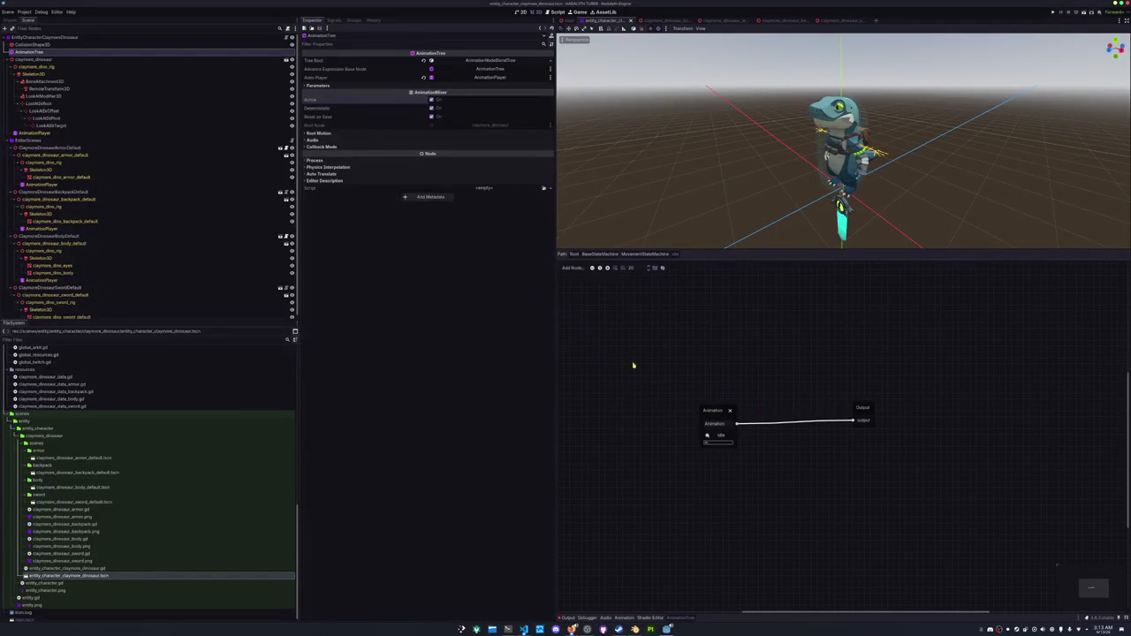
pyautogui.click(573, 254)
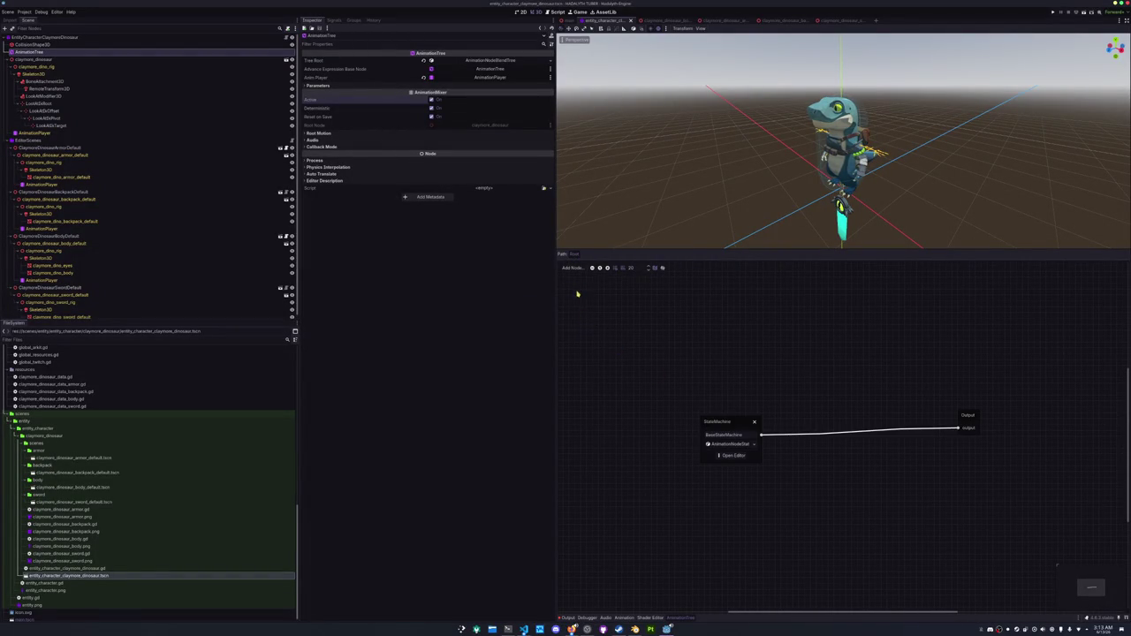
pyautogui.click(731, 456)
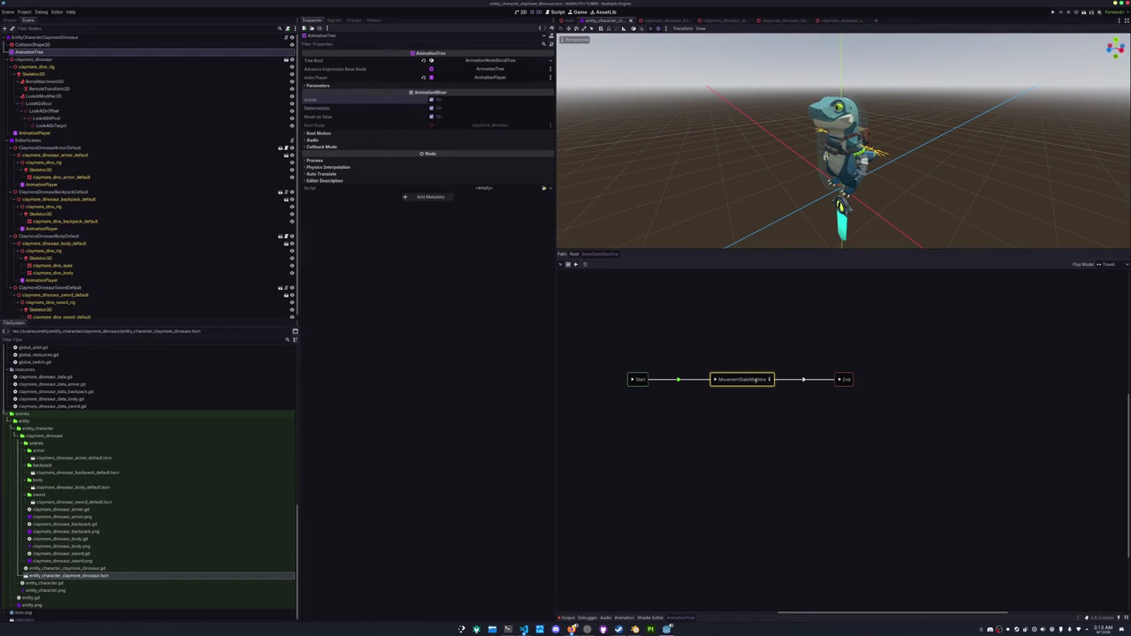
pyautogui.click(770, 380)
# Set the Start→idle transition's Advance Mode to Auto and save the scene.
pyautogui.click(699, 395)
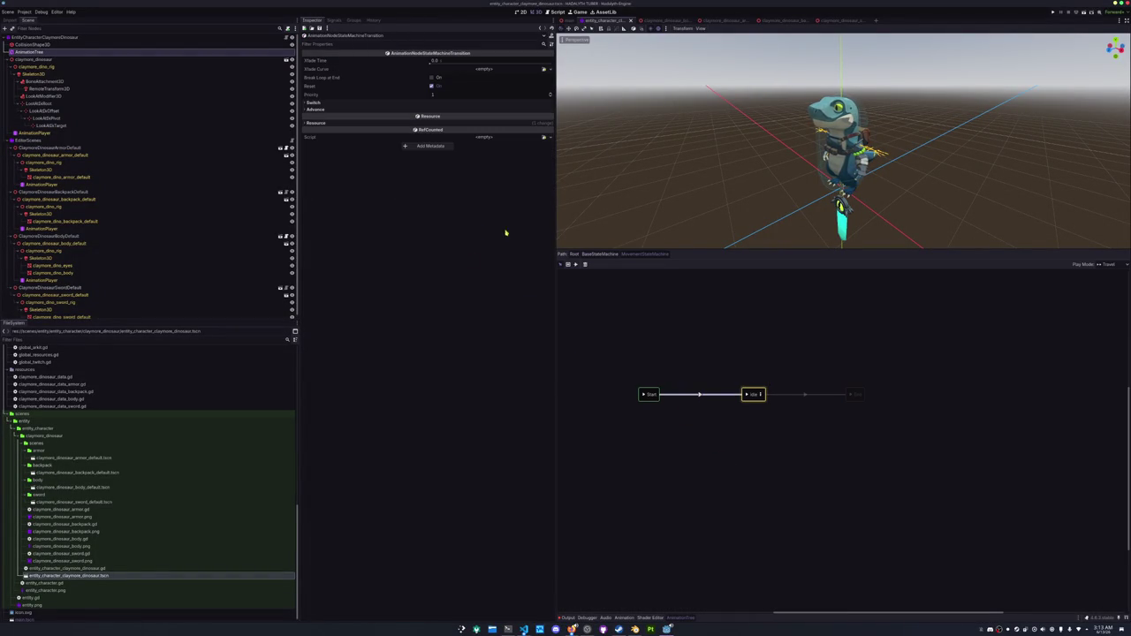
pyautogui.click(436, 109)
pyautogui.click(435, 116)
pyautogui.click(435, 138)
pyautogui.click(593, 349)
pyautogui.hotkey('ctrl', 's')
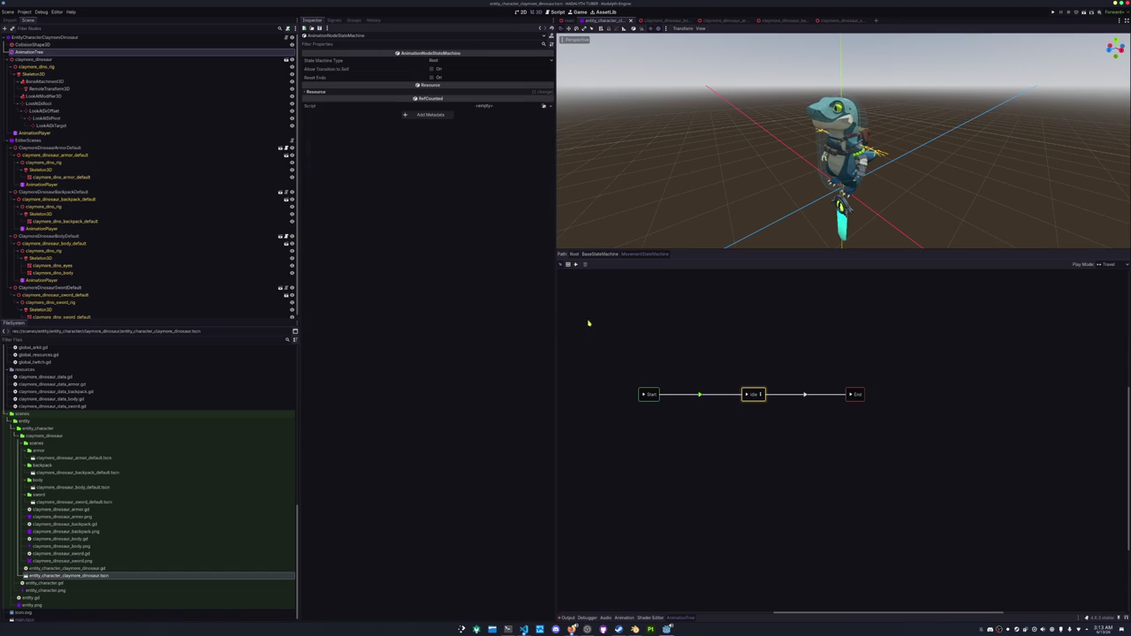
# Close the animation tree panel, check the idle-posed dinosaur, and save again.
pyautogui.click(571, 253)
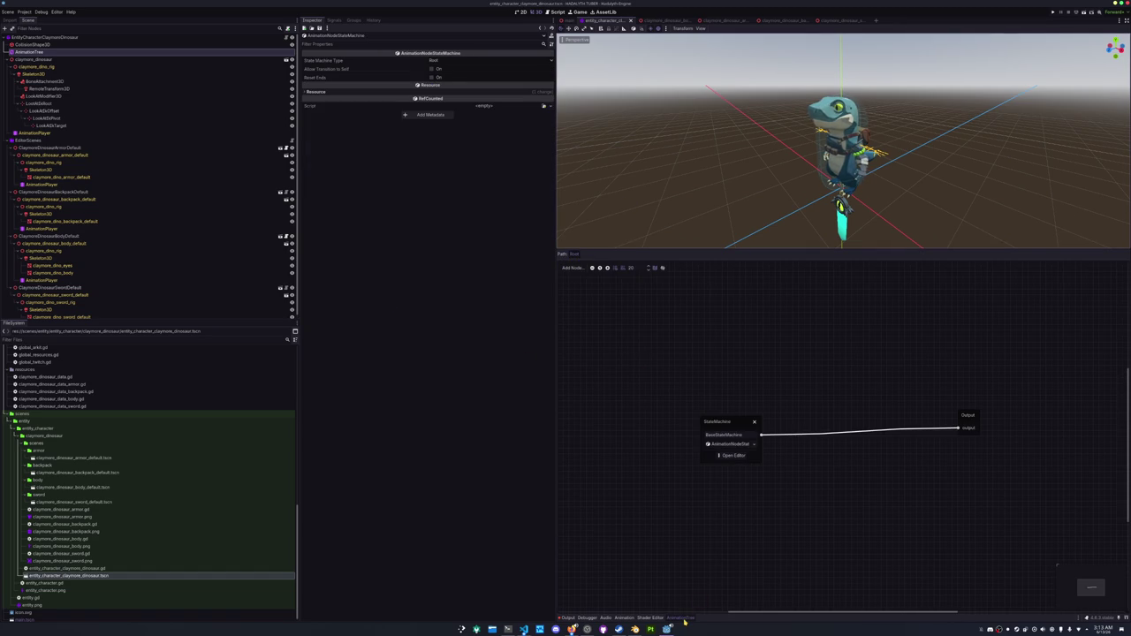
pyautogui.click(682, 619)
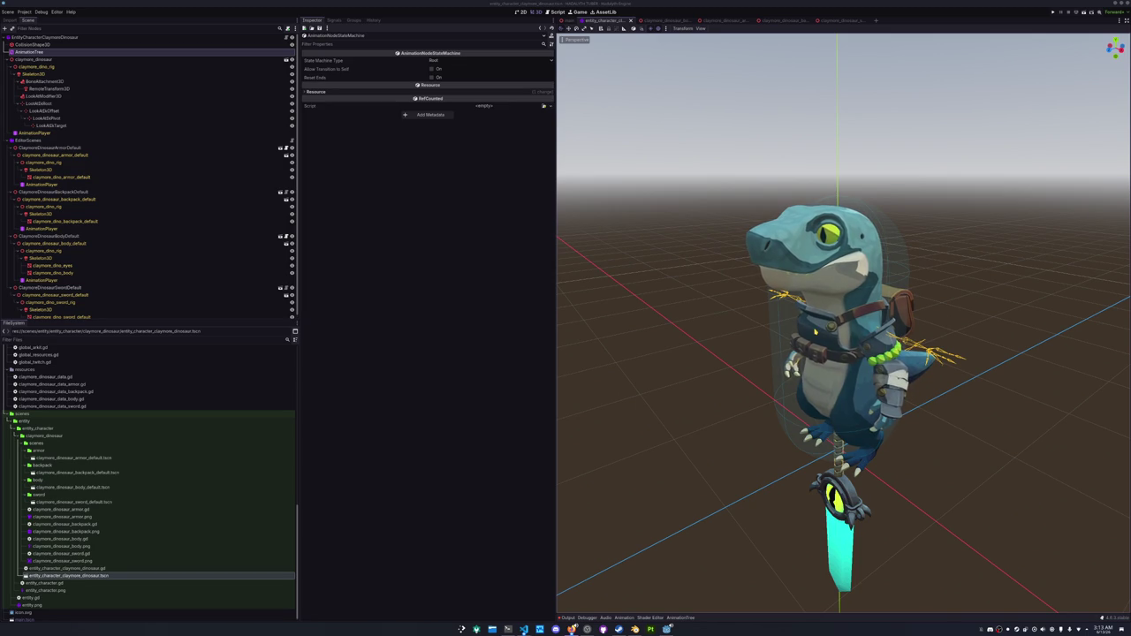
pyautogui.scroll(-3, 937, 220)
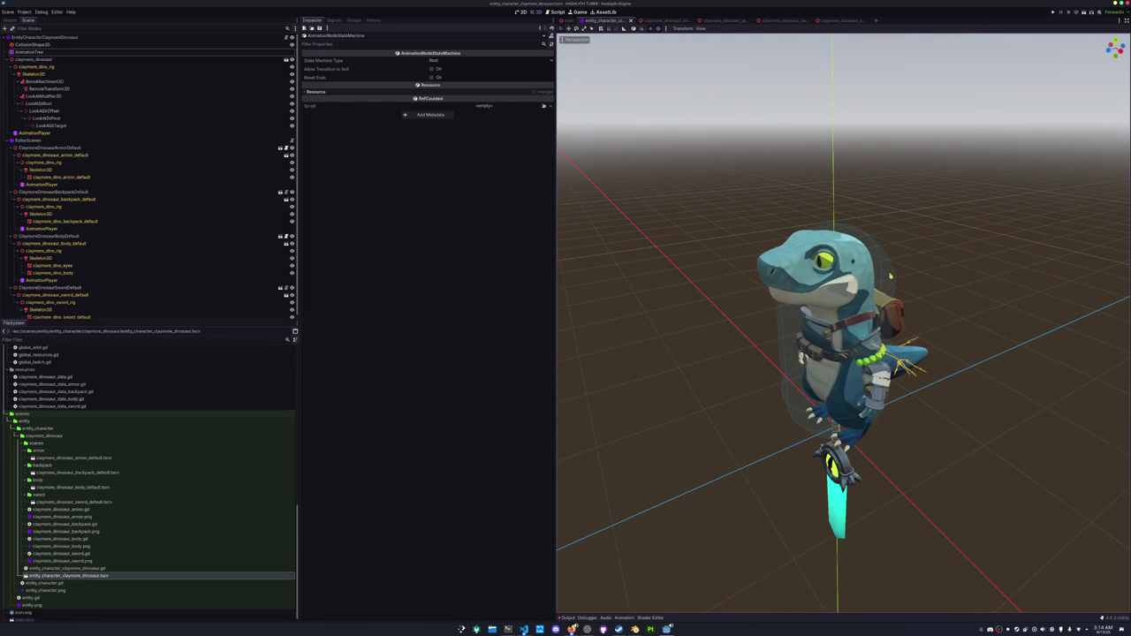
pyautogui.scroll(2, 839, 327)
pyautogui.scroll(-2, 925, 306)
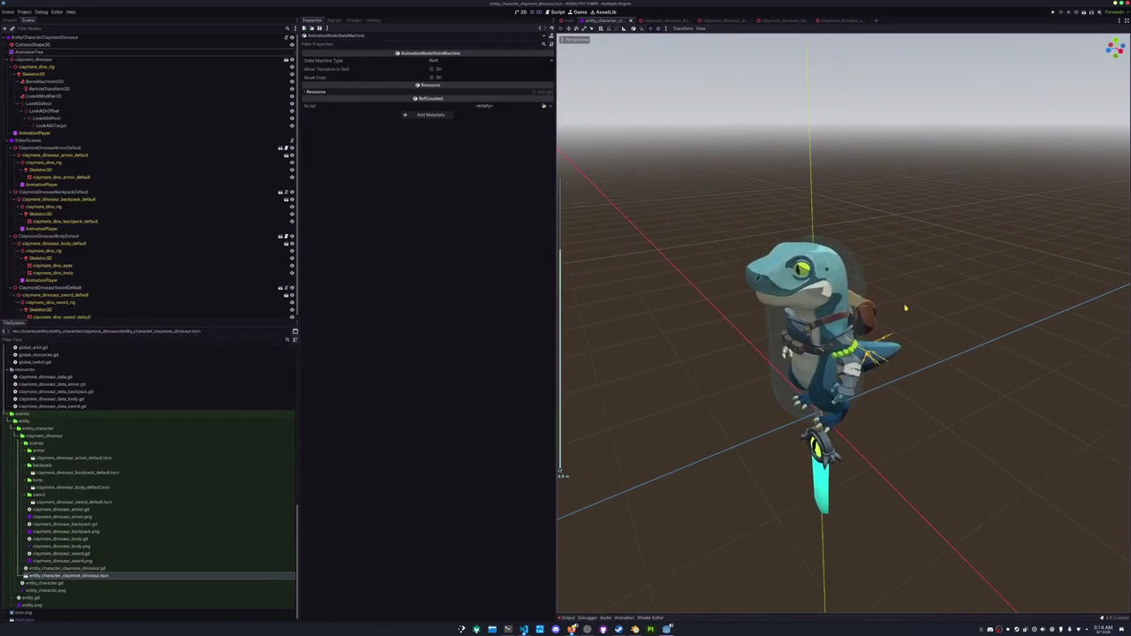
pyautogui.hotkey('ctrl', 's')
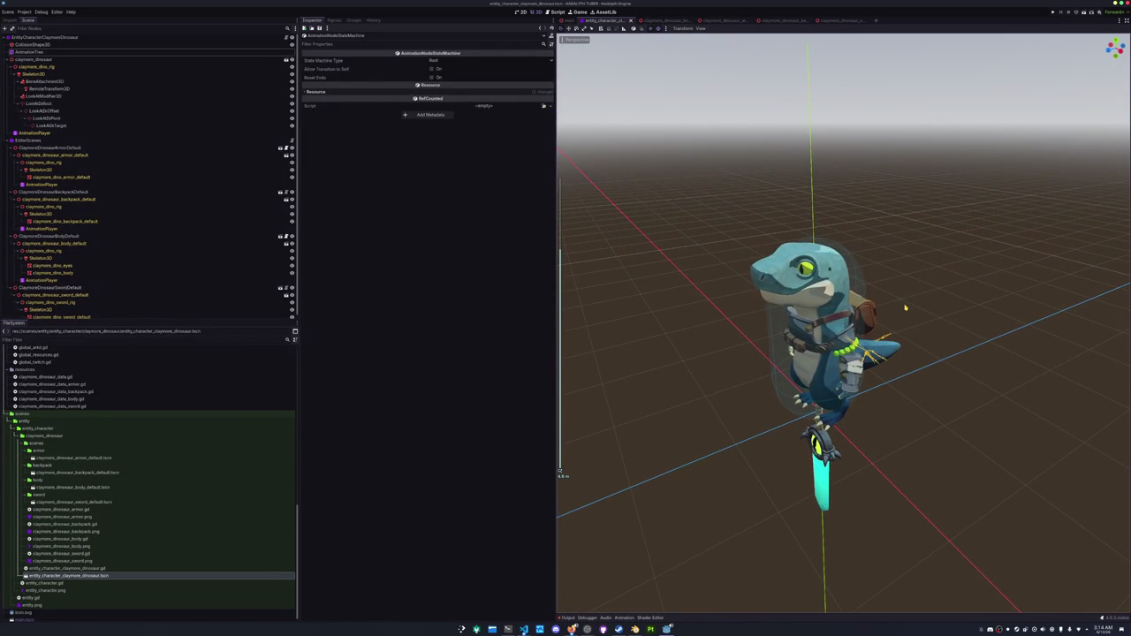
pyautogui.moveTo(905, 308); pyautogui.dragTo(912, 305)
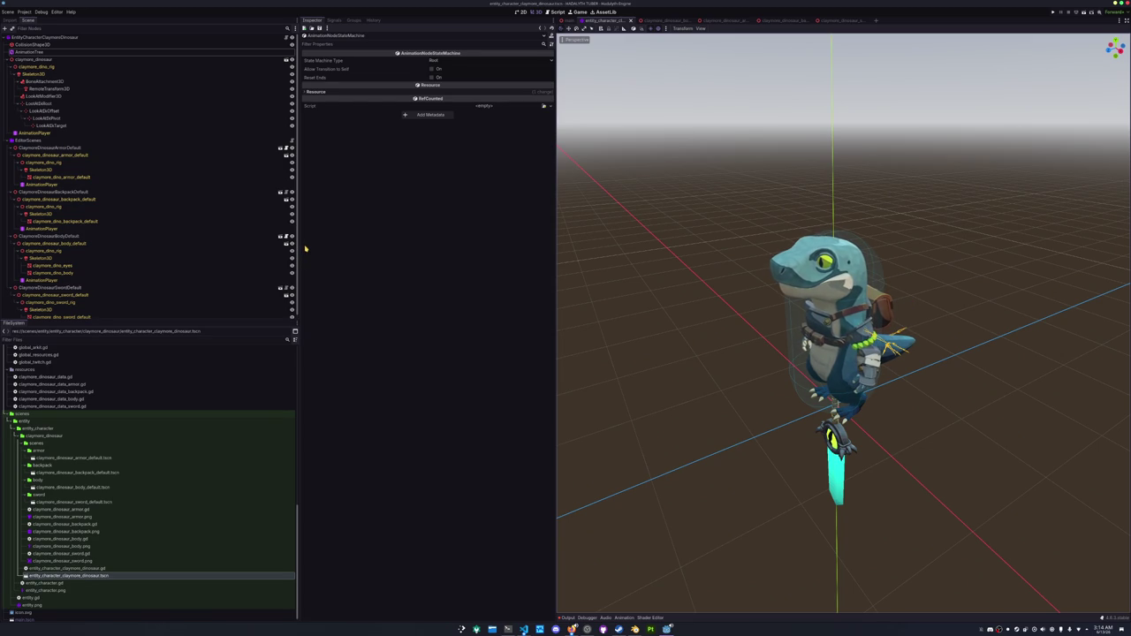
pyautogui.click(40, 149)
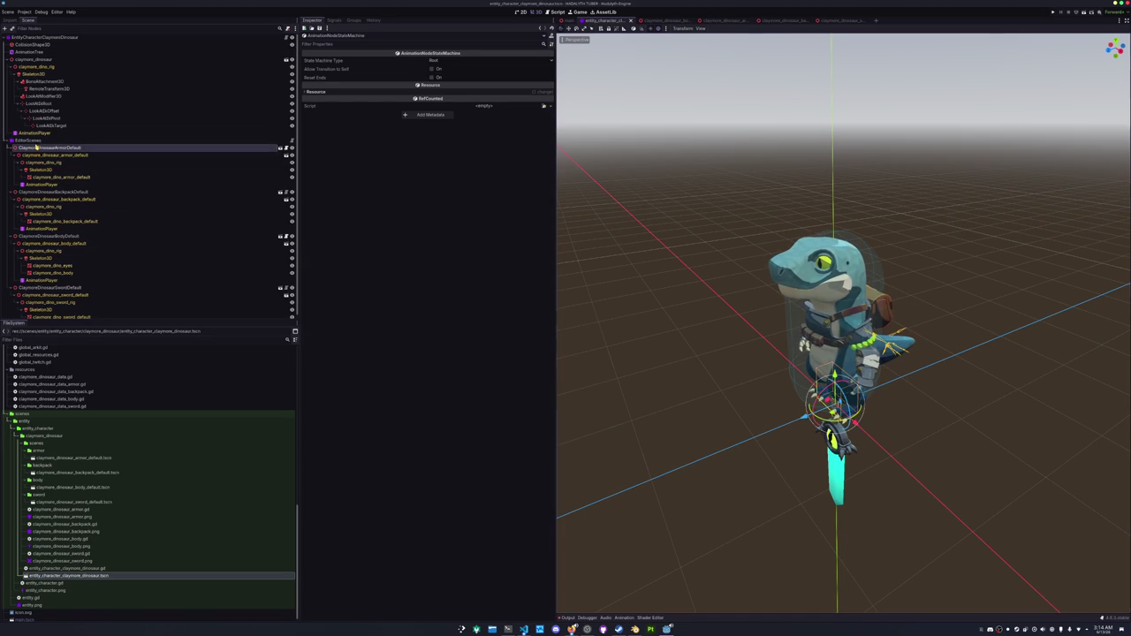
pyautogui.press('Down')
pyautogui.press('Down')
pyautogui.press('Down')
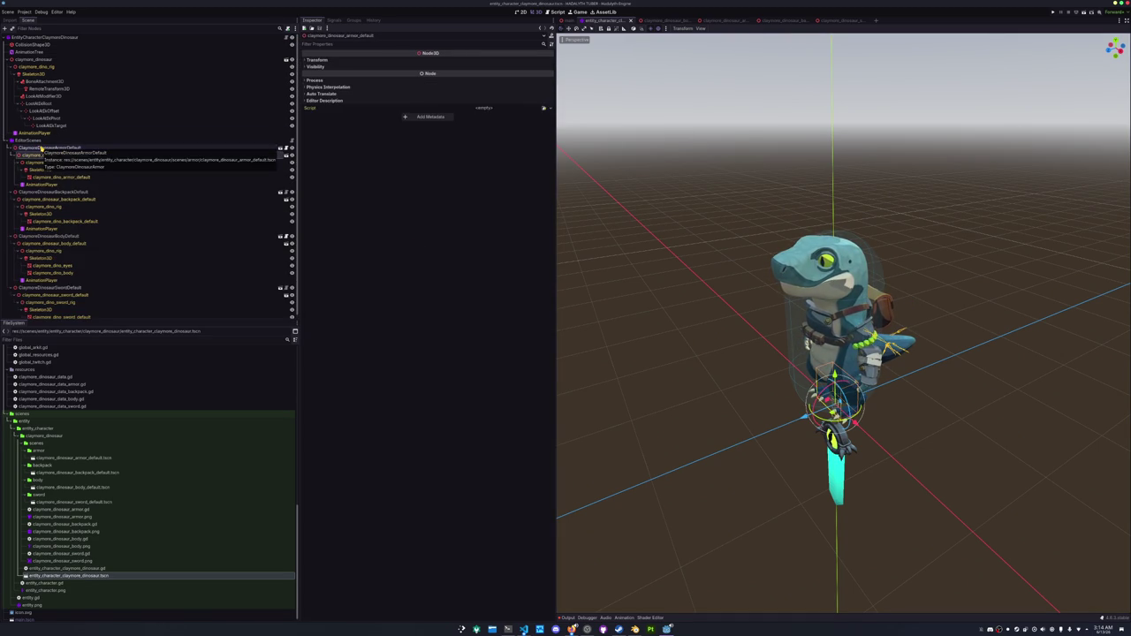
pyautogui.press('Down')
pyautogui.press('Down')
pyautogui.press('Down')
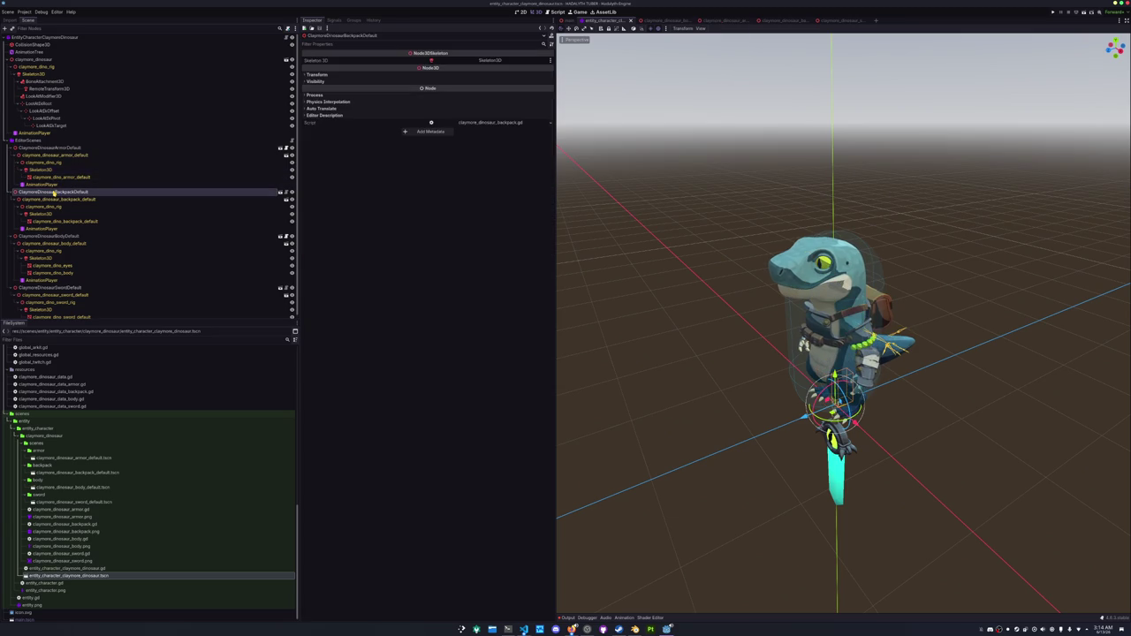
pyautogui.click(56, 233)
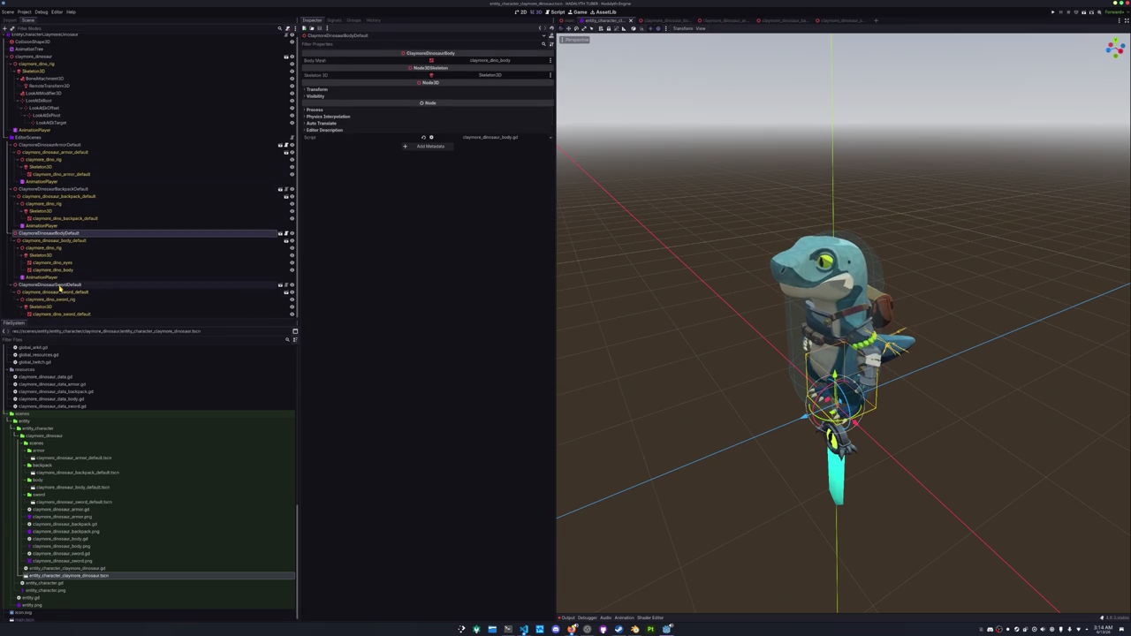
pyautogui.click(59, 285)
pyautogui.click(55, 233)
pyautogui.click(54, 189)
pyautogui.click(57, 145)
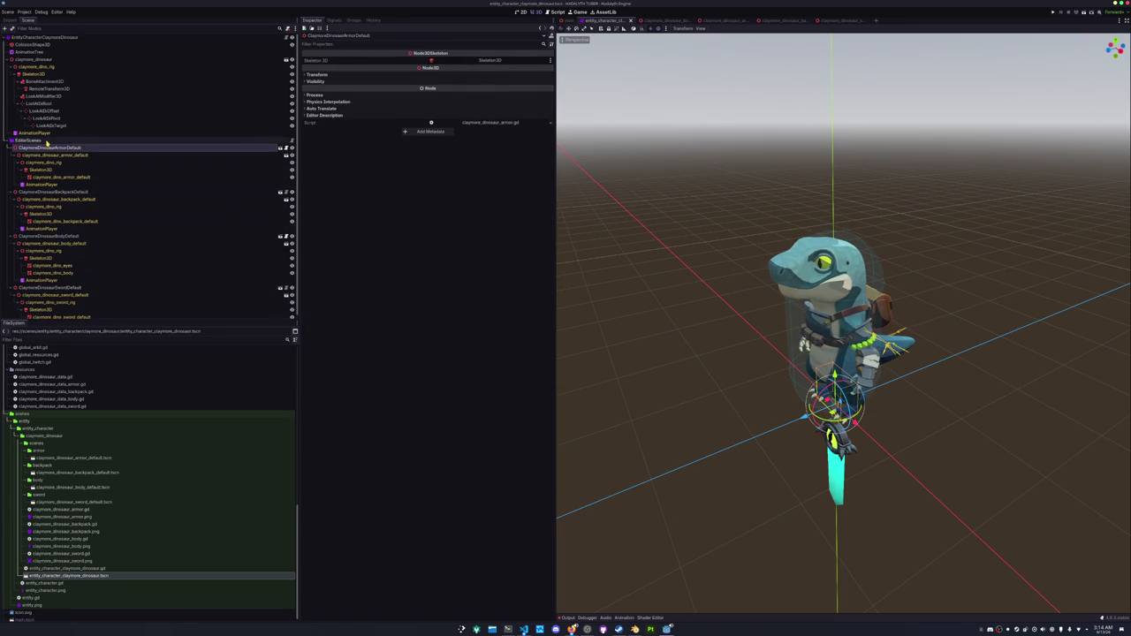
pyautogui.click(3, 141)
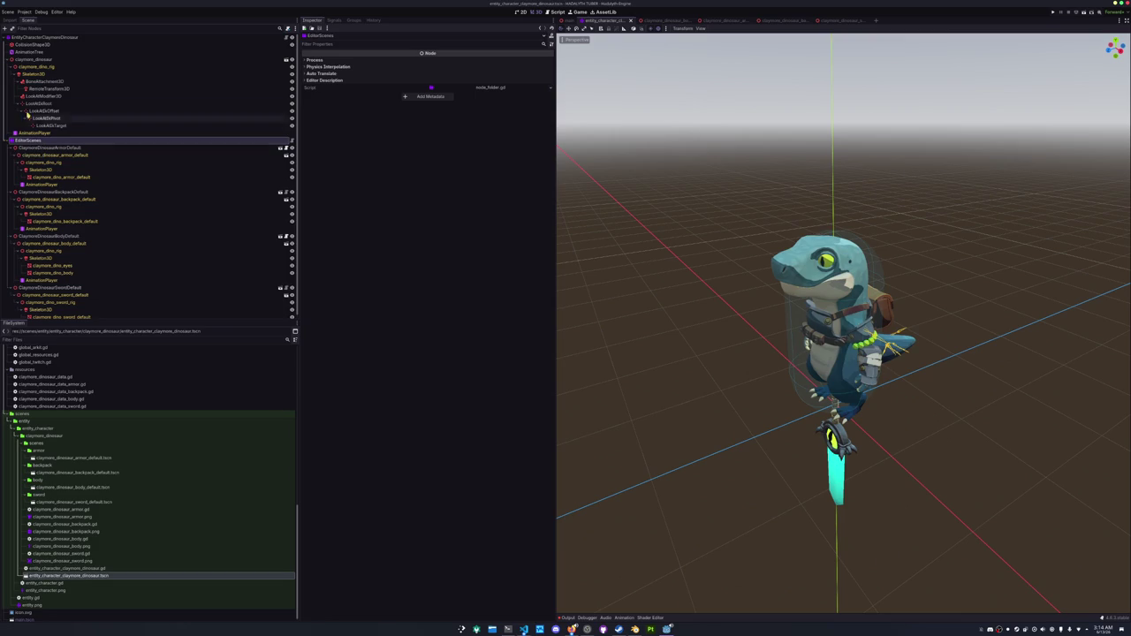
pyautogui.click(43, 38)
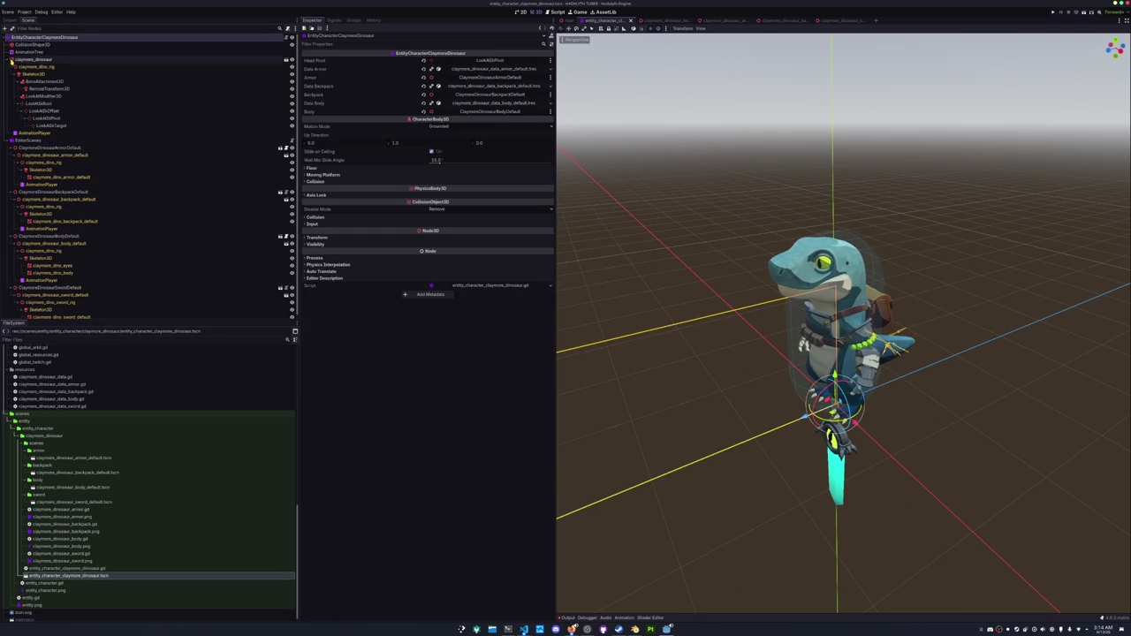
pyautogui.click(39, 59)
# Add a Node3D child named MeshRoot under the root and move it up among the children.
pyautogui.rightClick(42, 38)
pyautogui.click(64, 55)
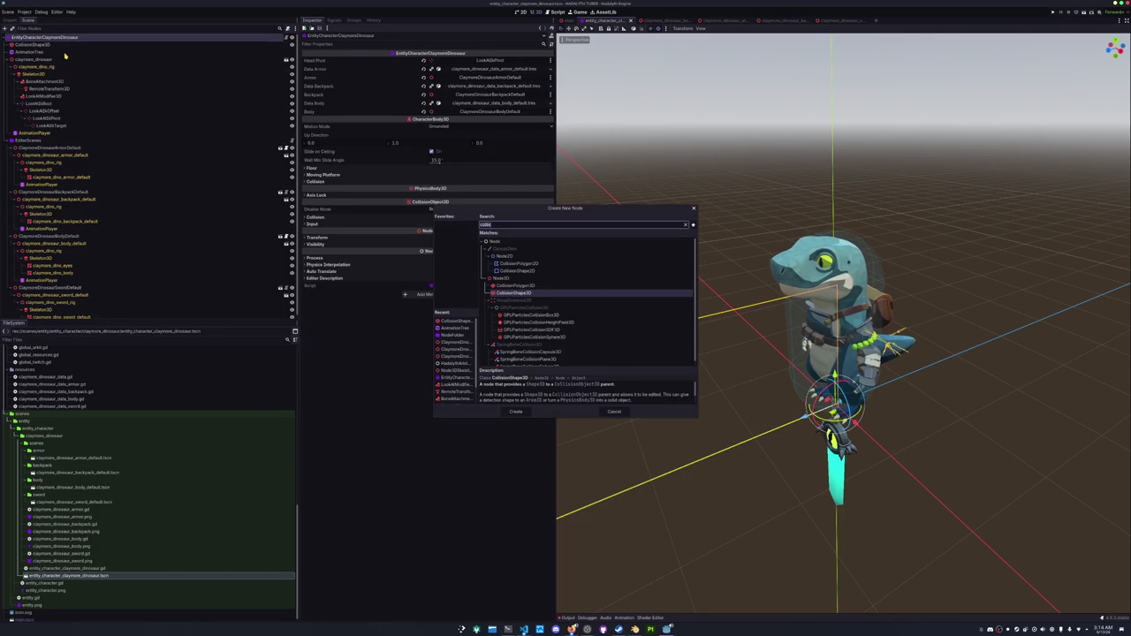
pyautogui.write('node3d')
pyautogui.press('Return')
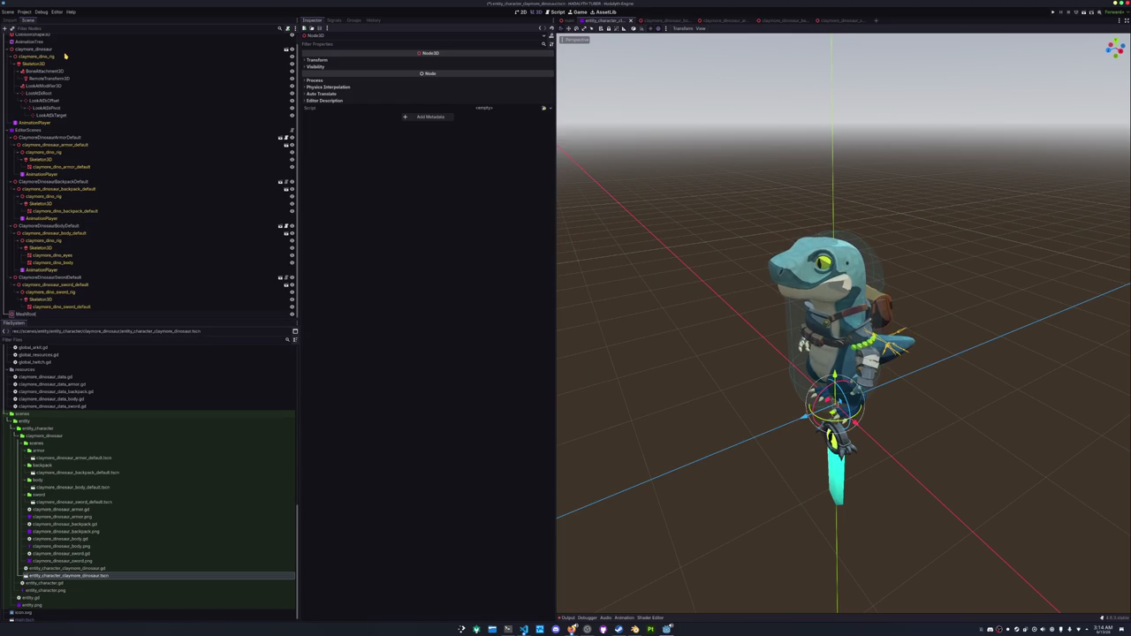
pyautogui.moveTo(26, 314)
pyautogui.mouseDown()
pyautogui.moveTo(78, 271)
pyautogui.moveTo(74, 234)
pyautogui.moveTo(94, 231)
pyautogui.moveTo(51, 70)
pyautogui.moveTo(40, 58)
pyautogui.moveTo(29, 68)
pyautogui.mouseUp()
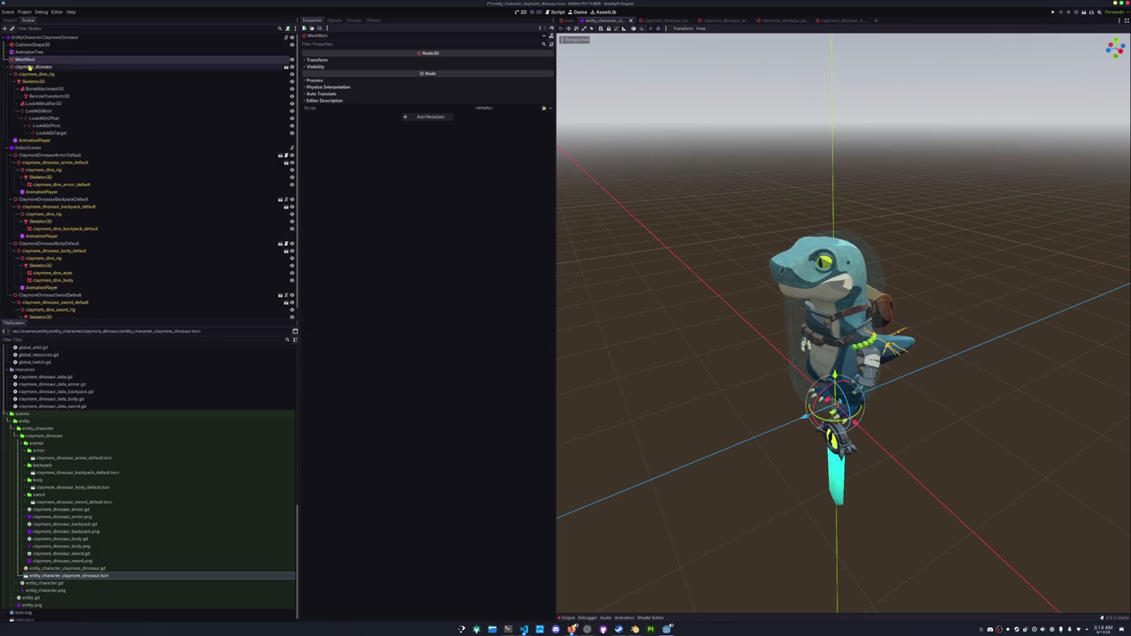
pyautogui.click(69, 37)
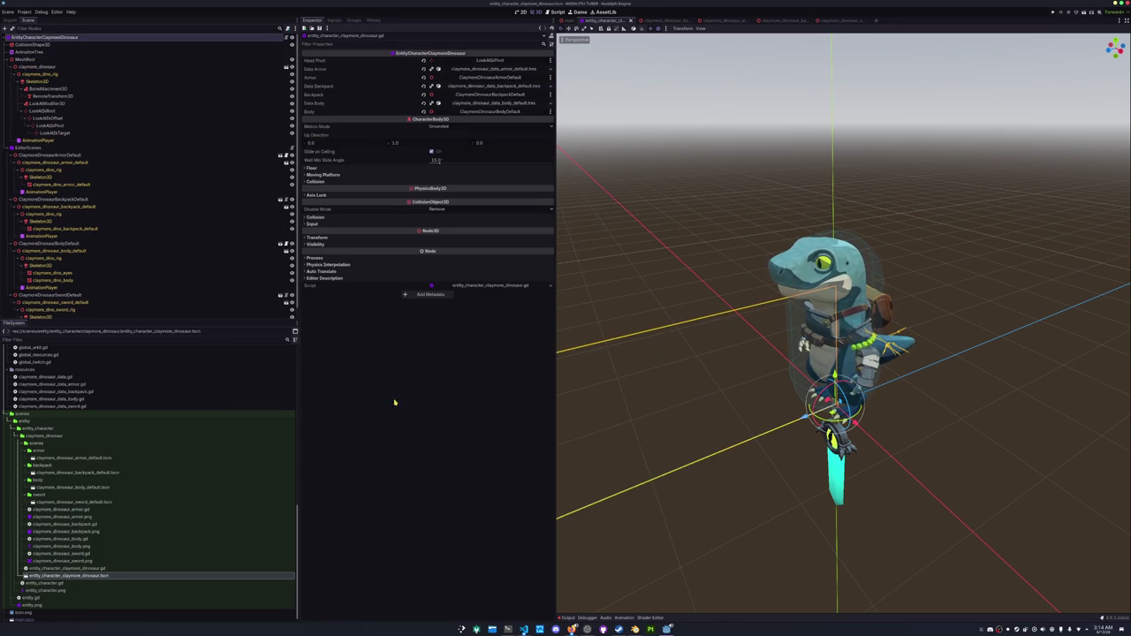
# Bring up the dinosaur script in VS Code at the export variable lines.
pyautogui.click(524, 629)
pyautogui.click(493, 176)
pyautogui.press('Up')
pyautogui.press('Up')
pyautogui.press('Up')
pyautogui.hotkey('ctrl', '/')
pyautogui.press('Up')
pyautogui.press('Up')
pyautogui.press('Up')
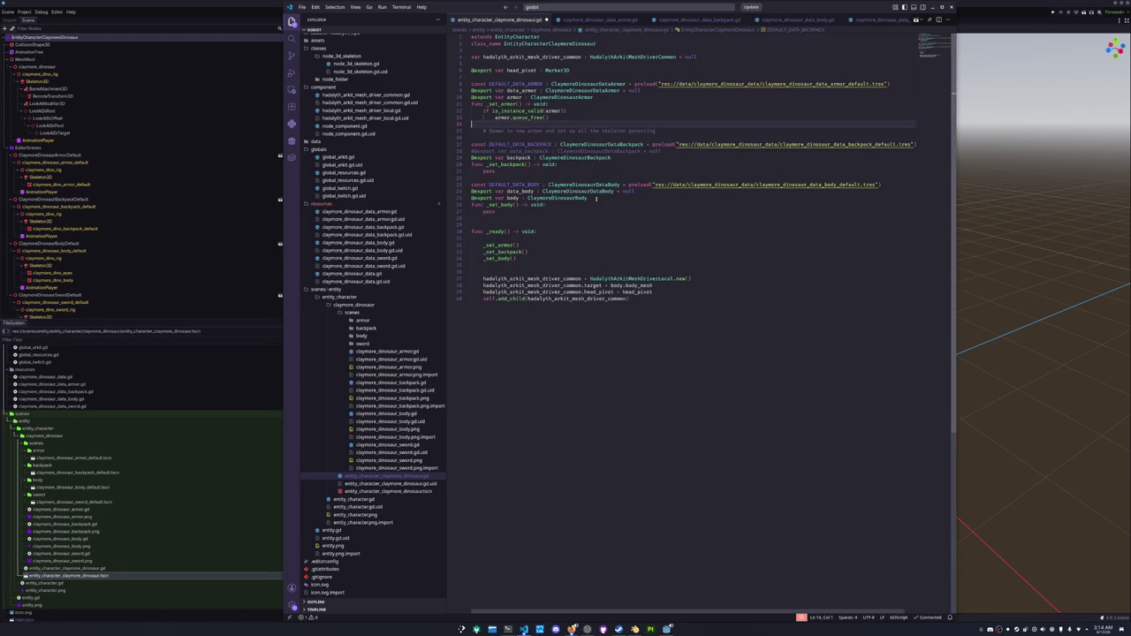
pyautogui.hotkey('ctrl', '/')
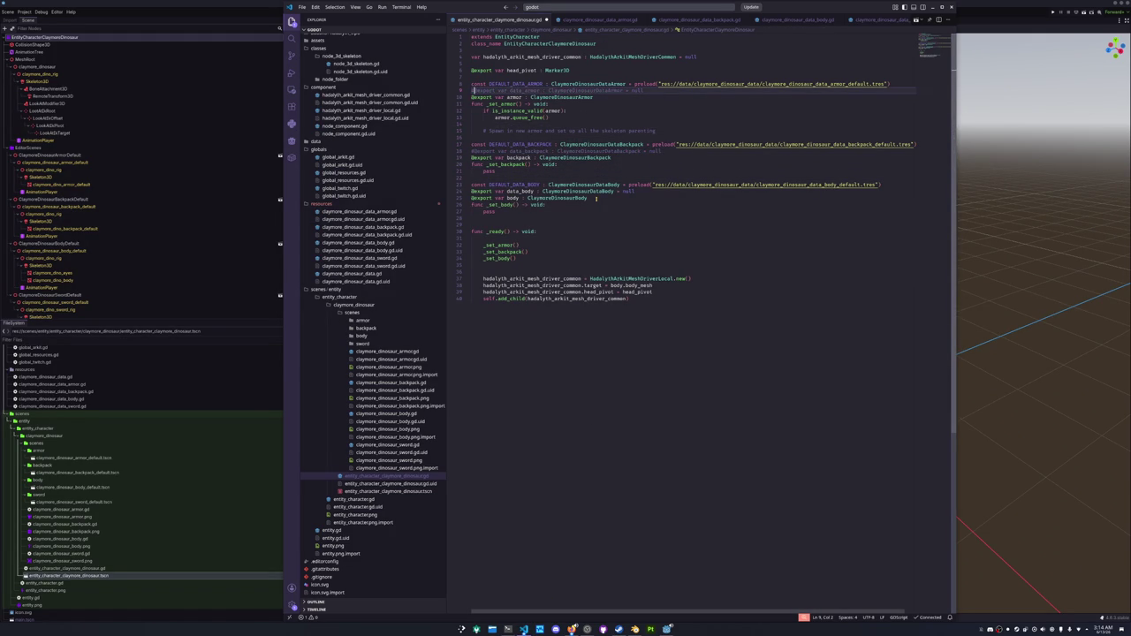
pyautogui.hotkey('ctrl', '/')
pyautogui.hotkey('shift', 'Right')
pyautogui.hotkey('shift', 'Right')
pyautogui.hotkey('shift', 'Right')
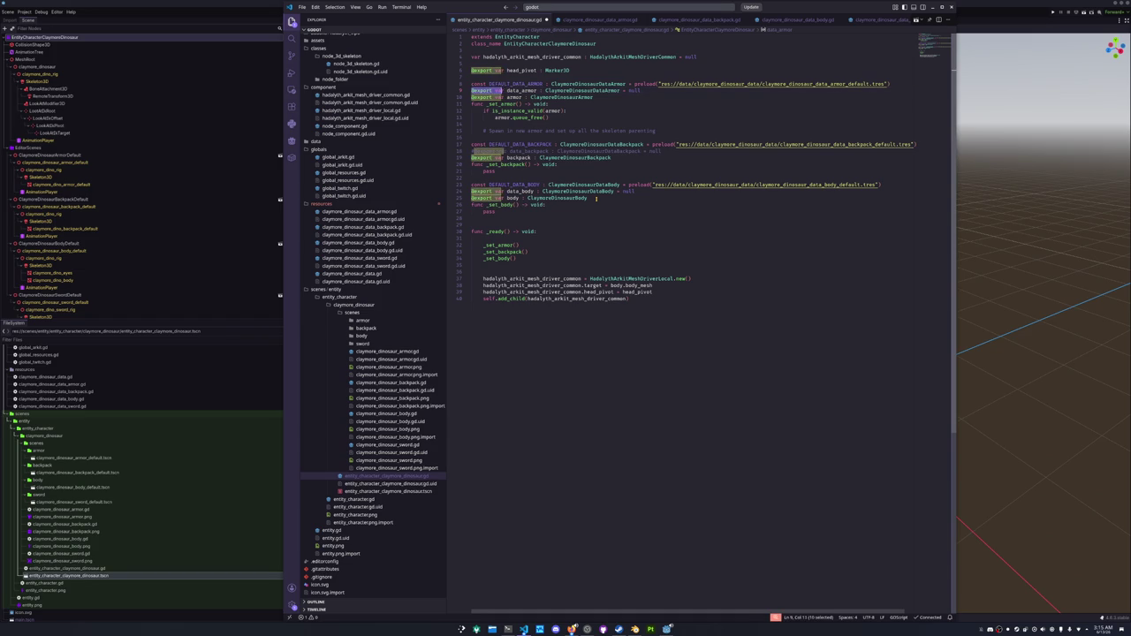
pyautogui.press('BackSpace')
pyautogui.press('Down')
pyautogui.press('Down')
pyautogui.press('Down')
pyautogui.press('Down')
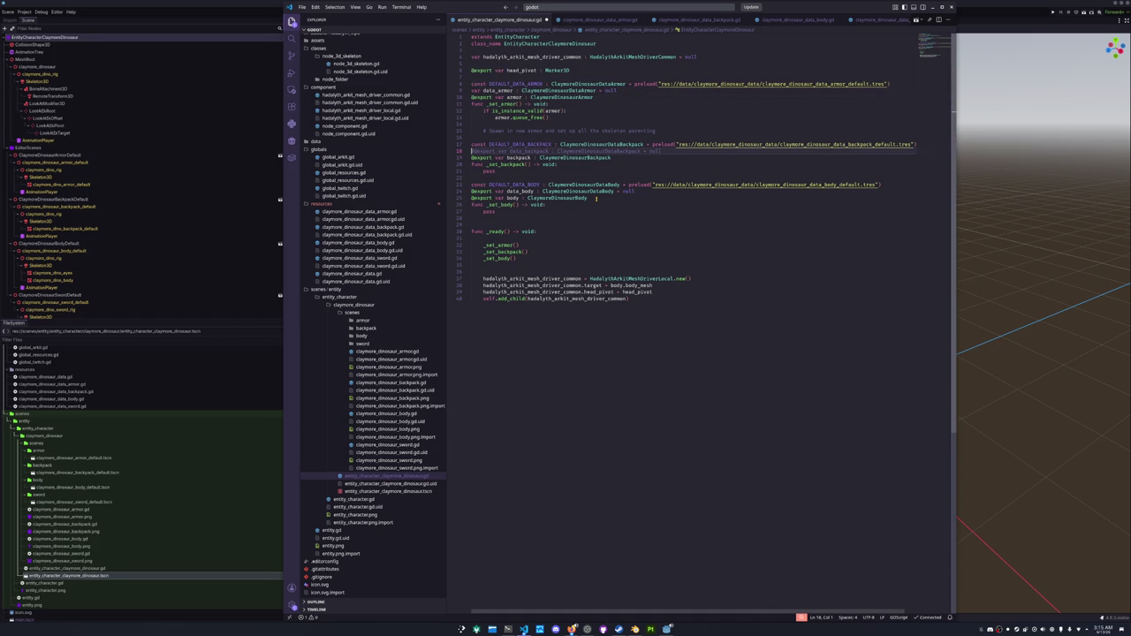
pyautogui.hotkey('ctrl', '/')
pyautogui.hotkey('shift', 'Right')
pyautogui.hotkey('shift', 'Right')
pyautogui.hotkey('shift', 'Right')
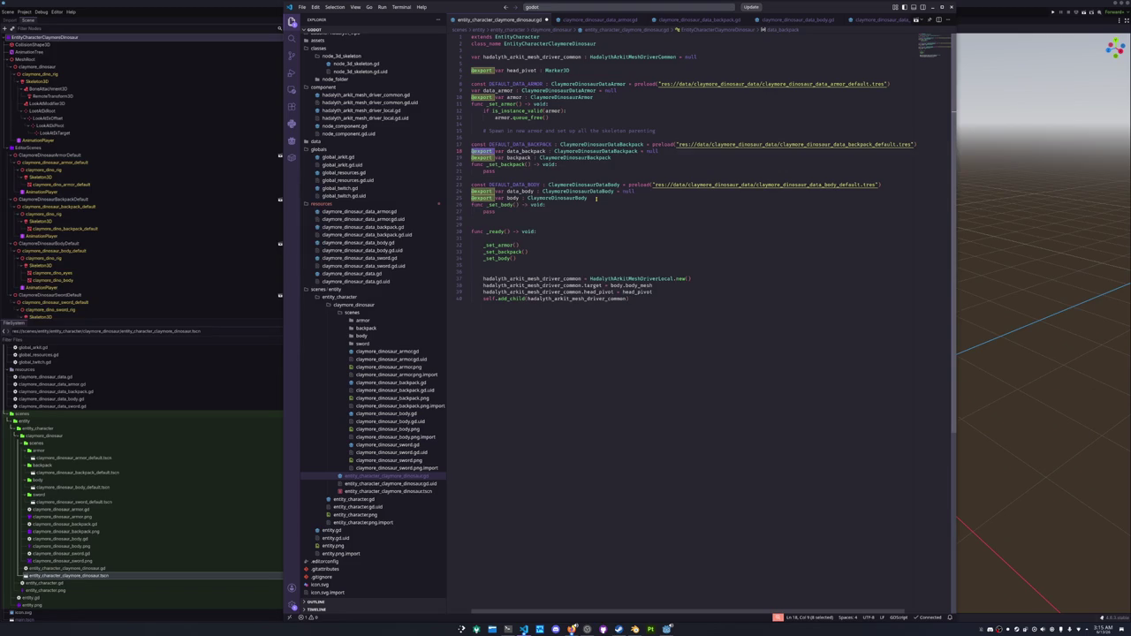
pyautogui.press('BackSpace')
pyautogui.press('Down')
pyautogui.press('Down')
pyautogui.press('Down')
pyautogui.hotkey('shift', 'Right')
pyautogui.hotkey('shift', 'Right')
pyautogui.hotkey('shift', 'Right')
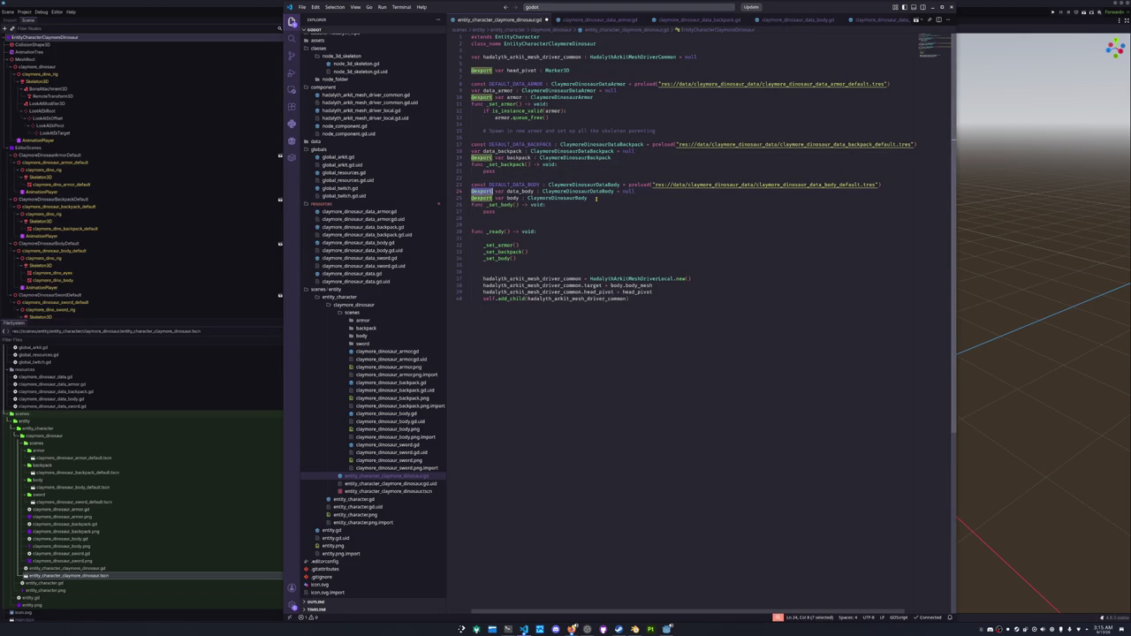
pyautogui.hotkey('shift', 'Right')
pyautogui.hotkey('ctrl', 'd')
pyautogui.press('BackSpace')
pyautogui.press('Escape')
pyautogui.press('Up')
pyautogui.press('Up')
pyautogui.press('Up')
pyautogui.hotkey('shift', 'Right')
pyautogui.hotkey('shift', 'Right')
pyautogui.hotkey('shift', 'Right')
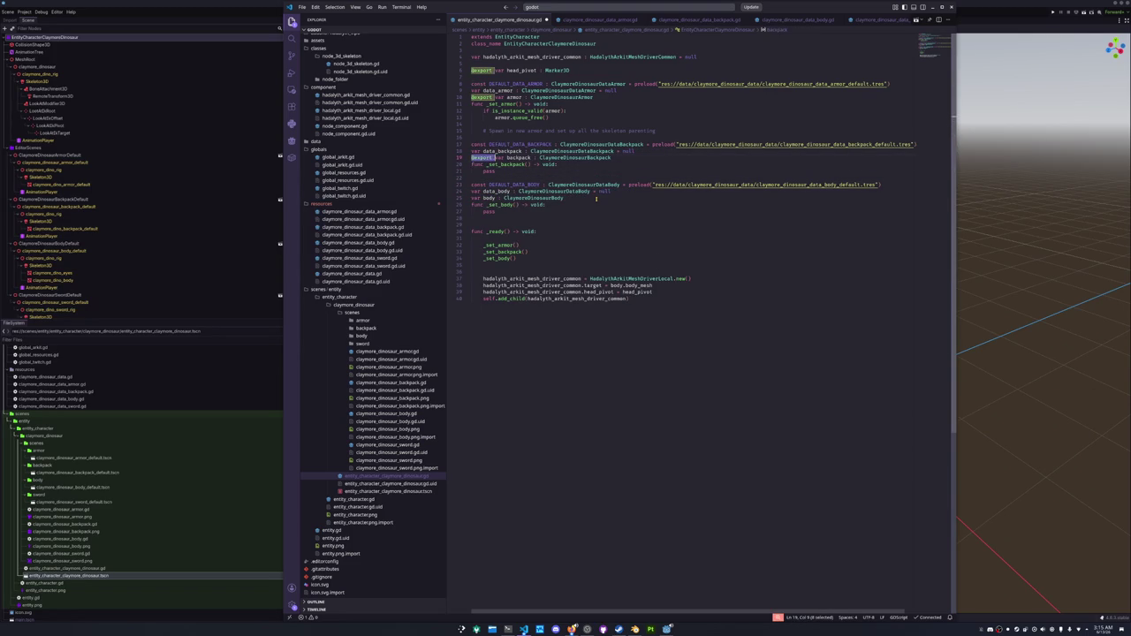
pyautogui.hotkey('shift', 'Right')
pyautogui.press('BackSpace')
pyautogui.press('Up')
pyautogui.press('Up')
pyautogui.press('Up')
pyautogui.hotkey('shift', 'Right')
pyautogui.hotkey('shift', 'Right')
pyautogui.hotkey('shift', 'Right')
pyautogui.press('BackSpace')
pyautogui.press('Up')
pyautogui.press('Up')
pyautogui.press('Up')
pyautogui.press('End')
pyautogui.press('Return')
pyautogui.press('Return')
pyautogui.write('@export var editor_scenes : ')
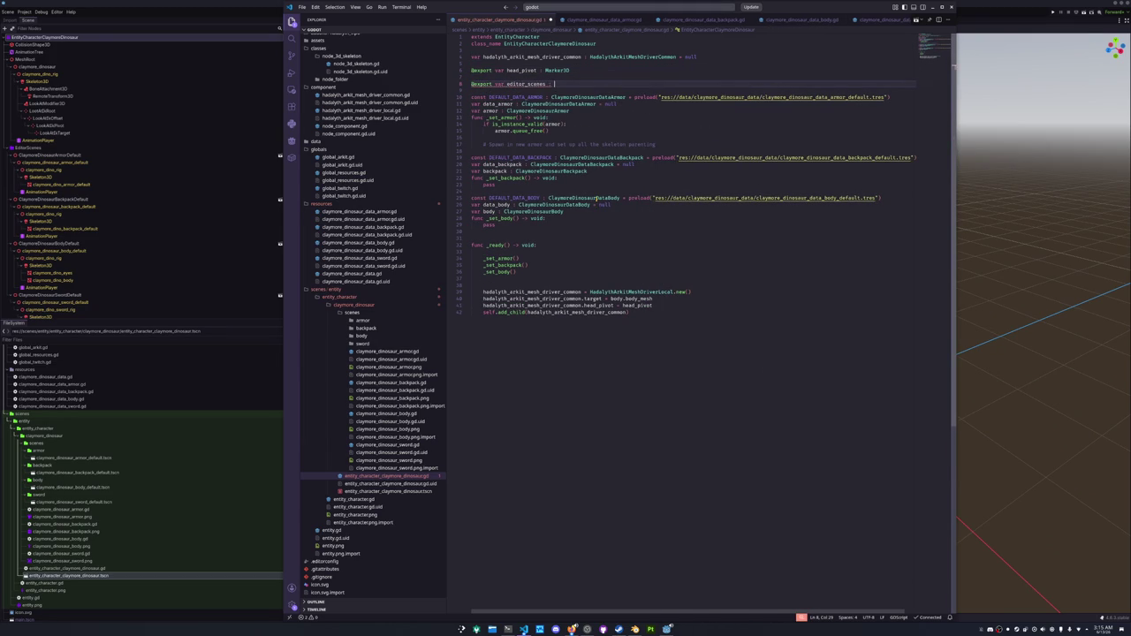
pyautogui.write('NodeFolder')
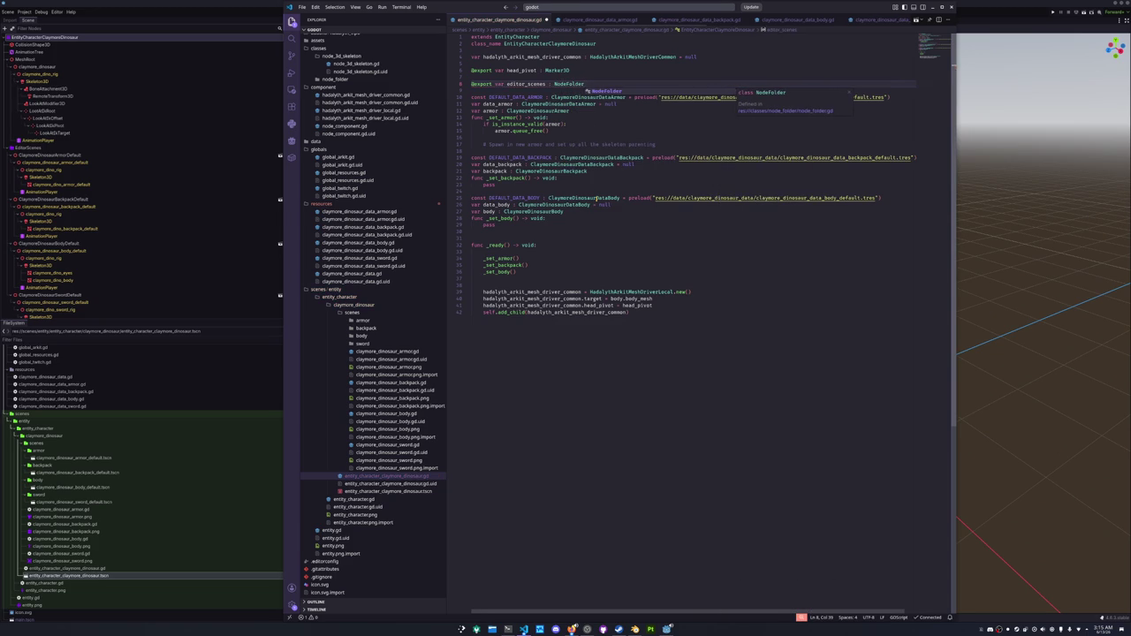
# Assign the EditorScenes node to the Editor Scenes property in Godot's Inspector.
pyautogui.hotkey('alt', 'Tab')
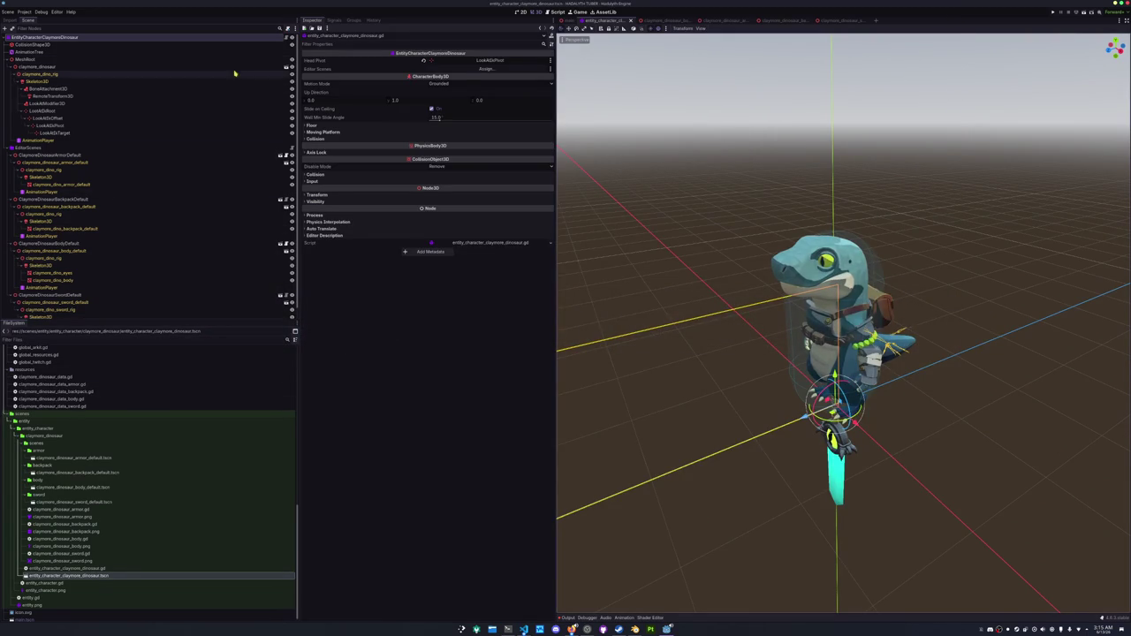
pyautogui.click(486, 68)
pyautogui.doubleClick(548, 242)
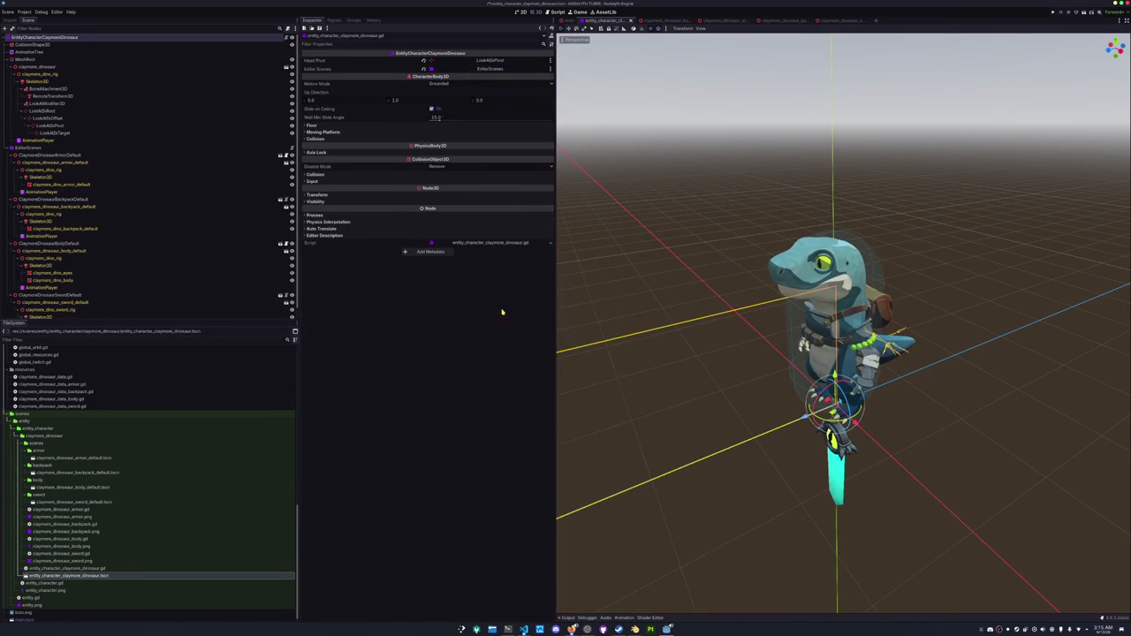
pyautogui.hotkey('alt', 'Tab')
pyautogui.click(508, 78)
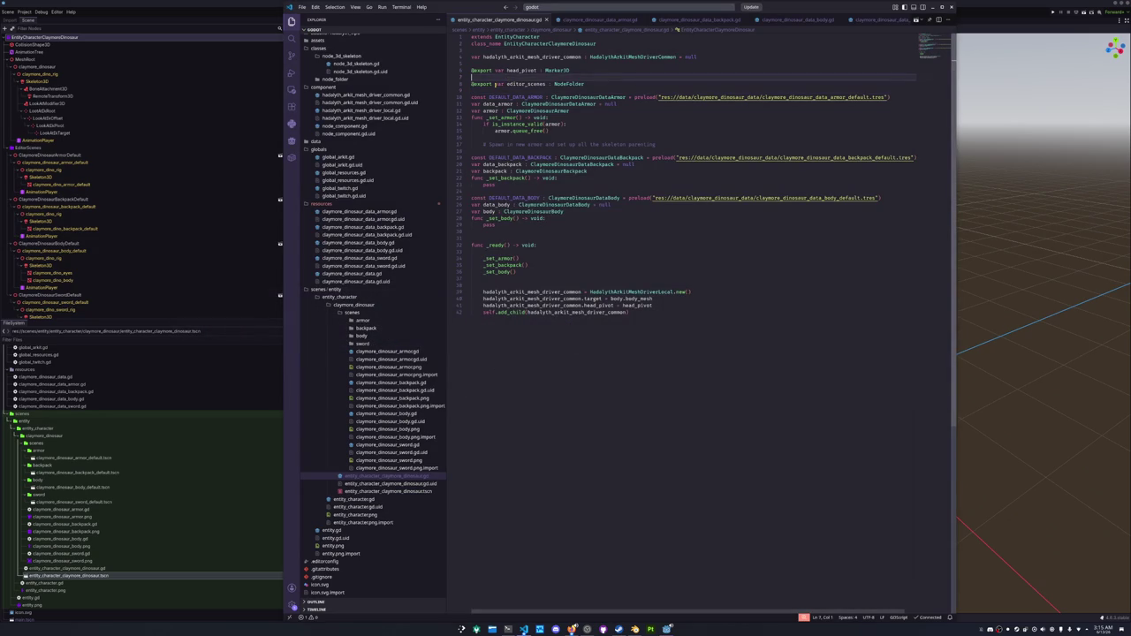
pyautogui.press('Return')
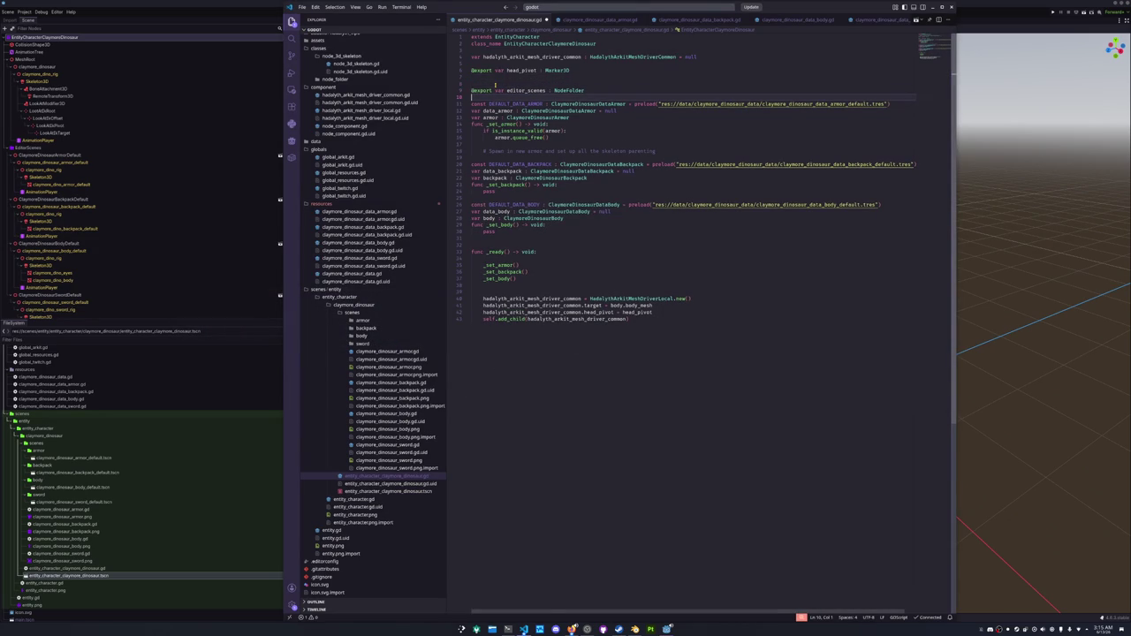
pyautogui.write('@export_cat')
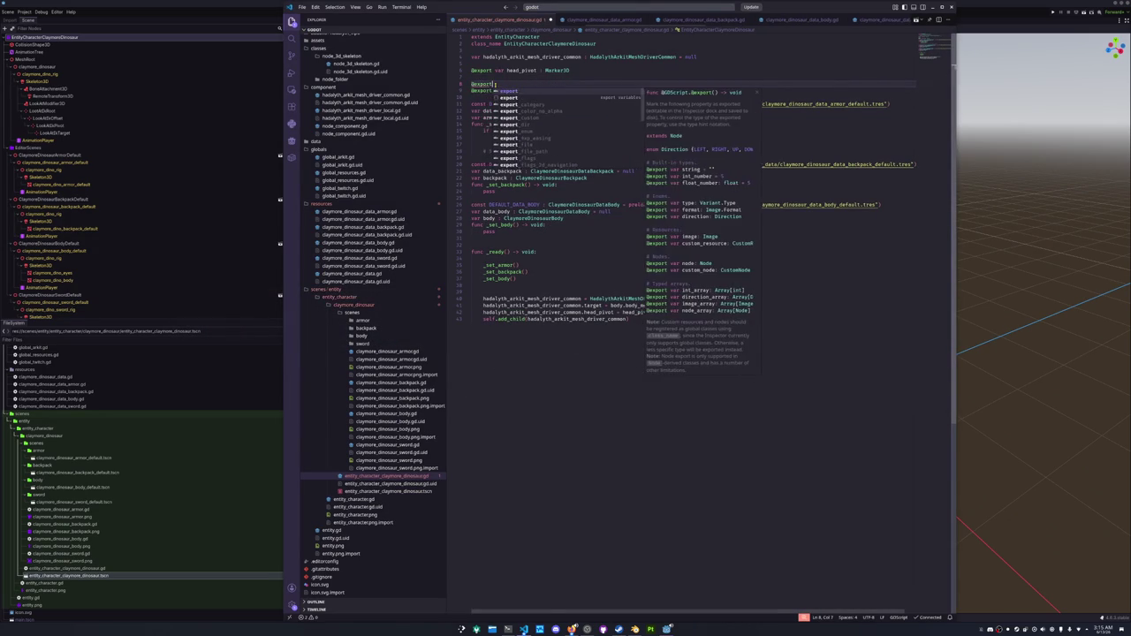
pyautogui.press('Return')
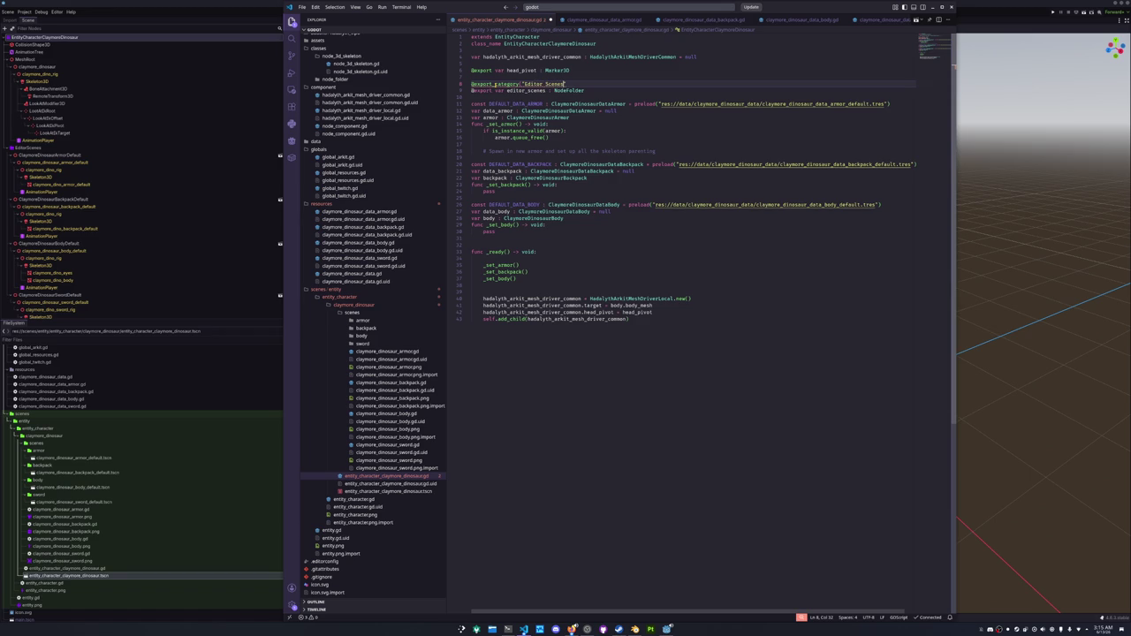
pyautogui.write(')')
# Move the category and editor_scenes lines to just above func _ready.
pyautogui.hotkey('shift', 'Down')
pyautogui.hotkey('shift', 'Down')
pyautogui.hotkey('shift', 'Down')
pyautogui.hotkey('ctrl', 'x')
pyautogui.press('Down')
pyautogui.press('Down')
pyautogui.press('Down')
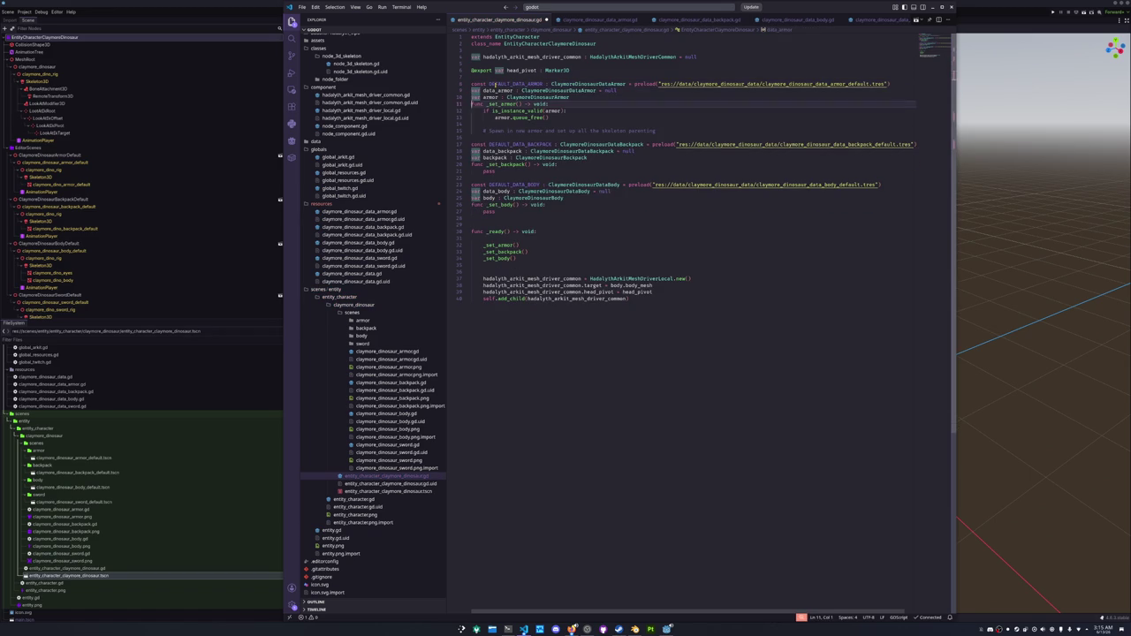
pyautogui.press('Down')
pyautogui.press('Down')
pyautogui.hotkey('ctrl', 'v')
pyautogui.press('Up')
pyautogui.press('Up')
pyautogui.press('Up')
pyautogui.press('Return')
# Add editor_scenes.free() at the start of _ready.
pyautogui.press('Down')
pyautogui.press('Down')
pyautogui.press('Down')
pyautogui.press('BackSpace')
pyautogui.press('Down')
pyautogui.press('End')
pyautogui.press('Return')
pyautogui.press('Return')
pyautogui.write('editor_scenes')
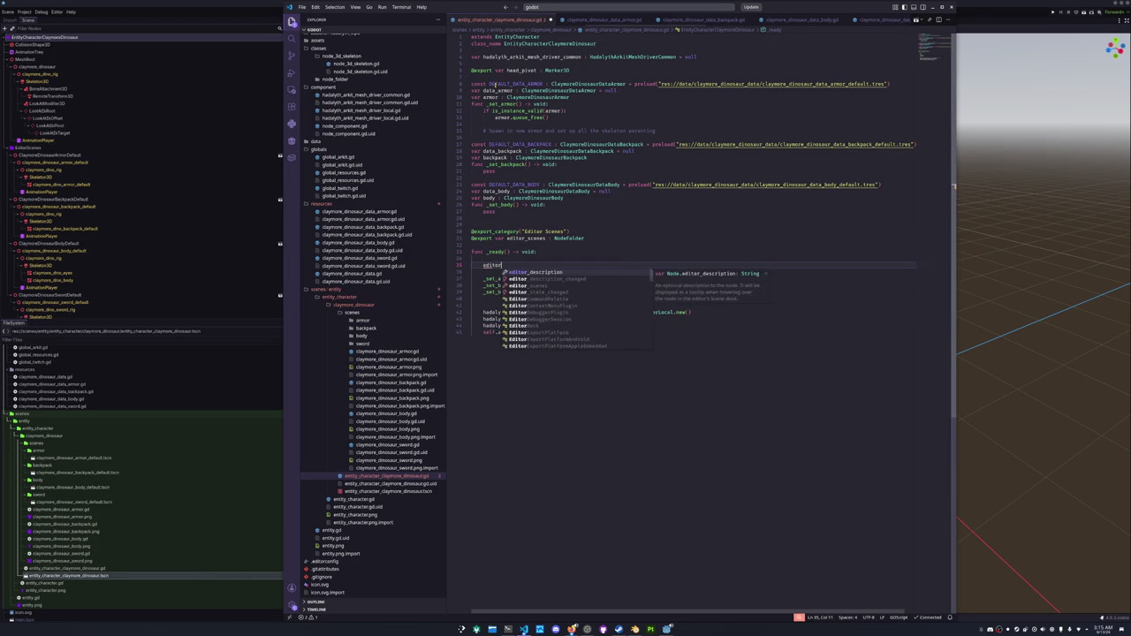
pyautogui.write('.fr')
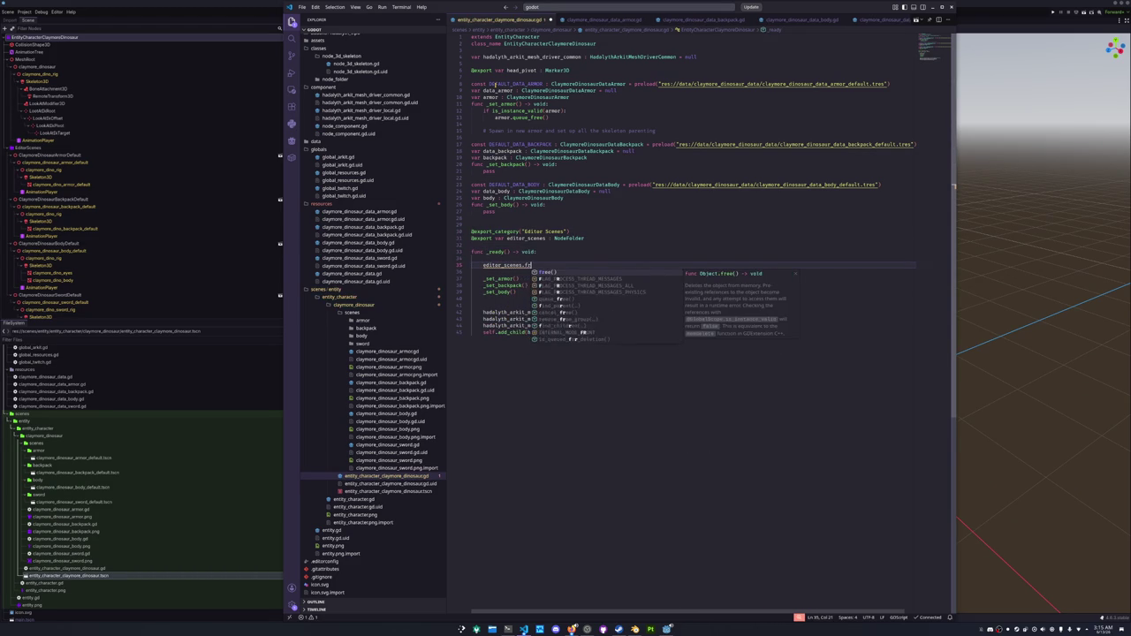
pyautogui.write('ee()')
pyautogui.press('Up')
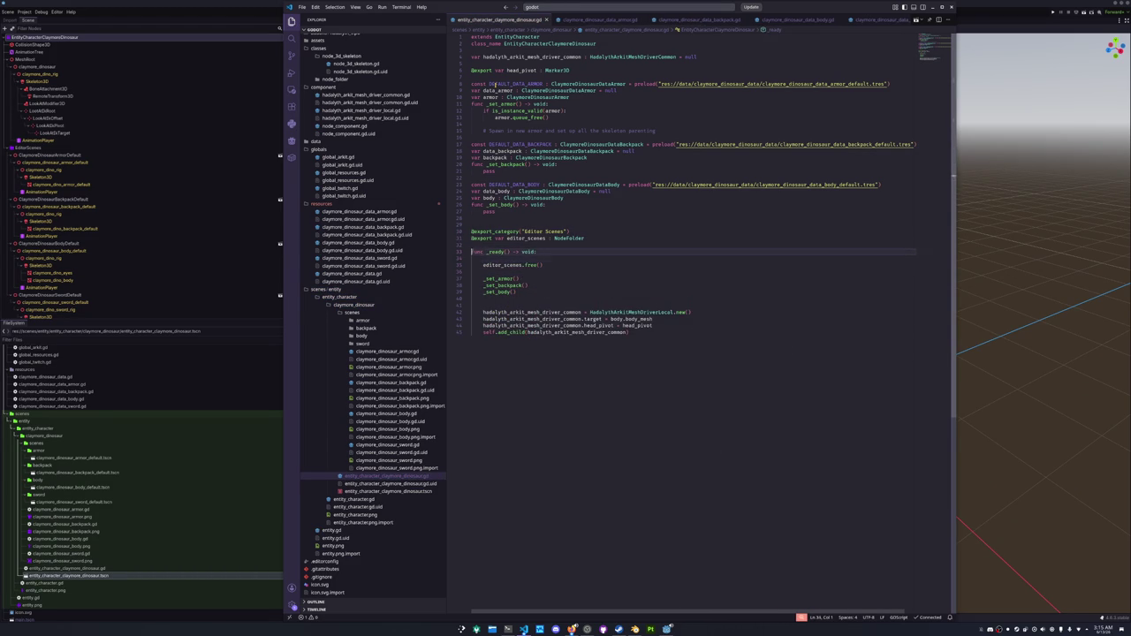
pyautogui.press('Down')
pyautogui.press('Down')
pyautogui.press('Return')
pyautogui.press('Up')
pyautogui.press('Up')
pyautogui.press('Up')
# Insert blank lines between the data blocks and an indented line under the spawn comment.
pyautogui.press('Return')
pyautogui.press('Up')
pyautogui.press('Up')
pyautogui.press('Up')
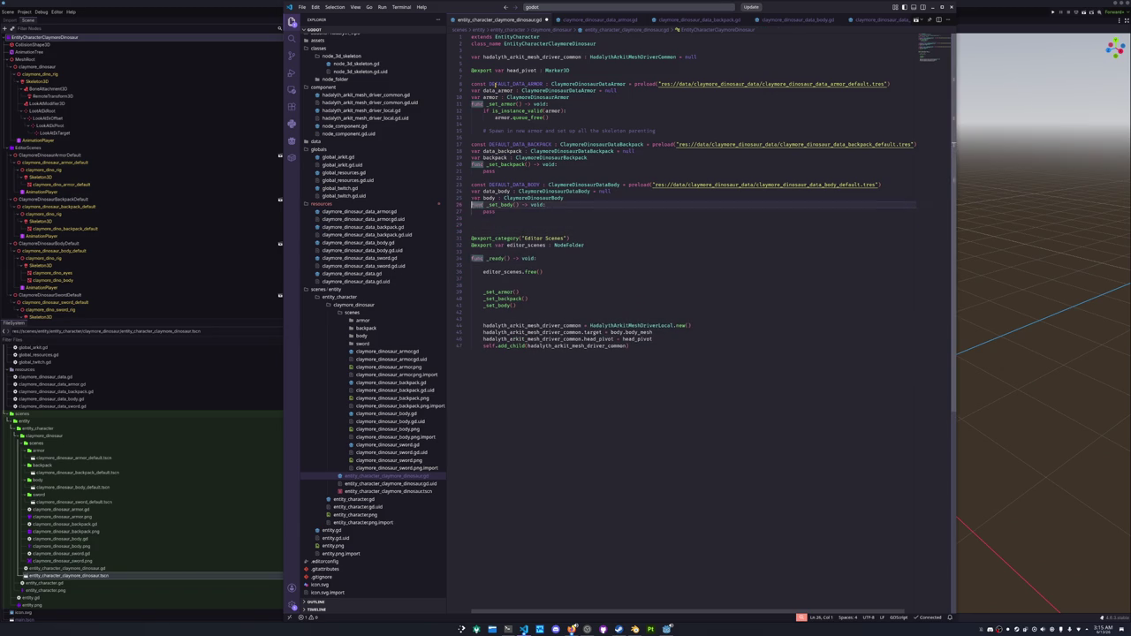
pyautogui.press('Return')
pyautogui.press('Up')
pyautogui.press('Up')
pyautogui.press('Up')
pyautogui.press('Up')
pyautogui.press('End')
pyautogui.press('Return')
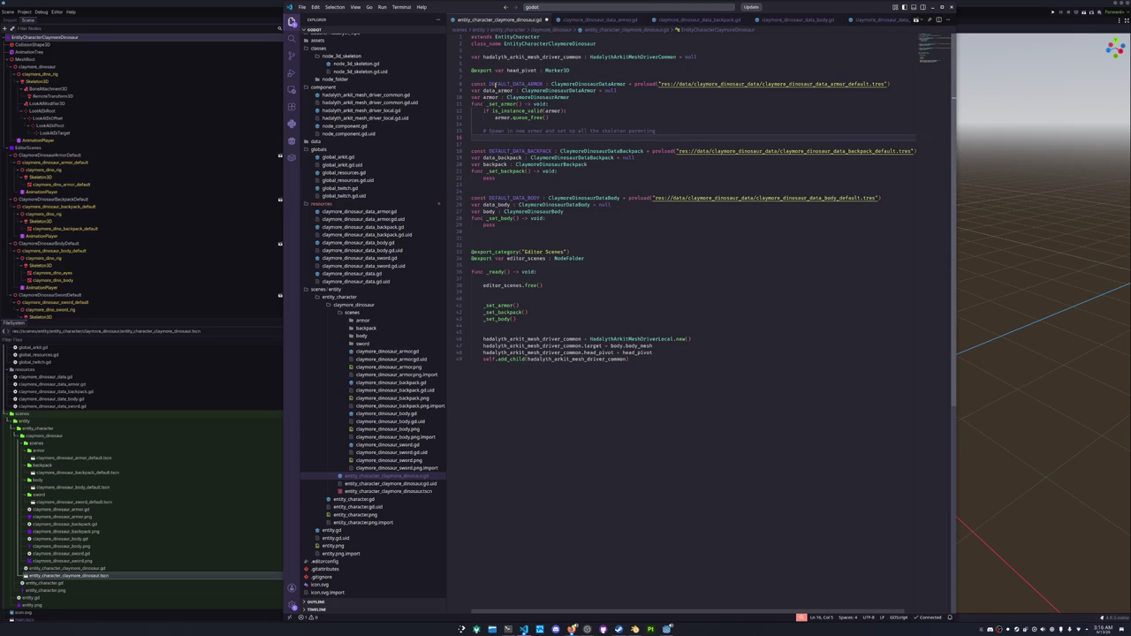
pyautogui.press('Up')
pyautogui.press('Up')
pyautogui.press('Up')
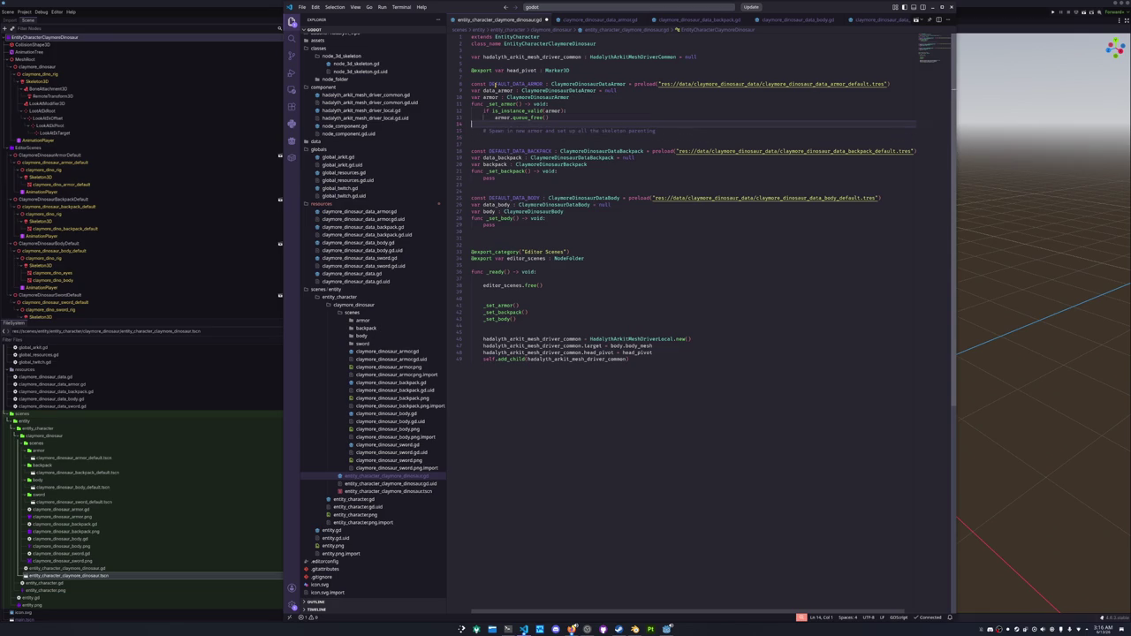
# Declare 'var data_armor_hash : int' above data_armor.
pyautogui.press('Home')
pyautogui.press('Return')
pyautogui.press('Up')
pyautogui.write('var d')
pyautogui.press('BackSpace')
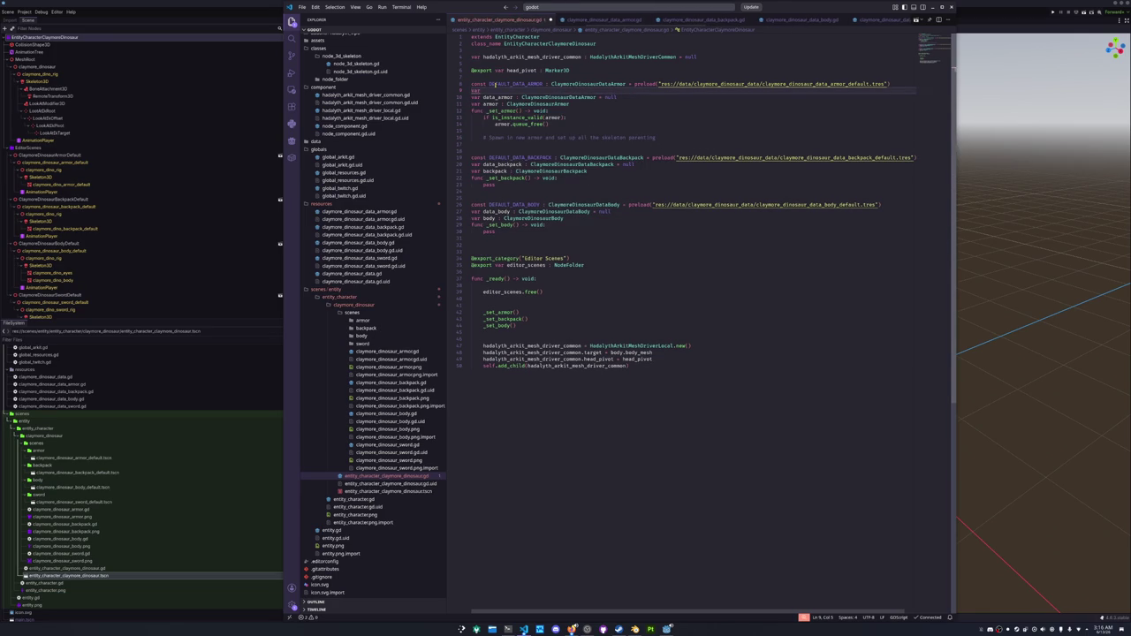
pyautogui.write('data')
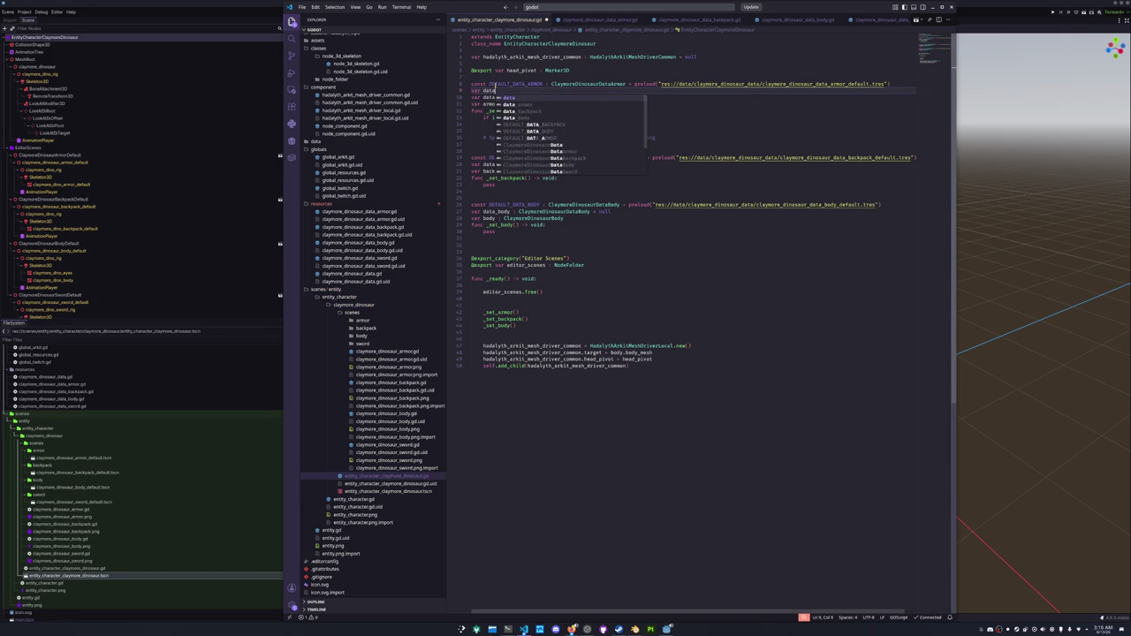
pyautogui.write('_armor_hash : int =')
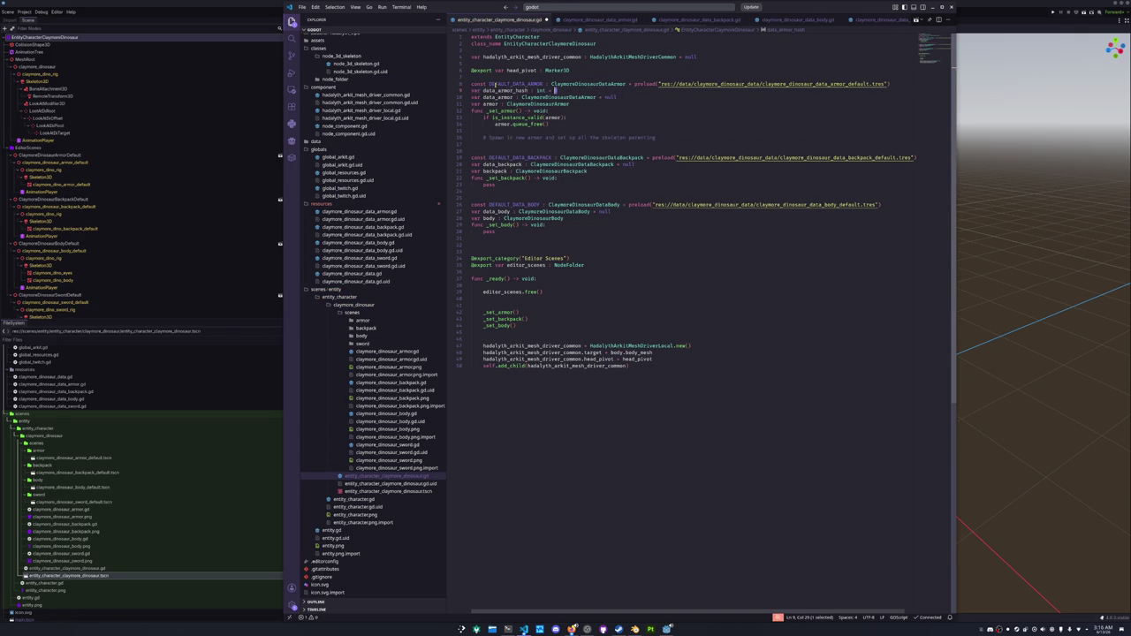
# Paste the hash variable into the backpack and body blocks, renaming the body one data_body_hash.
pyautogui.press('Down')
pyautogui.press('Down')
pyautogui.press('Down')
pyautogui.press('Down')
pyautogui.press('Down')
pyautogui.hotkey('ctrl', 'v')
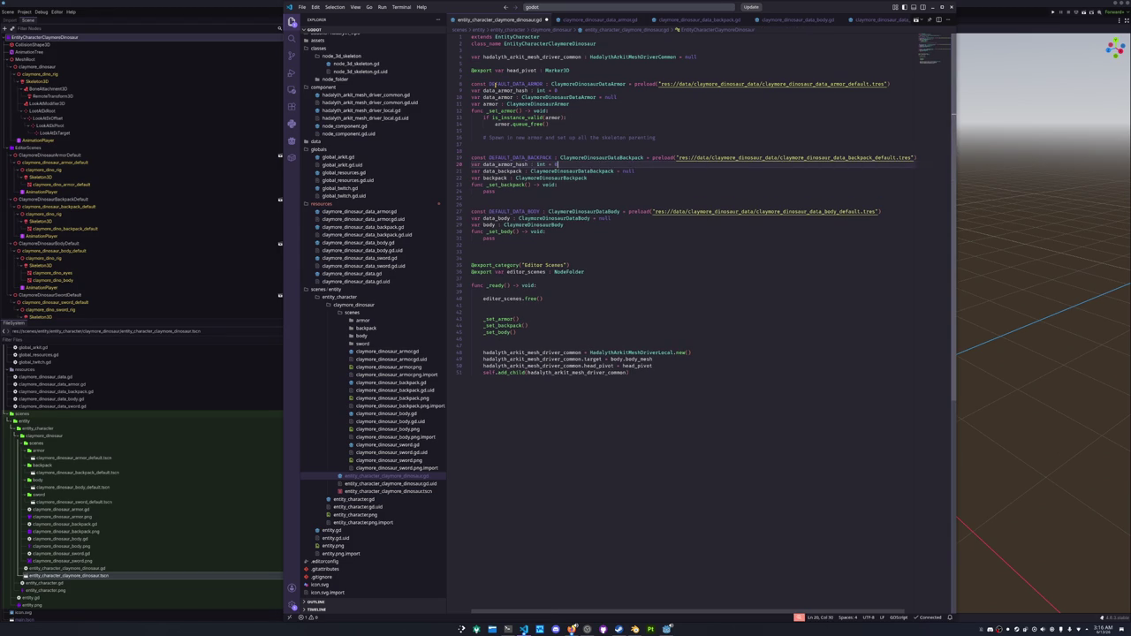
pyautogui.press('Down')
pyautogui.press('Down')
pyautogui.press('Down')
pyautogui.hotkey('ctrl', 'v')
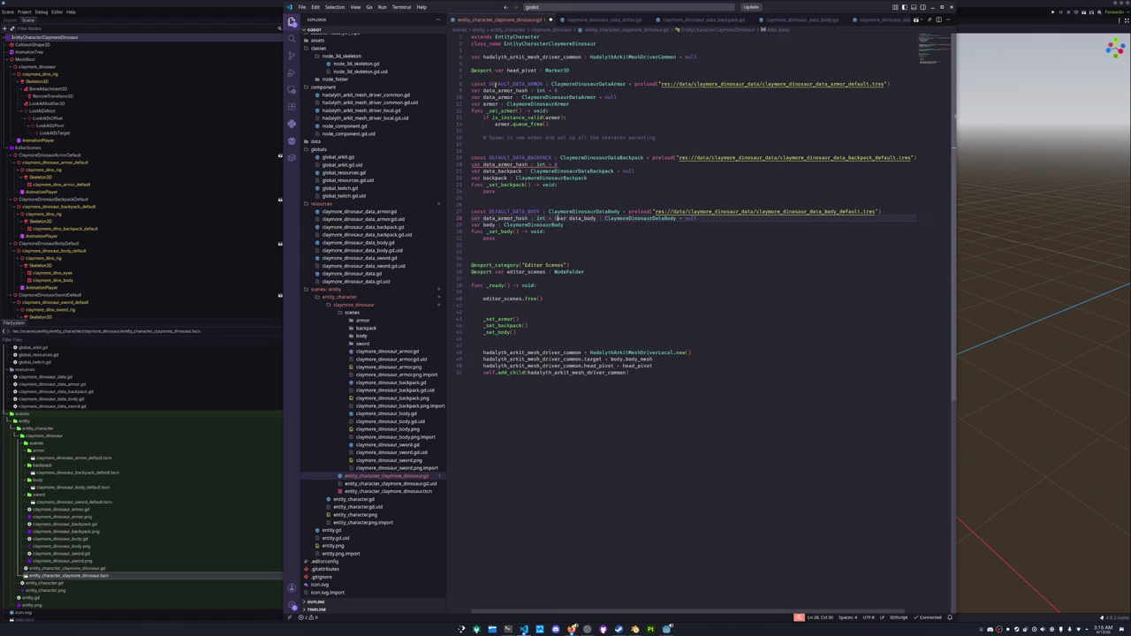
pyautogui.press('Return')
pyautogui.press('Up')
pyautogui.hotkey('ctrl', 'Right')
pyautogui.hotkey('ctrl', 'Right')
pyautogui.hotkey('ctrl', 'BackSpace')
pyautogui.write('data_body_hash')
# Rename the backpack block's hash to data_backpack_hash and compare it with data_armor_hash.
pyautogui.press('Up')
pyautogui.press('Up')
pyautogui.press('Up')
pyautogui.hotkey('ctrl', 'd')
pyautogui.write('data_backpa')
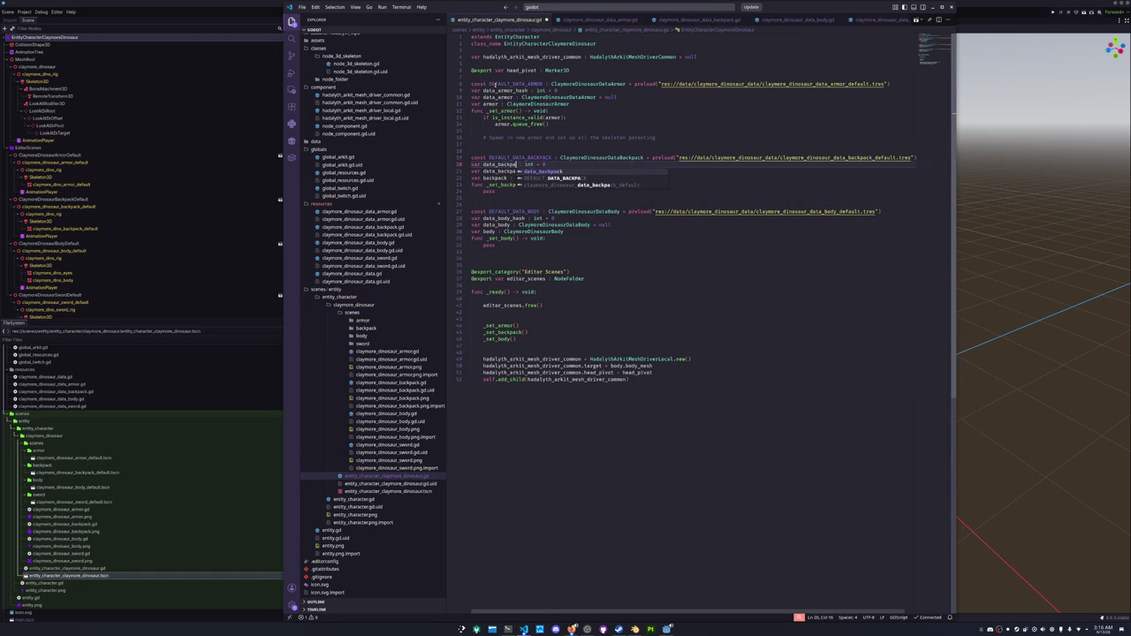
pyautogui.write('ck_hash')
pyautogui.hotkey('ctrl', 'shift', 'Left')
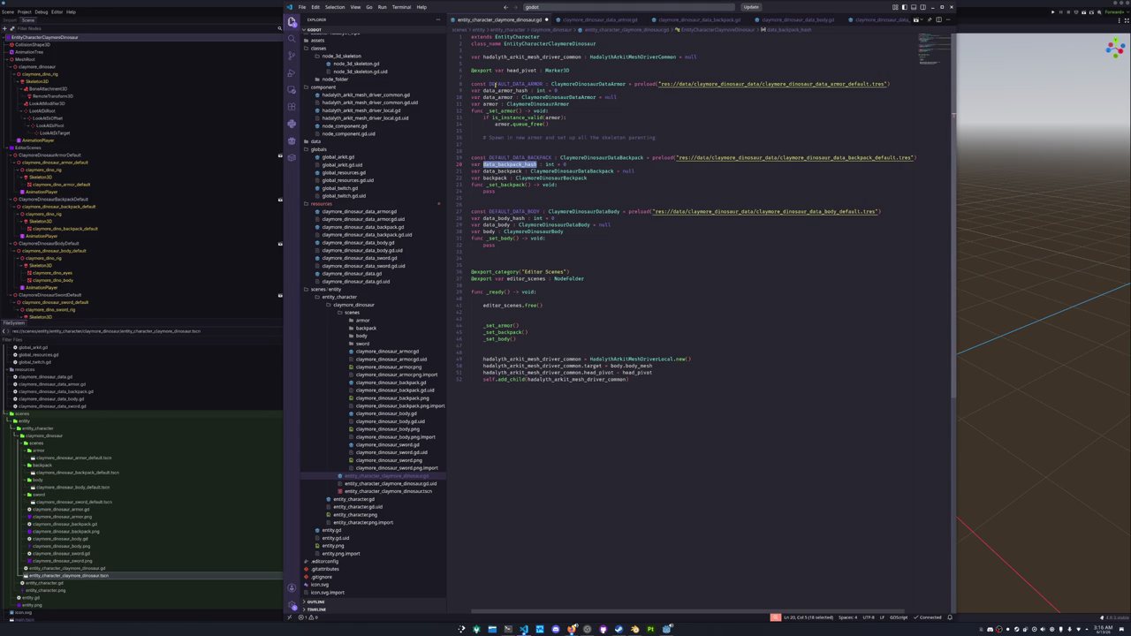
pyautogui.press('Up')
pyautogui.press('Up')
pyautogui.press('Up')
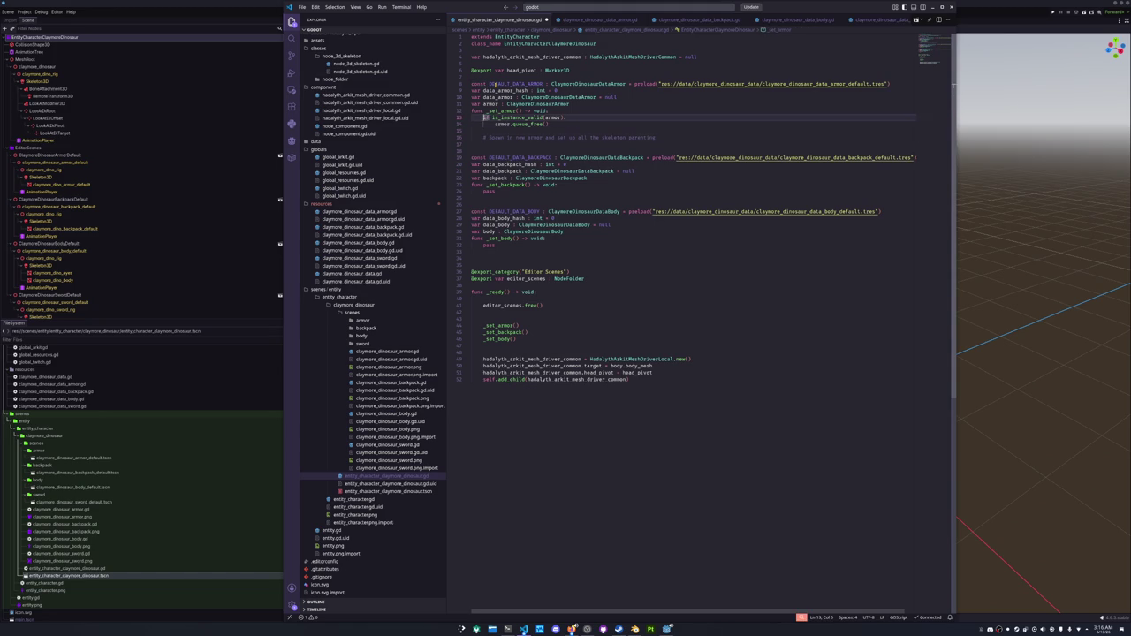
pyautogui.press('Up')
pyautogui.press('Down')
pyautogui.press('Down')
pyautogui.press('Down')
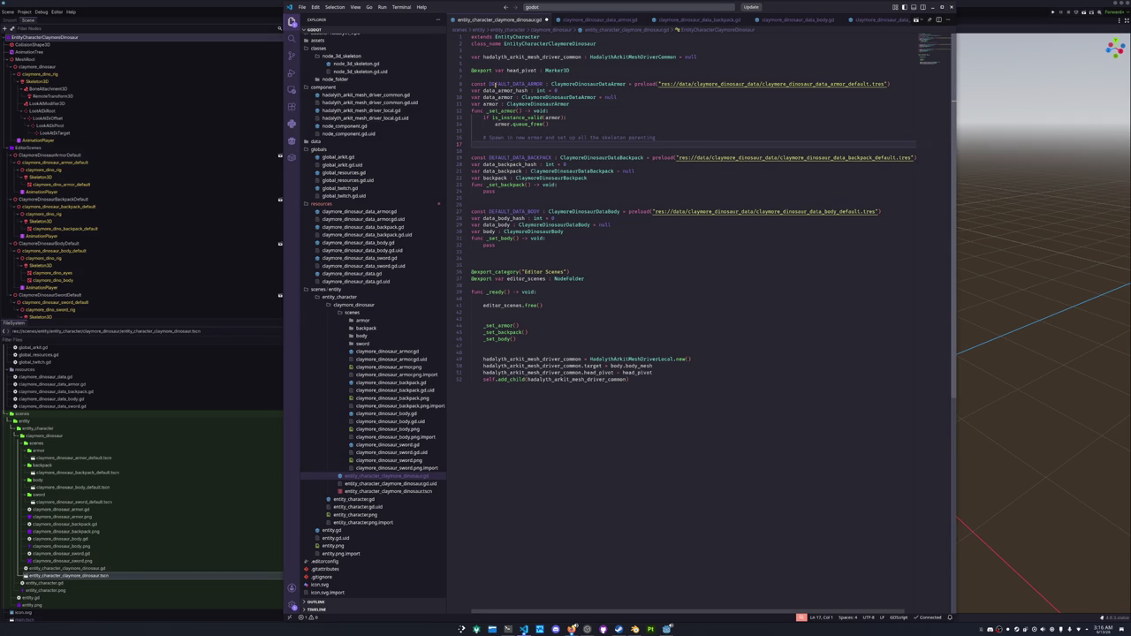
pyautogui.press('Up')
pyautogui.press('Up')
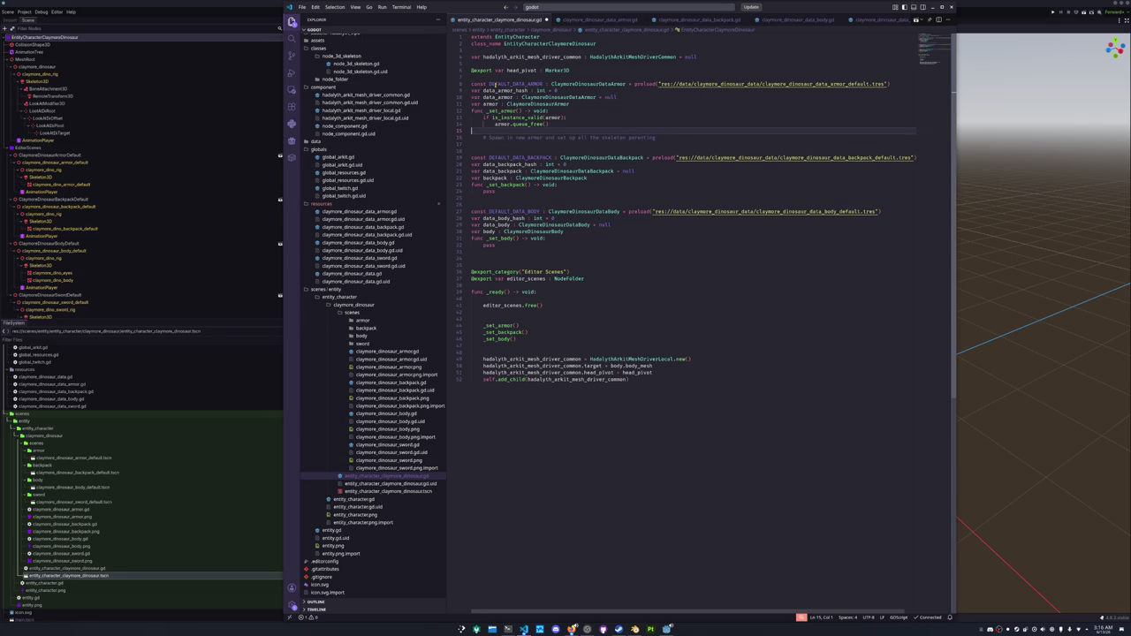
# Open a new line in _set_armor below armor.queue_free().
pyautogui.press('Down')
pyautogui.press('Down')
pyautogui.press('Down')
pyautogui.press('Right')
pyautogui.press('Right')
pyautogui.press('Right')
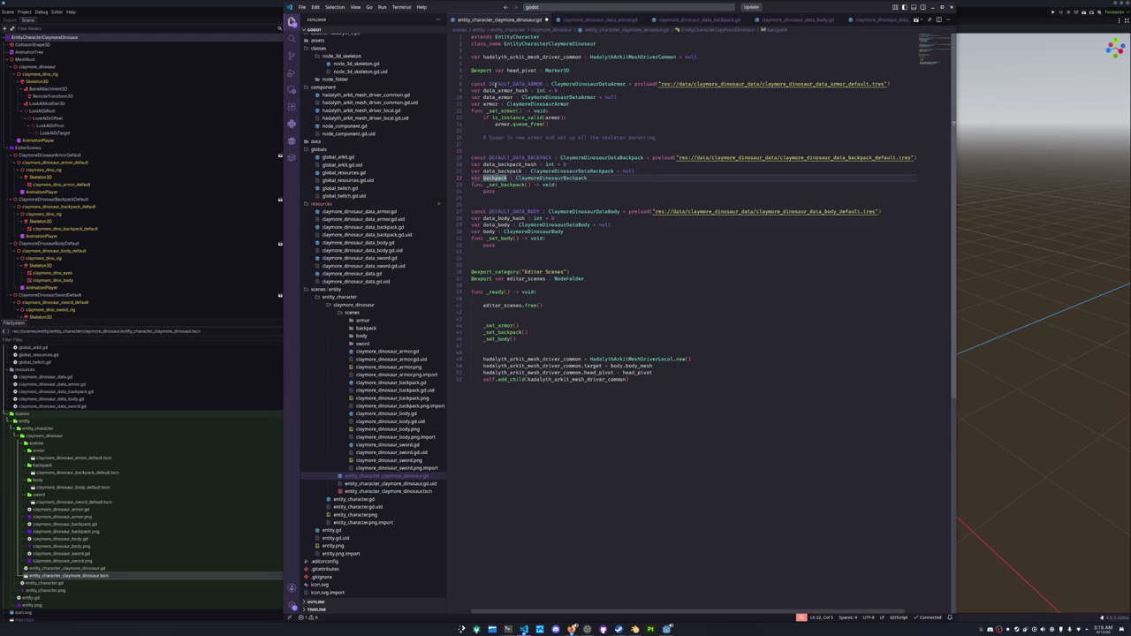
pyautogui.press('Up')
pyautogui.press('Up')
pyautogui.press('Up')
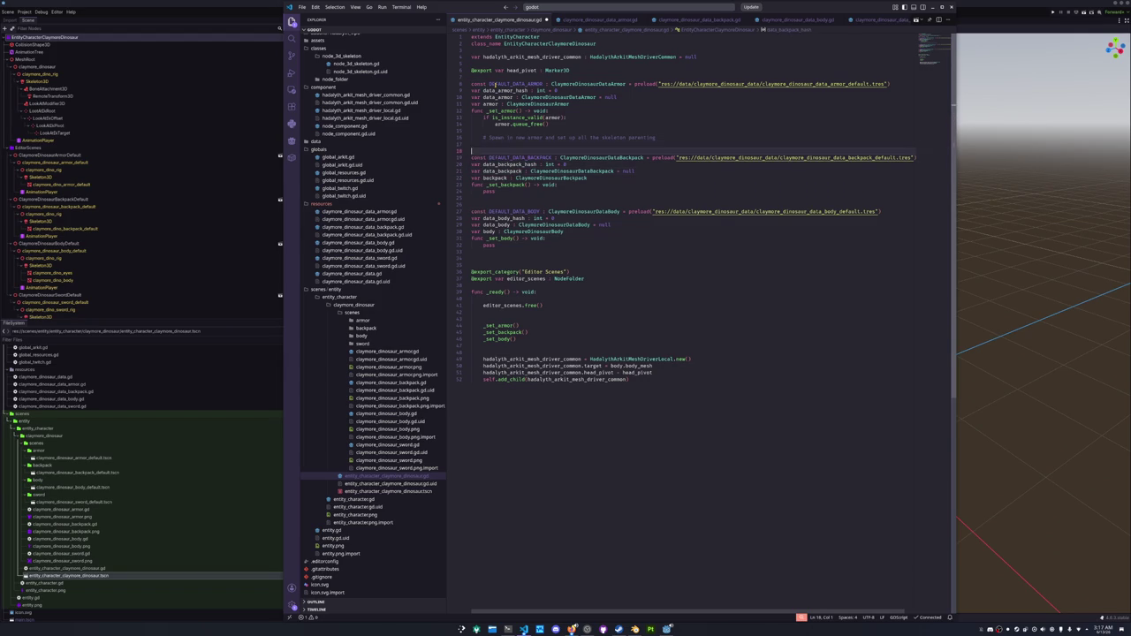
pyautogui.press('Up')
pyautogui.press('Up')
pyautogui.press('Up')
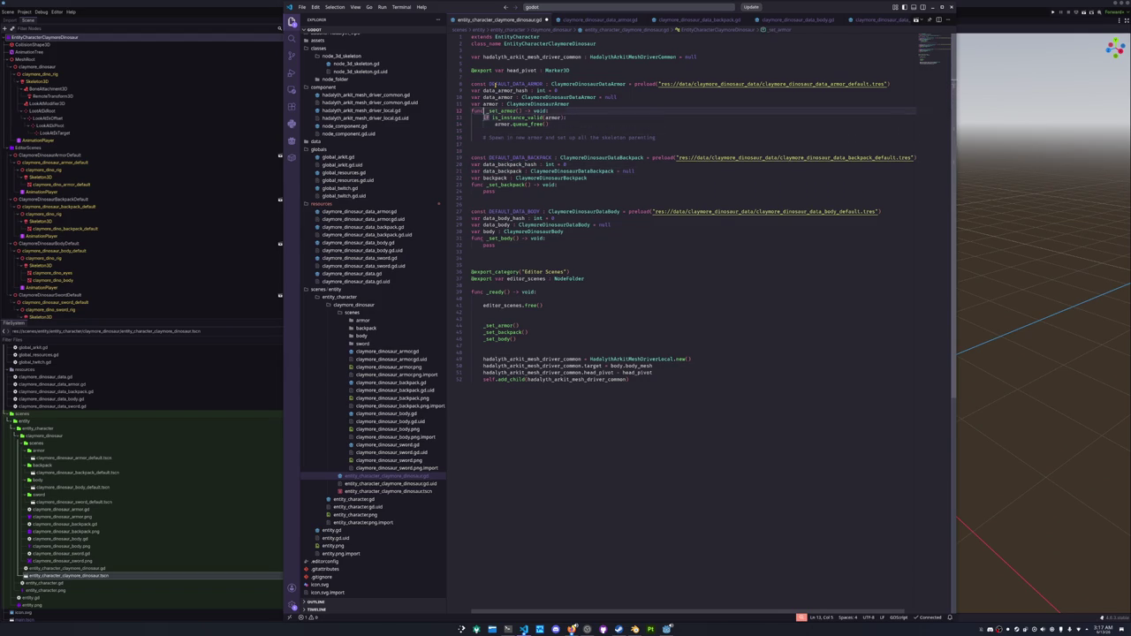
pyautogui.press('Right')
pyautogui.press('Right')
pyautogui.press('Right')
pyautogui.press('Down')
pyautogui.press('Down')
pyautogui.press('Down')
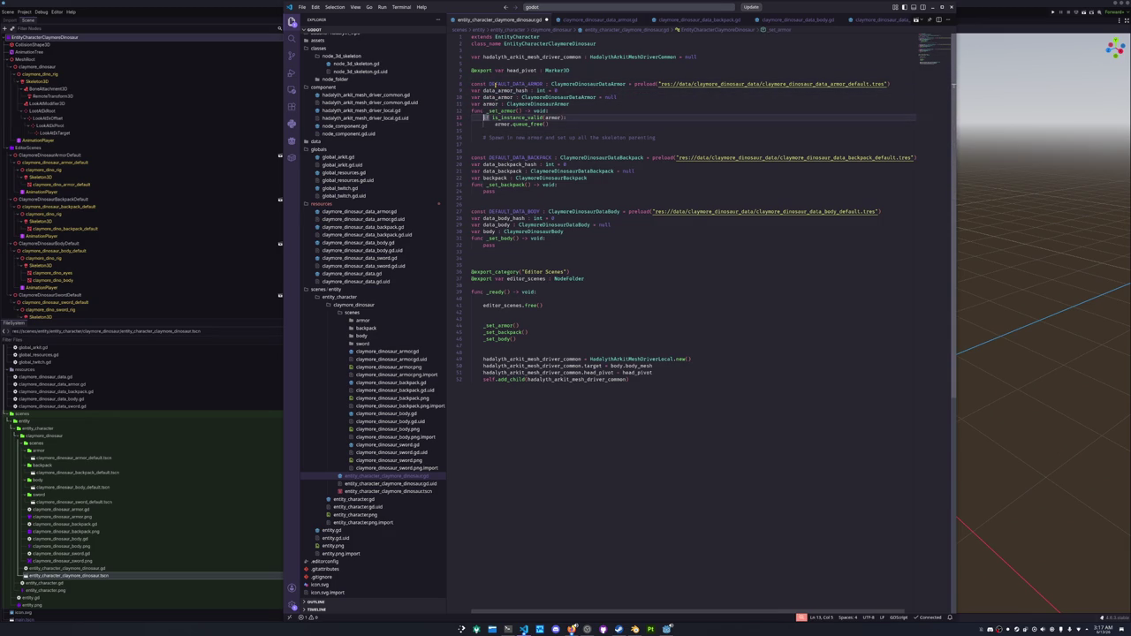
pyautogui.press('Down')
pyautogui.press('Down')
pyautogui.press('Down')
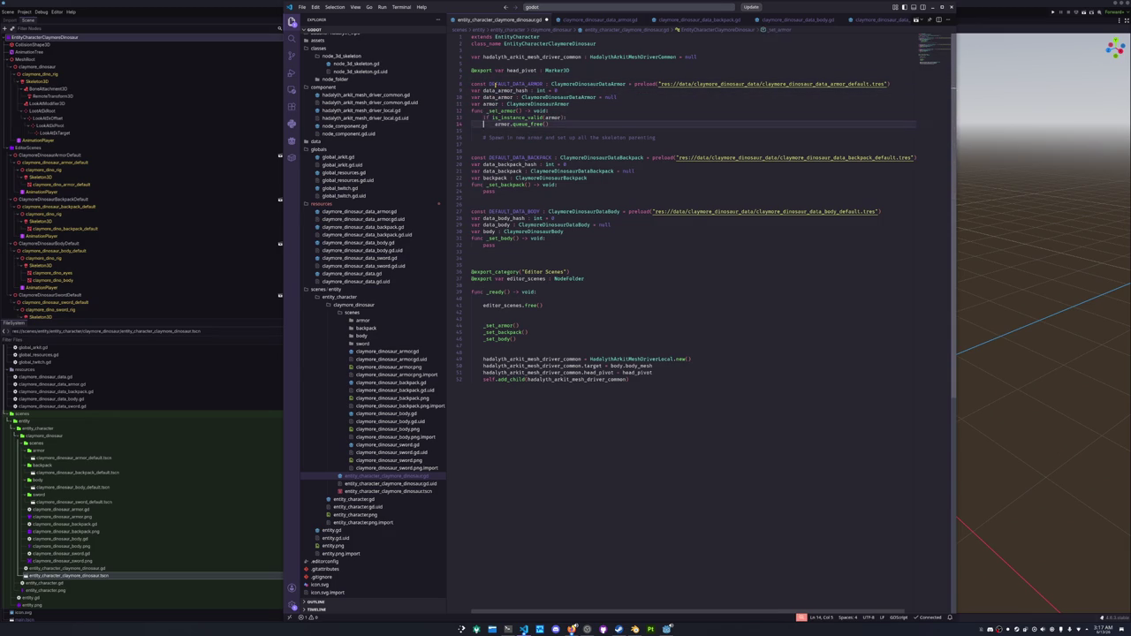
pyautogui.press('Return')
pyautogui.press('Up')
pyautogui.press('Tab')
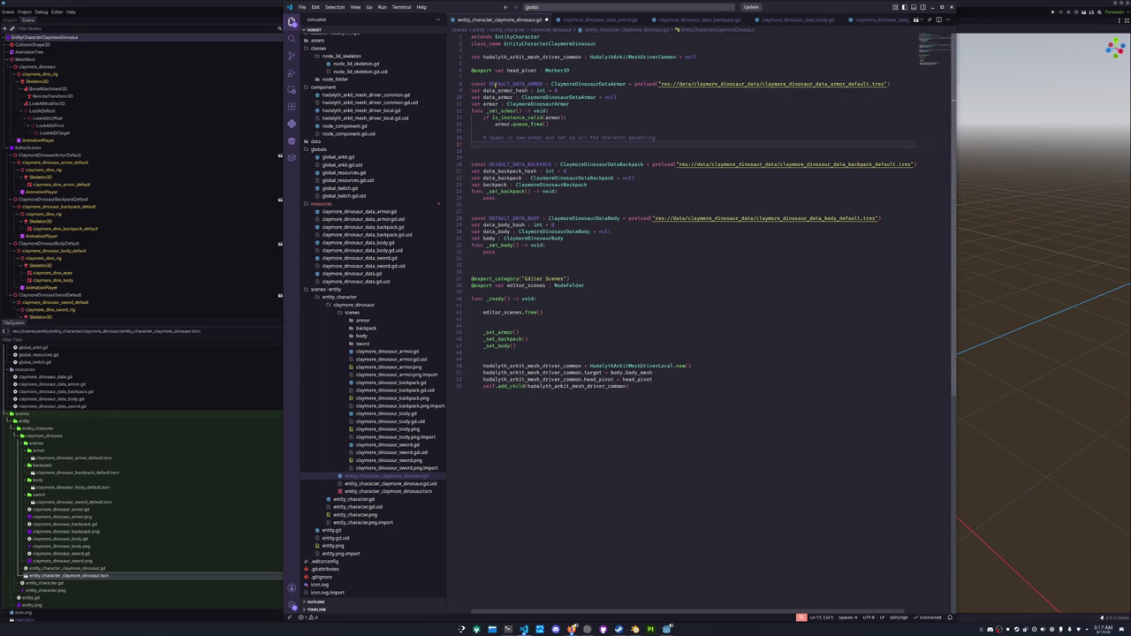
pyautogui.press('Up')
pyautogui.press('Up')
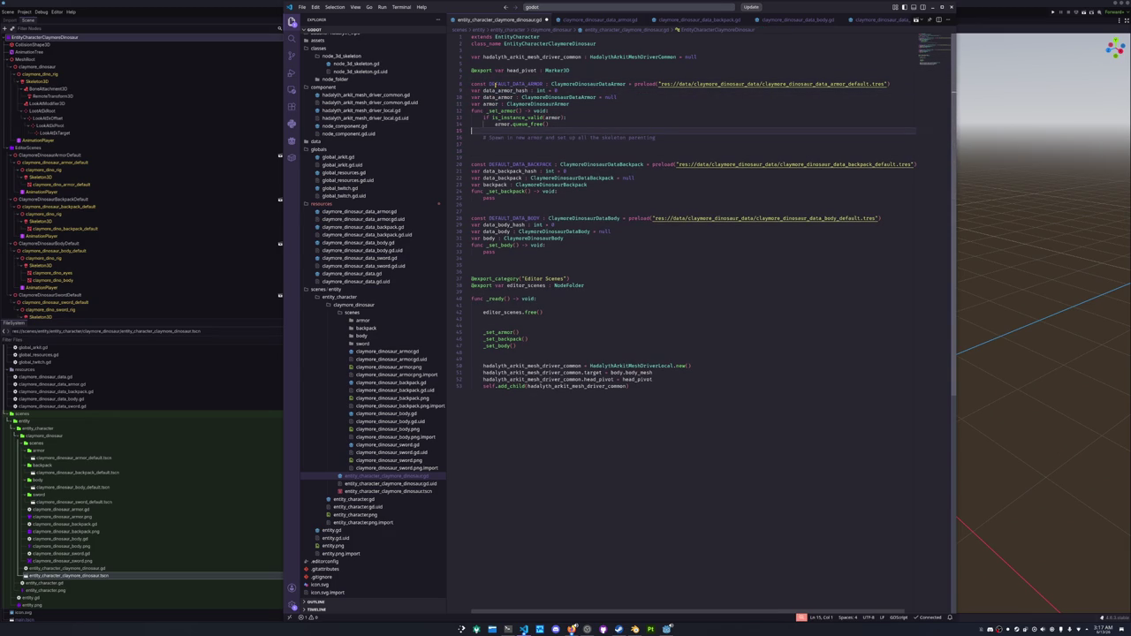
pyautogui.press('Return')
pyautogui.press('Return')
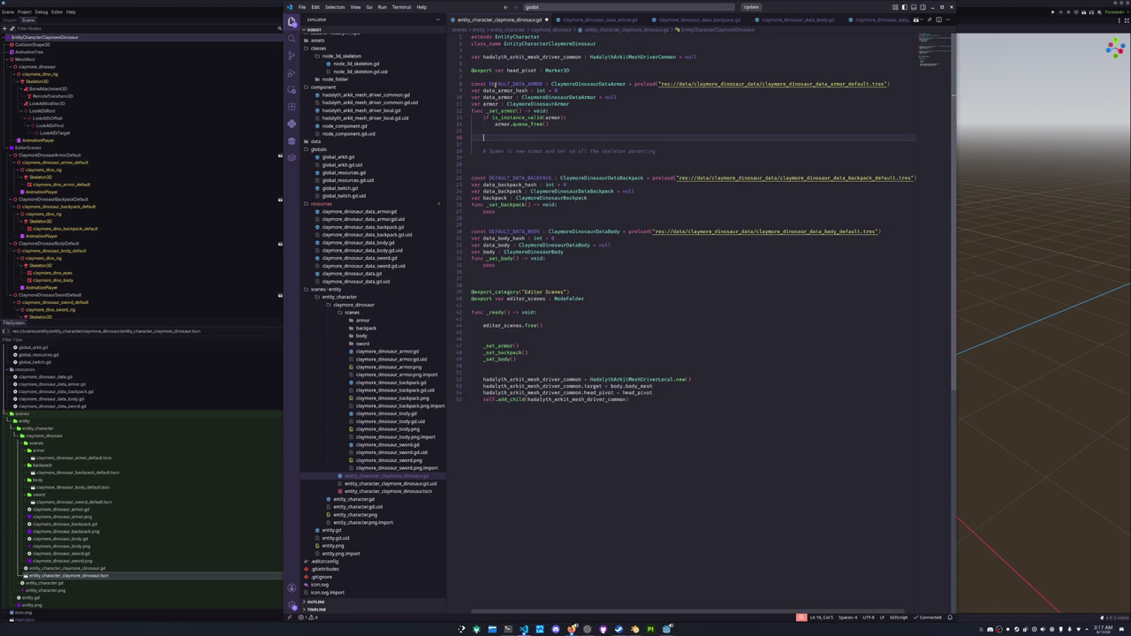
# Write the check 'if not GlobalResources.claymore_dinosaur_database.has(data_armor_hash)'.
pyautogui.write('GlobalResour')
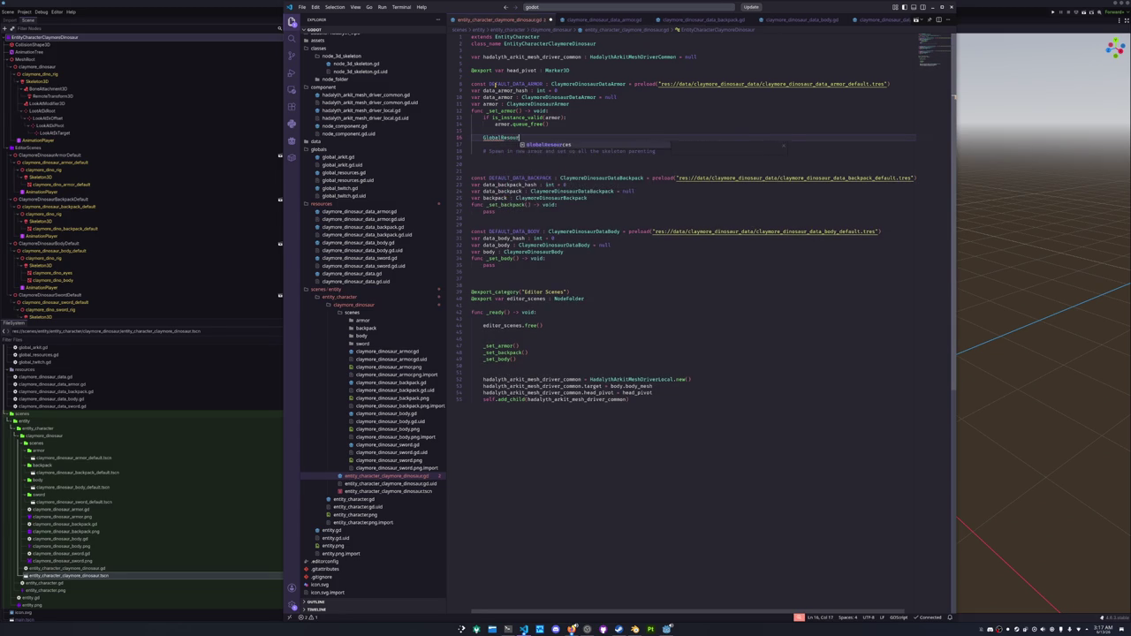
pyautogui.write('ces.')
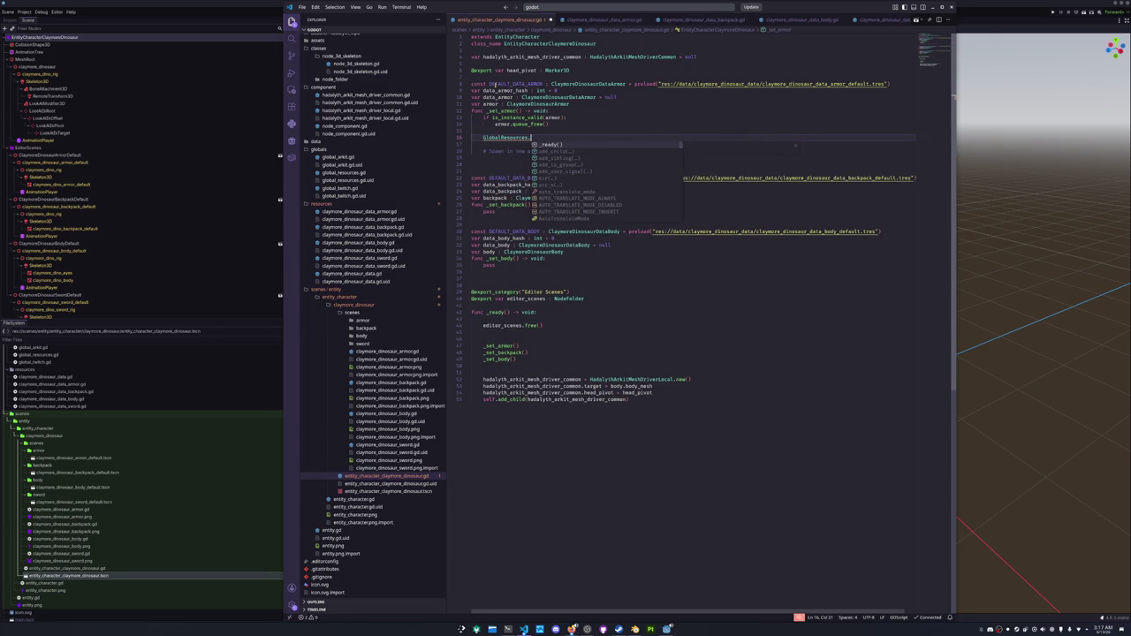
pyautogui.write('has')
pyautogui.press('BackSpace')
pyautogui.press('BackSpace')
pyautogui.press('BackSpace')
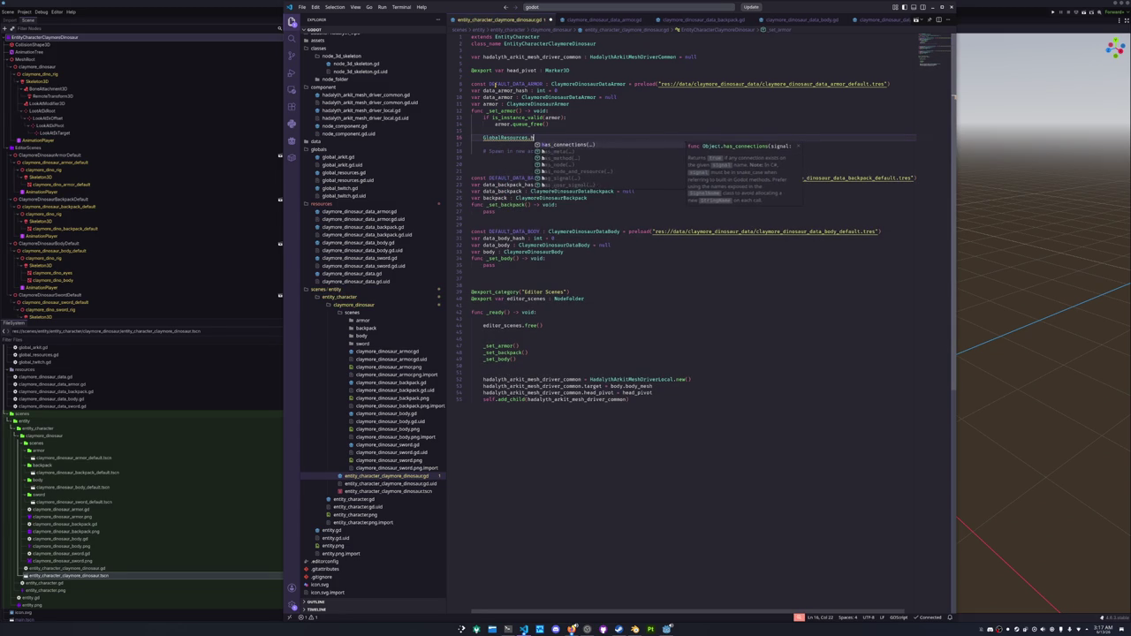
pyautogui.write('claym')
pyautogui.press('Return')
pyautogui.write('.has')
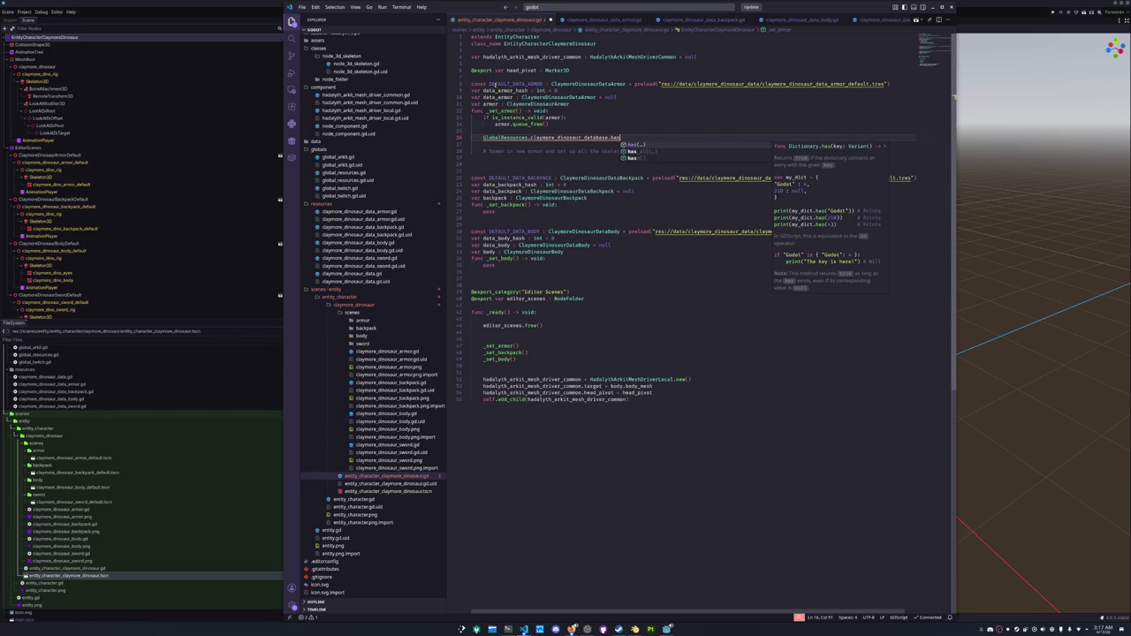
pyautogui.write('(data_')
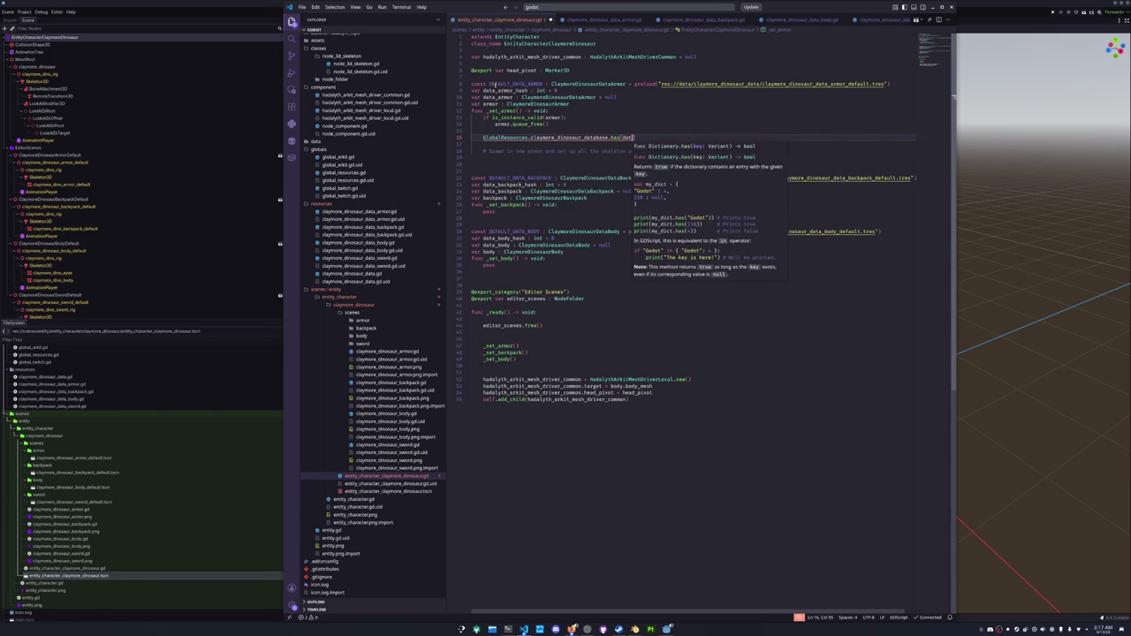
pyautogui.write('armor_hash')
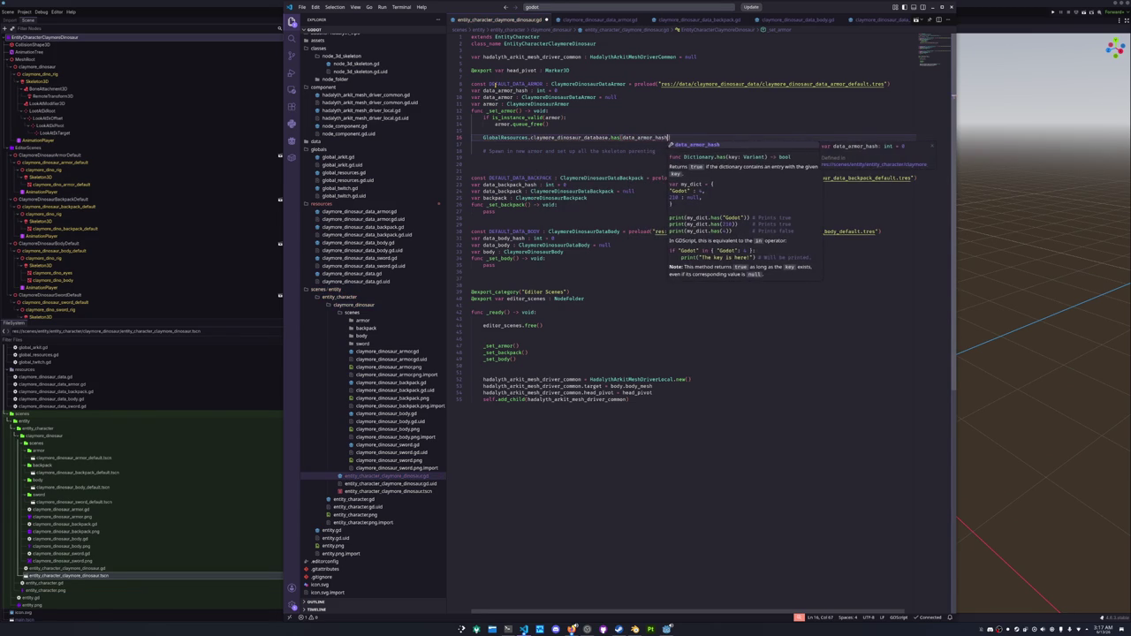
pyautogui.press('Home')
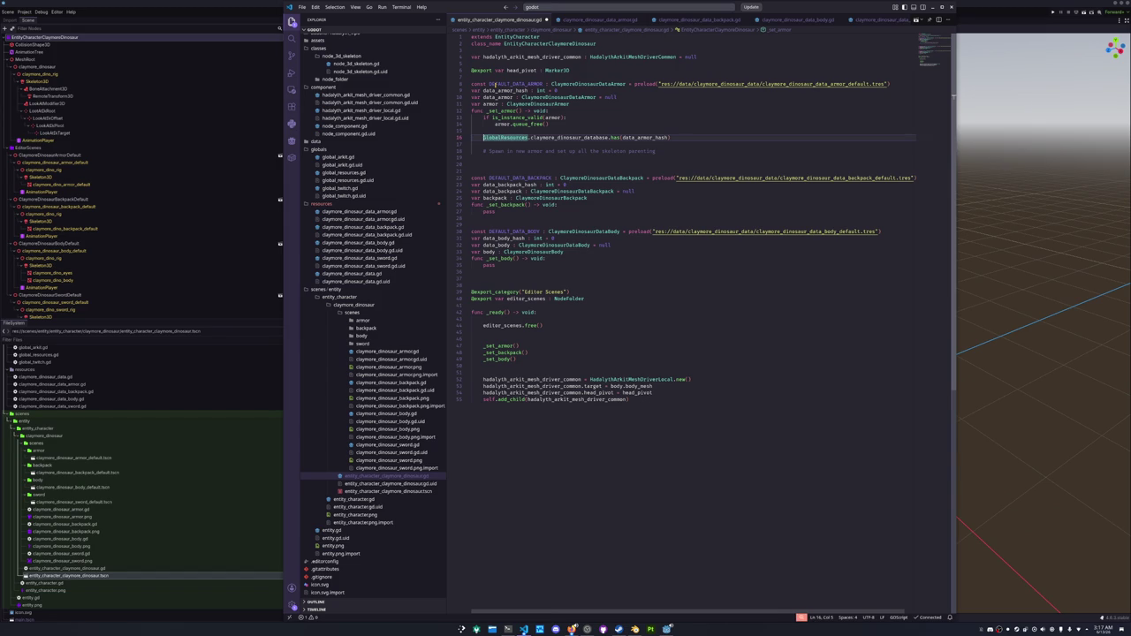
pyautogui.write('if not')
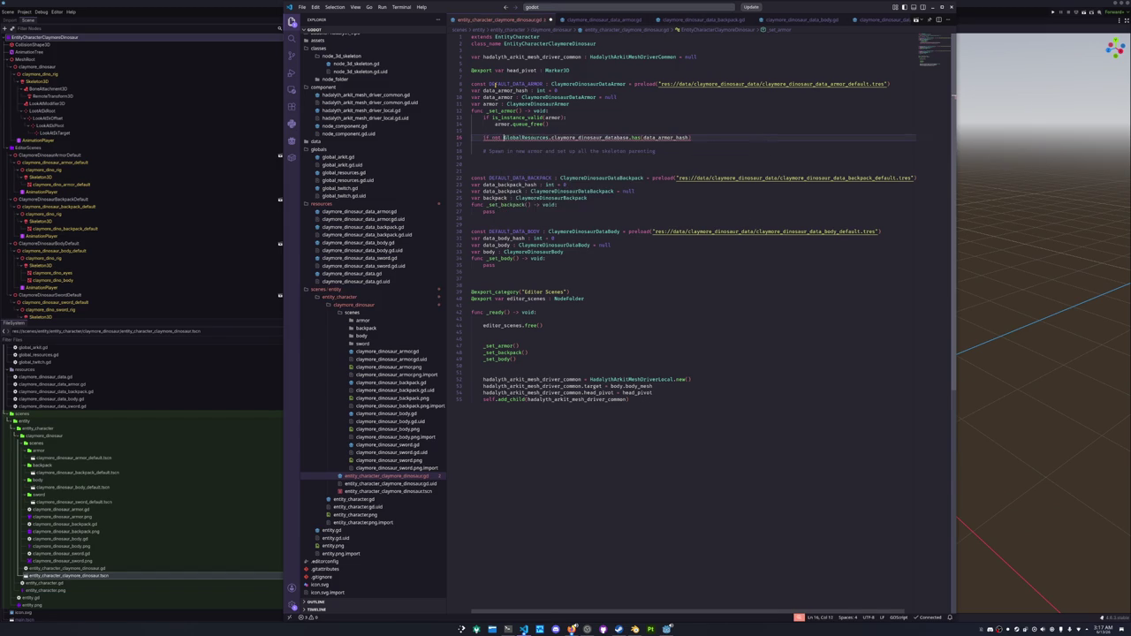
# Add the indented fallback 'data_armor = DEFAULT_DATA_ARMOR' and close the if with '):'.
pyautogui.press('Down')
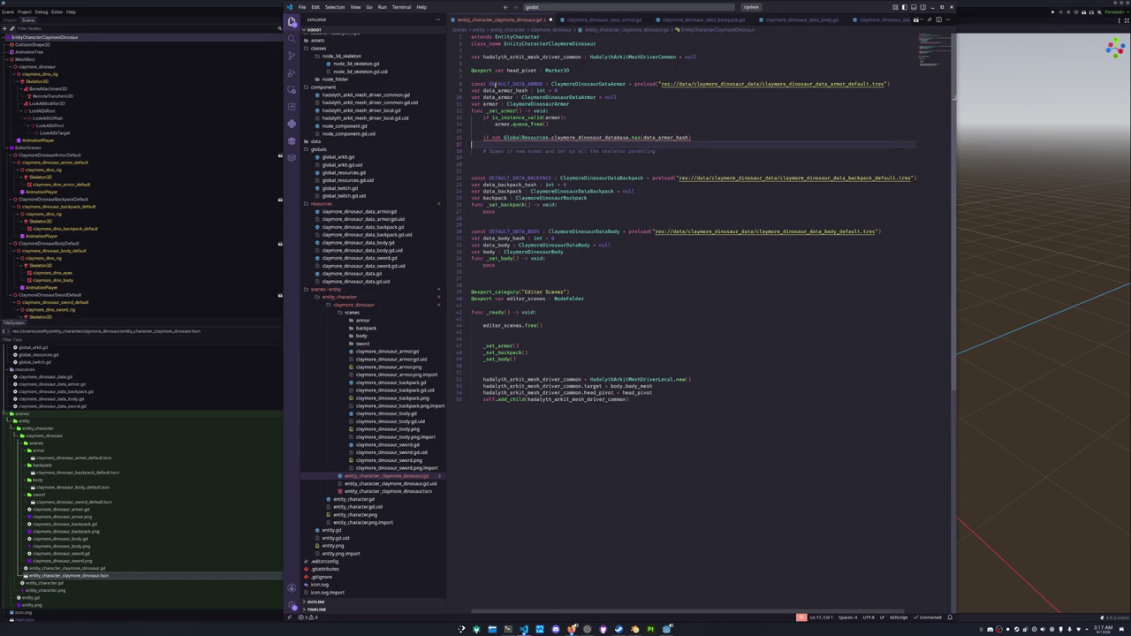
pyautogui.press('Return')
pyautogui.write('data')
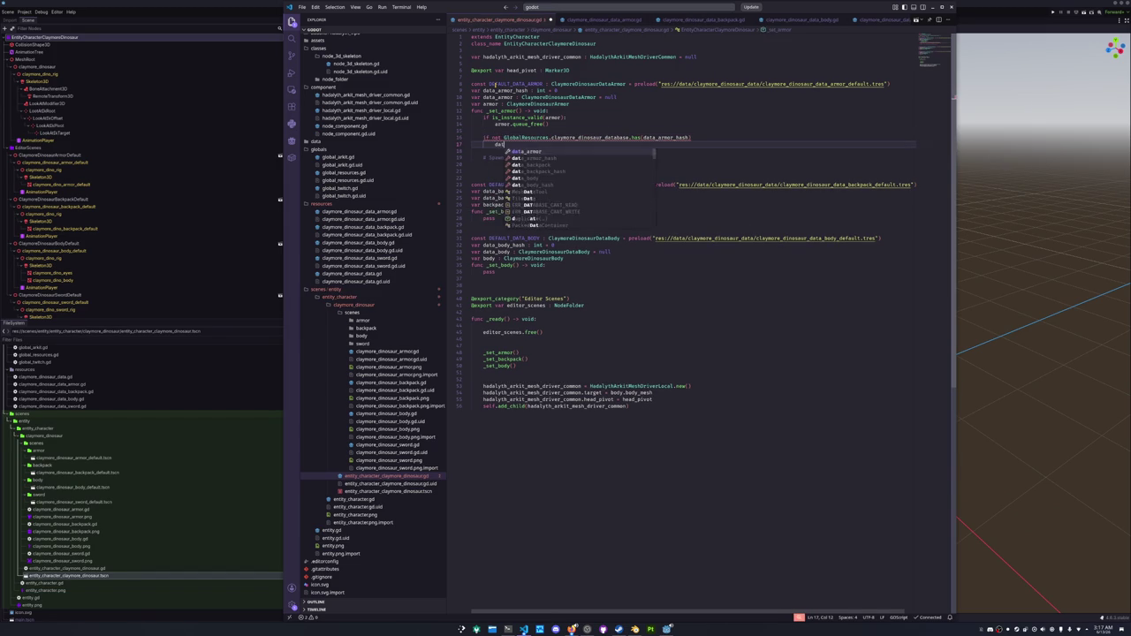
pyautogui.write('_armor = DEFAULT_DATA_ARMOR')
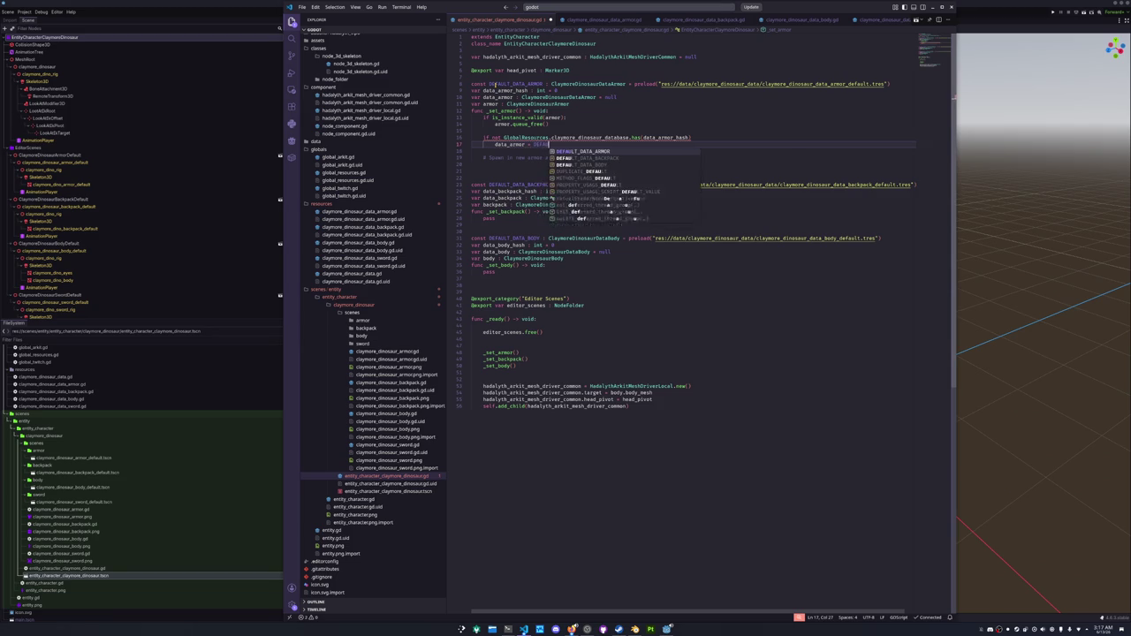
pyautogui.press('Up')
pyautogui.press('End')
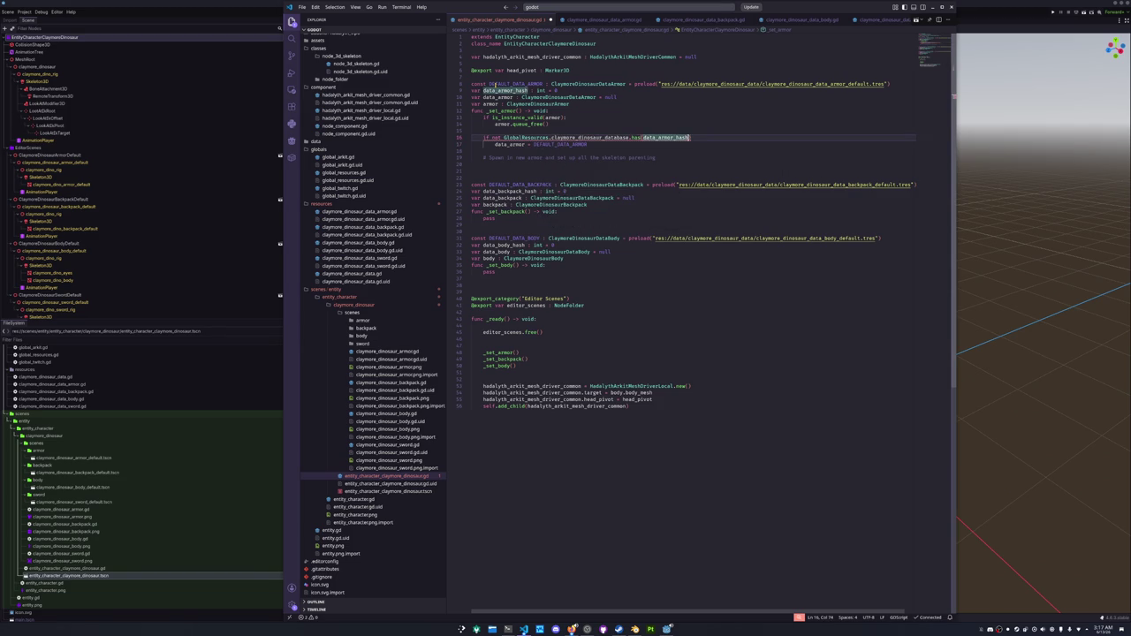
pyautogui.write('):')
pyautogui.press('Down')
pyautogui.press('Down')
pyautogui.press('Return')
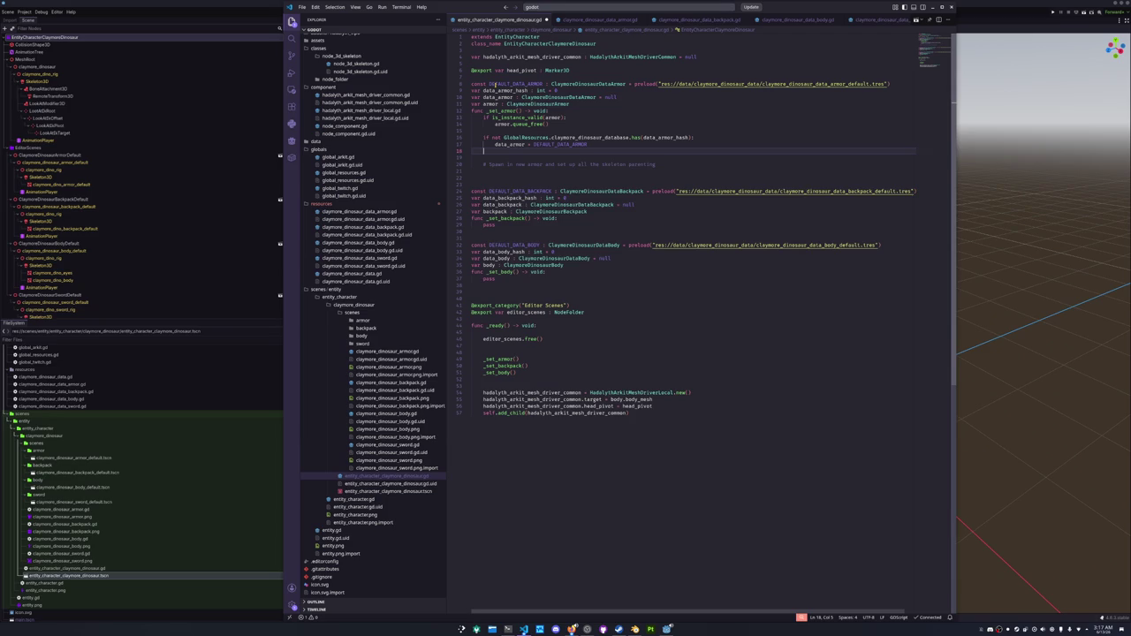
# Start a second 'if not GlobalResources.claymore_dinosaur' line, then erase it unfinished.
pyautogui.write('if not GlobalR')
pyautogui.press('Return')
pyautogui.write('.claymore_dinosaur')
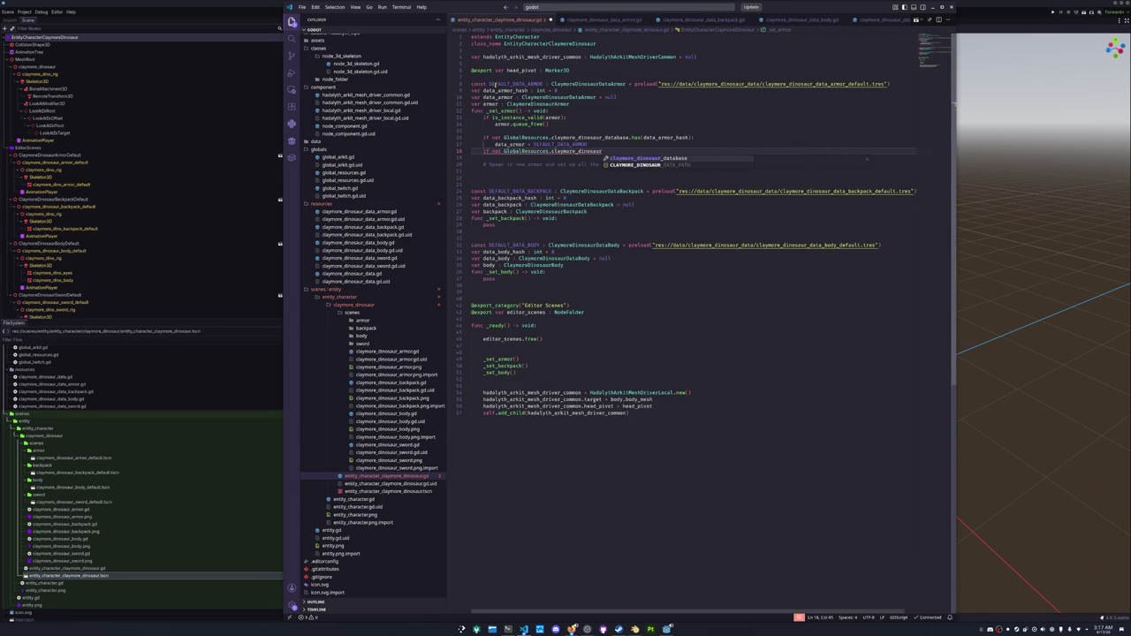
pyautogui.press('Escape')
pyautogui.hotkey('shift', 'Home')
pyautogui.hotkey('shift', 'Home')
pyautogui.press('BackSpace')
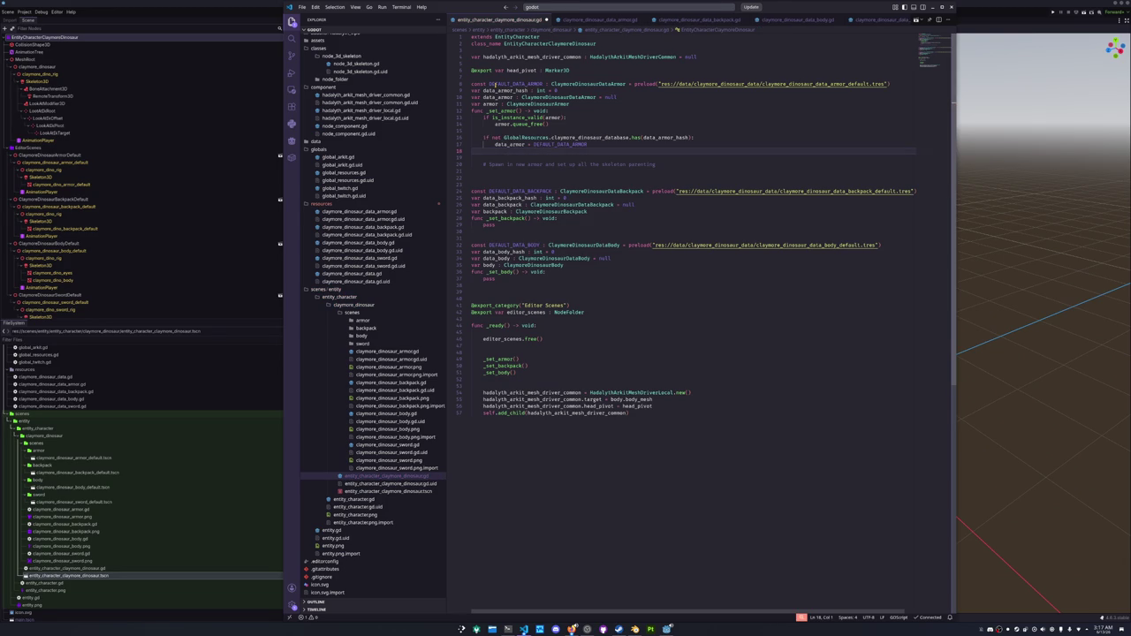
# Add comments that a correctly typed database hash passes, otherwise default, then open a line below the fallback.
pyautogui.press('Return')
pyautogui.write('if inst')
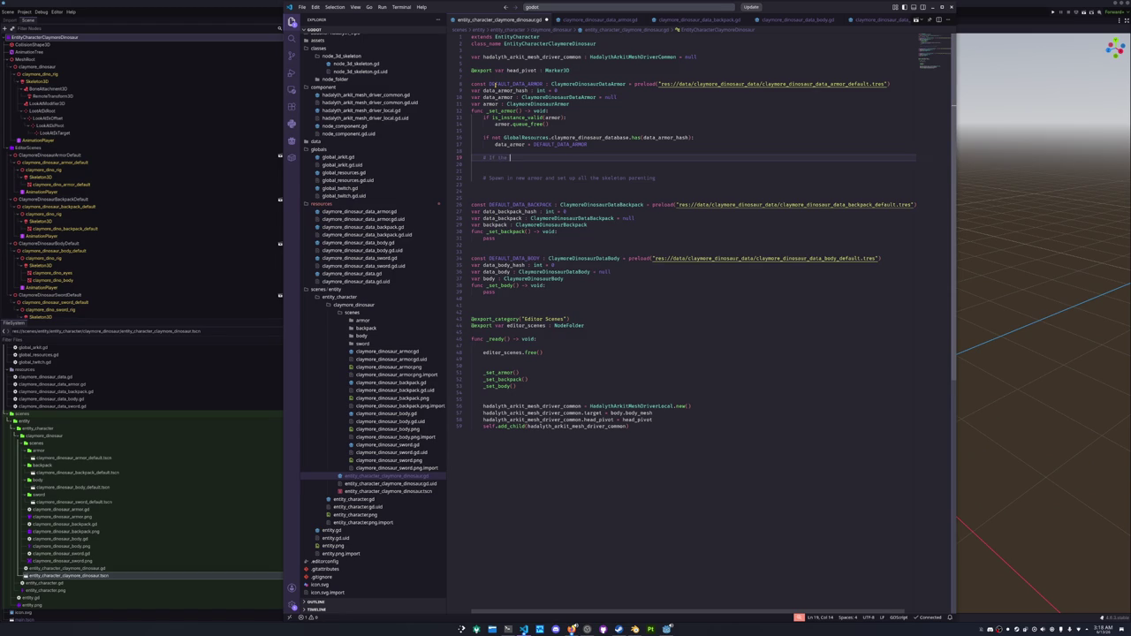
pyautogui.write('database has the ')
pyautogui.write('he')
pyautogui.write('h ')
pyautogui.write('nd th')
pyautogui.write(' has')
pyautogui.write('h')
pyautogui.write('s')
pyautogui.write('corr')
pyautogui.write('type.')
pyautogui.write(' it pass')
pyautogui.press('Return')
pyautogui.press('Return')
pyautogui.write('therwise defaul')
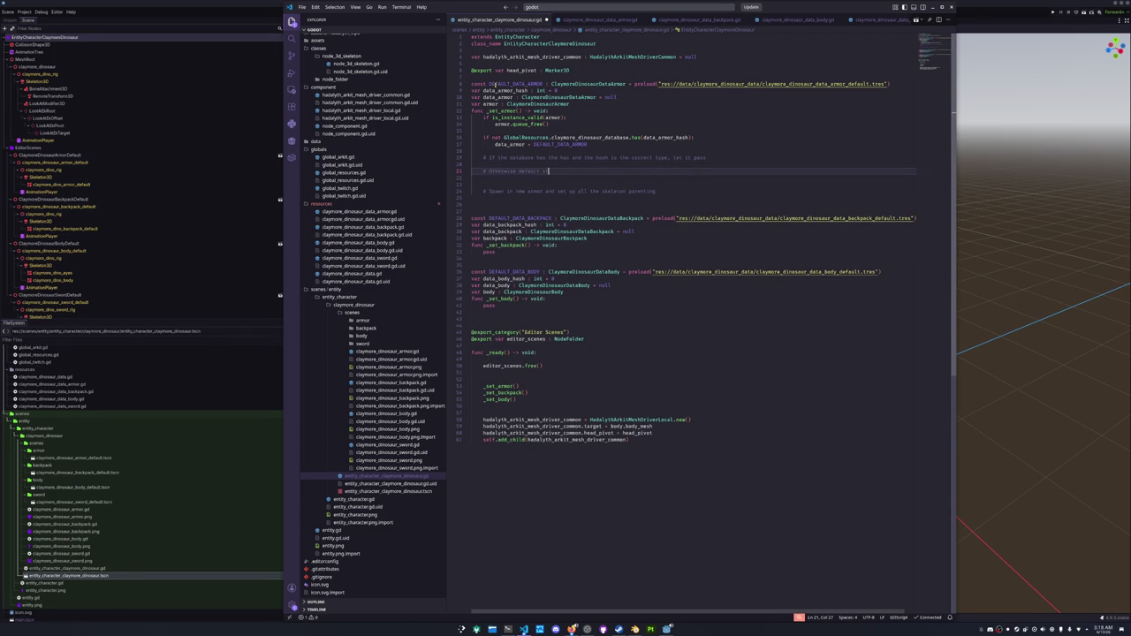
pyautogui.press('Up')
pyautogui.press('Up')
pyautogui.press('Up')
pyautogui.doubleClick(496, 137)
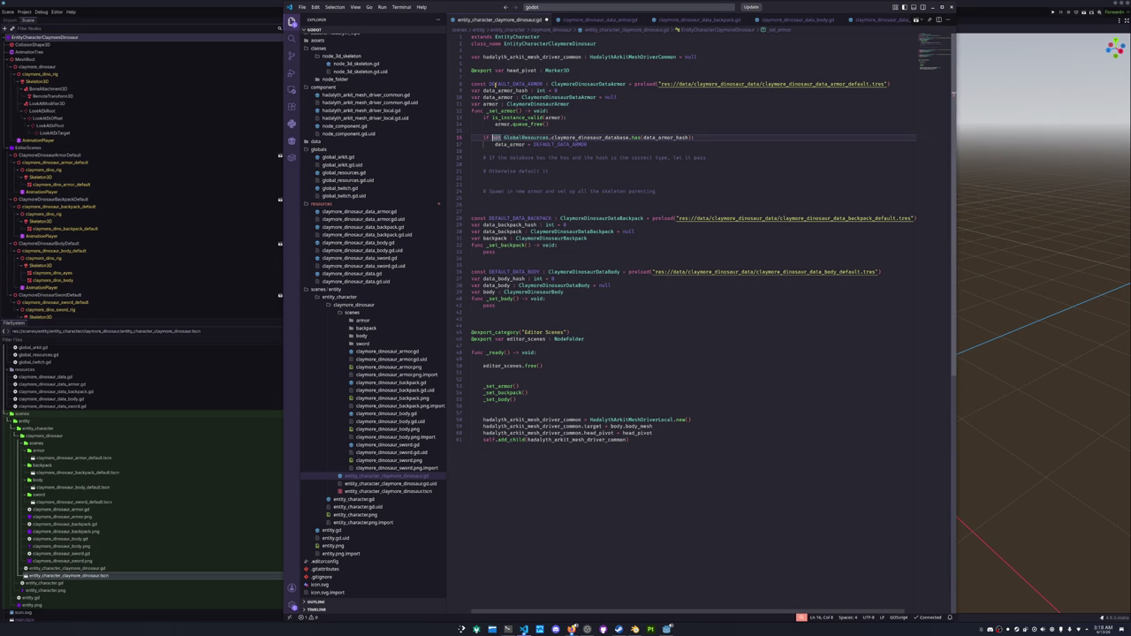
pyautogui.press('Right')
pyautogui.press('Right')
pyautogui.hotkey('ctrl', 'Right')
pyautogui.hotkey('ctrl', 'Right')
pyautogui.hotkey('ctrl', 'Right')
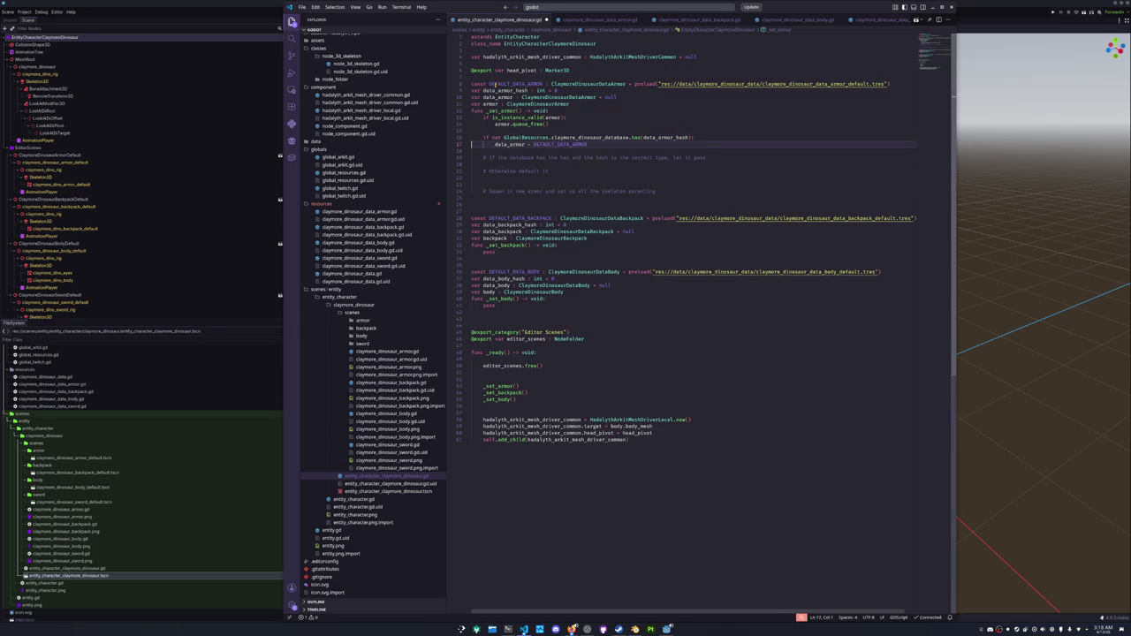
pyautogui.press('Return')
# Set data_armor_hash = DEFAULT_DATA_ARMOR.get_hash() in the default branch.
pyautogui.write('data_armor')
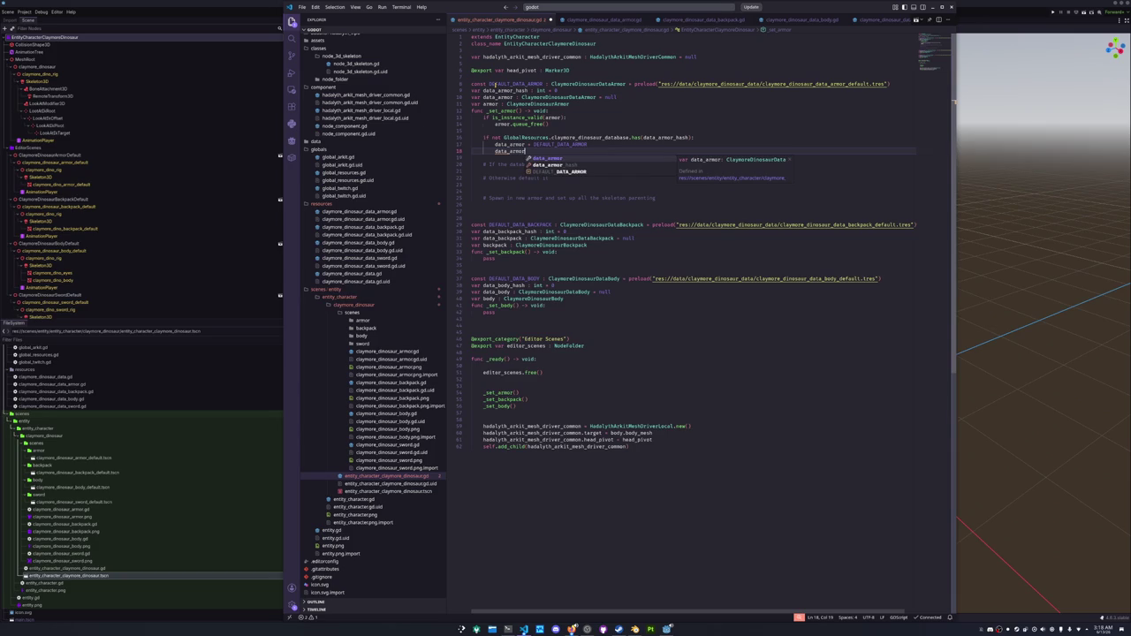
pyautogui.write('_hash = DEFAUL')
pyautogui.press('Return')
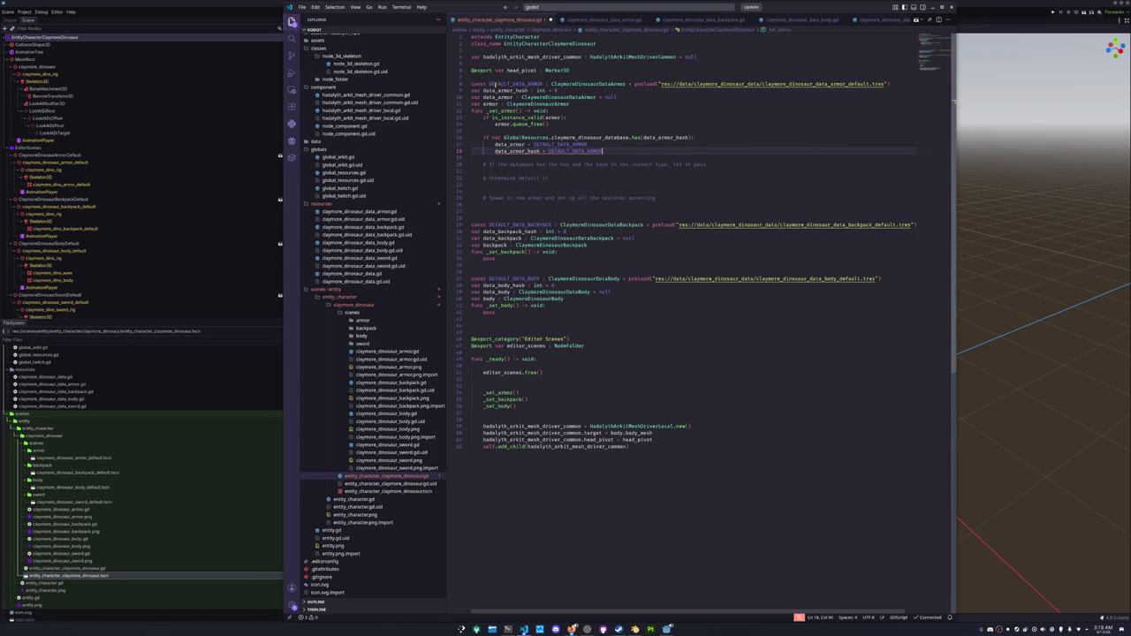
pyautogui.write('.get_hash')
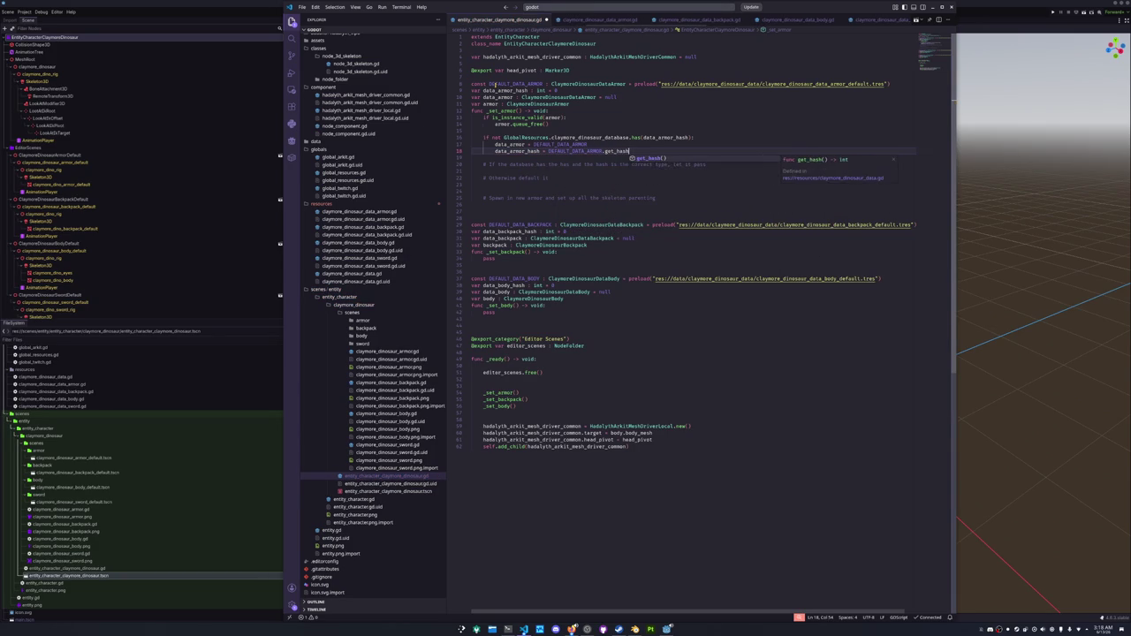
pyautogui.press('Return')
pyautogui.press('Down')
pyautogui.hotkey('shift', 'Up')
pyautogui.hotkey('shift', 'Up')
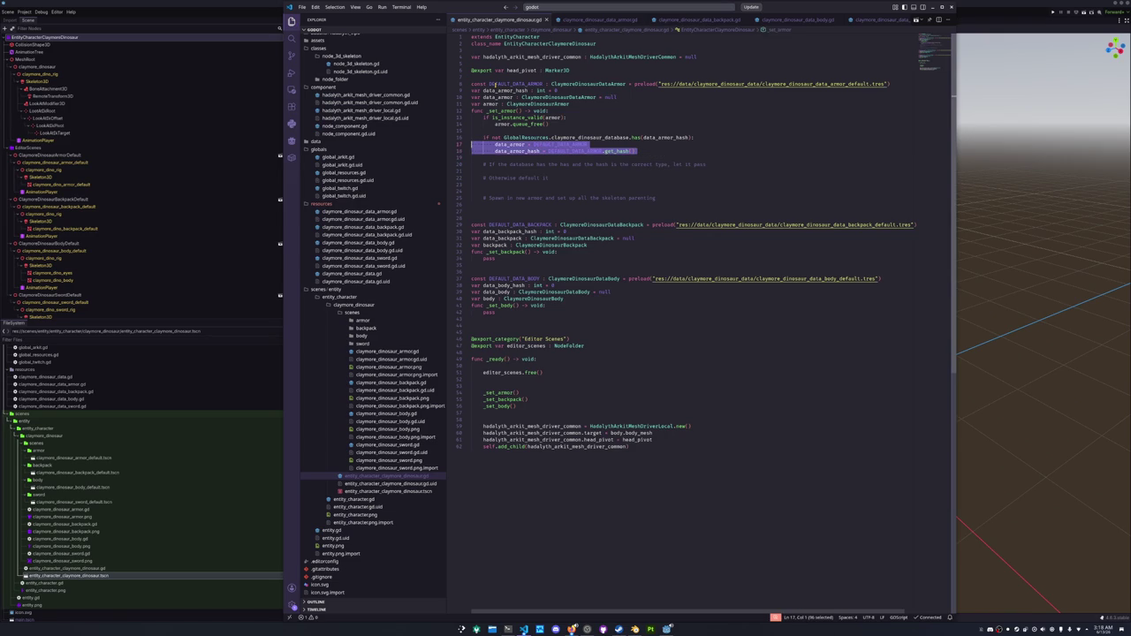
pyautogui.press('Escape')
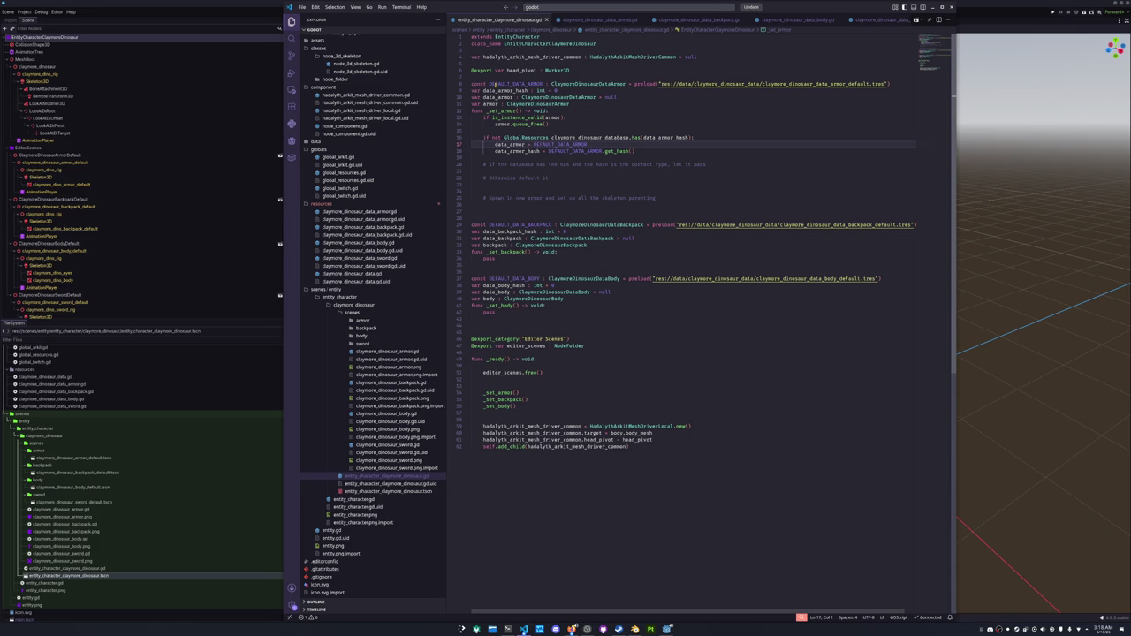
# Open a new indented line below the '# If the database…' comment.
pyautogui.hotkey('shift', 'Up')
pyautogui.press('Down')
pyautogui.press('Down')
pyautogui.press('Down')
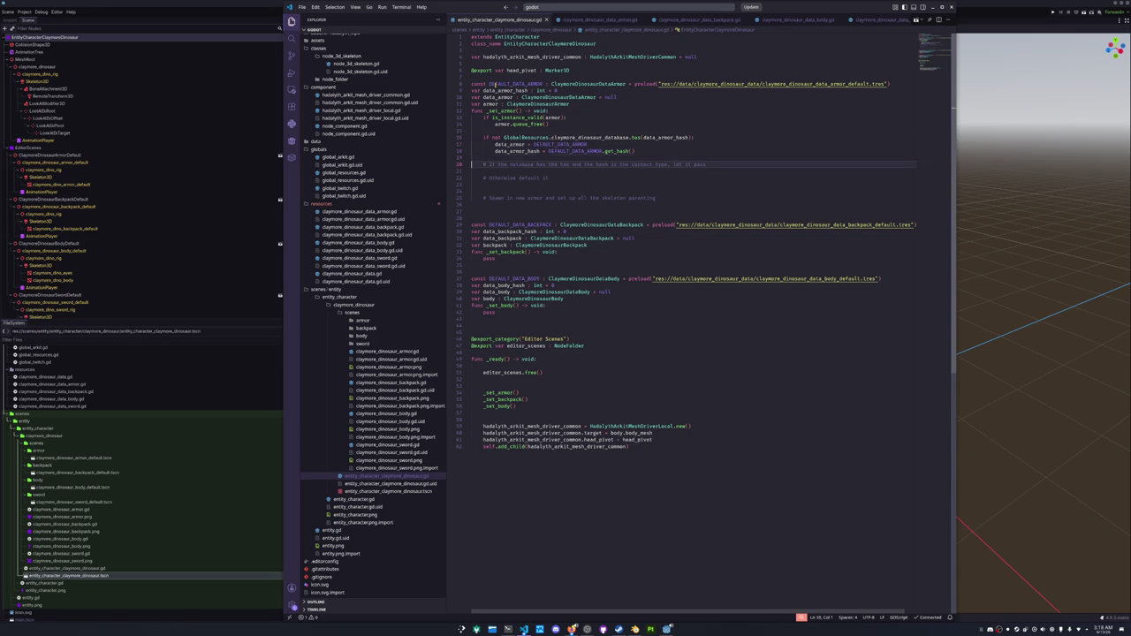
pyautogui.press('End')
pyautogui.press('Return')
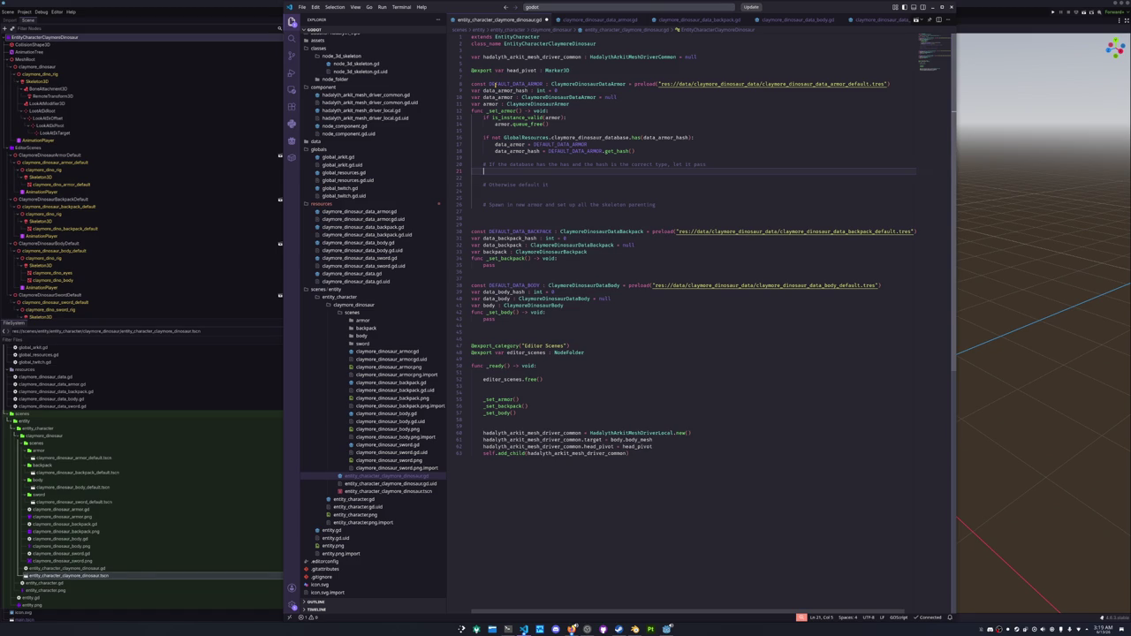
# Write the check 'if not GlobalResources.claymore_dinosaur_database[data_armor_hash] is ClaymoreDinosaur…:'.
pyautogui.write('if not ')
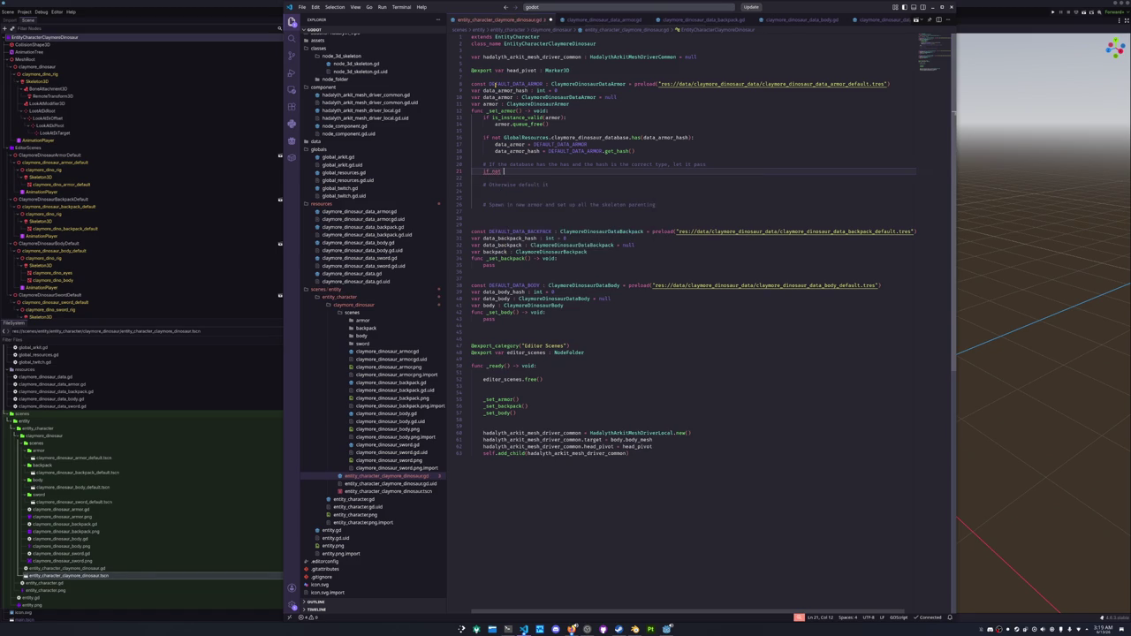
pyautogui.write('GlobalR')
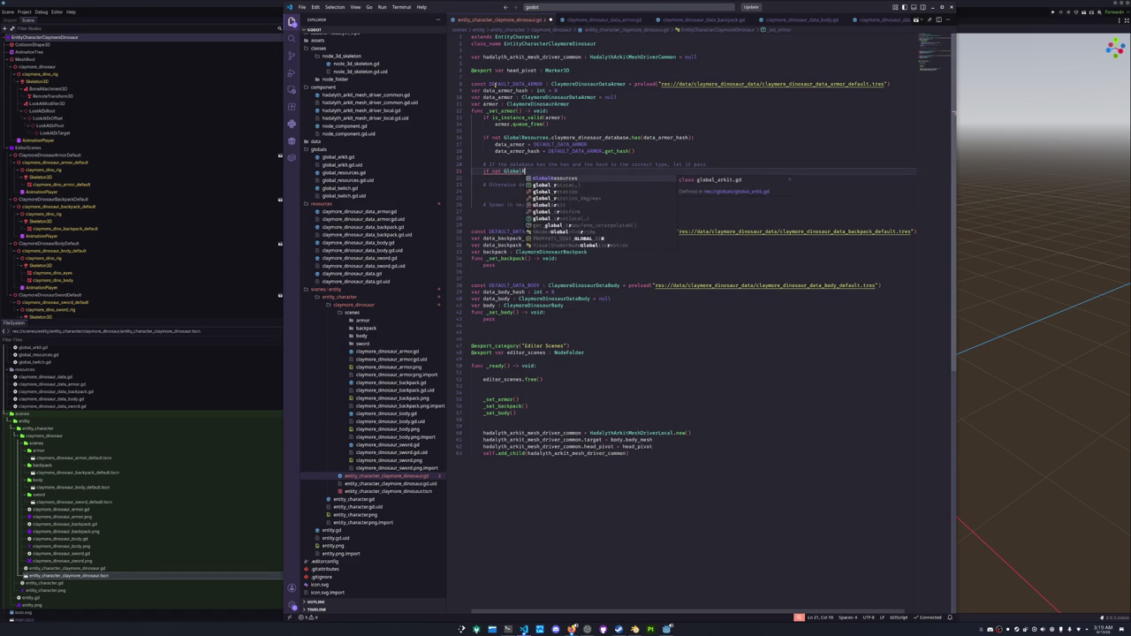
pyautogui.write('esources.claymore')
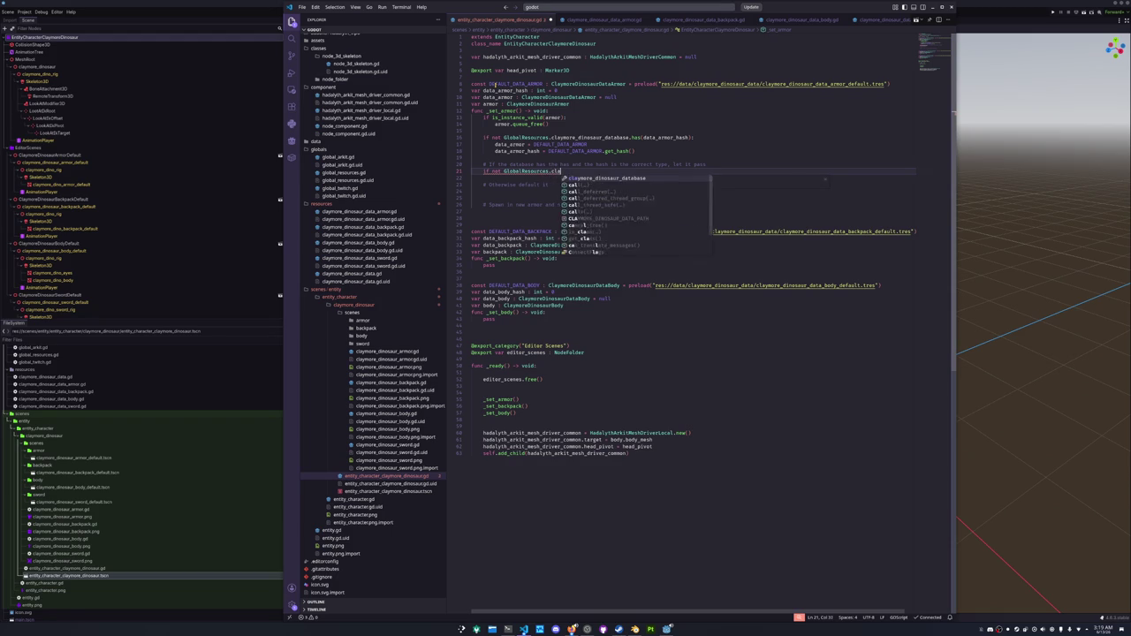
pyautogui.press('Tab')
pyautogui.write('.data')
pyautogui.write('_armor_hash]')
pyautogui.press('Tab')
pyautogui.write(']')
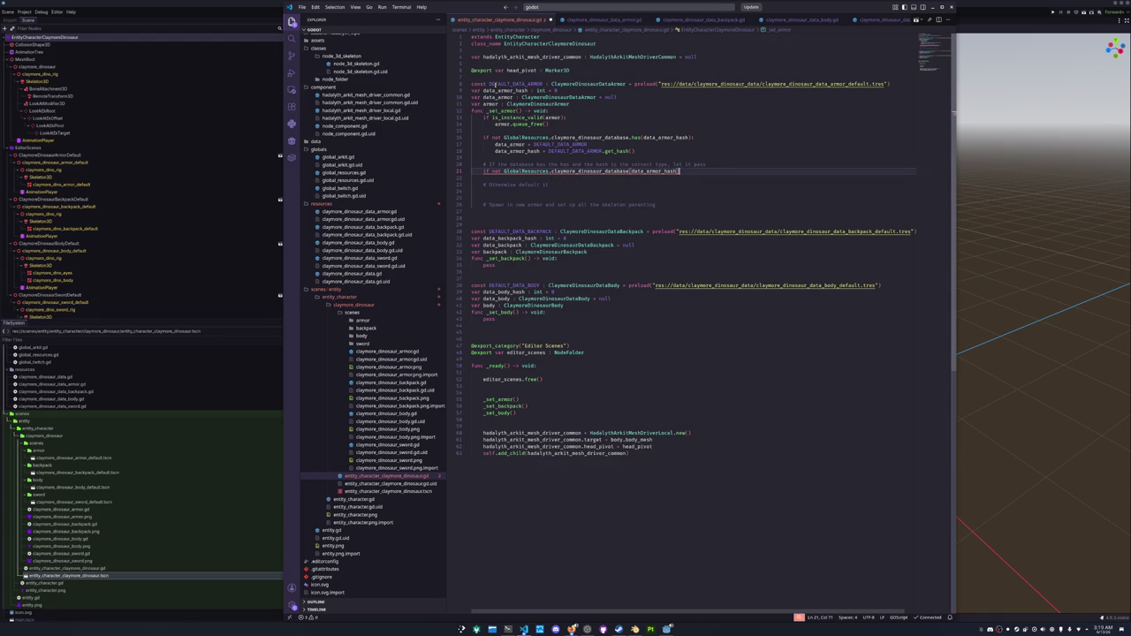
pyautogui.write(' is Claymore')
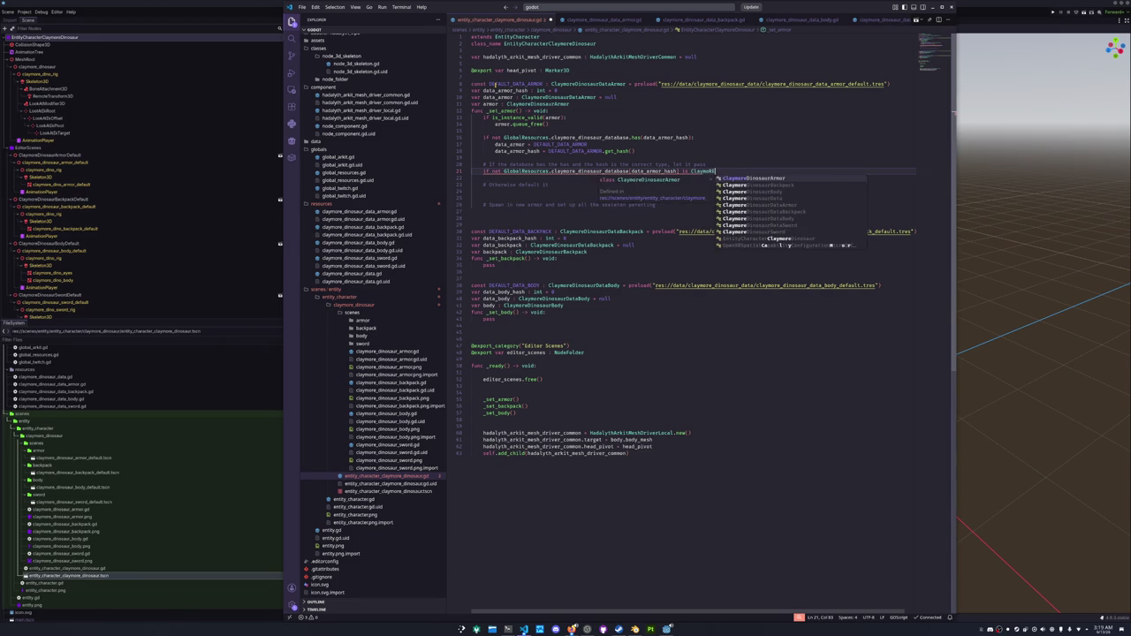
pyautogui.press('Tab')
pyautogui.write(':')
pyautogui.press('Return')
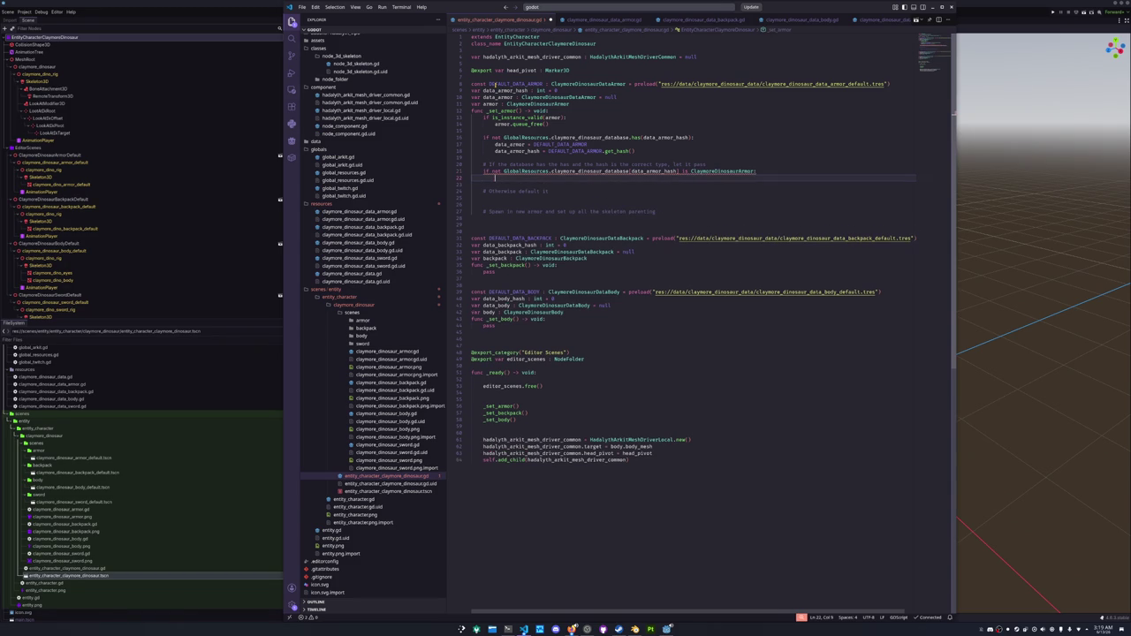
# Copy the two default armor assignments into the check's body and remove the outdated comment above it.
pyautogui.press('Up')
pyautogui.press('Up')
pyautogui.press('Up')
pyautogui.press('Home')
pyautogui.hotkey('shift', 'Down')
pyautogui.hotkey('shift', 'Down')
pyautogui.hotkey('ctrl', 'c')
pyautogui.press('Down')
pyautogui.press('Down')
pyautogui.press('Down')
pyautogui.hotkey('ctrl', 'v')
pyautogui.press('Up')
pyautogui.press('Up')
pyautogui.press('Tab')
pyautogui.press('Up')
pyautogui.hotkey('shift', 'Up')
pyautogui.hotkey('shift', 'Up')
pyautogui.press('BackSpace')
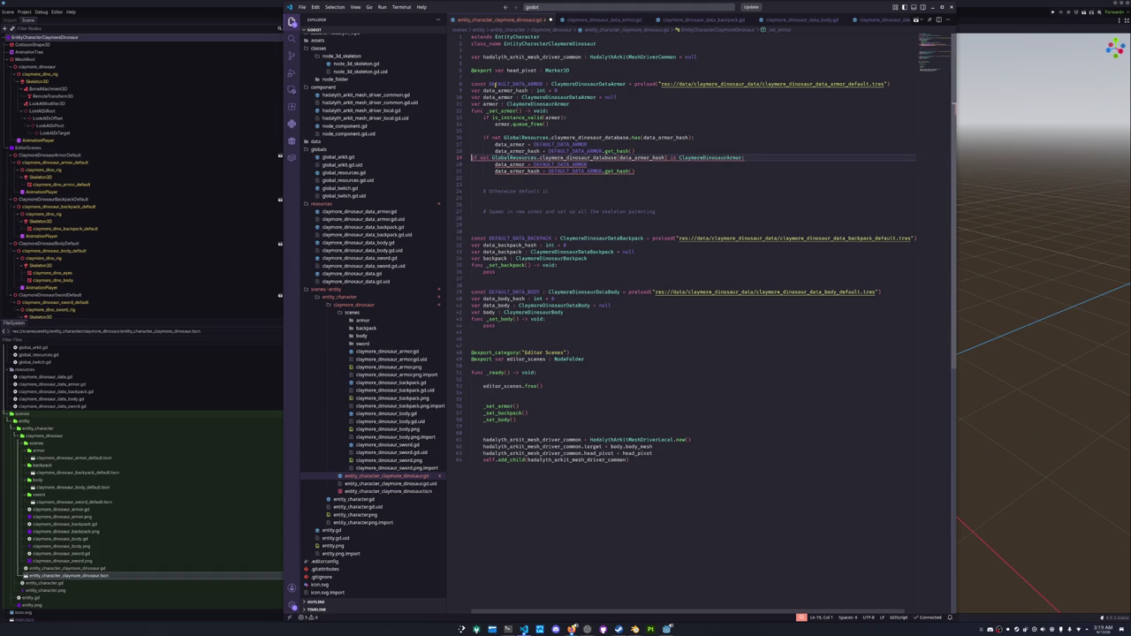
# Correct the checked type to ClaymoreDinosaurDataArmor and save the script.
pyautogui.press('Right')
pyautogui.press('Right')
pyautogui.press('Right')
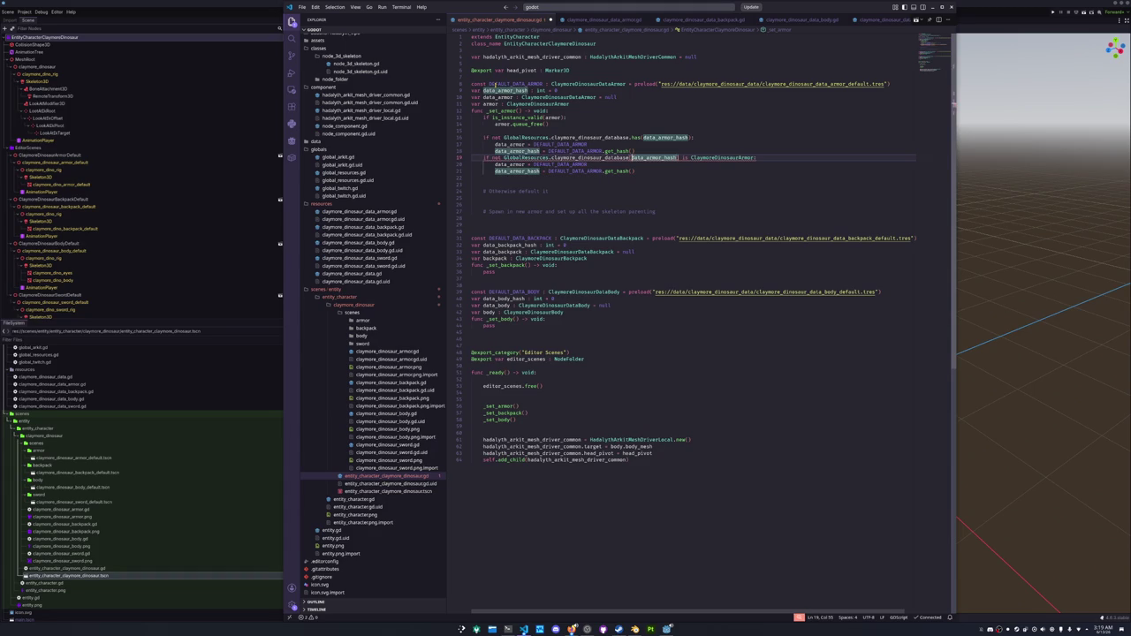
pyautogui.click(678, 158)
pyautogui.press('Right')
pyautogui.press('Tab')
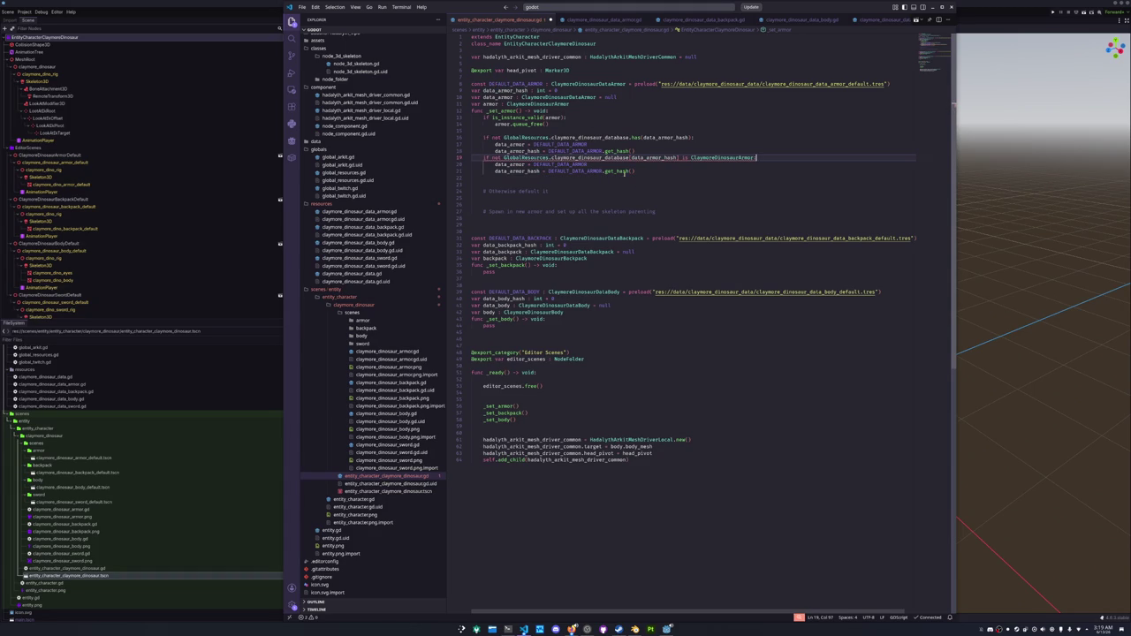
pyautogui.click(740, 158)
pyautogui.write('Data')
pyautogui.click(716, 171)
pyautogui.hotkey('ctrl', 's')
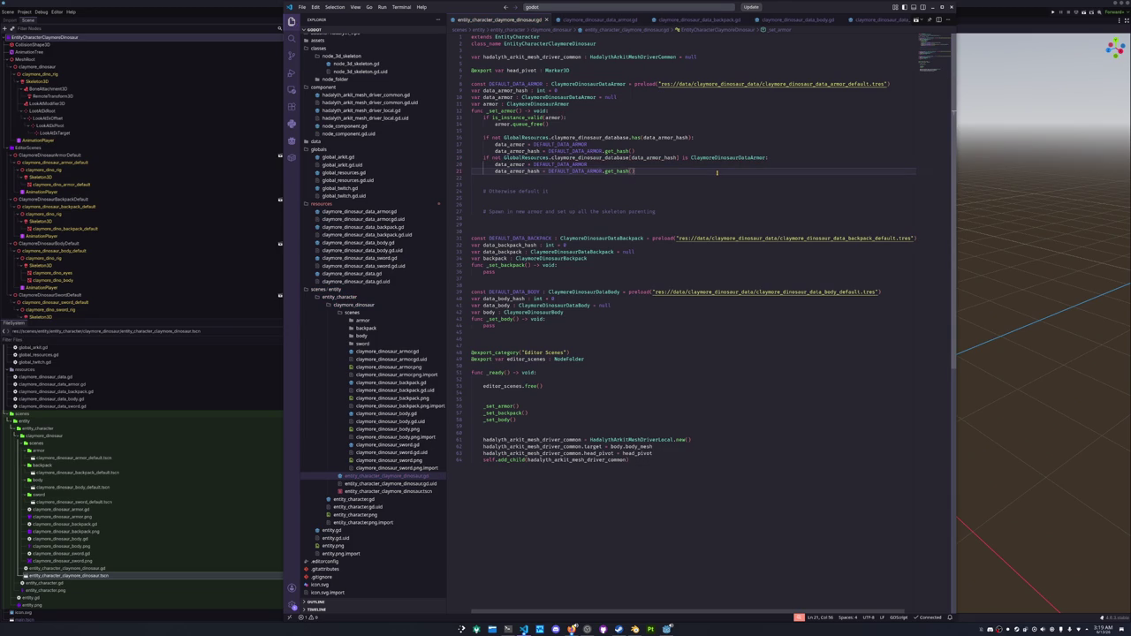
# Delete the leftover 'Otherwise default it' comment and extra blank lines.
pyautogui.press('Up')
pyautogui.press('Up')
pyautogui.press('Home')
pyautogui.press('Home')
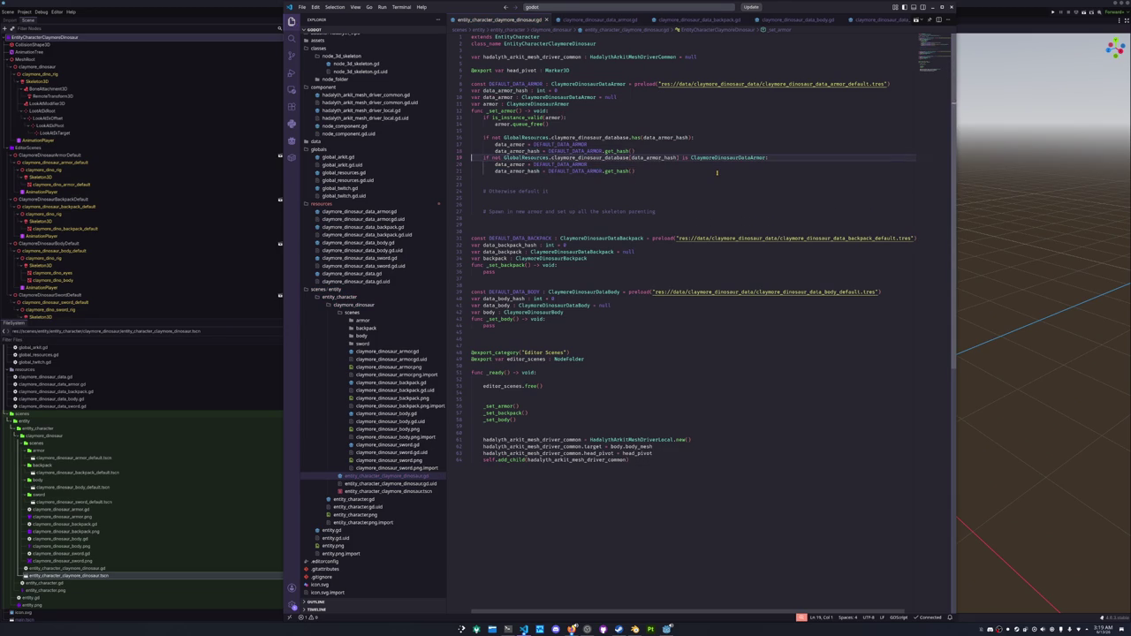
pyautogui.press('Down')
pyautogui.press('Down')
pyautogui.press('Down')
pyautogui.press('End')
pyautogui.hotkey('shift', 'Up')
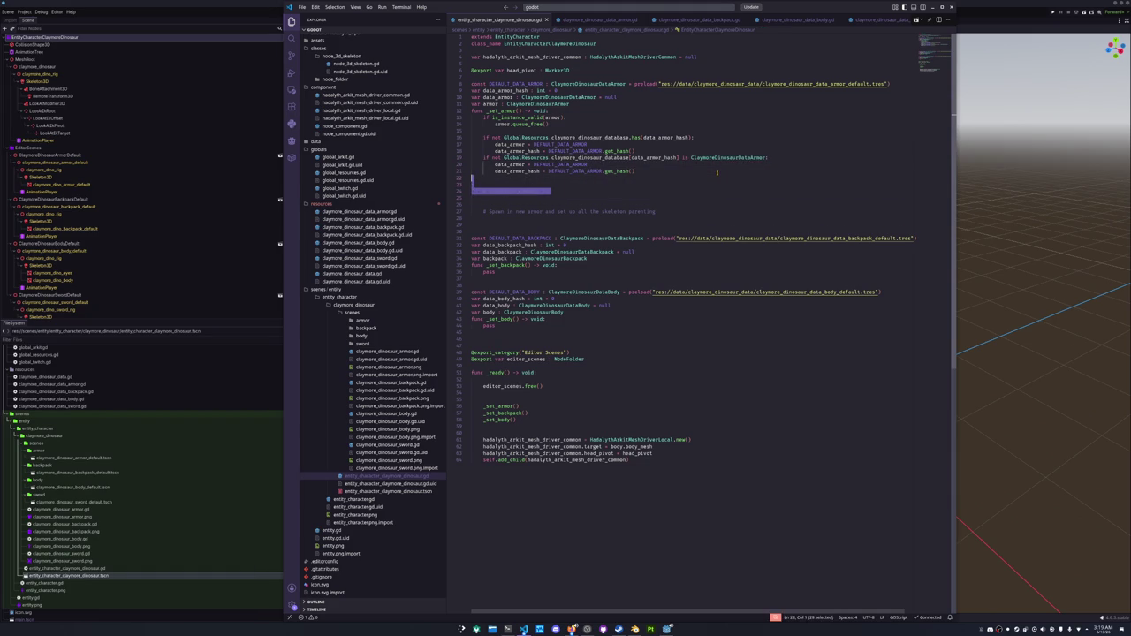
pyautogui.press('BackSpace')
pyautogui.press('BackSpace')
pyautogui.press('BackSpace')
pyautogui.press('Down')
pyautogui.press('Down')
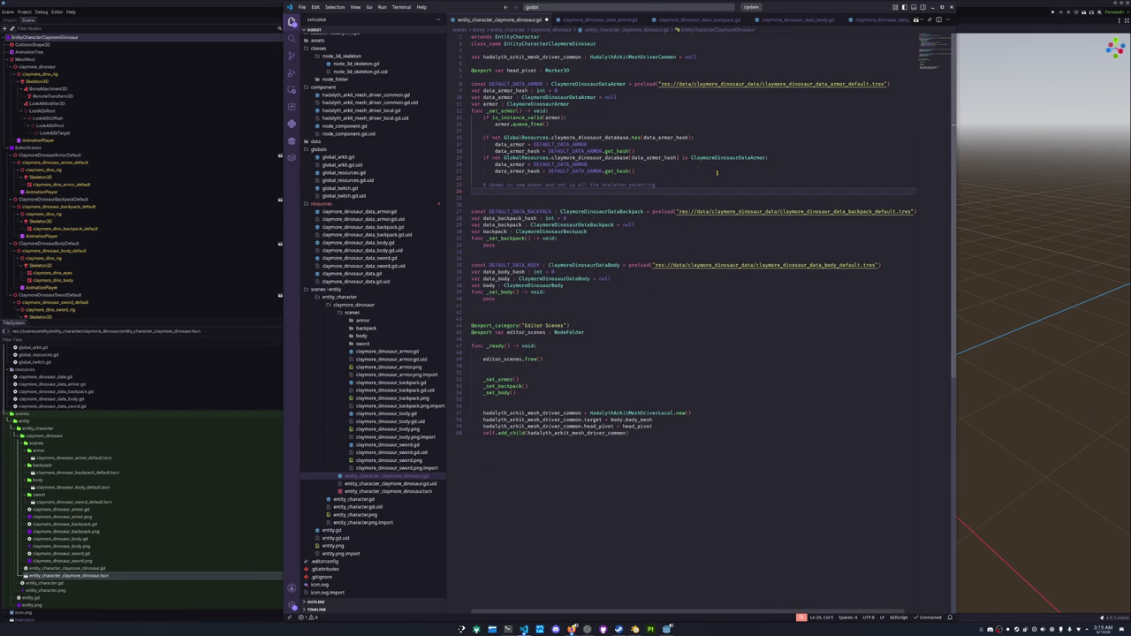
# Write var scene = data_armor.scene.instantiate() beneath the spawn comment, replacing an abandoned armor assignment.
pyautogui.write('data_')
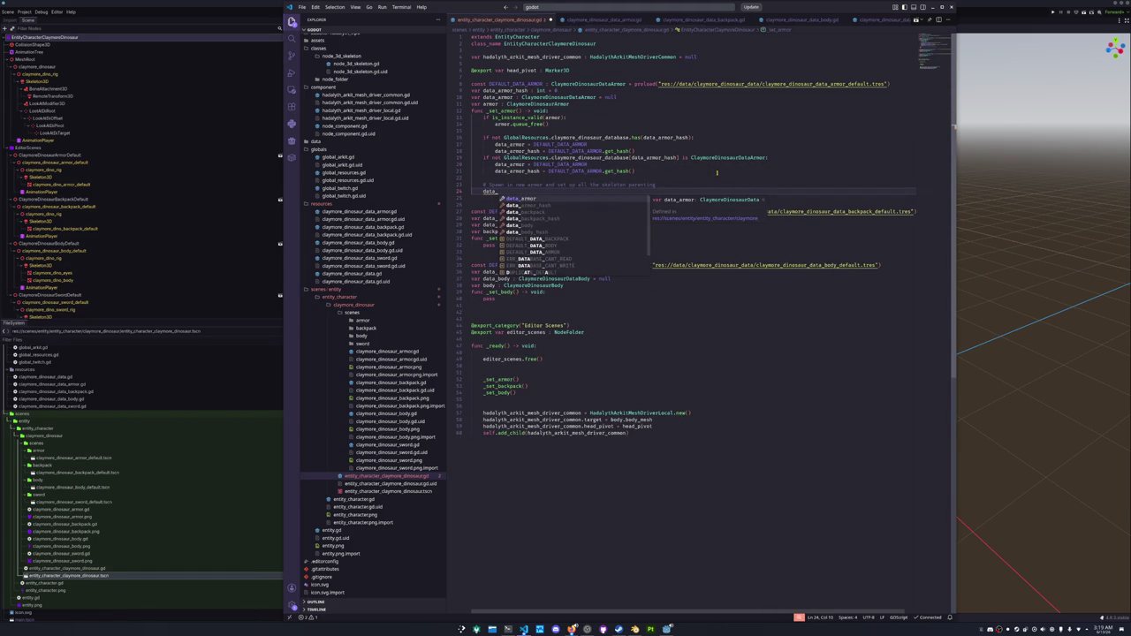
pyautogui.write('armor')
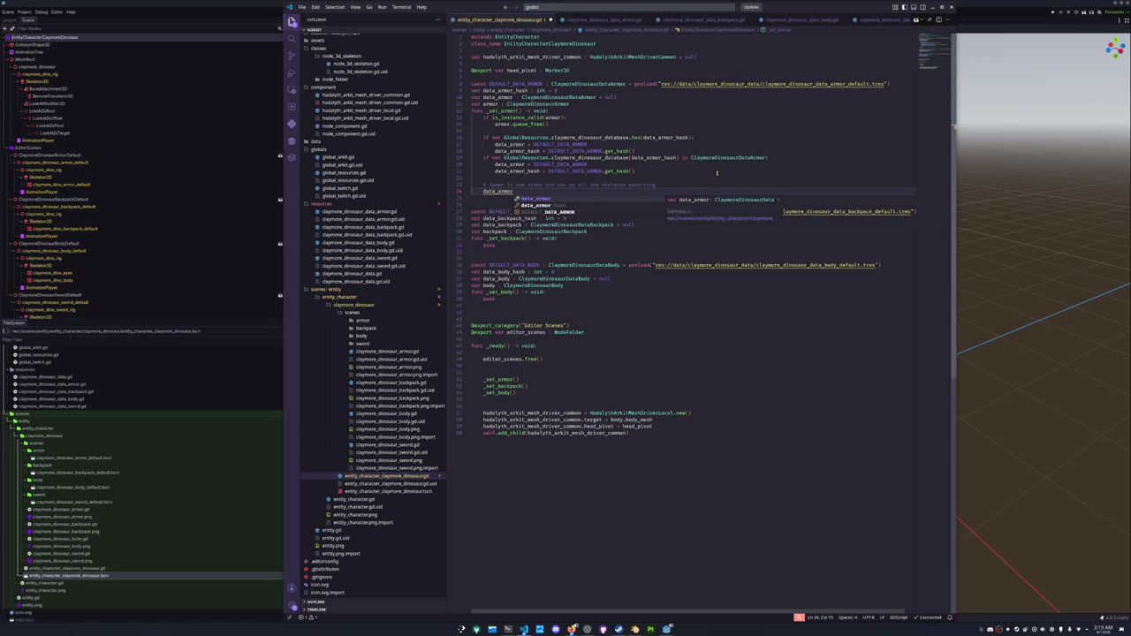
pyautogui.press('BackSpace')
pyautogui.press('BackSpace')
pyautogui.press('BackSpace')
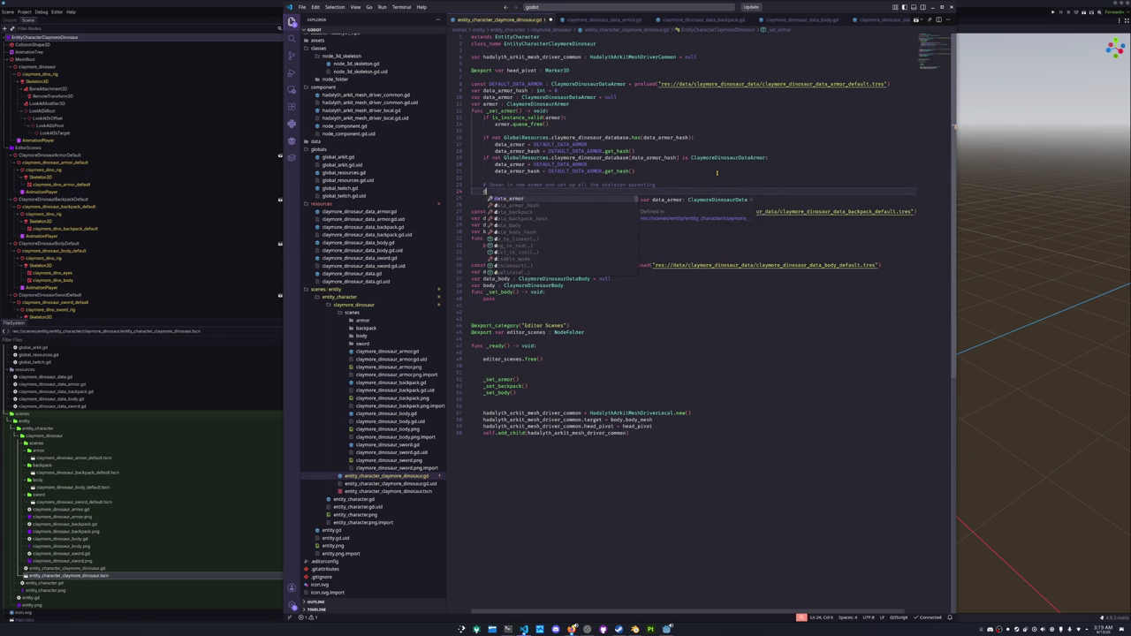
pyautogui.write('armor = data_')
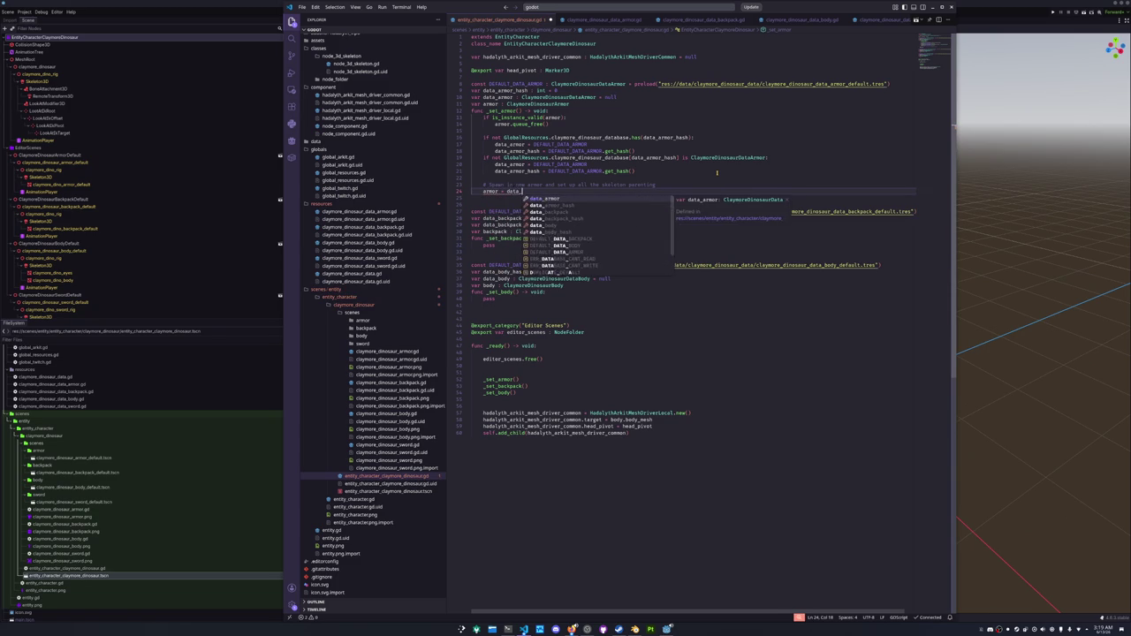
pyautogui.write('armor')
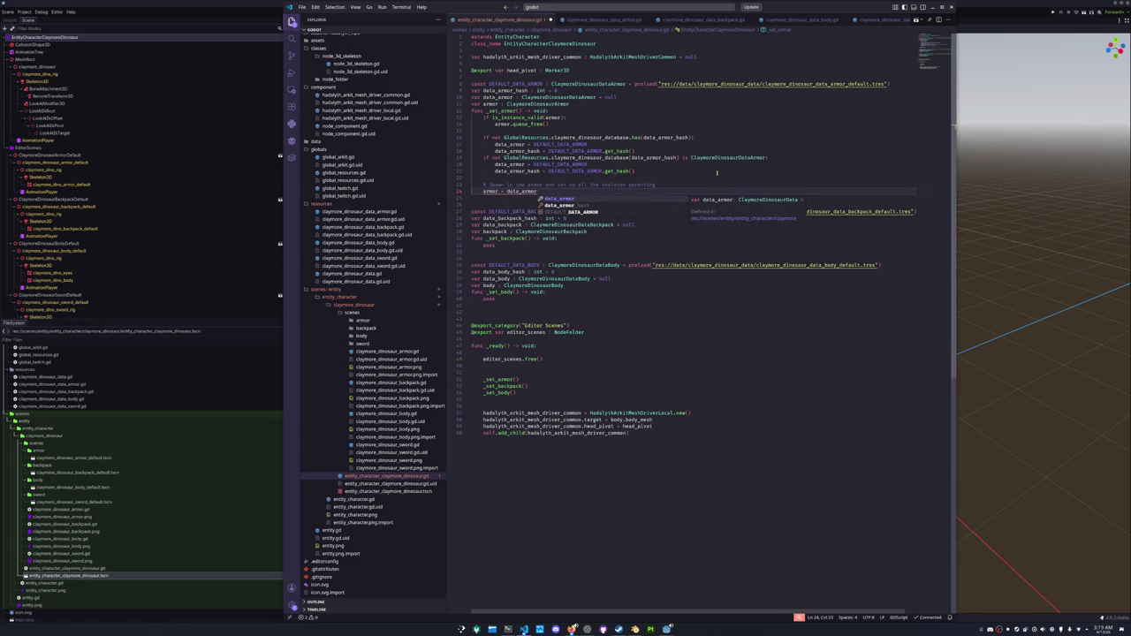
pyautogui.press('Escape')
pyautogui.hotkey('shift', 'Home')
pyautogui.write('var scene = da')
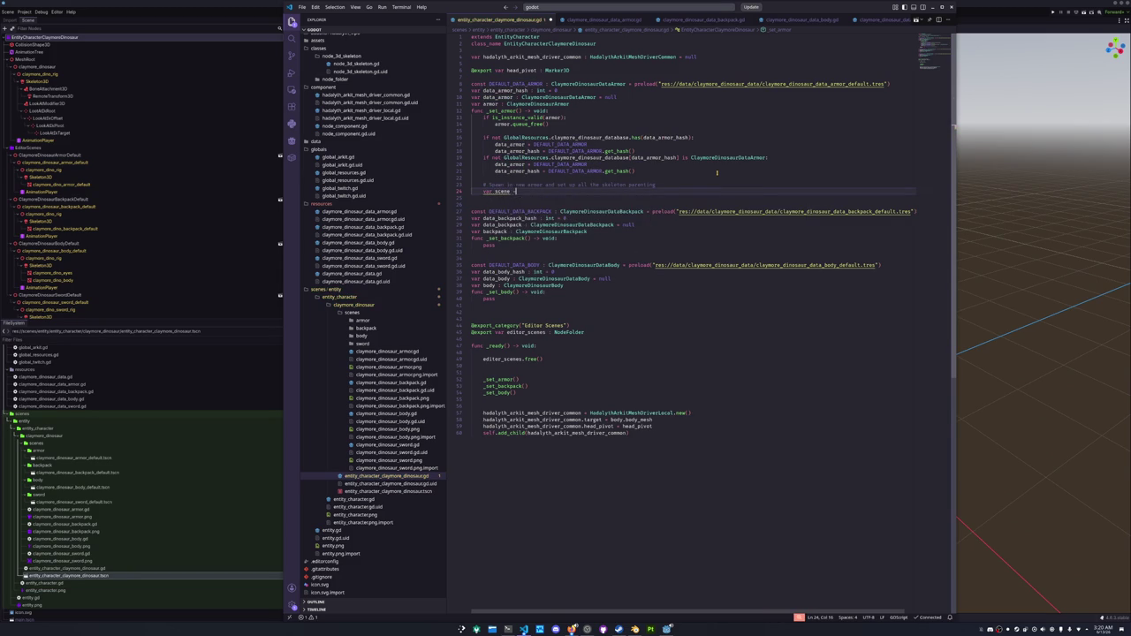
pyautogui.write('ta_armor.')
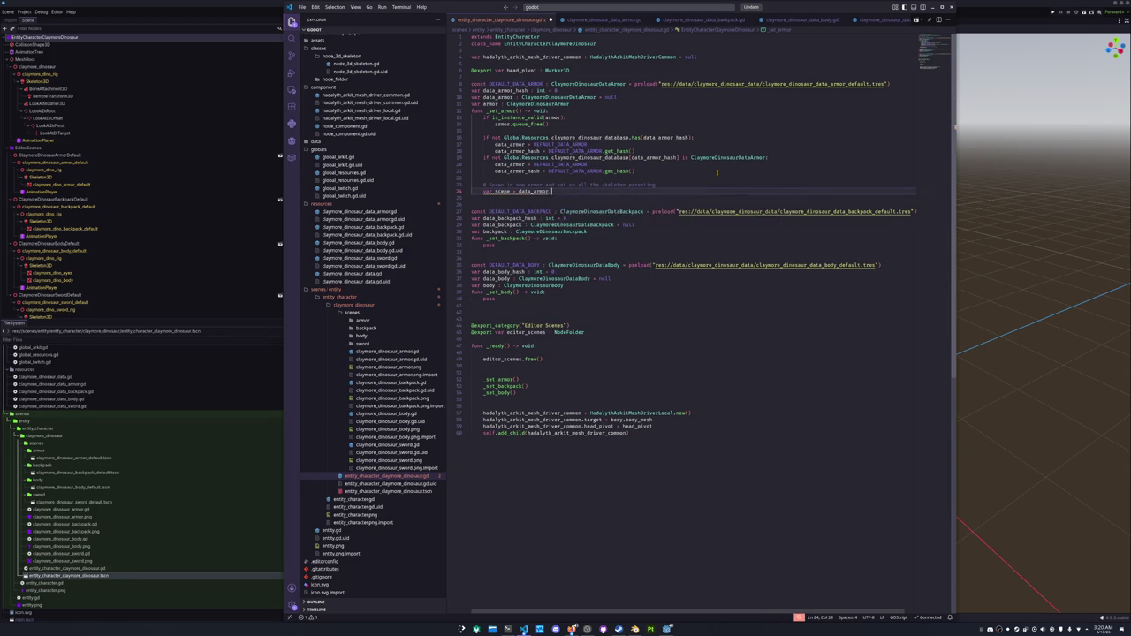
pyautogui.write('scene.instantiate(')
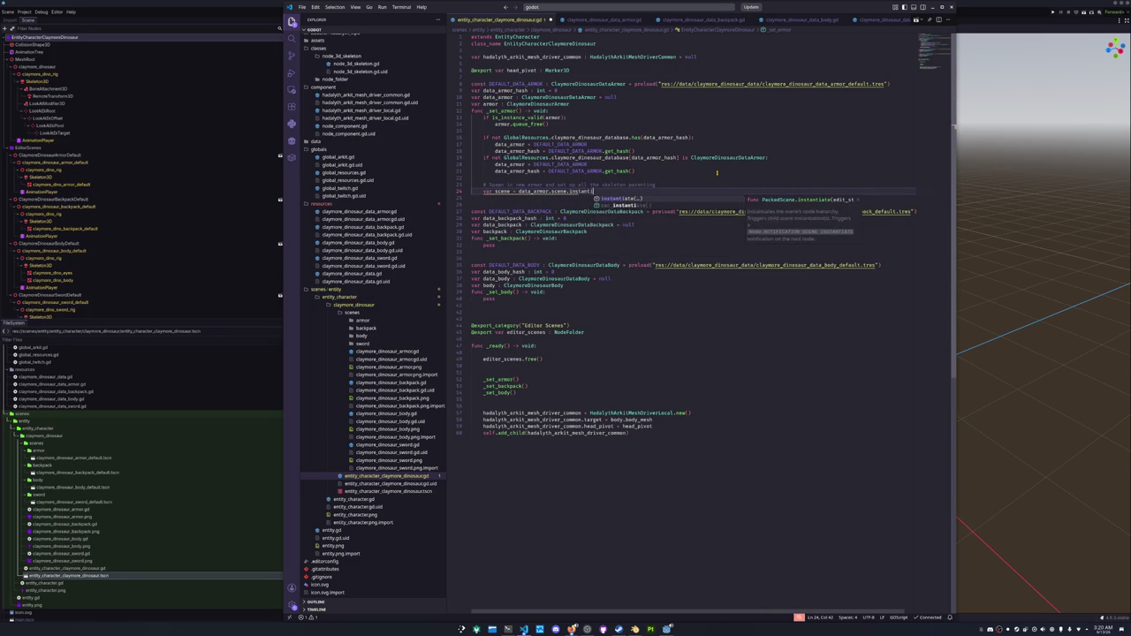
pyautogui.press('Return')
pyautogui.write(')')
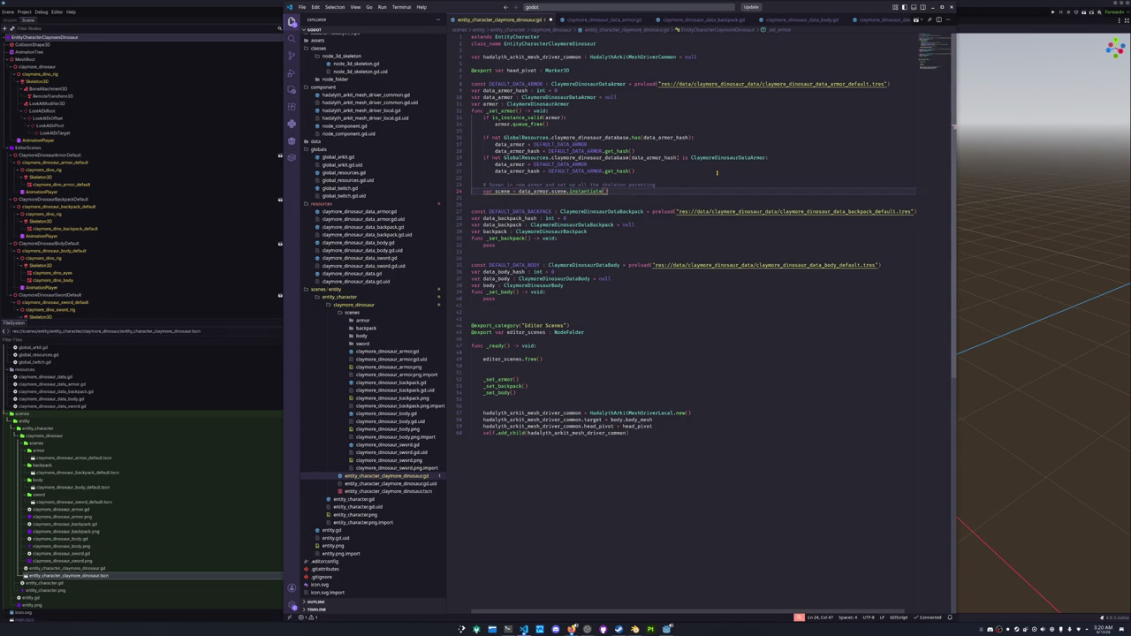
pyautogui.press('Return')
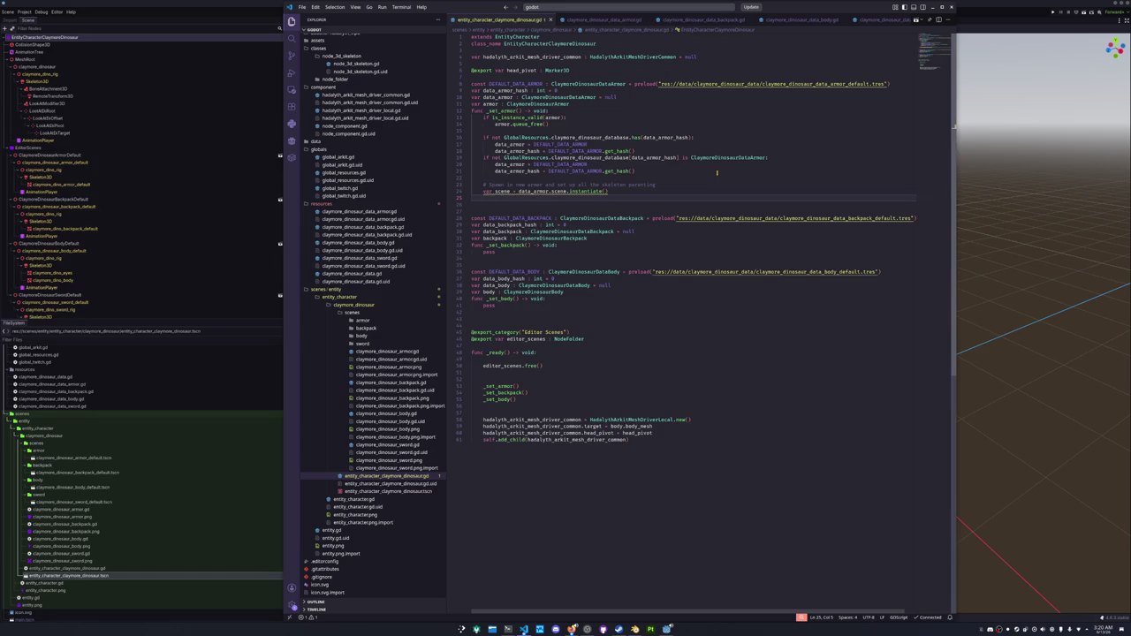
pyautogui.press('super')
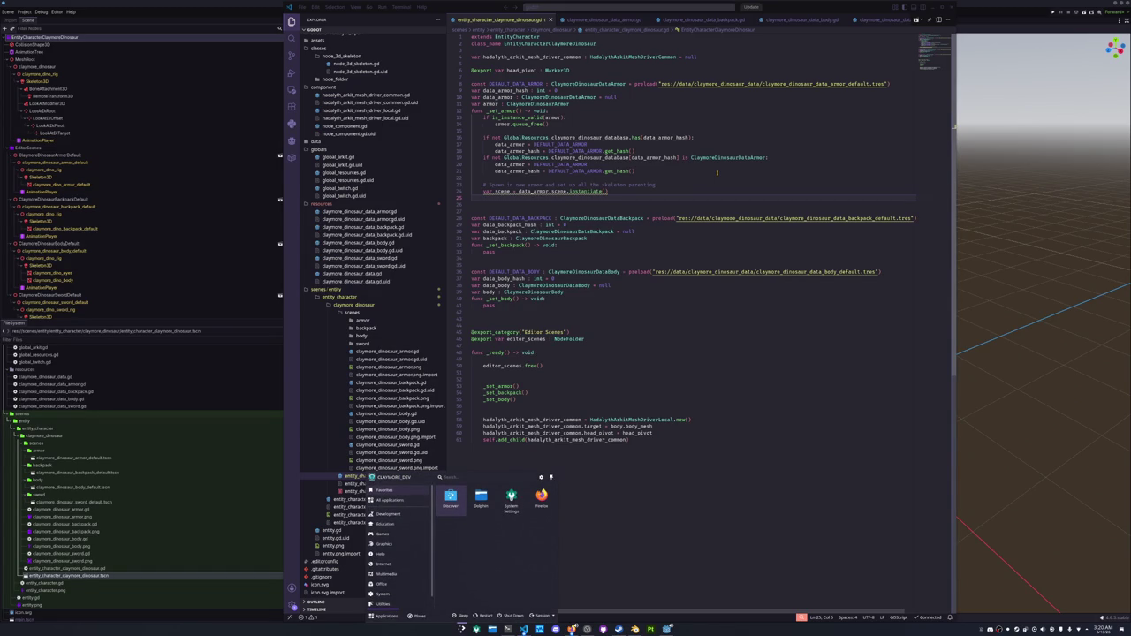
# Close the application launcher and declare var queue : Array[Node] = [scene].
pyautogui.press('Escape')
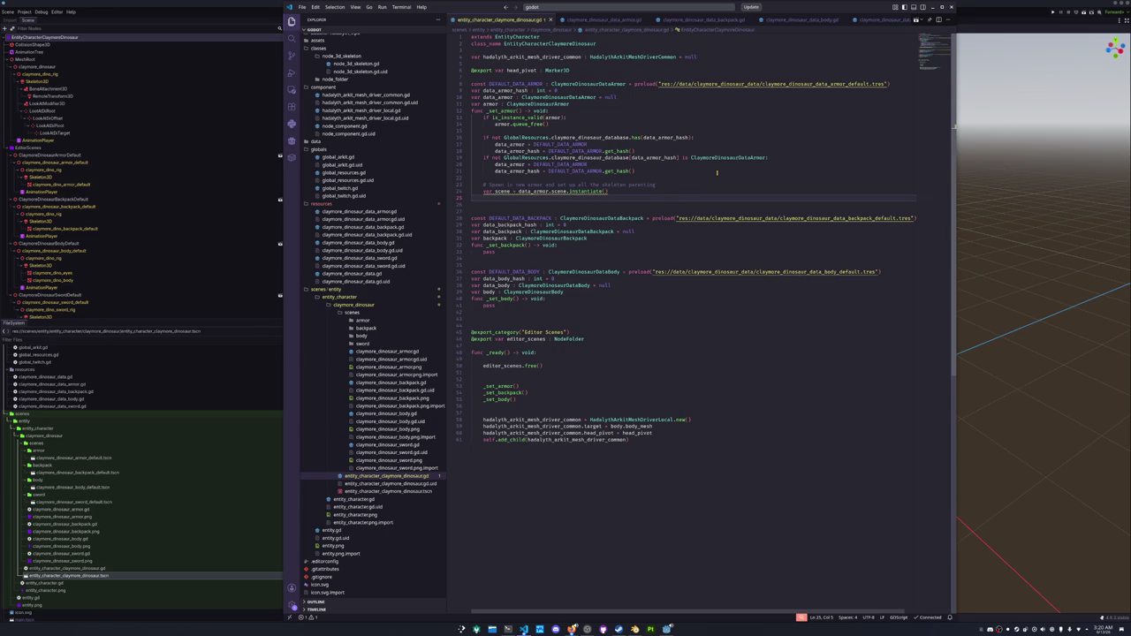
pyautogui.write('var ')
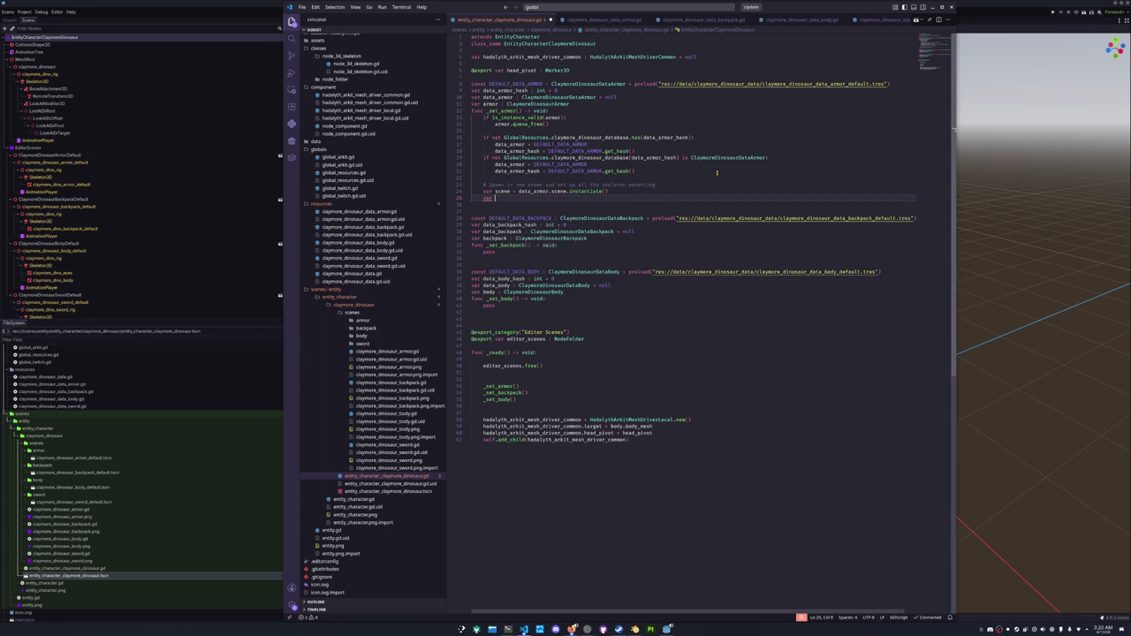
pyautogui.write('queue : A')
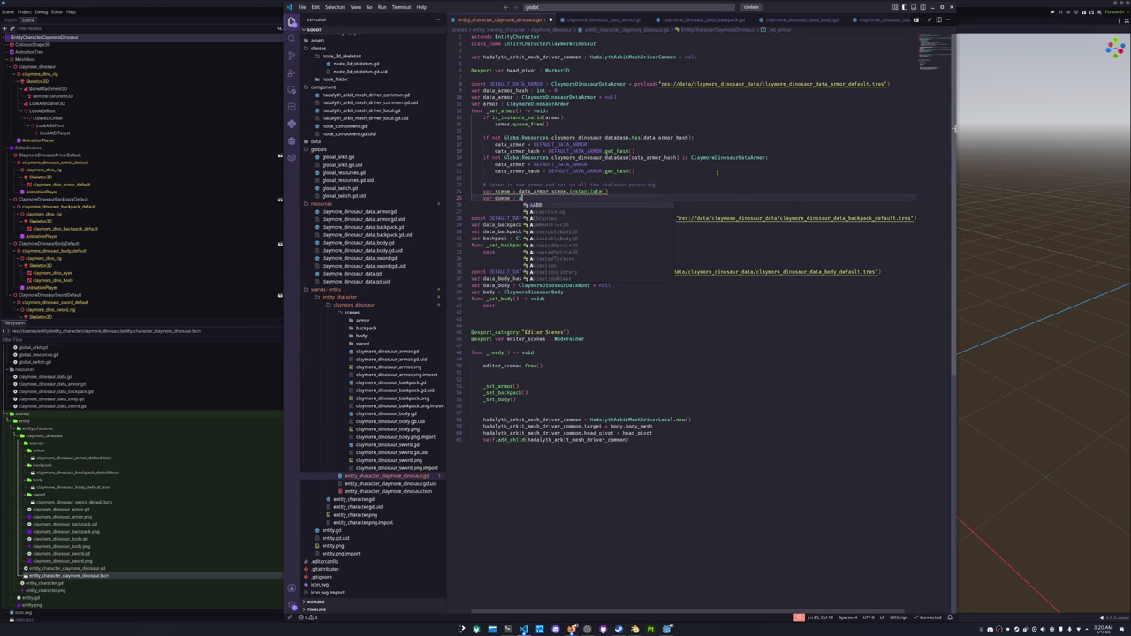
pyautogui.write('rray[Node]')
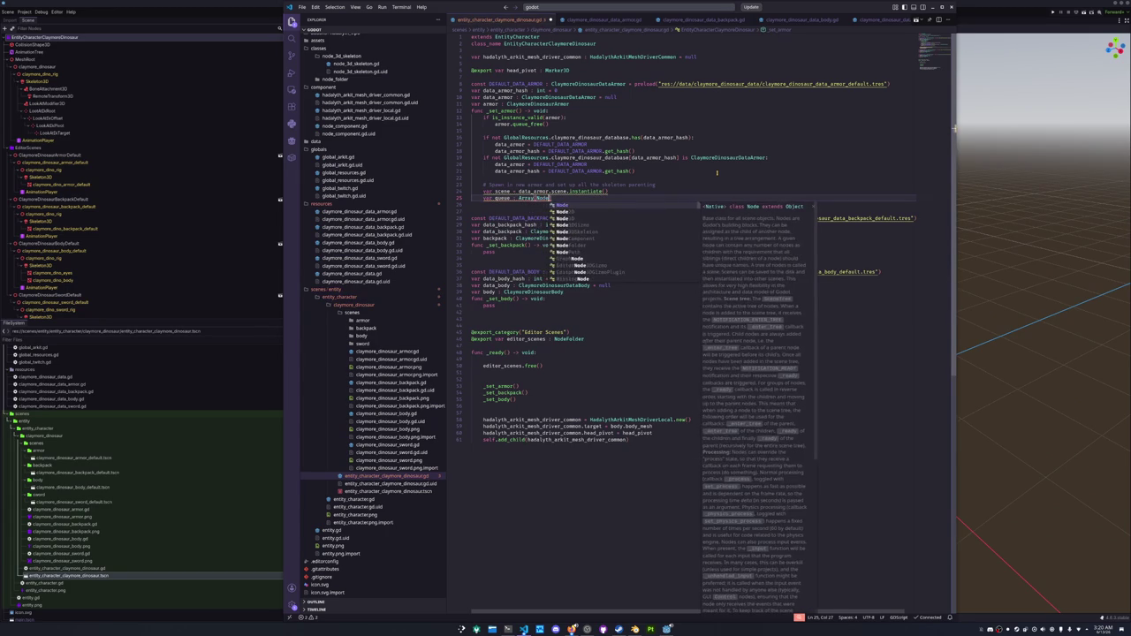
pyautogui.write(' = [scene]')
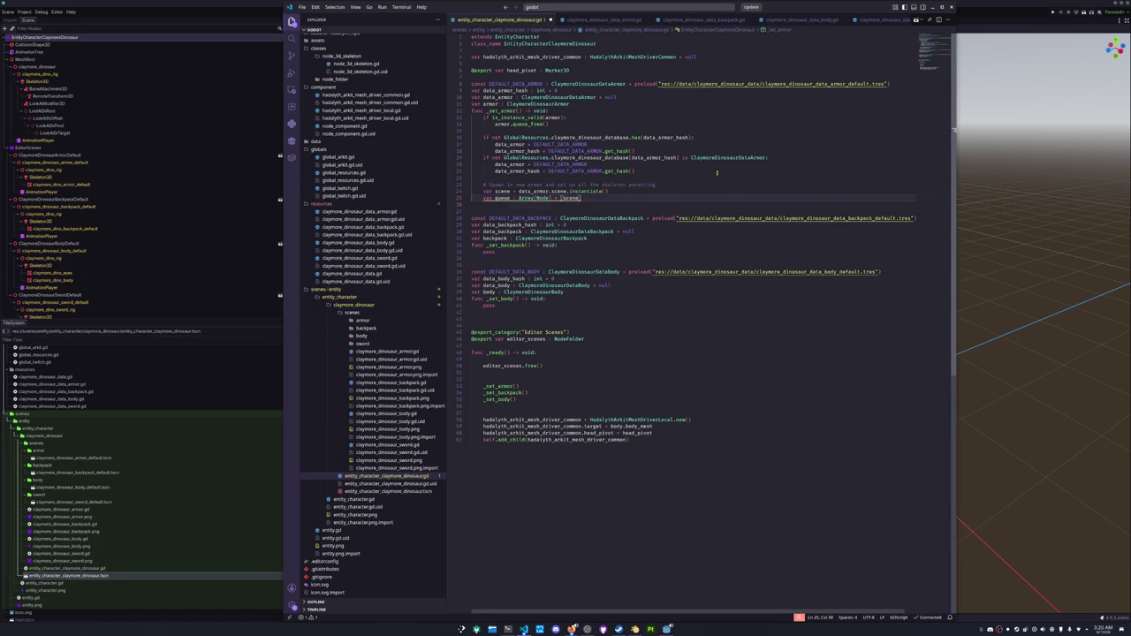
# Add a while not queue.is_empty(): loop that pops var head : Node = queue.pop_front().
pyautogui.press('Return')
pyautogui.write('wh')
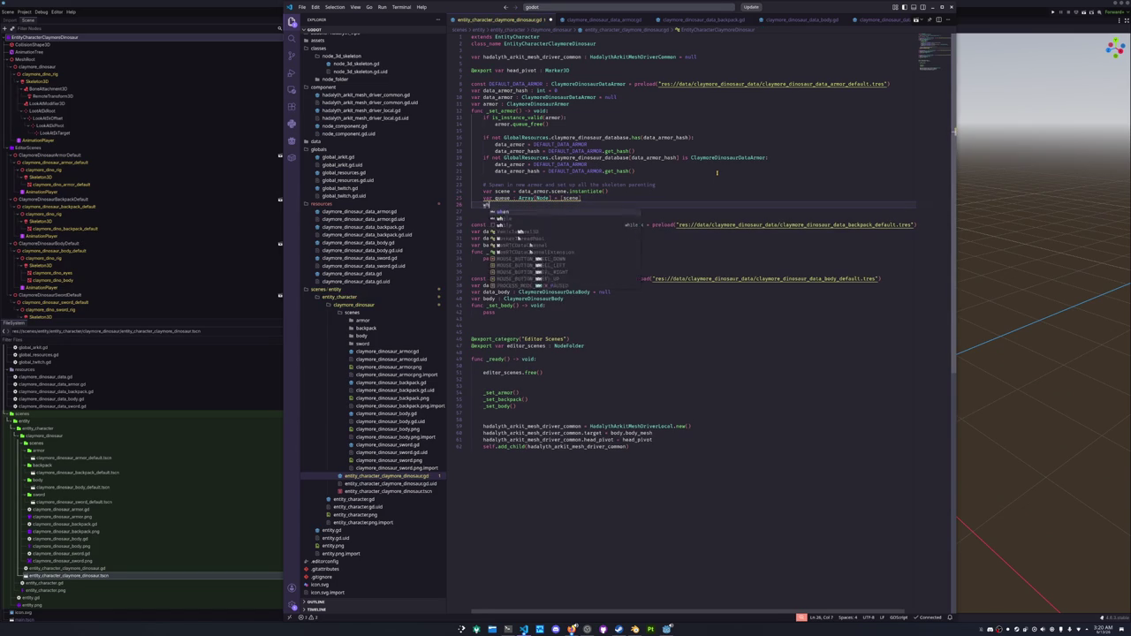
pyautogui.write('ile not queue.is_empty():')
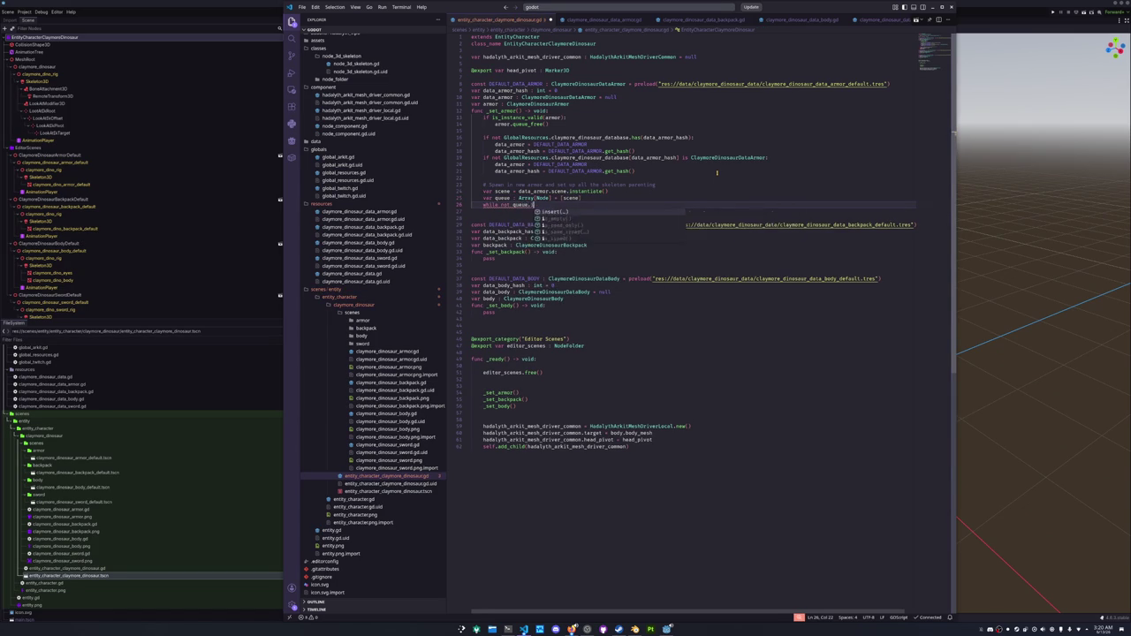
pyautogui.press('Return')
pyautogui.write('var h')
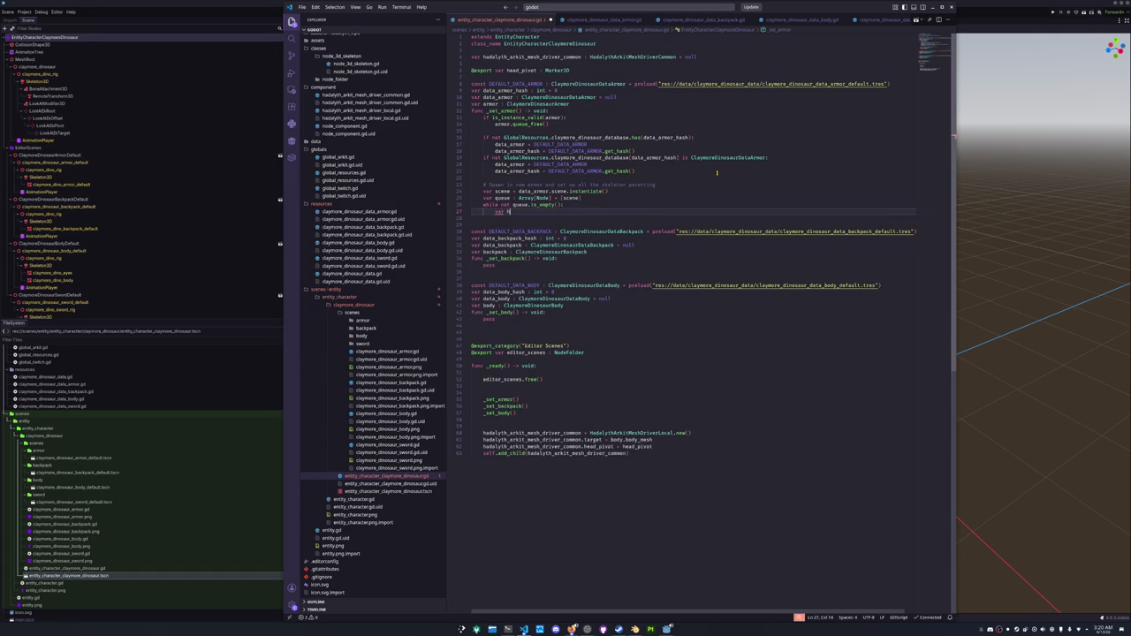
pyautogui.write('ead : Node = ')
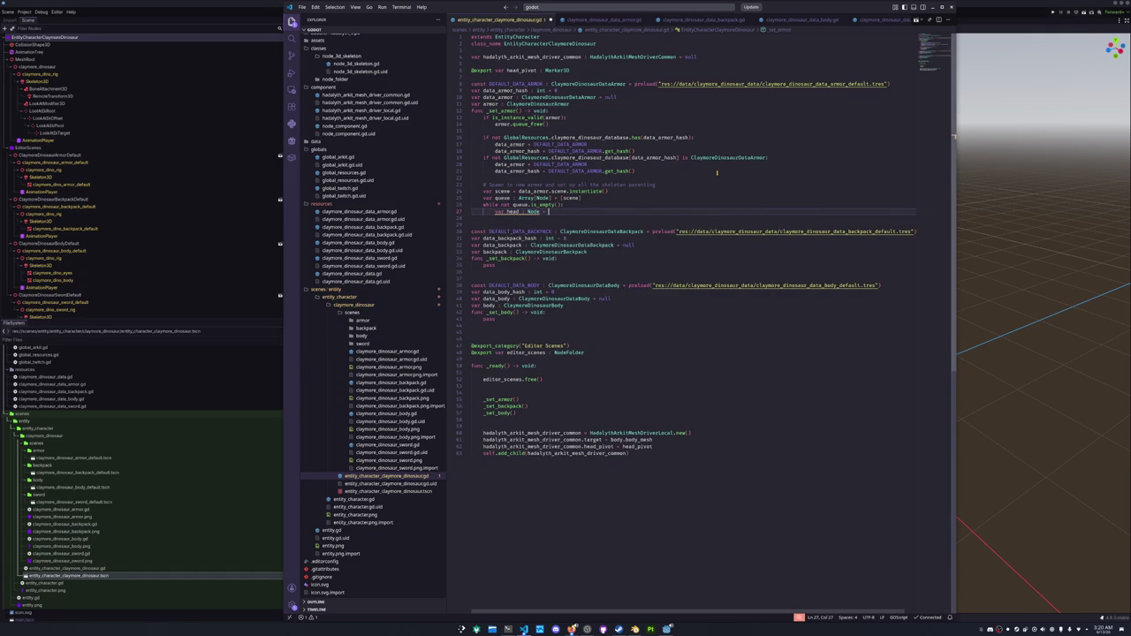
pyautogui.write('queue.pop_front()')
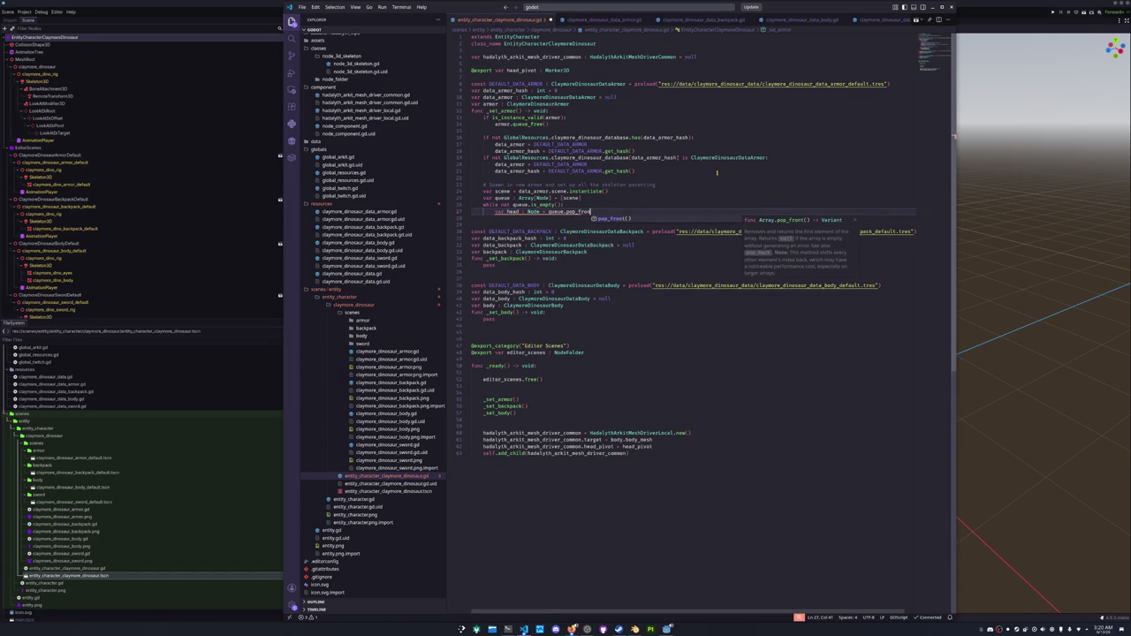
pyautogui.press('Return')
pyautogui.press('Return')
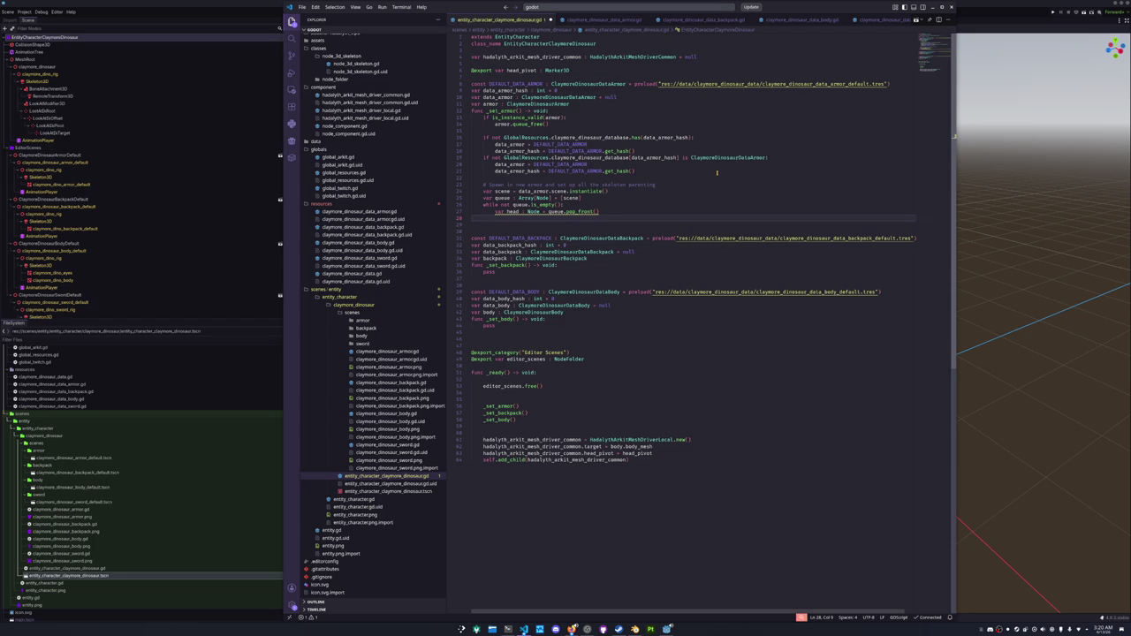
# Seed the queue with scene.skeleton instead of scene.
pyautogui.press('Up')
pyautogui.press('Up')
pyautogui.press('Up')
pyautogui.hotkey('ctrl', 'Right')
pyautogui.hotkey('ctrl', 'Right')
pyautogui.hotkey('ctrl', 'Right')
pyautogui.write('.sk')
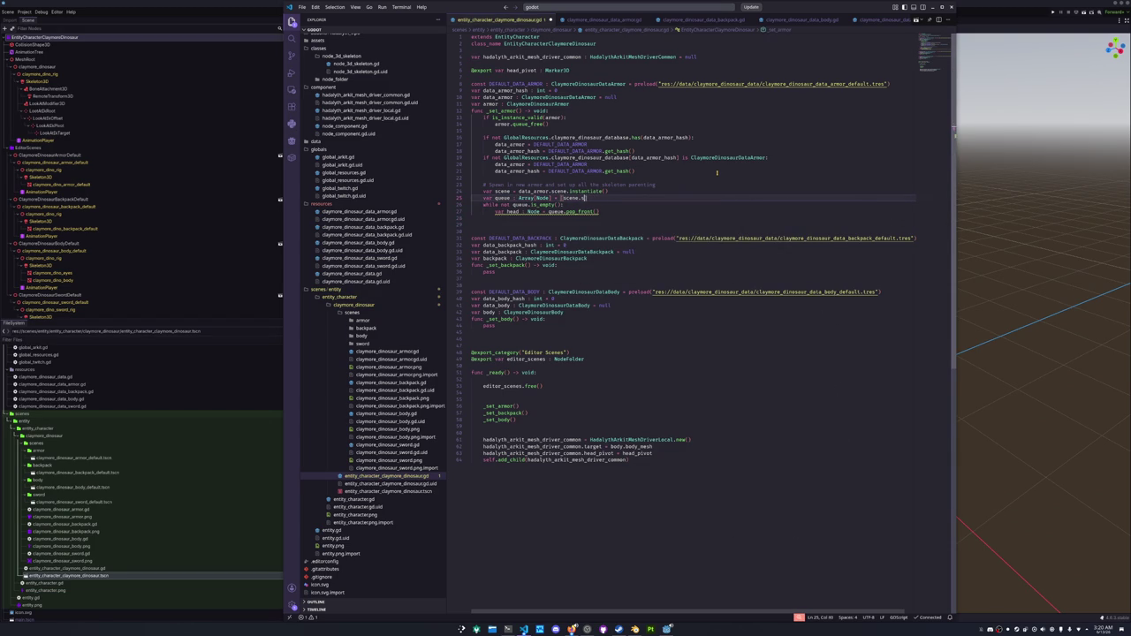
pyautogui.write('eleton')
pyautogui.press('Down')
pyautogui.press('Home')
pyautogui.press('Home')
# Type the scene variable as ClaymoreDinosaurArmor and seed the queue with scene.skeleton_3d.
pyautogui.doubleClick(502, 191)
pyautogui.press('Right')
pyautogui.write(': Arm')
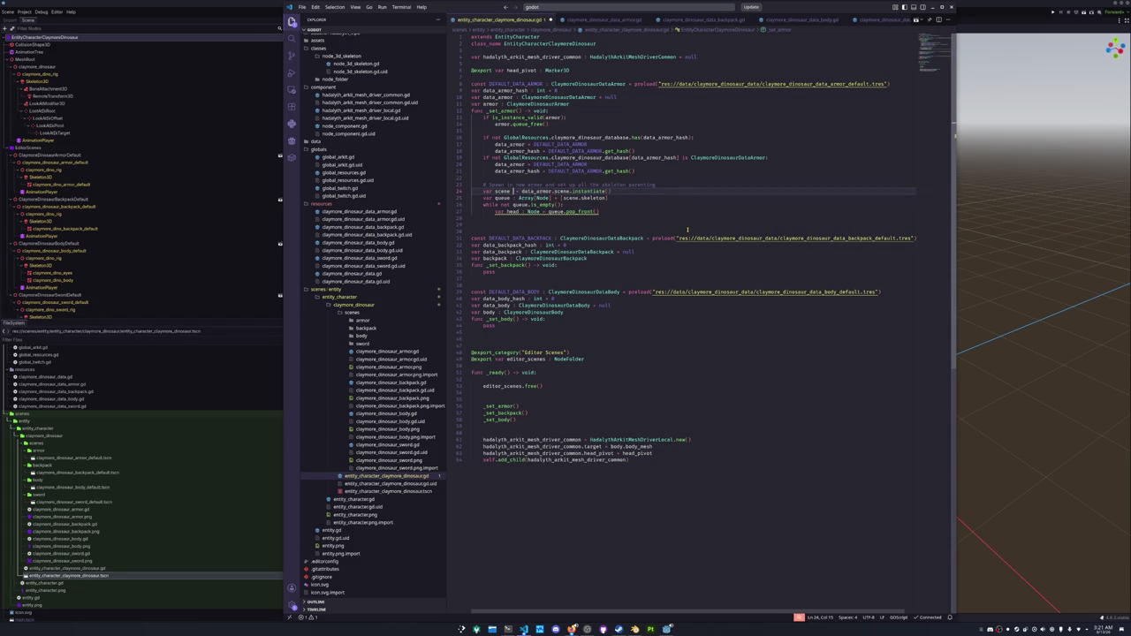
pyautogui.write('or')
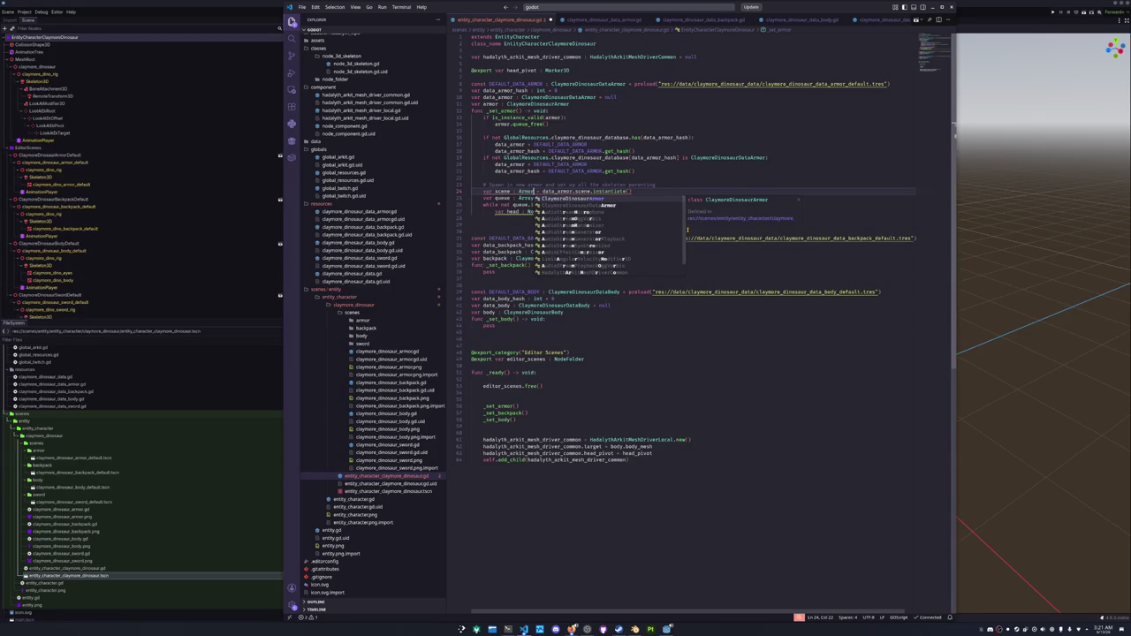
pyautogui.press('Return')
pyautogui.press('Down')
pyautogui.press('BackSpace')
pyautogui.write('scene.s')
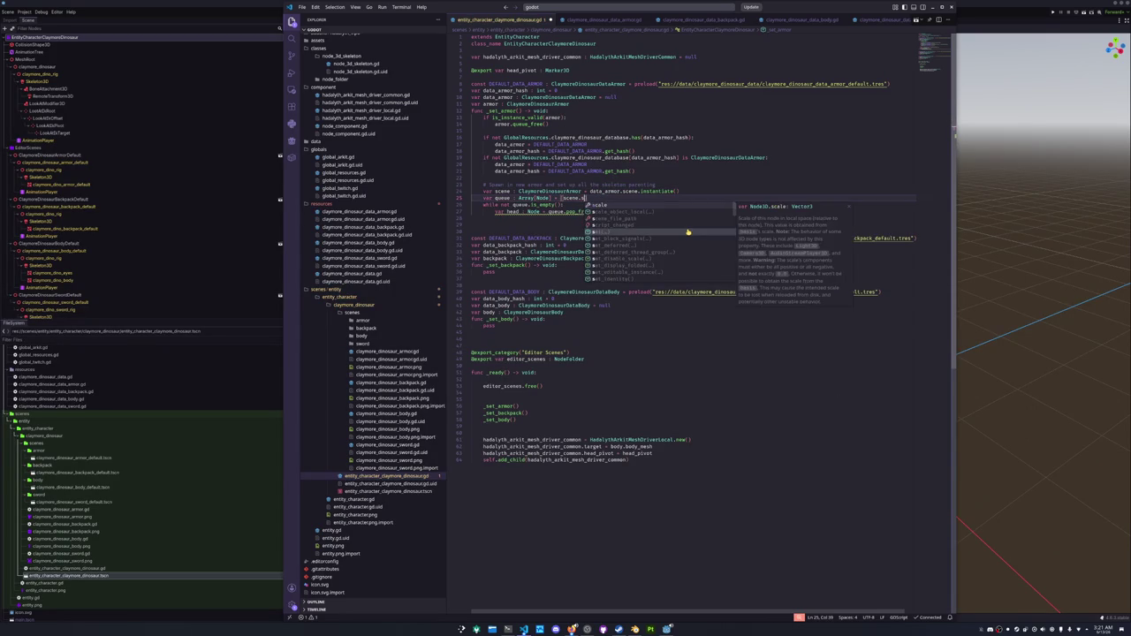
pyautogui.write('keleton_3d')
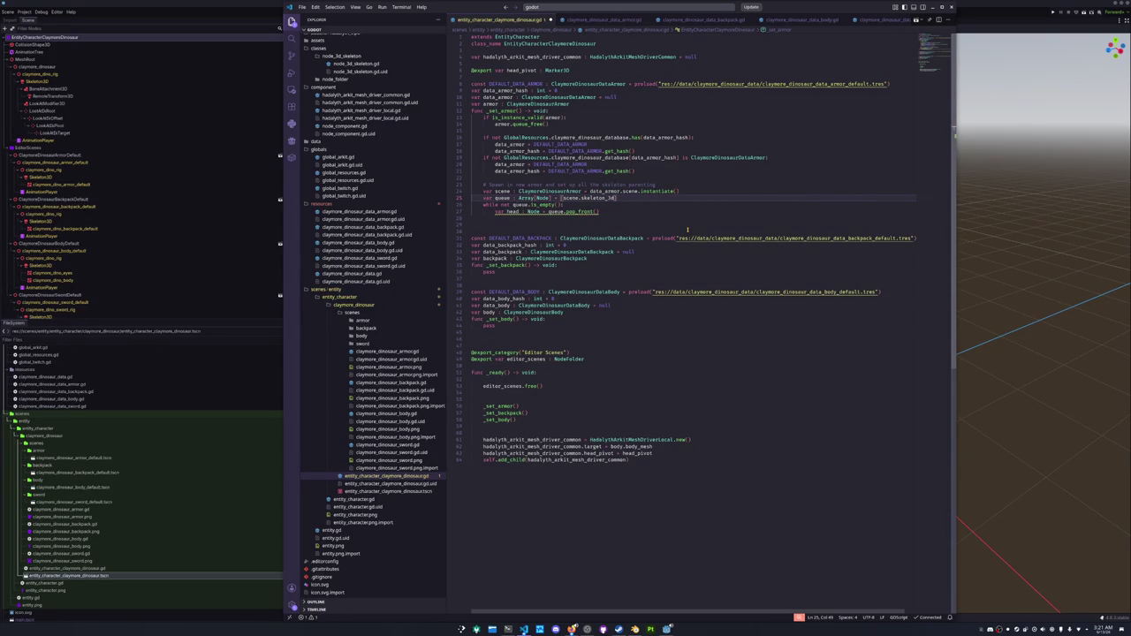
pyautogui.press('Right')
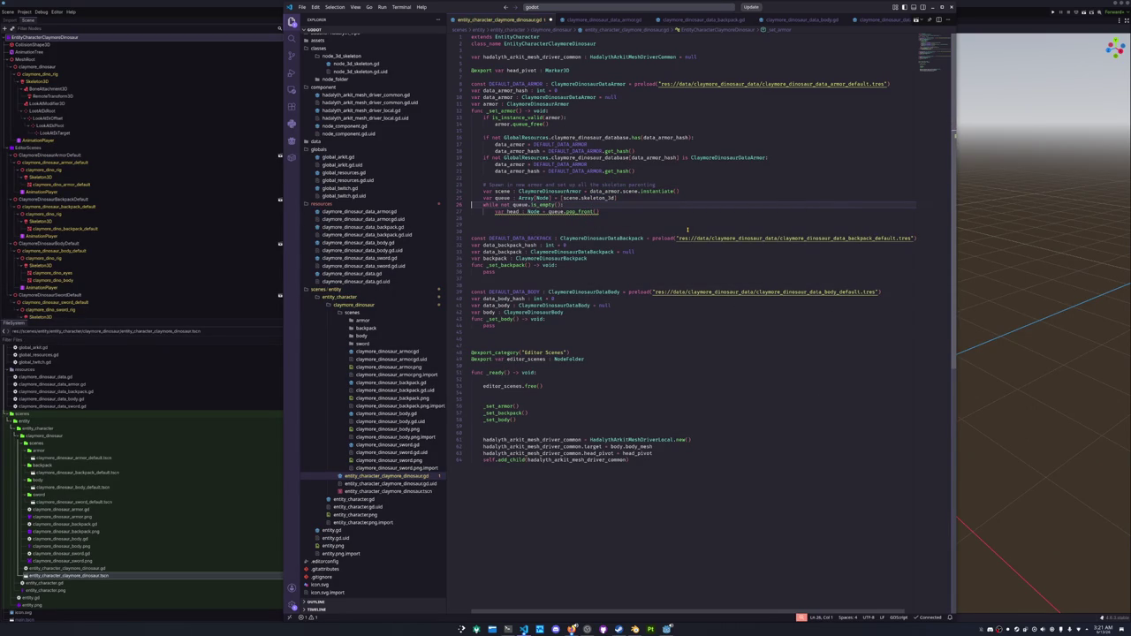
# Try renaming the scene variable to armor, then restore the name scene.
pyautogui.press('Up')
pyautogui.press('Up')
pyautogui.hotkey('ctrl', 'Right')
pyautogui.hotkey('ctrl', 'Right')
pyautogui.hotkey('ctrl', 'd')
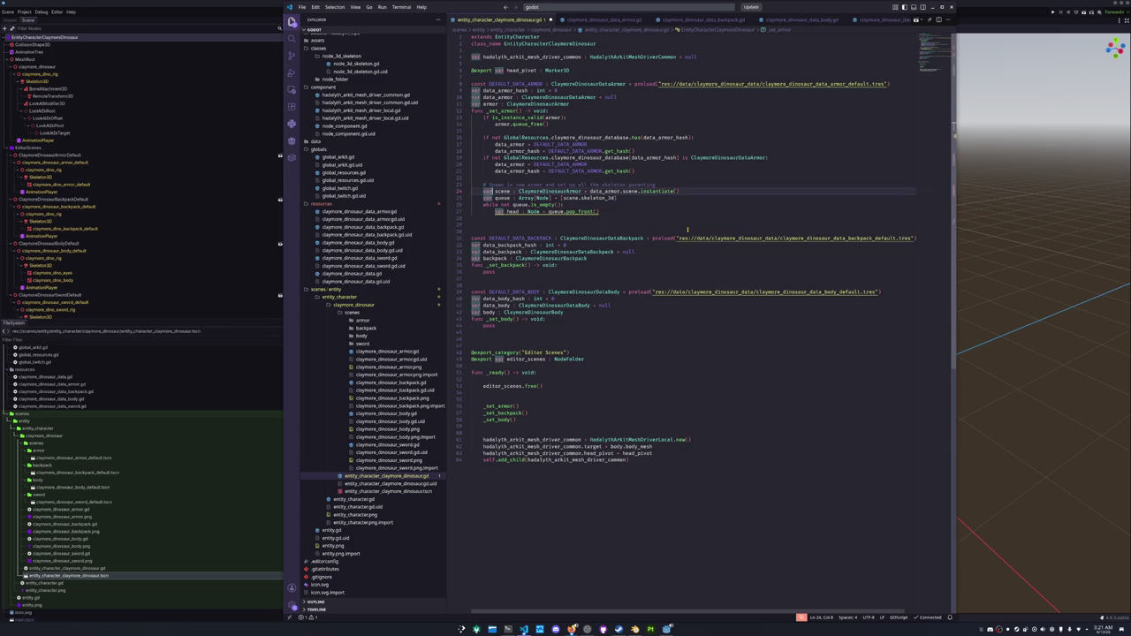
pyautogui.hotkey('ctrl', 'd')
pyautogui.hotkey('ctrl', 'u')
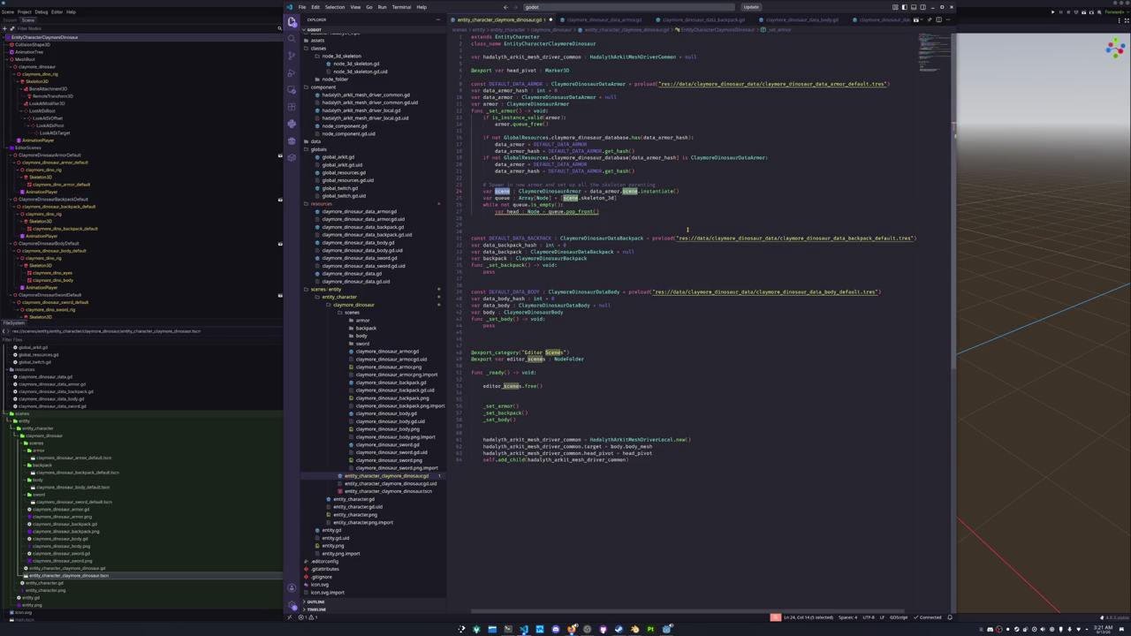
pyautogui.write('armor')
pyautogui.hotkey('ctrl', 'shift', 'Left')
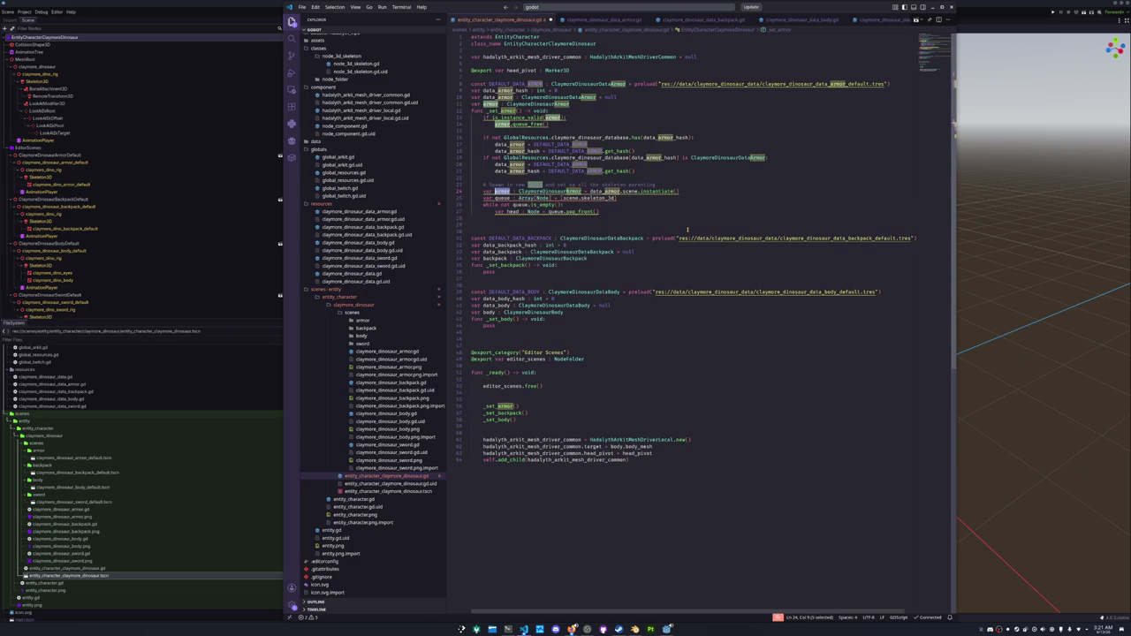
pyautogui.write('scene')
pyautogui.press('Escape')
pyautogui.press('Down')
pyautogui.press('Down')
pyautogui.press('Down')
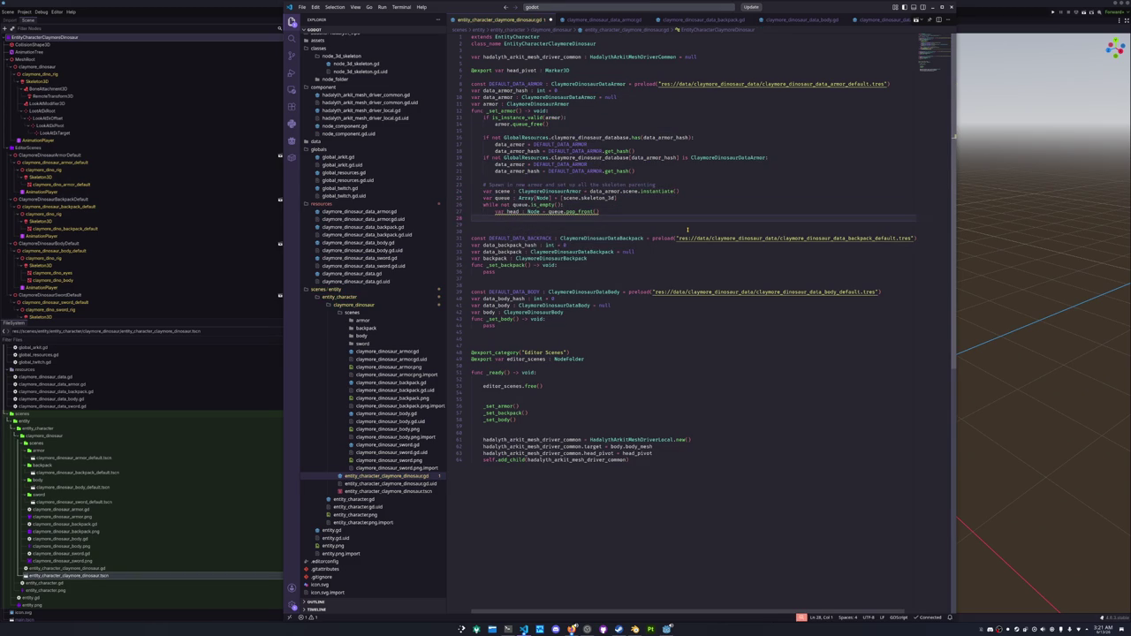
# Insert 'if head is meshInstance3D:' above a queue line inside the while loop.
pyautogui.write('if')
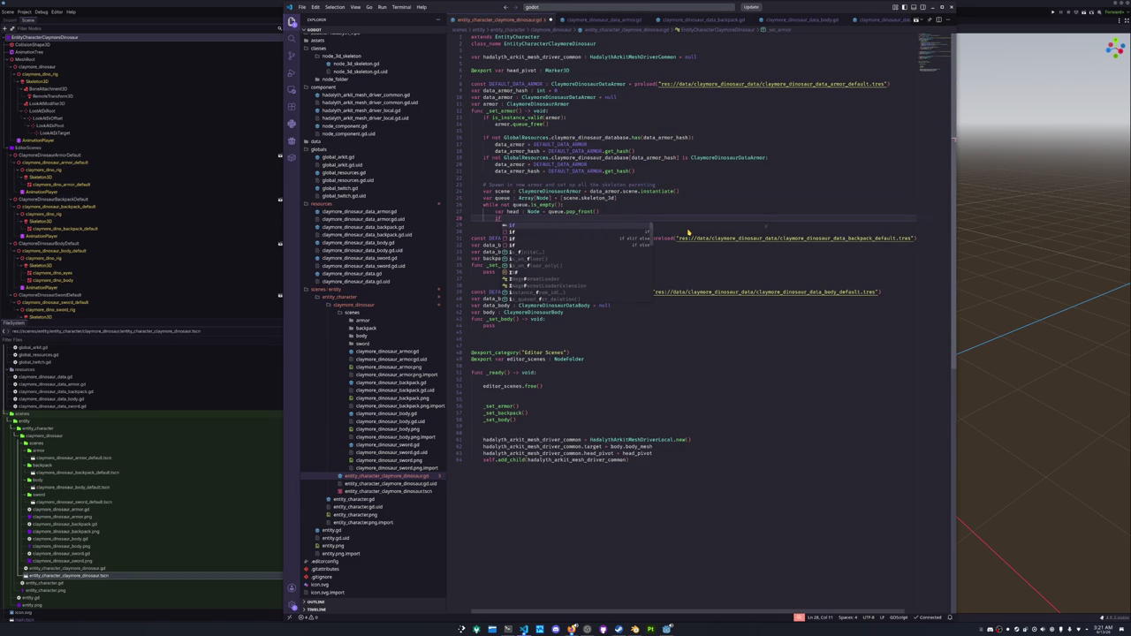
pyautogui.press('BackSpace')
pyautogui.press('BackSpace')
pyautogui.write('queue')
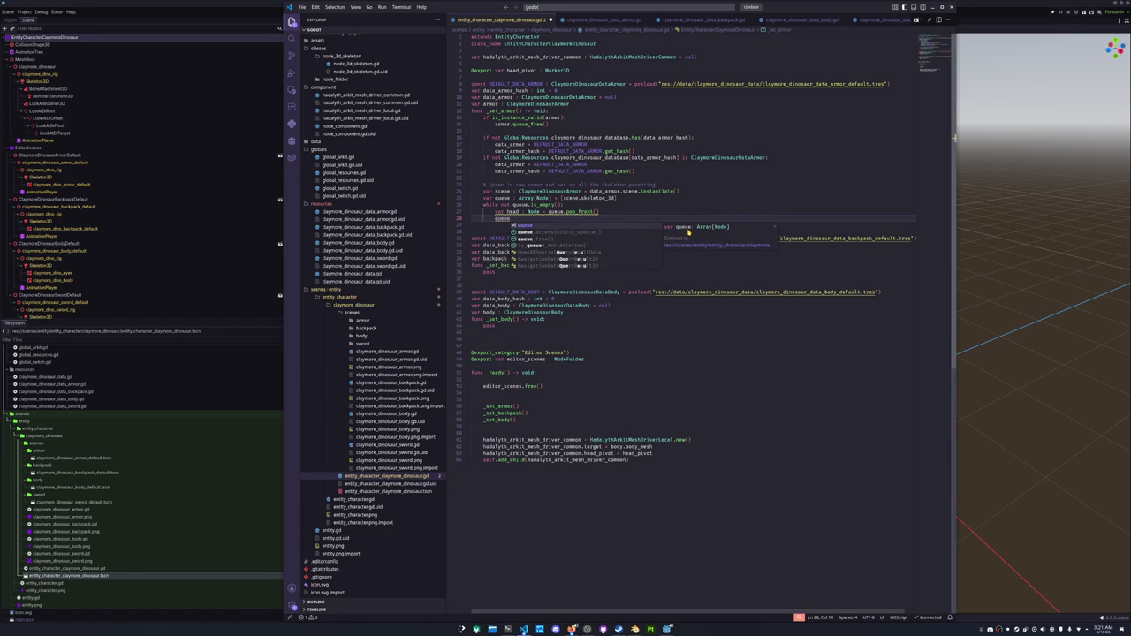
pyautogui.hotkey('ctrl', 'shift', 'Left')
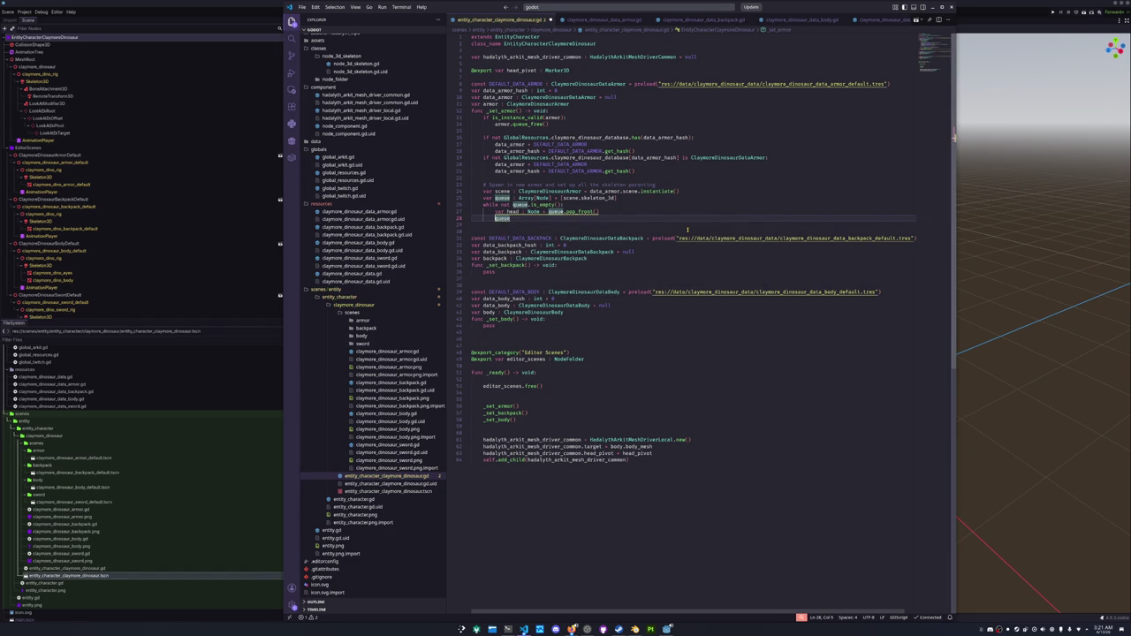
pyautogui.hotkey('ctrl', 'shift', 'Return')
# Add an 'if head is MeshInstance3D:' branch that reparents the mesh to skeleton.
pyautogui.write('if he')
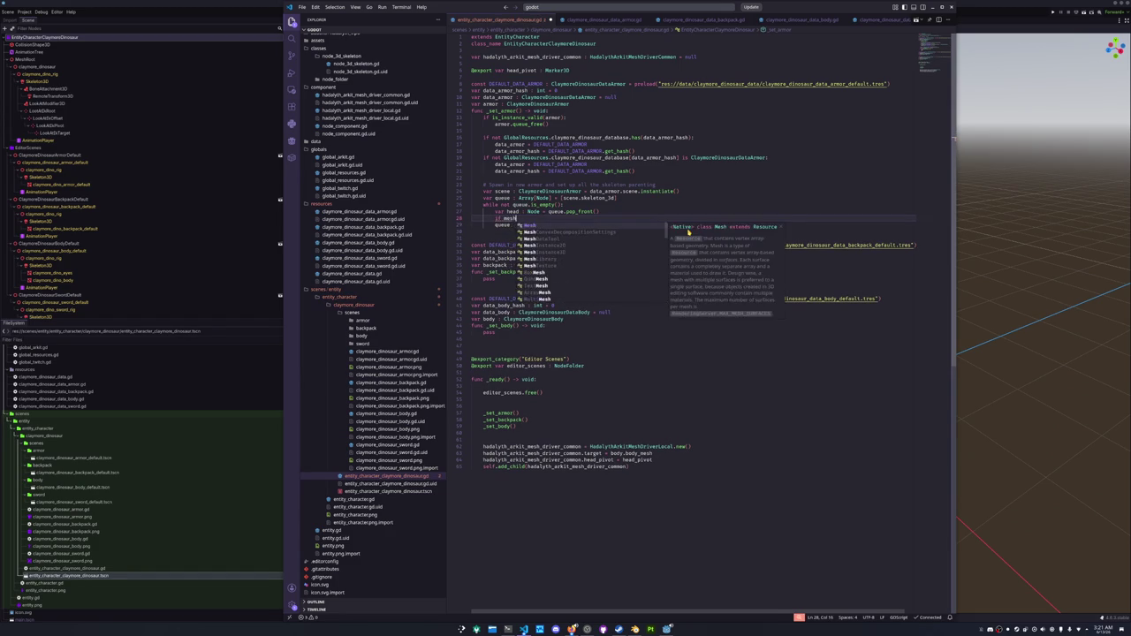
pyautogui.write('ad is me')
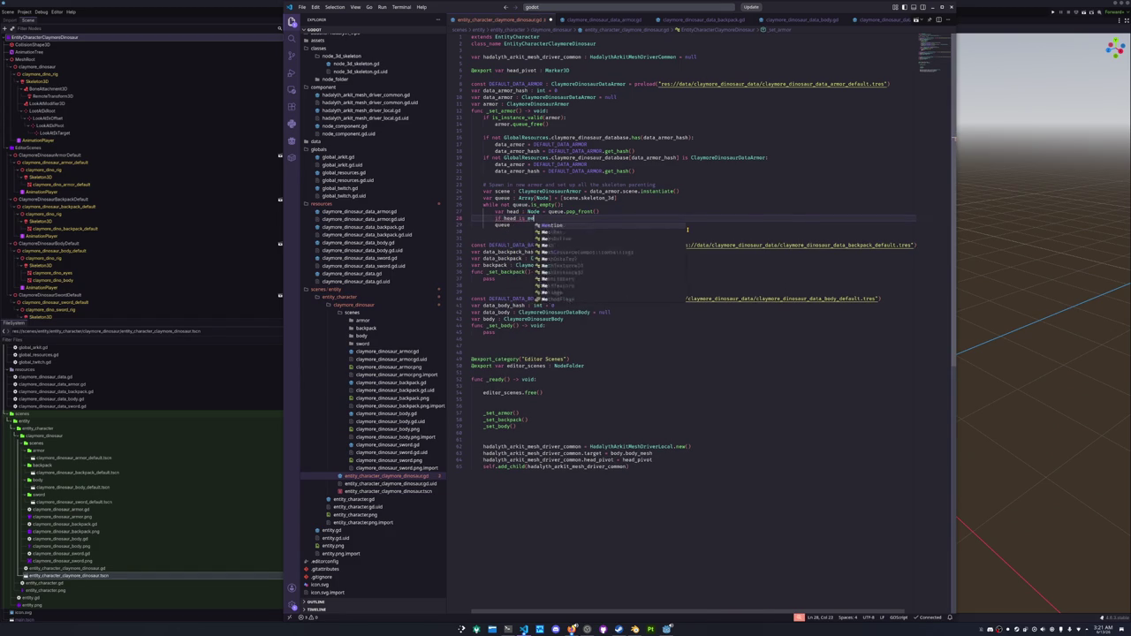
pyautogui.write('shIns')
pyautogui.write('tance3D')
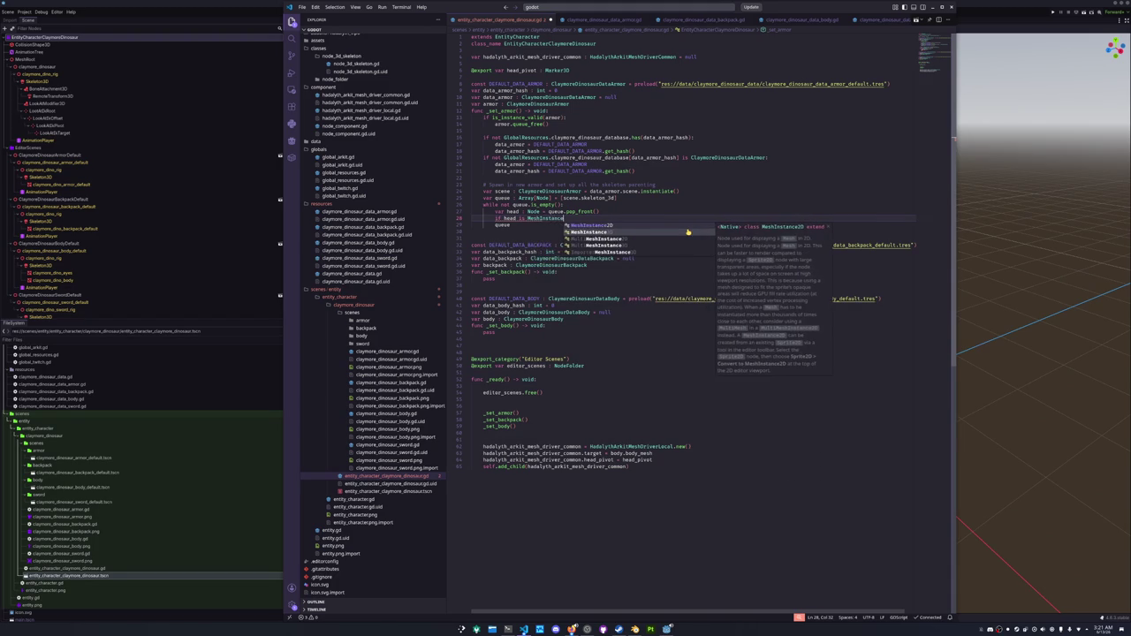
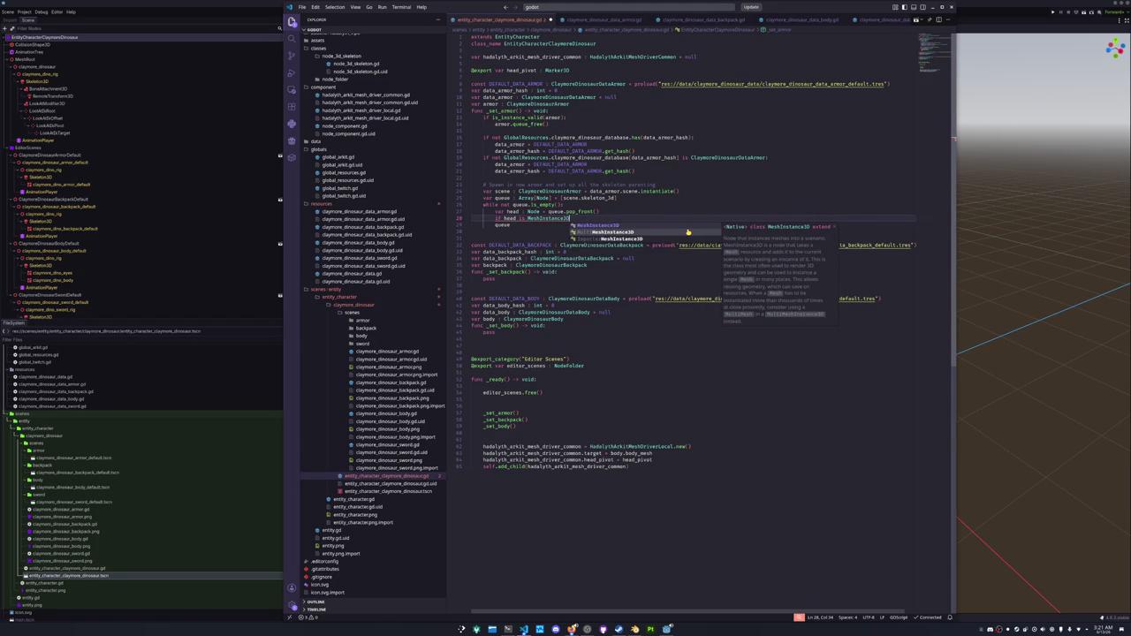
# Insert 'if head is meshInstance3D:' above a queue line inside the while loop.
# Add an 'if head is MeshInstance3D:' branch that reparents the mesh to skeleton.
pyautogui.write(':')
pyautogui.press('Return')
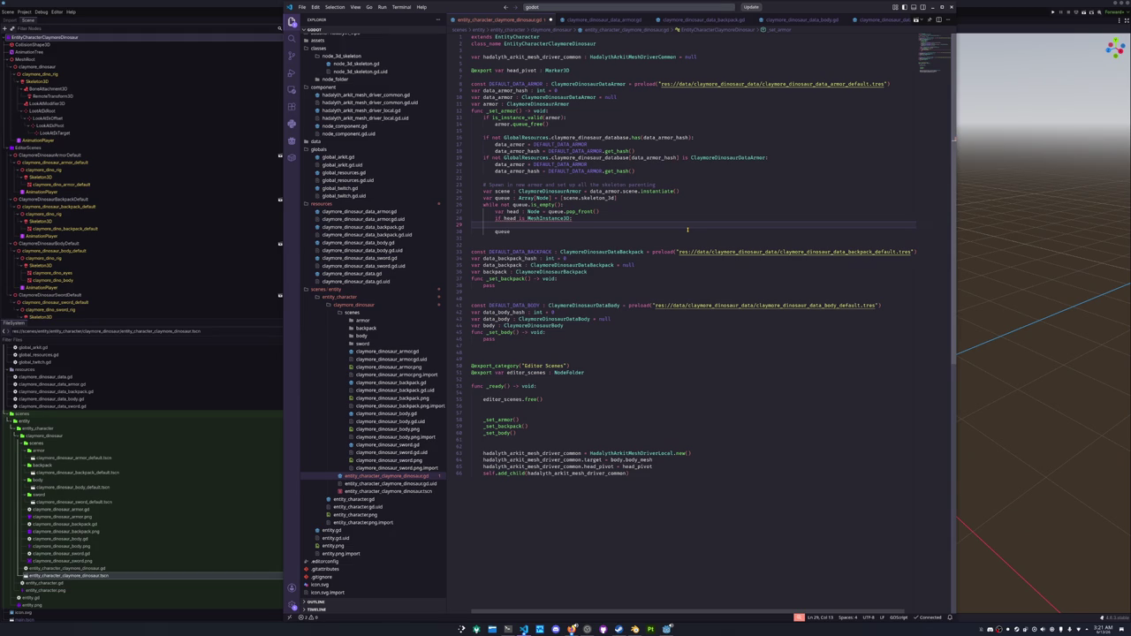
pyautogui.write('[')
pyautogui.write('head as M')
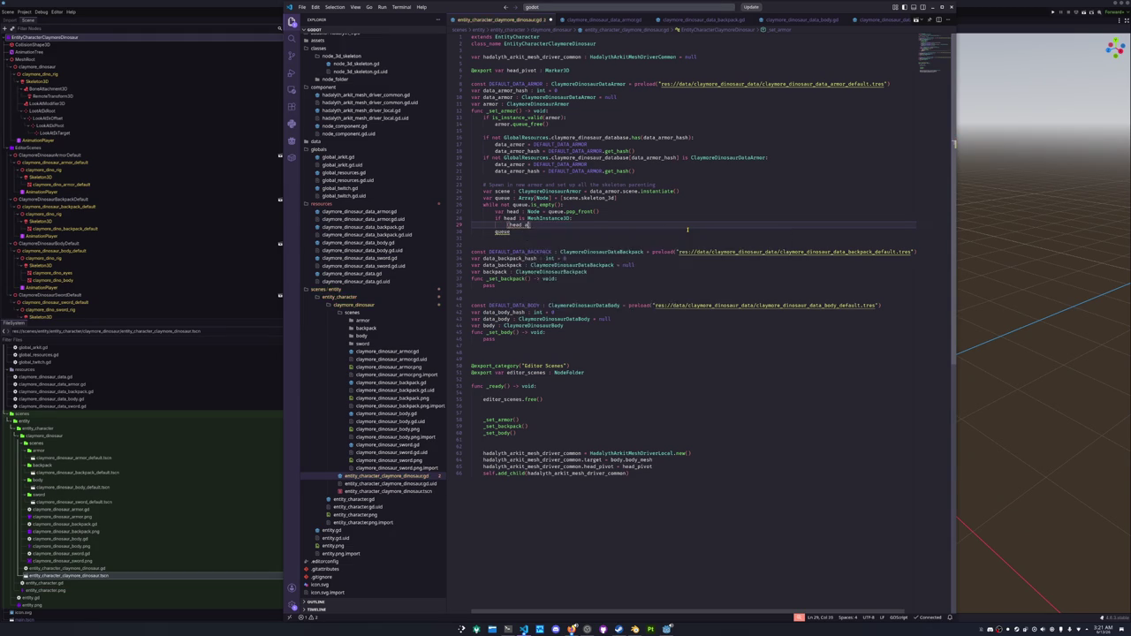
pyautogui.write('eshInstance3D]')
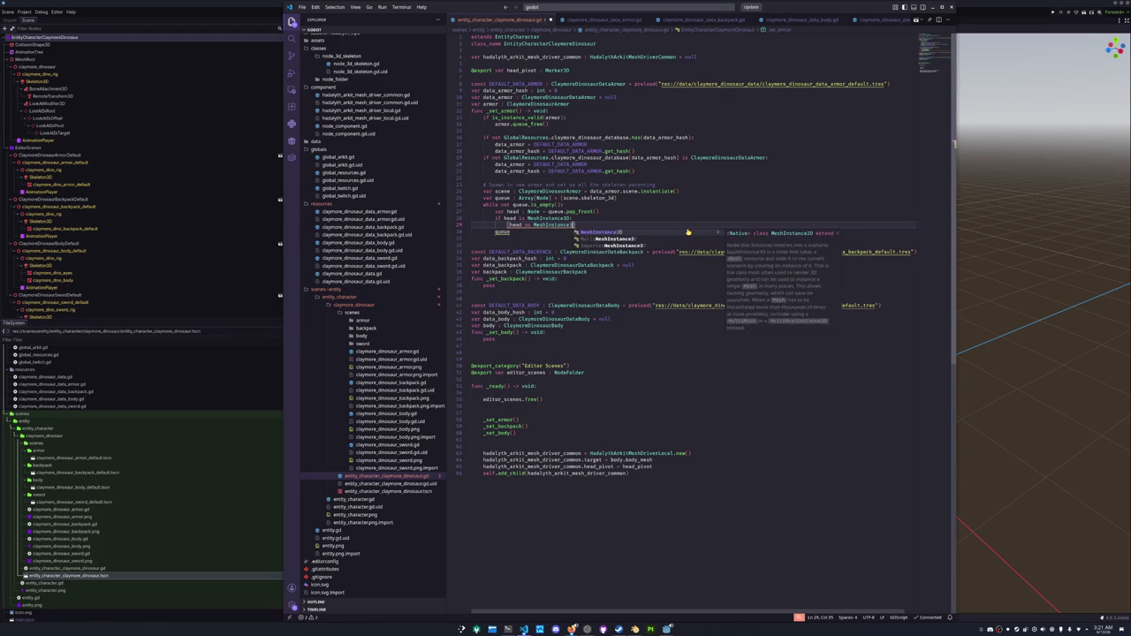
pyautogui.write('.reparent(')
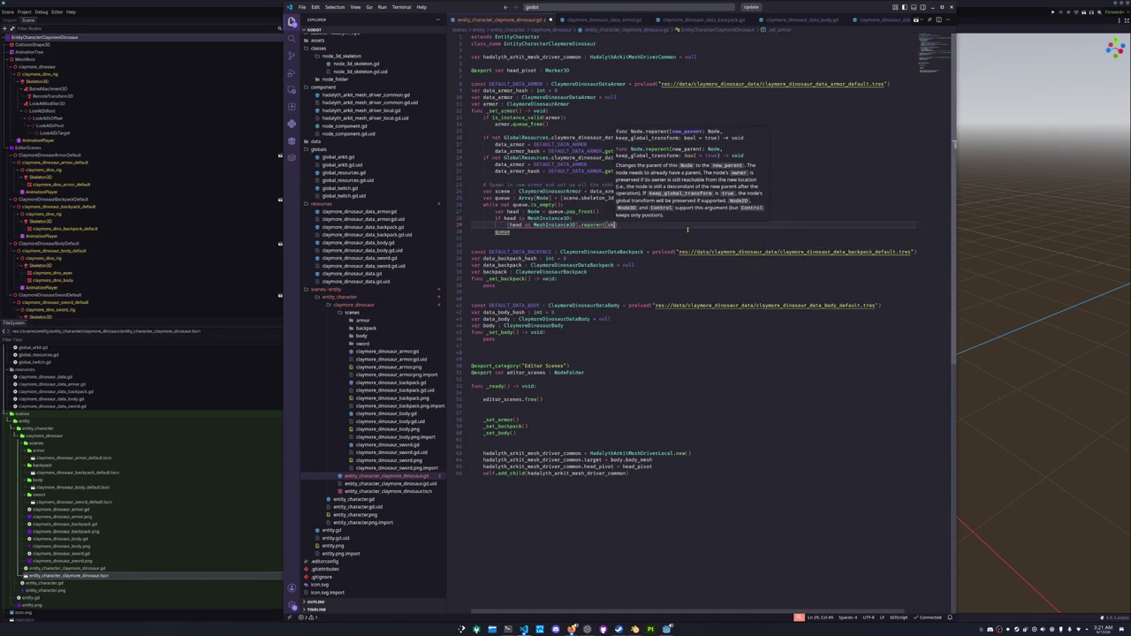
pyautogui.write('skeleton')
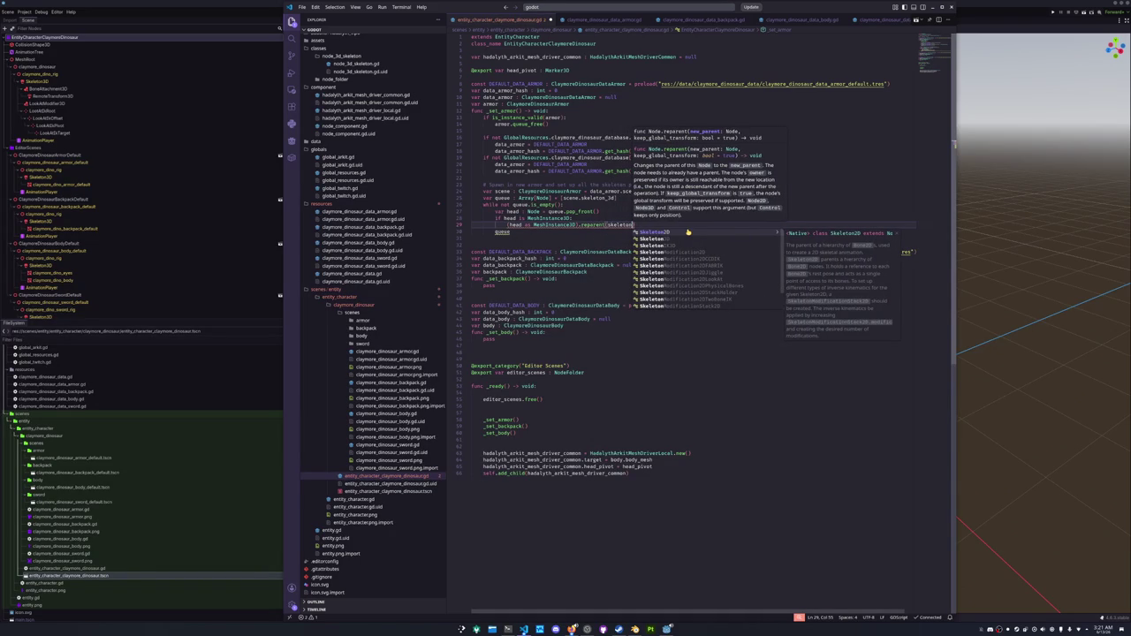
pyautogui.press('Escape')
pyautogui.press('Up')
pyautogui.press('Up')
pyautogui.press('Up')
pyautogui.press('Up')
pyautogui.press('Up')
pyautogui.press('Up')
pyautogui.press('Return')
pyautogui.write('@export var skeleton : ')
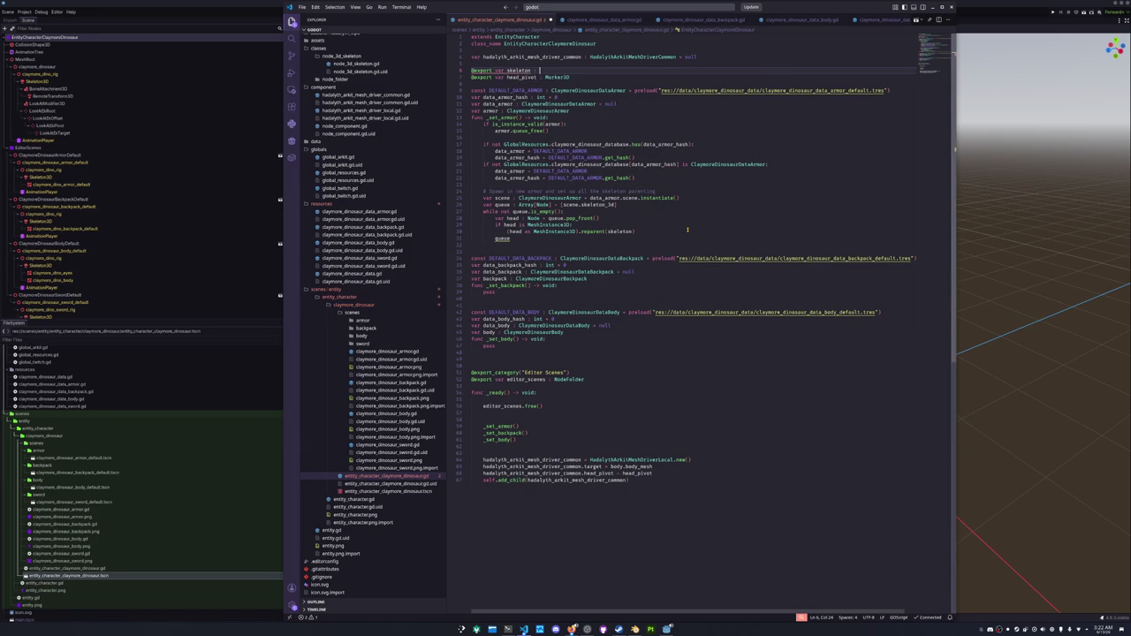
pyautogui.write('Skeleton3D')
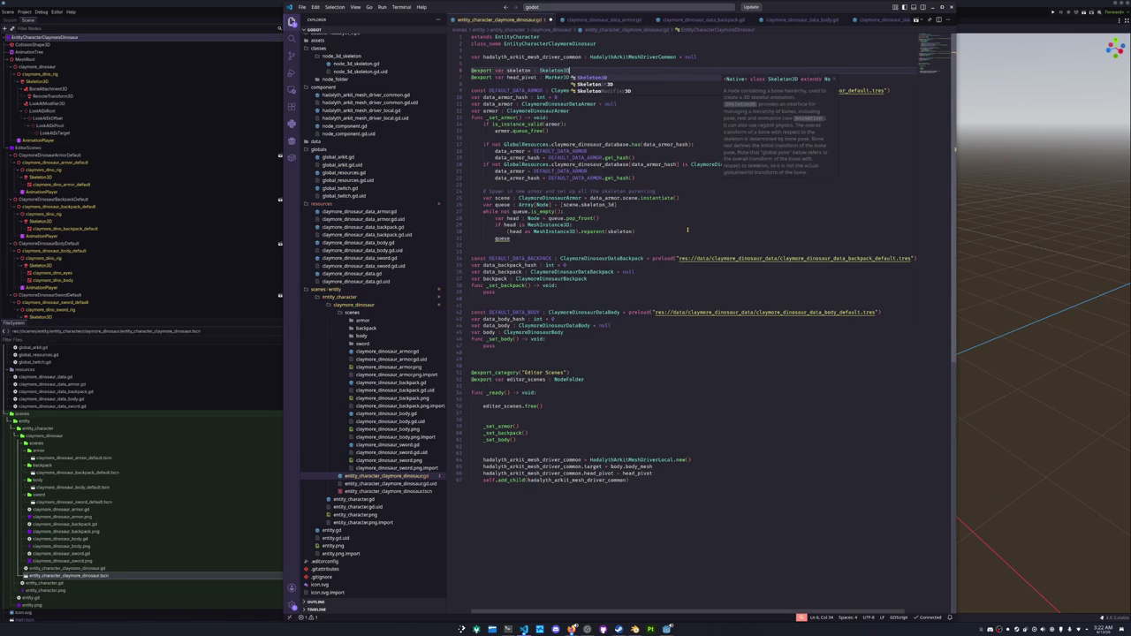
pyautogui.press('Left')
pyautogui.press('Left')
pyautogui.press('Left')
pyautogui.write('_3d')
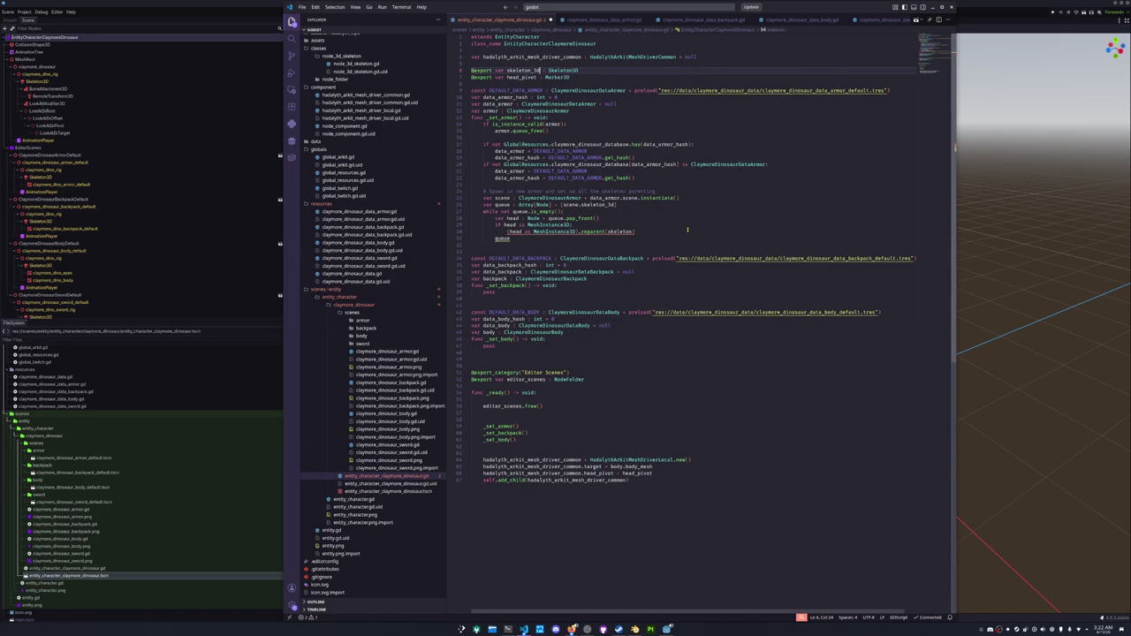
# Reparent to skeleton_3d and add '(head as MeshInstance3D).skeleton = skeleton_3d'.
pyautogui.click(635, 231)
pyautogui.write('3')
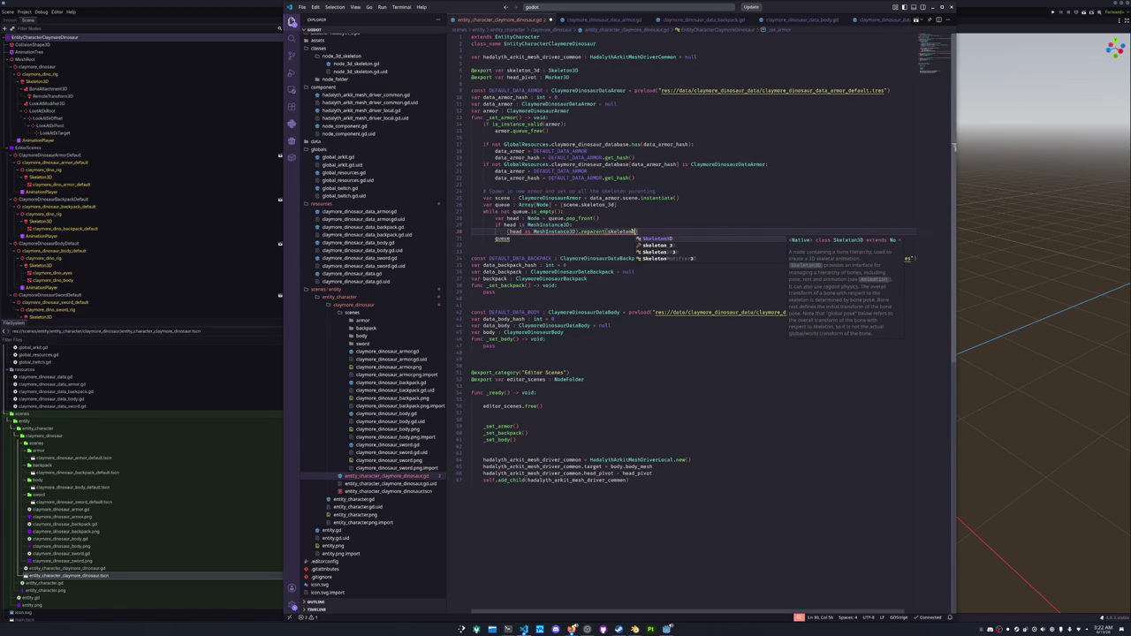
pyautogui.press('Return')
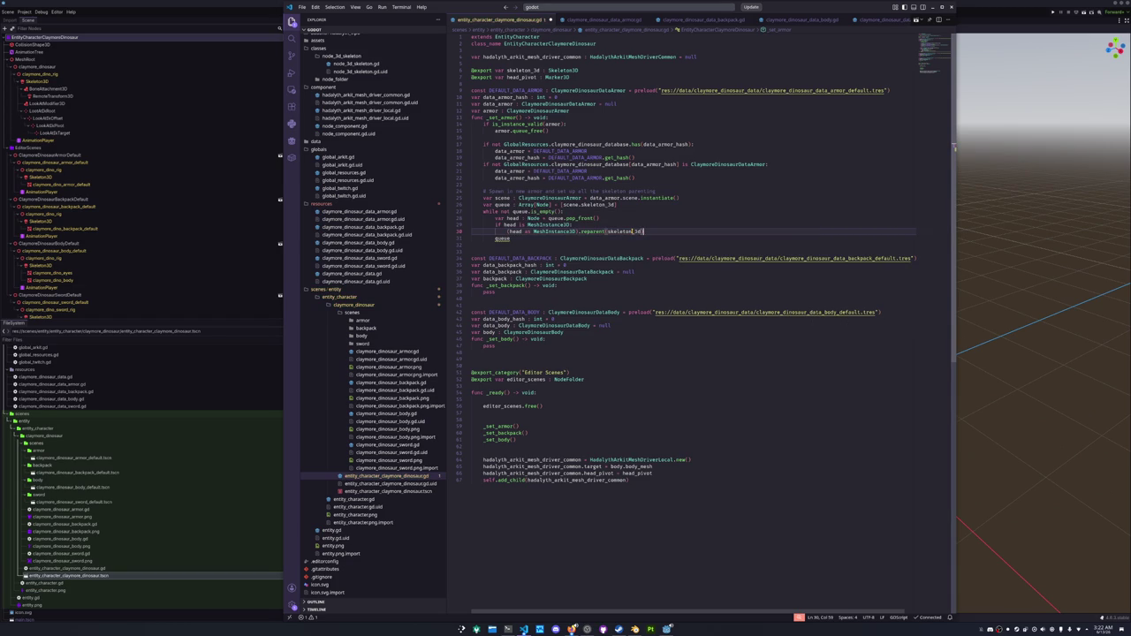
pyautogui.press('Return')
pyautogui.write('(head')
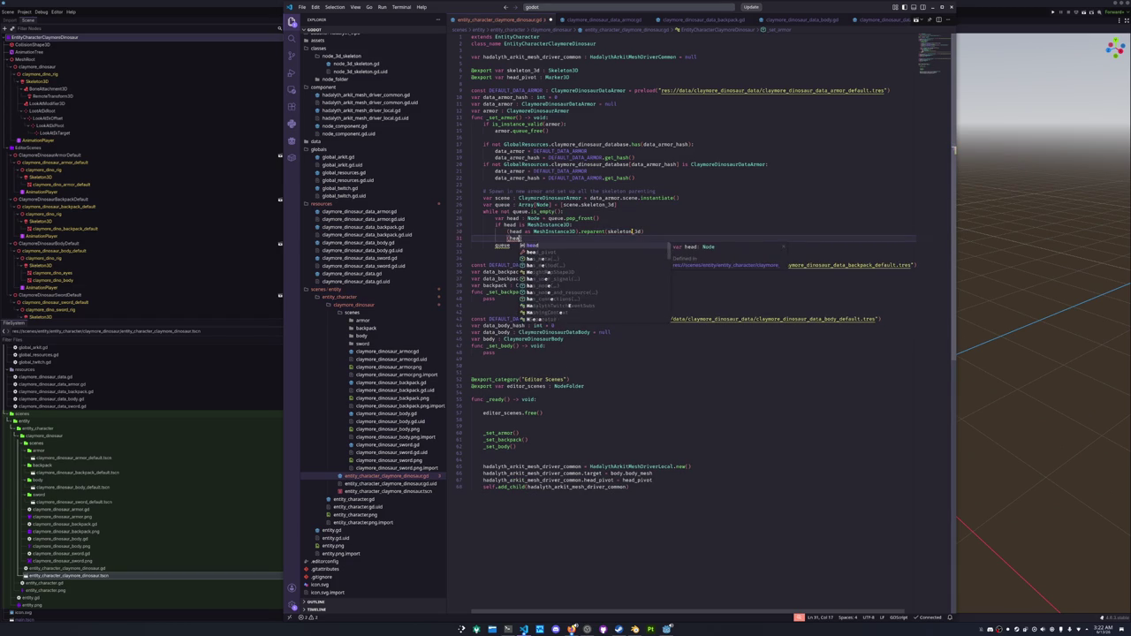
pyautogui.write(' as MeshInstan')
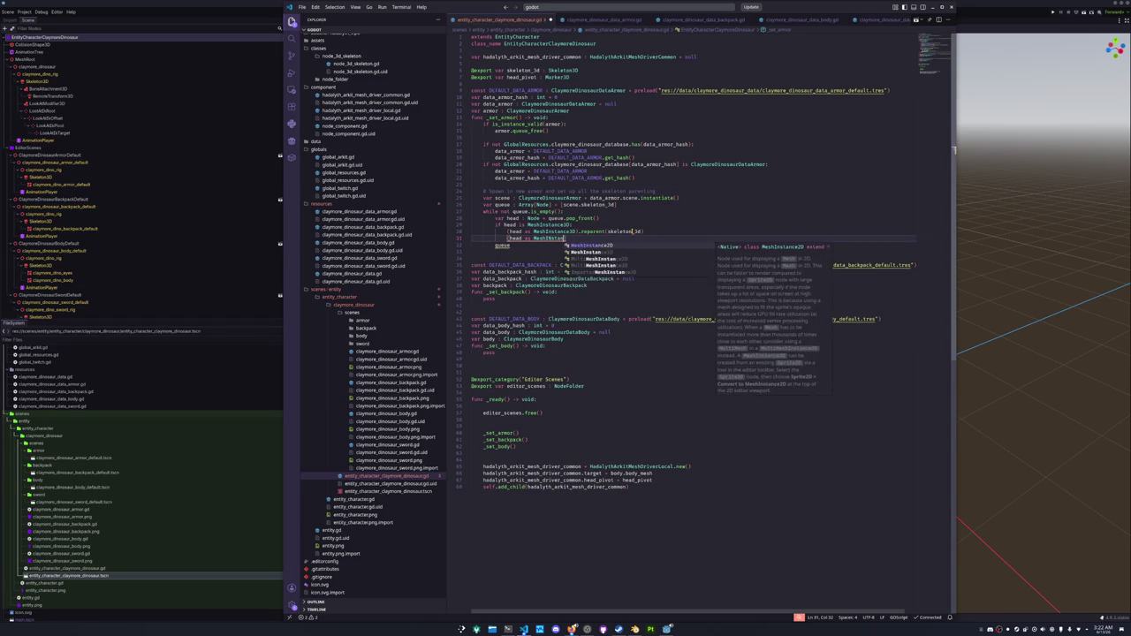
pyautogui.write('ce3D)')
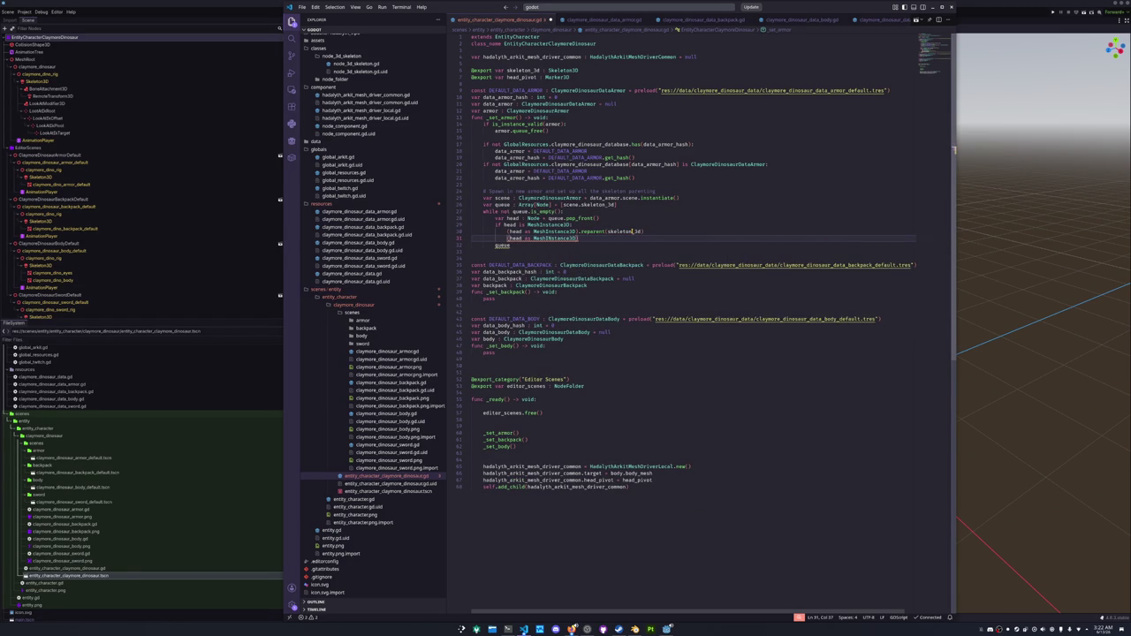
pyautogui.write('.skel')
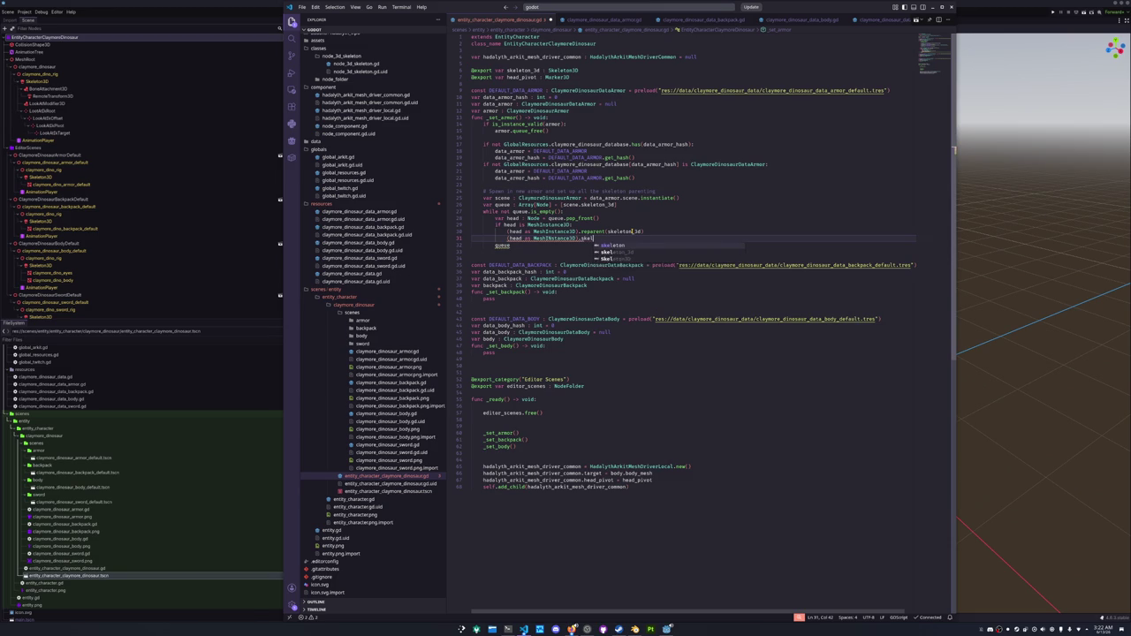
pyautogui.write('eton = skeleton_3d')
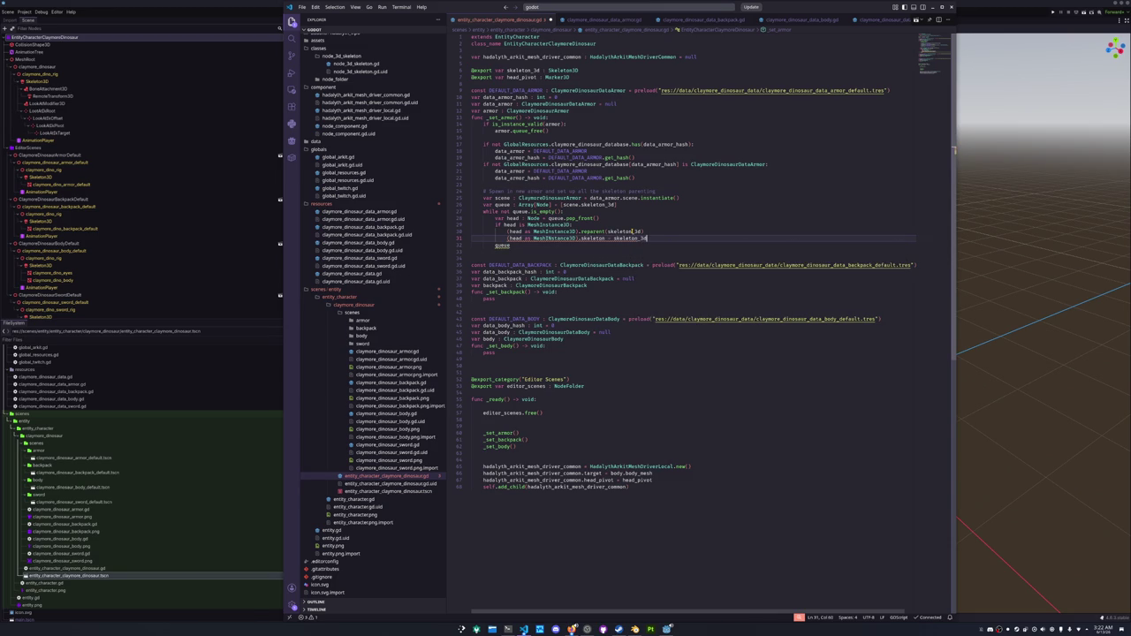
# Remove the stray blank line and correct the MeshInstance3D class name on line 31.
pyautogui.press('BackSpace')
pyautogui.hotkey('ctrl', 'Left')
pyautogui.hotkey('ctrl', 'Left')
pyautogui.hotkey('ctrl', 'Left')
pyautogui.hotkey('ctrl', 'shift', 'Left')
pyautogui.write('MeshInstance')
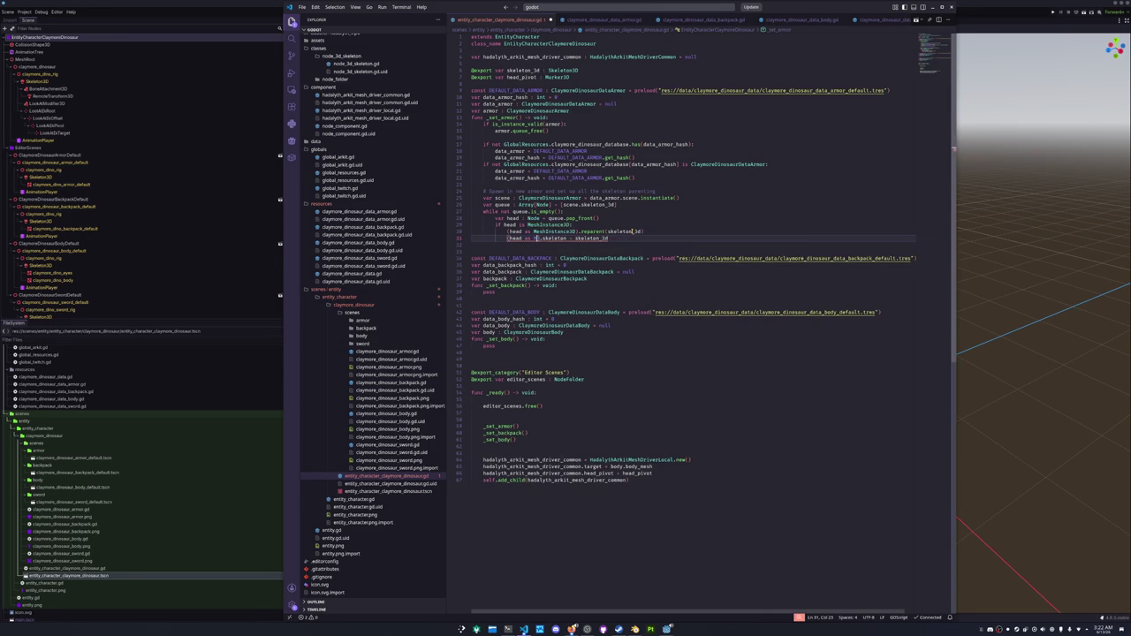
pyautogui.press('Down')
pyautogui.press('Return')
pyautogui.press('End')
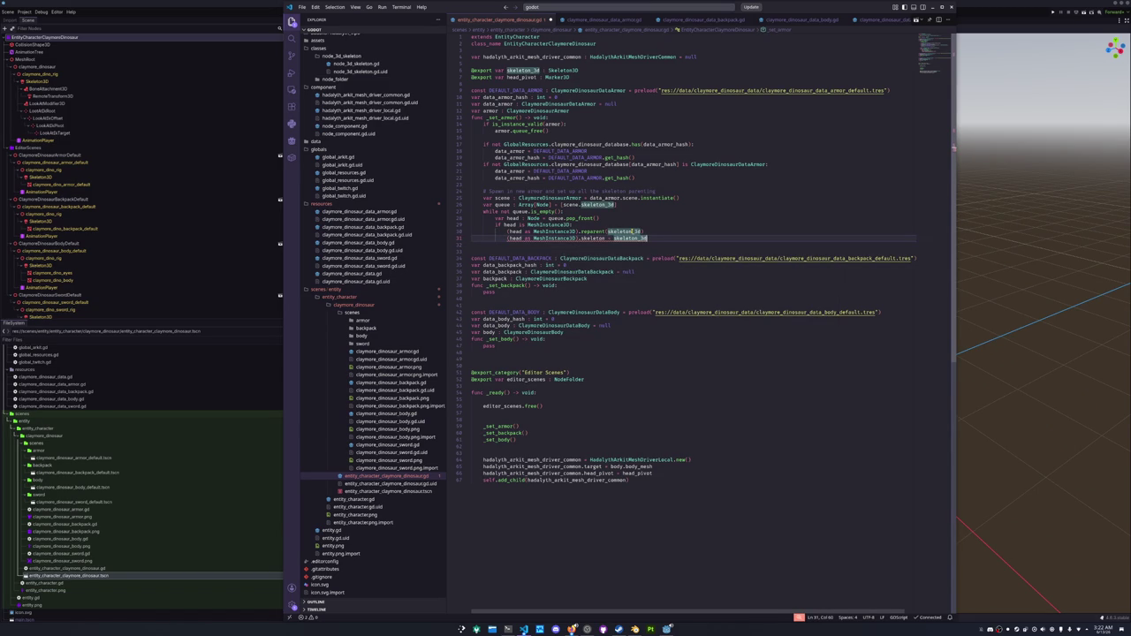
# Append .get_path() to skeleton_3d and start an indented line below.
pyautogui.moveTo(626, 237)
pyautogui.write('.path')
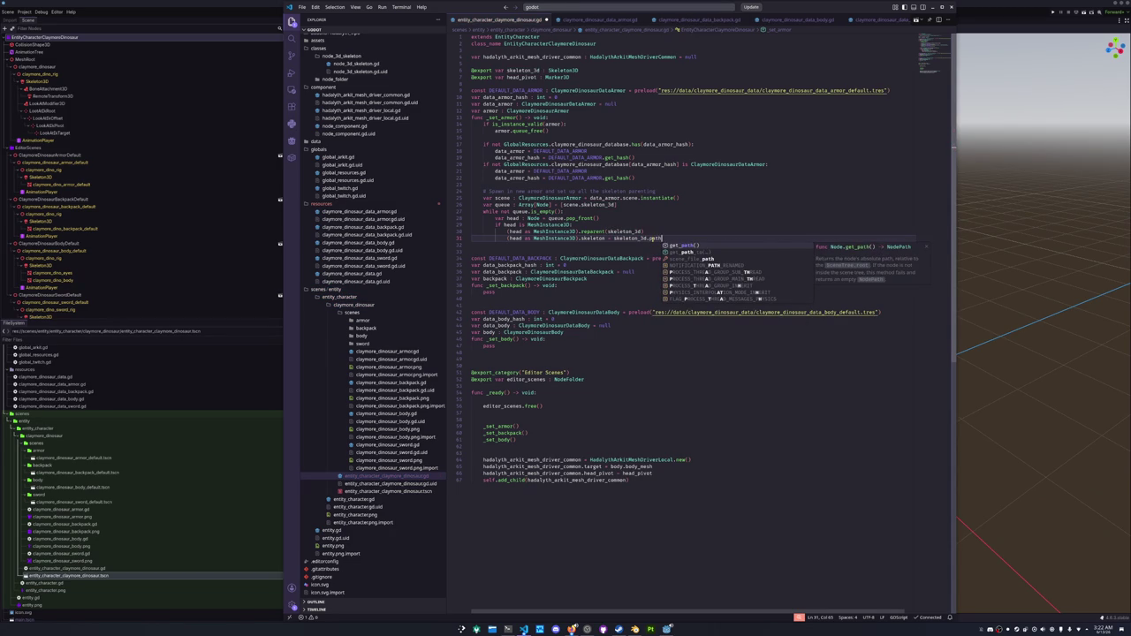
pyautogui.press('Down')
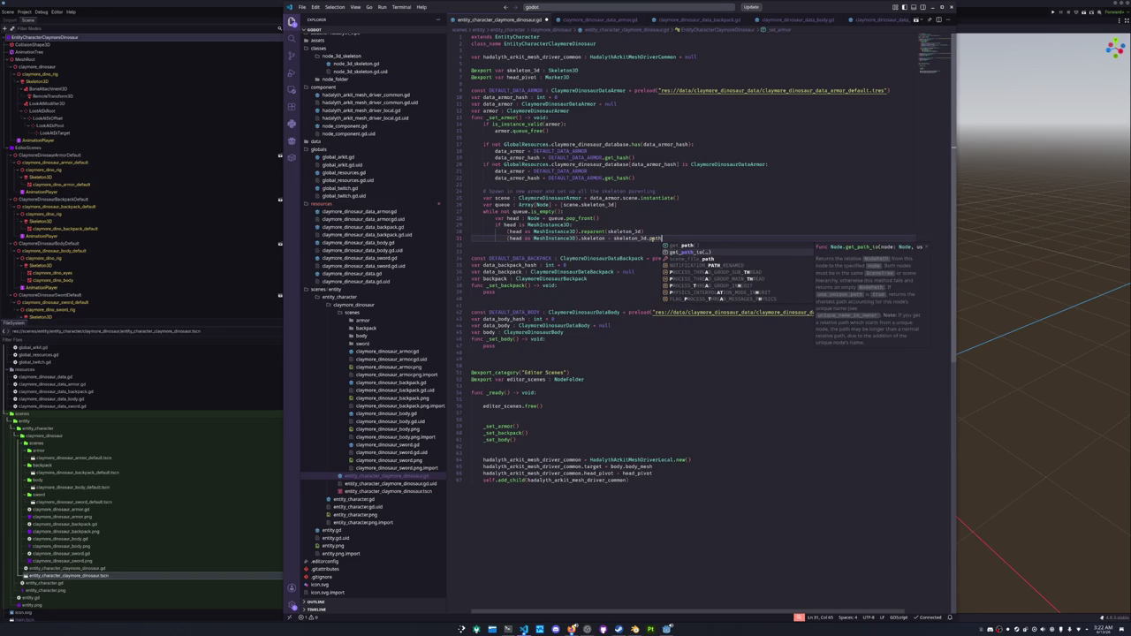
pyautogui.press('Up')
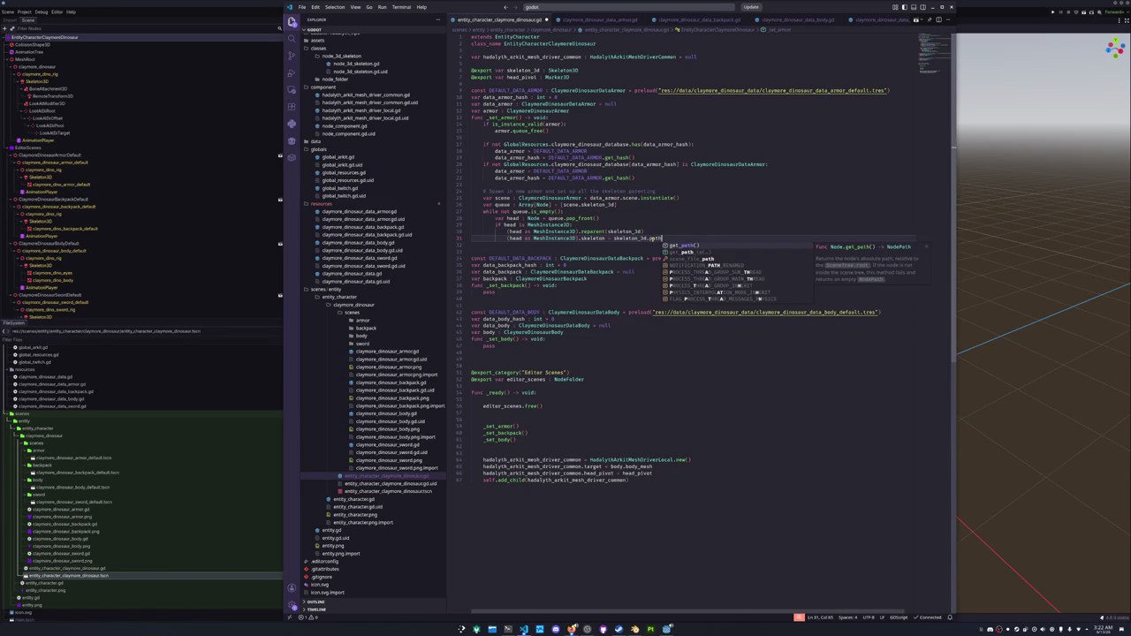
pyautogui.press('Return')
pyautogui.press('Down')
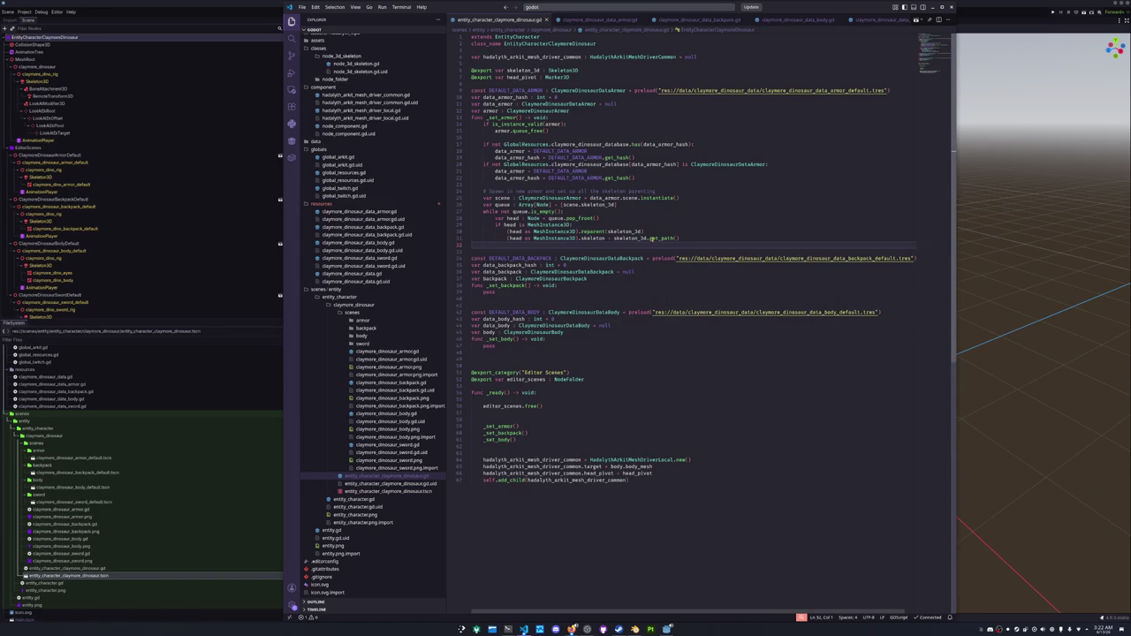
pyautogui.press('Tab')
pyautogui.press('Tab')
# Add continue, then a BoneAttachment3D branch reparenting the node to skeleton_3d, and save.
pyautogui.write('contin')
pyautogui.press('Return')
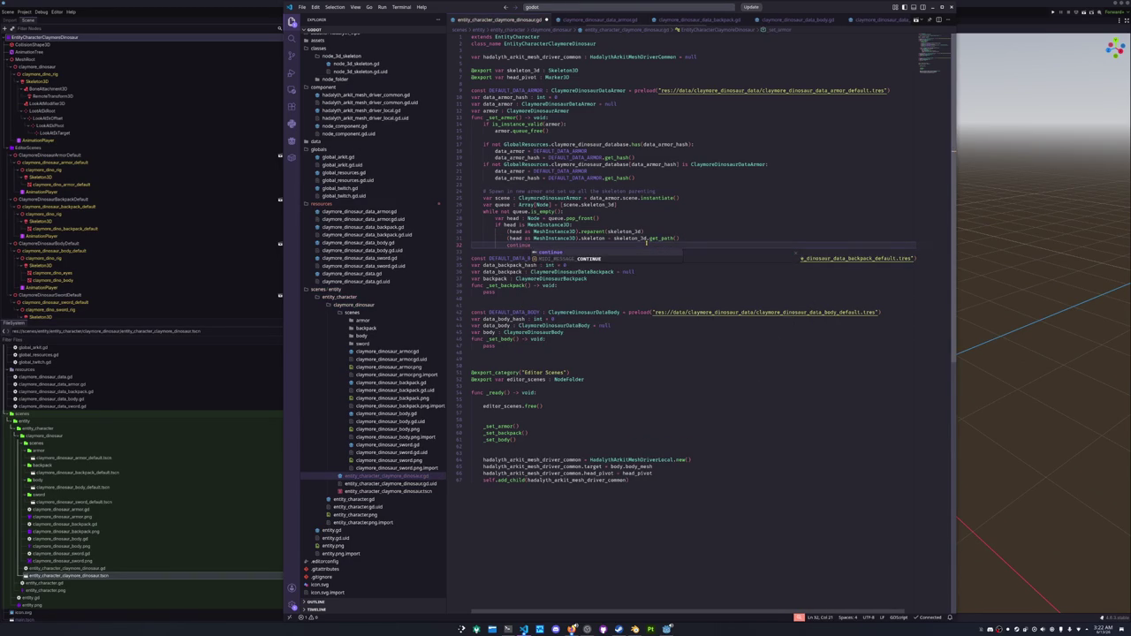
pyautogui.press('Return')
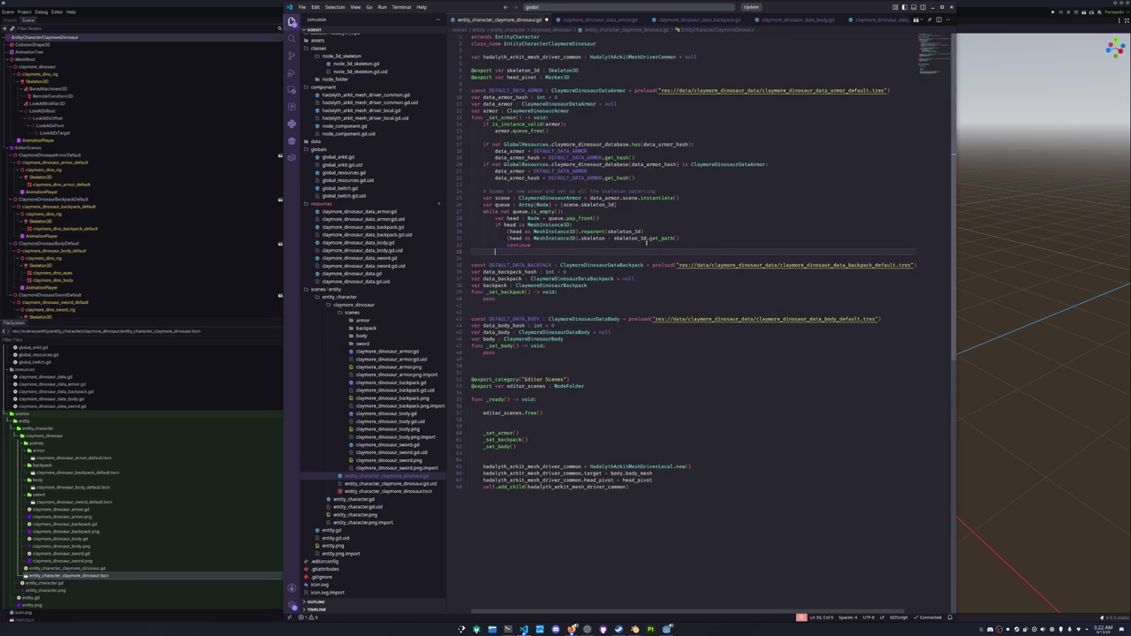
pyautogui.write('if head is ')
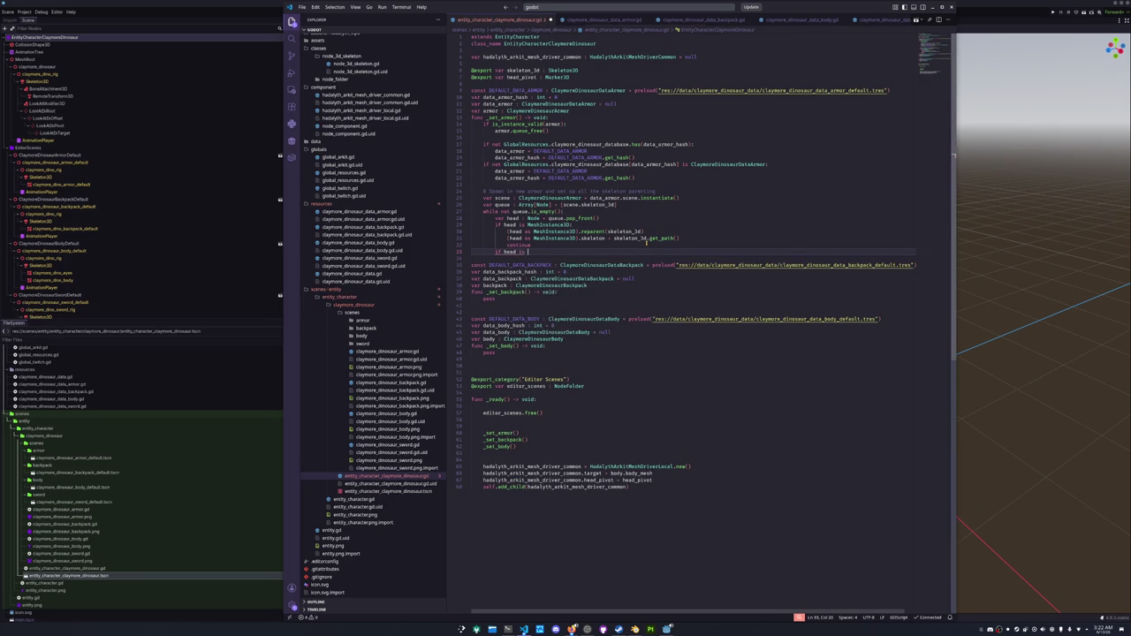
pyautogui.write('BoneAtt')
pyautogui.press('Return')
pyautogui.press('Return')
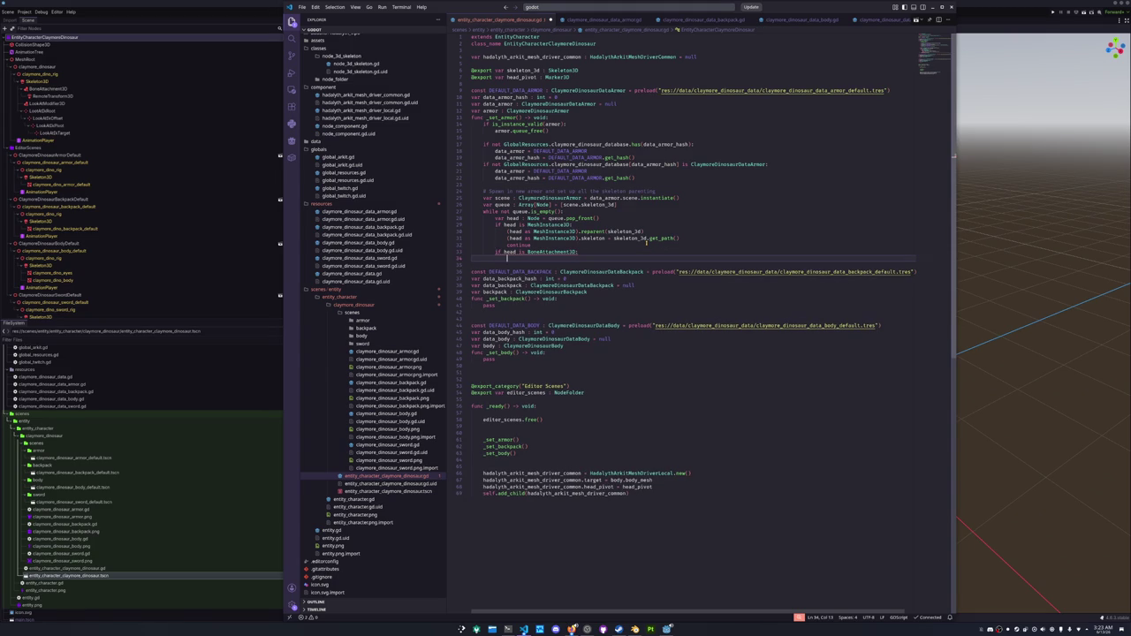
pyautogui.write('(head as ')
pyautogui.write('BoneAt')
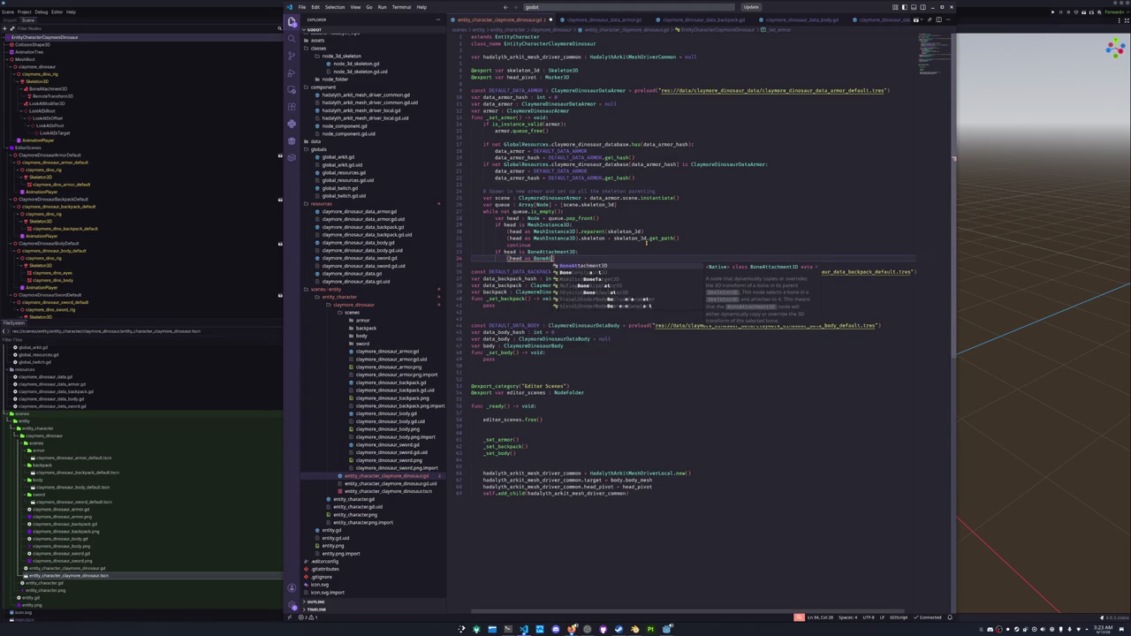
pyautogui.write('tachment3D).re')
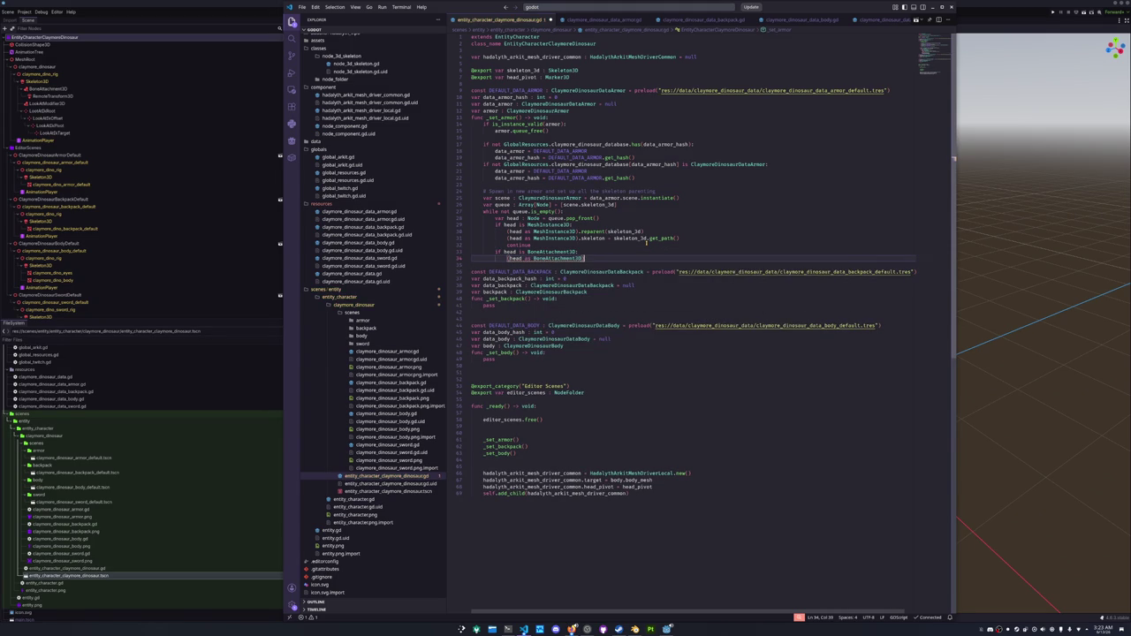
pyautogui.write('parent(skeleton_3d')
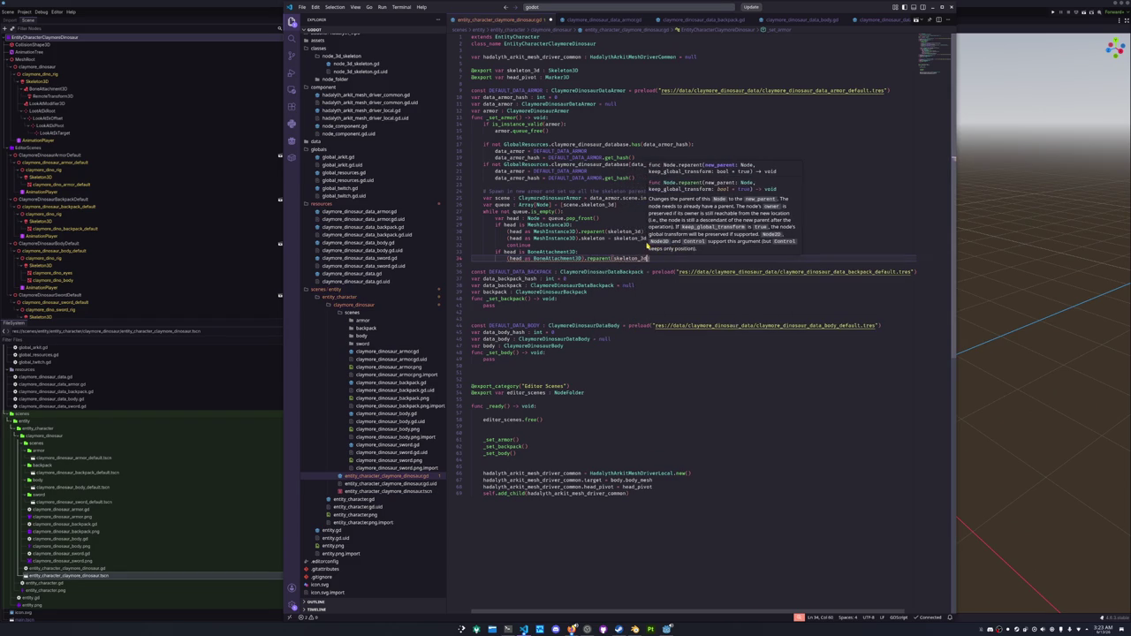
pyautogui.press('Return')
pyautogui.write(')')
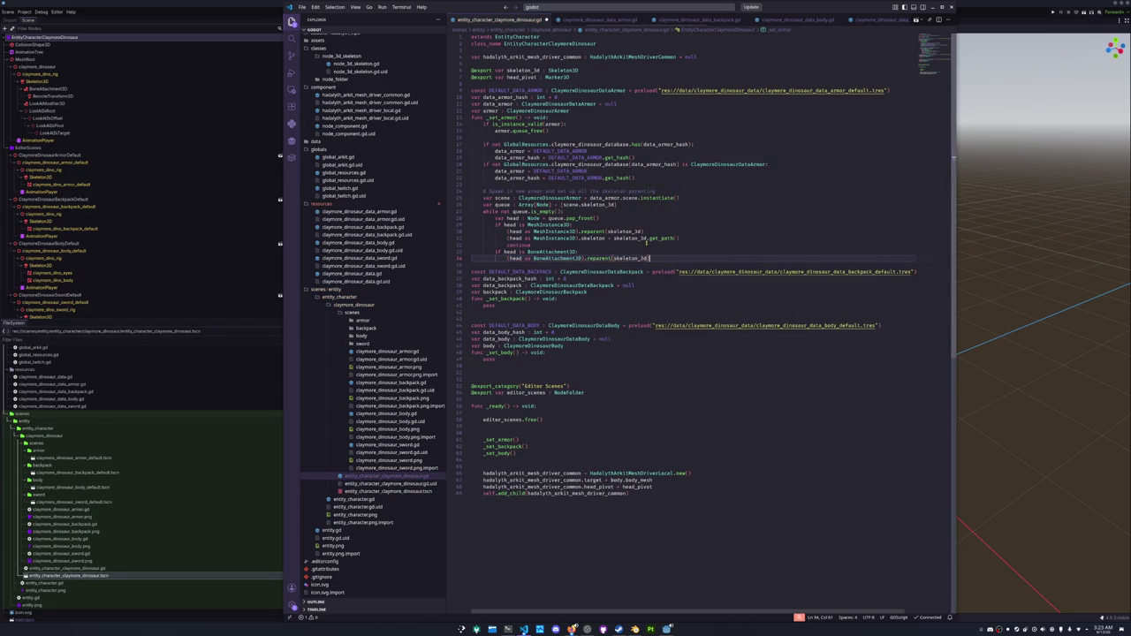
pyautogui.press('Down')
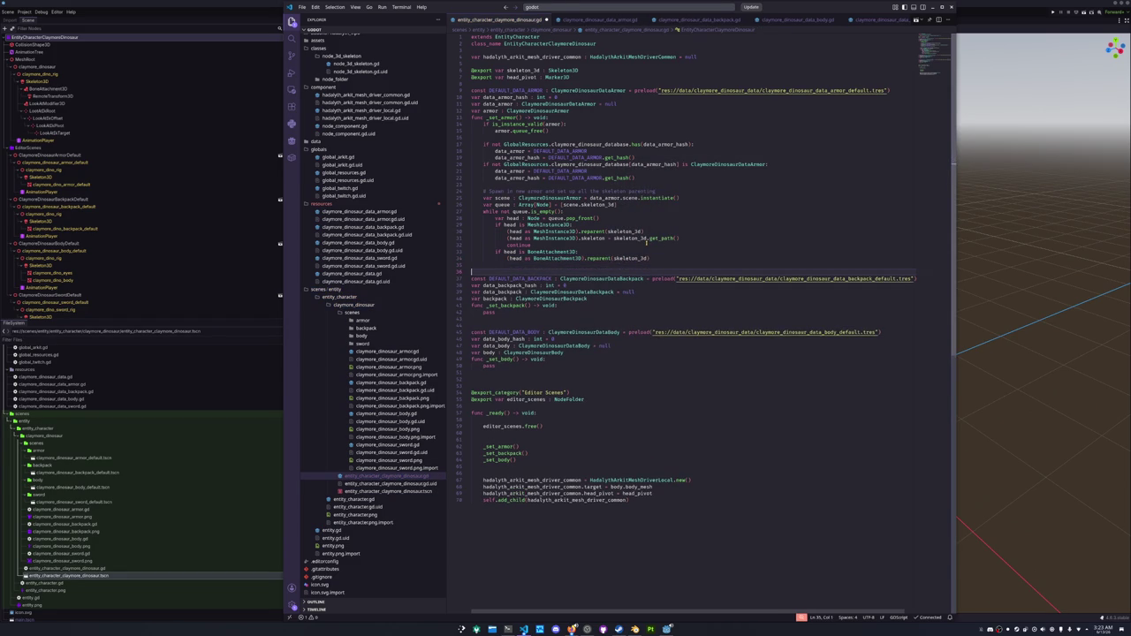
pyautogui.hotkey('ctrl', 's')
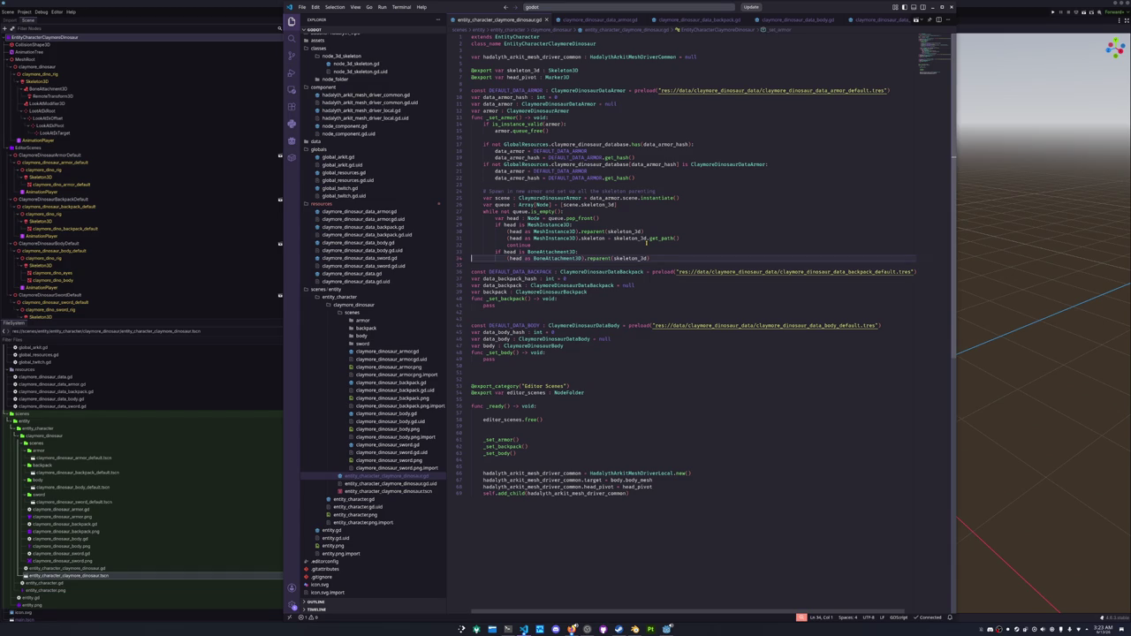
# Add continue and 'queue.append_array(head.get_children())', then select the loop block.
pyautogui.press('Return')
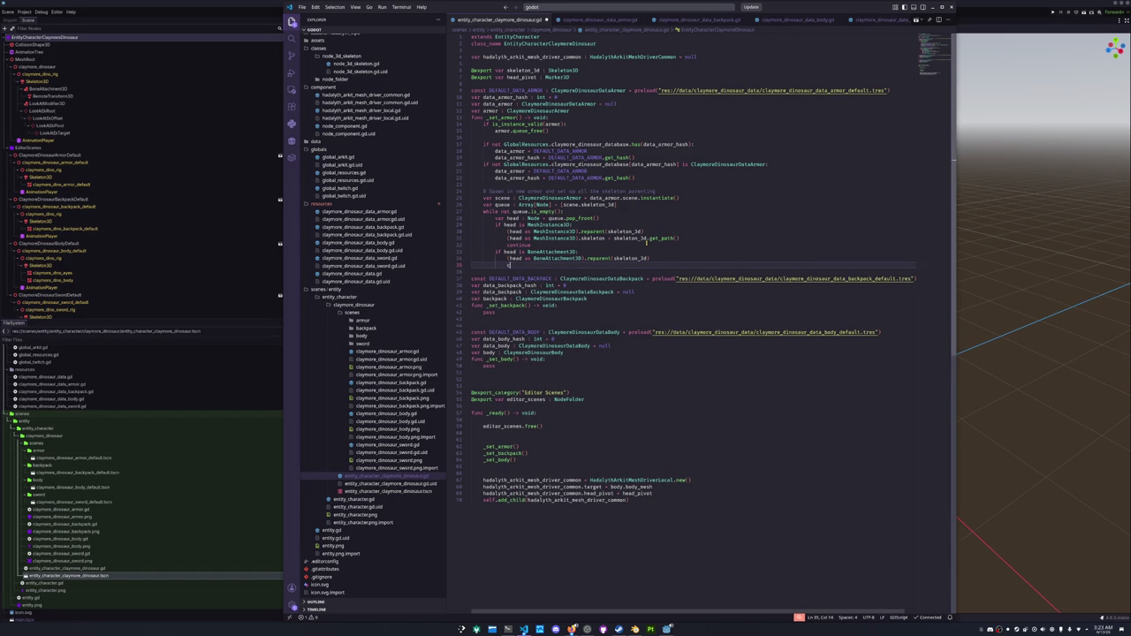
pyautogui.write('continue')
pyautogui.press('Return')
pyautogui.press('Return')
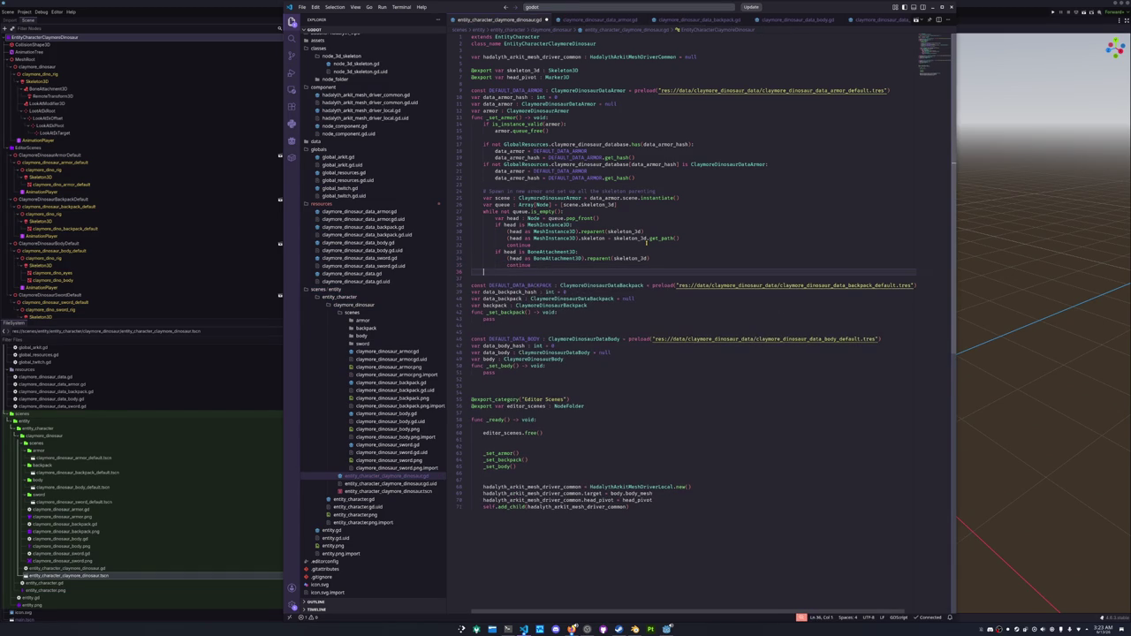
pyautogui.write('queue.')
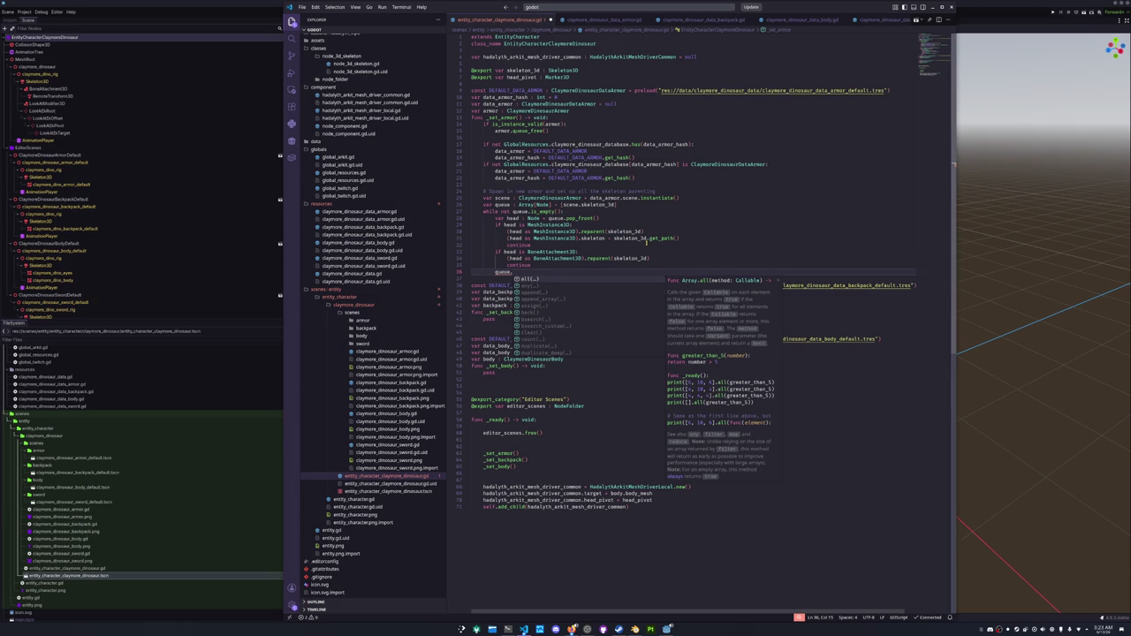
pyautogui.write('append_array(head.get_children')
pyautogui.press('Return')
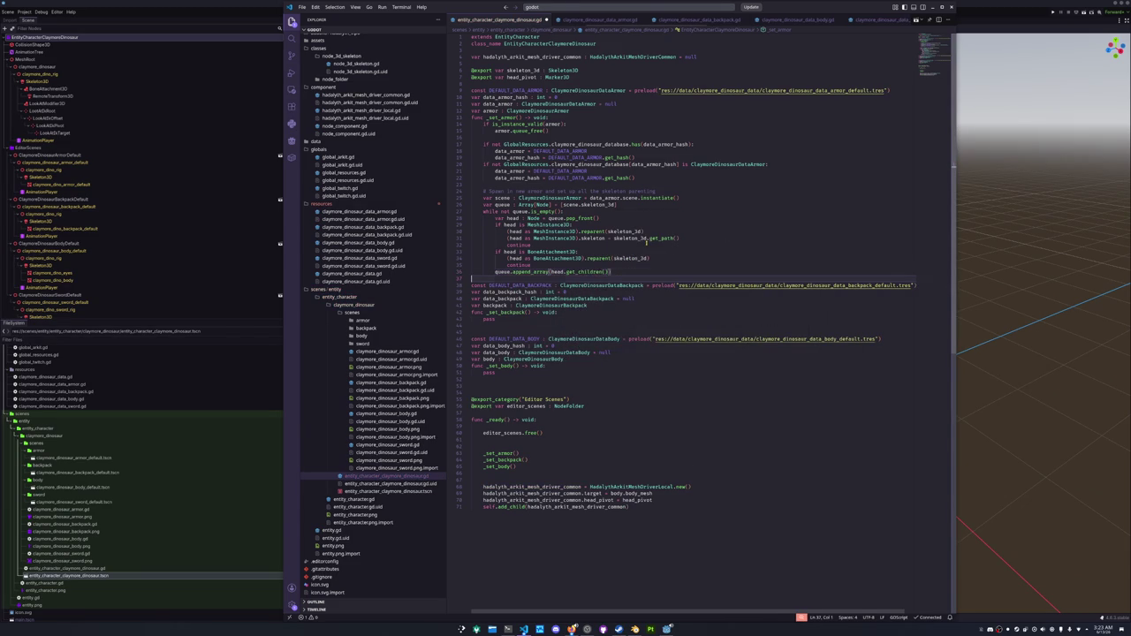
pyautogui.write(')')
pyautogui.press('Return')
pyautogui.hotkey('shift', 'Up')
pyautogui.hotkey('shift', 'Up')
pyautogui.hotkey('shift', 'Up')
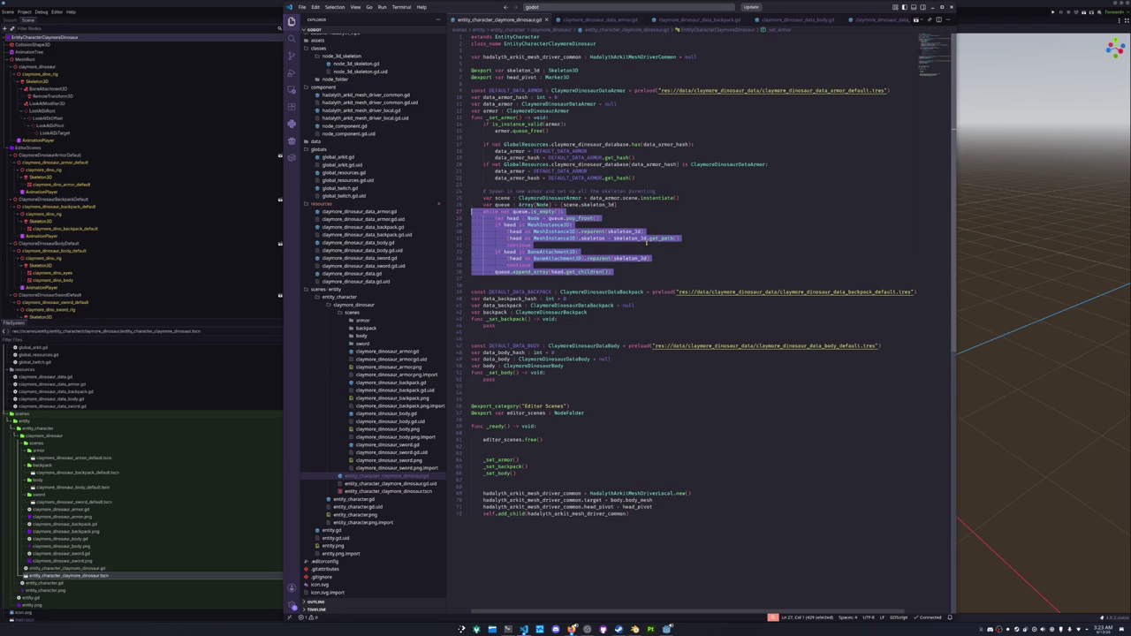
# Copy the queue loop and start a func _reparent_skeleton_3d_children above the armor constants.
pyautogui.hotkey('shift', 'Up')
pyautogui.hotkey('ctrl', 'c')
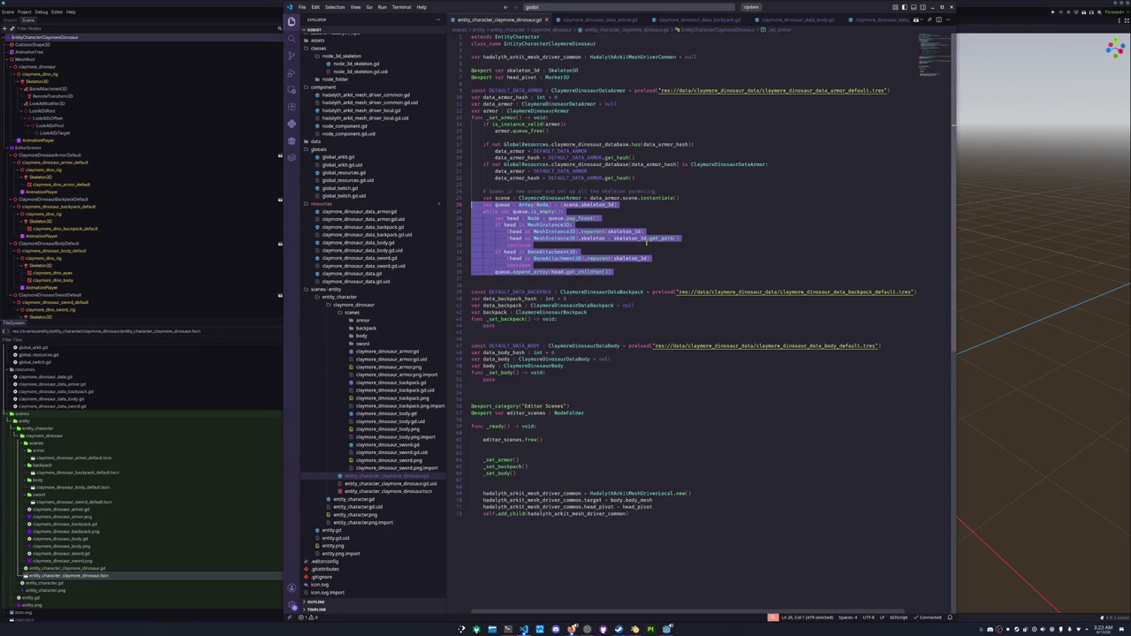
pyautogui.press('Up')
pyautogui.press('Up')
pyautogui.press('Up')
pyautogui.press('Return')
pyautogui.press('Return')
pyautogui.press('Up')
pyautogui.write('func _reparent_')
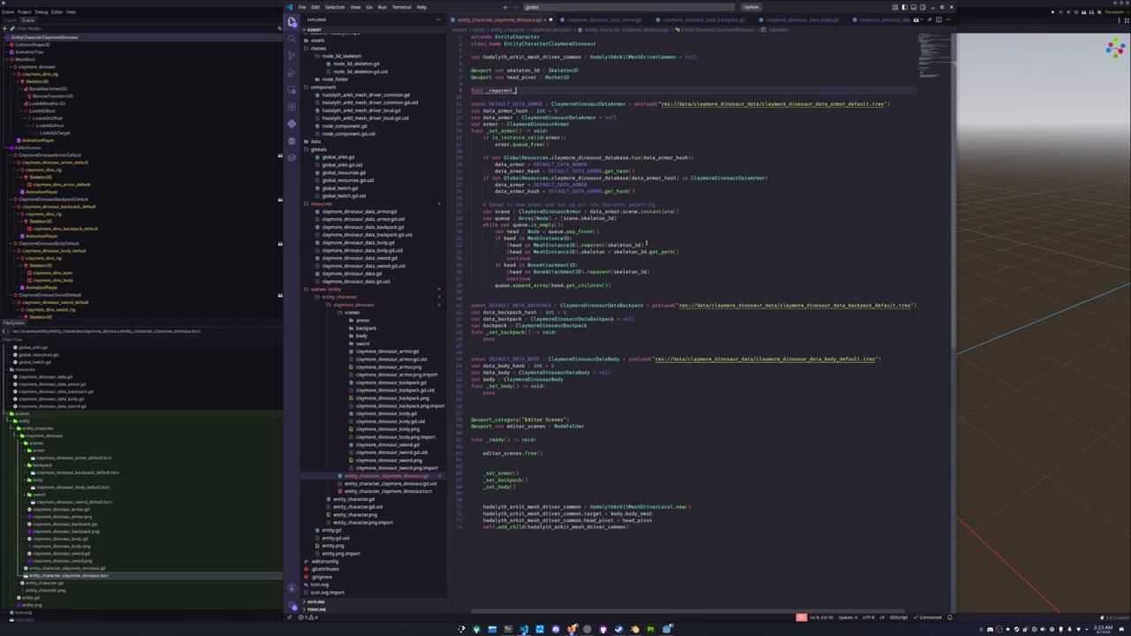
pyautogui.write('y')
pyautogui.write('n')
pyautogui.write('ch')
pyautogui.press('Left')
pyautogui.press('Left')
pyautogui.press('Left')
pyautogui.write('3d_')
pyautogui.press('End')
# Give the function the parameter 'p_skeleton_3d : Skeleton3D' and a void return type.
pyautogui.write('(')
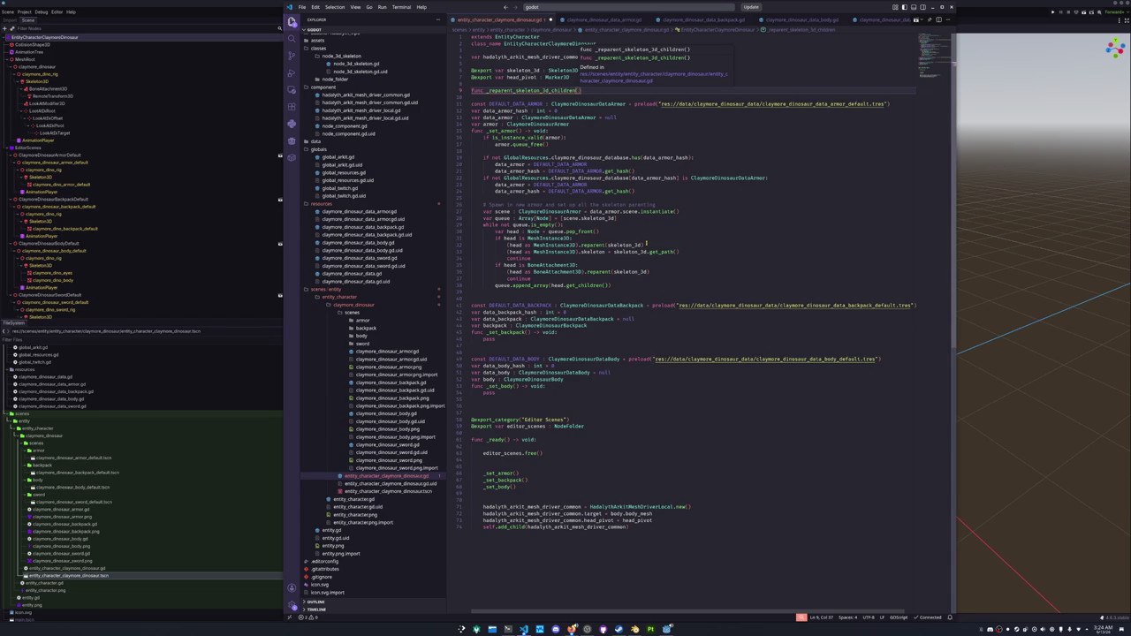
pyautogui.write('skeleton')
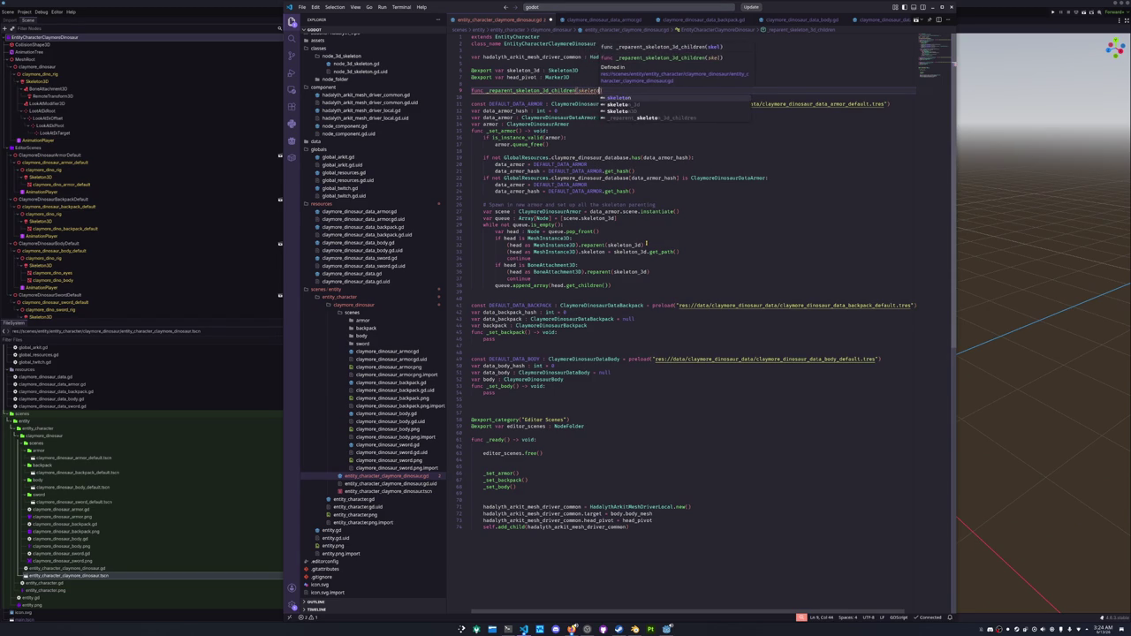
pyautogui.write('_3d')
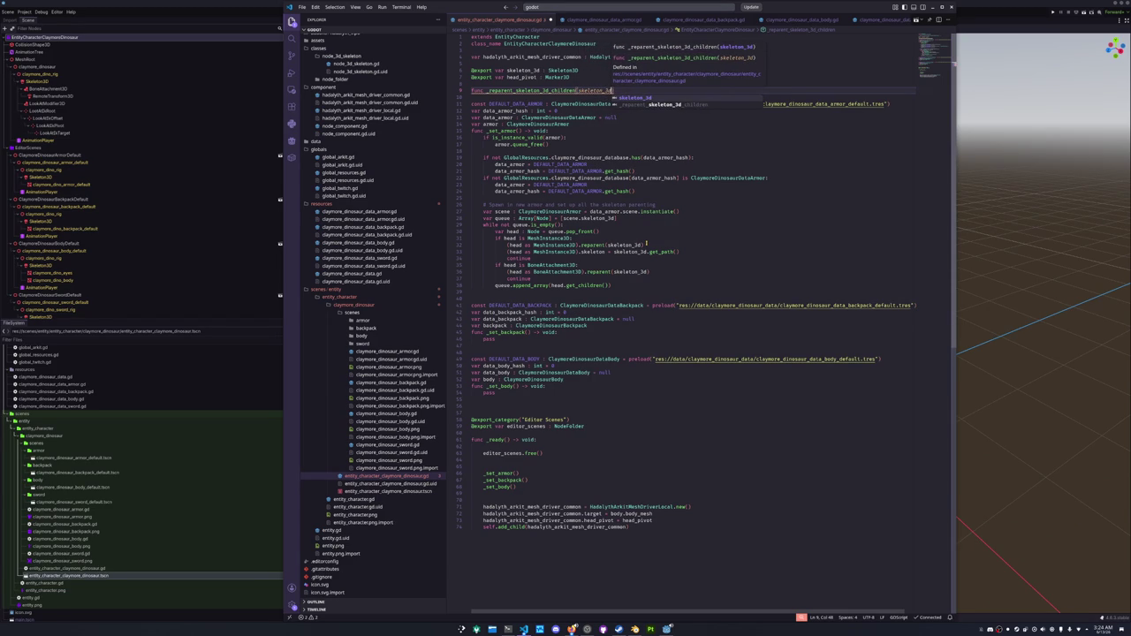
pyautogui.hotkey('ctrl', 'Left')
pyautogui.write('p_')
pyautogui.press('End')
pyautogui.write(': Skeleton3D)')
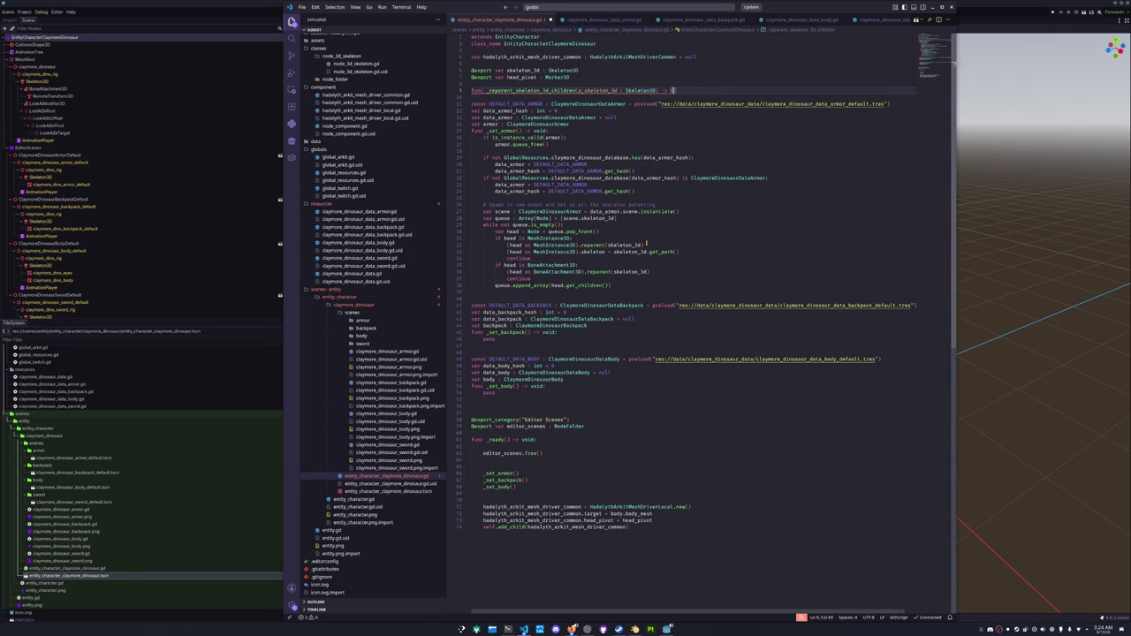
pyautogui.press('BackSpace')
pyautogui.press('Delete')
pyautogui.write('void:')
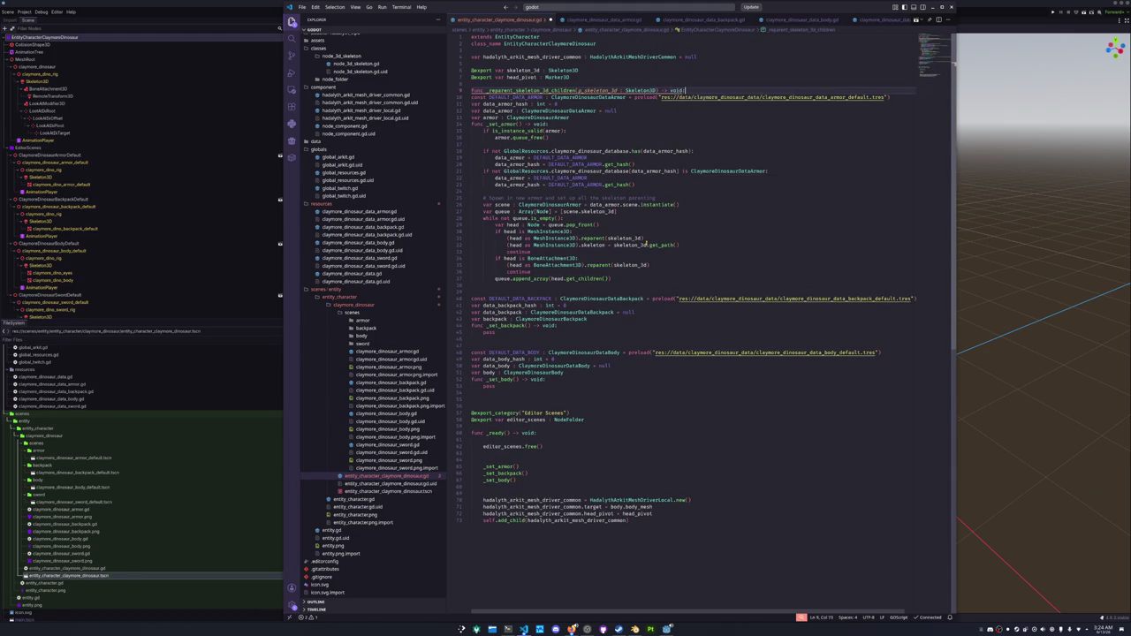
pyautogui.press('Return')
# Paste the loop as its body, seed the queue with p_skeleton_3d, and add spacing lines.
pyautogui.hotkey('ctrl', 'v')
pyautogui.press('Up')
pyautogui.press('Up')
pyautogui.press('Up')
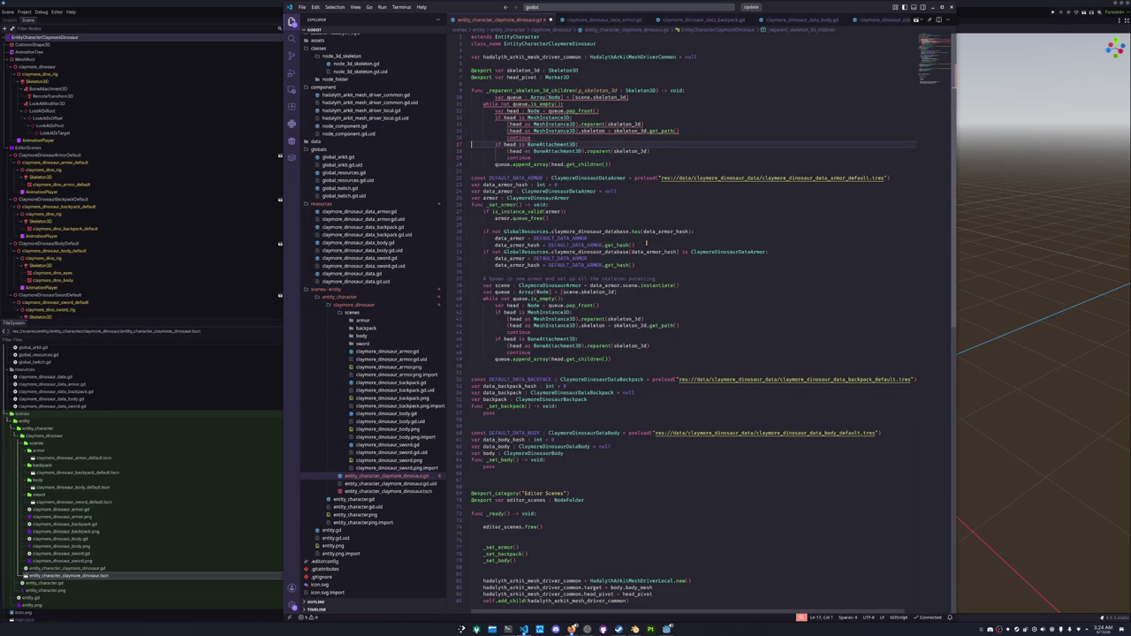
pyautogui.press('Up')
pyautogui.press('Up')
pyautogui.press('Up')
pyautogui.hotkey('ctrl', 'Right')
pyautogui.hotkey('ctrl', 'Right')
pyautogui.hotkey('ctrl', 'Right')
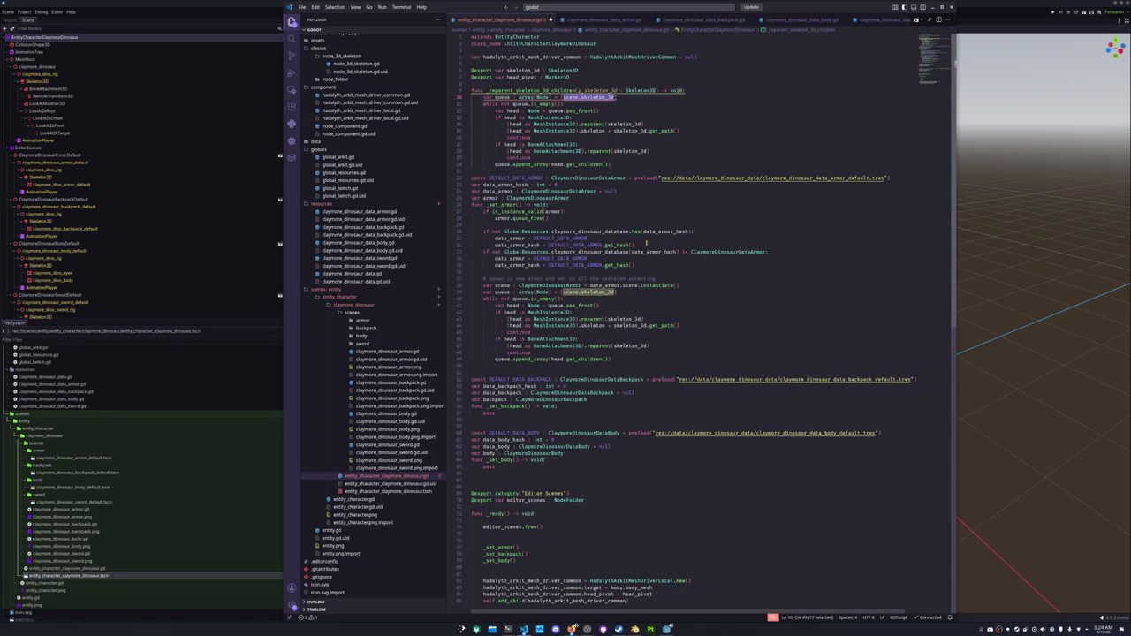
pyautogui.write('p_ske')
pyautogui.press('Return')
pyautogui.press('Down')
pyautogui.press('Down')
pyautogui.press('Home')
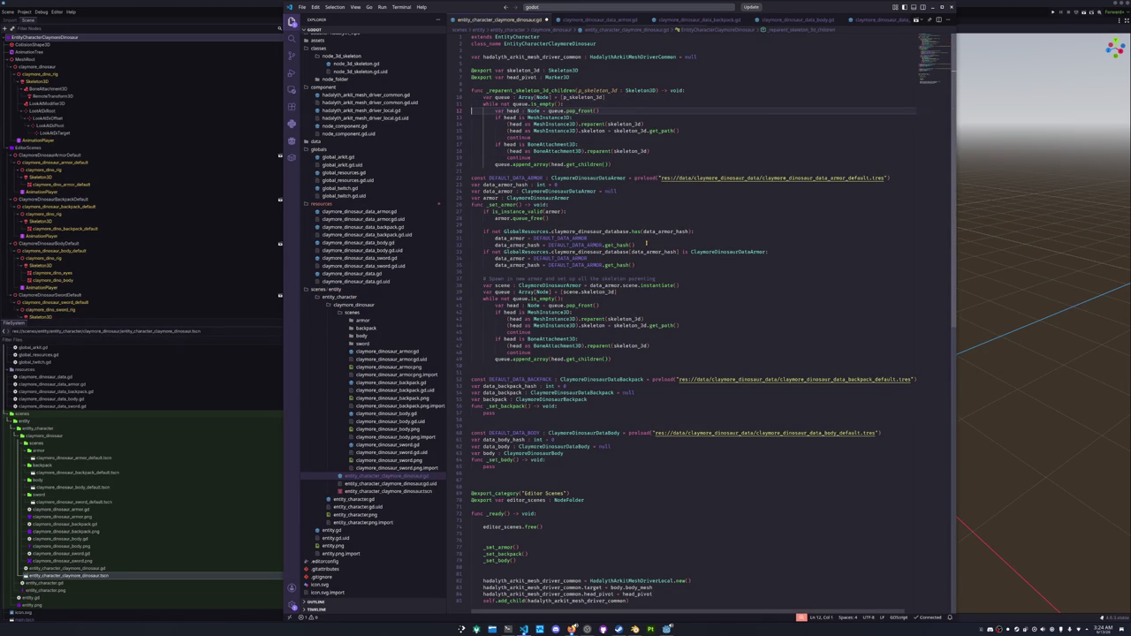
pyautogui.press('Down')
pyautogui.press('Down')
pyautogui.press('Down')
pyautogui.press('Return')
pyautogui.press('Up')
pyautogui.press('Up')
pyautogui.press('Up')
pyautogui.press('Up')
pyautogui.press('Up')
pyautogui.press('Up')
pyautogui.press('Return')
pyautogui.press('Up')
# Delete the original loop from _set_armor and insert a _reparent_skeleton_3d_children call.
pyautogui.scroll(-3, 603, 378)
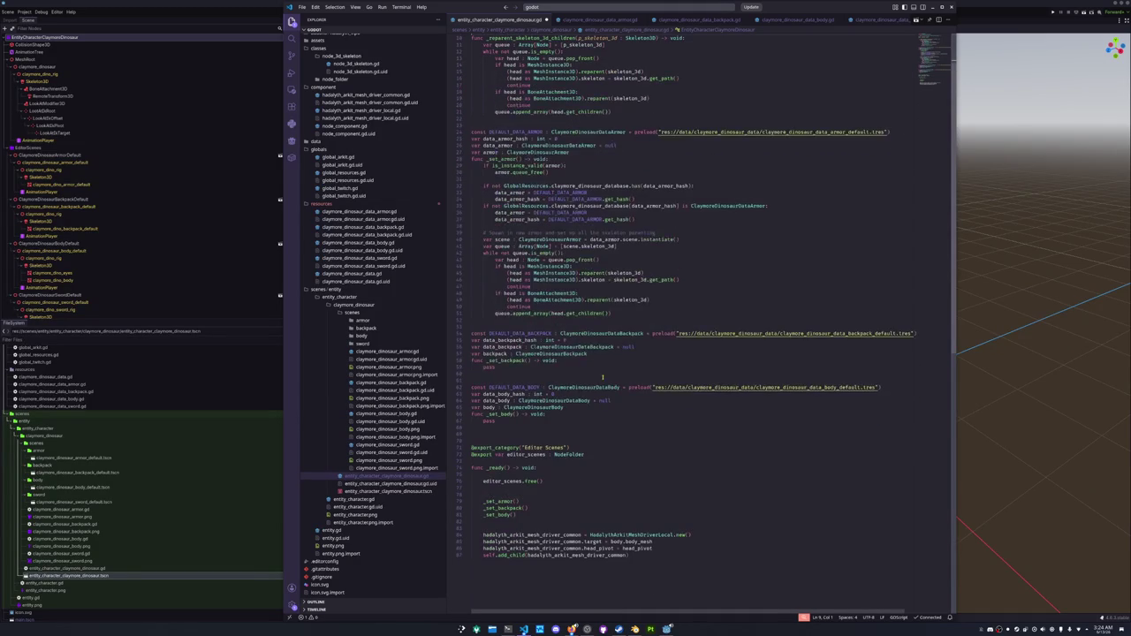
pyautogui.moveTo(620, 312)
pyautogui.mouseDown()
pyautogui.moveTo(472, 309)
pyautogui.moveTo(471, 265)
pyautogui.moveTo(454, 246)
pyautogui.mouseUp()
pyautogui.press('Delete')
pyautogui.write('_rep')
pyautogui.press('Return')
# Pass scene.skeleton_3d to the helper call, delete the outdated spawn comment, and save.
pyautogui.write('scene.skele')
pyautogui.press('Return')
pyautogui.press('Up')
pyautogui.press('Up')
pyautogui.hotkey('shift', 'Down')
pyautogui.press('BackSpace')
pyautogui.hotkey('ctrl', 's')
# Copy the _set_armor body over the pass in _set_backpack.
pyautogui.hotkey('shift', 'Up')
pyautogui.hotkey('shift', 'Up')
pyautogui.hotkey('shift', 'Up')
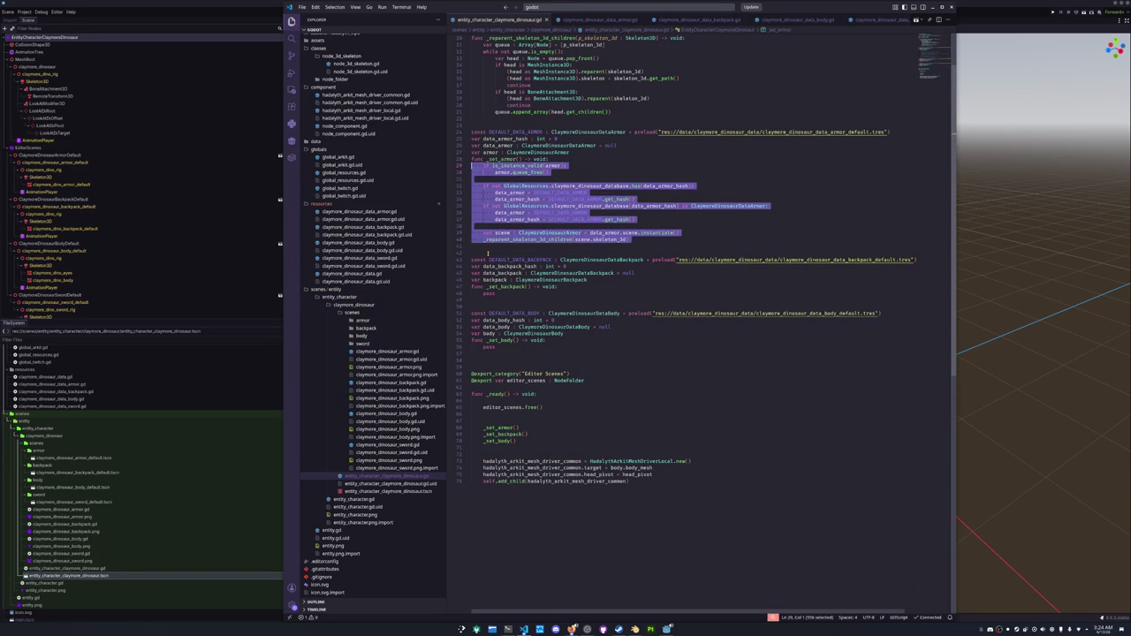
pyautogui.press('Down')
pyautogui.press('Down')
pyautogui.press('Down')
pyautogui.hotkey('shift', 'Down')
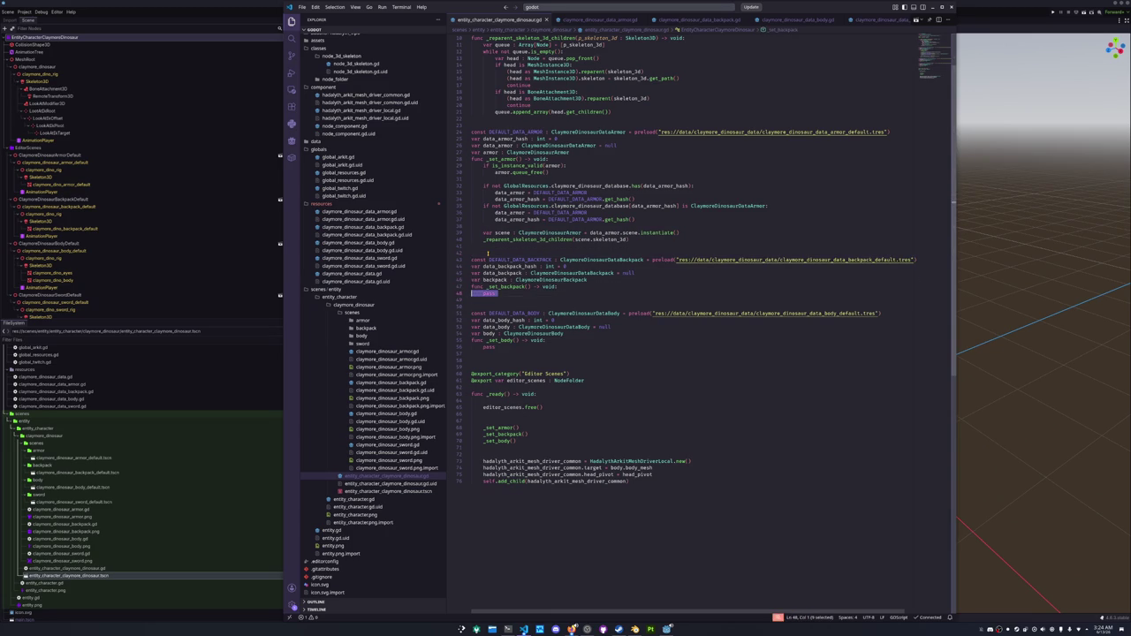
pyautogui.hotkey('ctrl', 'v')
# Rename the armor occurrences in _set_backpack to backpack with multi-cursor selection.
pyautogui.hotkey('ctrl', 'd')
pyautogui.hotkey('ctrl', 'd')
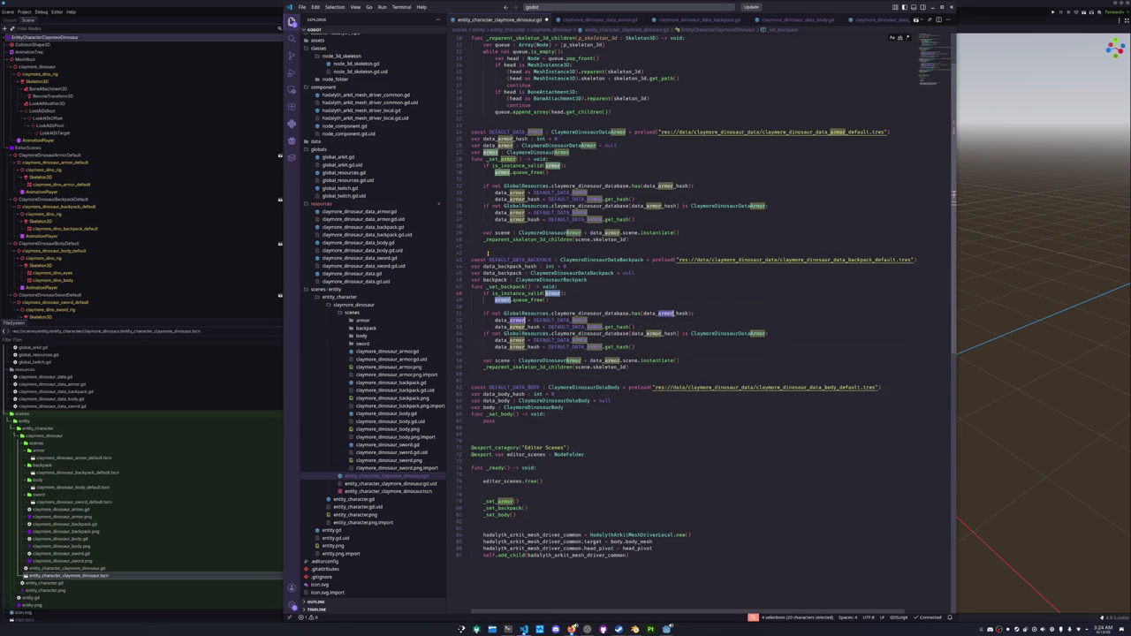
pyautogui.hotkey('ctrl', 'd')
pyautogui.hotkey('ctrl', 'd')
pyautogui.hotkey('ctrl', 'd')
pyautogui.press('Escape')
pyautogui.press('Right')
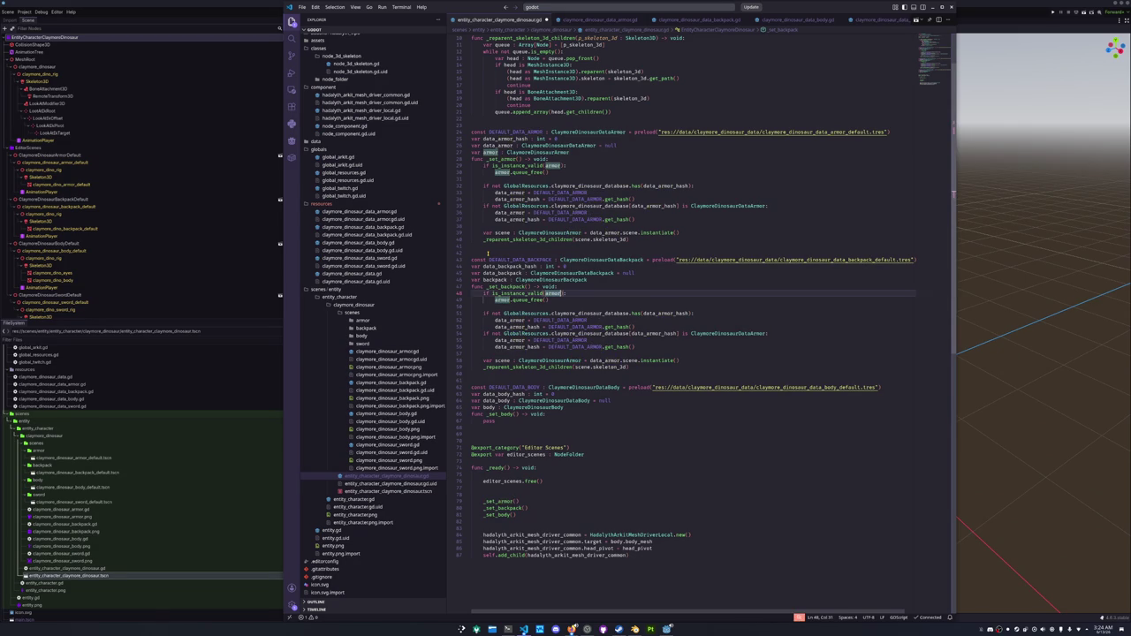
pyautogui.hotkey('ctrl', 'd')
pyautogui.hotkey('ctrl', 'd')
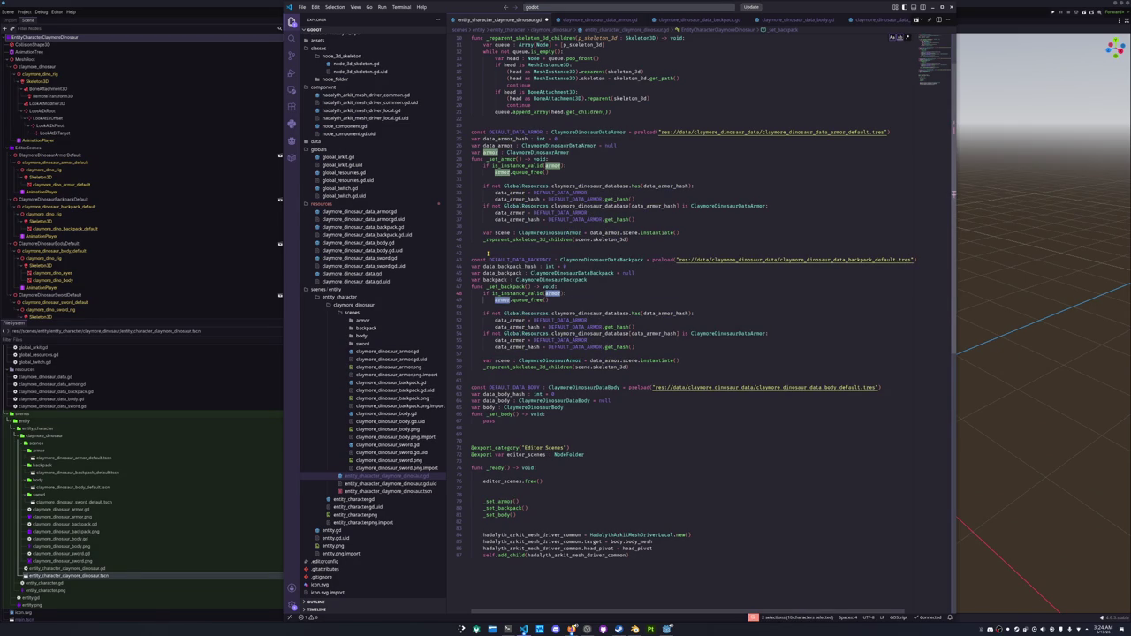
pyautogui.press('Escape')
pyautogui.press('Right')
pyautogui.hotkey('ctrl', 'd')
pyautogui.hotkey('ctrl', 'd')
pyautogui.hotkey('ctrl', 'd')
pyautogui.hotkey('ctrl', 'd')
pyautogui.hotkey('ctrl', 'd')
pyautogui.write('backpack')
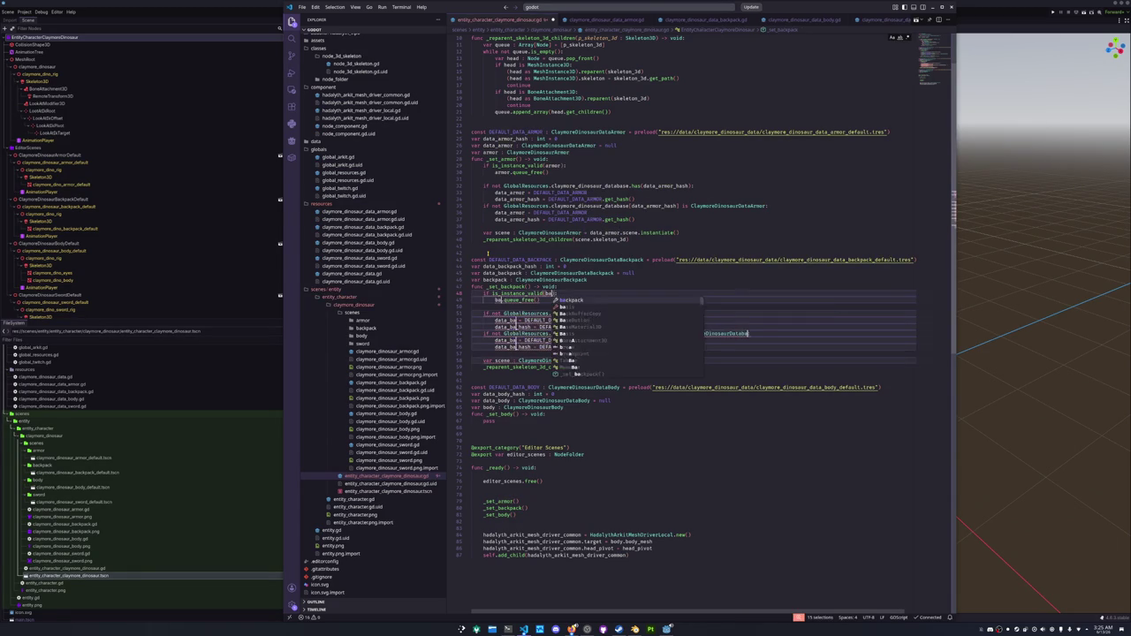
pyautogui.press('Escape')
pyautogui.press('Escape')
# Change both DEFAULT_DATA_backpack occurrences to DEFAULT_DATA_BACKPACK.
pyautogui.press('Down')
pyautogui.press('Down')
pyautogui.press('Down')
pyautogui.hotkey('ctrl', 'd')
pyautogui.hotkey('ctrl', 'd')
pyautogui.hotkey('ctrl', 'd')
pyautogui.write('DEFAULT_DATA_BACKPACK')
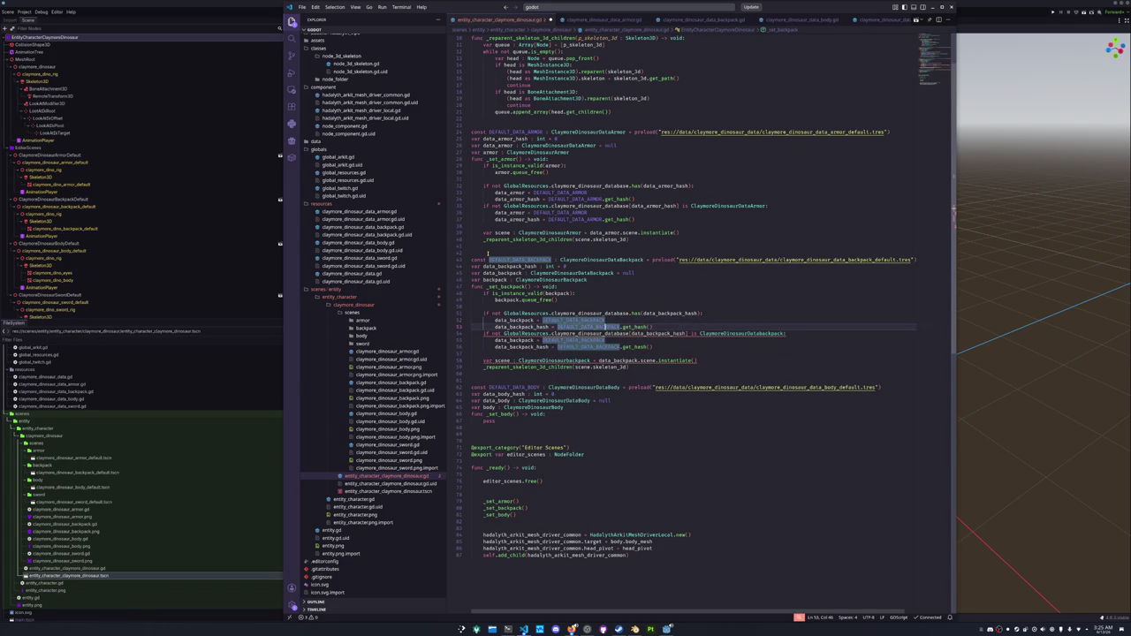
pyautogui.press('Escape')
# Check the backpack data class and ClaymoreDinosaurBackpack type names, then select the setter lines.
pyautogui.press('Down')
pyautogui.press('Down')
pyautogui.hotkey('ctrl', 'Right')
pyautogui.hotkey('ctrl', 'Right')
pyautogui.hotkey('ctrl', 'Right')
pyautogui.hotkey('ctrl', 'shift', 'Right')
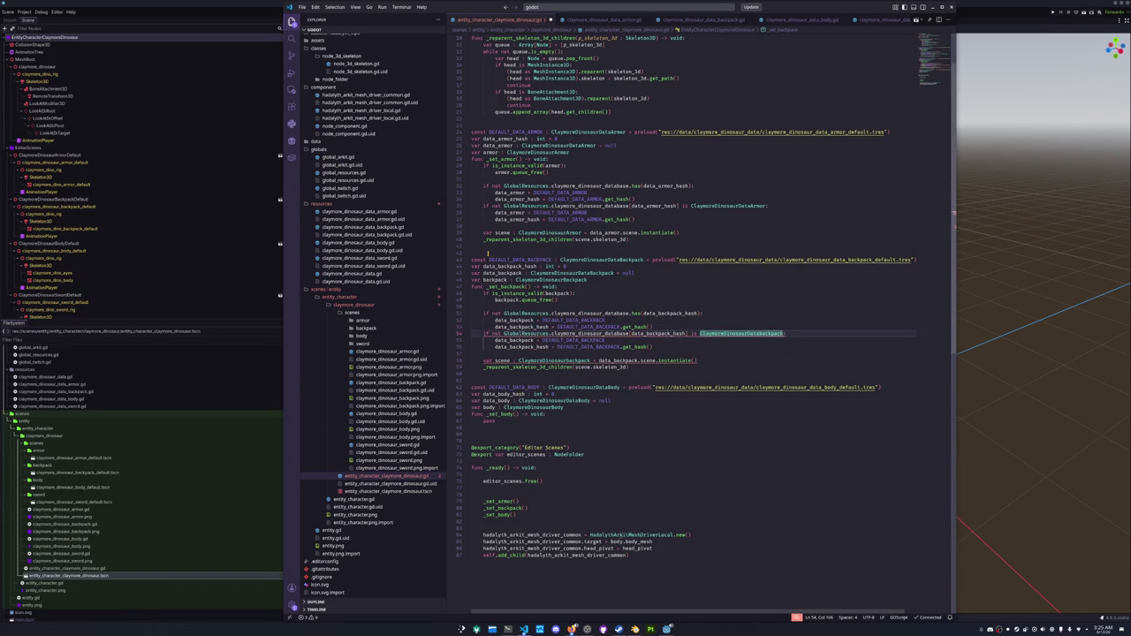
pyautogui.press('Right')
pyautogui.hotkey('ctrl', 'alt', 'shift', 'Left')
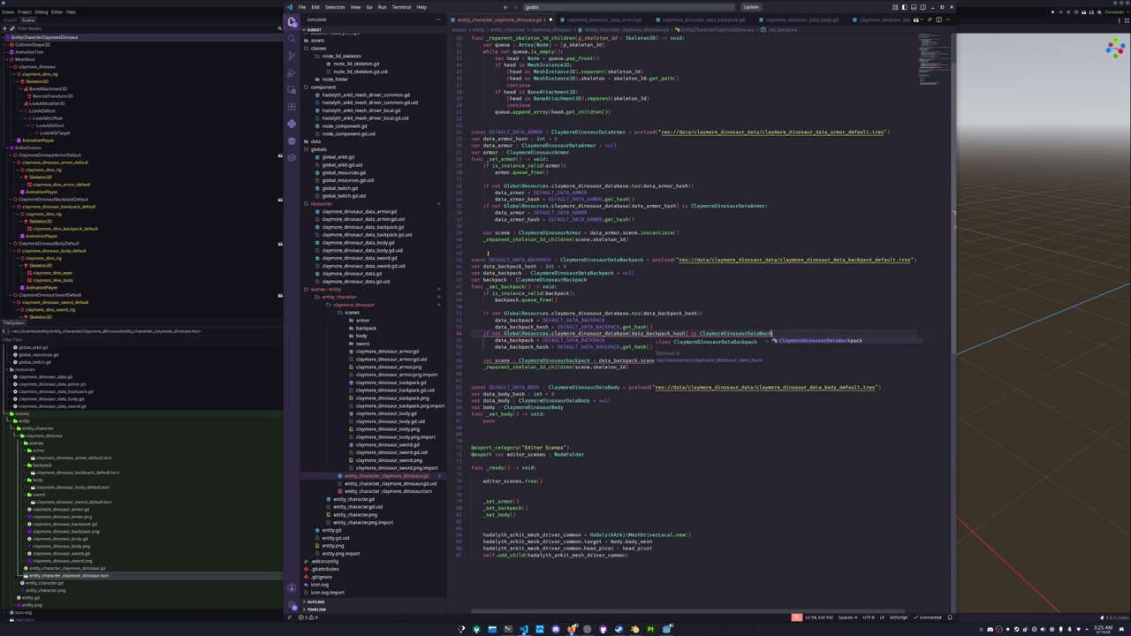
pyautogui.press('Down')
pyautogui.press('Down')
pyautogui.press('Down')
pyautogui.press('Left')
pyautogui.press('Left')
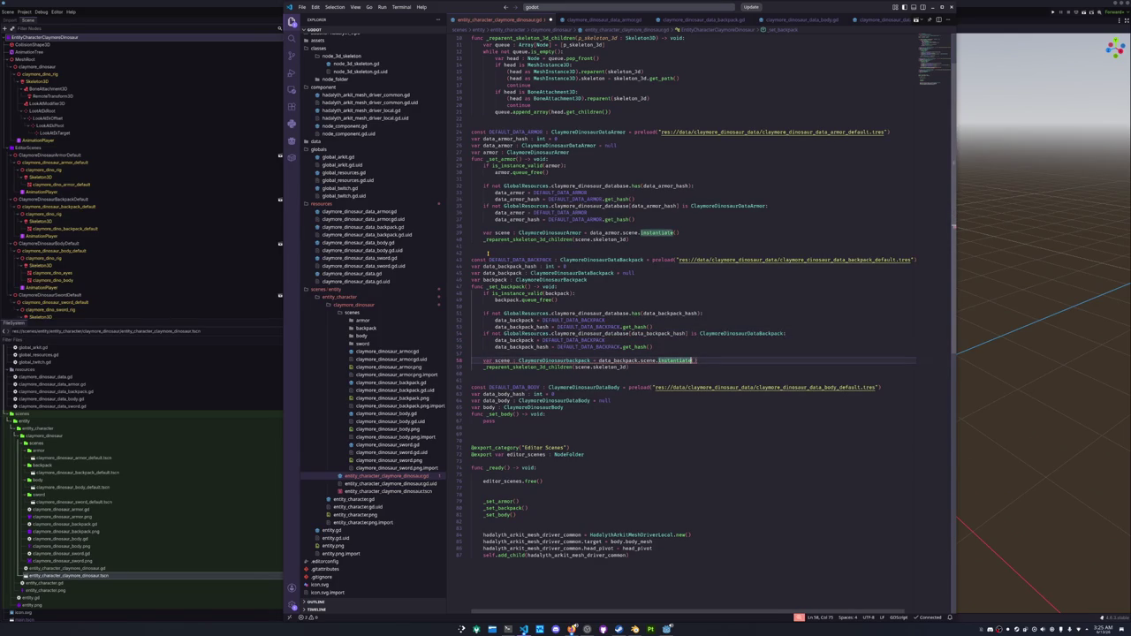
pyautogui.hotkey('ctrl', 'Left')
pyautogui.hotkey('ctrl', 'Left')
pyautogui.hotkey('ctrl', 'Left')
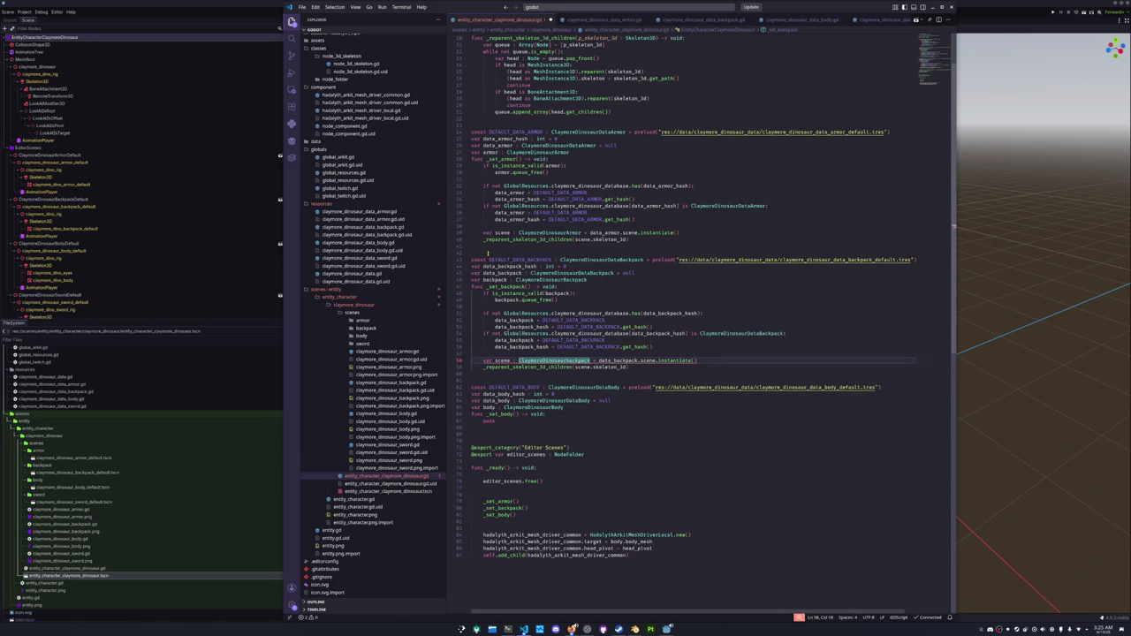
pyautogui.press('Right')
pyautogui.press('Right')
pyautogui.press('Right')
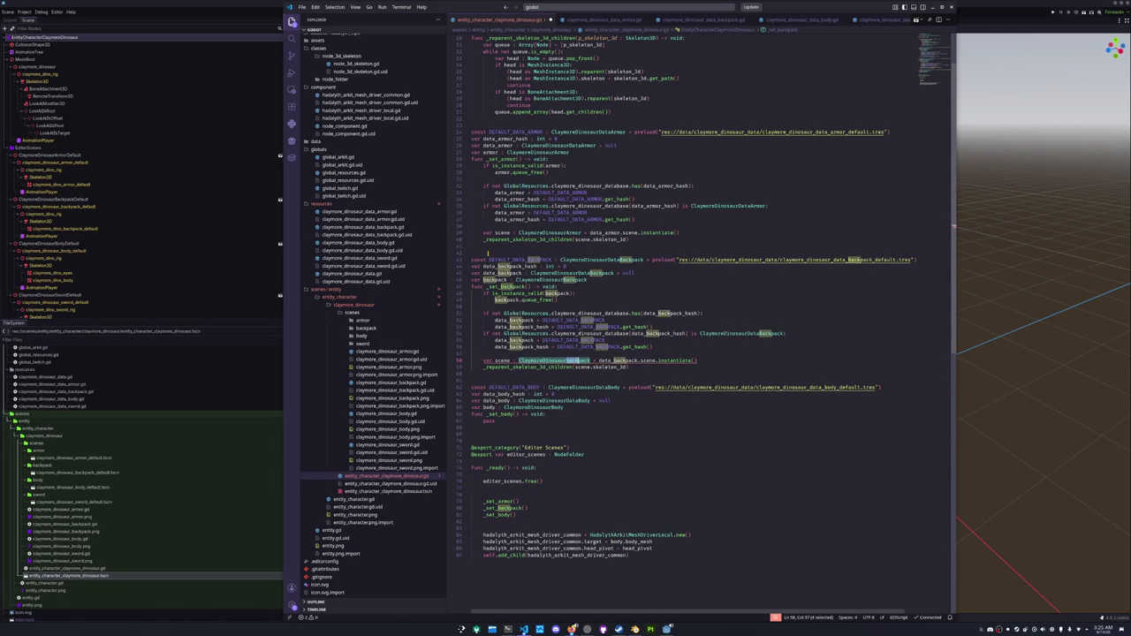
pyautogui.press('Down')
pyautogui.press('End')
pyautogui.hotkey('shift', 'Up')
pyautogui.hotkey('shift', 'Up')
pyautogui.hotkey('shift', 'Up')
pyautogui.hotkey('shift', 'Up')
pyautogui.hotkey('shift', 'Up')
pyautogui.hotkey('shift', 'Up')
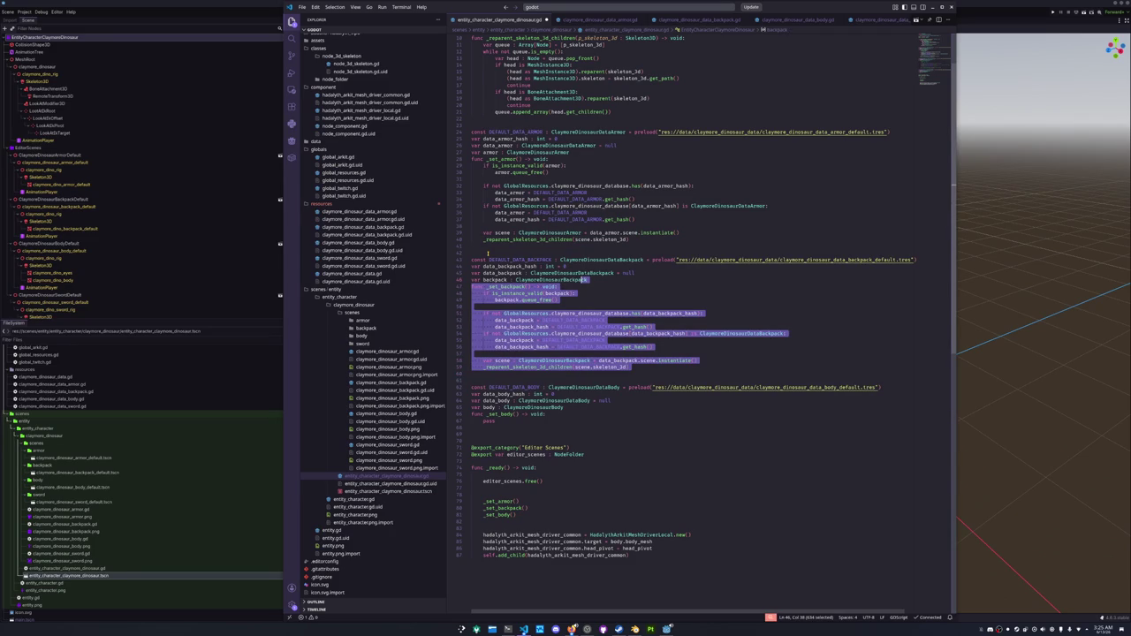
# Replace the pass in _set_body with the pasted backpack setter code.
pyautogui.hotkey('shift', 'Down')
pyautogui.hotkey('ctrl', 'c')
pyautogui.press('Down')
pyautogui.press('Down')
pyautogui.press('Down')
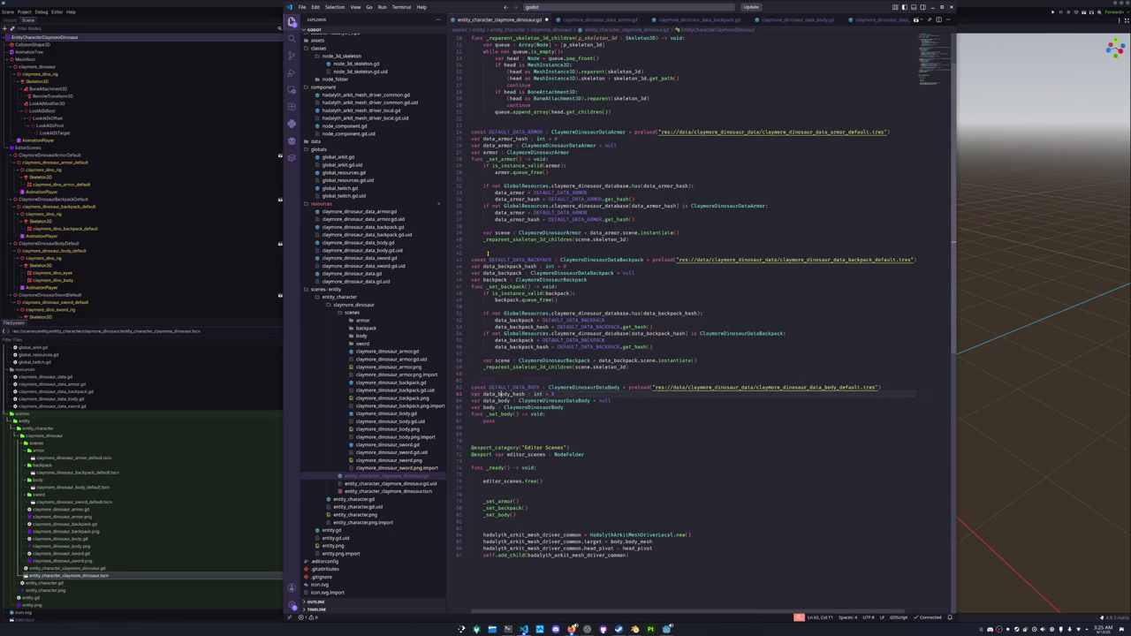
pyautogui.moveTo(496, 421); pyautogui.dragTo(503, 413)
pyautogui.hotkey('shift', 'End')
pyautogui.hotkey('ctrl', 'v')
pyautogui.press('Up')
pyautogui.press('Up')
pyautogui.press('Up')
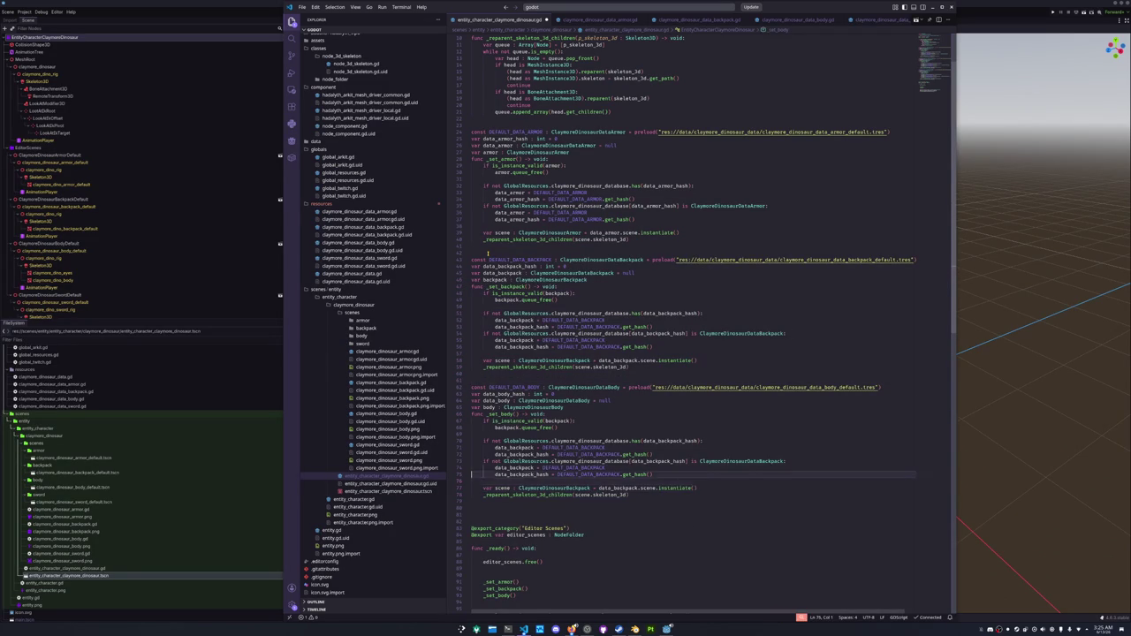
# Rename every backpack occurrence in the pasted code to body.
pyautogui.press('Up')
pyautogui.press('Up')
pyautogui.hotkey('ctrl', 'Right')
pyautogui.hotkey('ctrl', 'Right')
pyautogui.hotkey('ctrl', 'Right')
pyautogui.hotkey('ctrl', 'd')
pyautogui.hotkey('ctrl', 'd')
pyautogui.hotkey('ctrl', 'd')
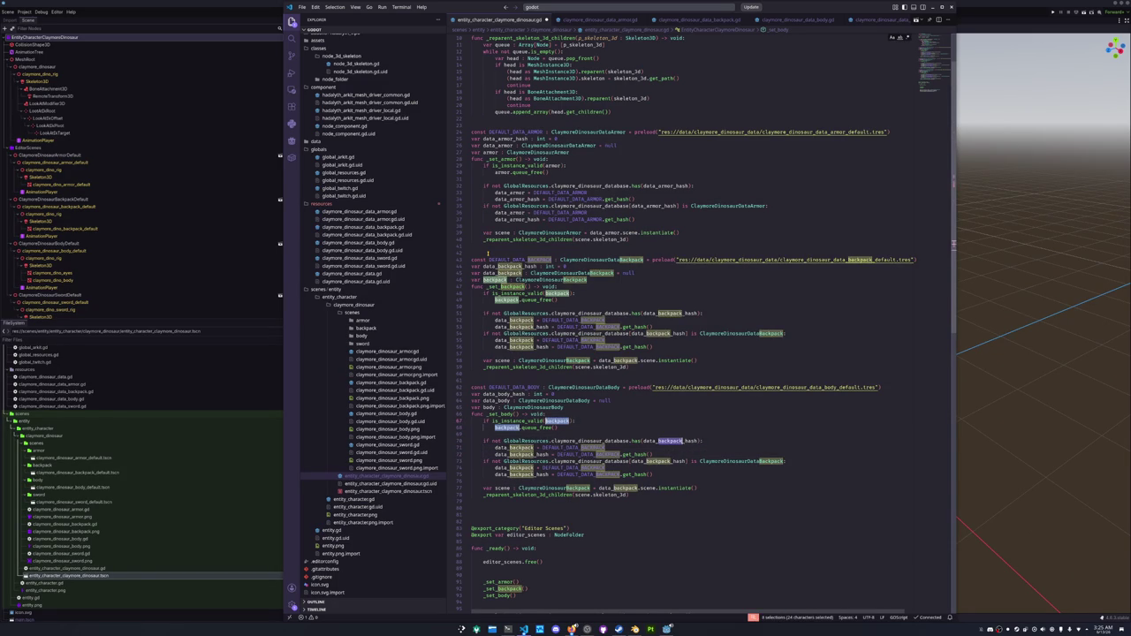
pyautogui.hotkey('ctrl', 'd')
pyautogui.hotkey('ctrl', 'd')
pyautogui.hotkey('ctrl', 'd')
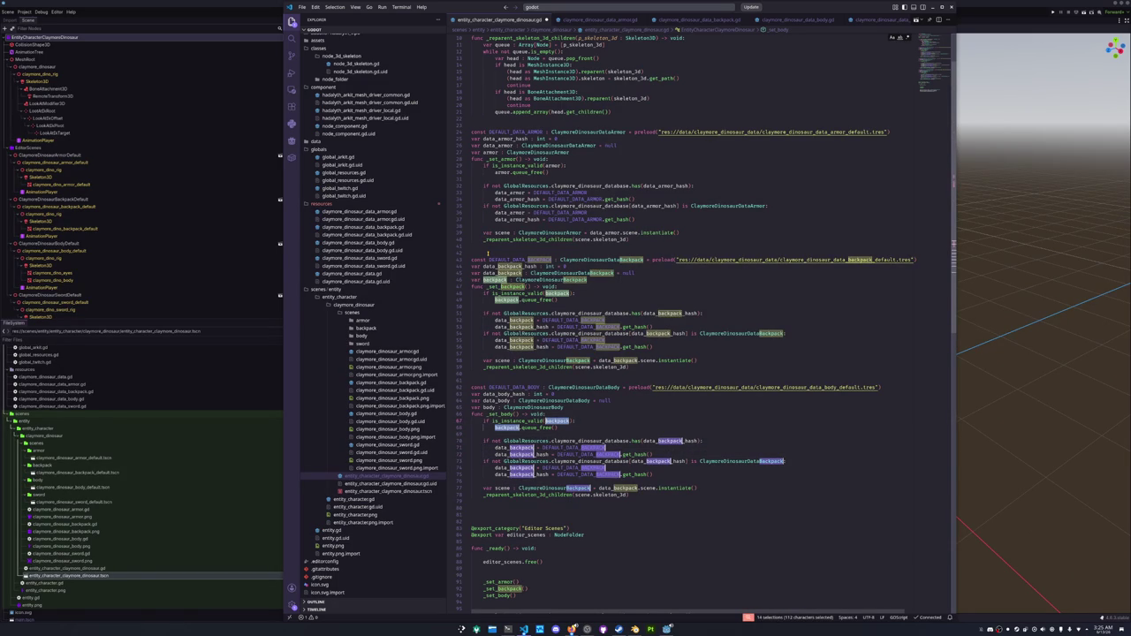
pyautogui.write('body')
pyautogui.press('Escape')
pyautogui.press('Escape')
pyautogui.press('Down')
pyautogui.press('Down')
pyautogui.press('Down')
pyautogui.press('Down')
# Change the constant to DEFAULT_DATA_BODY and capitalize Body in the data class type check.
pyautogui.hotkey('ctrl', 'd')
pyautogui.hotkey('ctrl', 'd')
pyautogui.hotkey('ctrl', 'd')
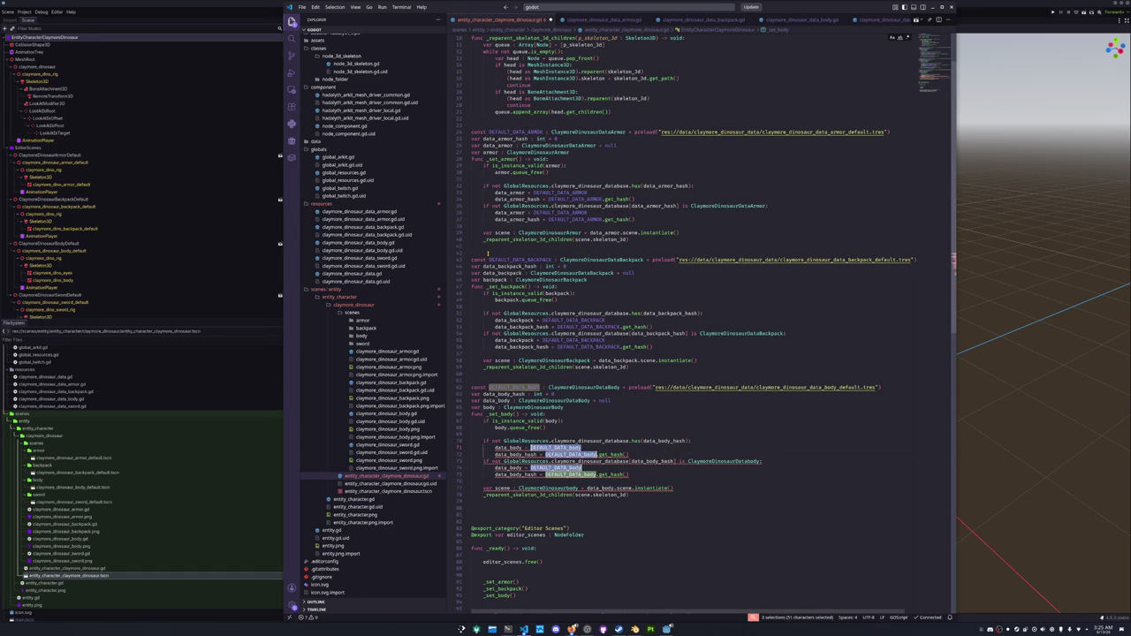
pyautogui.write('DEFAULT_DATA_BODY')
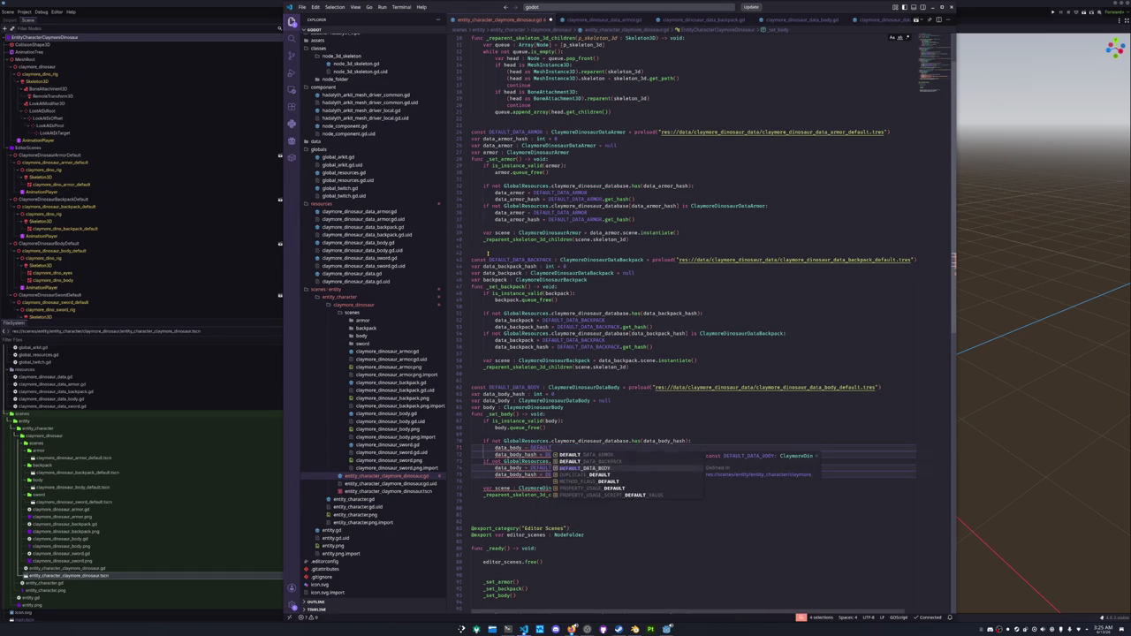
pyautogui.press('Escape')
pyautogui.press('Down')
pyautogui.hotkey('ctrl', 'Right')
pyautogui.hotkey('ctrl', 'Right')
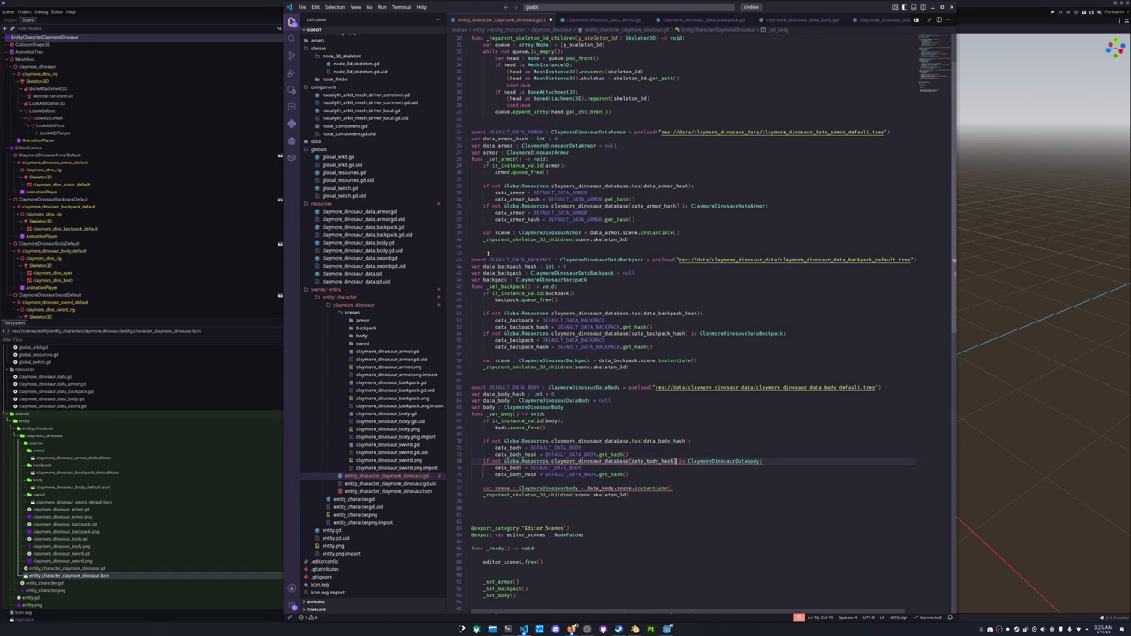
pyautogui.hotkey('ctrl', 'Right')
pyautogui.press('BackSpace')
pyautogui.press('BackSpace')
pyautogui.press('BackSpace')
pyautogui.write('B')
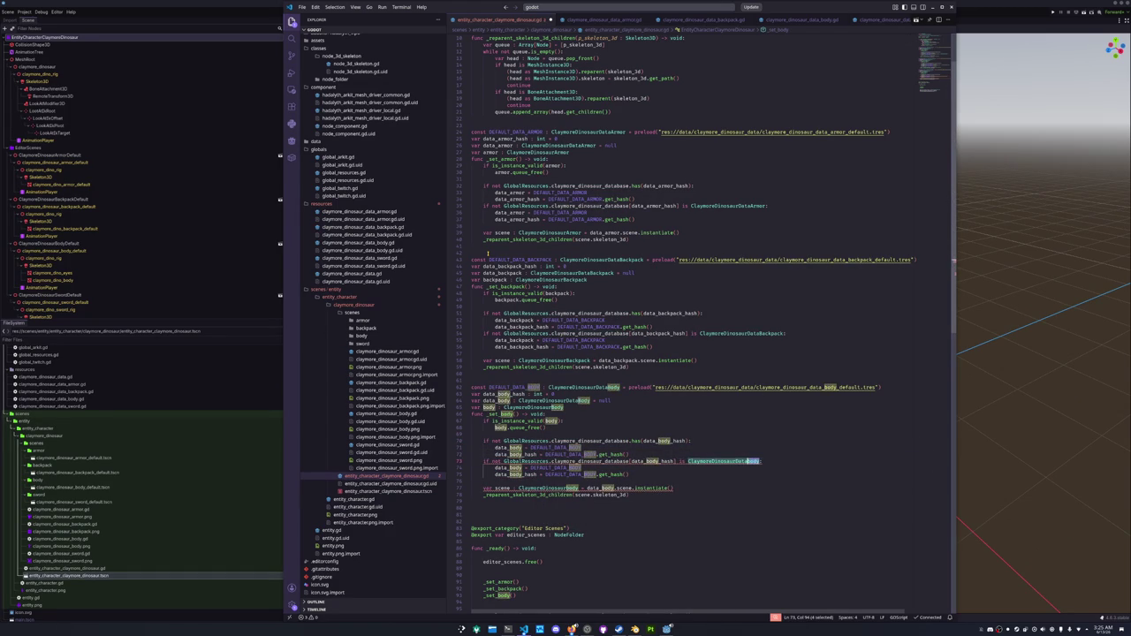
pyautogui.write('ody:')
# Verify the ClaymoreDinosaurBody type name and add a blank line after the body setter.
pyautogui.press('Down')
pyautogui.press('Down')
pyautogui.press('Down')
pyautogui.hotkey('ctrl', 'Left')
pyautogui.hotkey('ctrl', 'Left')
pyautogui.hotkey('ctrl', 'Left')
pyautogui.hotkey('shift', 'Right')
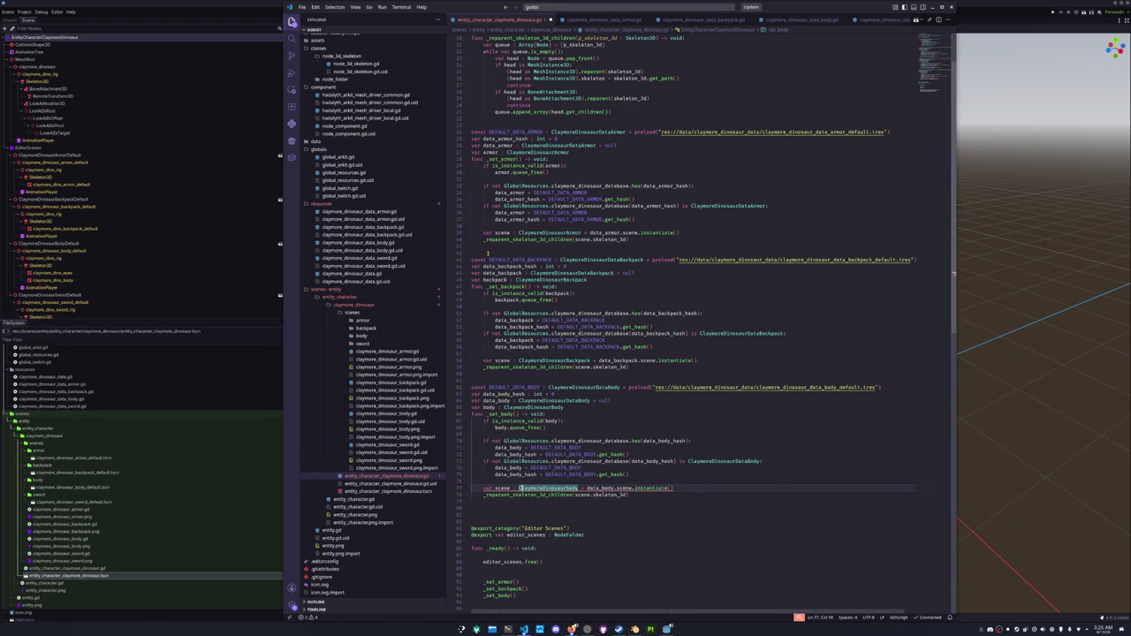
pyautogui.press('Escape')
pyautogui.press('Down')
pyautogui.press('Down')
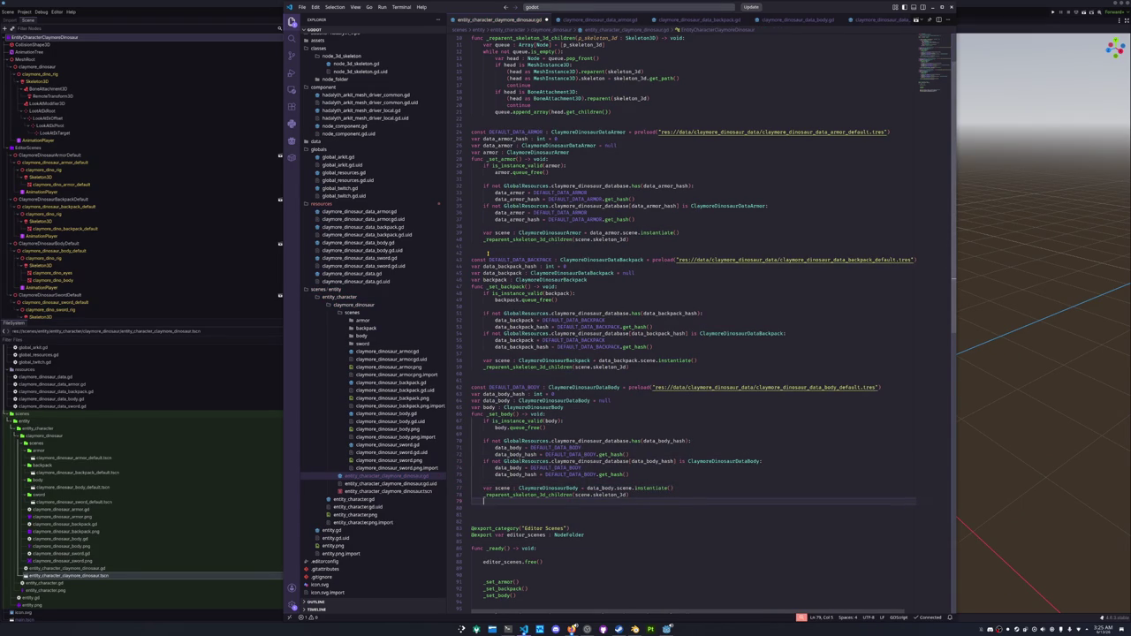
pyautogui.press('Return')
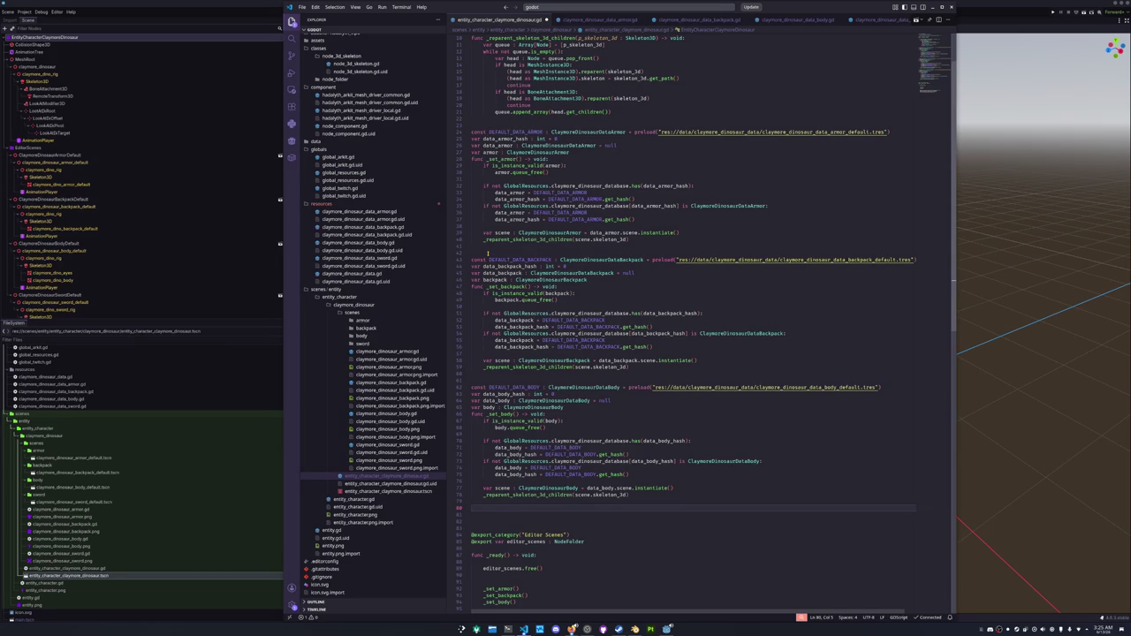
pyautogui.scroll(3, 487, 253)
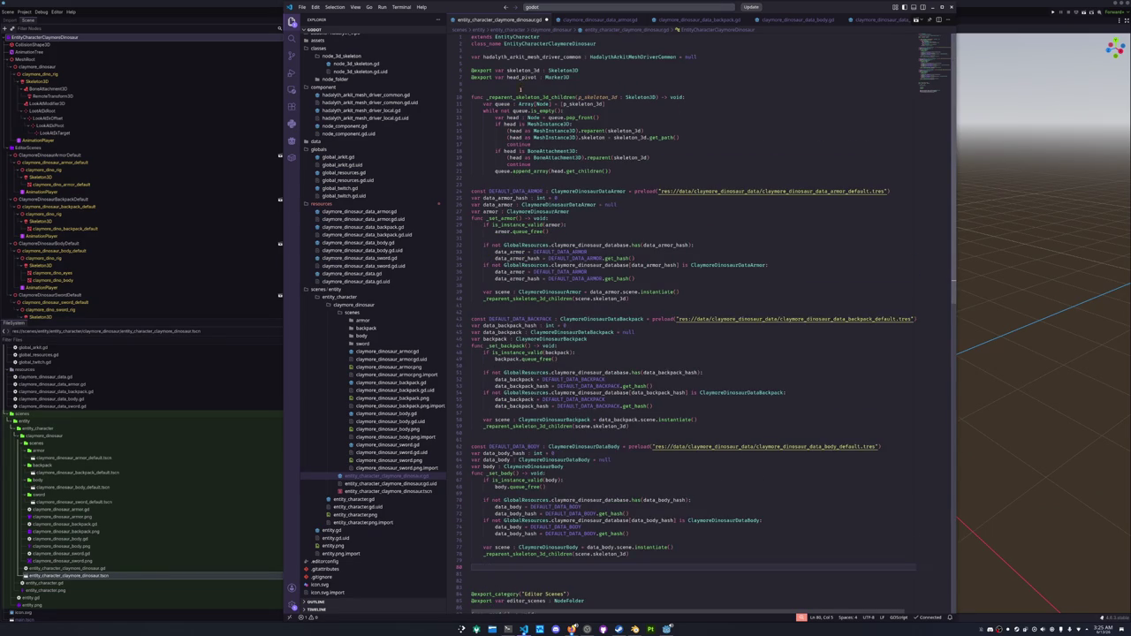
pyautogui.scroll(-5, 572, 86)
pyautogui.scroll(5, 509, 124)
pyautogui.click(551, 81)
pyautogui.press('Up')
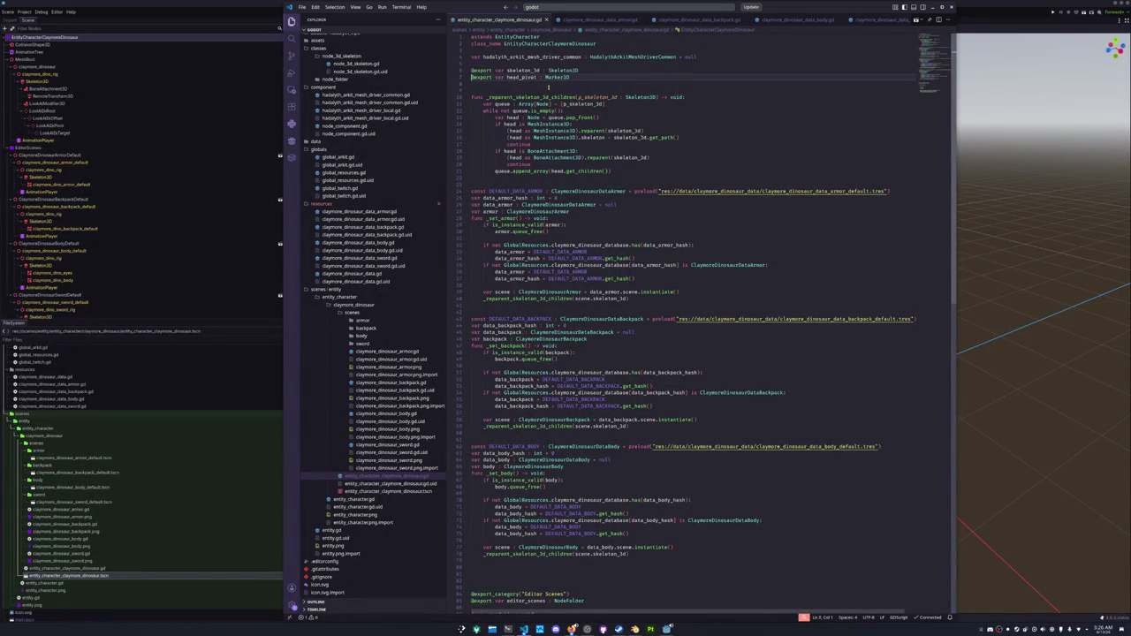
pyautogui.press('Return')
pyautogui.press('Up')
pyautogui.write('@export var target_')
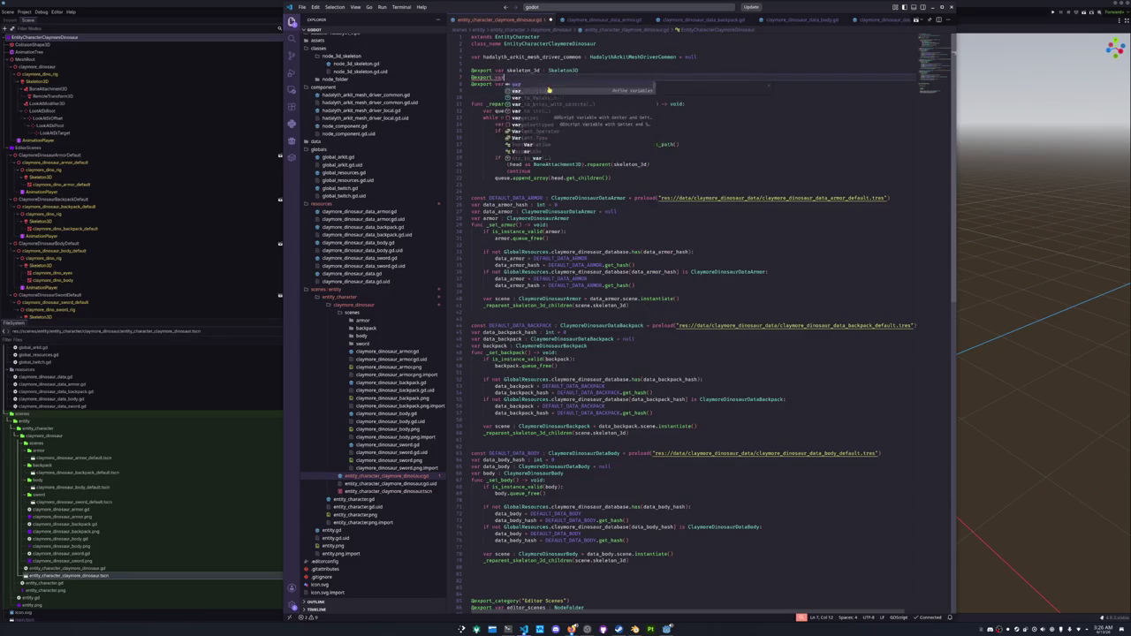
pyautogui.write('mesh')
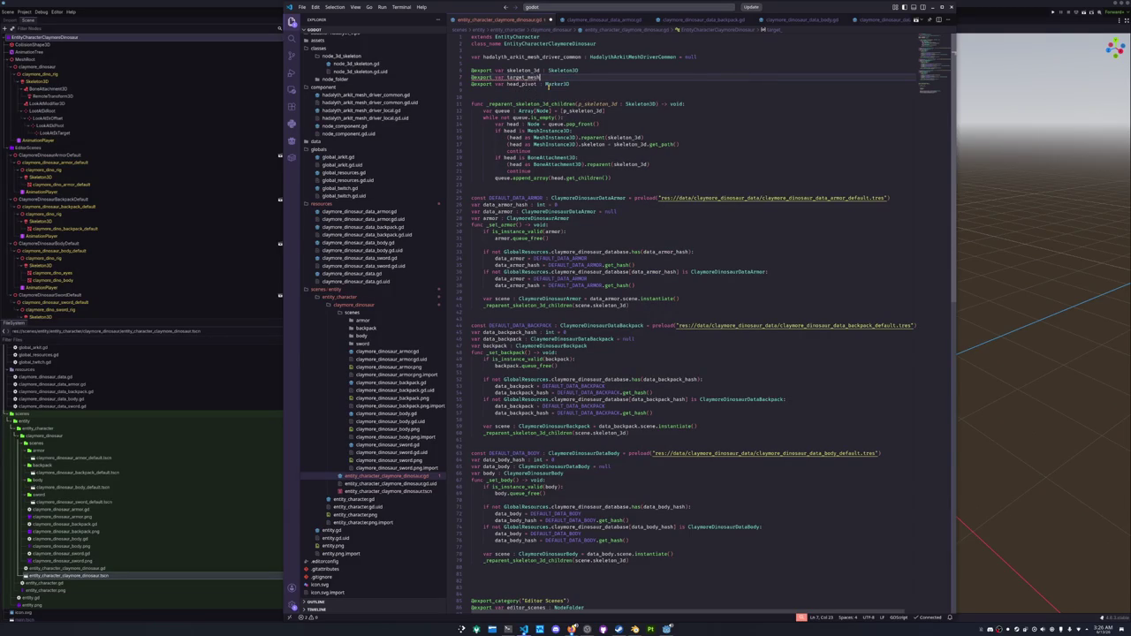
pyautogui.write(' : MeshInstance3D')
pyautogui.press('Escape')
pyautogui.press('Left')
pyautogui.hotkey('ctrl', 's')
pyautogui.press('Down')
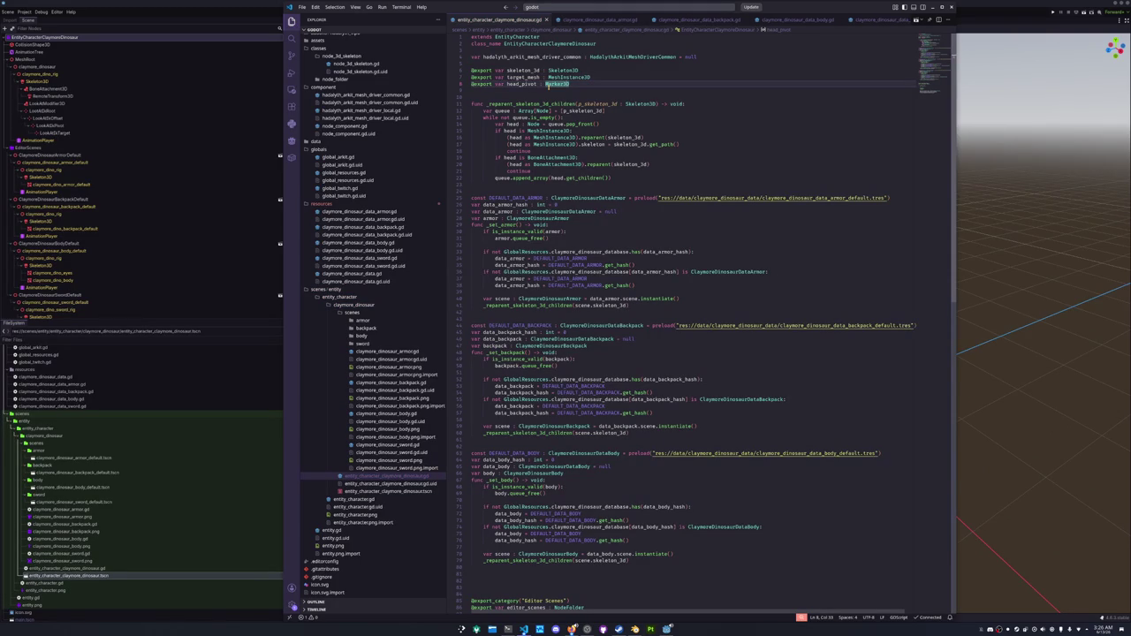
# Begin a 'target_mesh = scene.' assignment at the end of _set_body.
pyautogui.scroll(-5, 516, 238)
pyautogui.click(501, 465)
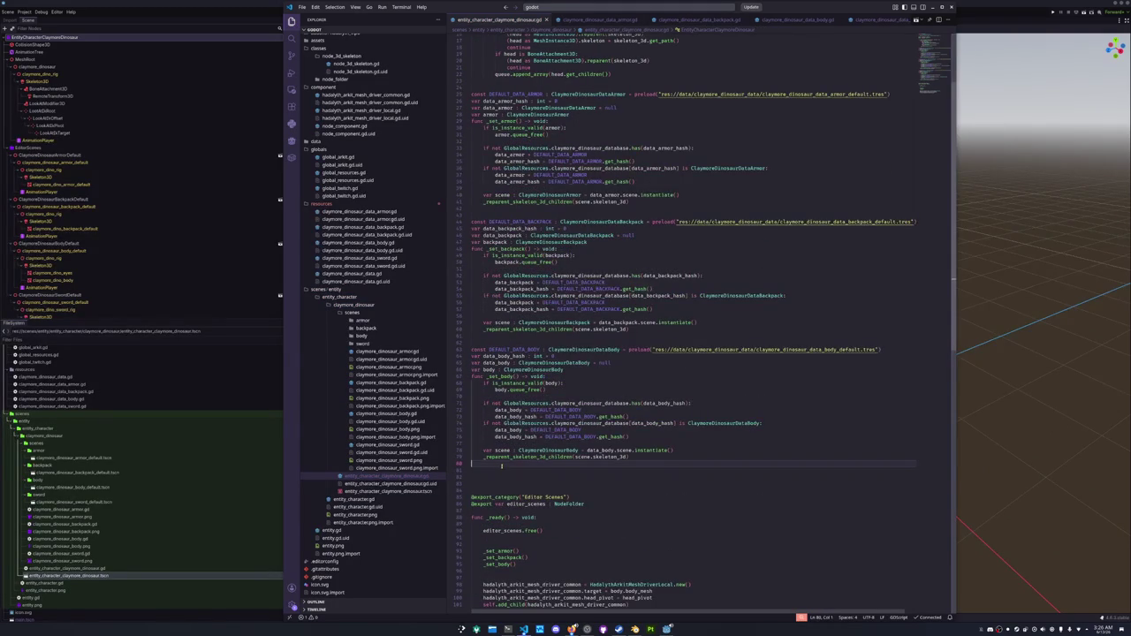
pyautogui.press('Return')
pyautogui.write('target_m')
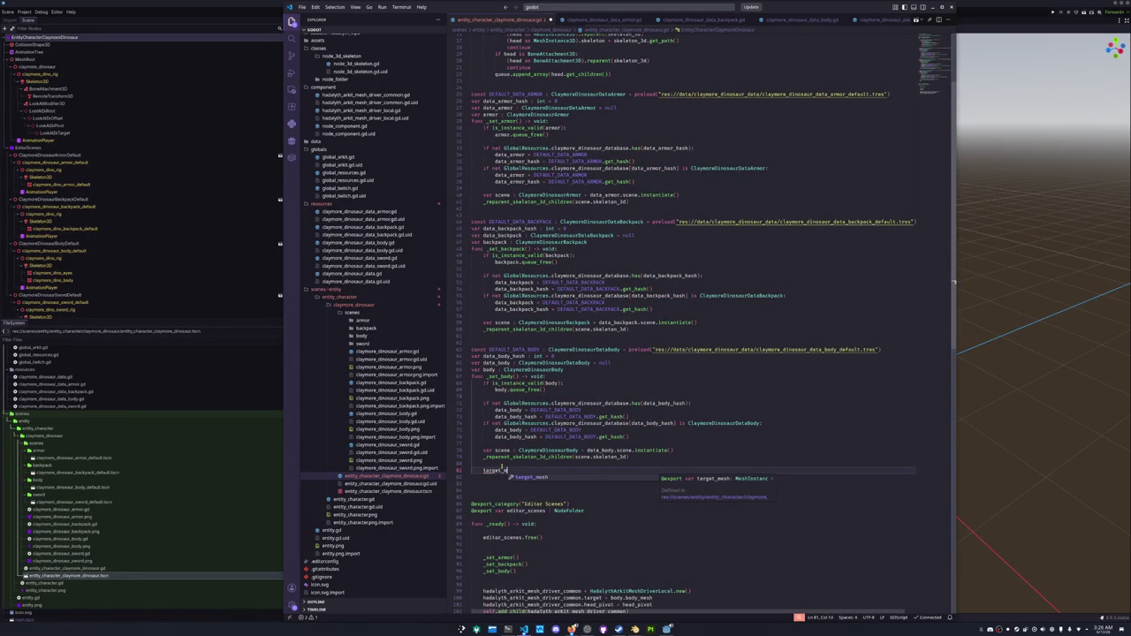
pyautogui.write('esh =')
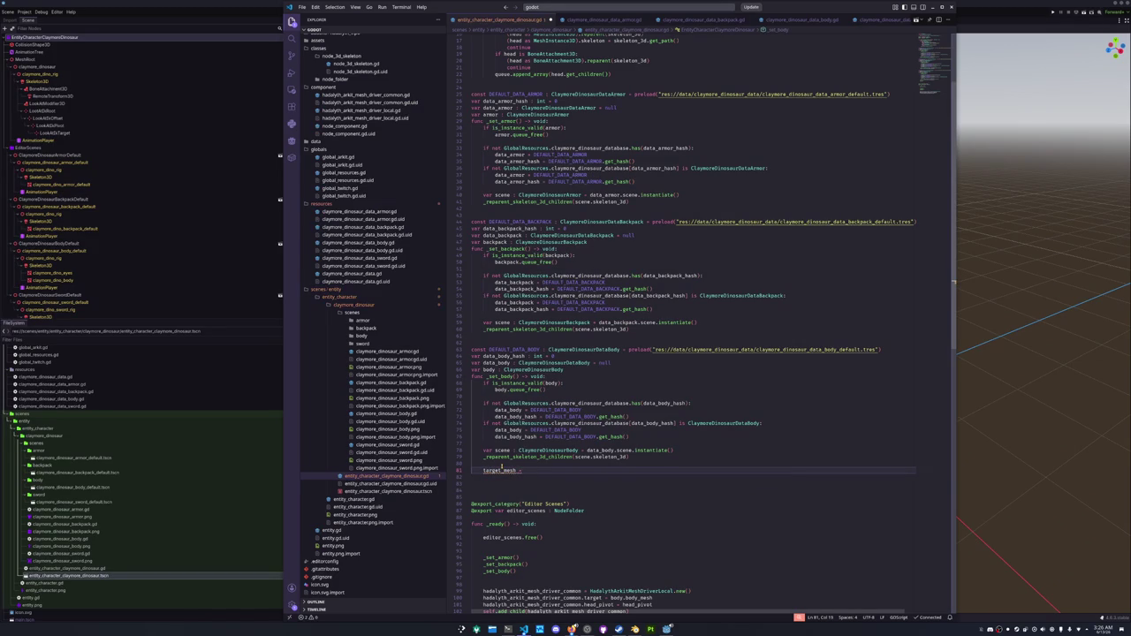
pyautogui.write(' data')
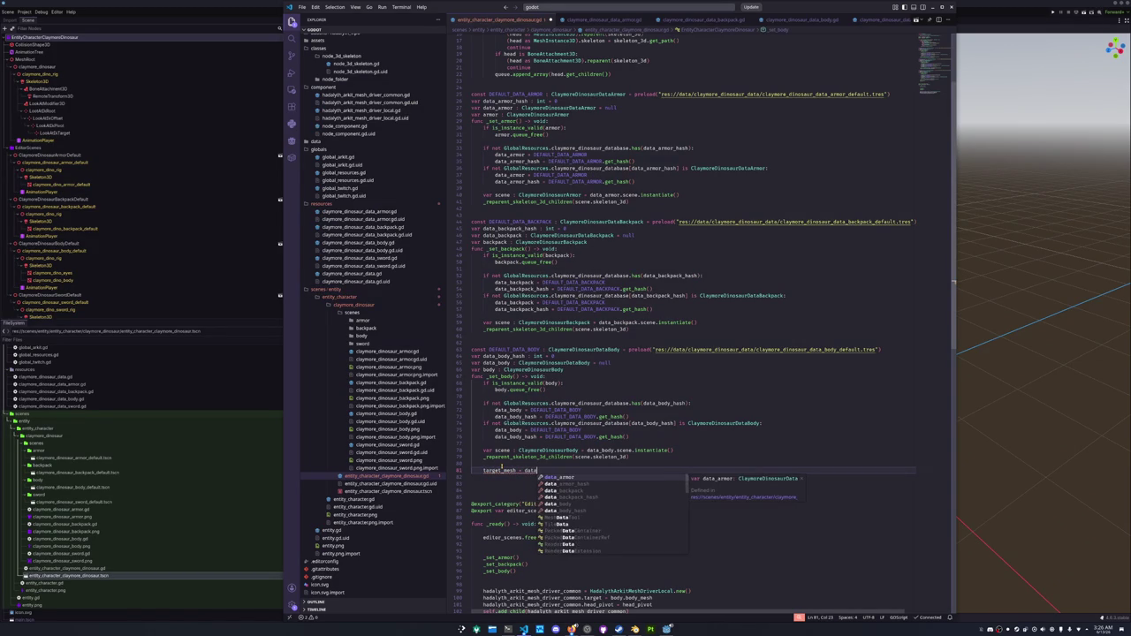
pyautogui.write('_body')
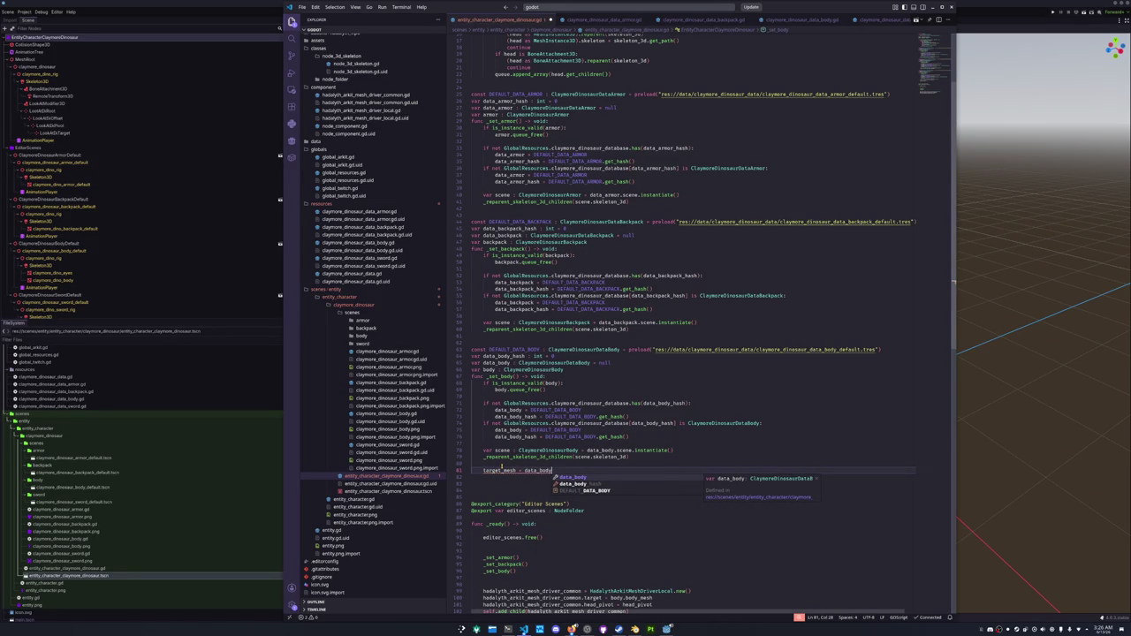
pyautogui.press('BackSpace')
pyautogui.press('BackSpace')
pyautogui.press('BackSpace')
pyautogui.write('scene.target')
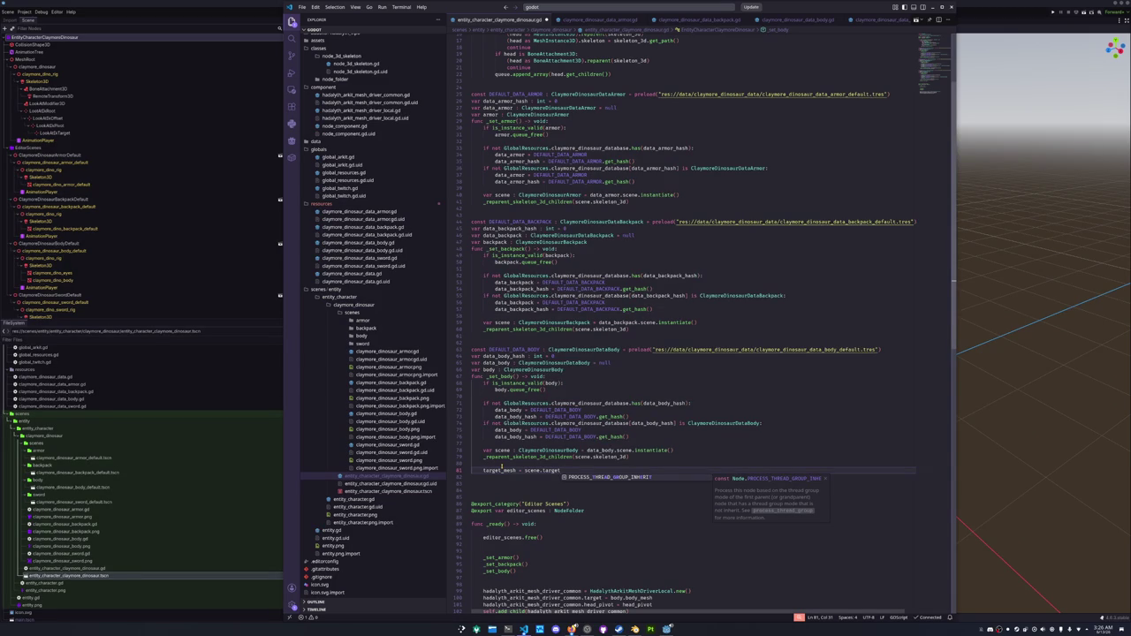
pyautogui.hotkey('ctrl', 'shift', 'Left')
pyautogui.write('tar')
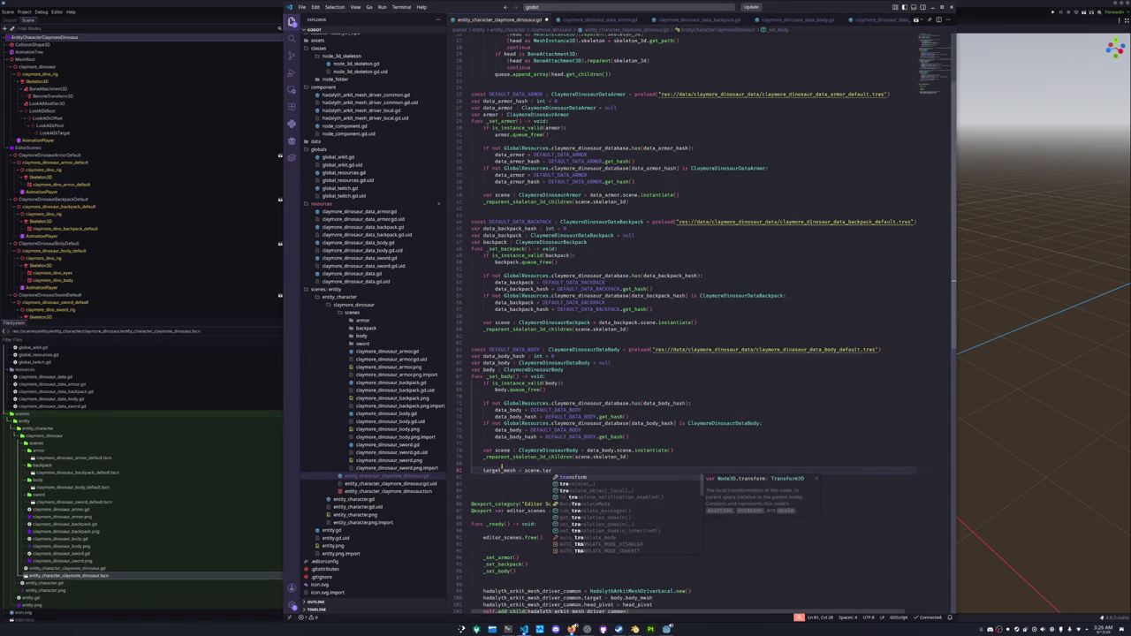
pyautogui.keyDown('ctrl'); pyautogui.click(545, 450); pyautogui.keyUp('ctrl')
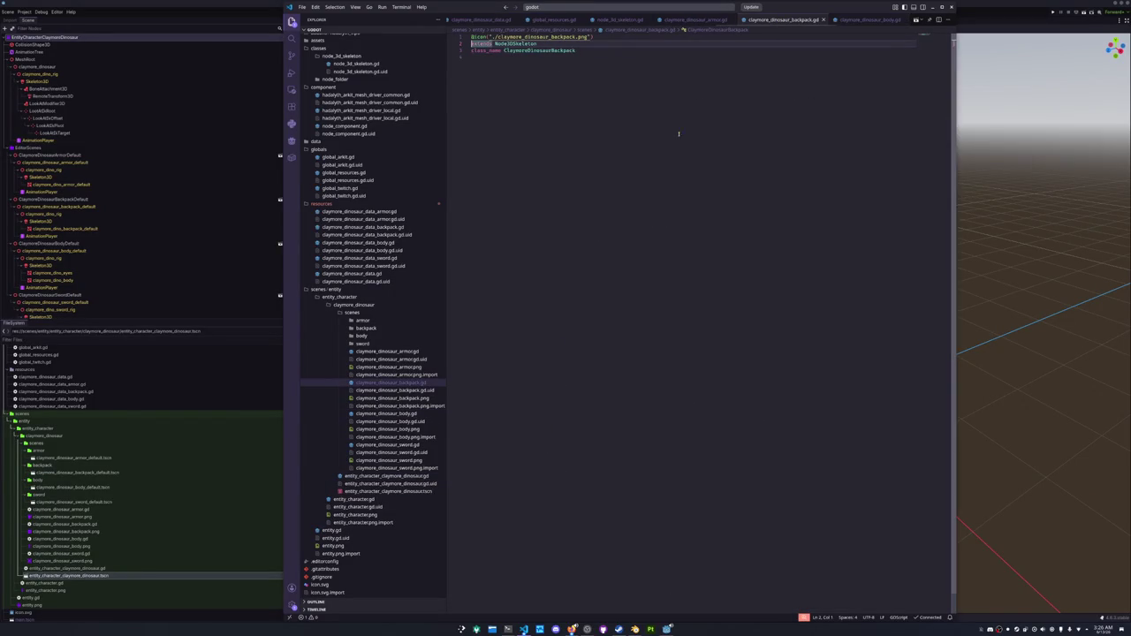
# Review the armor and claymore dinosaur data scripts, then return to the entity script.
pyautogui.click(696, 19)
pyautogui.click(619, 19)
pyautogui.click(552, 19)
pyautogui.click(484, 19)
pyautogui.click(507, 19)
pyautogui.click(606, 19)
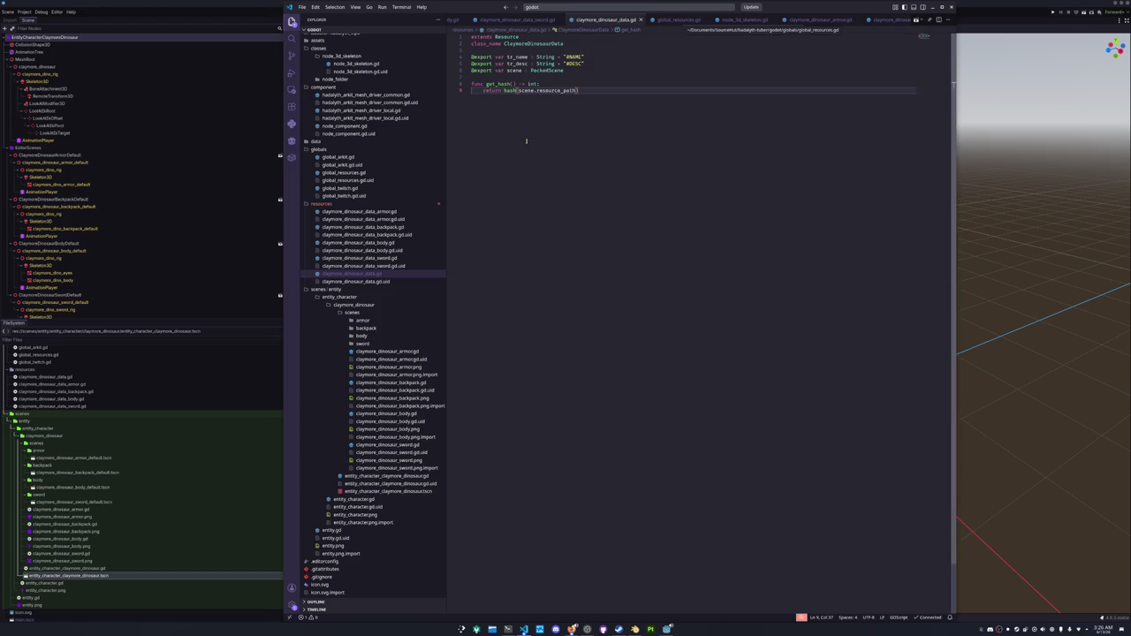
pyautogui.scroll(-1, 389, 446)
pyautogui.click(377, 456)
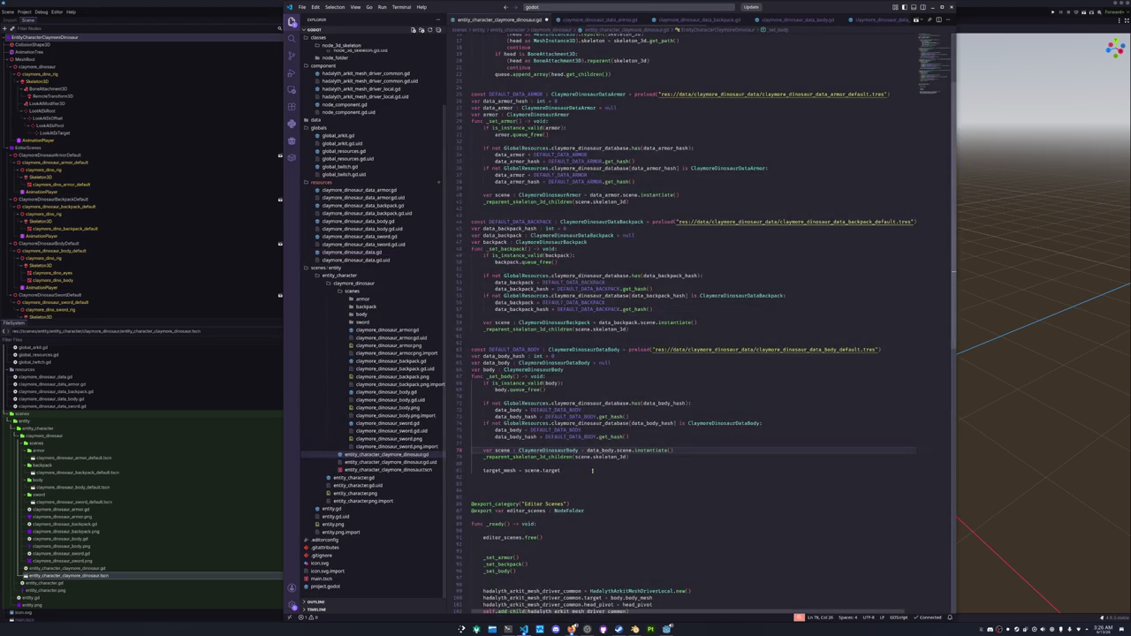
# Complete the assignment as target_mesh = scene.body_mesh and inspect the body variable declaration.
pyautogui.doubleClick(543, 470)
pyautogui.write('body_mesh')
pyautogui.press('Down')
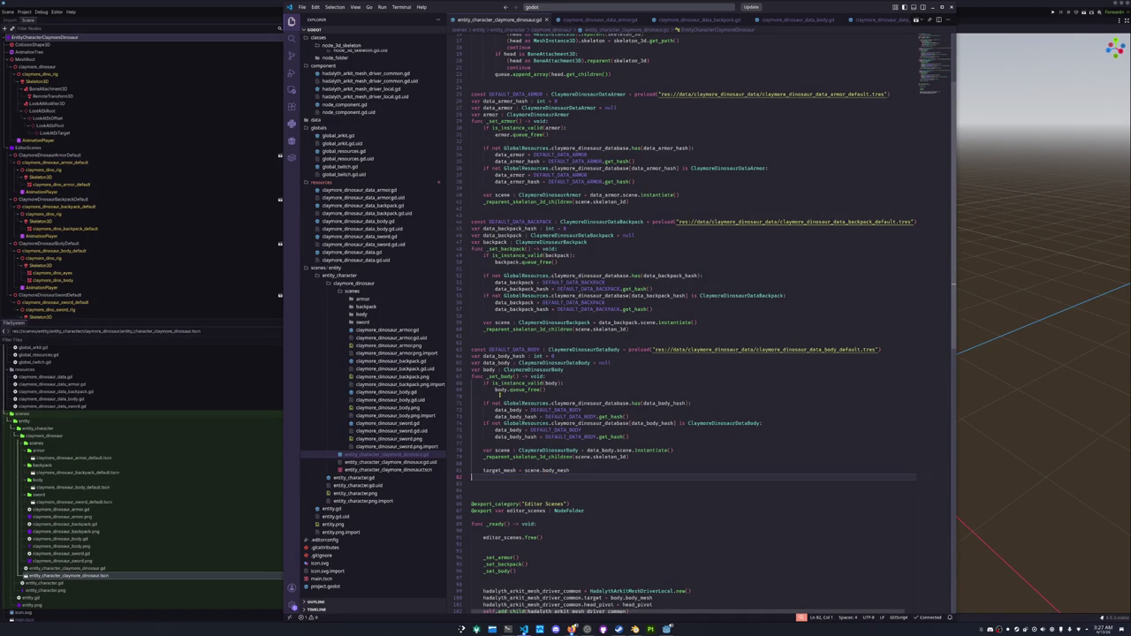
pyautogui.click(517, 371)
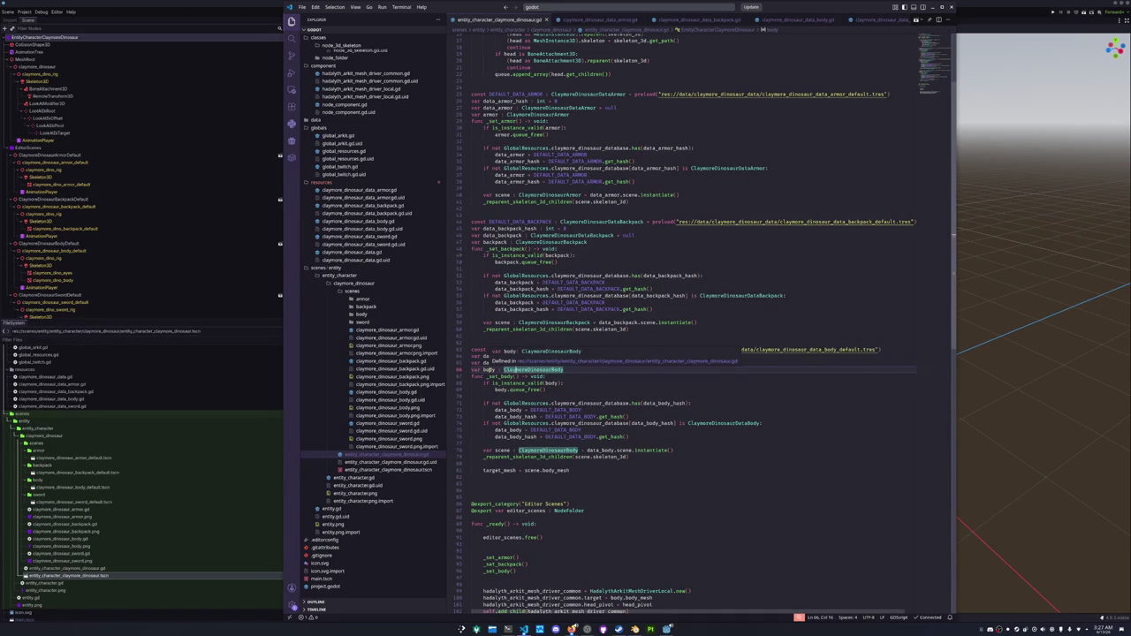
pyautogui.doubleClick(489, 369)
pyautogui.doubleClick(547, 370)
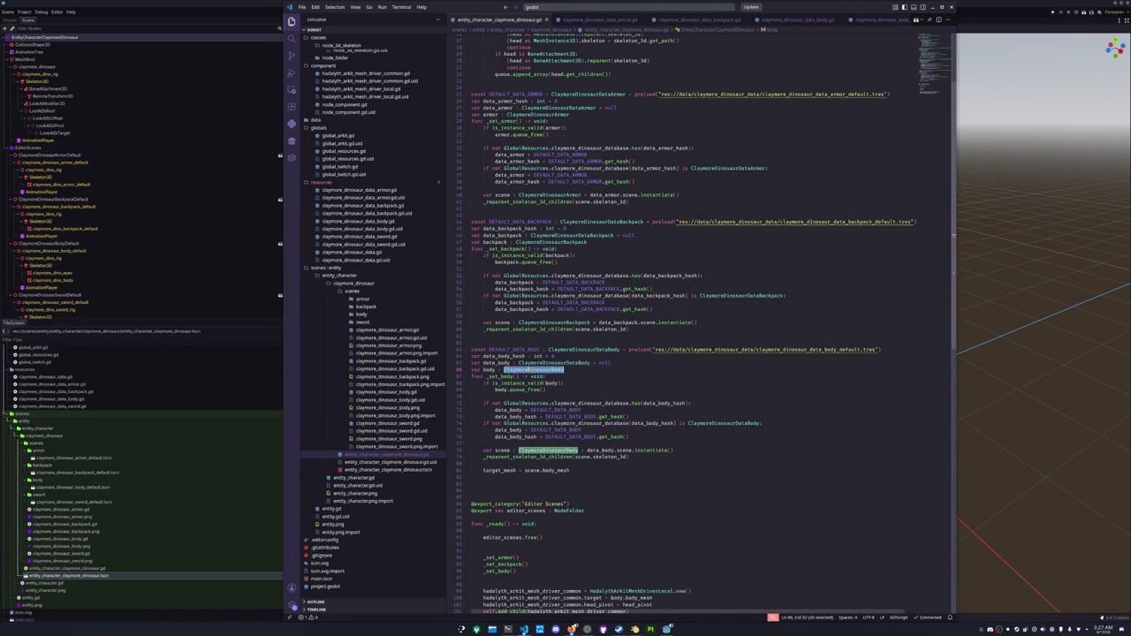
pyautogui.click(572, 370)
pyautogui.hotkey('shift', 'Home')
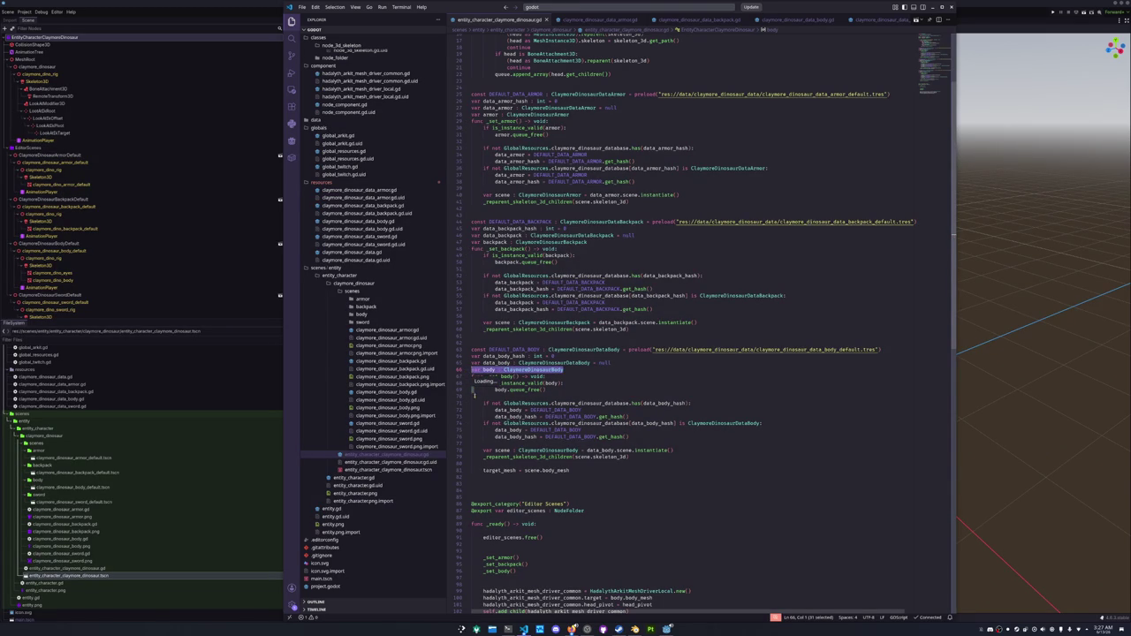
pyautogui.click(485, 457)
# Declare a reparent : Array[Node] list above the queue loop in the reparenting helper.
pyautogui.scroll(5, 485, 399)
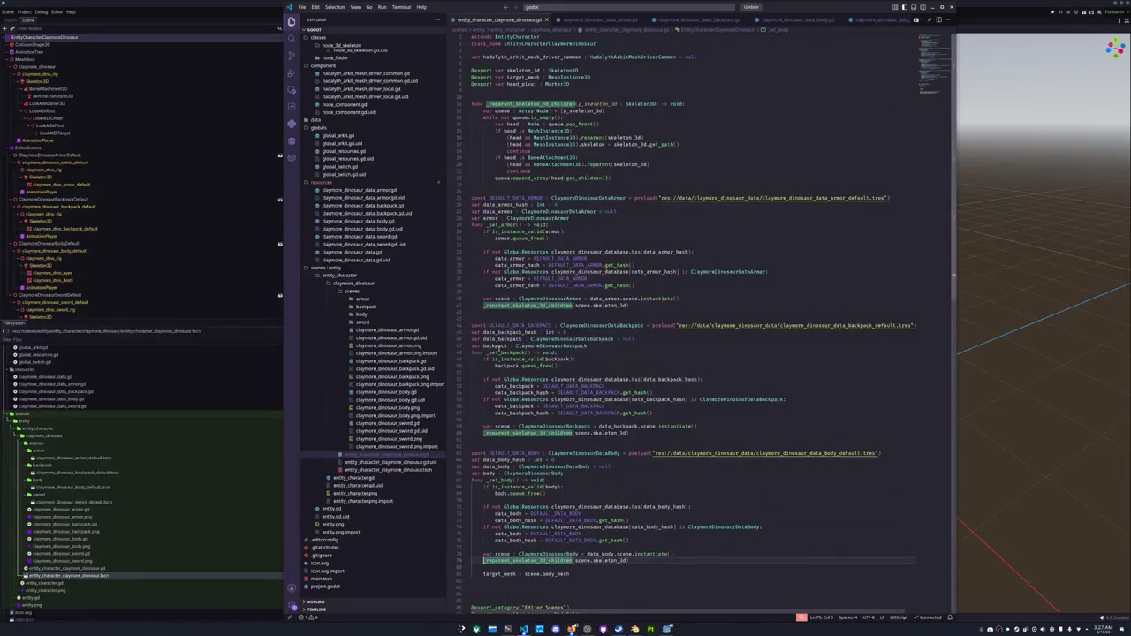
pyautogui.click(485, 184)
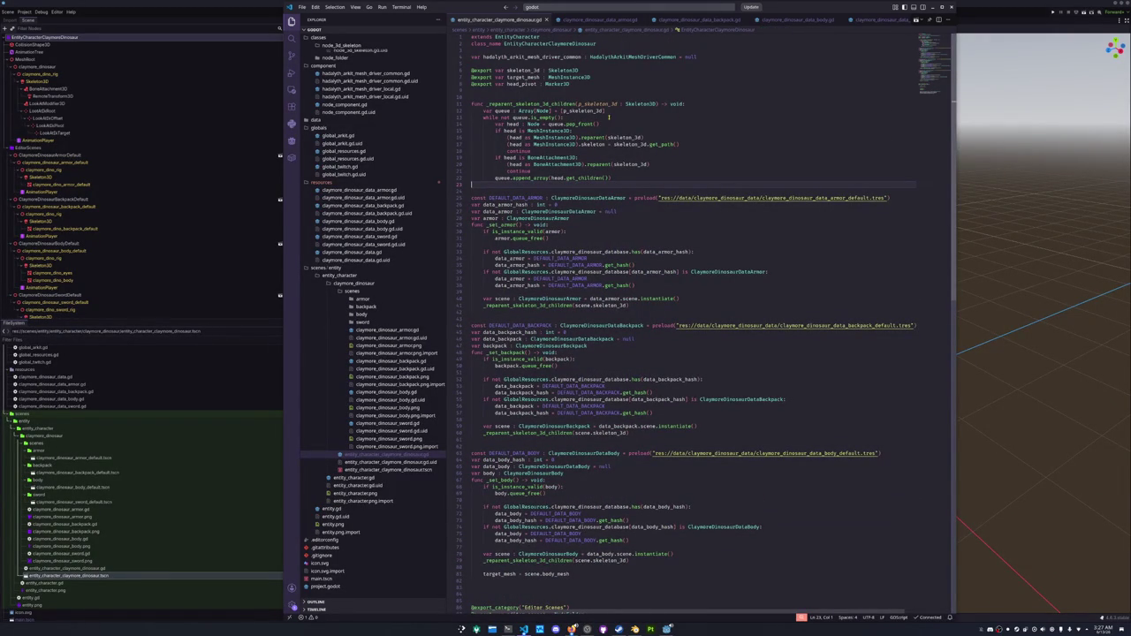
pyautogui.click(482, 117)
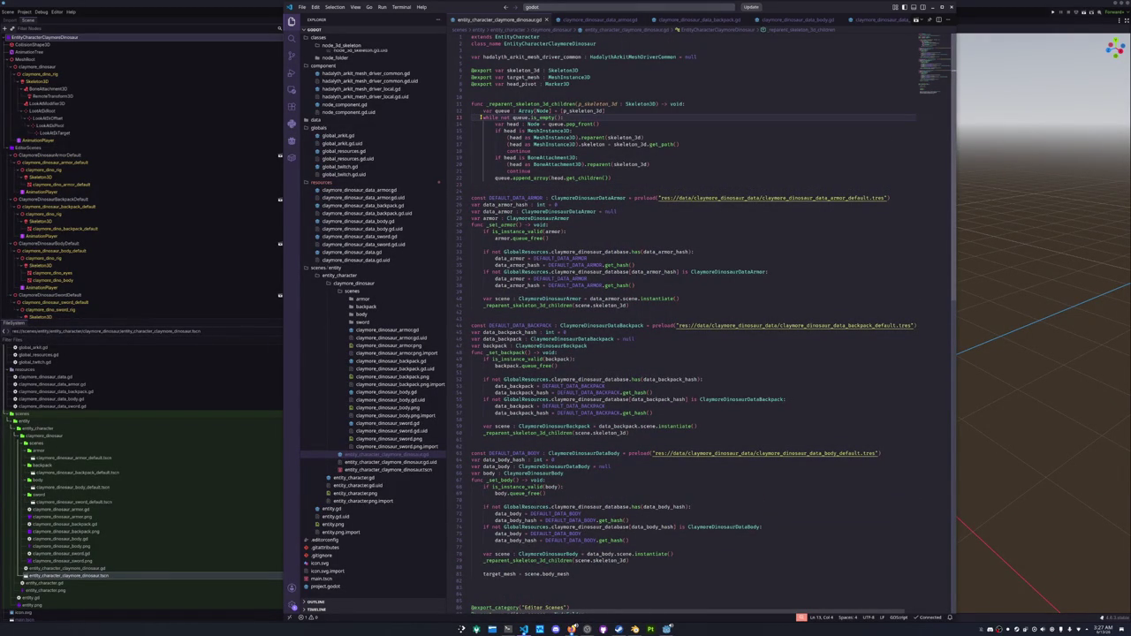
pyautogui.press('Return')
pyautogui.press('Up')
pyautogui.write('var reparented')
pyautogui.press('BackSpace')
pyautogui.press('BackSpace')
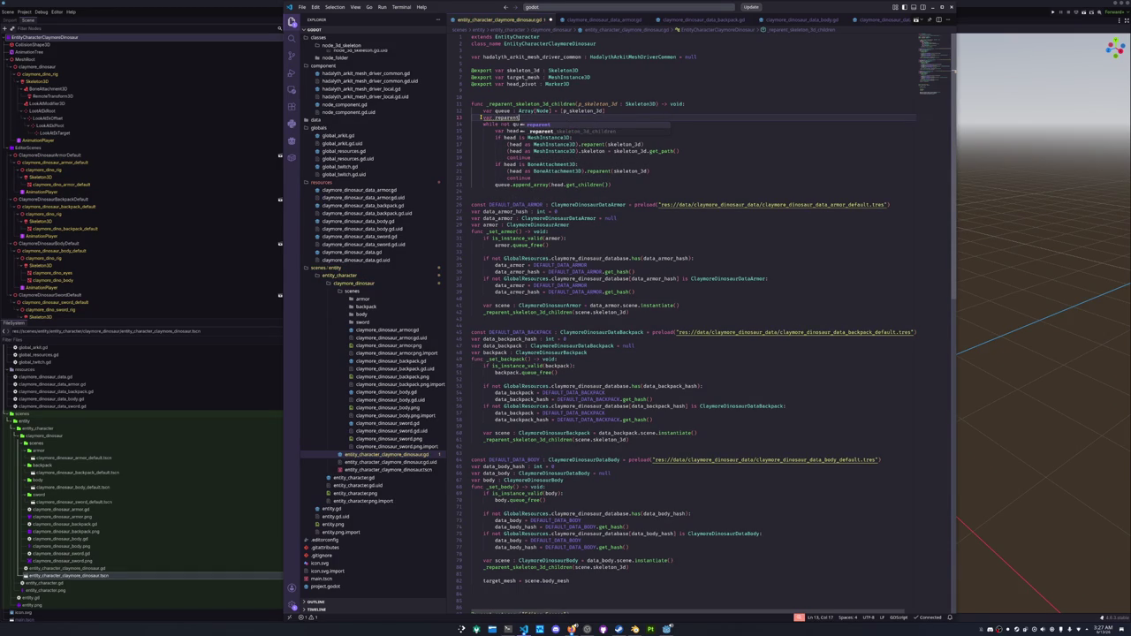
pyautogui.write(': Array')
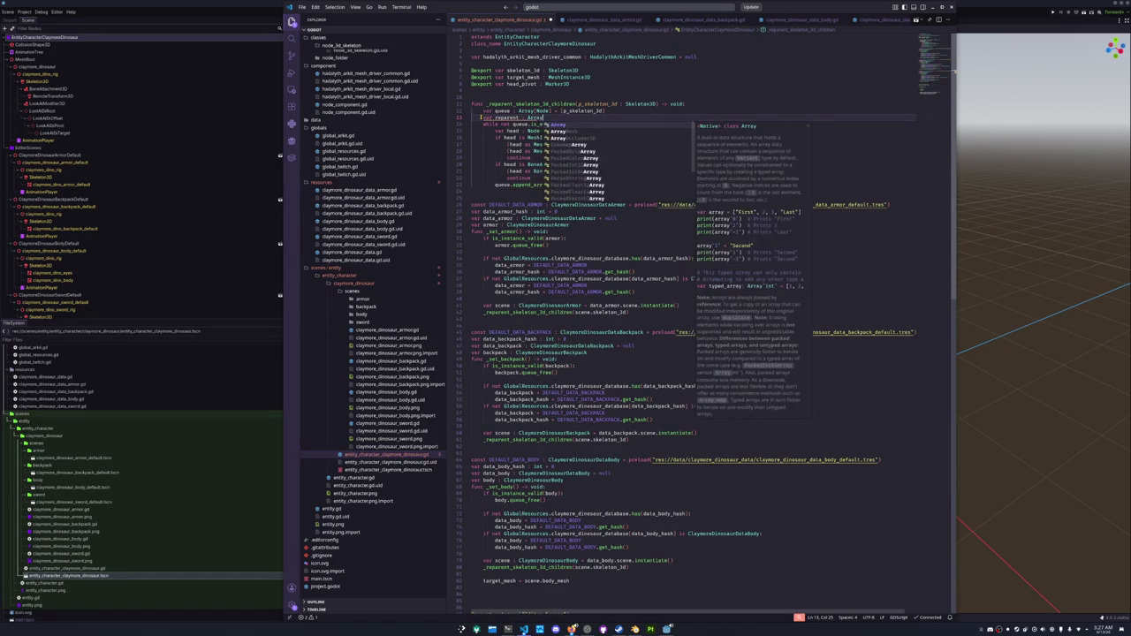
pyautogui.write('[Node] = [')
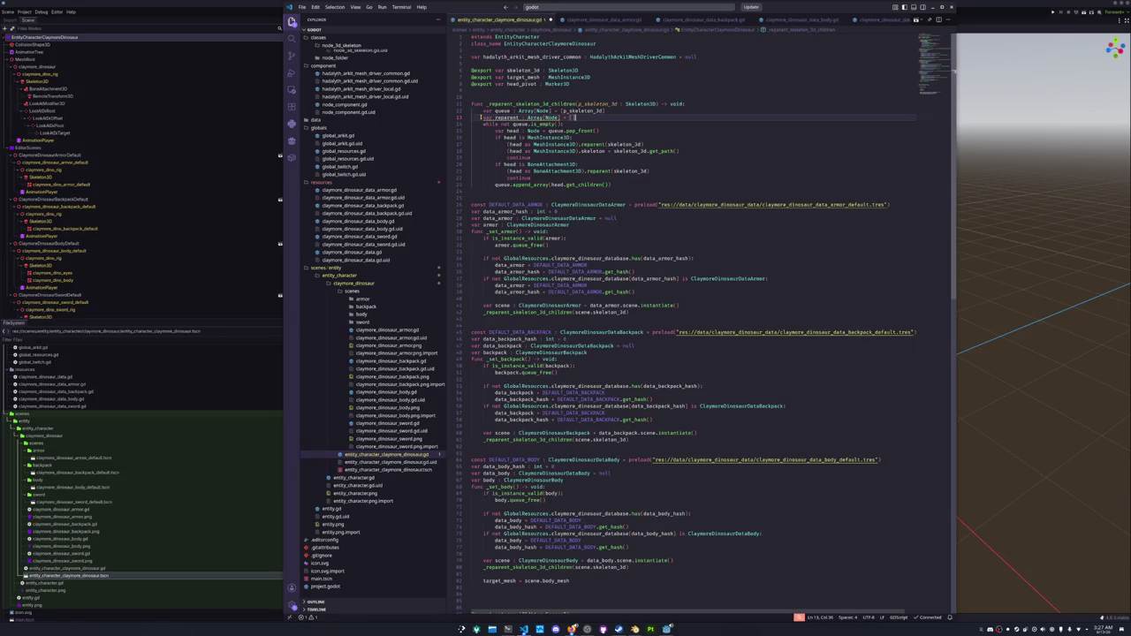
# Append head to the list in both the mesh and bone attachment branches, then return it.
pyautogui.press('Down')
pyautogui.press('Down')
pyautogui.press('Down')
pyautogui.hotkey('ctrl', 'shift', 'Return')
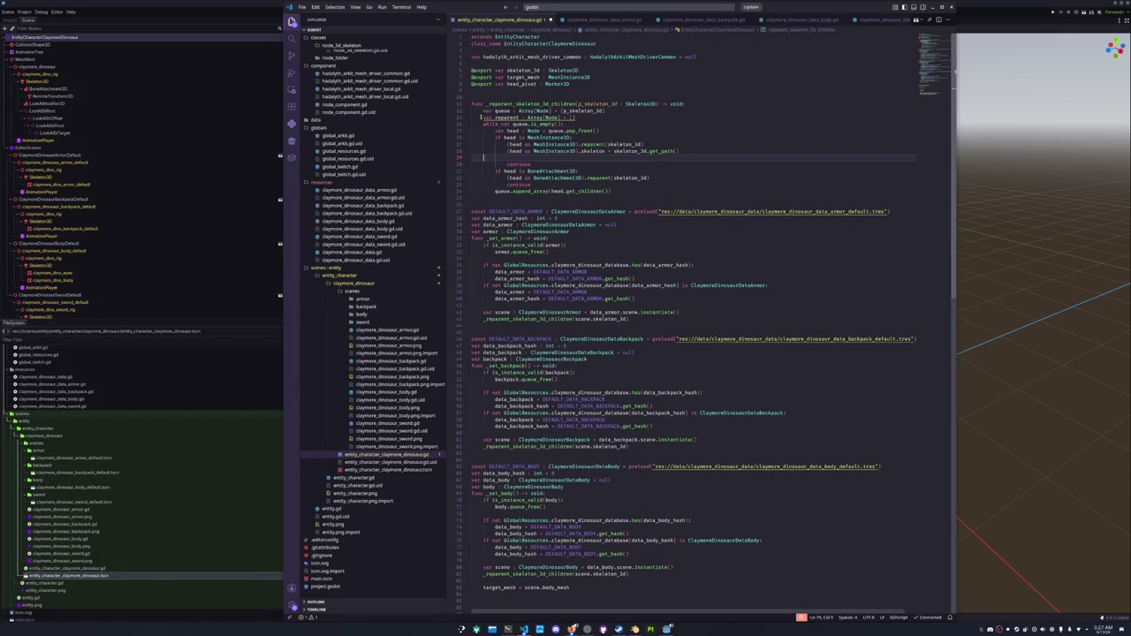
pyautogui.write('reparent.app')
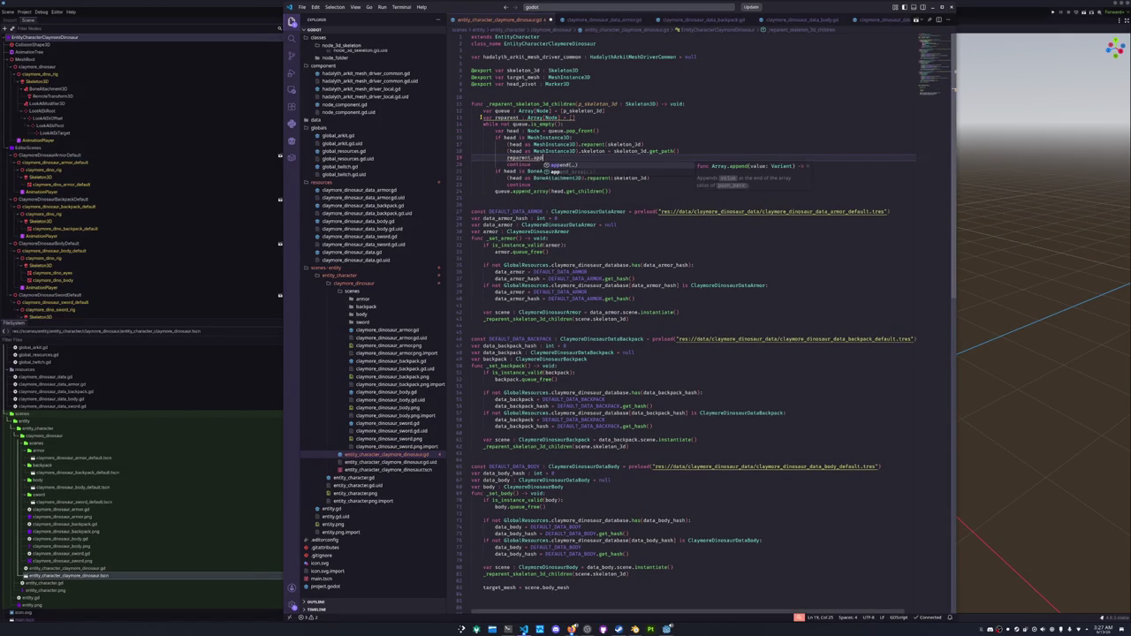
pyautogui.write('end(head')
pyautogui.press('Down')
pyautogui.press('Down')
pyautogui.press('Home')
pyautogui.press('Home')
pyautogui.press('Down')
pyautogui.press('Down')
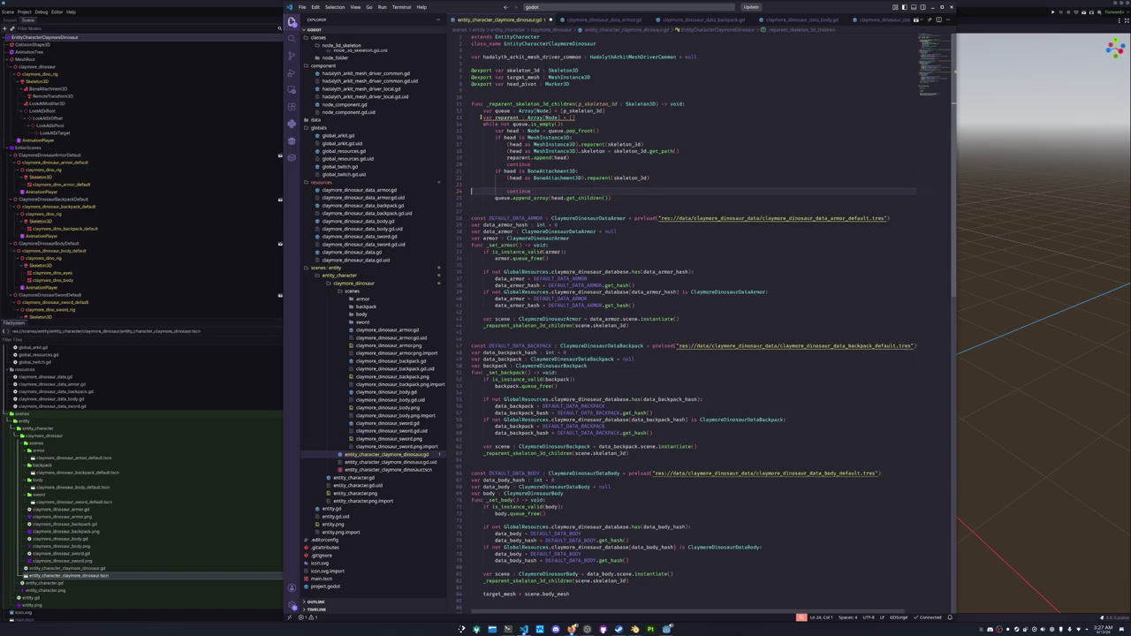
pyautogui.hotkey('ctrl', 'v')
pyautogui.press('Down')
pyautogui.press('Down')
pyautogui.write('return rep')
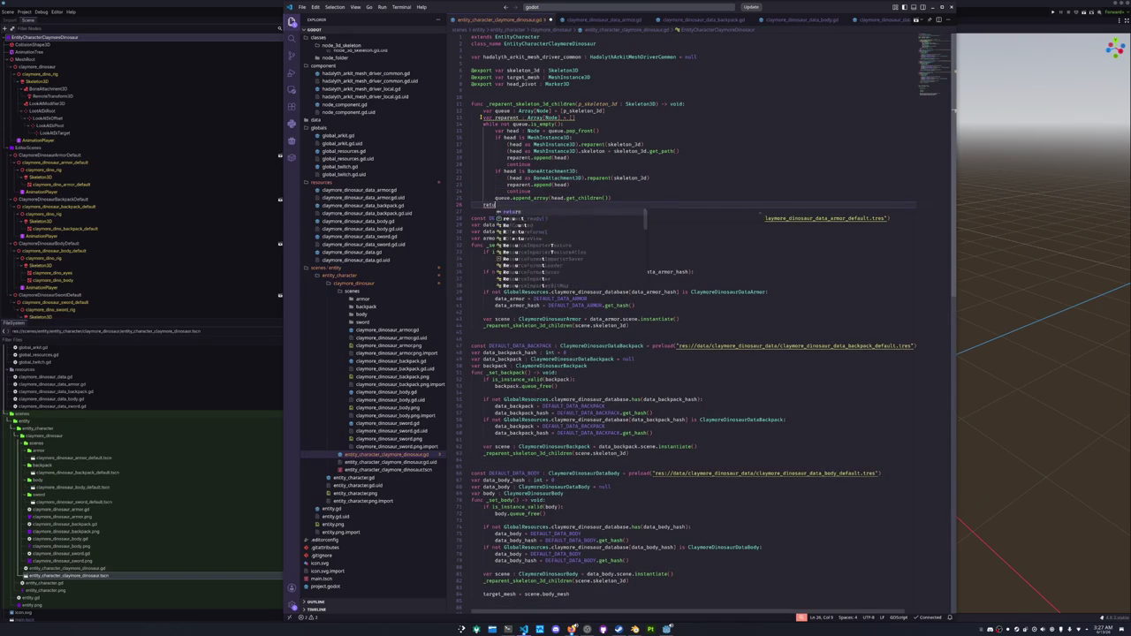
pyautogui.press('Return')
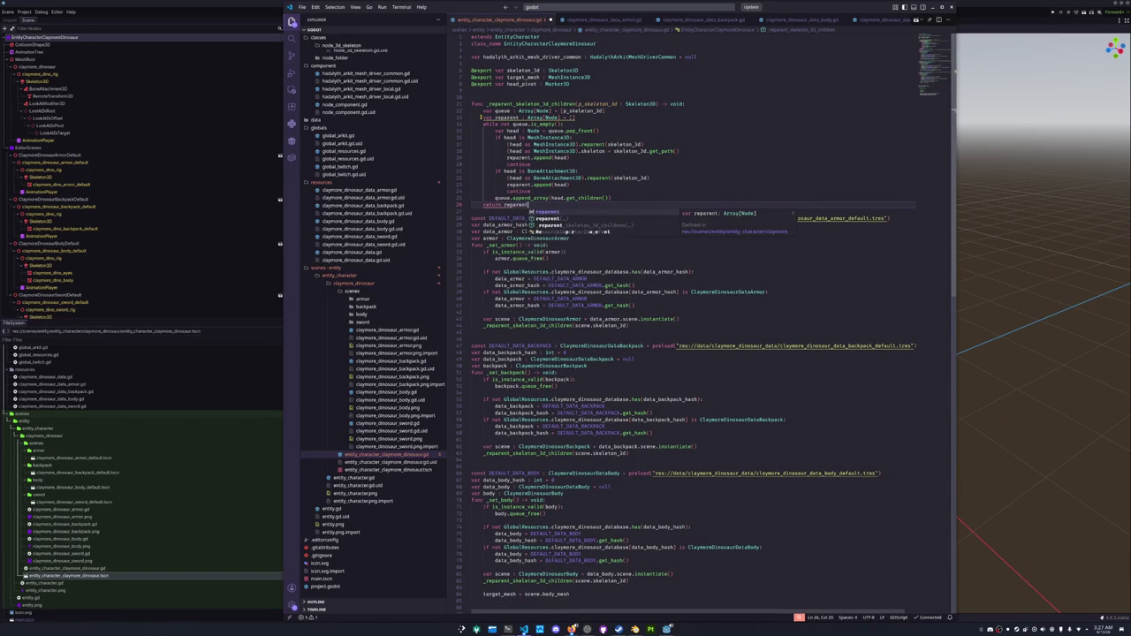
# Change the helper's return type from void to Array[Node].
pyautogui.press('Up')
pyautogui.press('Up')
pyautogui.press('Up')
pyautogui.press('Home')
pyautogui.press('Home')
pyautogui.press('Up')
pyautogui.press('Up')
pyautogui.press('Up')
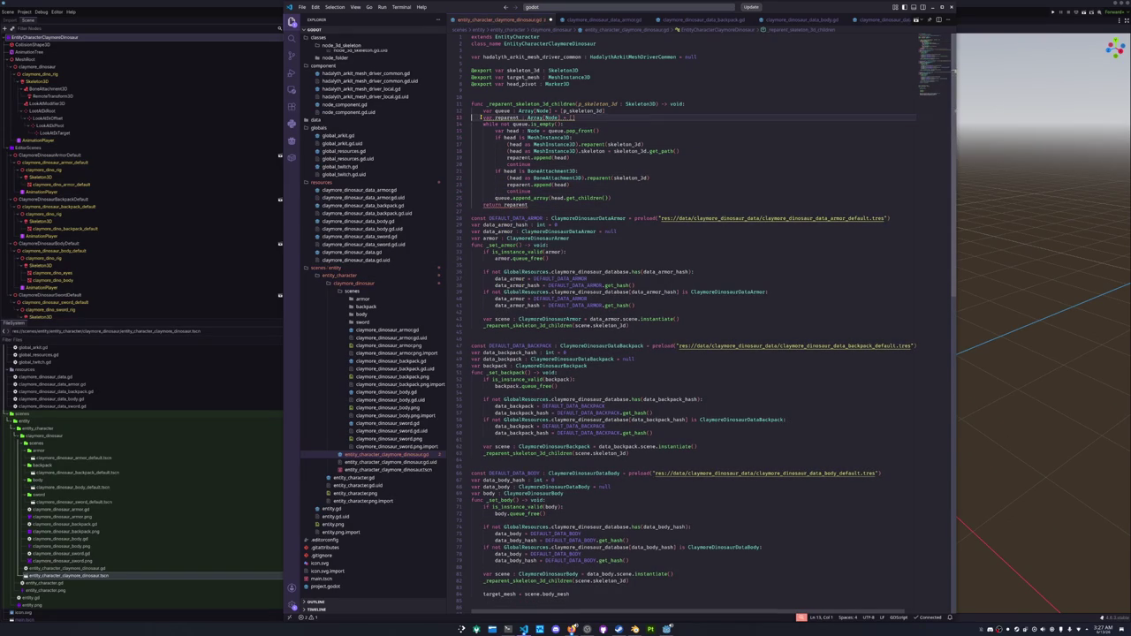
pyautogui.press('End')
pyautogui.press('BackSpace')
pyautogui.press('BackSpace')
pyautogui.press('BackSpace')
pyautogui.write('Arra')
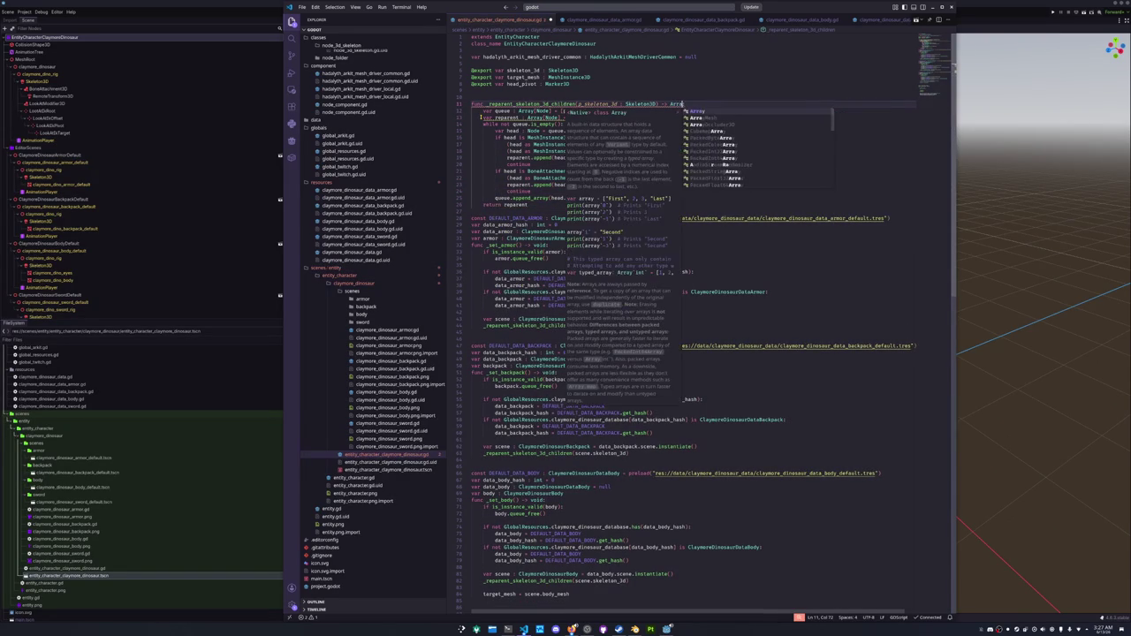
pyautogui.write('y[Node]:')
pyautogui.press('Down')
pyautogui.press('Down')
pyautogui.press('Home')
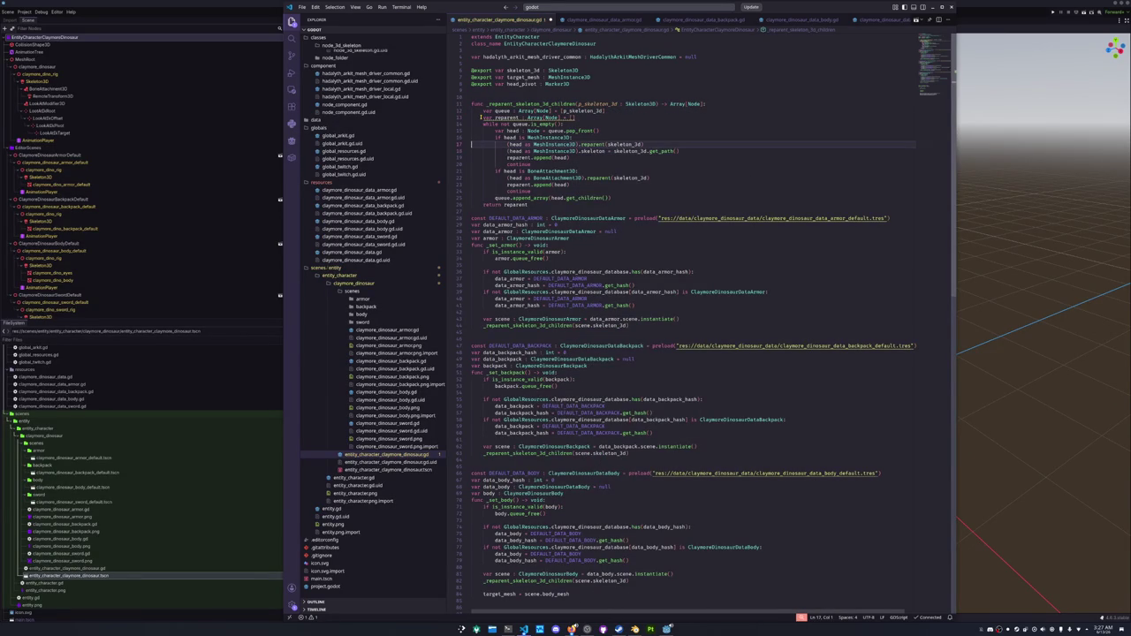
pyautogui.press('Down')
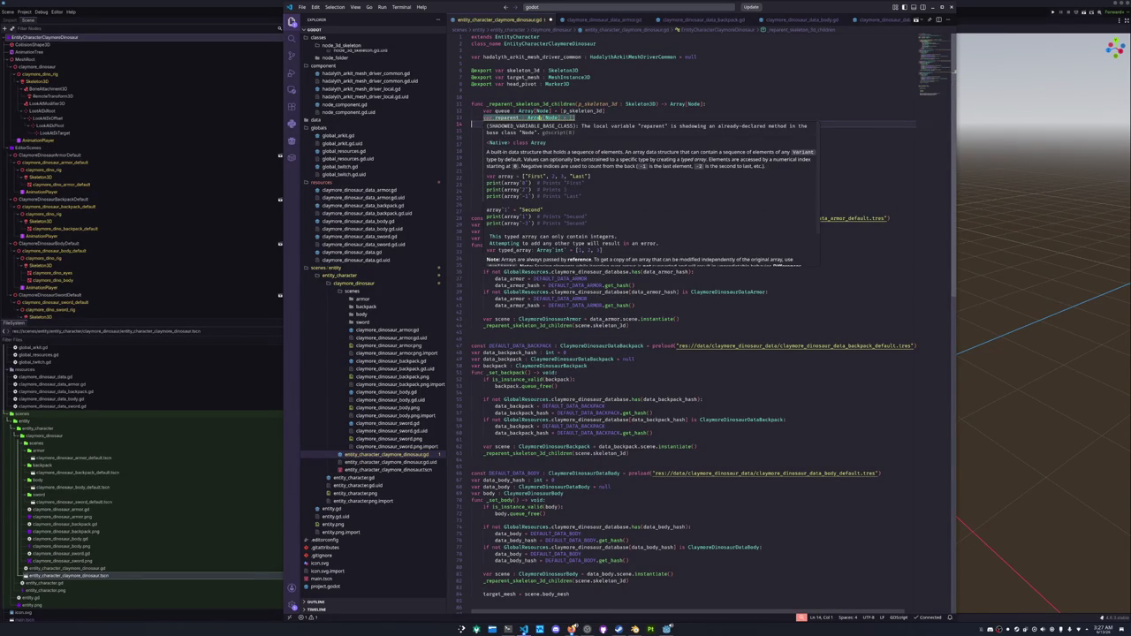
# Rename the list to reparented in its declaration, appends and return, then save.
pyautogui.click(533, 118)
pyautogui.doubleClick(508, 118)
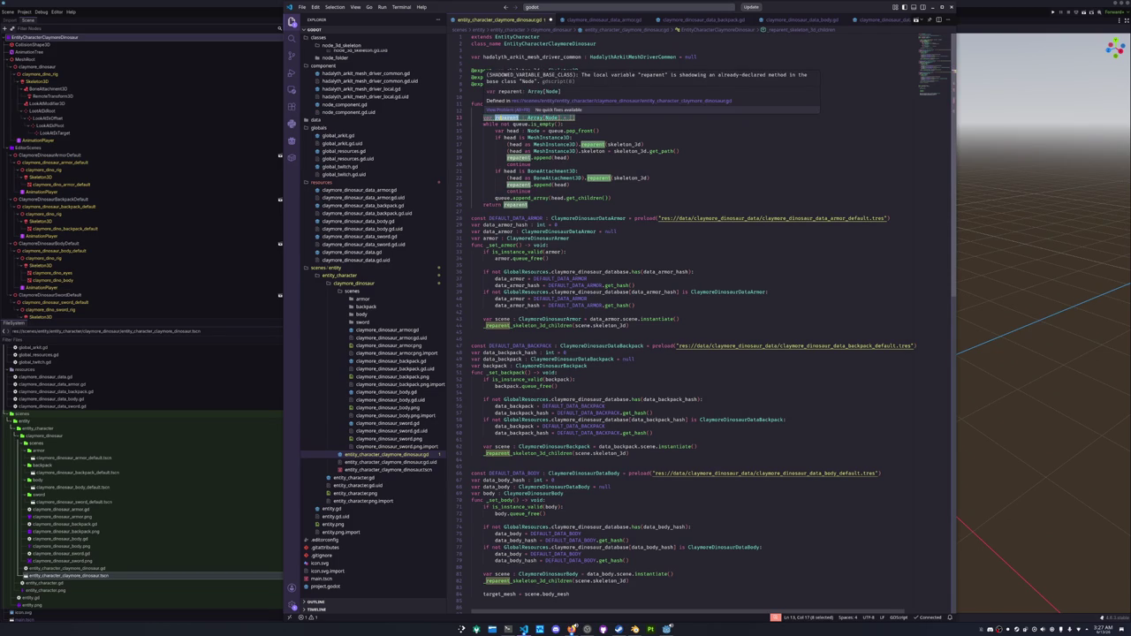
pyautogui.write('reparented')
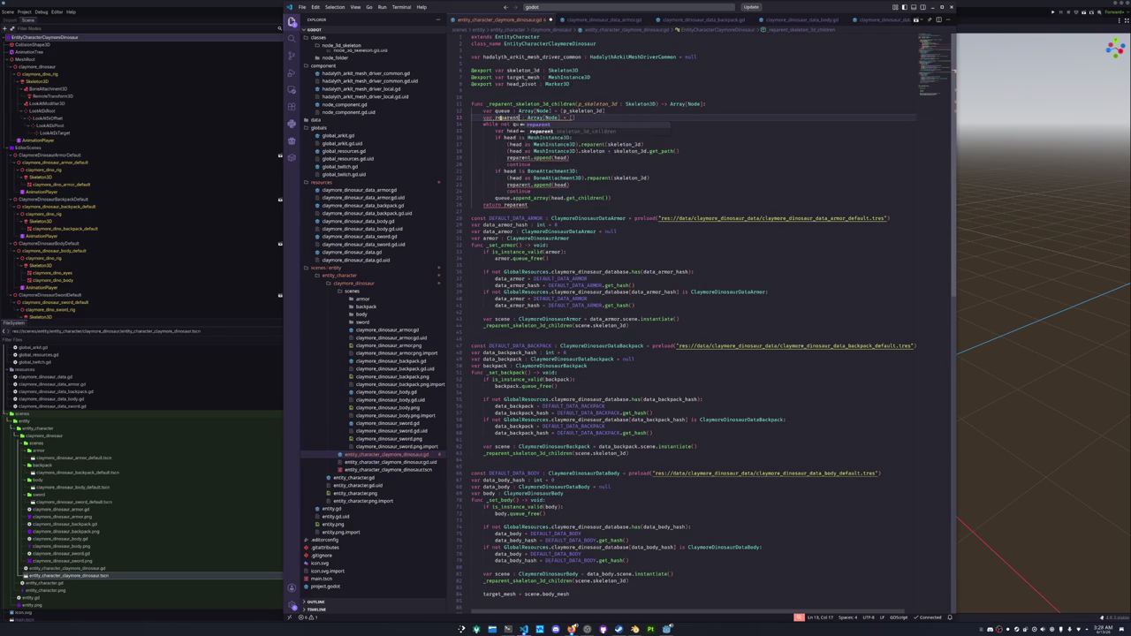
pyautogui.hotkey('ctrl', 'shift', 'Left')
pyautogui.doubleClick(514, 157)
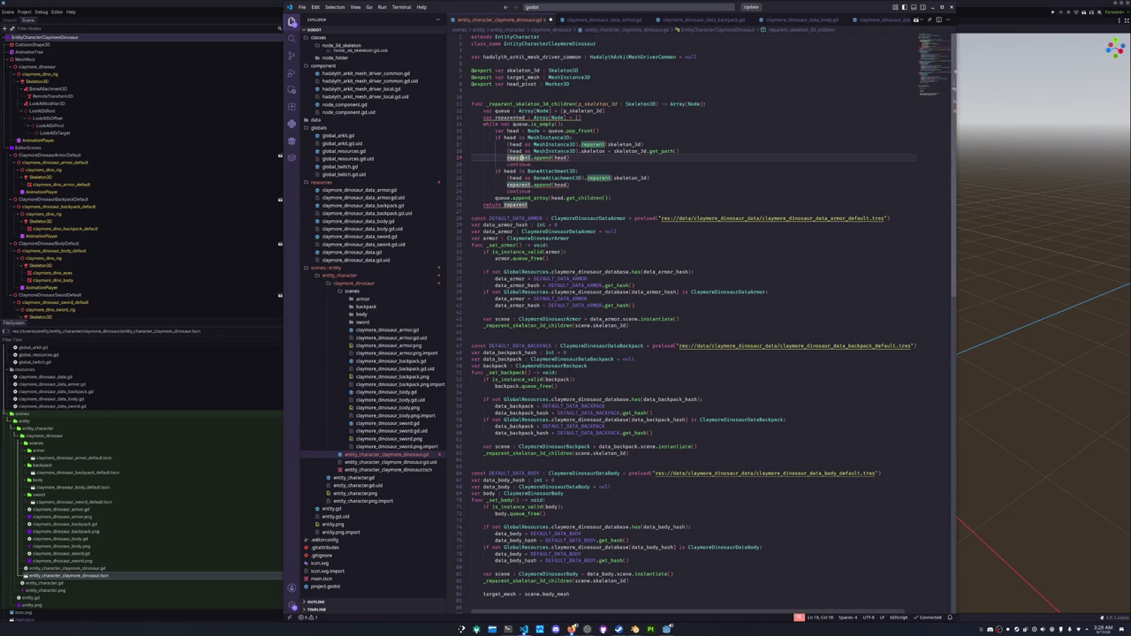
pyautogui.hotkey('ctrl', 'f')
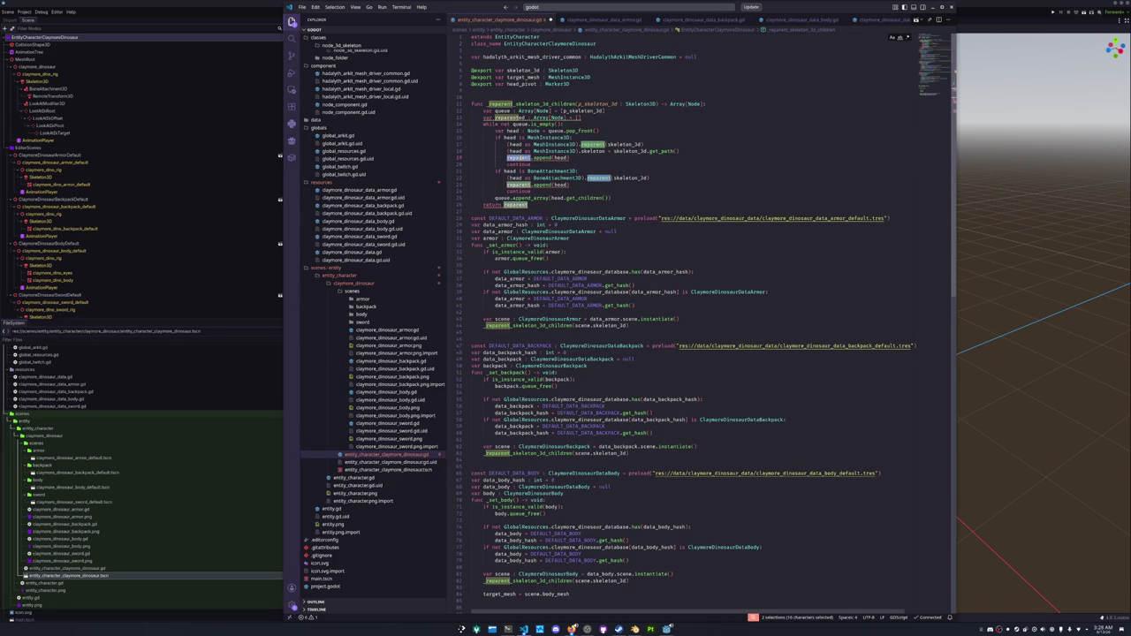
pyautogui.write('reparented')
pyautogui.press('F3')
pyautogui.write('reparented')
pyautogui.press('F3')
pyautogui.write('reparented')
pyautogui.hotkey('ctrl', 's')
pyautogui.click(510, 210)
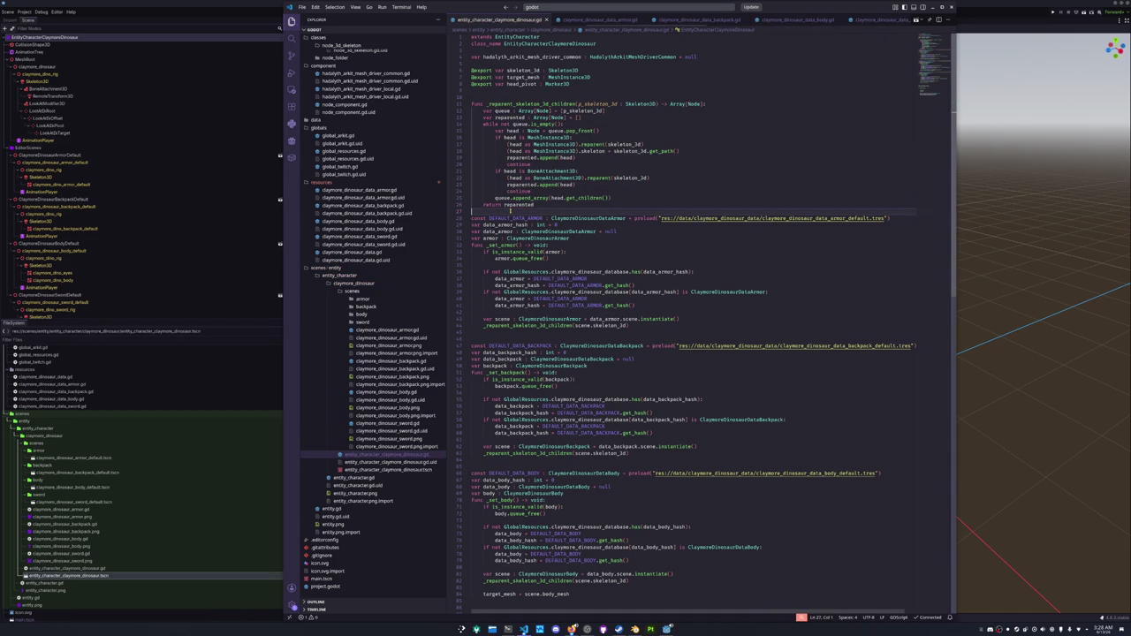
# Add a new Array[Node] variable for armor nodes below the armor variable.
pyautogui.scroll(-2, 511, 211)
pyautogui.click(578, 194)
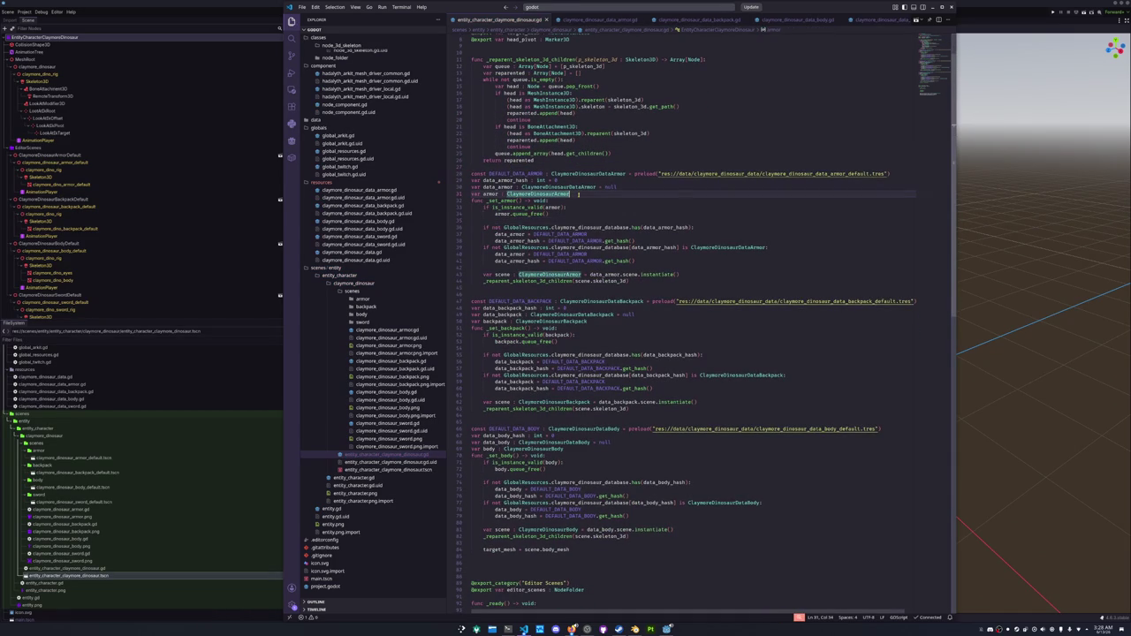
pyautogui.press('Return')
pyautogui.write('var armor_r')
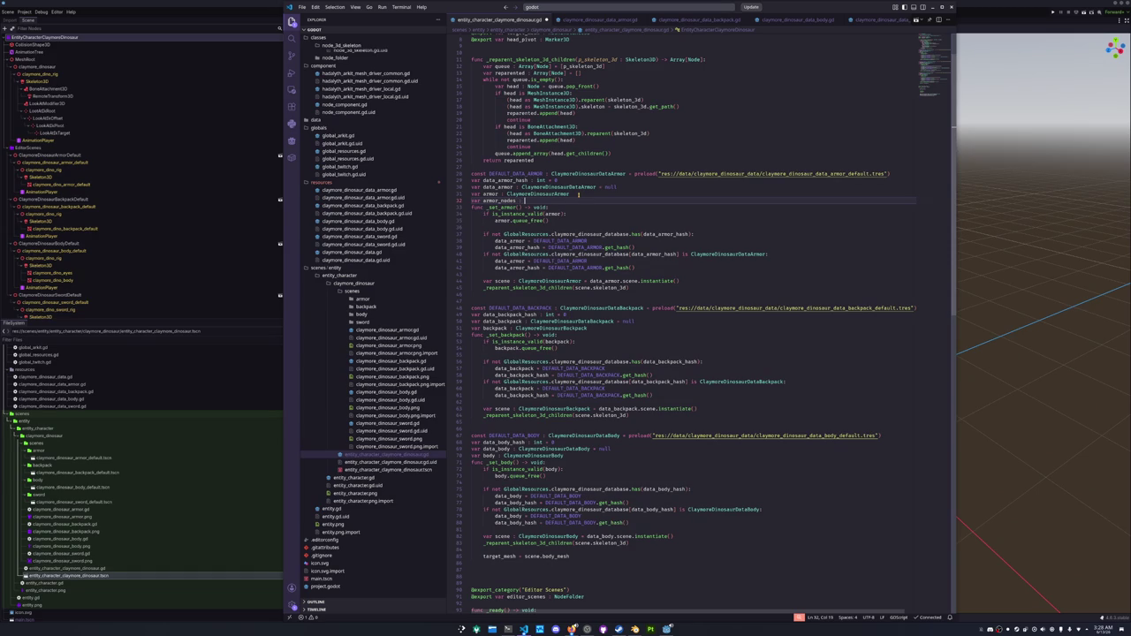
pyautogui.write('Array')
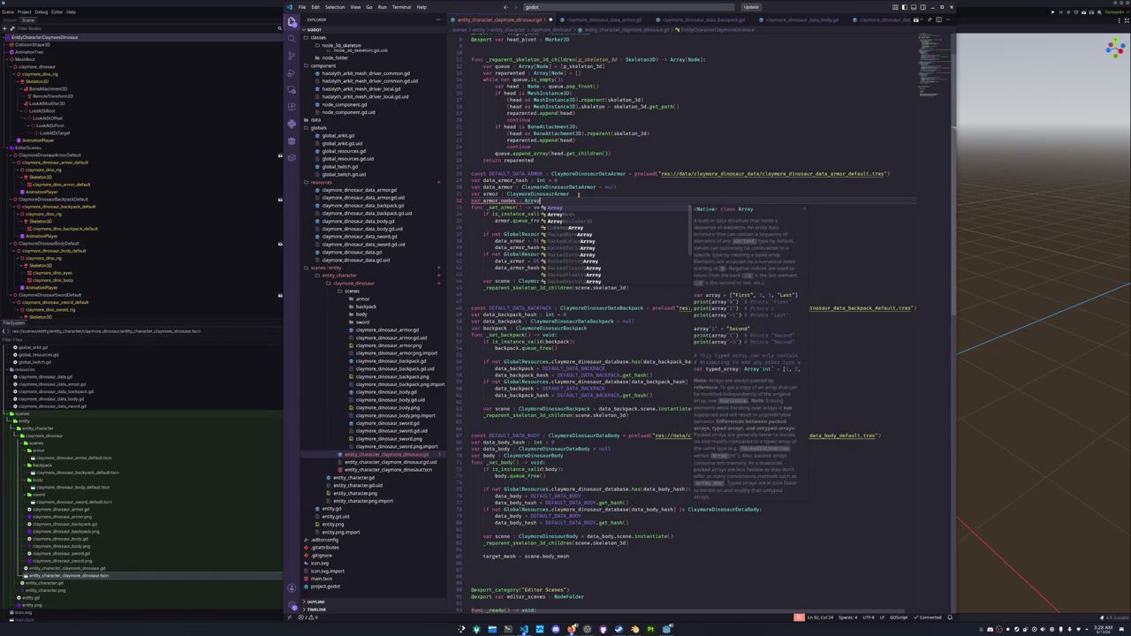
pyautogui.write('[Node] = [')
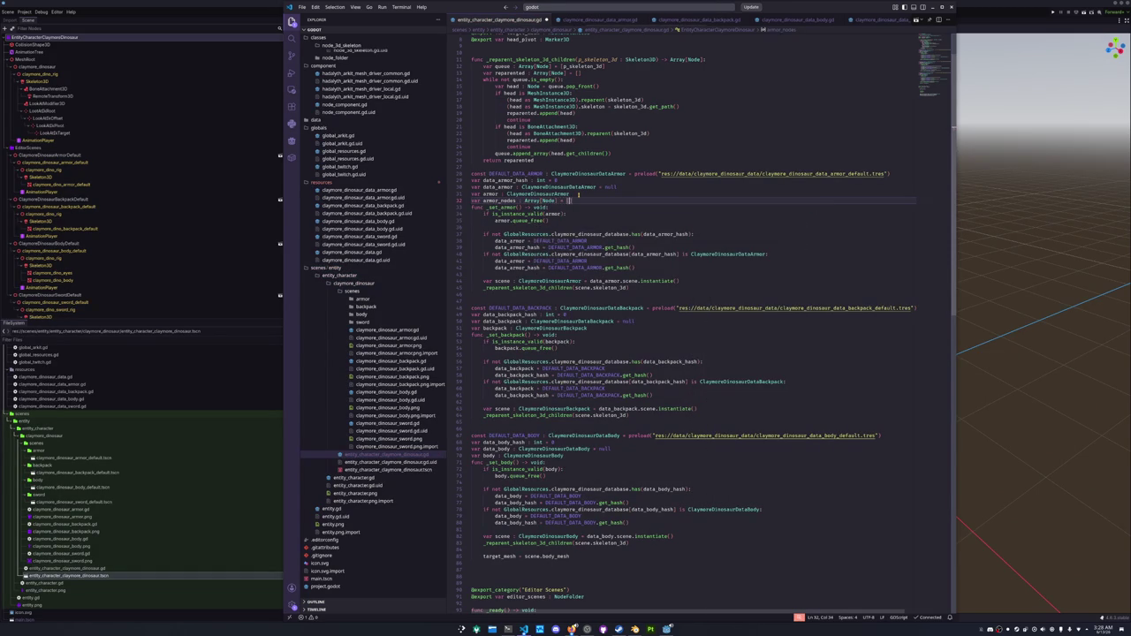
# Free all armor nodes with armor_nodes.map(func(x: Node) -> void : x.queue_free()), then armor_nodes.clear().
pyautogui.press('Down')
pyautogui.press('Down')
pyautogui.press('Down')
pyautogui.press('Return')
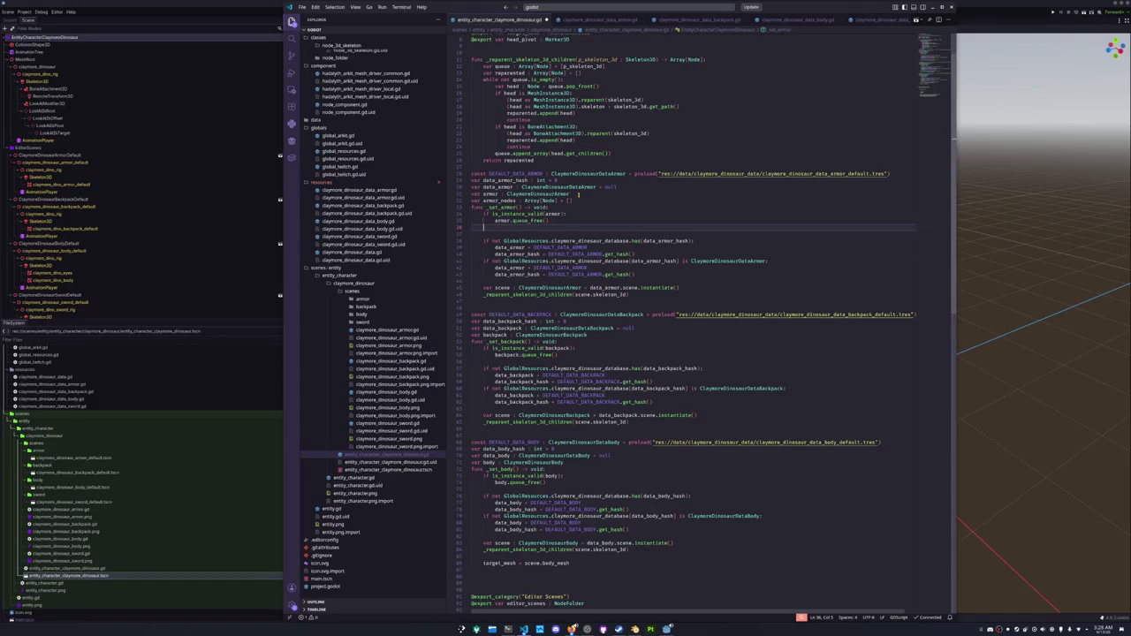
pyautogui.write('armor_')
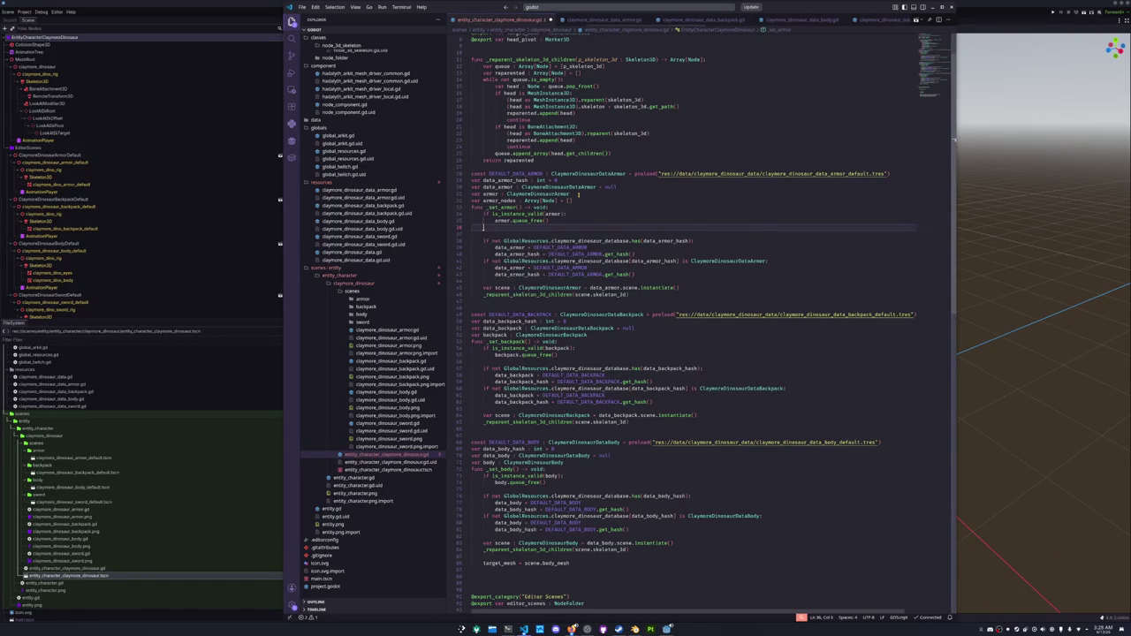
pyautogui.write('nodes')
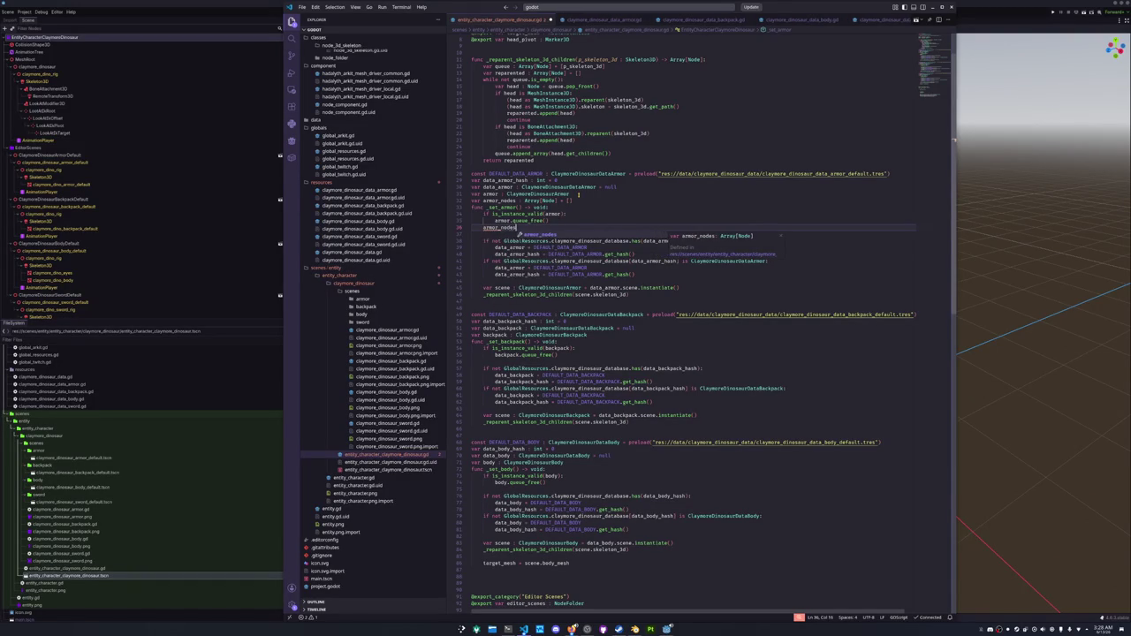
pyautogui.write('.map')
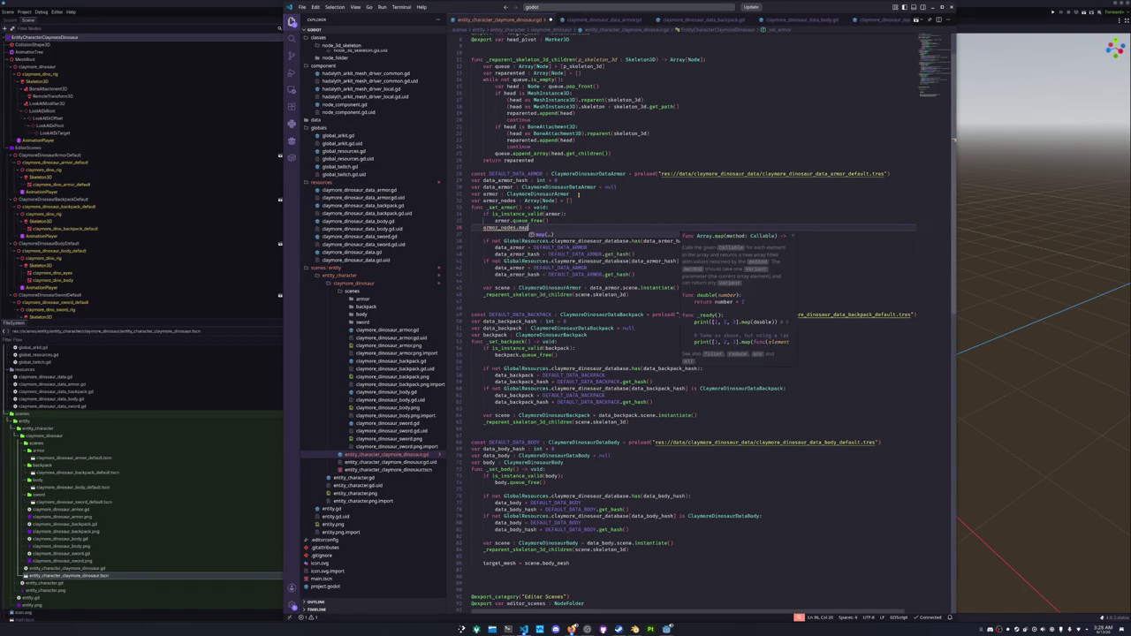
pyautogui.write('(func(x: Node) -> ')
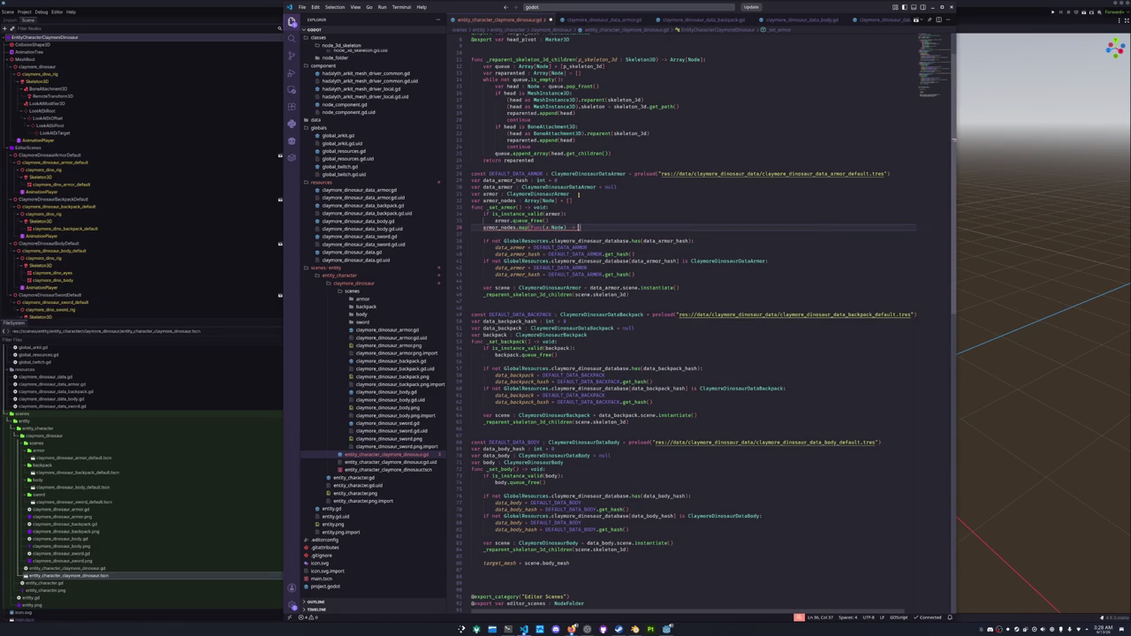
pyautogui.write('void : x.')
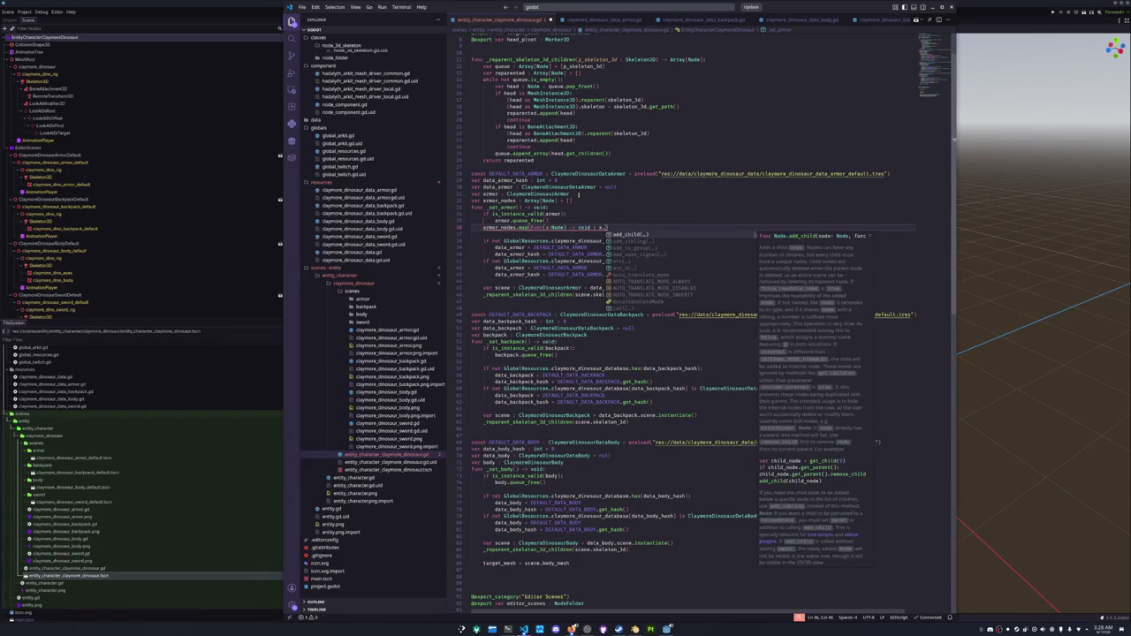
pyautogui.write('queue_free()')
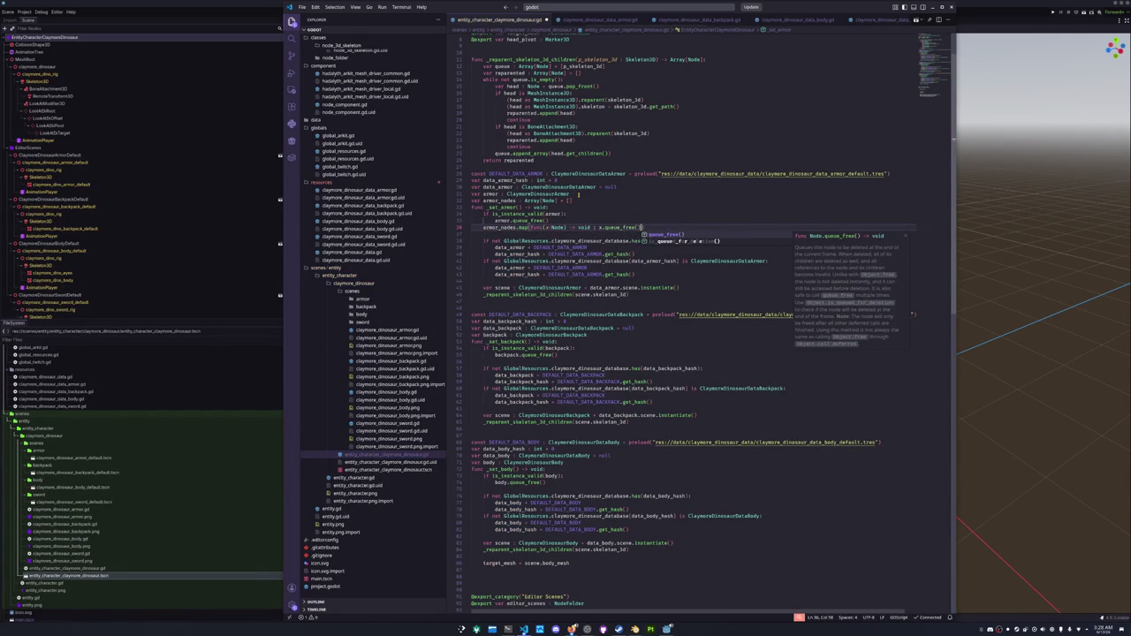
pyautogui.press('Return')
pyautogui.write('armor')
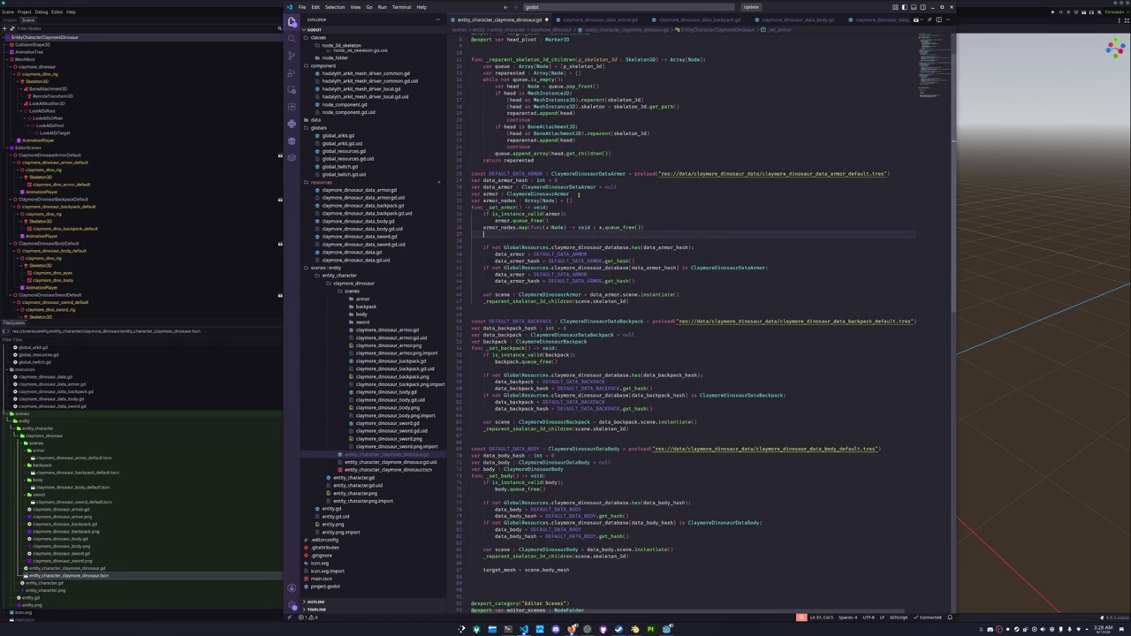
pyautogui.write('_nodes.clear(')
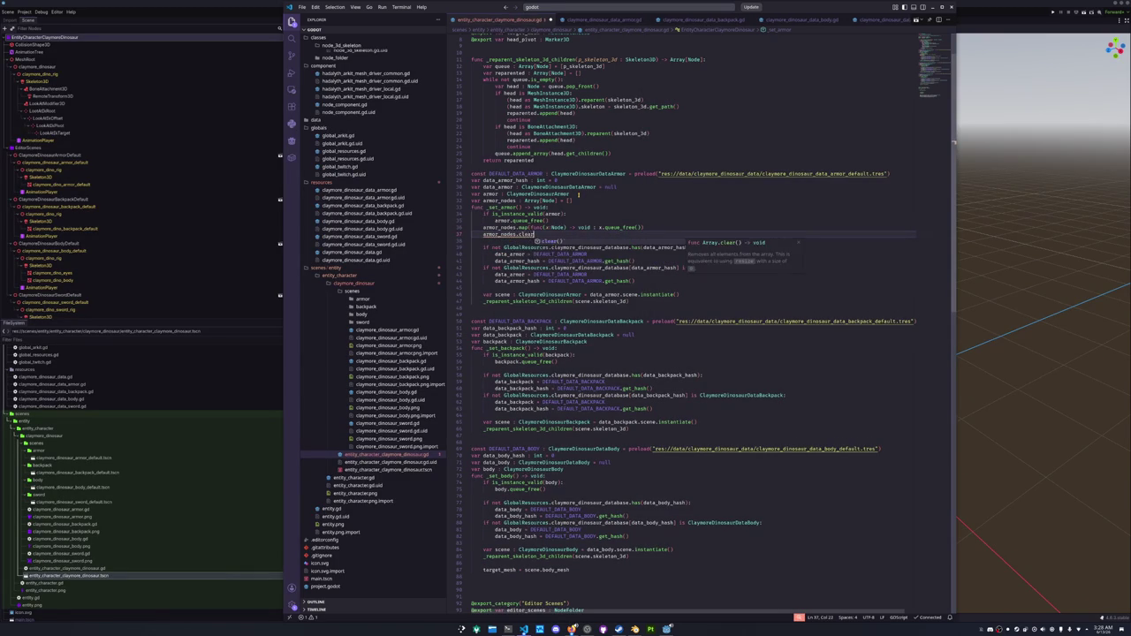
pyautogui.write(')')
pyautogui.press('Up')
pyautogui.press('Home')
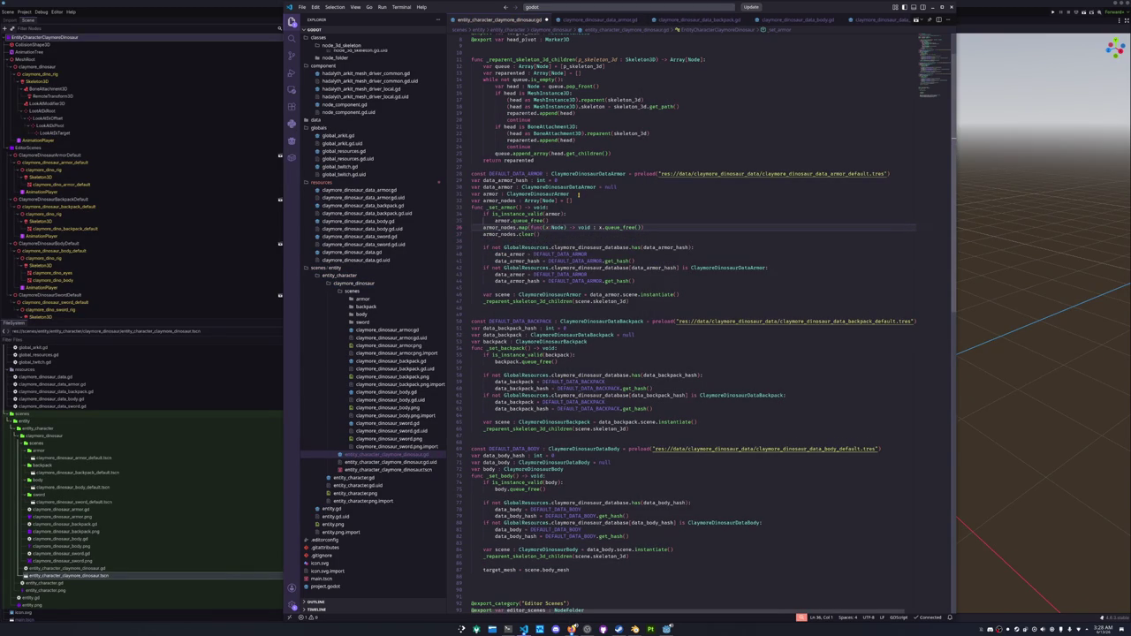
pyautogui.hotkey('shift', 'Up')
pyautogui.hotkey('shift', 'Up')
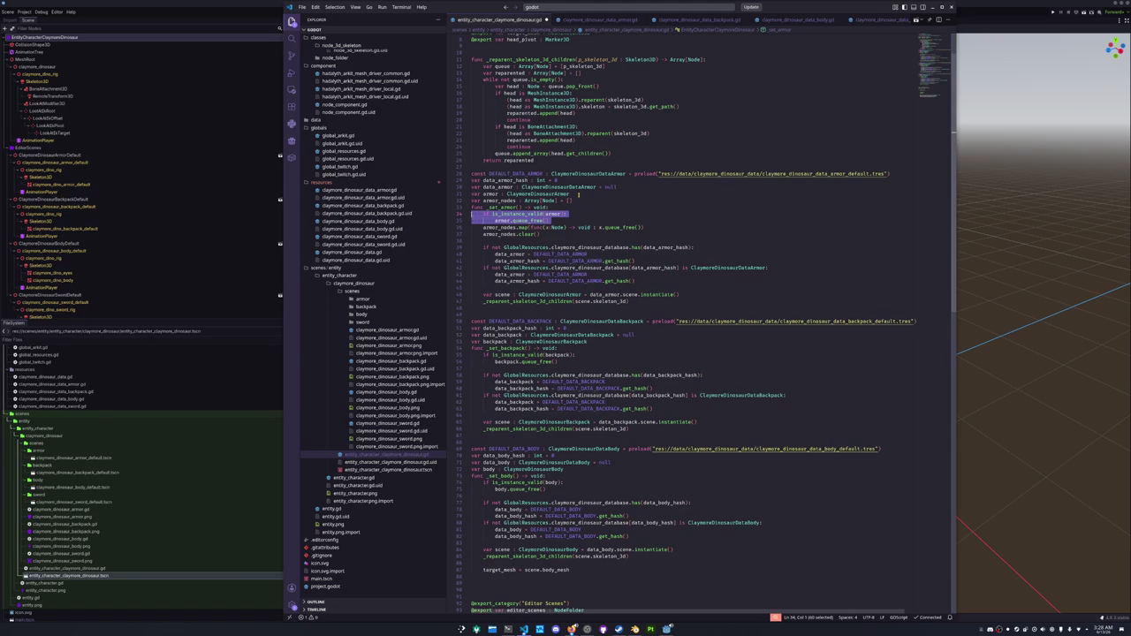
pyautogui.press('Up')
pyautogui.press('Up')
pyautogui.press('Up')
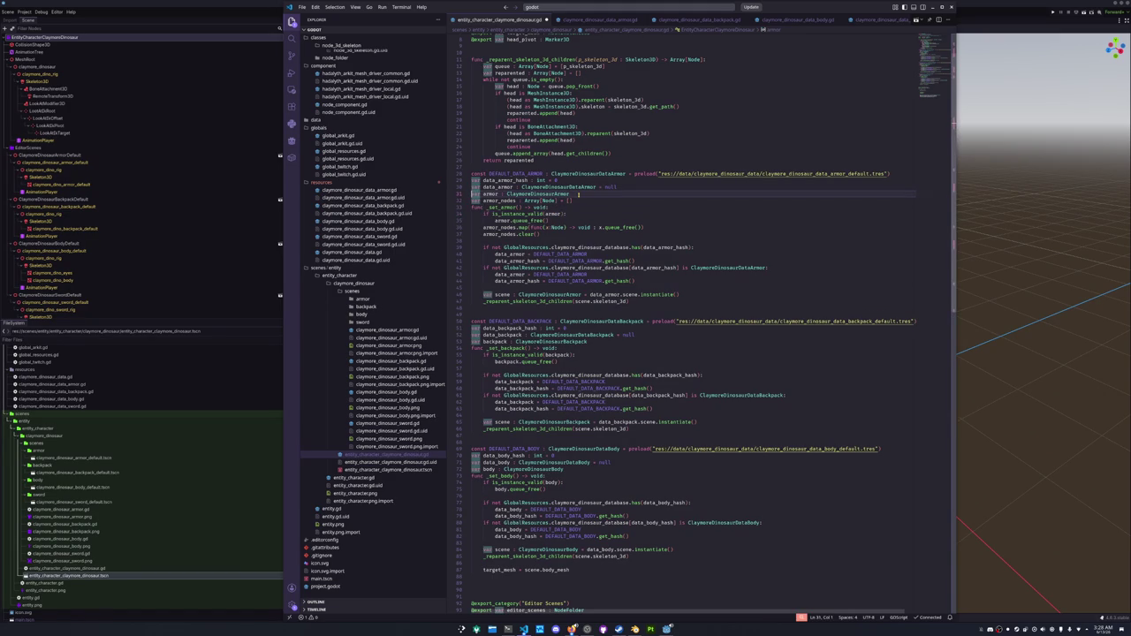
# Comment out var armor and delete the armor is_instance_valid check.
pyautogui.hotkey('ctrl', '/')
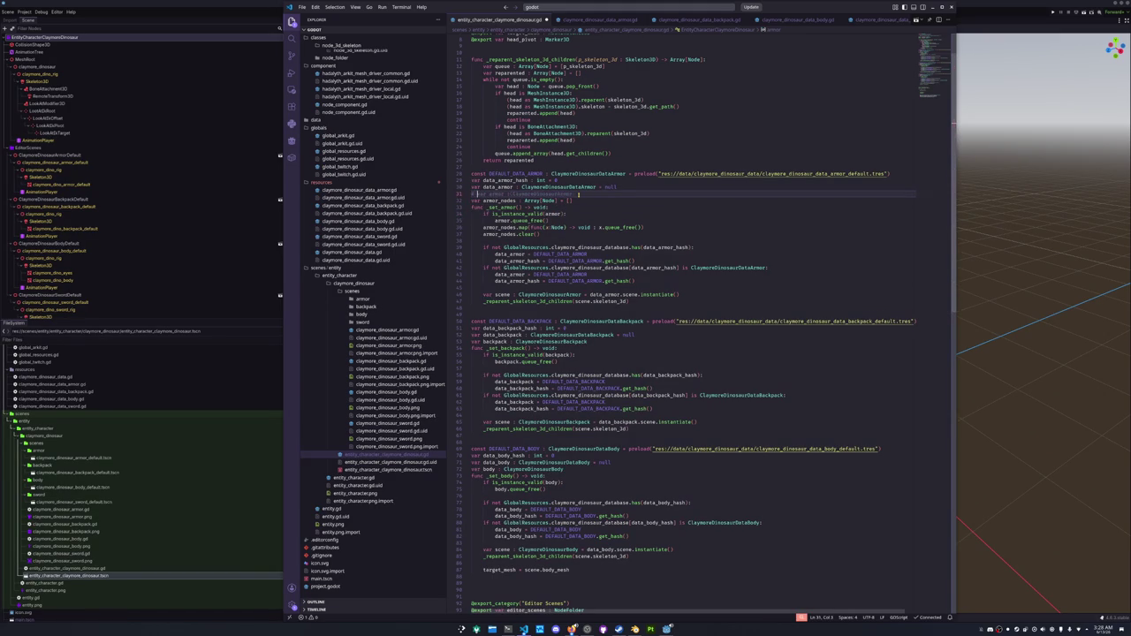
pyautogui.press('Down')
pyautogui.press('Down')
pyautogui.press('Down')
pyautogui.hotkey('shift', 'Up')
pyautogui.hotkey('shift', 'Up')
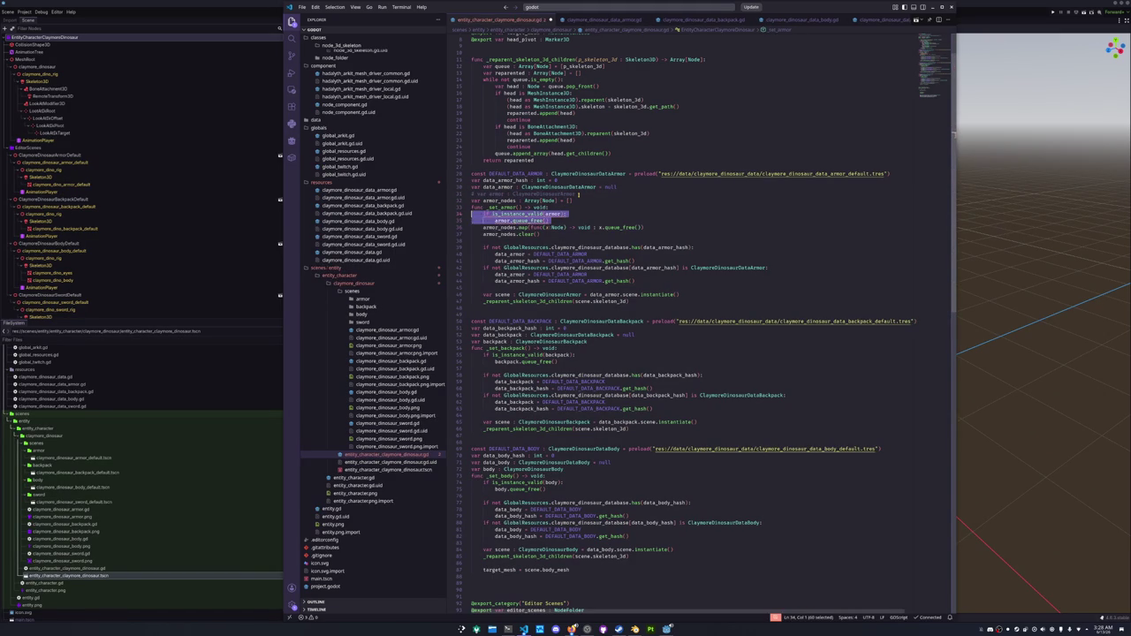
pyautogui.press('BackSpace')
# Comment out var backpack and the backpack is_instance_valid check.
pyautogui.press('Down')
pyautogui.press('Down')
pyautogui.press('Down')
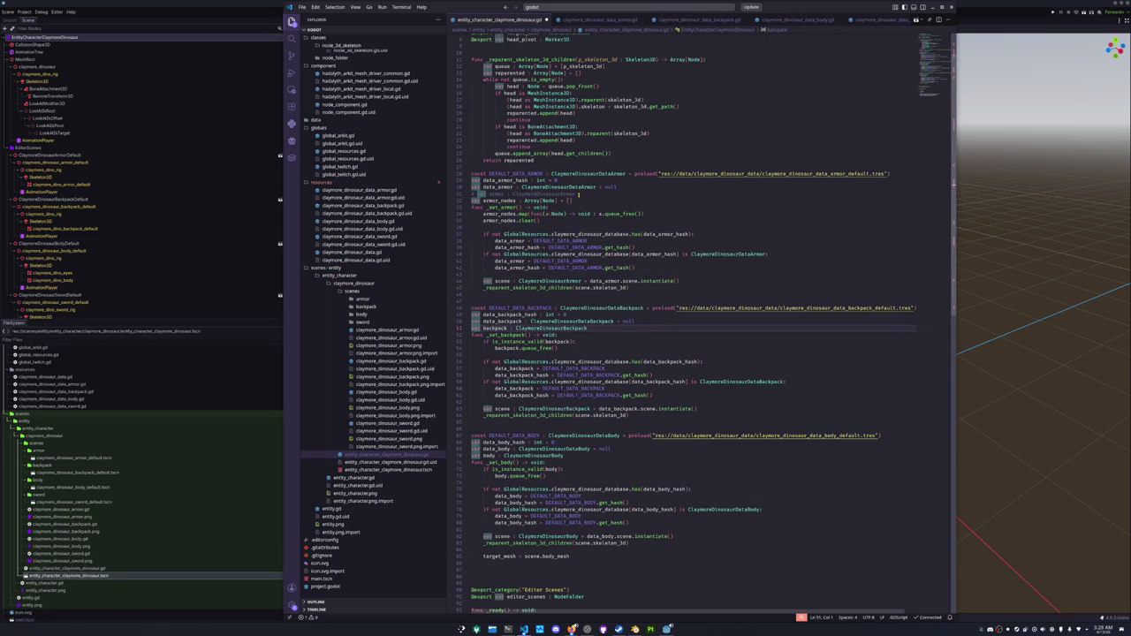
pyautogui.hotkey('ctrl', '/')
pyautogui.press('Down')
pyautogui.press('Down')
pyautogui.press('Down')
pyautogui.hotkey('shift', 'Up')
pyautogui.hotkey('shift', 'Up')
pyautogui.press('Up')
pyautogui.hotkey('shift', 'Down')
pyautogui.hotkey('shift', 'Down')
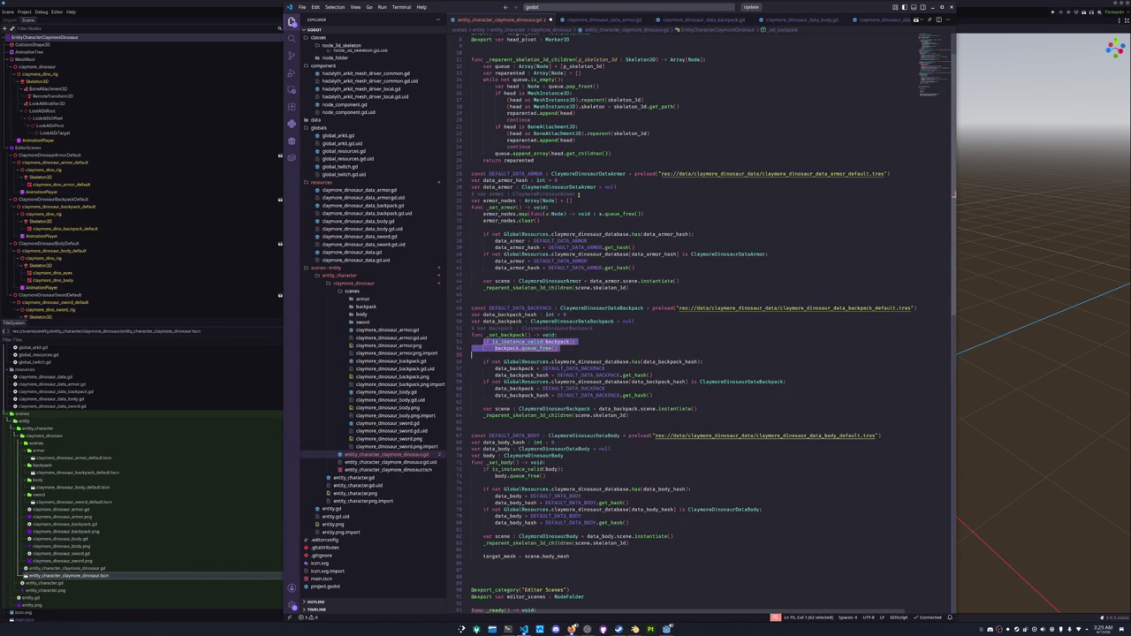
pyautogui.hotkey('ctrl', '/')
pyautogui.press('Up')
pyautogui.press('End')
pyautogui.press('Return')
# Assign the armor reparent call's result to armor_nodes and indent the blank backpack line.
pyautogui.press('Up')
pyautogui.press('Up')
pyautogui.press('Up')
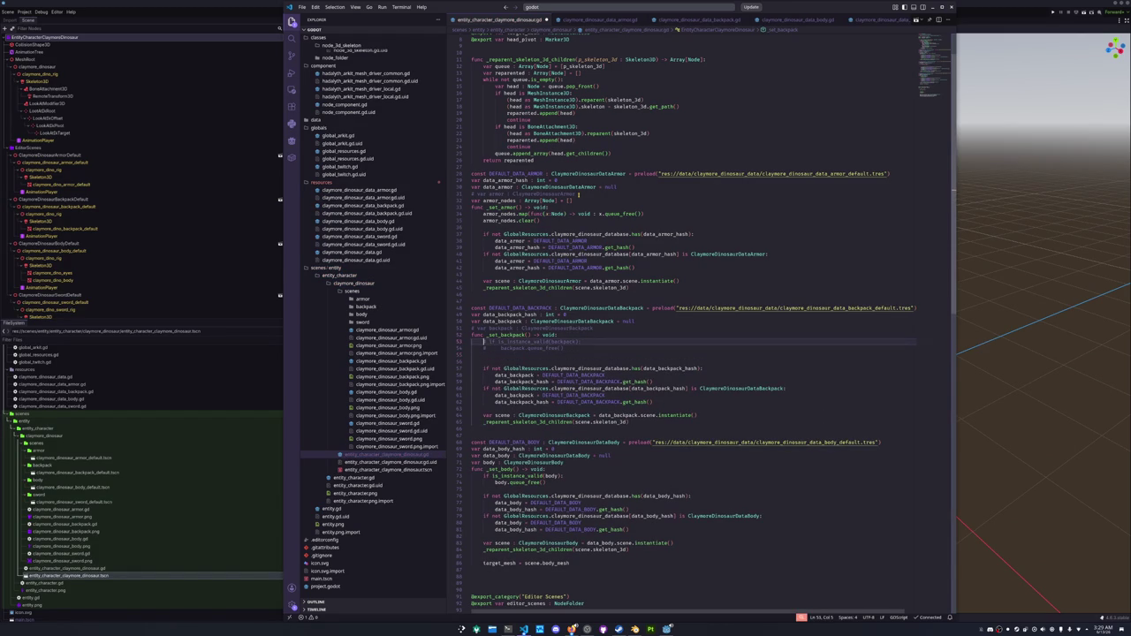
pyautogui.press('Down')
pyautogui.press('Down')
pyautogui.press('Down')
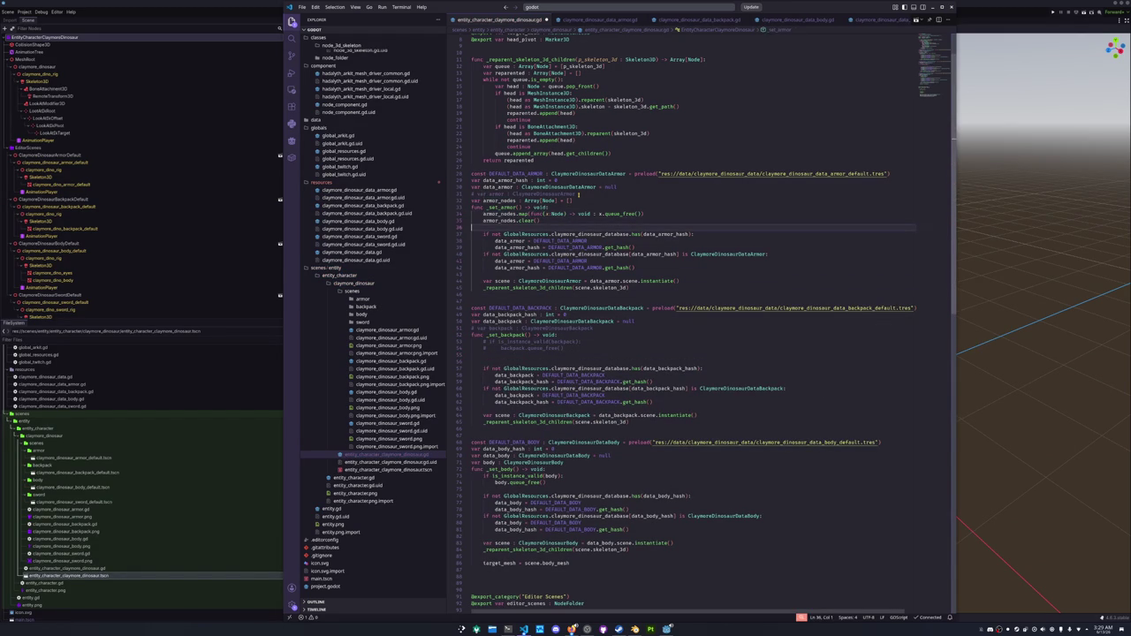
pyautogui.write('armor_nodes =')
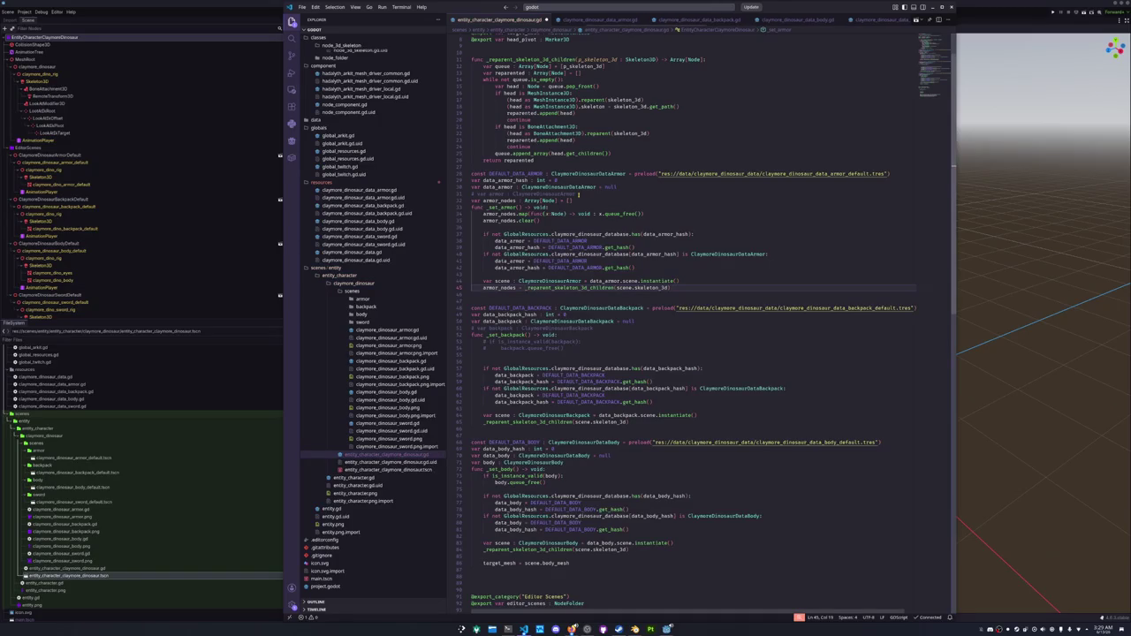
pyautogui.press('Down')
pyautogui.press('Down')
pyautogui.press('Down')
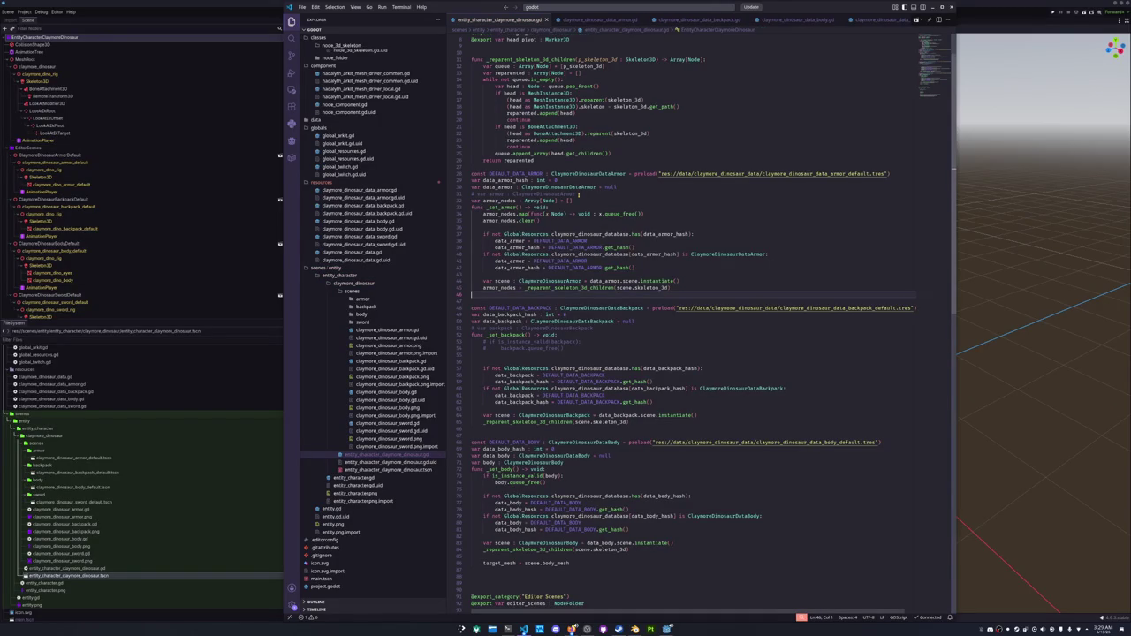
pyautogui.press('Tab')
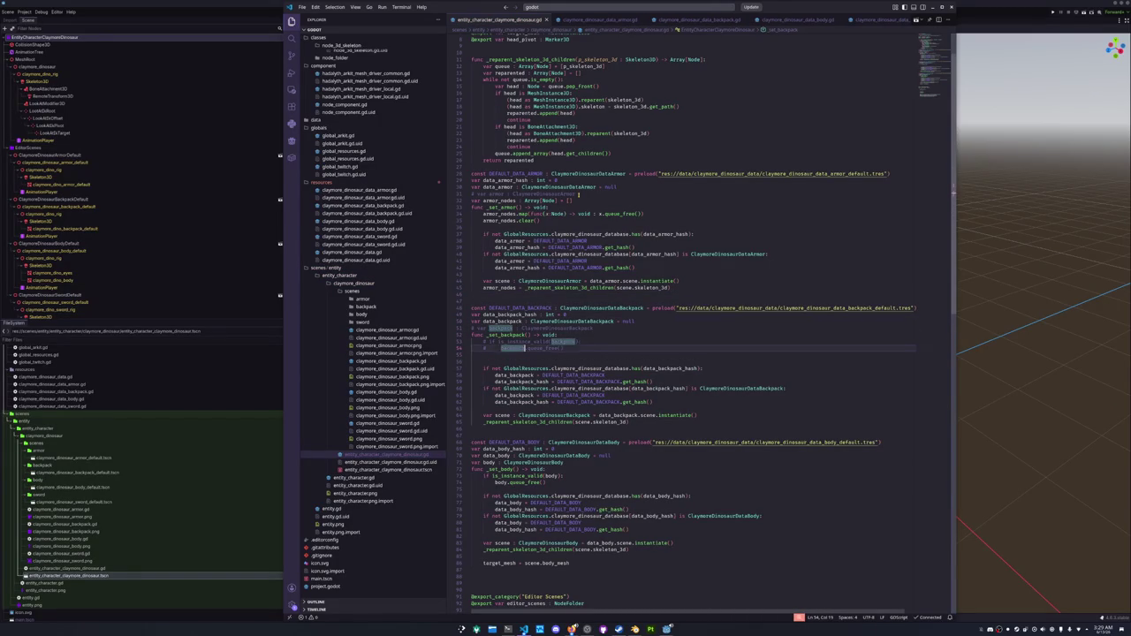
# Declare var backpack_nodes : Array[Node] = [] above the backpack setter.
pyautogui.write('back')
pyautogui.press('BackSpace')
pyautogui.press('BackSpace')
pyautogui.press('BackSpace')
pyautogui.press('Up')
pyautogui.press('Up')
pyautogui.press('Up')
pyautogui.press('Return')
pyautogui.press('Up')
pyautogui.write('backpack_nodes')
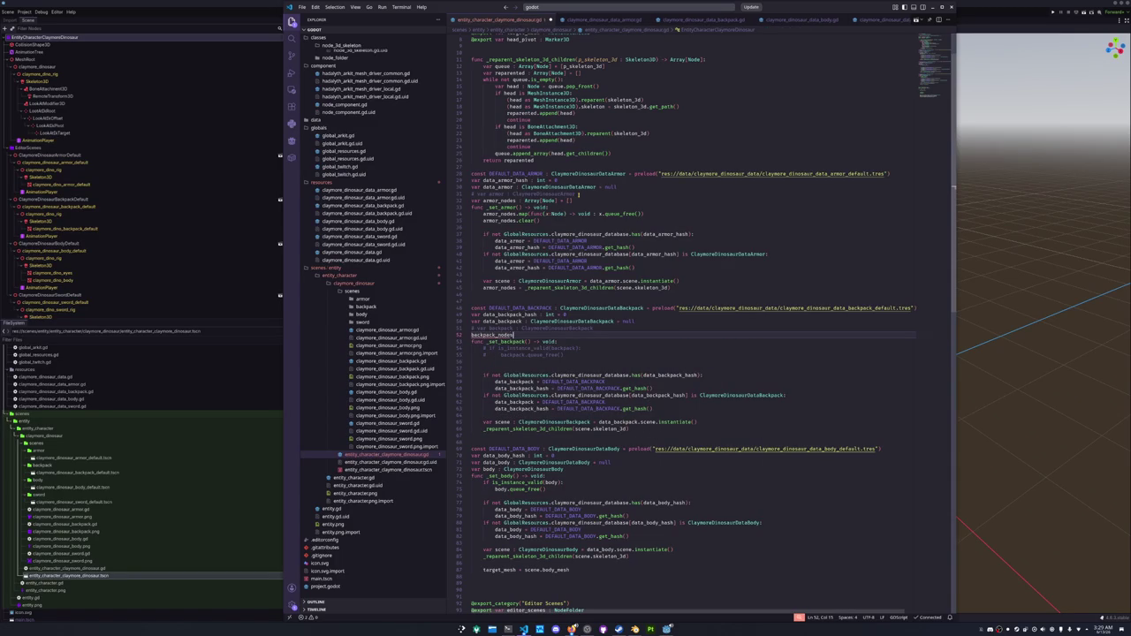
pyautogui.write(' : Array[')
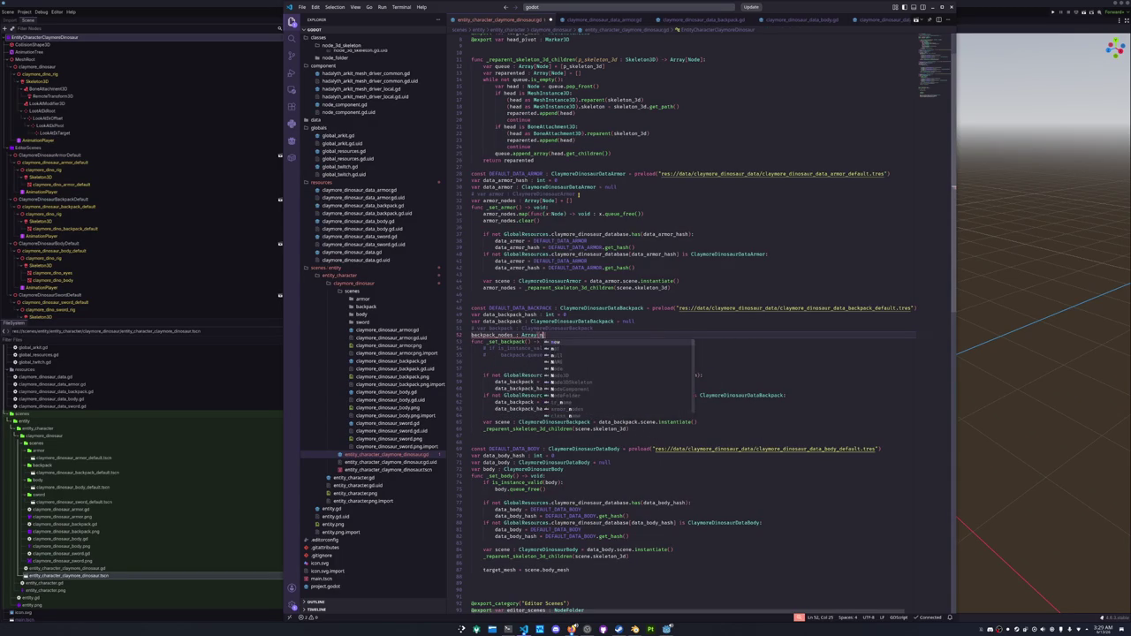
pyautogui.write('Node]')
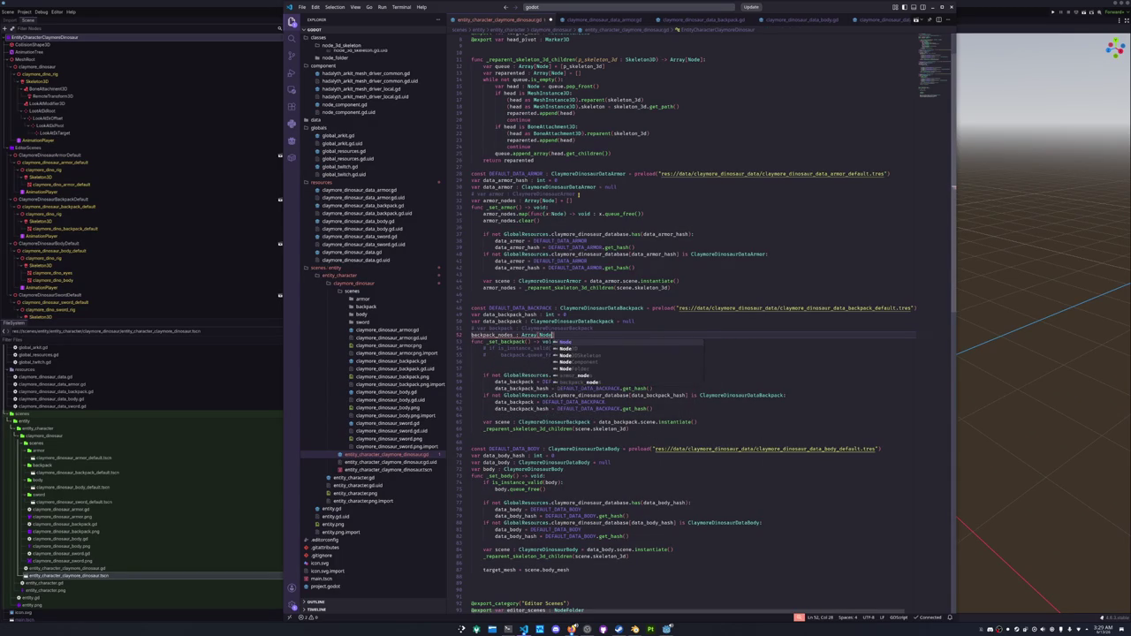
pyautogui.press('Home')
pyautogui.write('var')
pyautogui.click(566, 335)
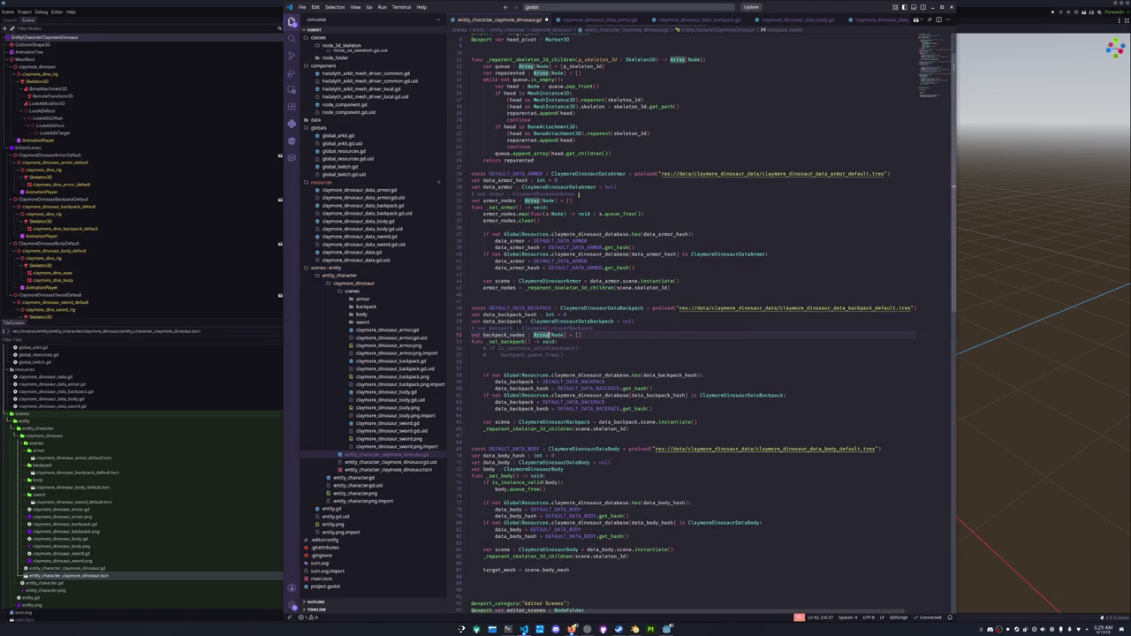
# In _set_backpack, free every backpack node with map(queue_free), then clear the array.
pyautogui.press('Down')
pyautogui.press('Down')
pyautogui.press('Down')
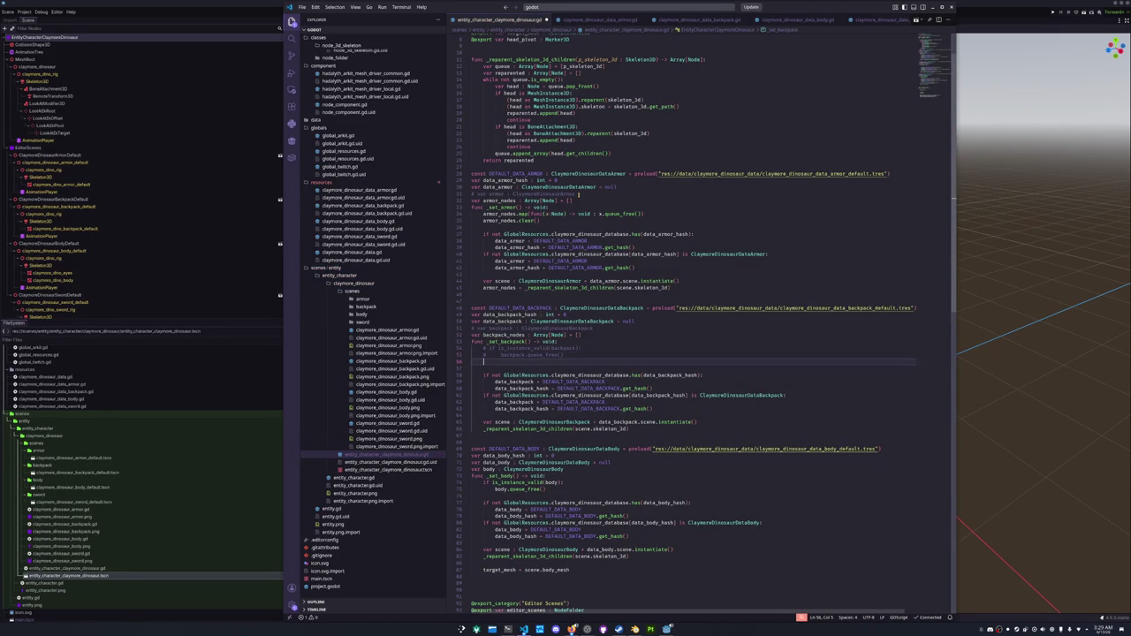
pyautogui.write('backpack_nodes.m')
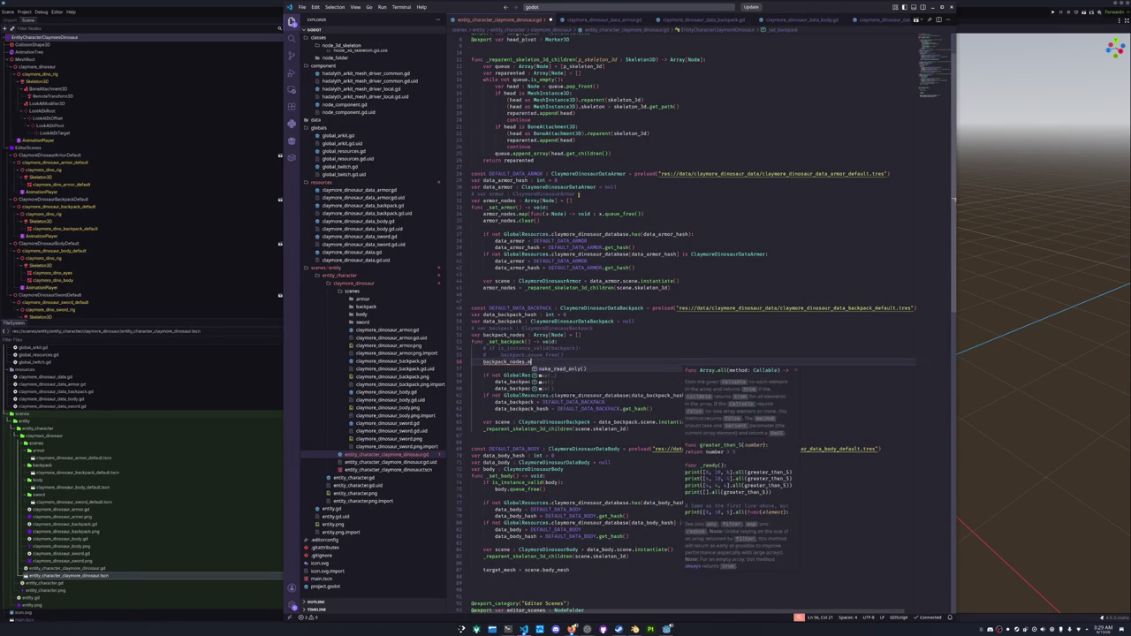
pyautogui.write('ap(func')
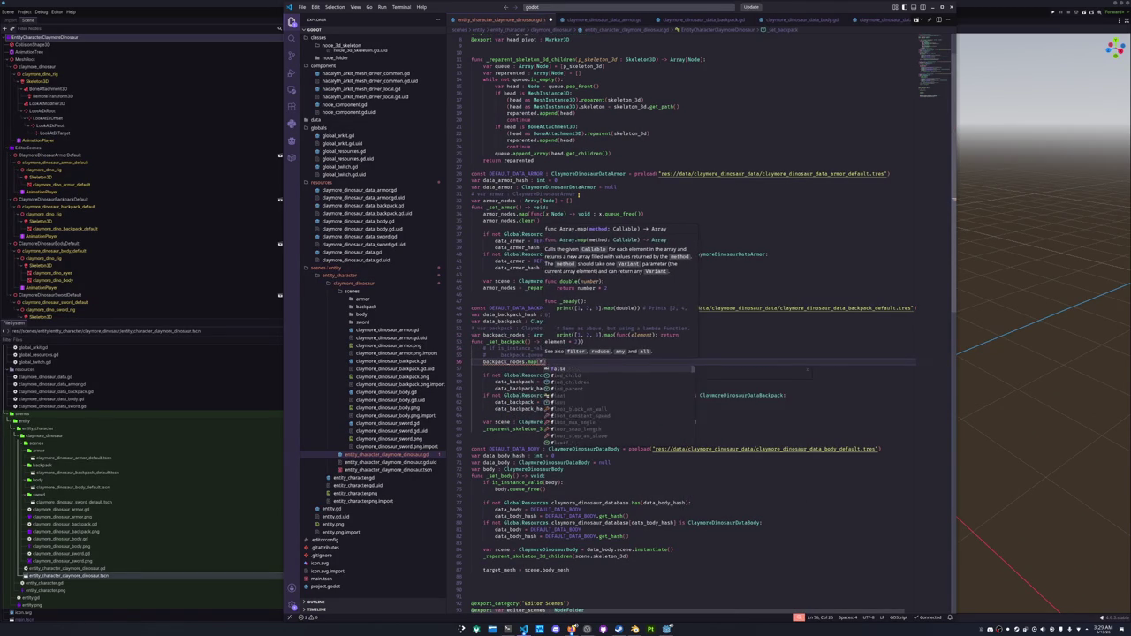
pyautogui.write('(x: Node')
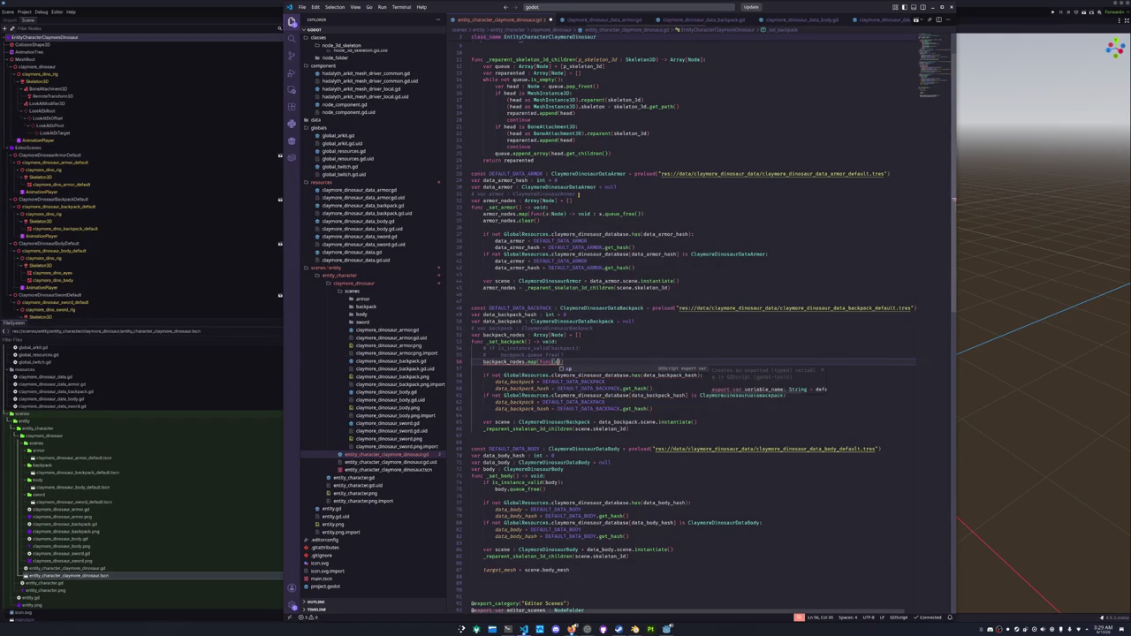
pyautogui.press('Escape')
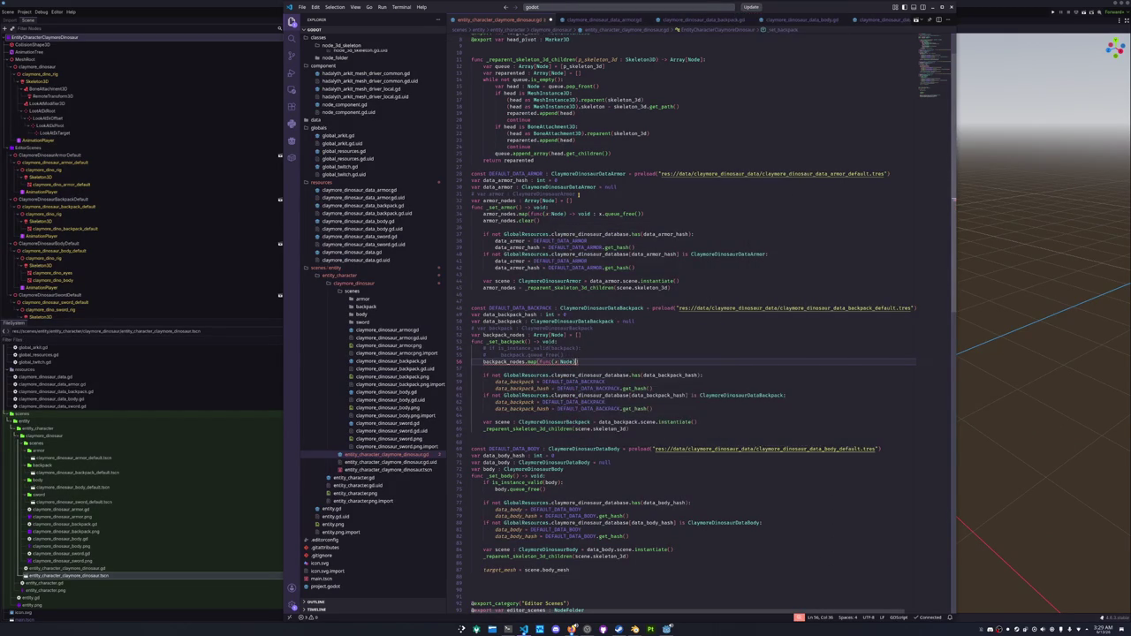
pyautogui.write('void : x.que')
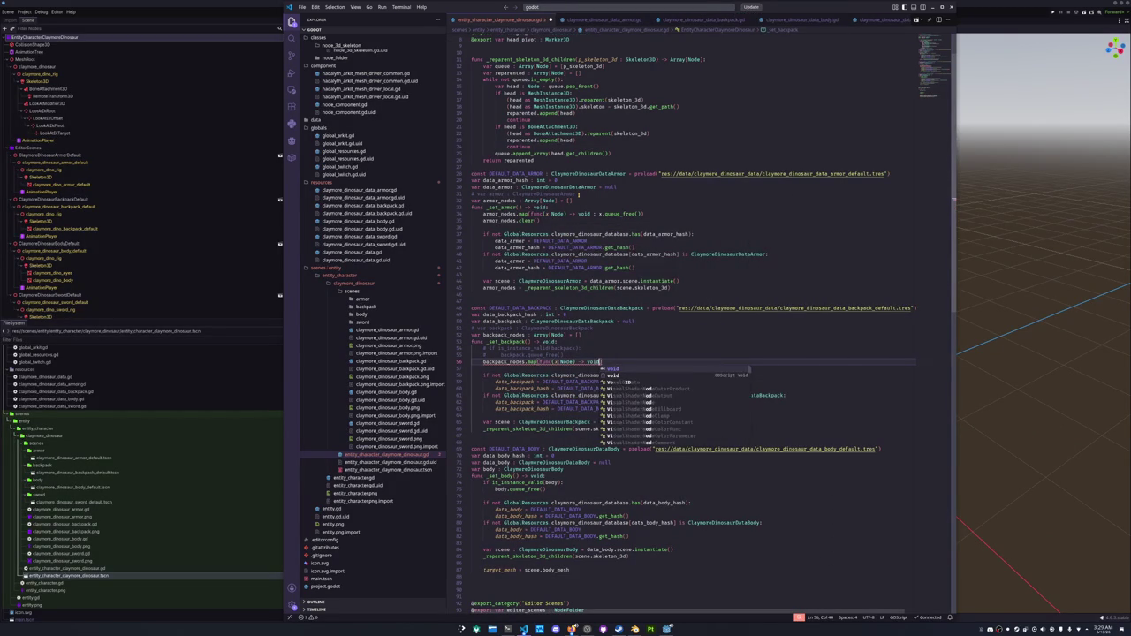
pyautogui.write('ue_free()')
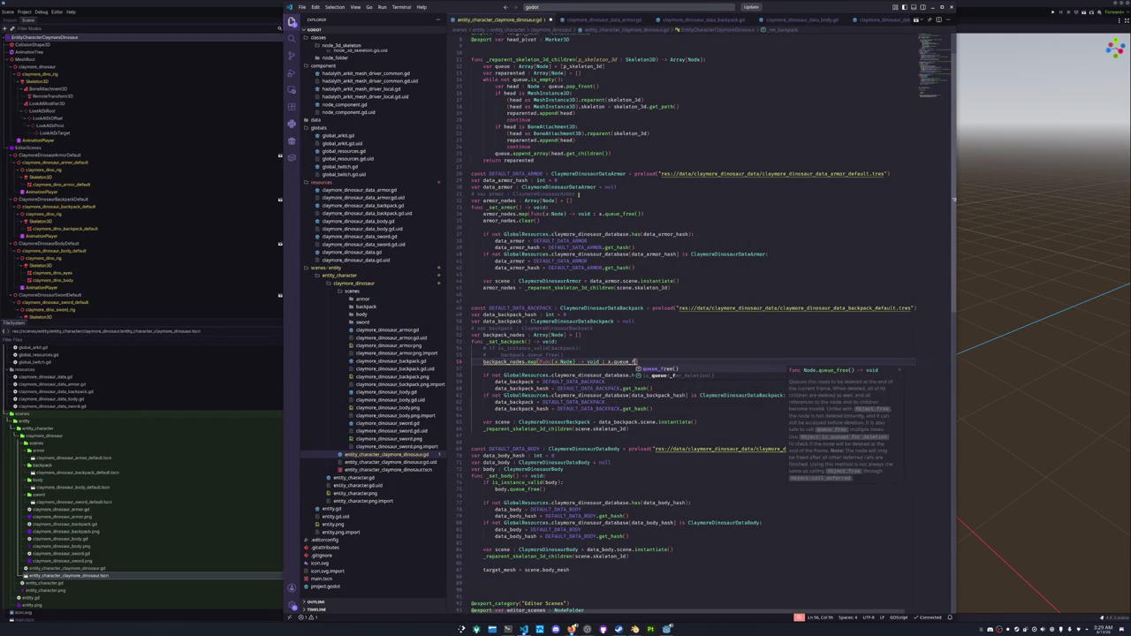
pyautogui.press('Return')
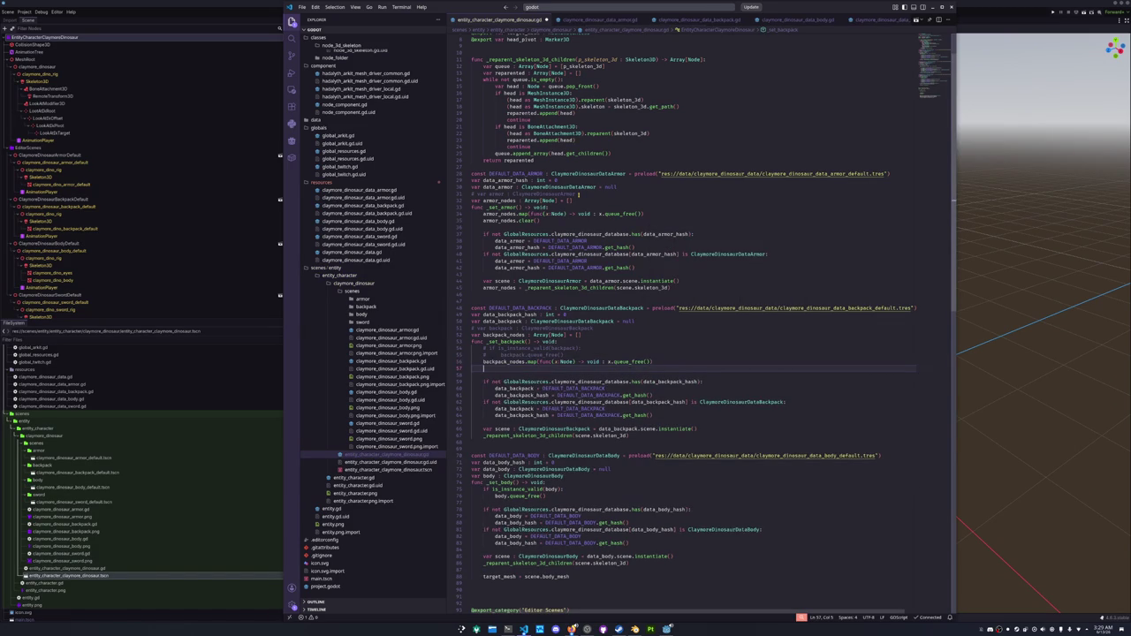
pyautogui.write('backpack')
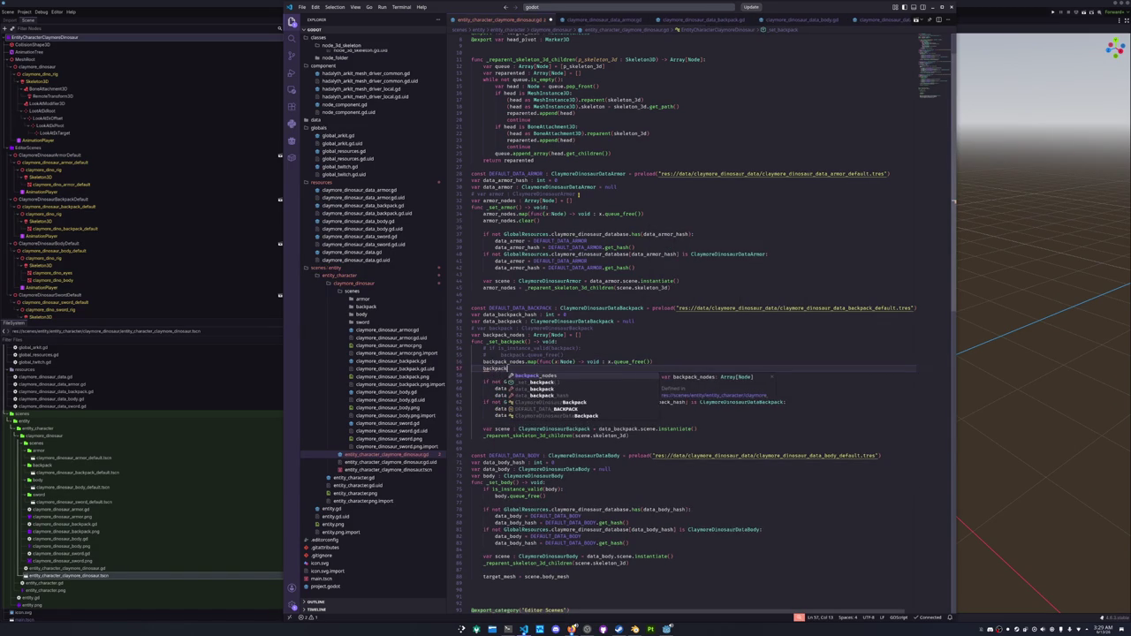
pyautogui.write('_nodes.clear()')
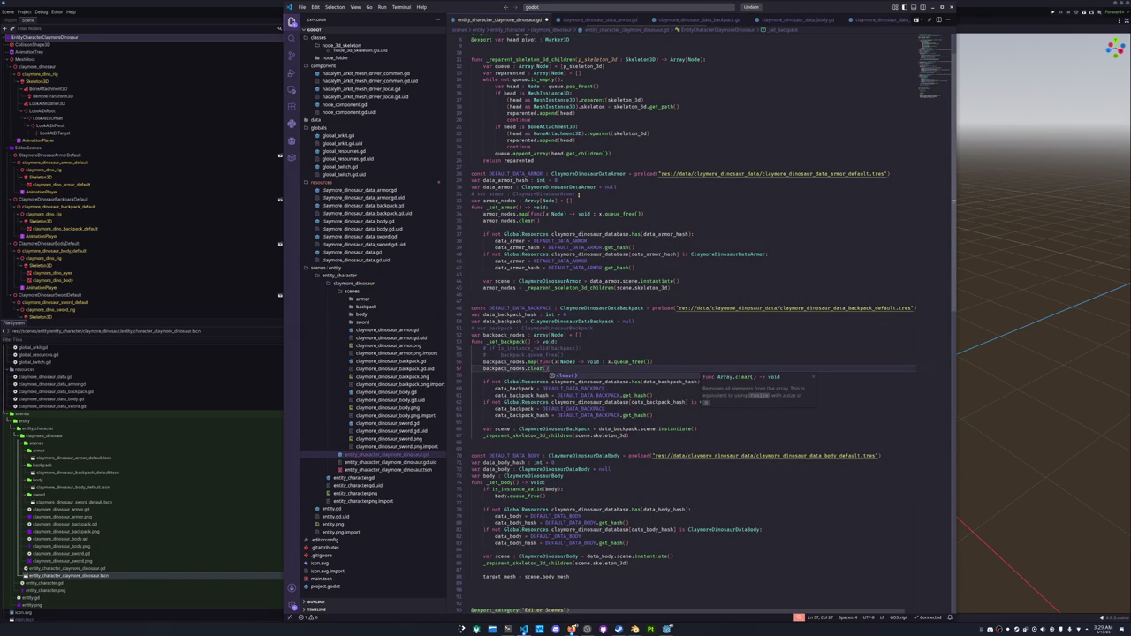
pyautogui.click(473, 374)
# Delete the old commented backpack checks and assign backpack_nodes from the reparent call.
pyautogui.press('Up')
pyautogui.press('Up')
pyautogui.press('Up')
pyautogui.hotkey('shift', 'Up')
pyautogui.hotkey('shift', 'Up')
pyautogui.press('Delete')
pyautogui.press('Down')
pyautogui.press('Down')
pyautogui.press('Down')
pyautogui.press('Down')
pyautogui.press('Down')
pyautogui.press('Down')
pyautogui.write('backpack_nodes =')
pyautogui.press('Down')
pyautogui.press('Down')
pyautogui.press('Down')
pyautogui.press('Down')
# Comment out var body and declare var body_nodes : Array[Node] below it.
pyautogui.press('Up')
pyautogui.press('Home')
pyautogui.write('#')
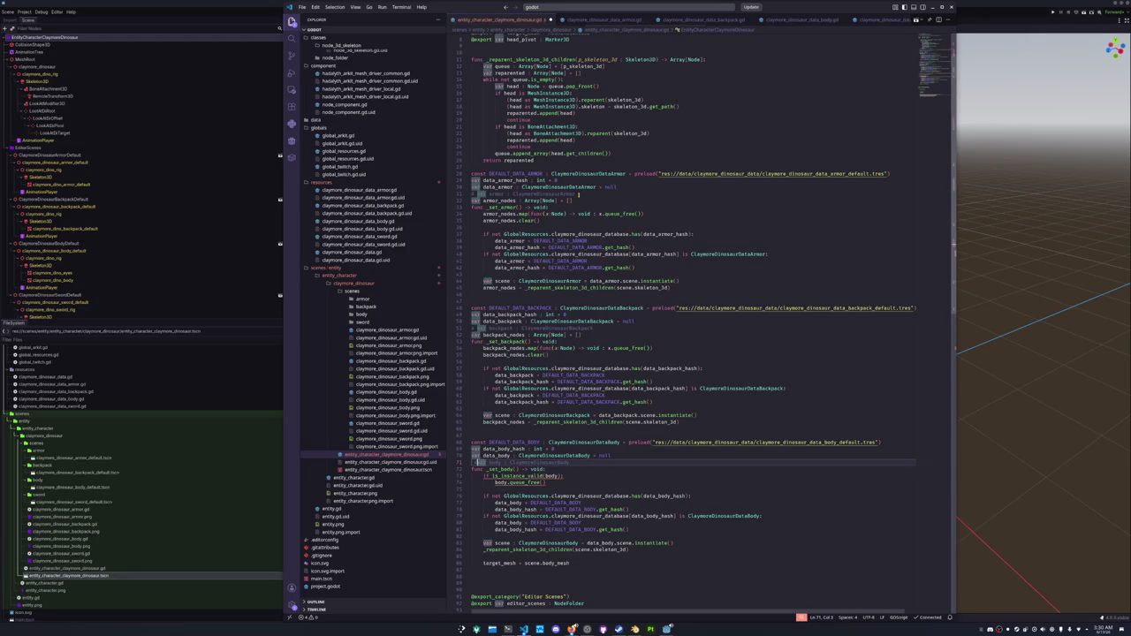
pyautogui.press('End')
pyautogui.press('Return')
pyautogui.write('var body_nodes')
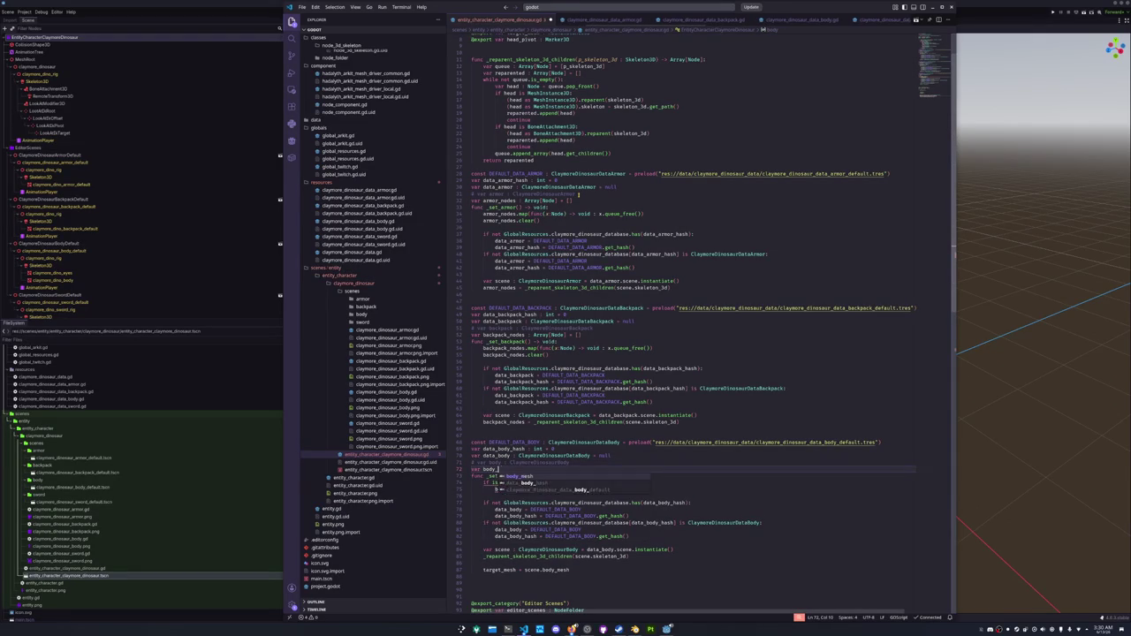
pyautogui.write(' : Array[')
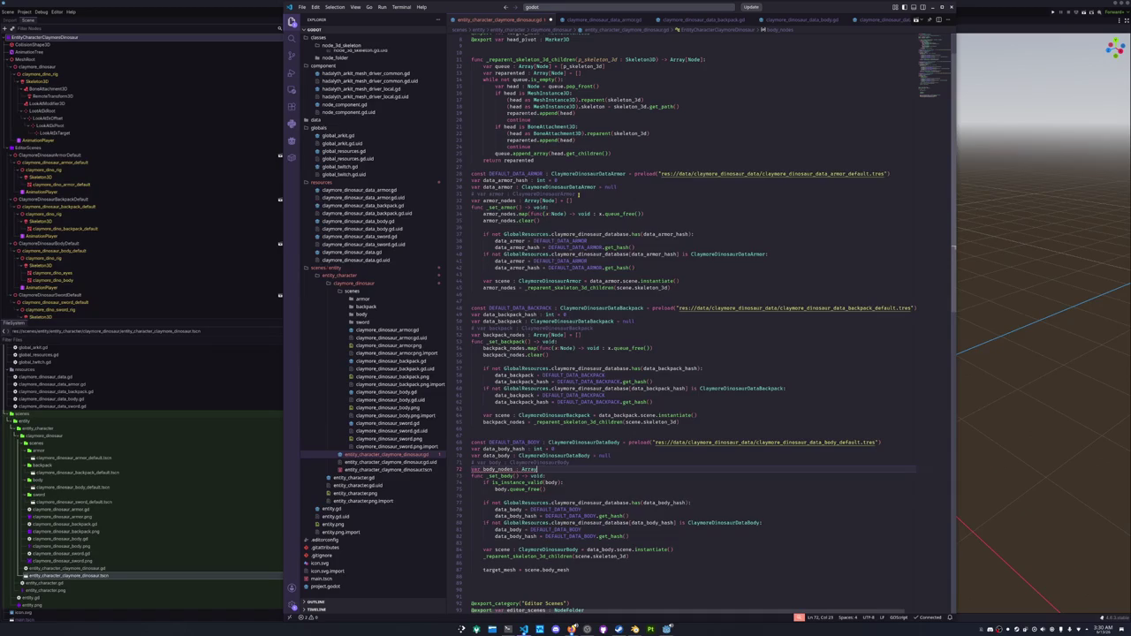
pyautogui.write('Node]')
# Replace _set_body's is_instance_valid check with body_nodes.map(func(x: Node) -> void: x.queue_free()).
pyautogui.press('Down')
pyautogui.press('Down')
pyautogui.press('Home')
pyautogui.hotkey('shift', 'Down')
pyautogui.hotkey('shift', 'End')
pyautogui.press('BackSpace')
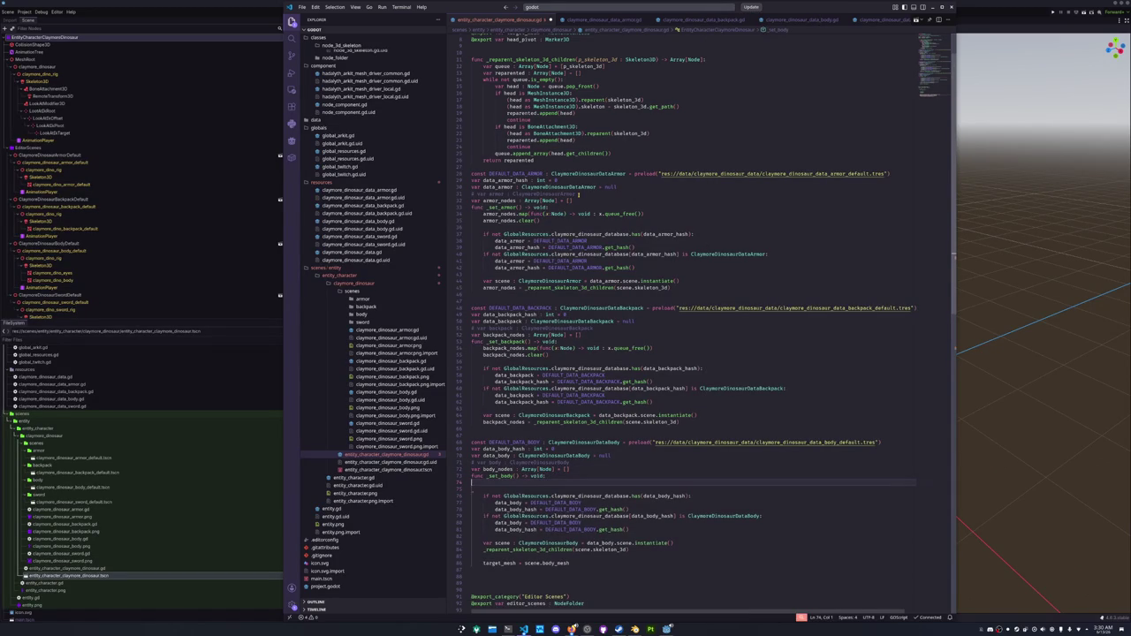
pyautogui.write('body_nodes.')
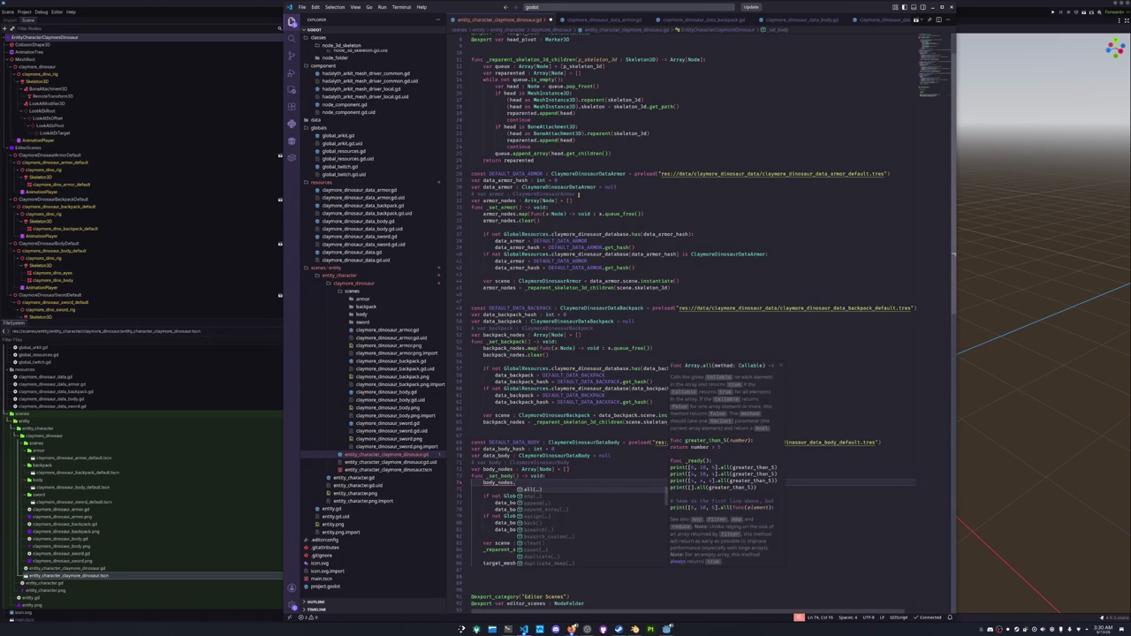
pyautogui.write('map(func(x:')
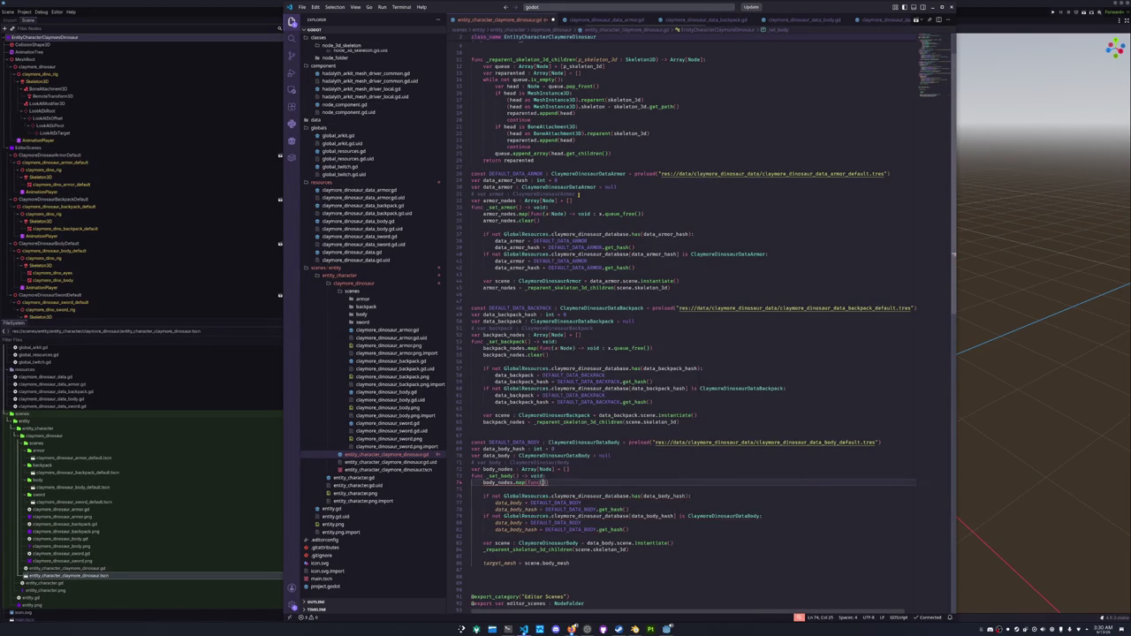
pyautogui.write('Node)')
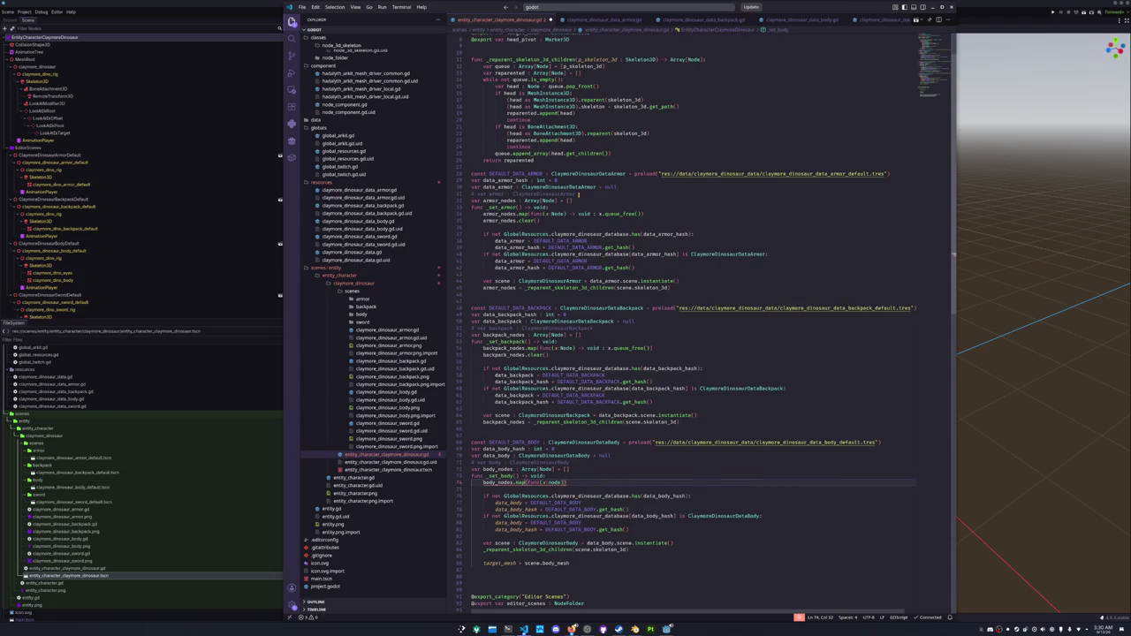
pyautogui.write('Node)')
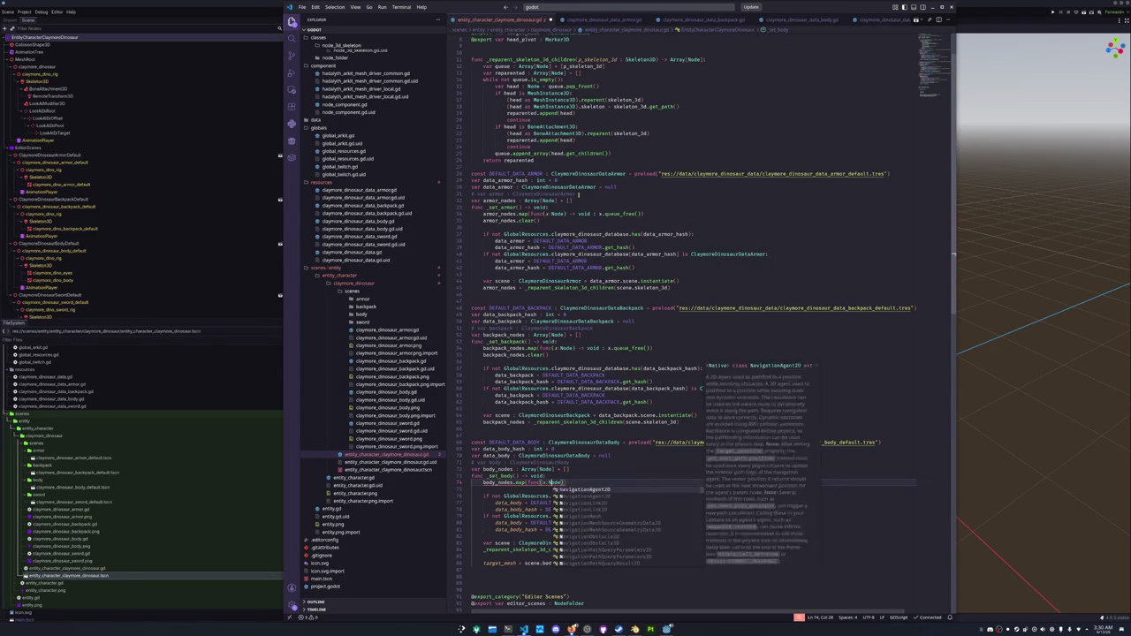
pyautogui.write(' void')
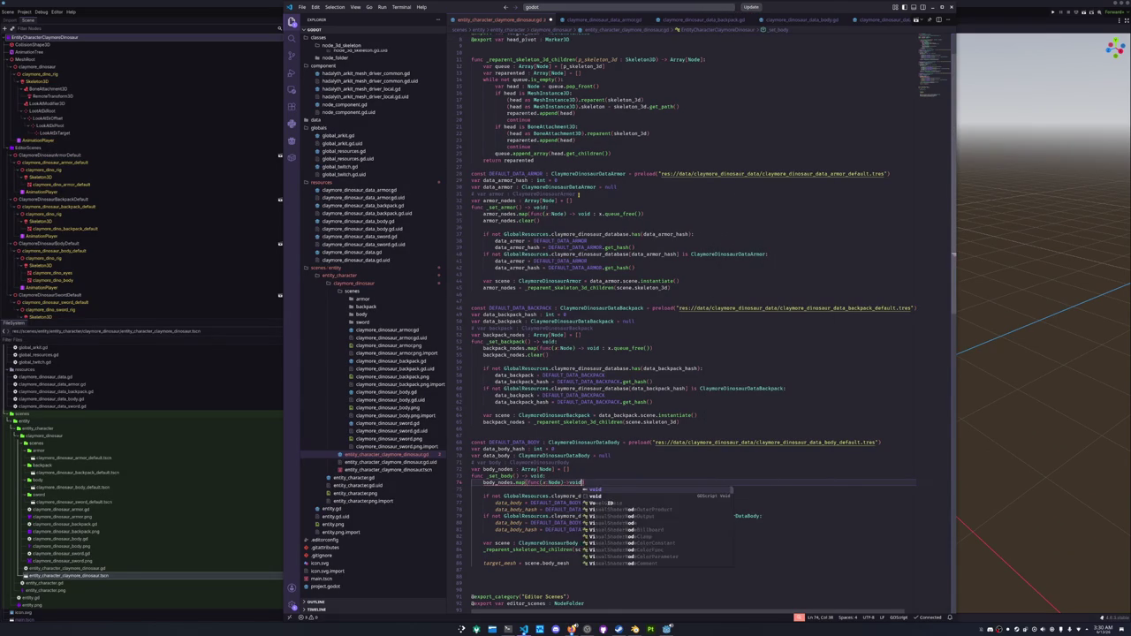
pyautogui.write(': x.queue_free')
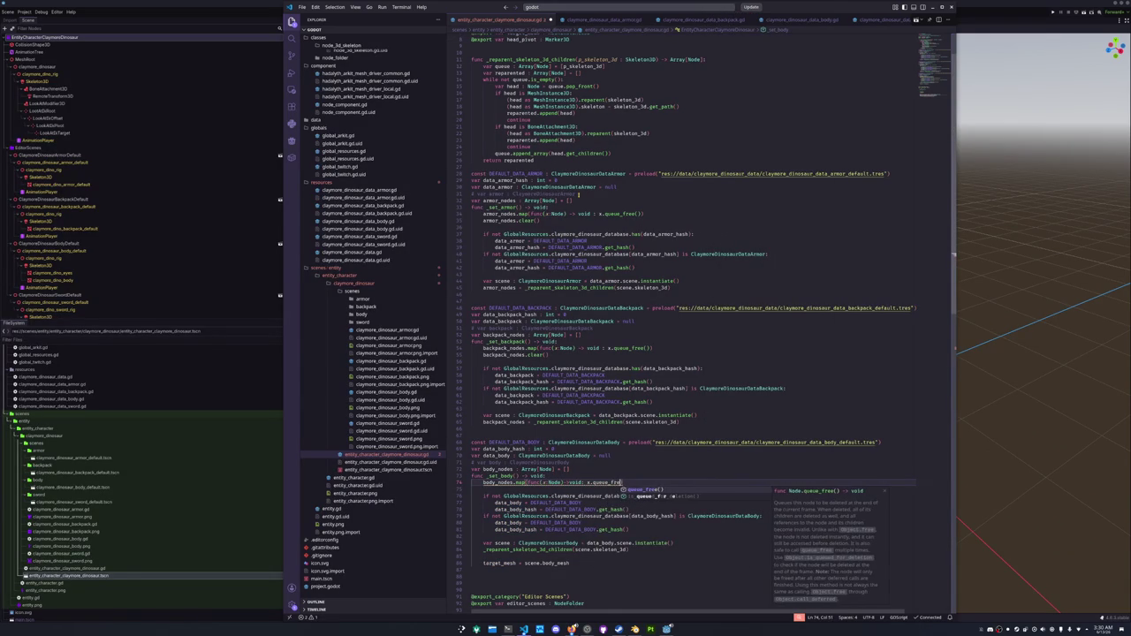
pyautogui.write('()')
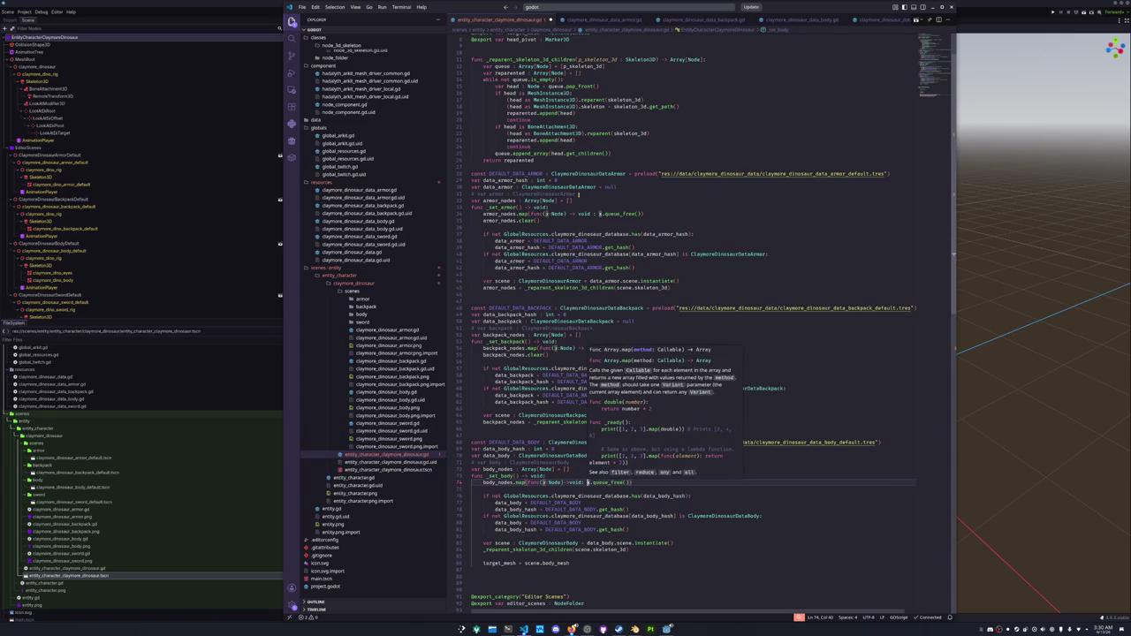
pyautogui.hotkey('ctrl', 'Left')
pyautogui.hotkey('ctrl', 'Left')
pyautogui.hotkey('ctrl', 'Left')
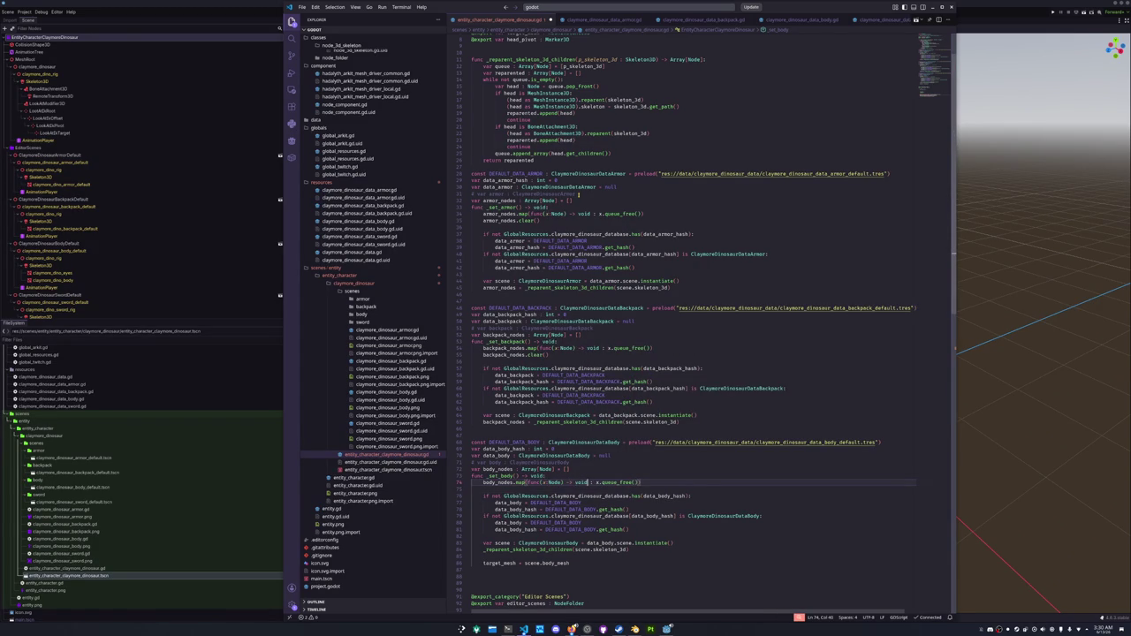
pyautogui.press('Down')
pyautogui.write('body_nodes.clea')
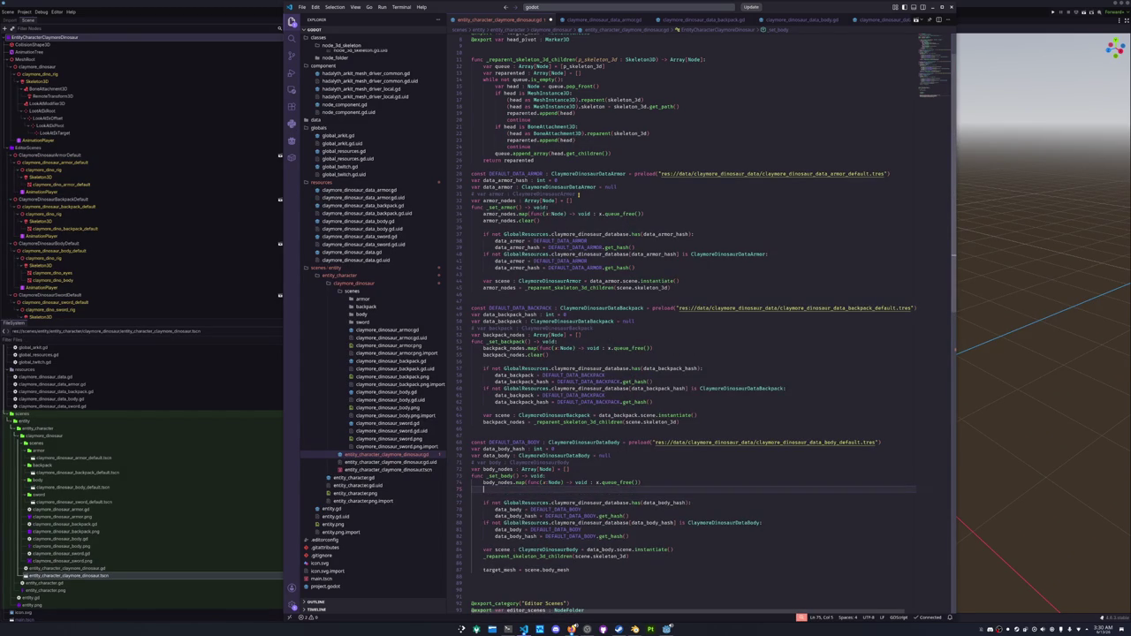
# Add body_nodes.clear() and assign body_nodes from the reparent call, below the target_mesh line.
pyautogui.press('Return')
pyautogui.press('Down')
pyautogui.press('Down')
pyautogui.press('Down')
pyautogui.press('Home')
pyautogui.press('Down')
pyautogui.press('Home')
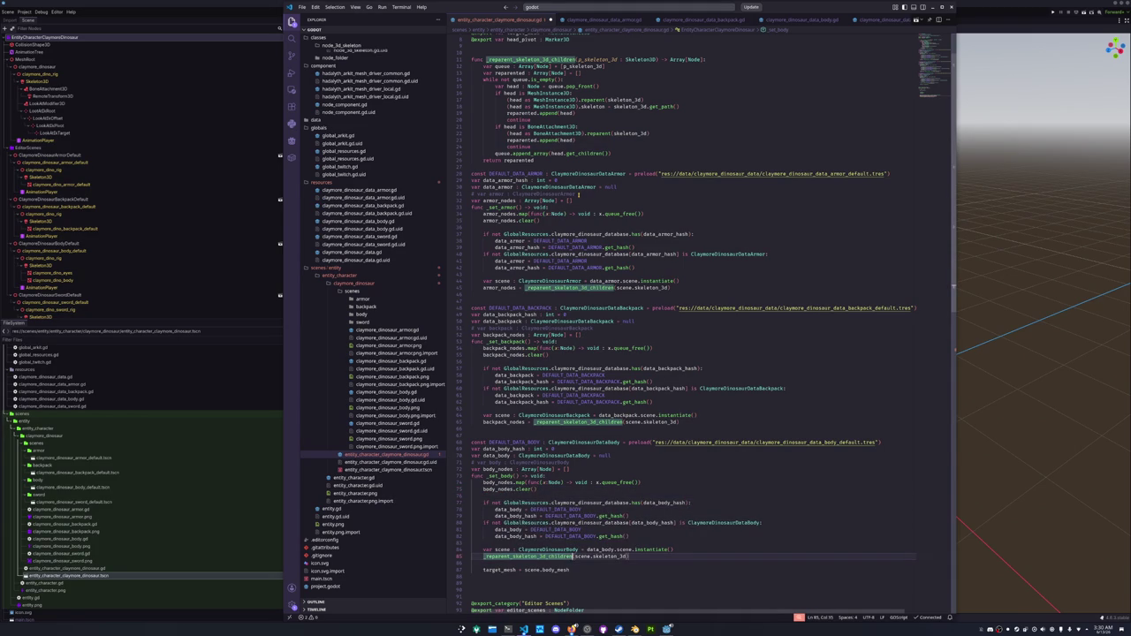
pyautogui.write('body_nodes =')
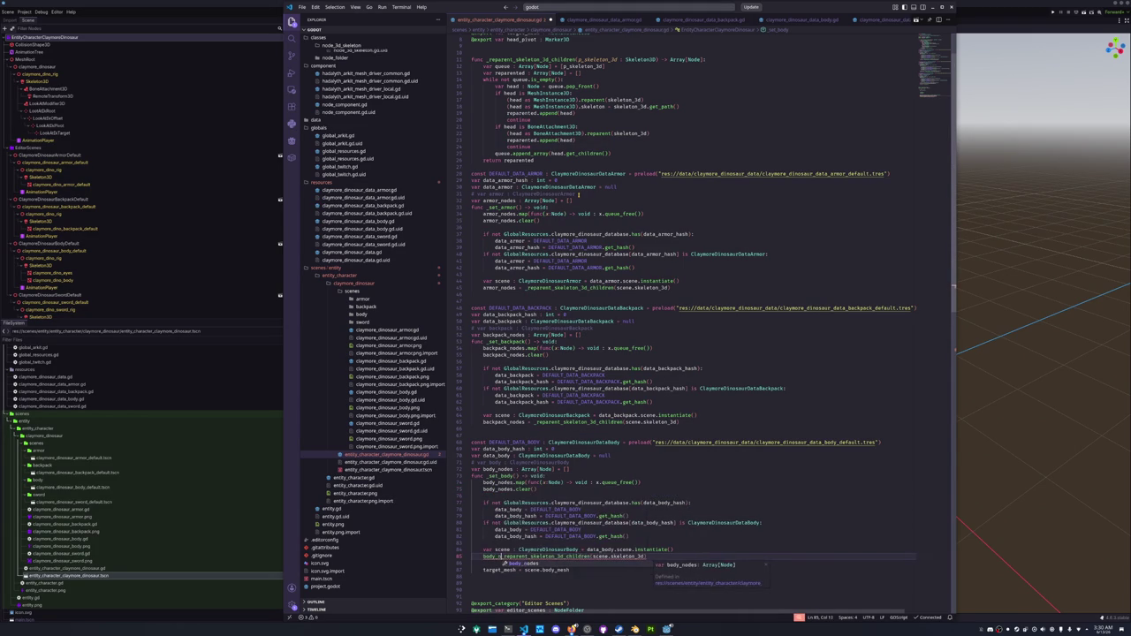
pyautogui.hotkey('alt', 'Down')
pyautogui.hotkey('alt', 'Down')
pyautogui.hotkey('alt', 'Down')
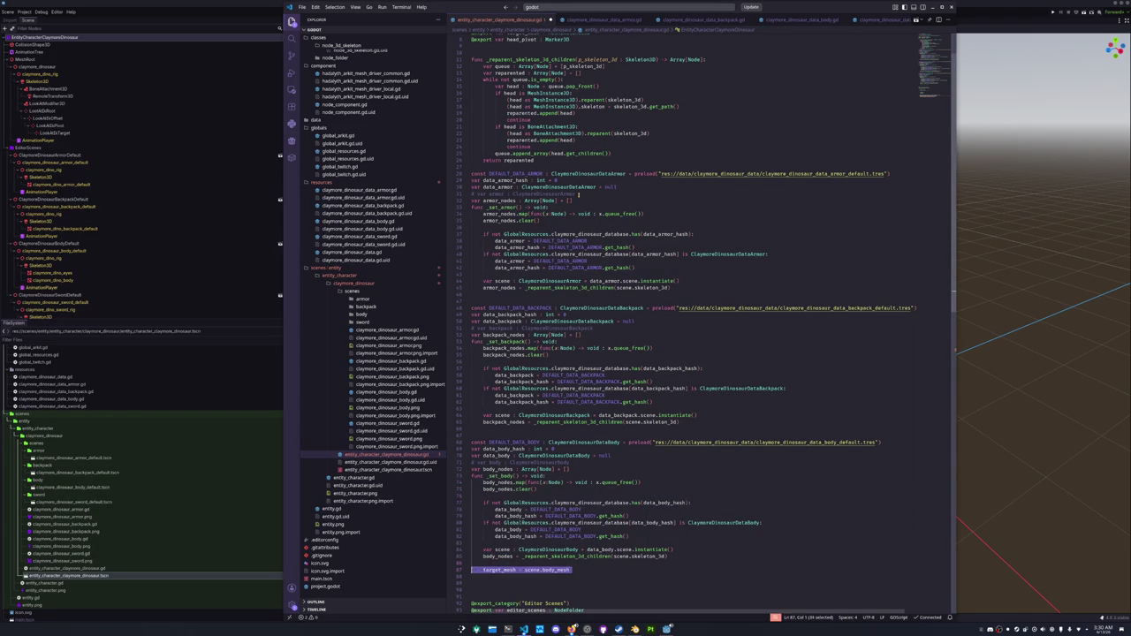
pyautogui.press('Up')
pyautogui.hotkey('ctrl', 'shift', 'k')
pyautogui.press('Up')
pyautogui.press('Up')
pyautogui.hotkey('ctrl', 'shift', 'k')
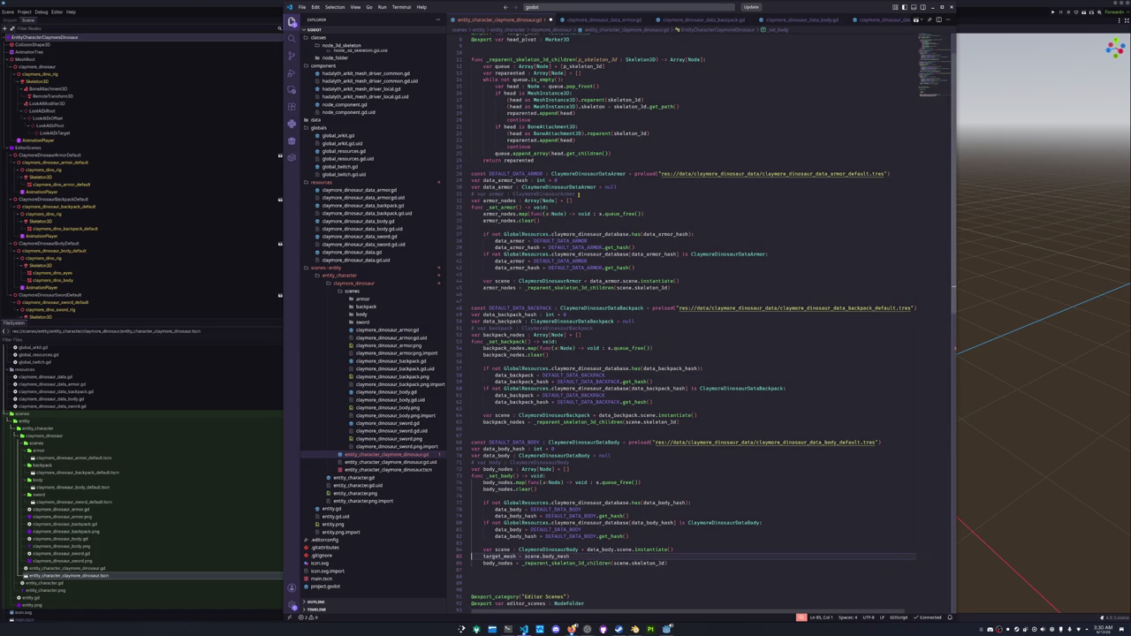
# Rename the target_mesh assignment to body_mesh and declare var body_mesh : MeshInstance3D.
pyautogui.hotkey('ctrl', 'shift', 'Right')
pyautogui.write('body_mesh')
pyautogui.click(564, 461)
pyautogui.click(585, 471)
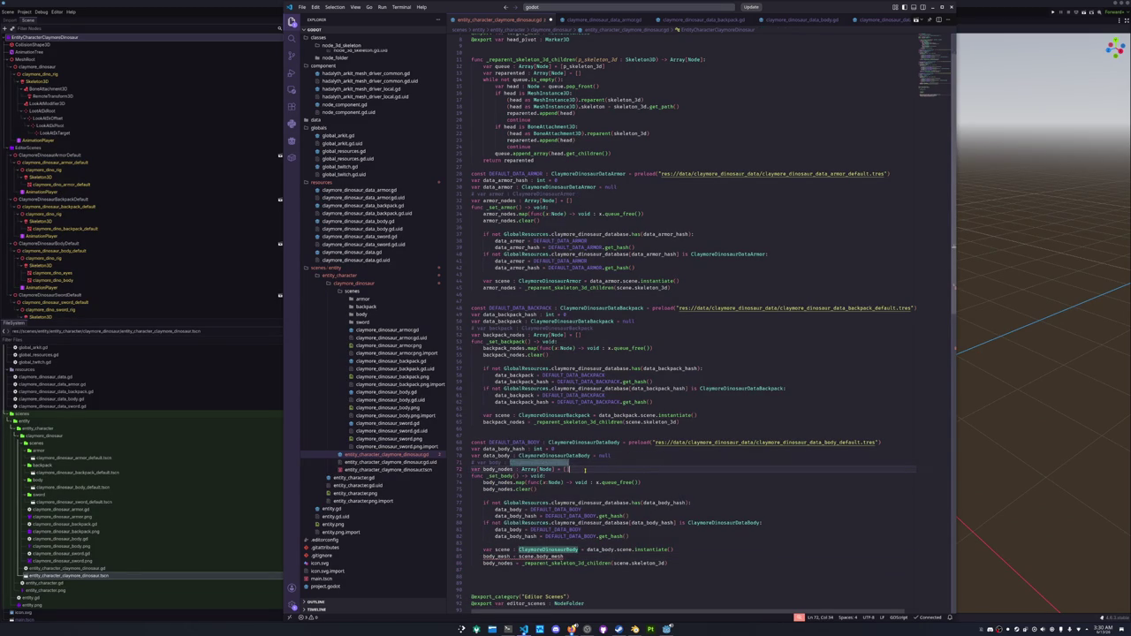
pyautogui.hotkey('ctrl', 'shift', 'Return')
pyautogui.write('var body_mesh : MeshInstanc')
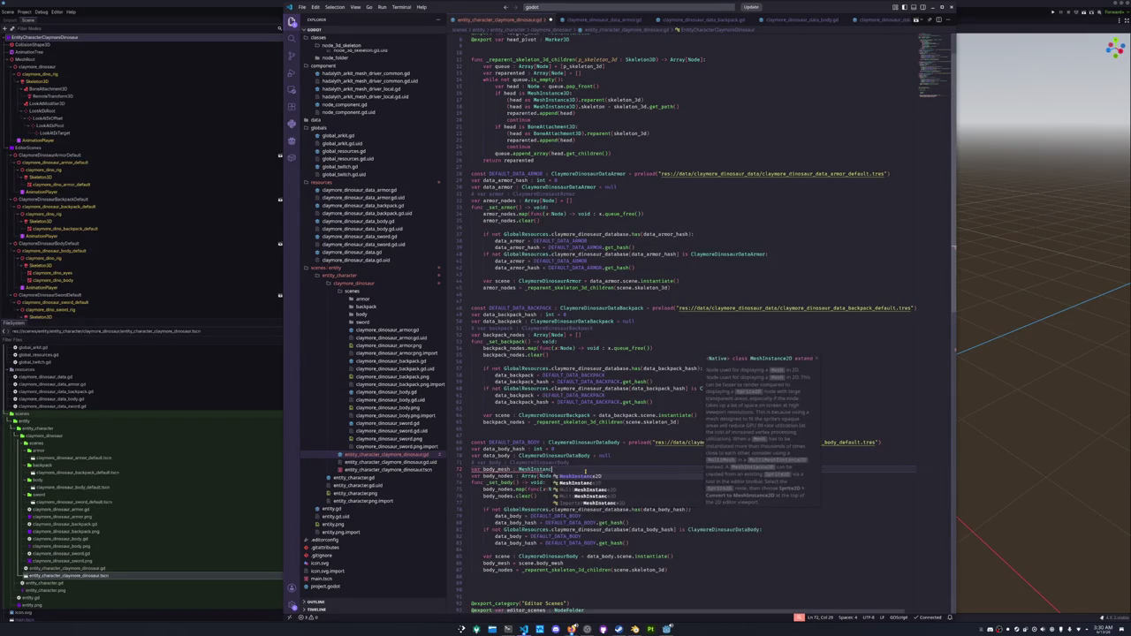
pyautogui.write('e3D')
pyautogui.press('Down')
pyautogui.press('Home')
# Check the other uses of body_mesh around line 86.
pyautogui.scroll(-2, 594, 470)
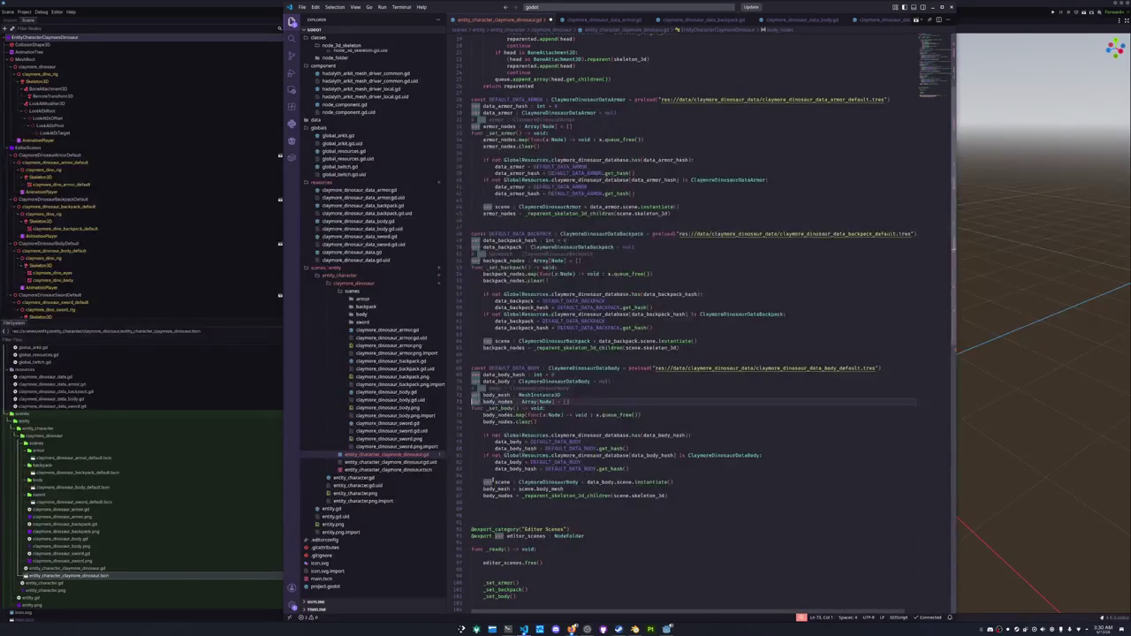
pyautogui.doubleClick(497, 489)
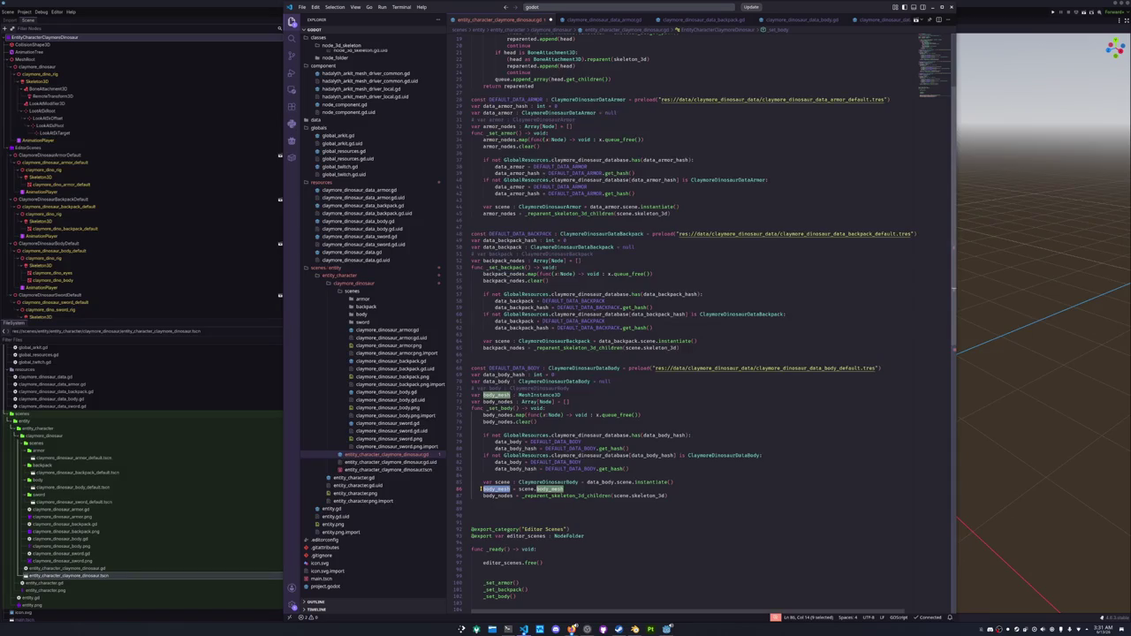
pyautogui.click(480, 489)
pyautogui.doubleClick(483, 488)
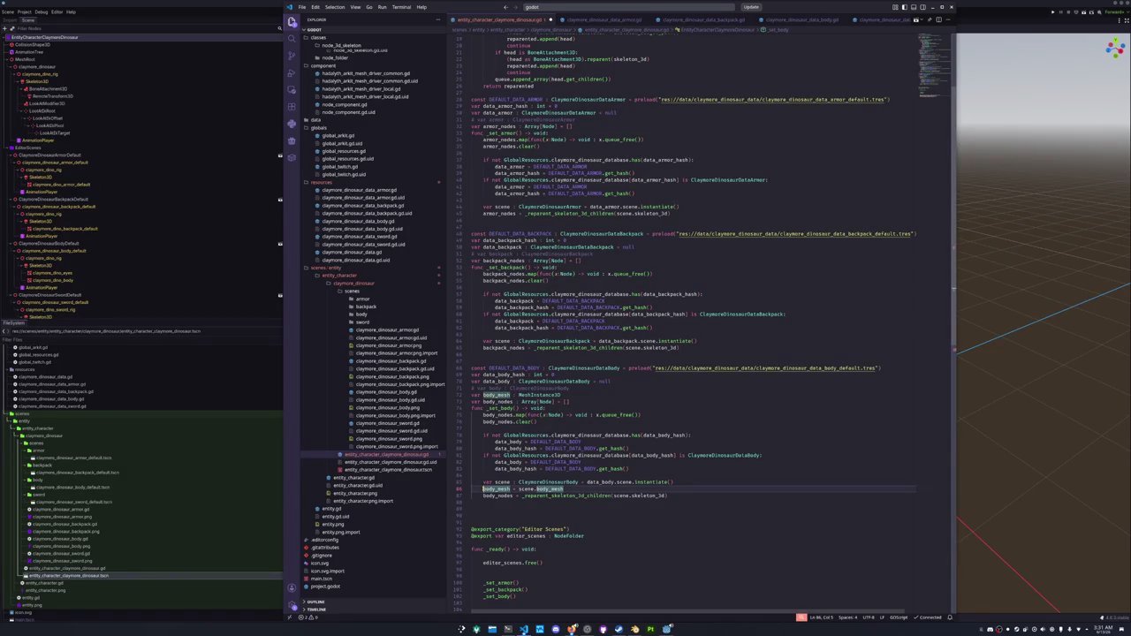
pyautogui.scroll(2, 483, 489)
pyautogui.scroll(4, 483, 489)
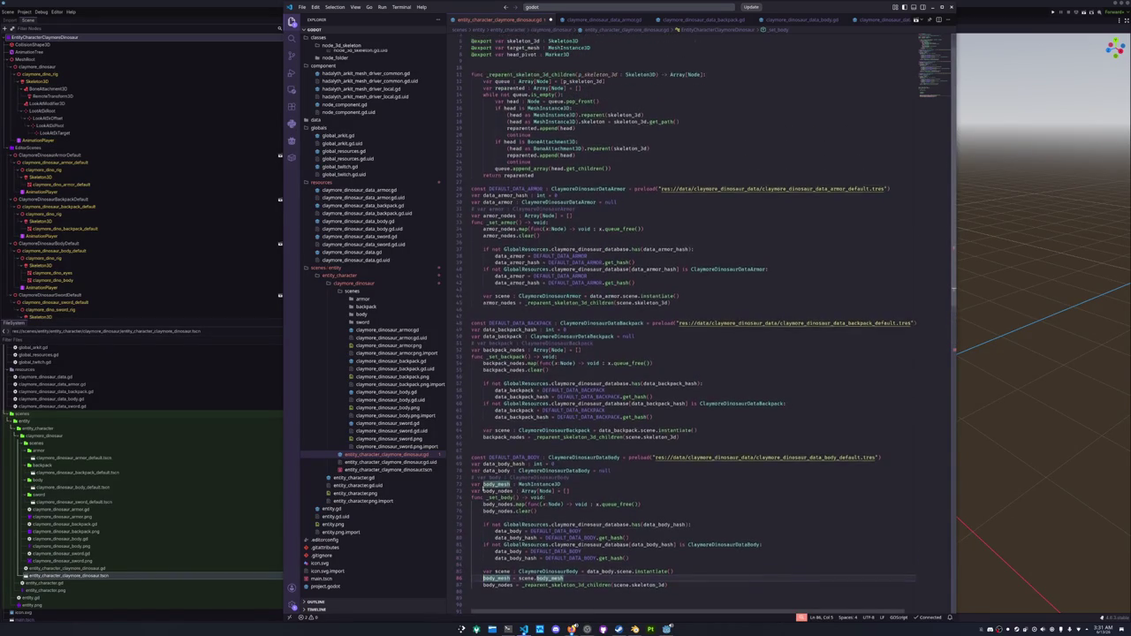
# Delete the exported target_mesh line, keeping one blank line after the exports.
pyautogui.tripleClick(571, 78)
pyautogui.press('BackSpace')
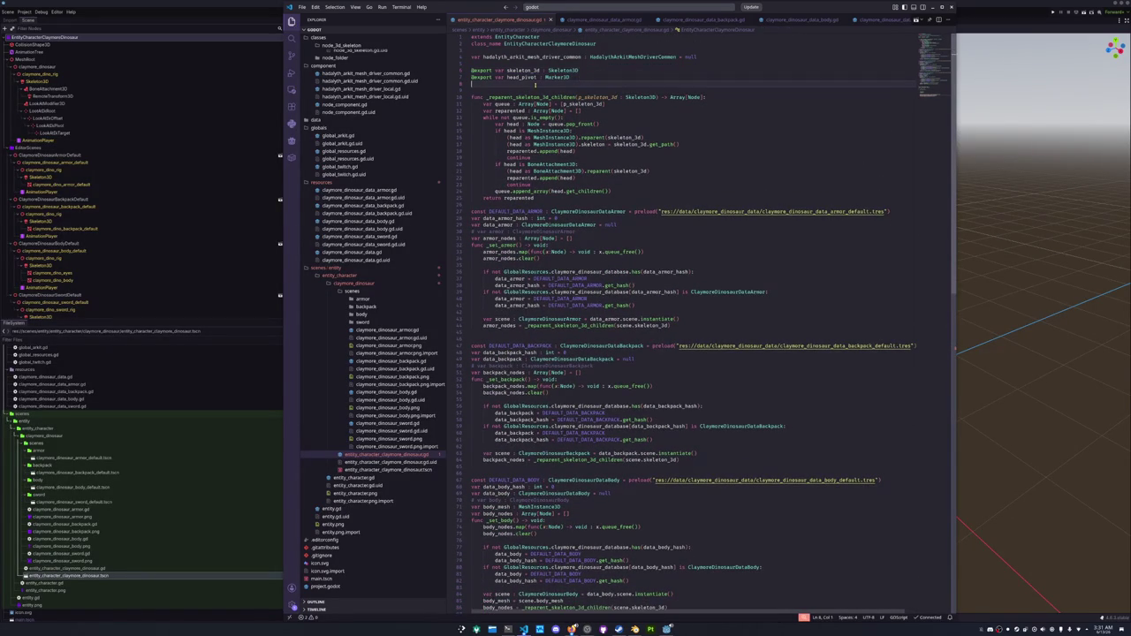
pyautogui.press('BackSpace')
pyautogui.press('Return')
# Add a blank line after _reparent_skeleton_3d_children's return statement.
pyautogui.press('Down')
pyautogui.press('Down')
pyautogui.press('Down')
pyautogui.press('Return')
pyautogui.press('Down')
pyautogui.press('Down')
pyautogui.press('Down')
pyautogui.press('Down')
pyautogui.press('Down')
pyautogui.press('Down')
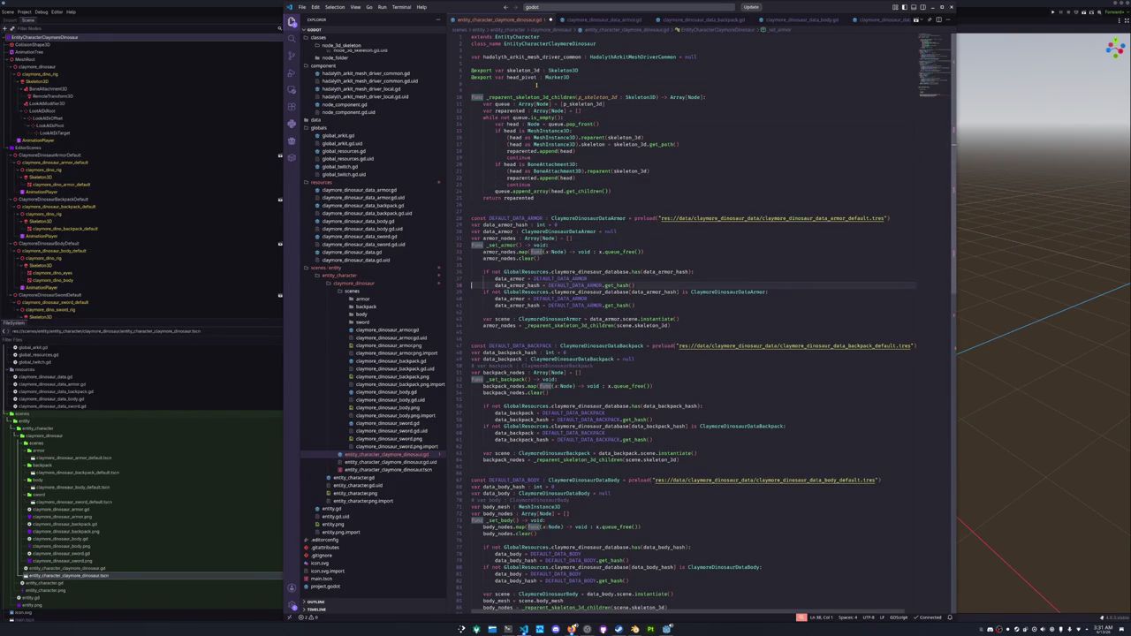
pyautogui.hotkey('ctrl', 'shift', 'k')
pyautogui.hotkey('ctrl', 'z')
pyautogui.hotkey('ctrl', 'z')
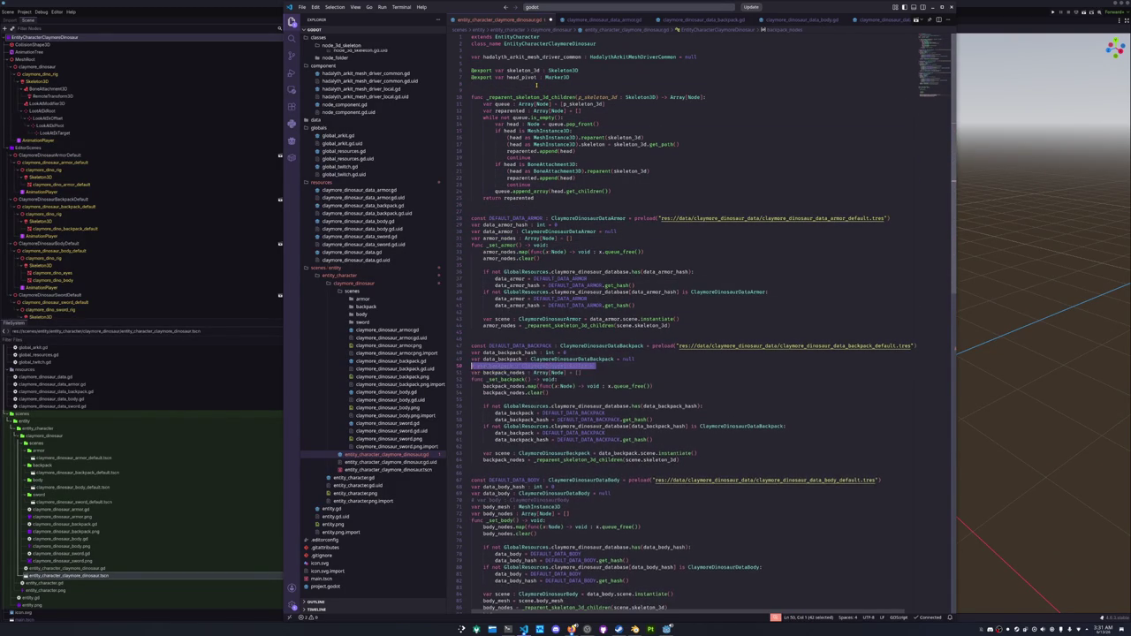
pyautogui.press('Down')
pyautogui.press('Down')
pyautogui.press('Down')
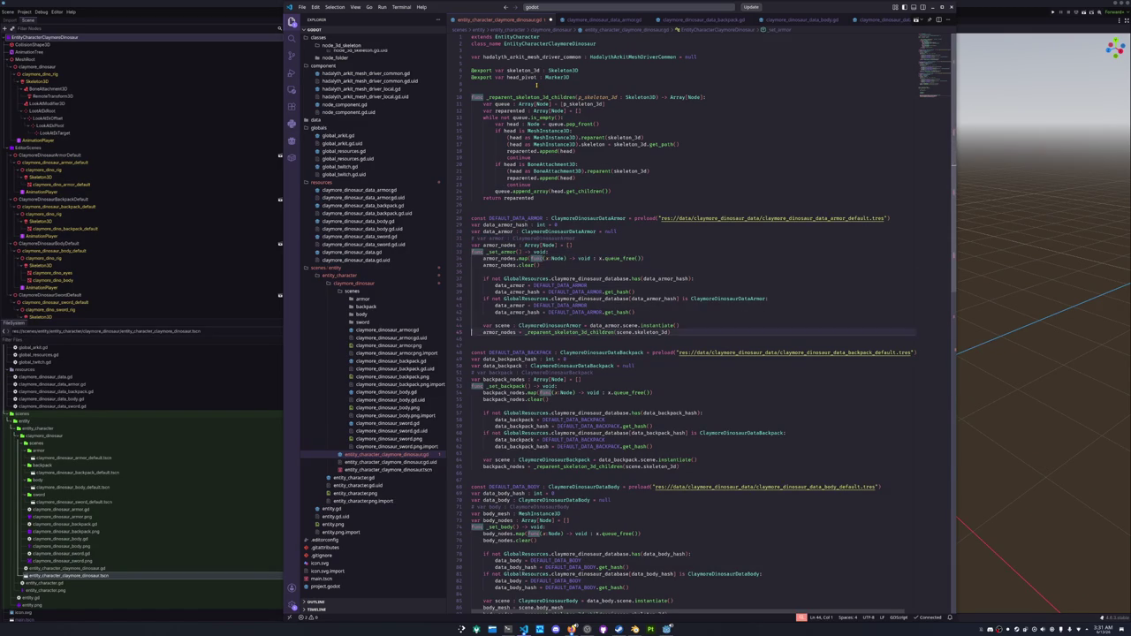
pyautogui.scroll(-15, 547, 284)
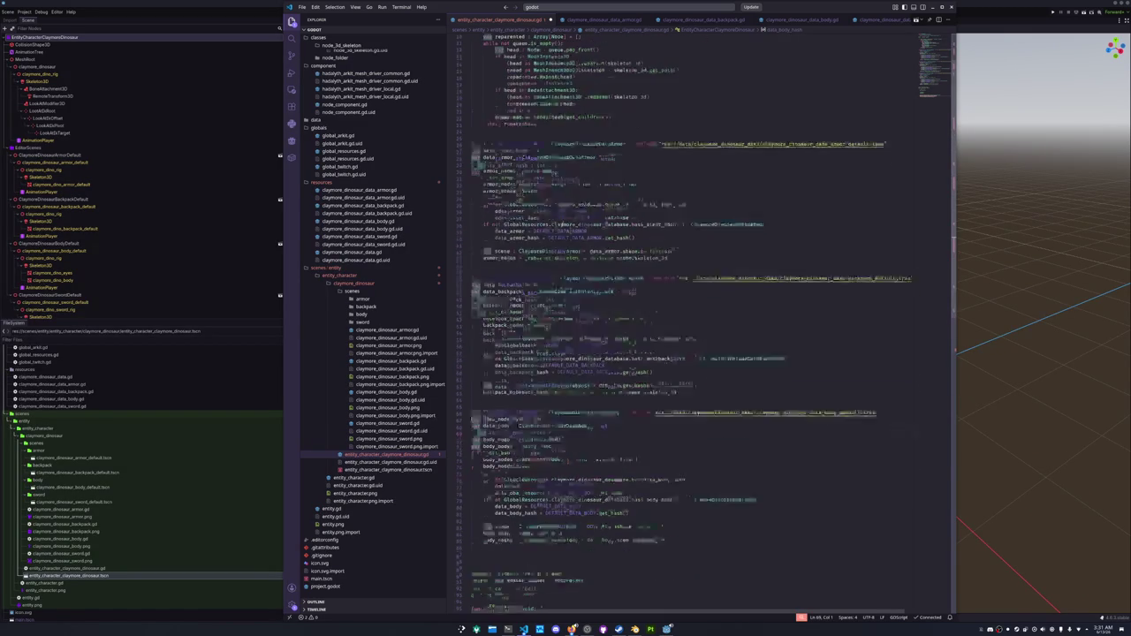
# Replace the body.body_mesh reference in _ready with body_mesh.
pyautogui.click(527, 385)
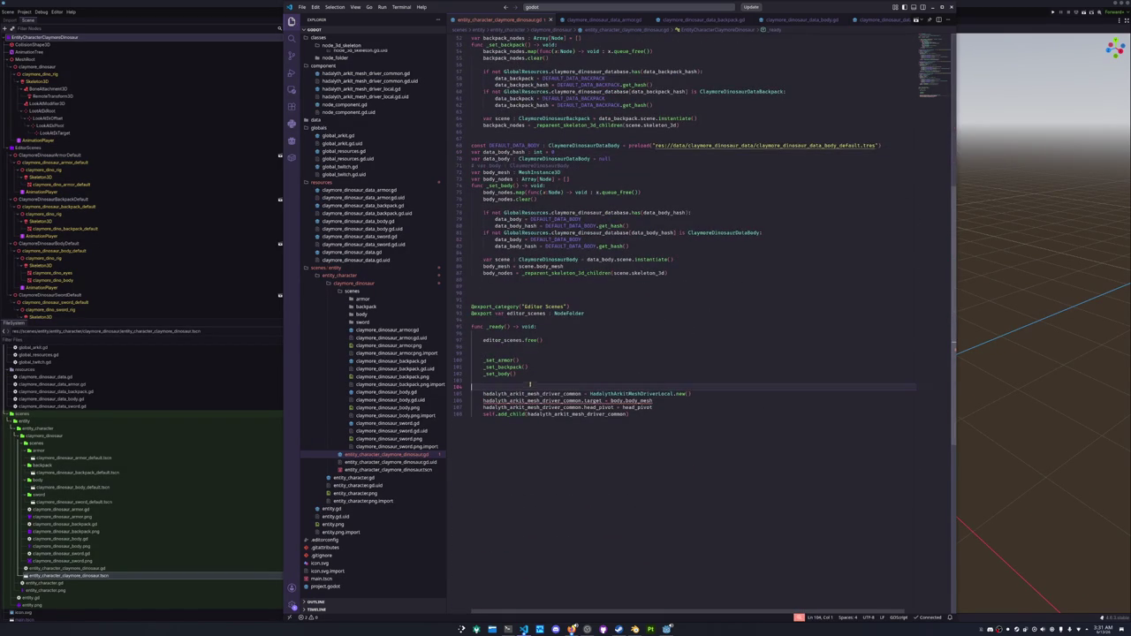
pyautogui.moveTo(652, 401); pyautogui.dragTo(609, 400)
pyautogui.write('body_mesh')
pyautogui.press('Down')
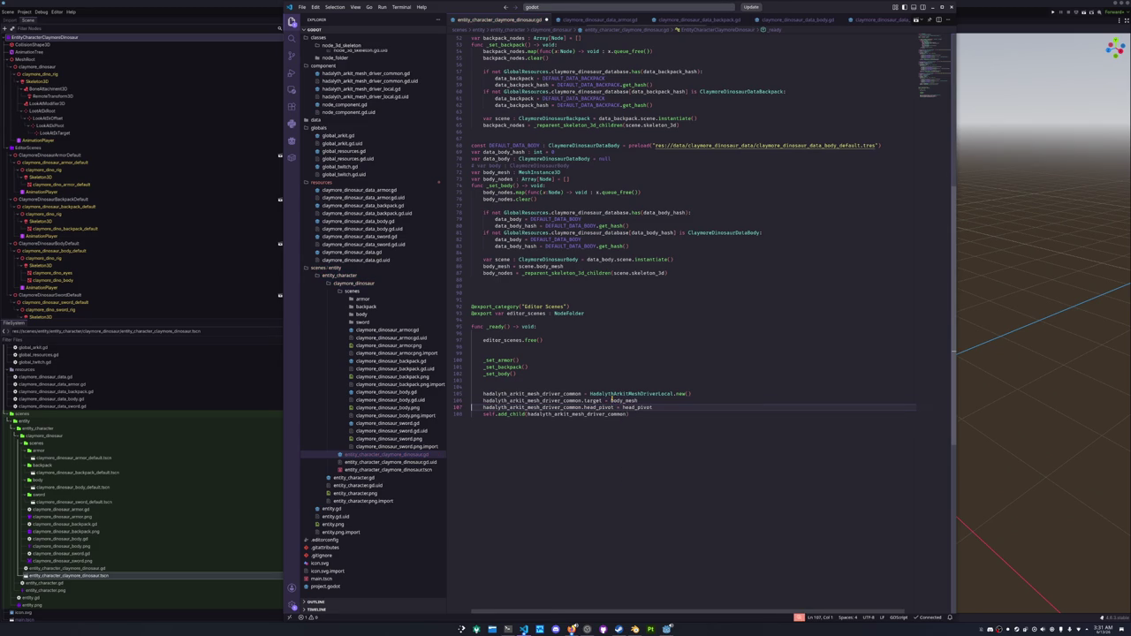
# Add a _set_arkit() call in _ready after the armor, backpack and body setter calls.
pyautogui.click(559, 388)
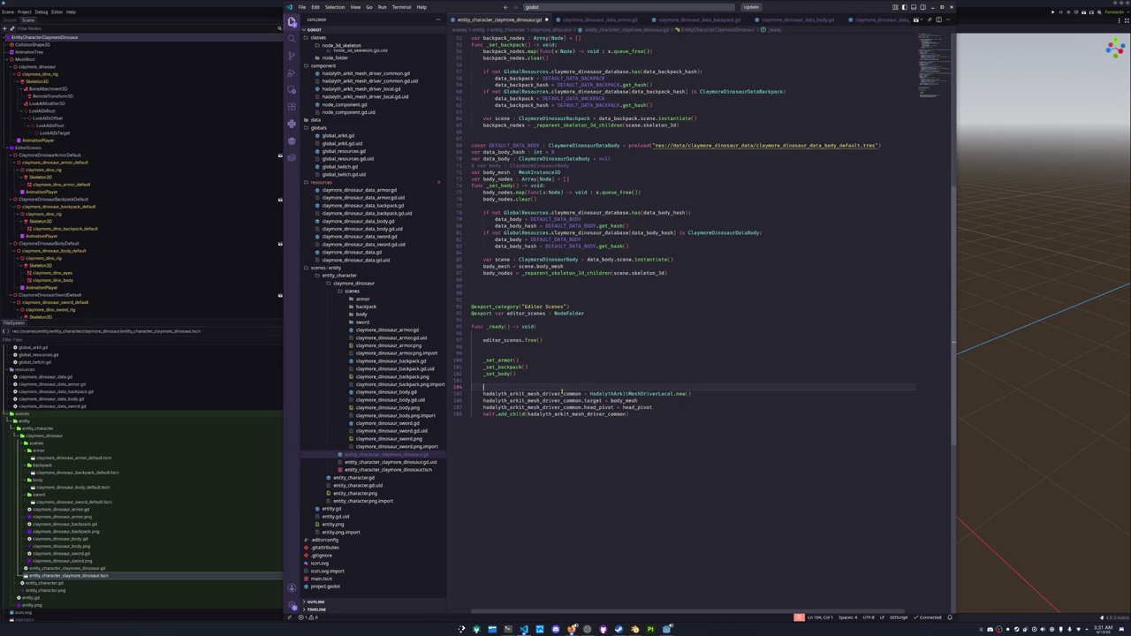
pyautogui.press('Tab')
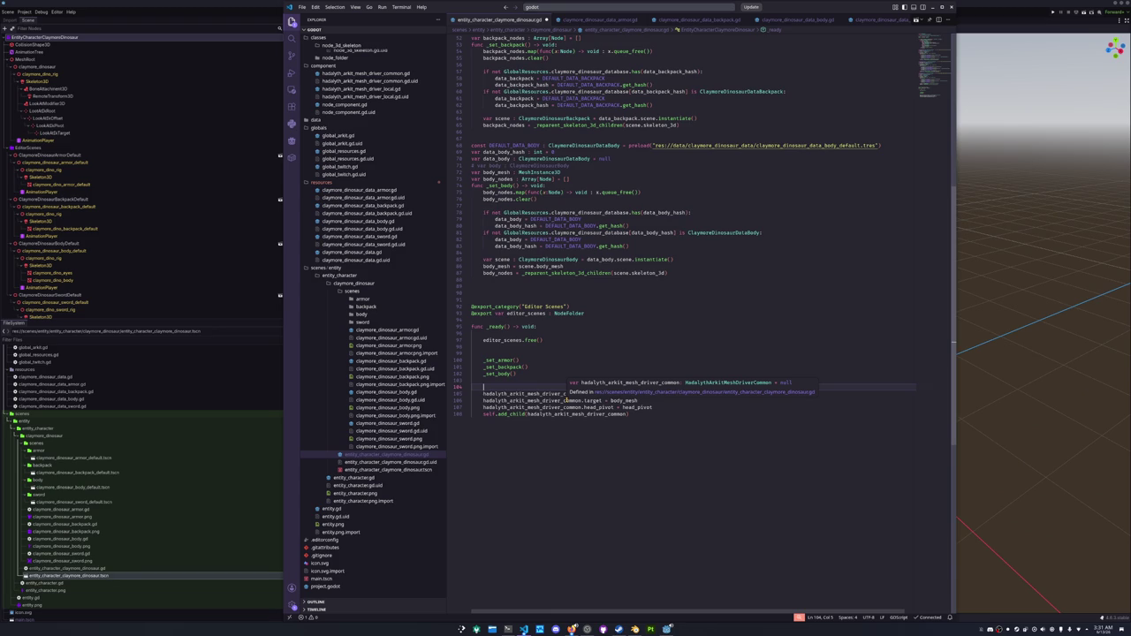
pyautogui.write('if is_in')
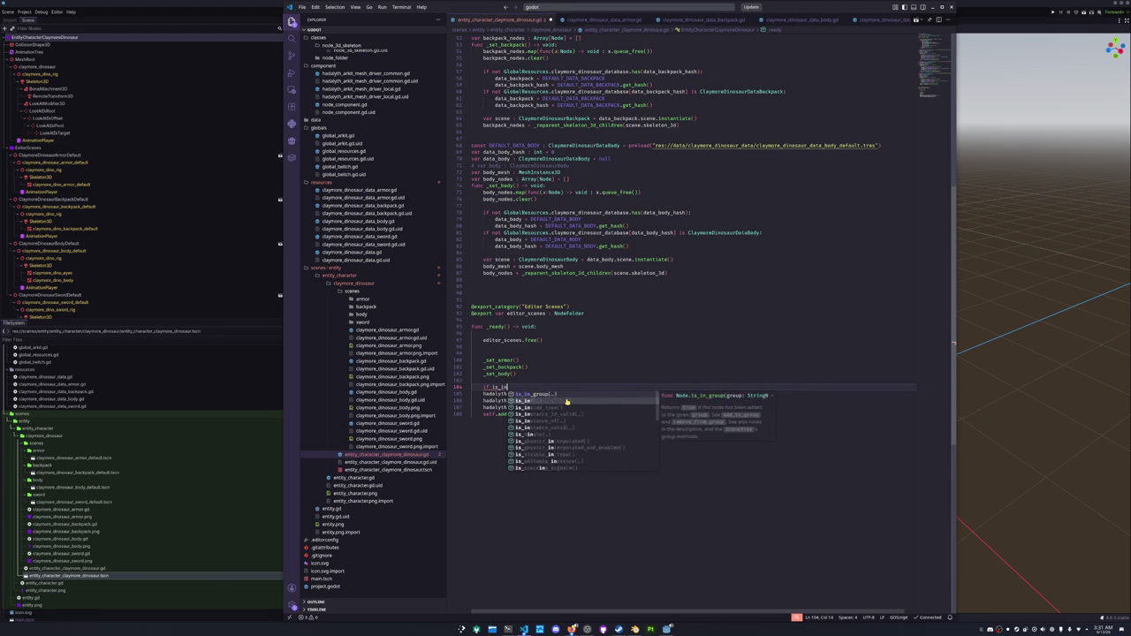
pyautogui.write('stance_valid')
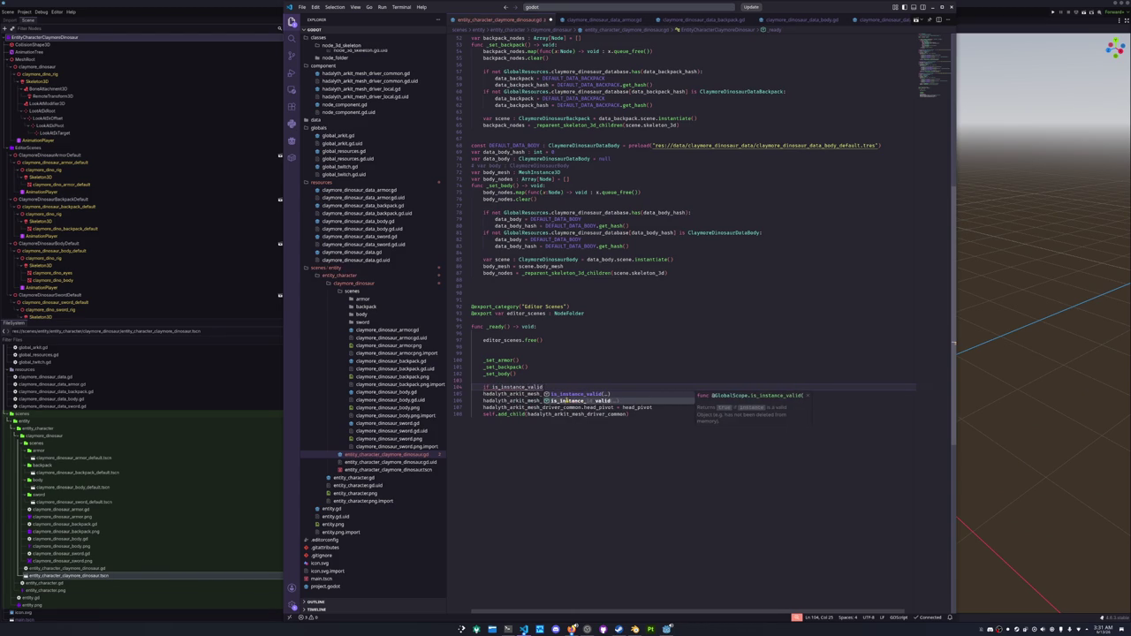
pyautogui.press('BackSpace')
pyautogui.press('BackSpace')
pyautogui.press('BackSpace')
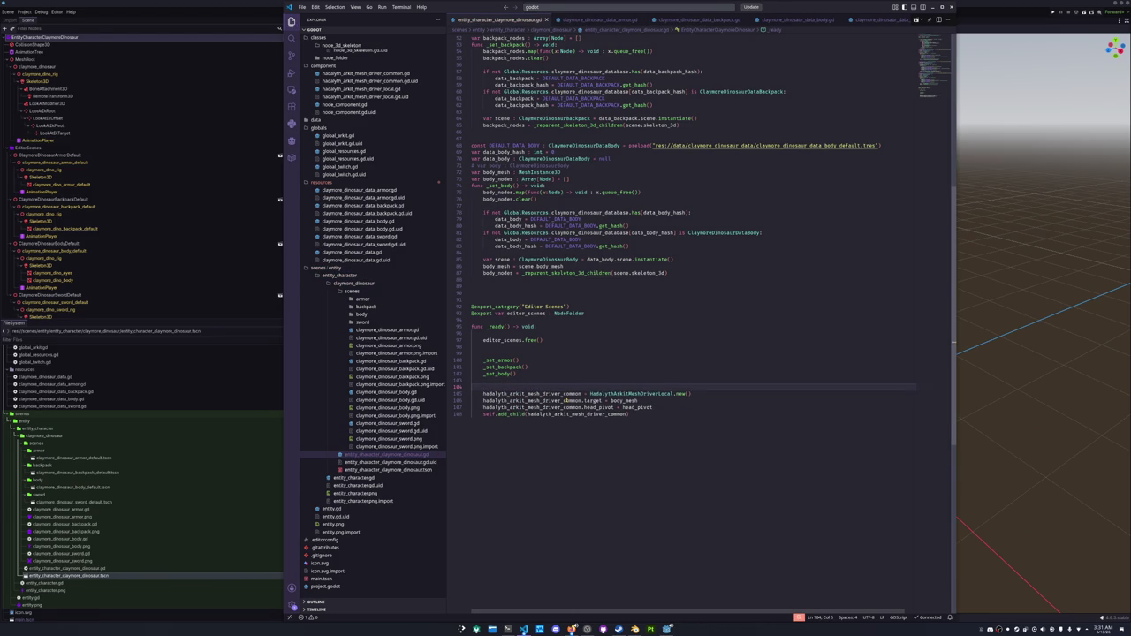
pyautogui.write('_')
pyautogui.write('set')
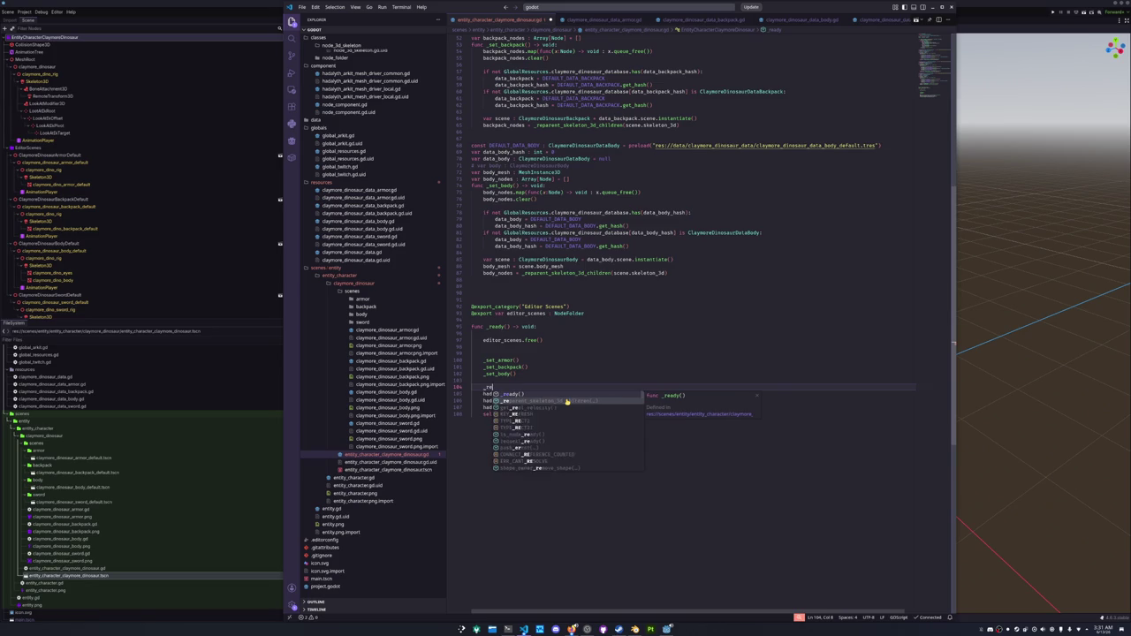
pyautogui.write('_arkit')
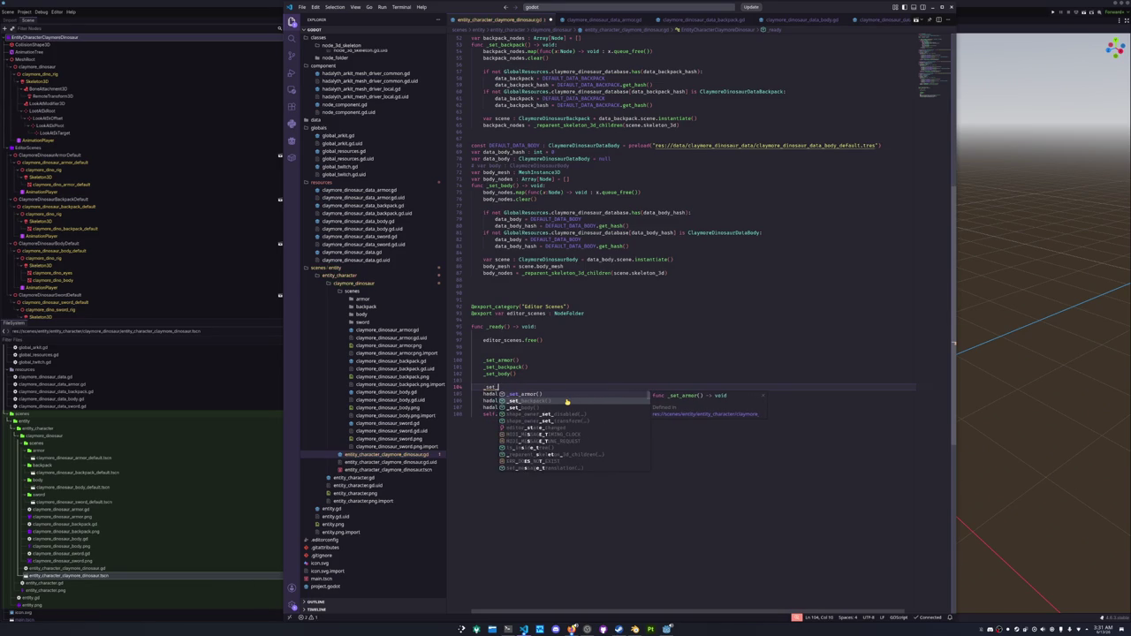
# Create func _set_arkit() -> void: and move the four ARKit driver setup lines into it.
pyautogui.press('Home')
pyautogui.press('Home')
pyautogui.press('Up')
pyautogui.press('Up')
pyautogui.press('Up')
pyautogui.press('Up')
pyautogui.press('Up')
pyautogui.press('Up')
pyautogui.write('func')
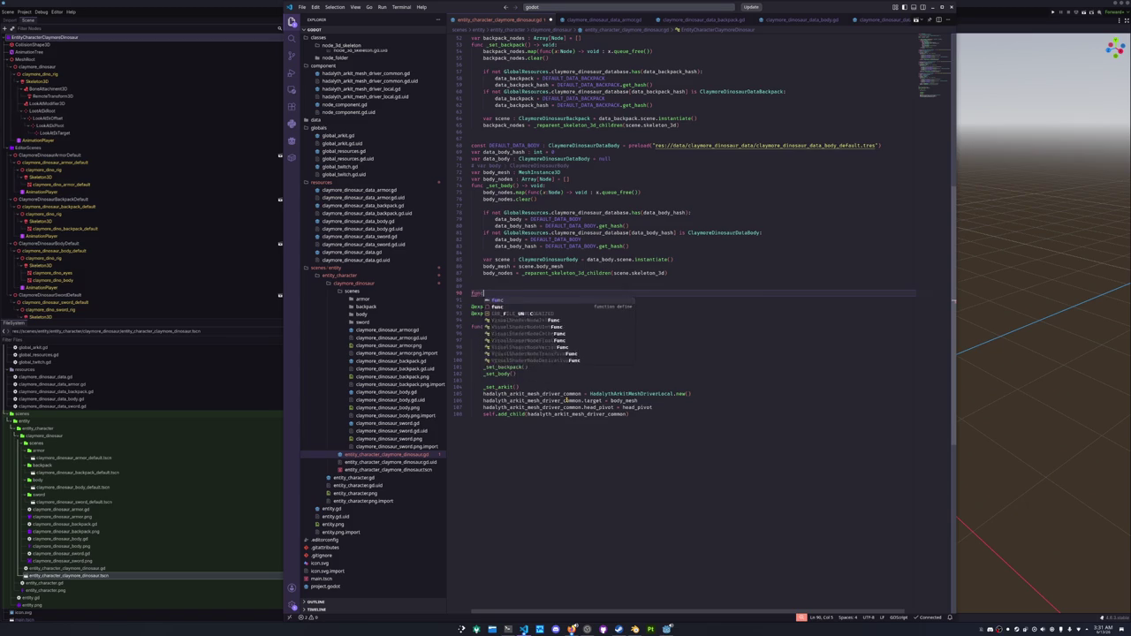
pyautogui.write(' _set_arkit')
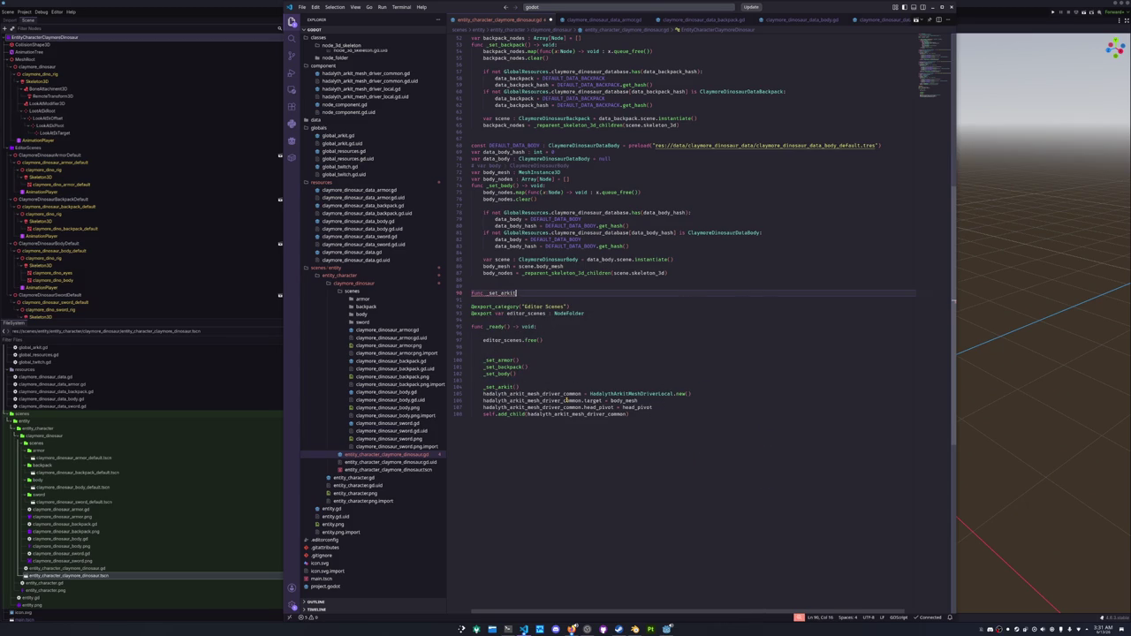
pyautogui.write('() -> void:')
pyautogui.press('Return')
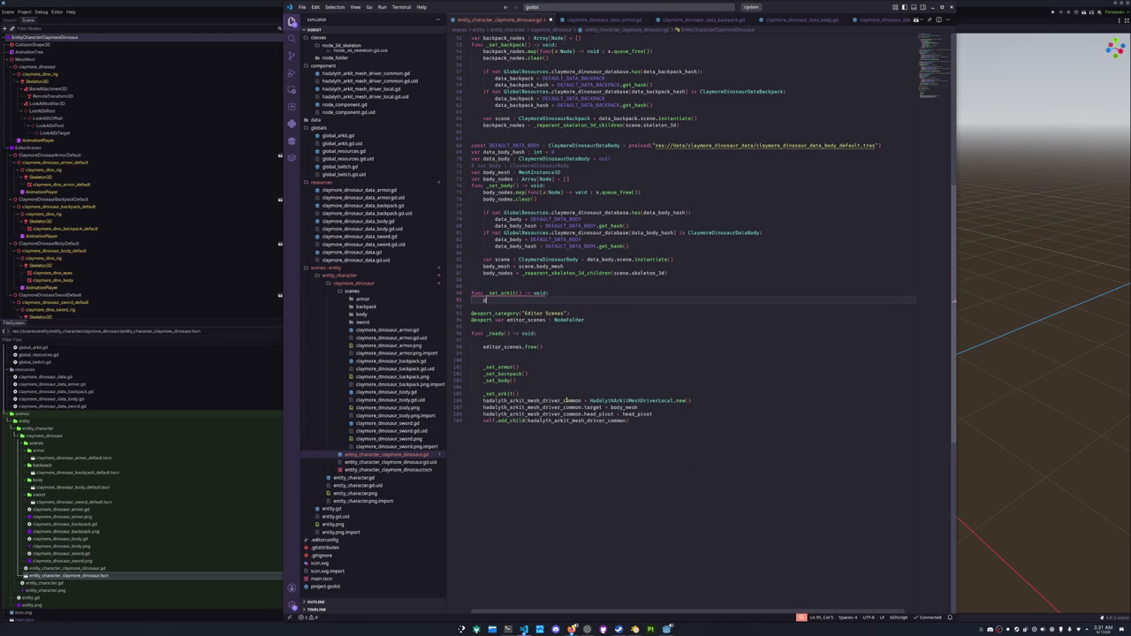
pyautogui.press('Down')
pyautogui.press('Down')
pyautogui.press('Down')
pyautogui.press('Down')
pyautogui.press('Home')
pyautogui.hotkey('shift', 'Down')
pyautogui.hotkey('shift', 'Down')
pyautogui.hotkey('shift', 'Down')
pyautogui.hotkey('shift', 'End')
pyautogui.hotkey('alt', 'Up')
pyautogui.hotkey('alt', 'Up')
pyautogui.hotkey('alt', 'Up')
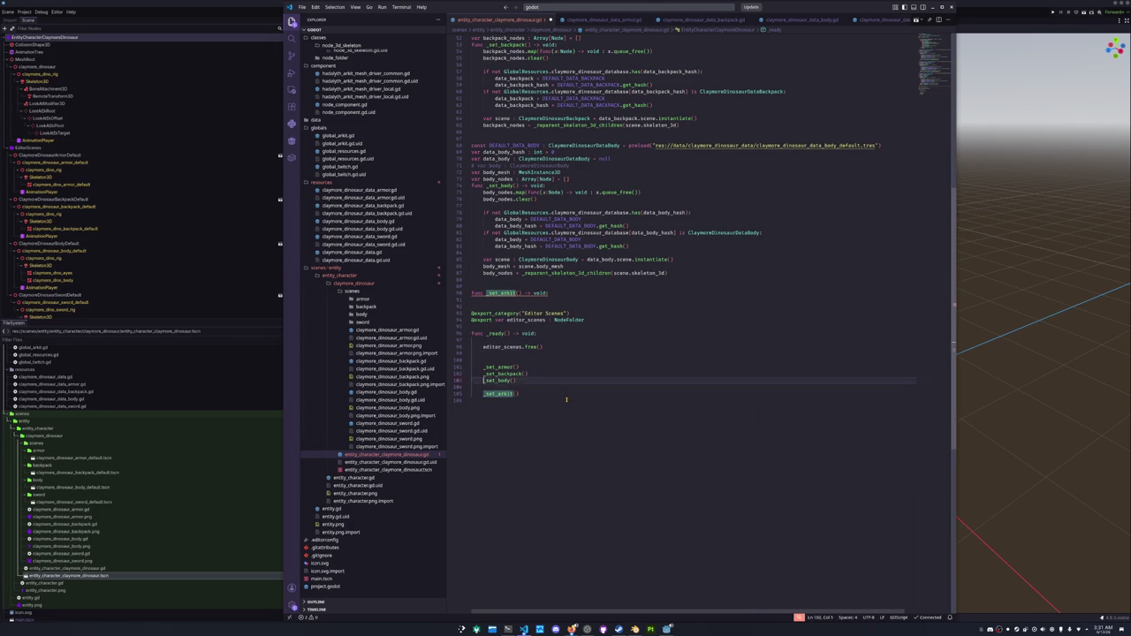
pyautogui.press('Escape')
# At the top of _set_arkit, free the existing mesh driver if is_instance_valid.
pyautogui.press('Up')
pyautogui.press('Up')
pyautogui.press('Up')
pyautogui.press('Return')
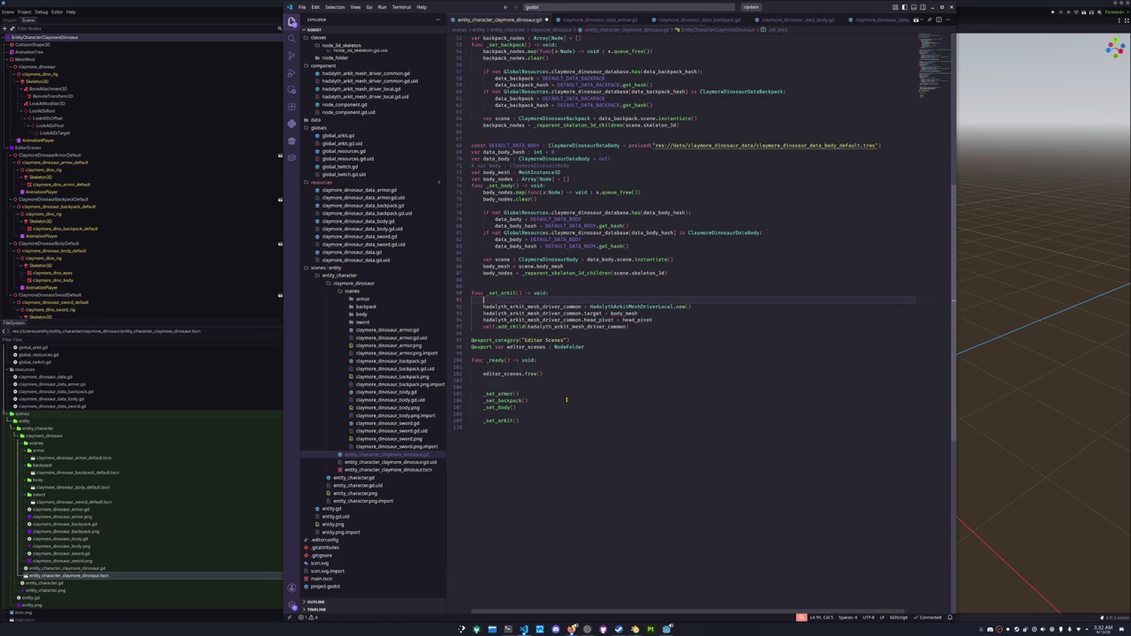
pyautogui.write('if is_instance')
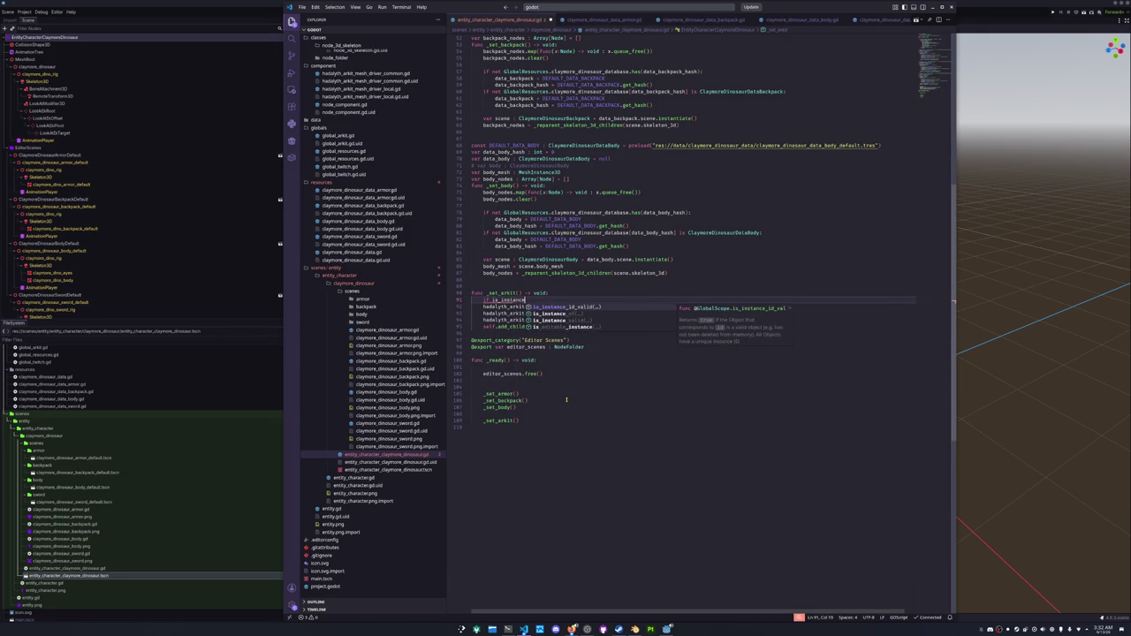
pyautogui.write('_valid(hada')
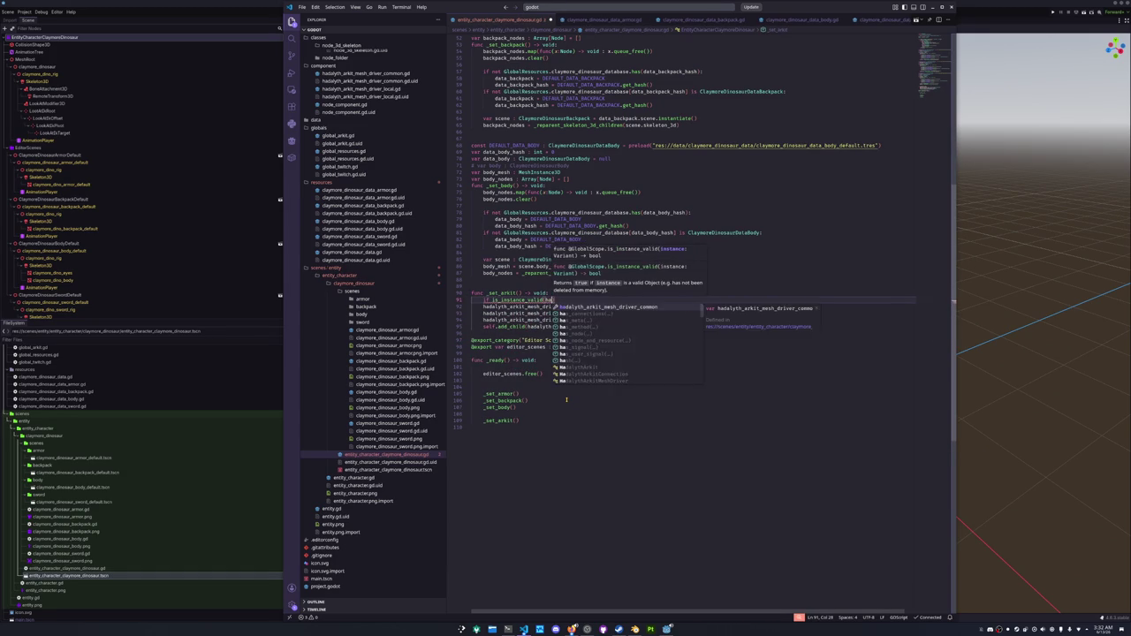
pyautogui.press('Return')
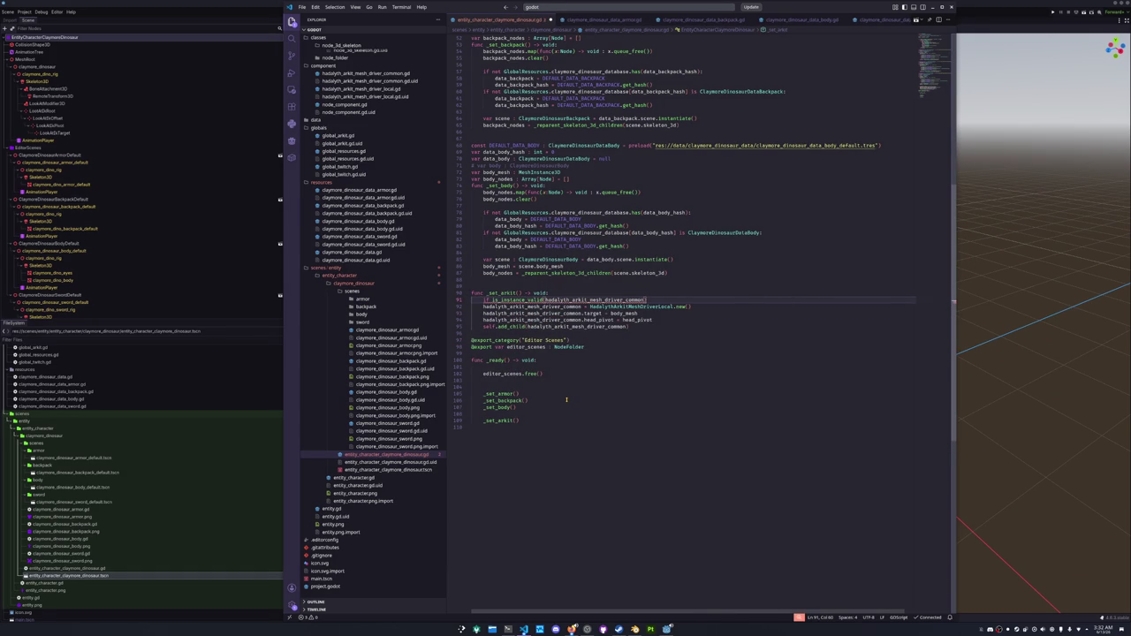
pyautogui.write(':')
pyautogui.press('Return')
pyautogui.write('hadaly')
pyautogui.press('Return')
pyautogui.write('.')
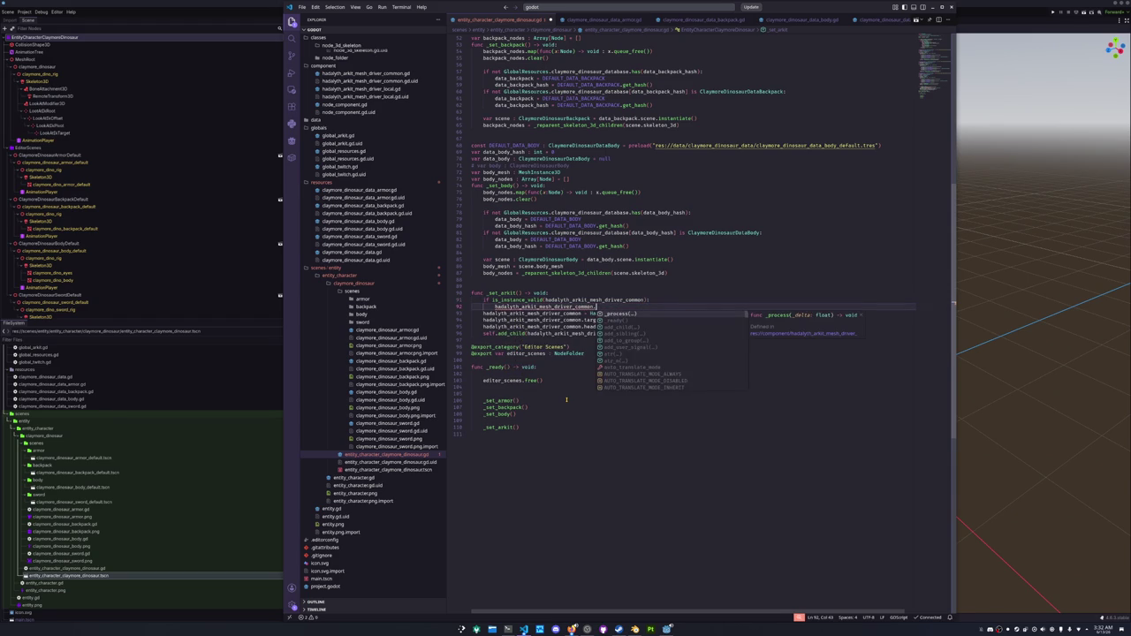
pyautogui.write('free')
pyautogui.press('Return')
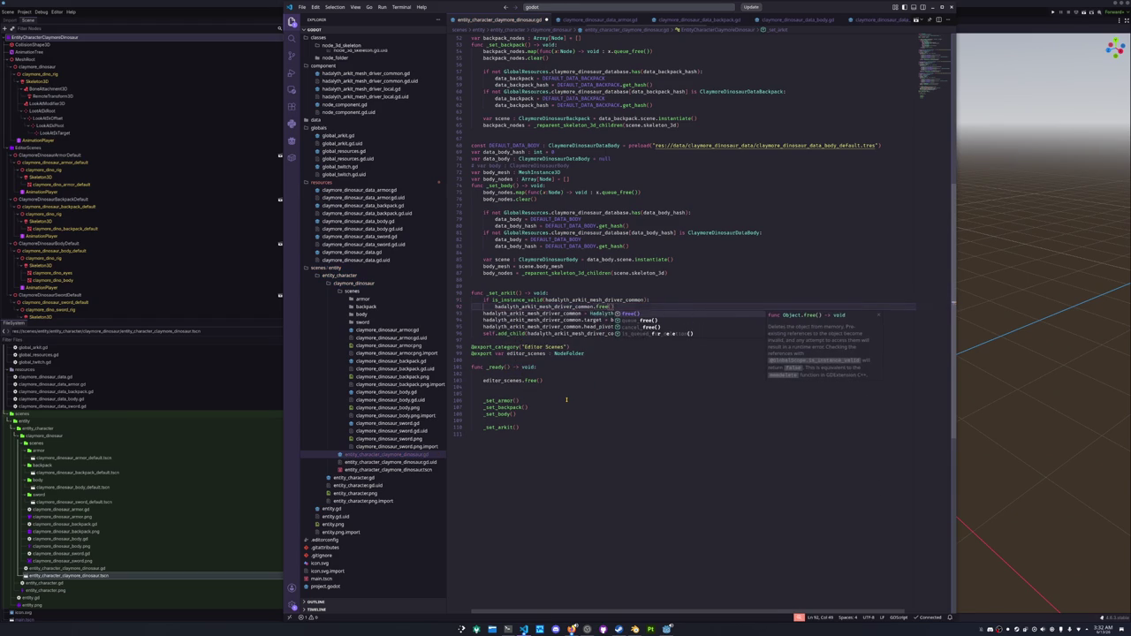
pyautogui.press('Down')
pyautogui.press('Home')
# Add blank lines separating _set_arkit from the exports and the _ready function.
pyautogui.hotkey('shift', 'Down')
pyautogui.hotkey('shift', 'Down')
pyautogui.hotkey('shift', 'Down')
pyautogui.press('Right')
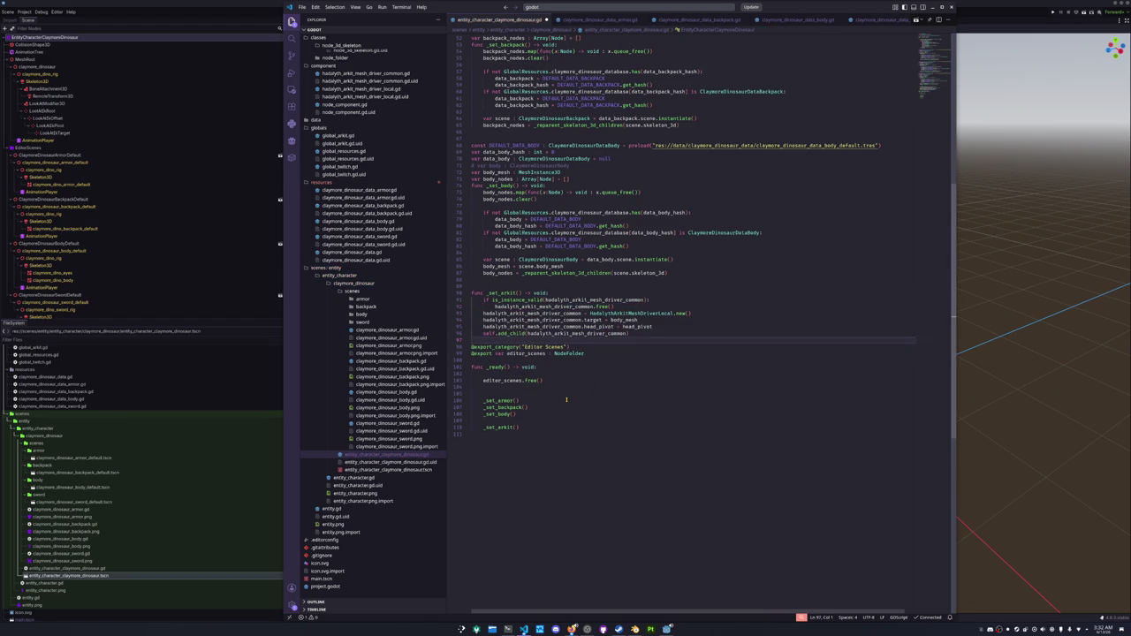
pyautogui.press('Return')
pyautogui.press('Up')
pyautogui.press('Up')
pyautogui.press('Up')
pyautogui.press('Down')
pyautogui.press('Down')
pyautogui.press('Down')
pyautogui.press('Down')
pyautogui.press('Return')
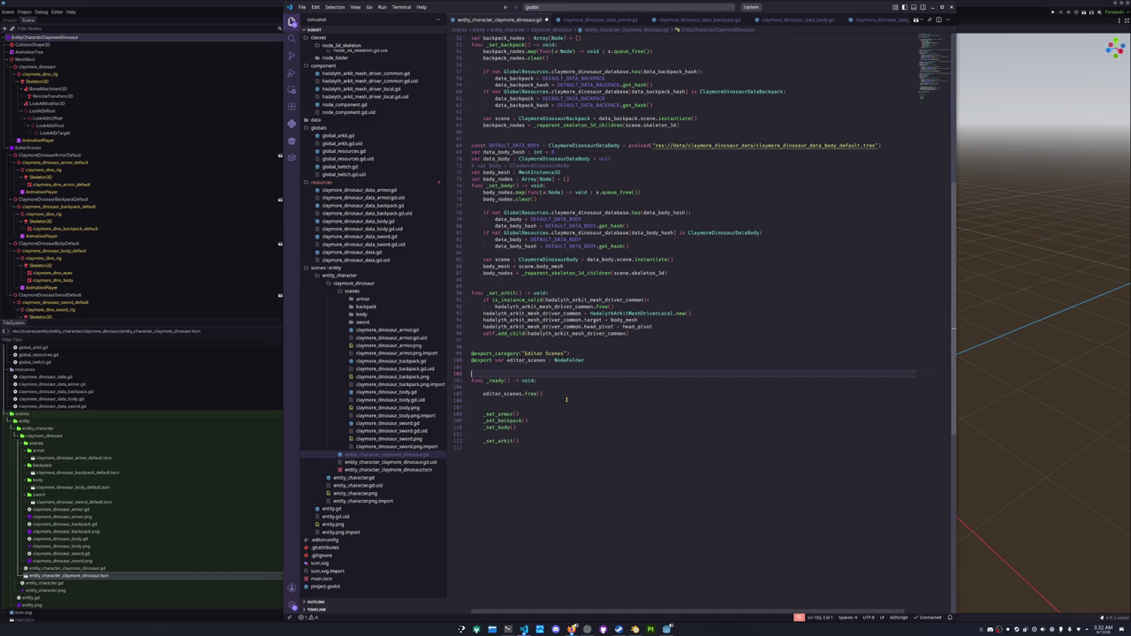
pyautogui.click(151, 316)
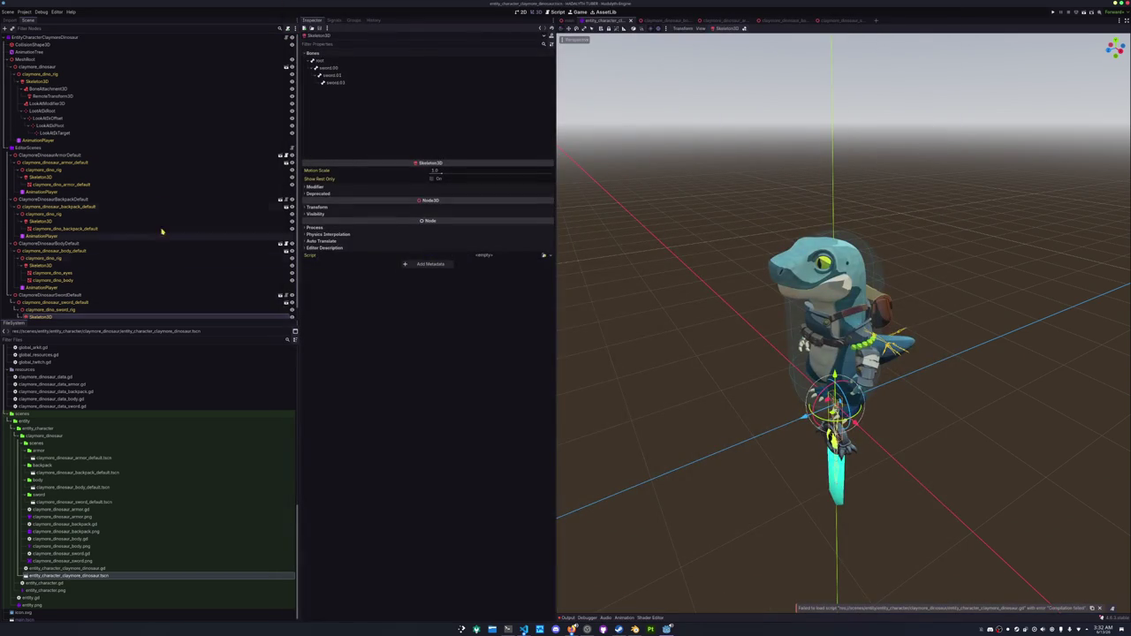
# Assign Skeleton3D to the dinosaur's Skeleton 3D property and run the scene.
pyautogui.click(122, 39)
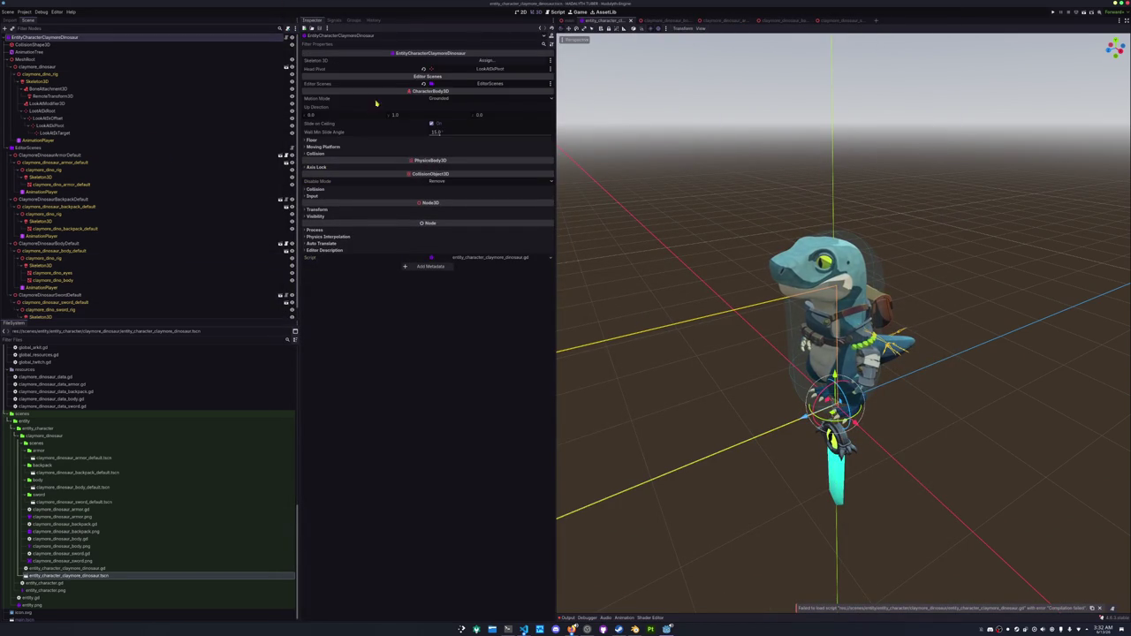
pyautogui.click(485, 61)
pyautogui.doubleClick(557, 262)
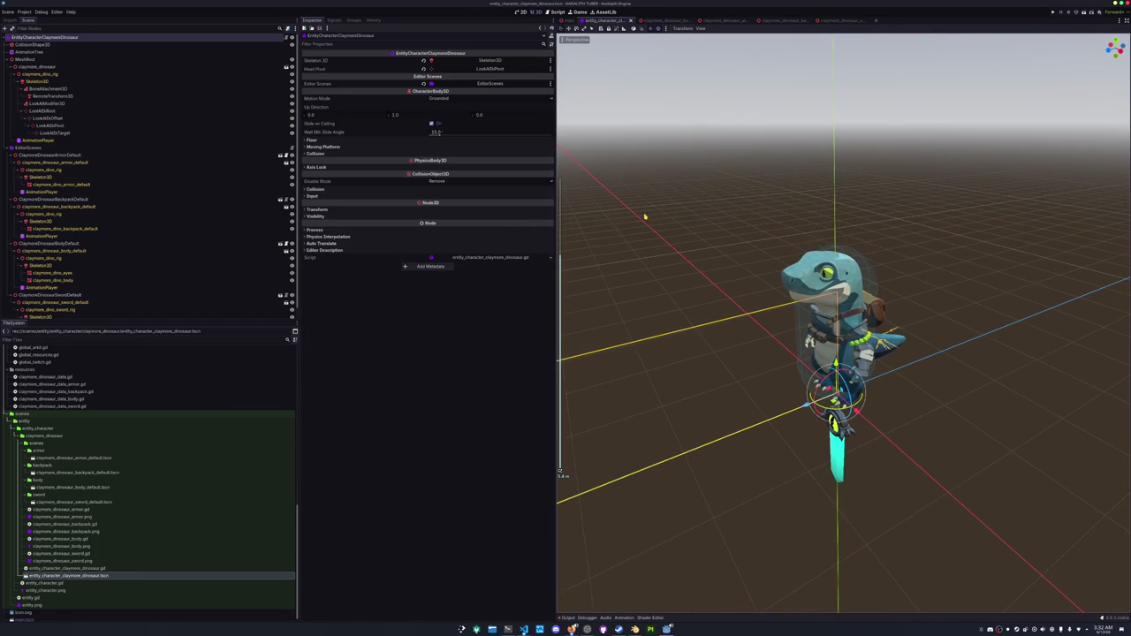
pyautogui.press('F6')
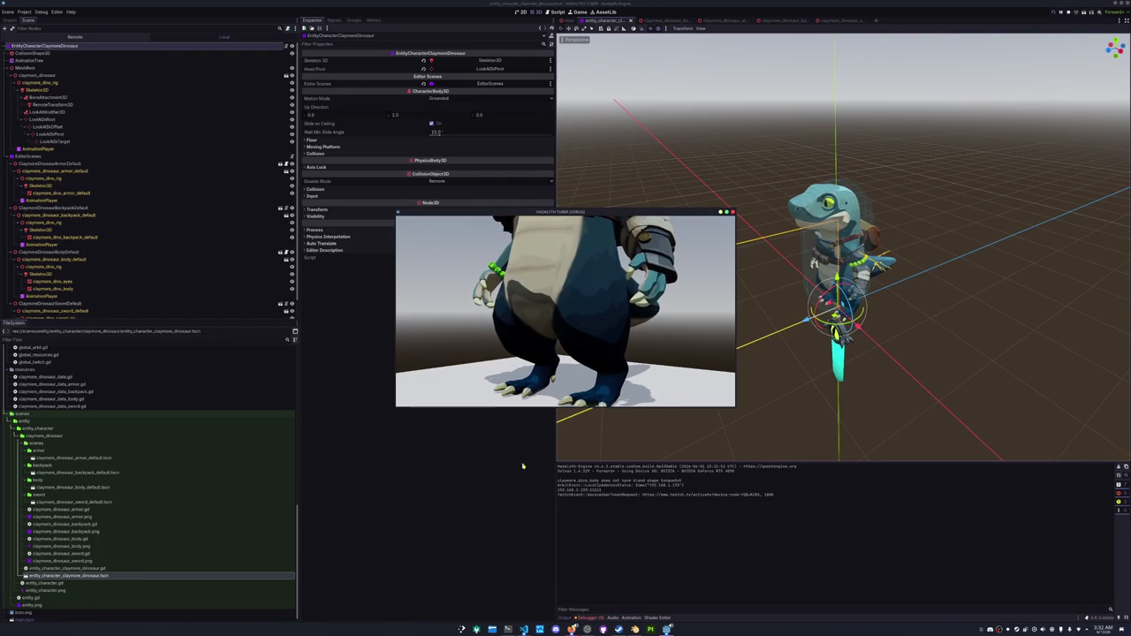
# Inspect the Mesh not set and is_inside_tree errors and open the failing script line.
pyautogui.click(588, 617)
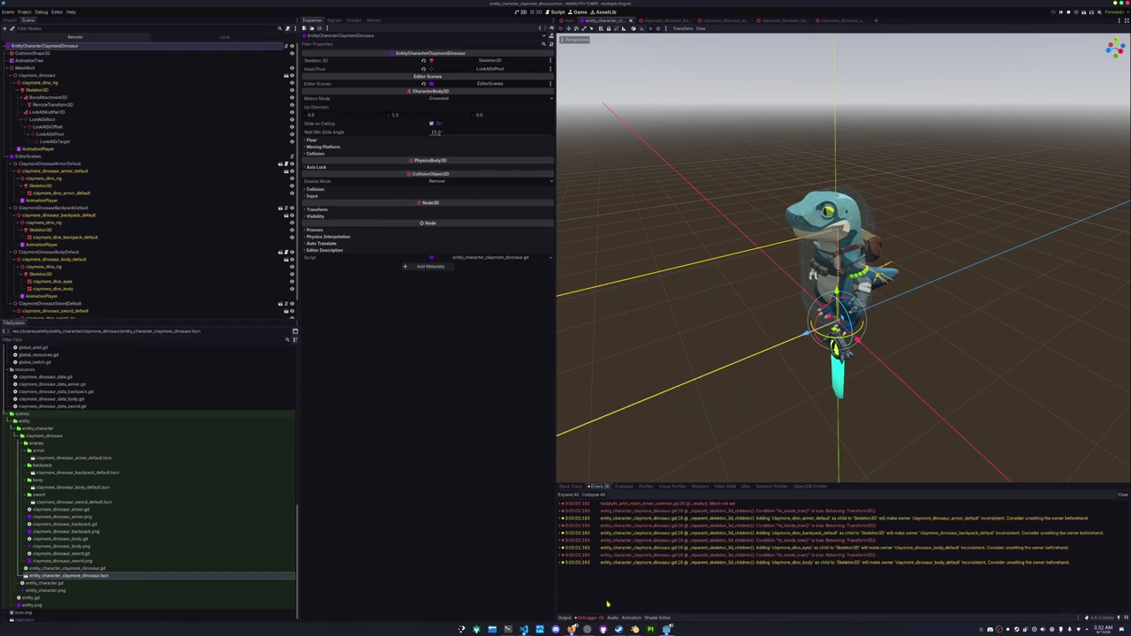
pyautogui.doubleClick(713, 504)
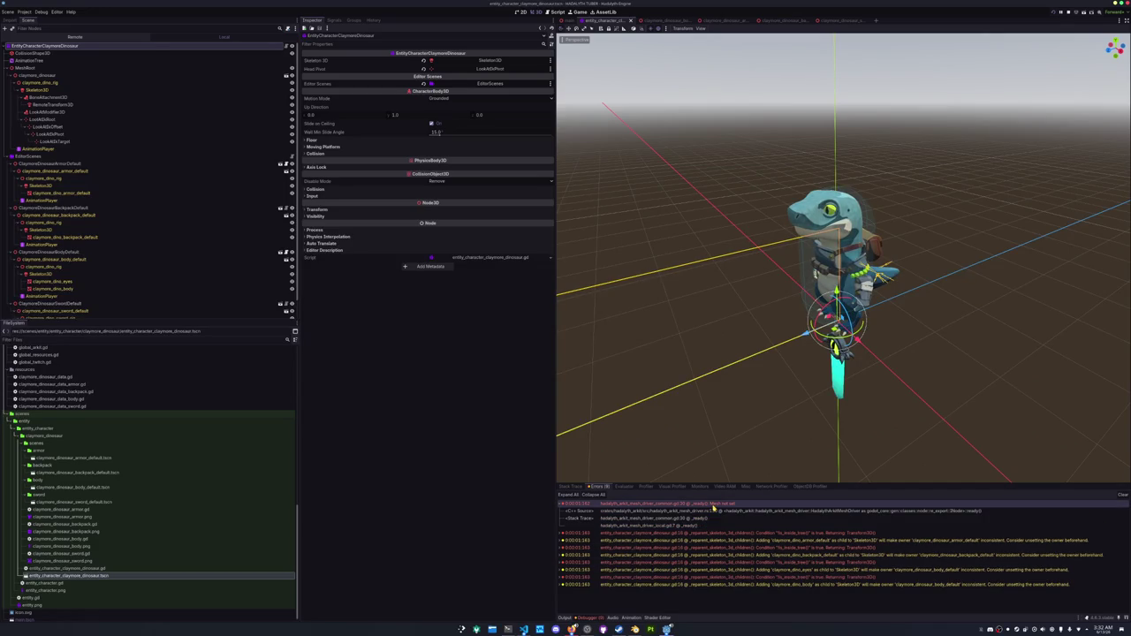
pyautogui.doubleClick(678, 505)
pyautogui.click(727, 512)
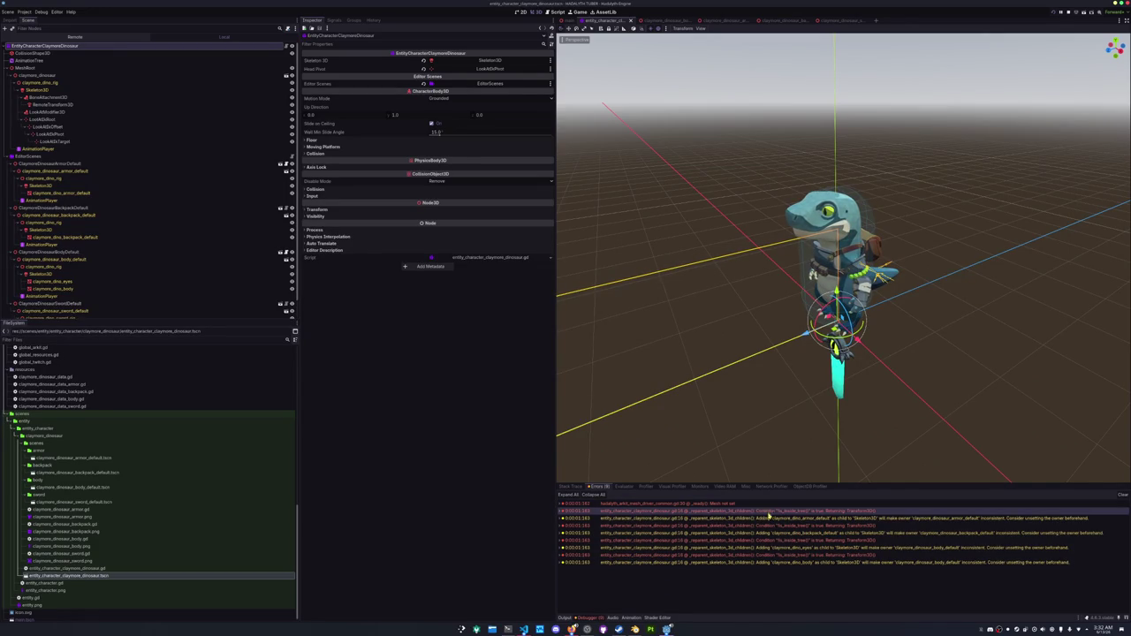
pyautogui.doubleClick(721, 511)
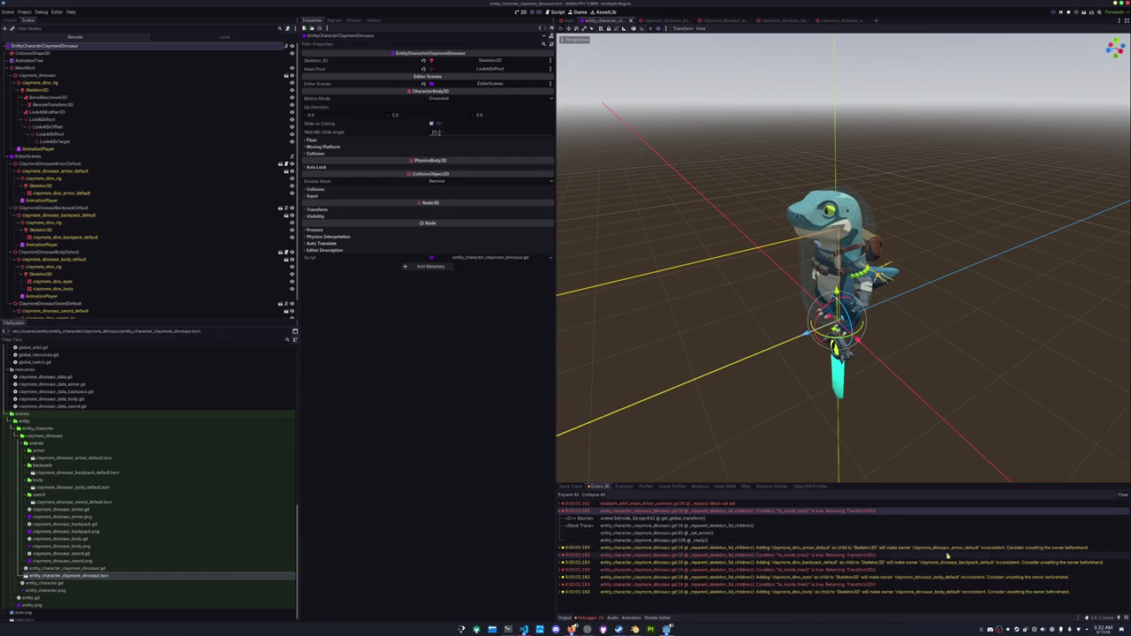
pyautogui.doubleClick(968, 526)
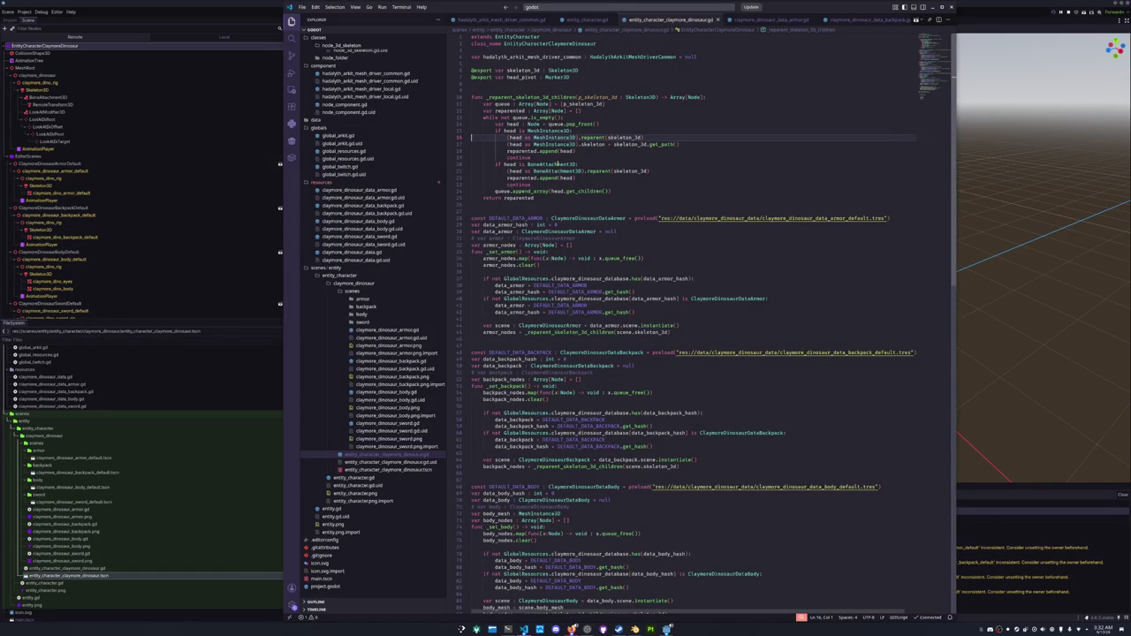
pyautogui.click(565, 157)
pyautogui.click(623, 137)
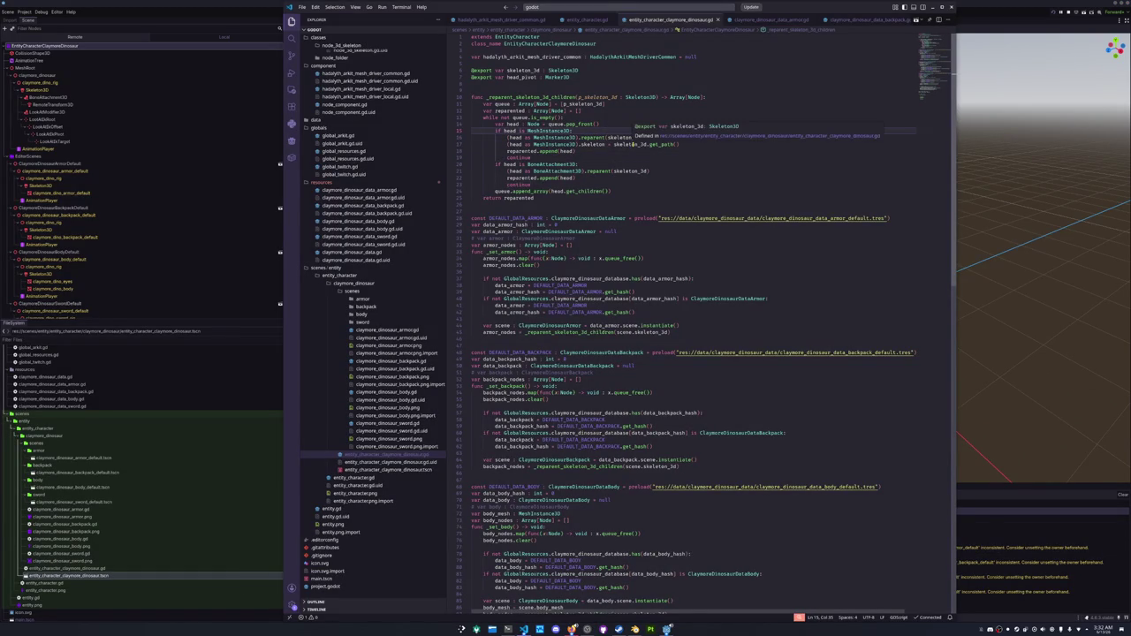
pyautogui.press('Return')
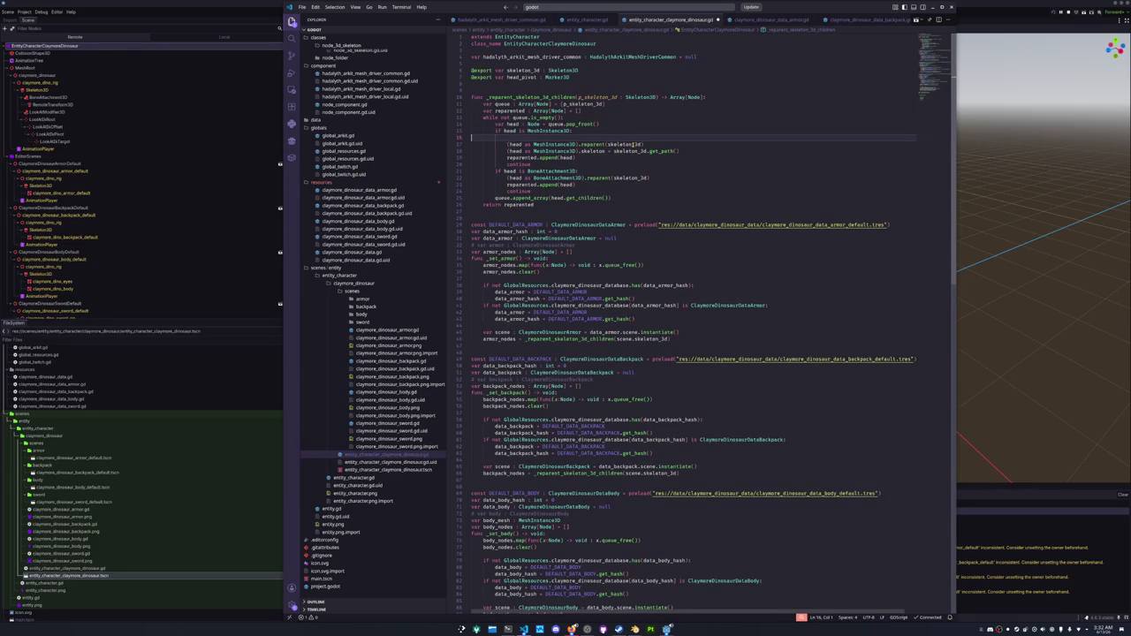
pyautogui.press('BackSpace')
pyautogui.moveTo(603, 136)
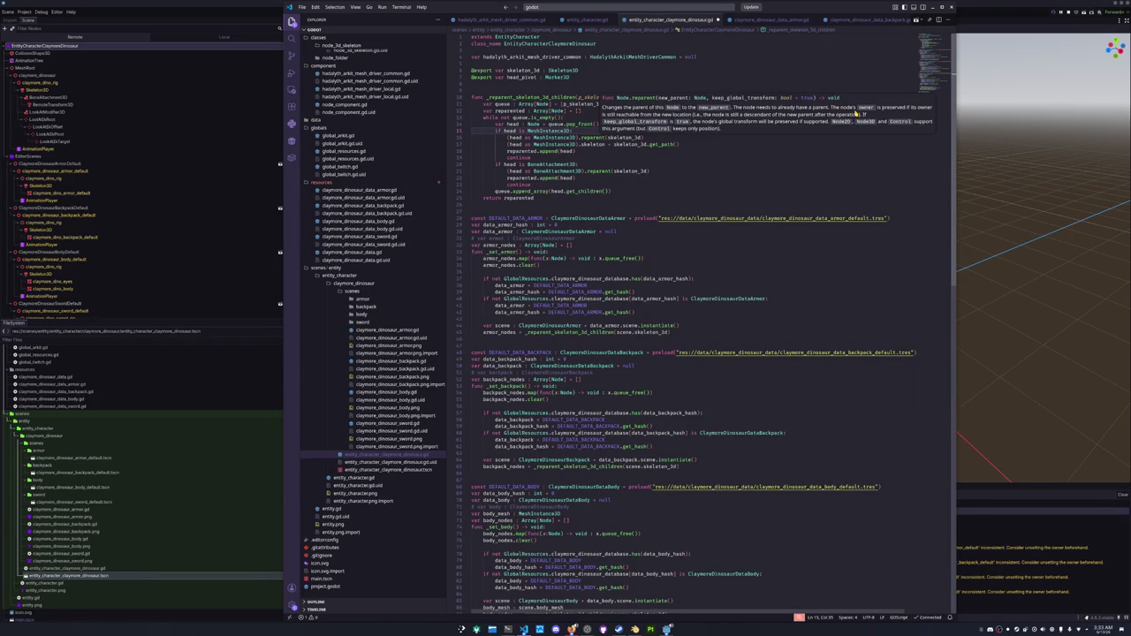
pyautogui.click(676, 137)
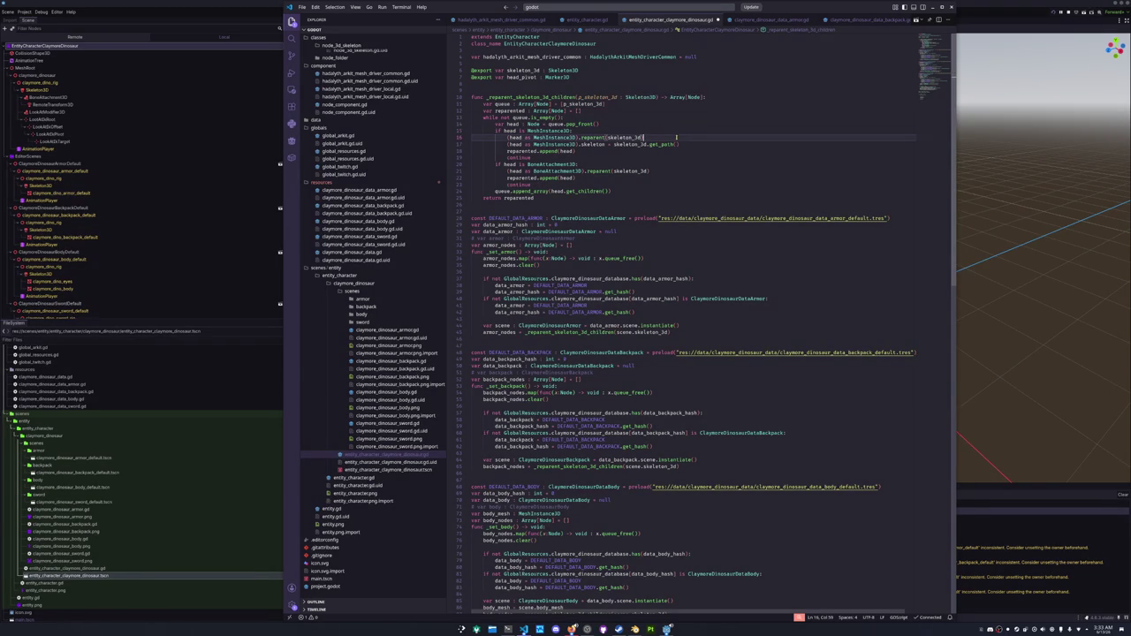
pyautogui.press('Left')
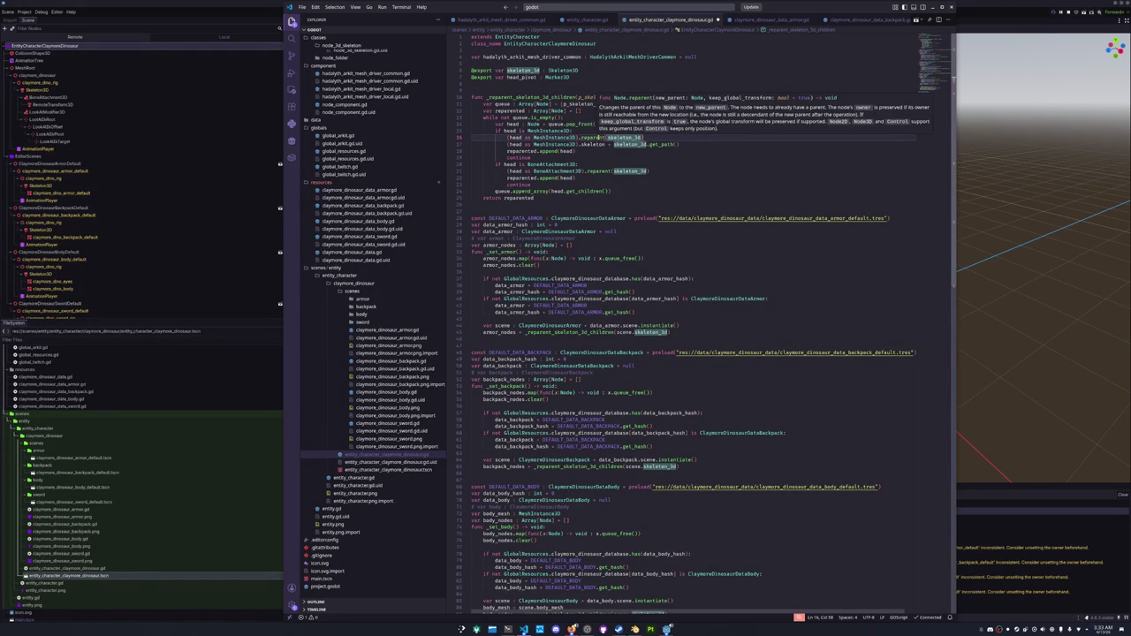
pyautogui.click(604, 150)
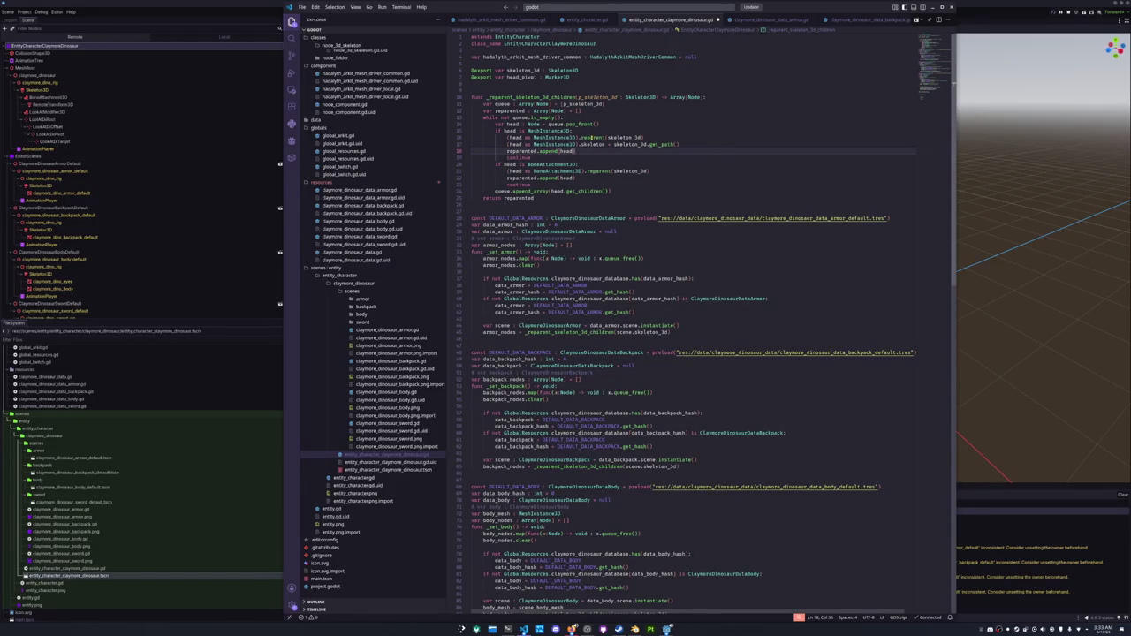
pyautogui.click(588, 156)
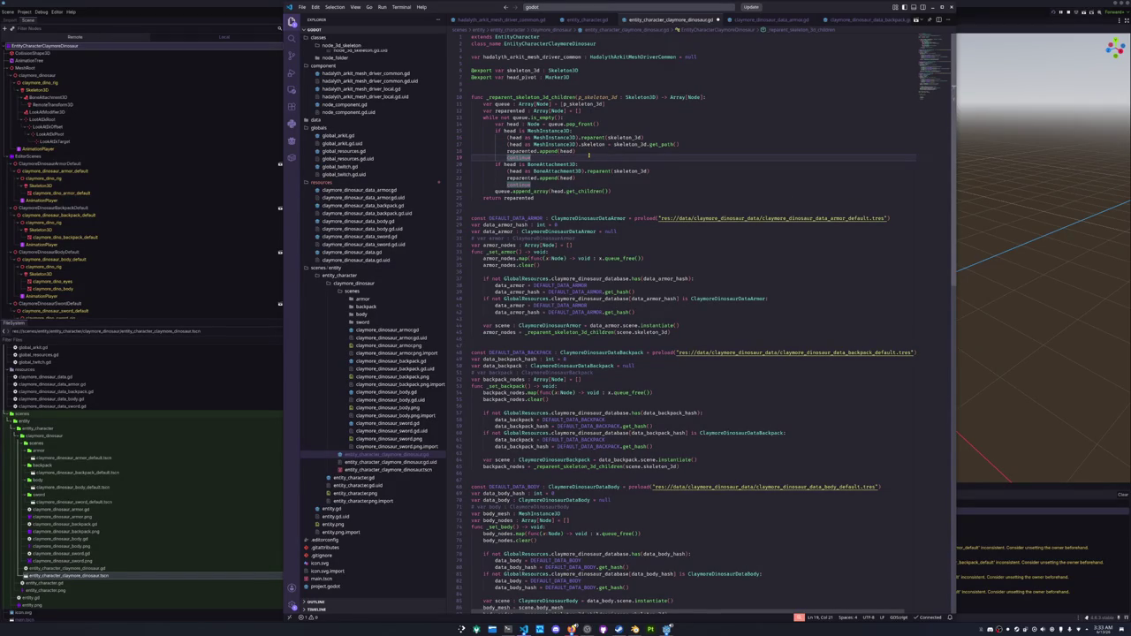
pyautogui.scroll(-10, 589, 156)
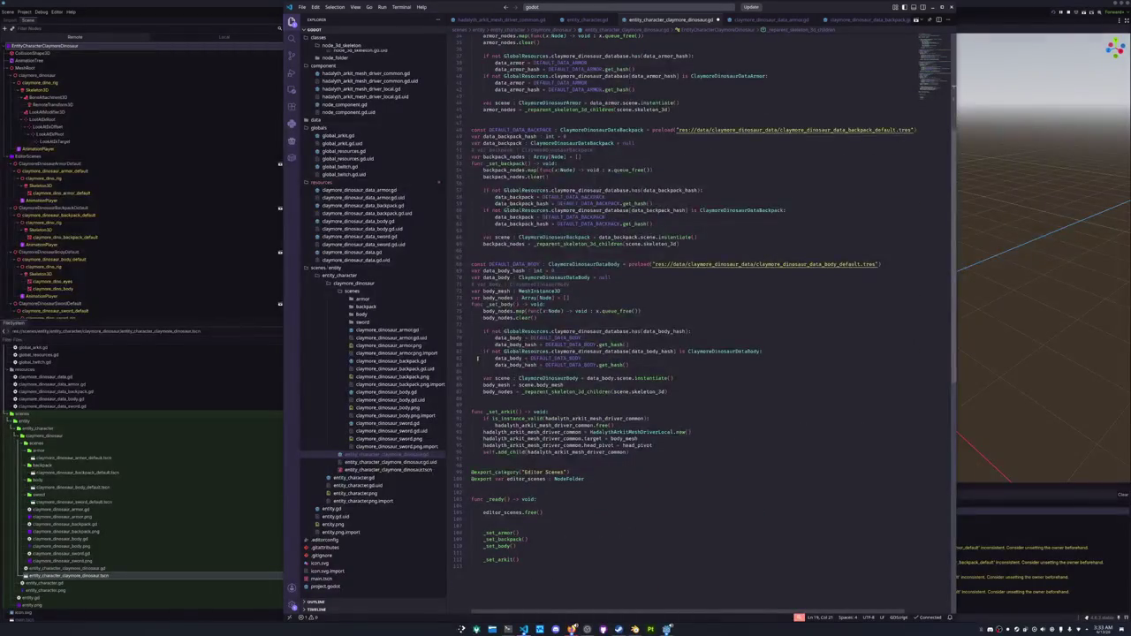
# Add scene.queue_free() after the body, backpack and armor reparenting calls, and save the script.
pyautogui.click(521, 397)
pyautogui.write('scene.queue_free(')
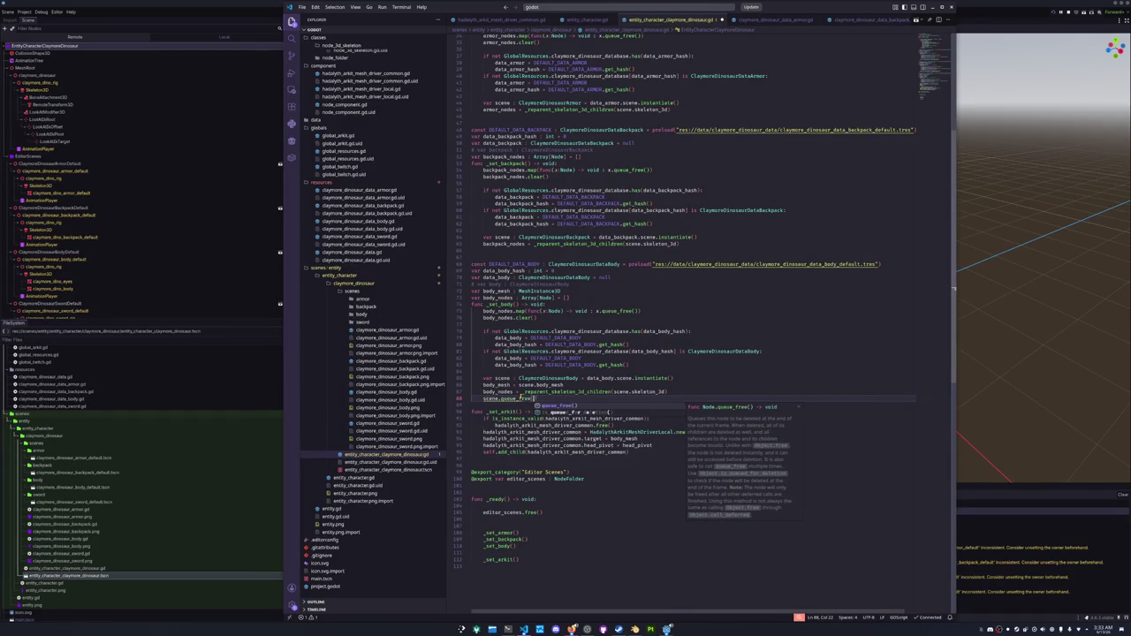
pyautogui.press('Return')
pyautogui.hotkey('shift', 'Home')
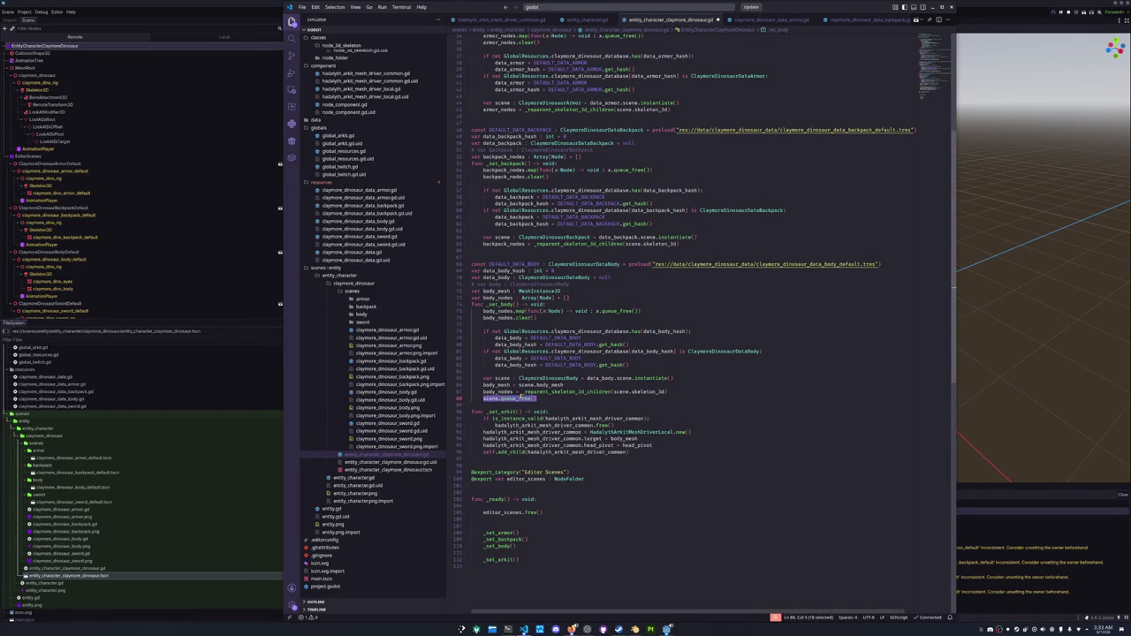
pyautogui.hotkey('ctrl', 'c')
pyautogui.click(492, 253)
pyautogui.hotkey('ctrl', 'v')
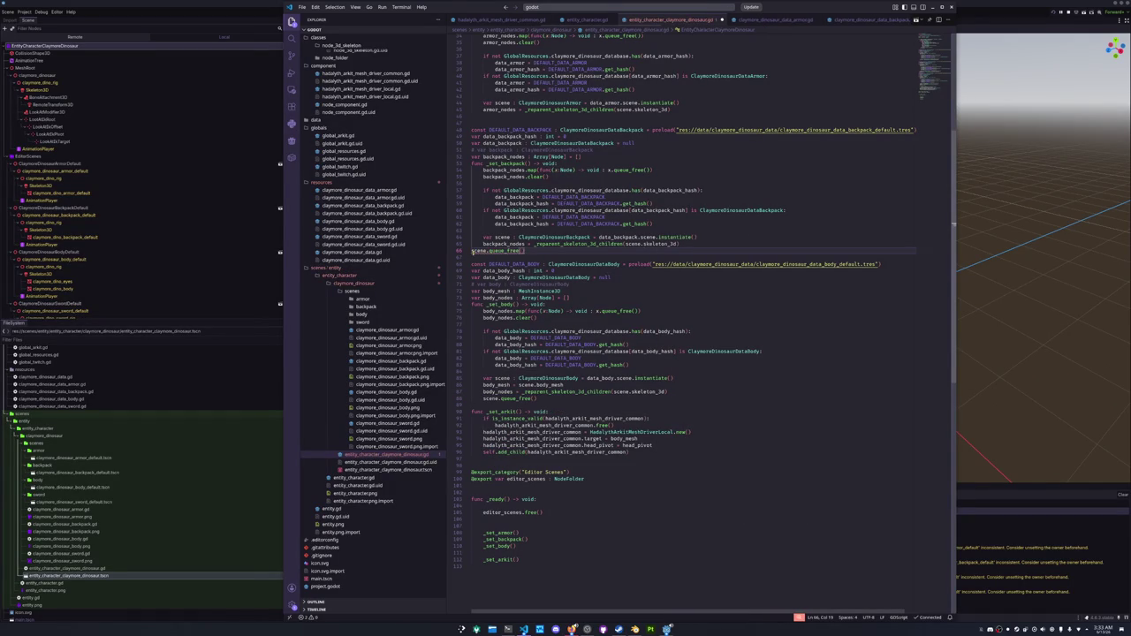
pyautogui.scroll(4, 471, 251)
pyautogui.click(473, 190)
pyautogui.hotkey('ctrl', 'v')
pyautogui.hotkey('ctrl', 's')
# Review where 'reparented' is used around the line 16 reparent call, then return to Godot.
pyautogui.scroll(6, 484, 189)
pyautogui.click(500, 168)
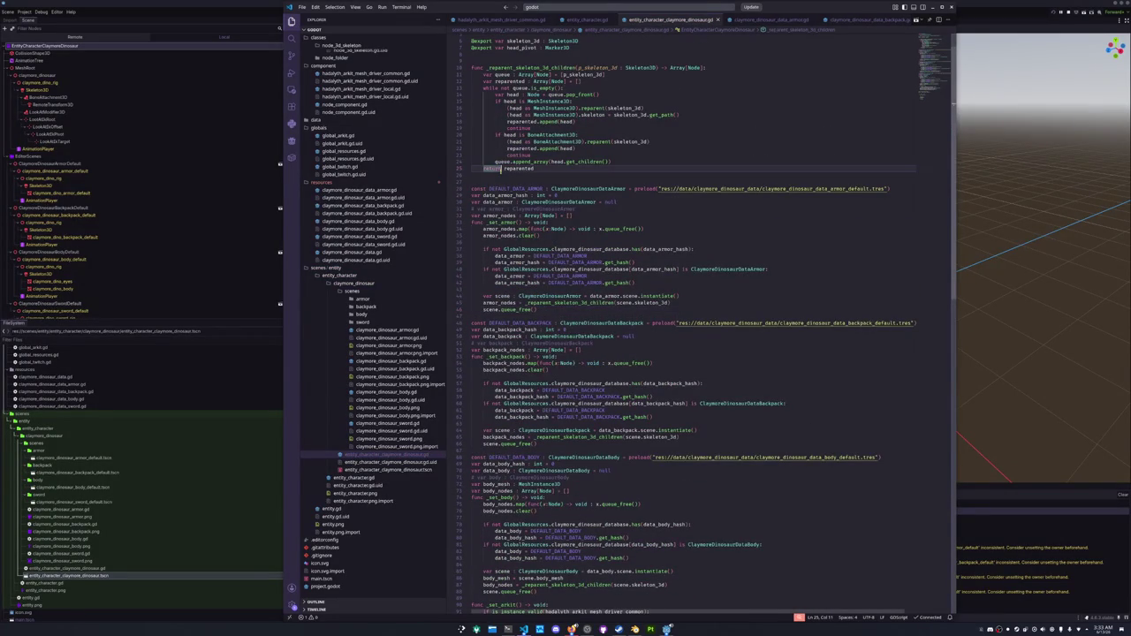
pyautogui.doubleClick(521, 121)
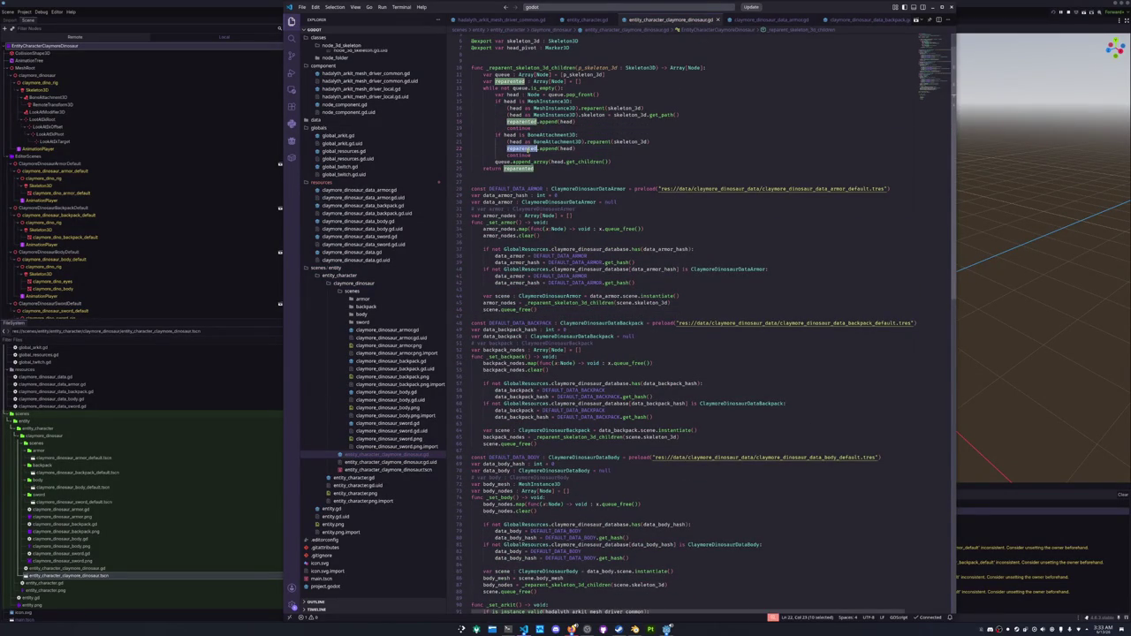
pyautogui.click(601, 108)
pyautogui.click(597, 101)
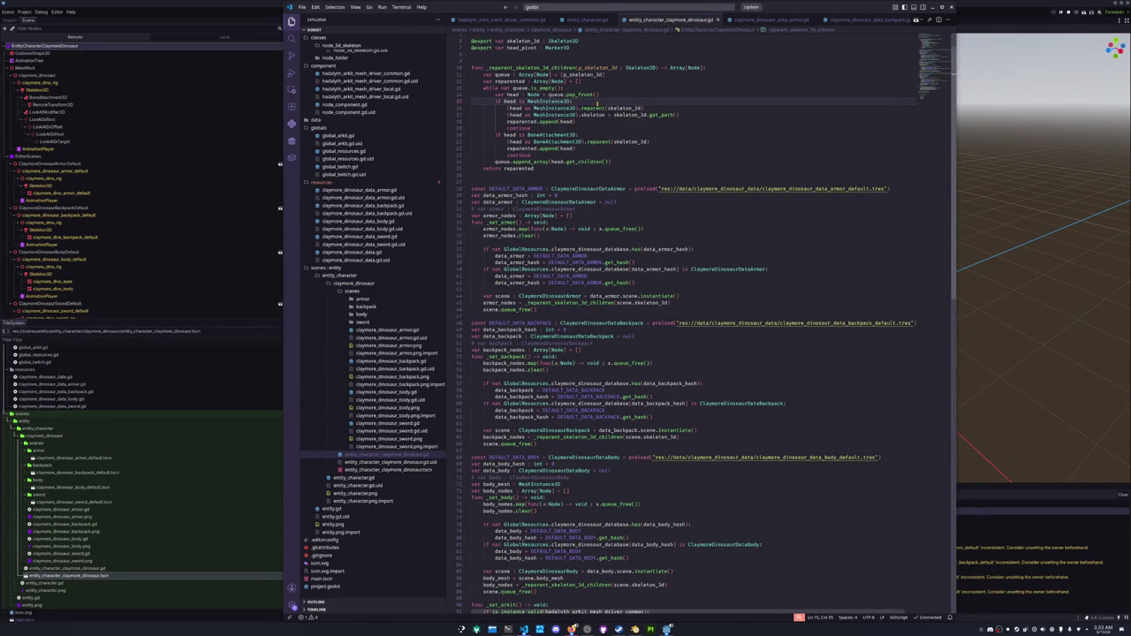
pyautogui.click(1015, 549)
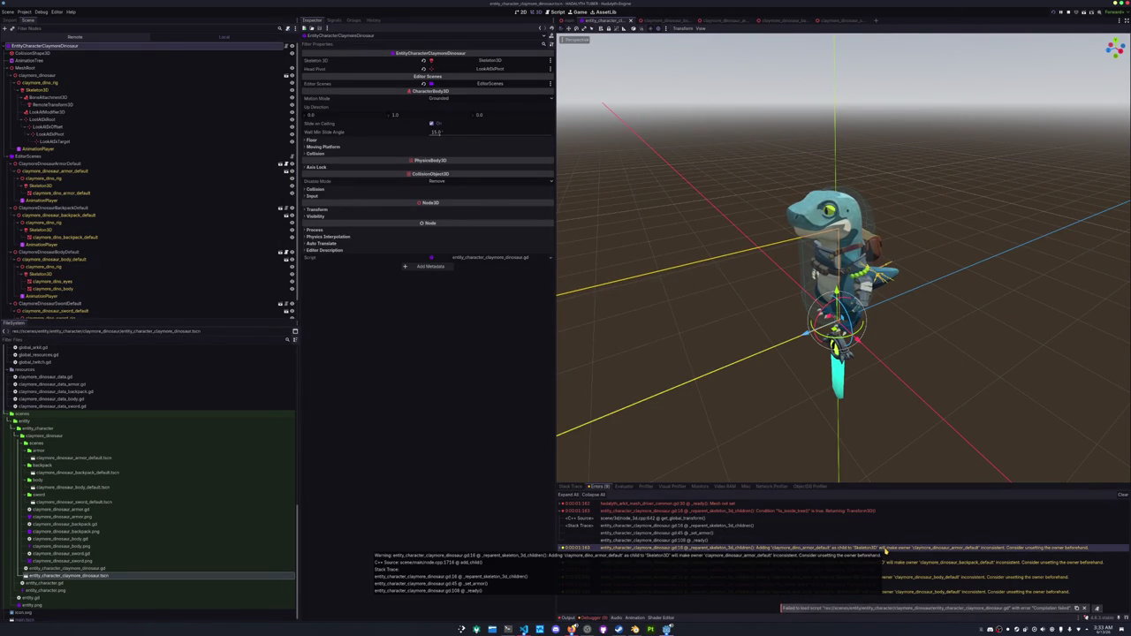
# Expand an error's stack trace and jump to its script line in VS Code.
pyautogui.doubleClick(879, 556)
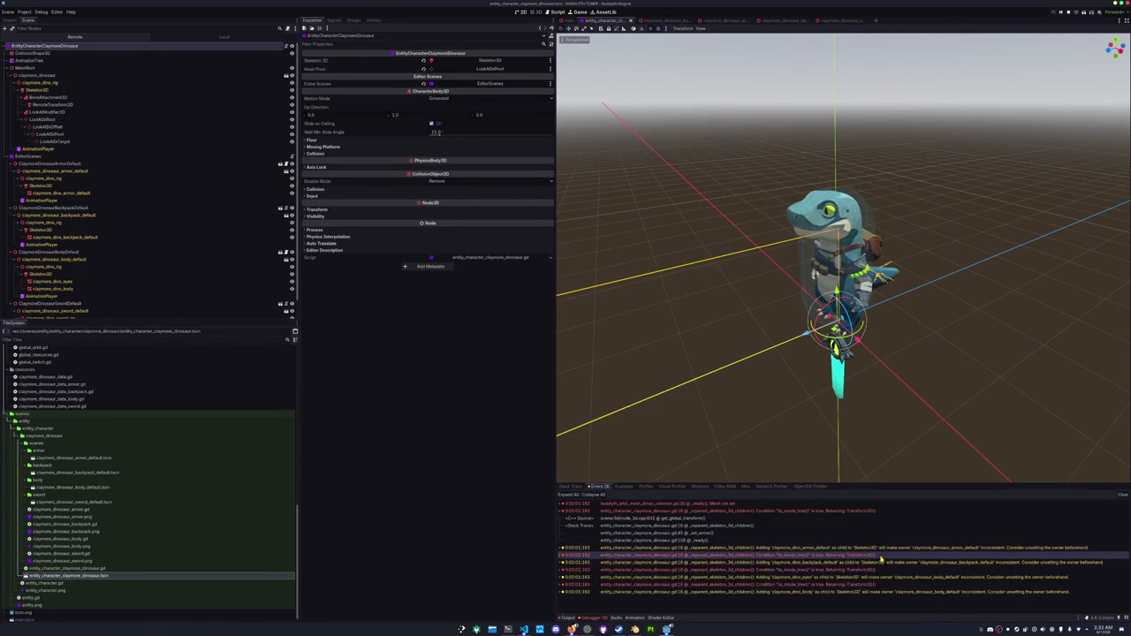
pyautogui.scroll(-1, 879, 558)
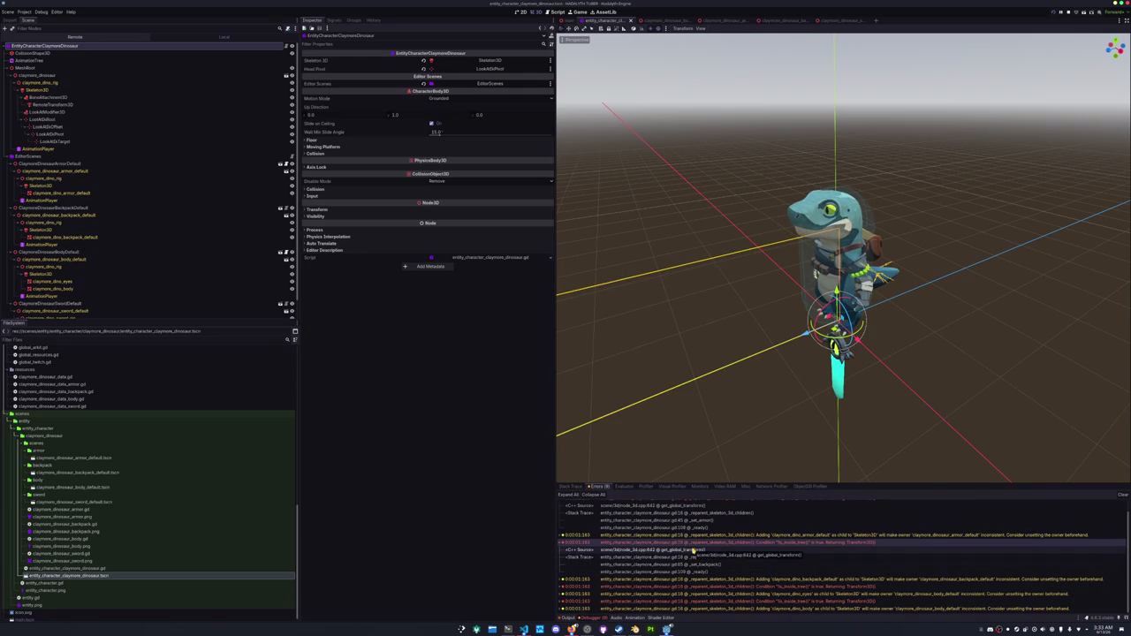
pyautogui.doubleClick(692, 557)
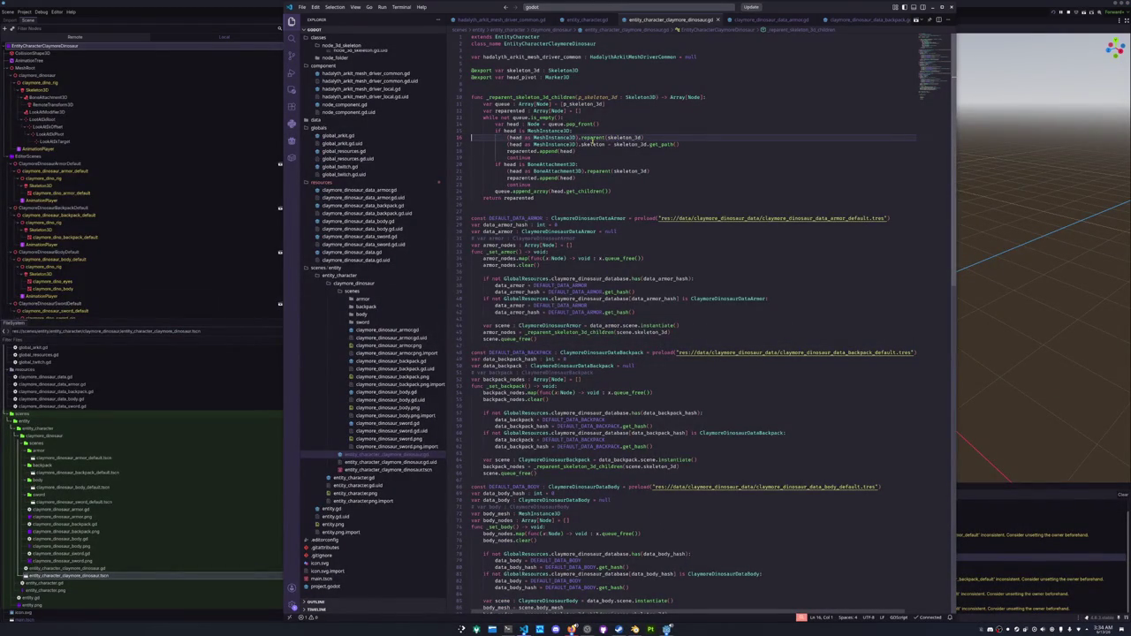
pyautogui.click(618, 131)
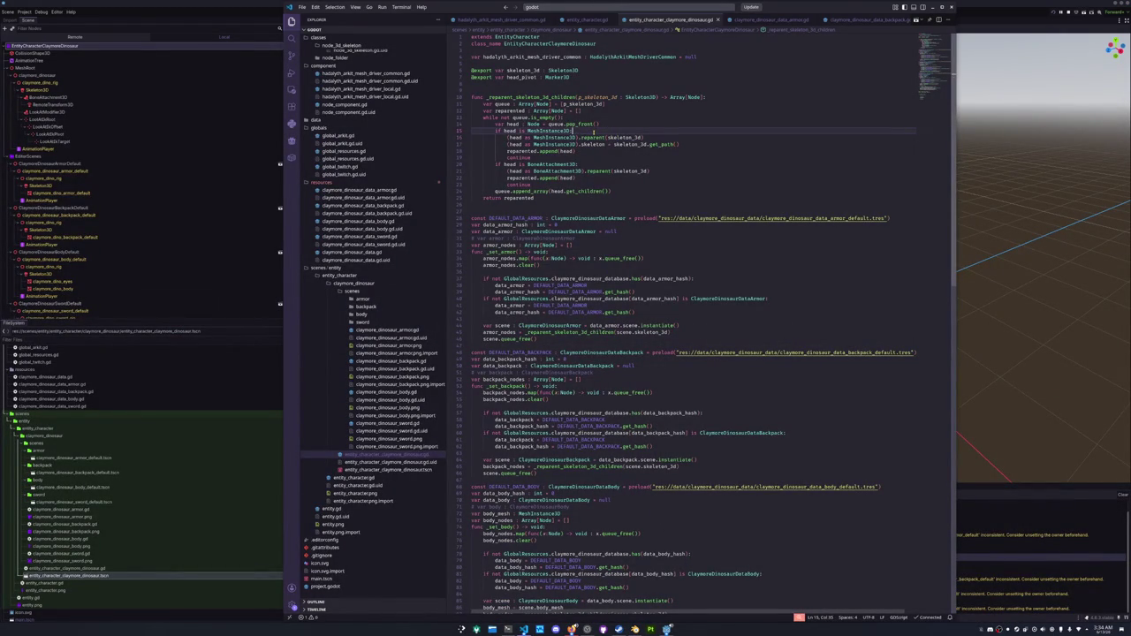
pyautogui.scroll(-3, 642, 133)
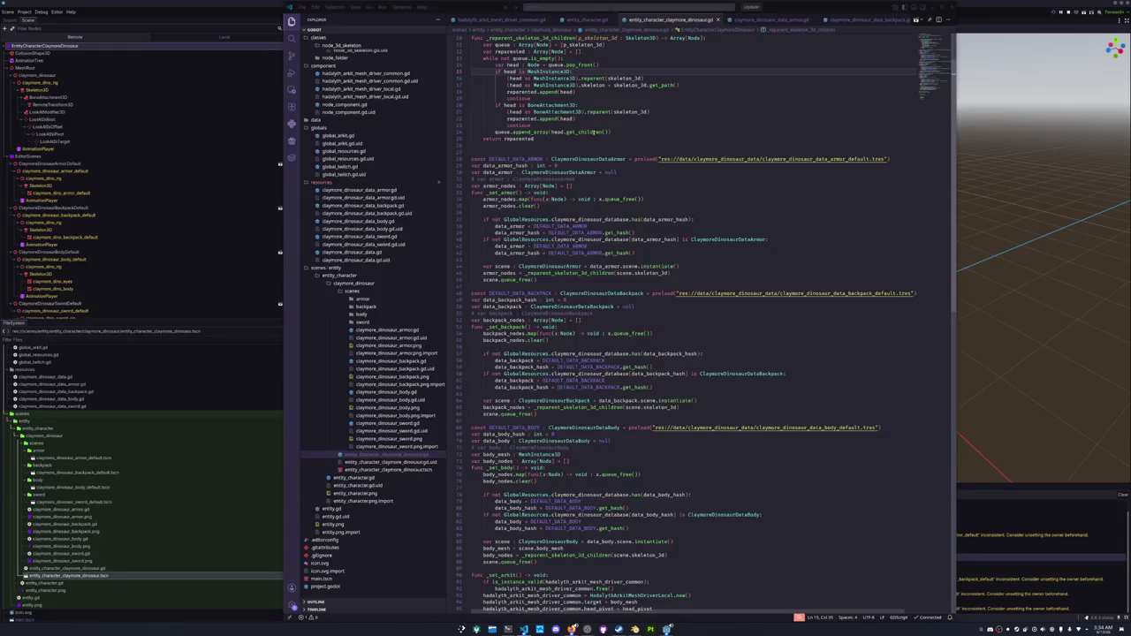
pyautogui.hotkey('alt', 'Tab')
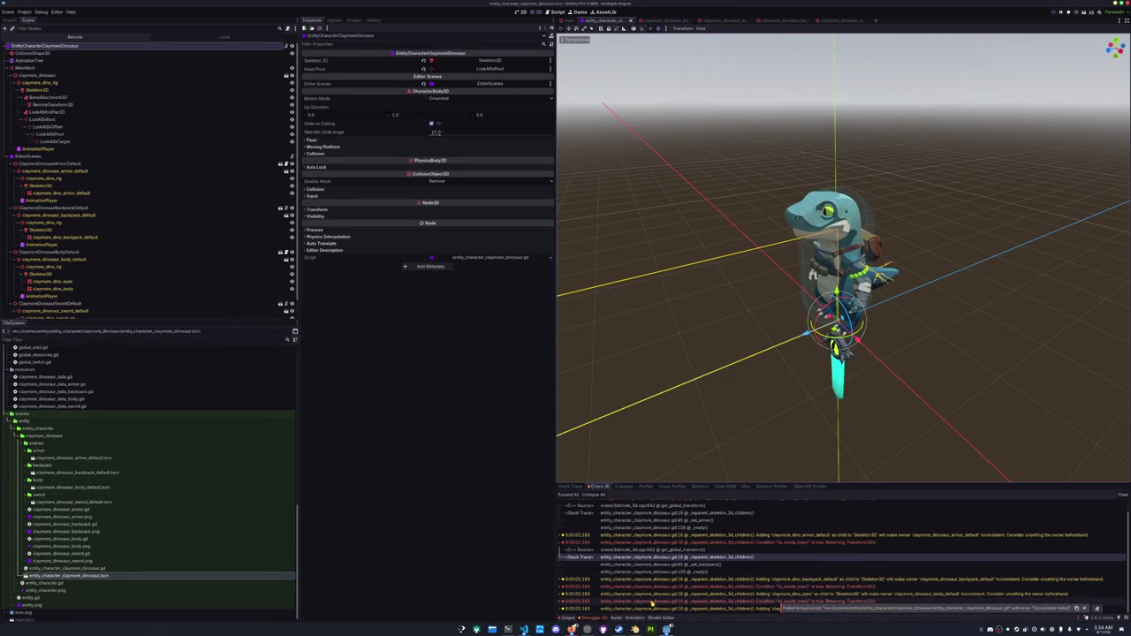
# Expand the 'Mesh not set' error to show its C++ source row.
pyautogui.scroll(-2, 715, 597)
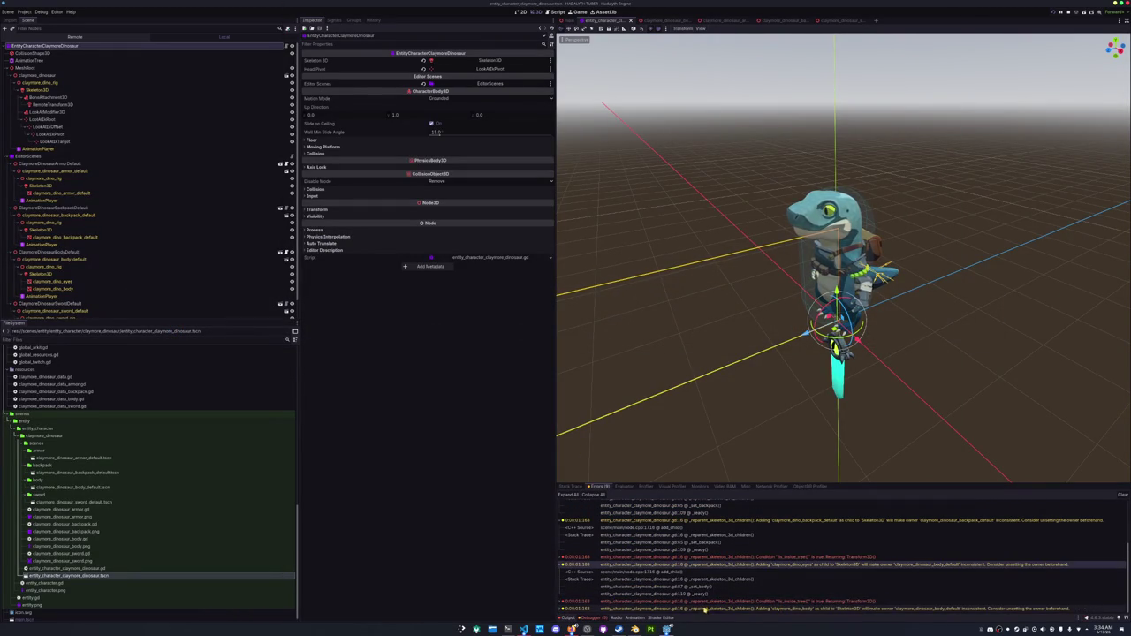
pyautogui.scroll(5, 714, 575)
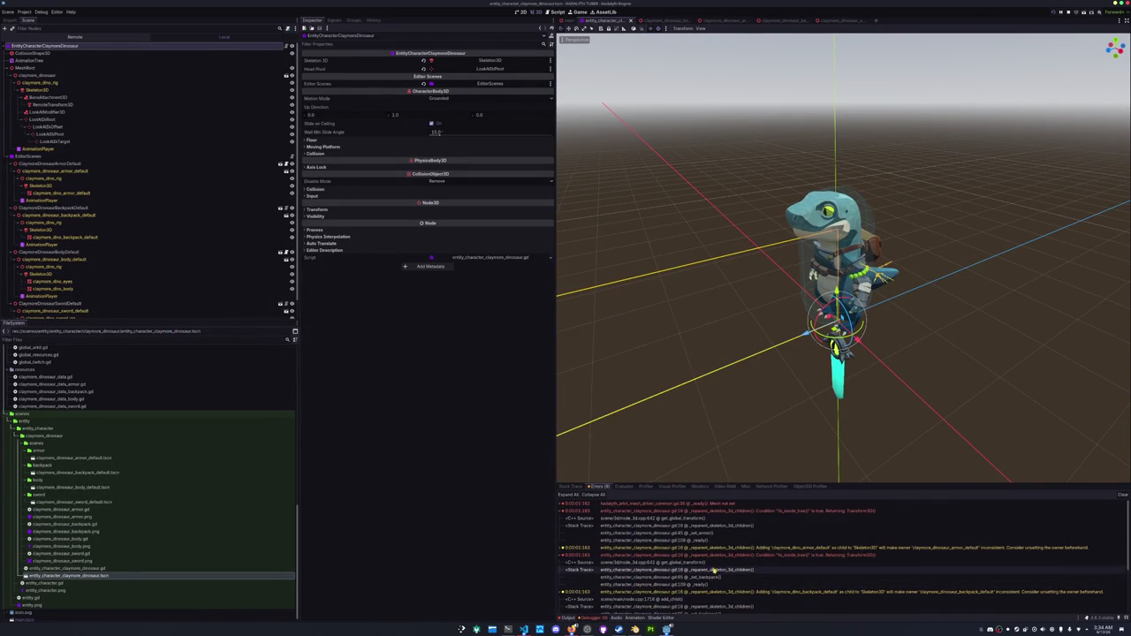
pyautogui.doubleClick(712, 504)
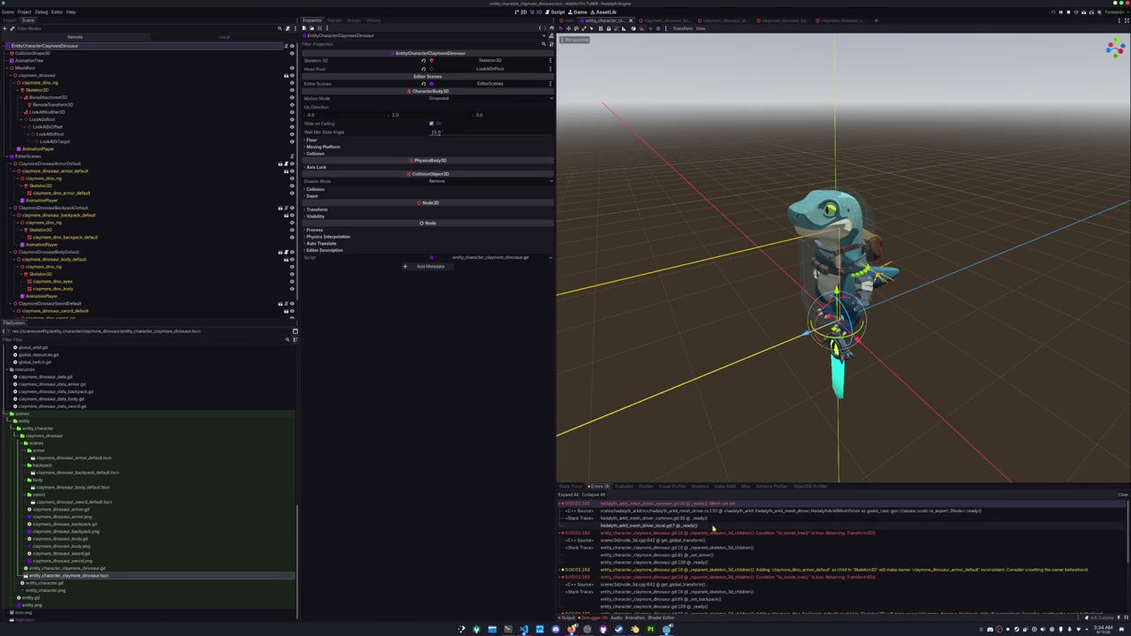
pyautogui.click(712, 512)
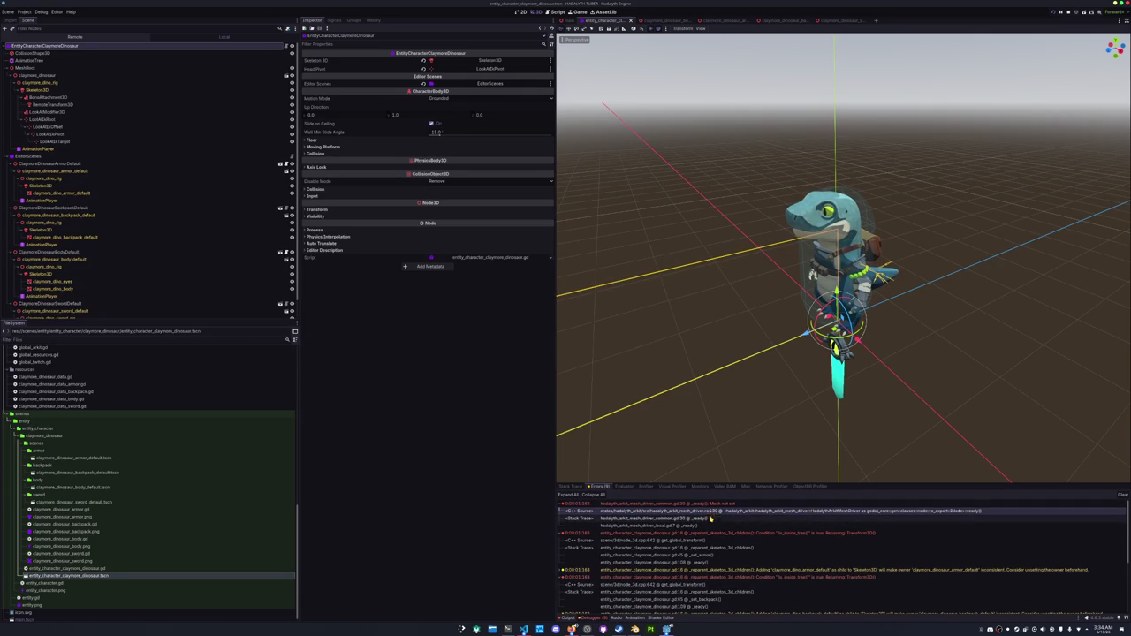
# Expand the Remote tree from the character through MeshRoot and the rig to Skeleton3D.
pyautogui.click(74, 37)
pyautogui.click(7, 106)
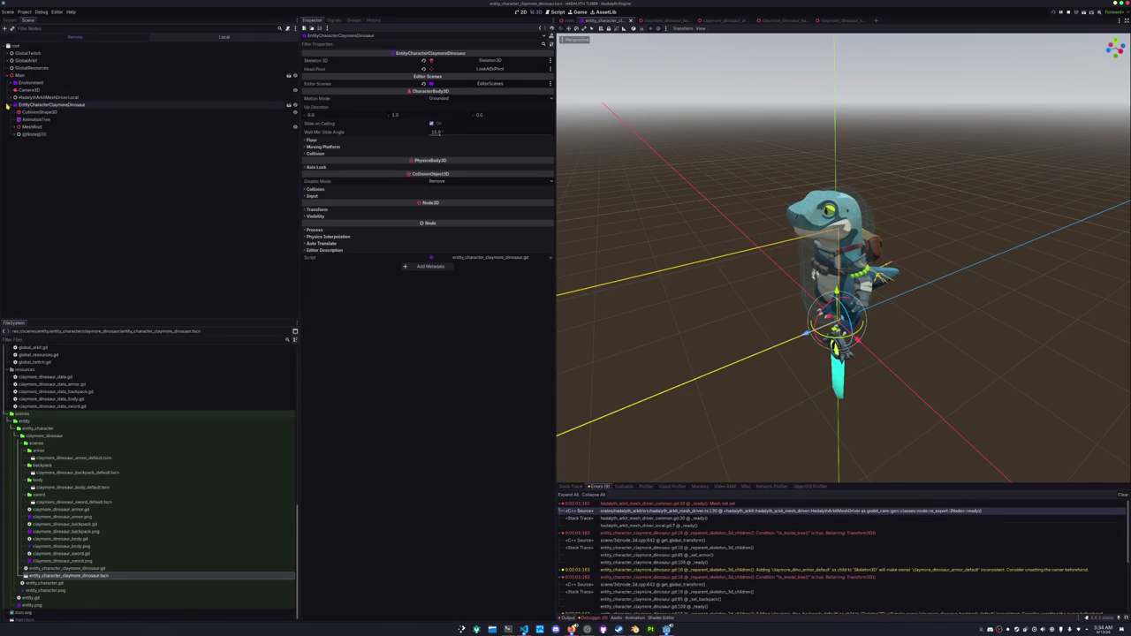
pyautogui.click(12, 126)
pyautogui.click(18, 134)
pyautogui.click(23, 142)
pyautogui.click(27, 149)
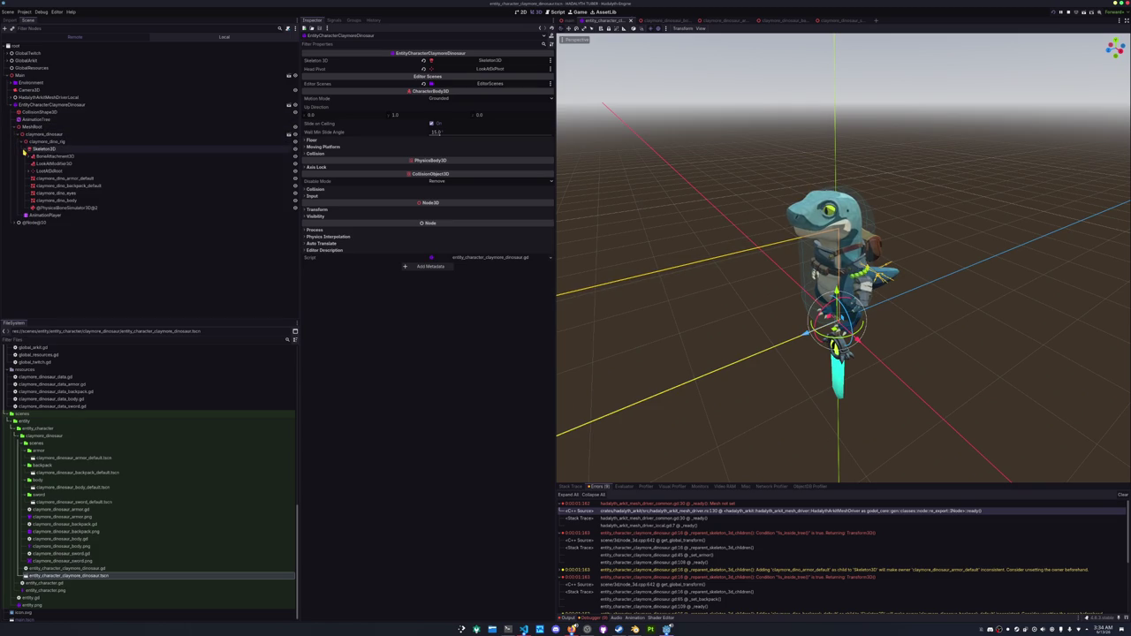
# Inspect the meshes under Skeleton3D, including the backpack, then the EntityCharacterClaymoreDinosaur node.
pyautogui.click(50, 201)
pyautogui.click(56, 192)
pyautogui.click(62, 186)
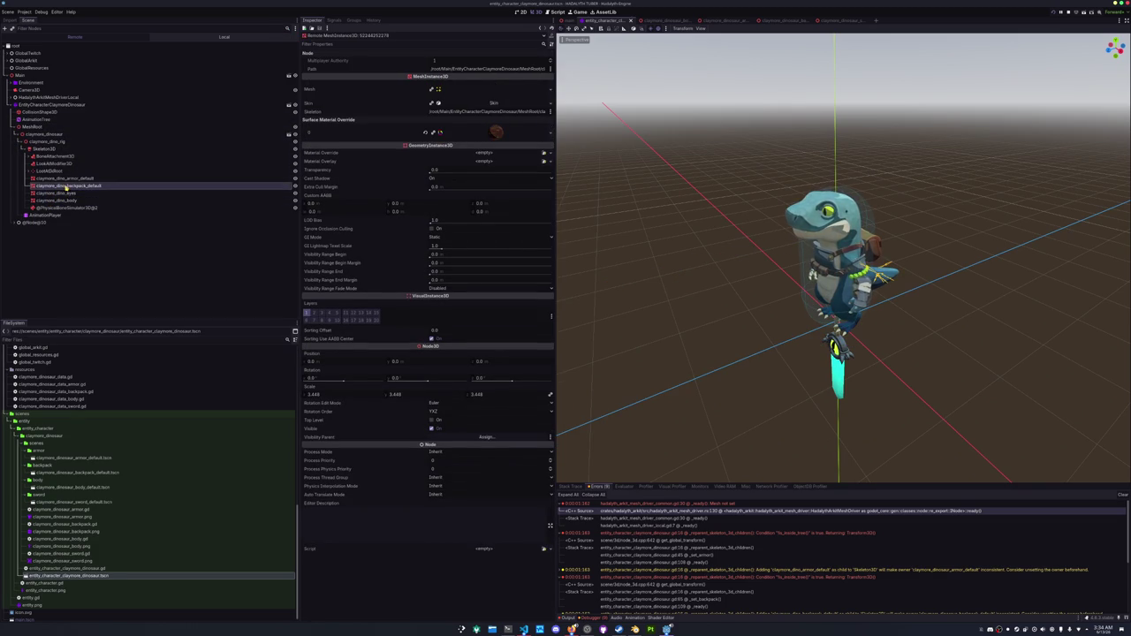
pyautogui.click(67, 178)
pyautogui.click(44, 133)
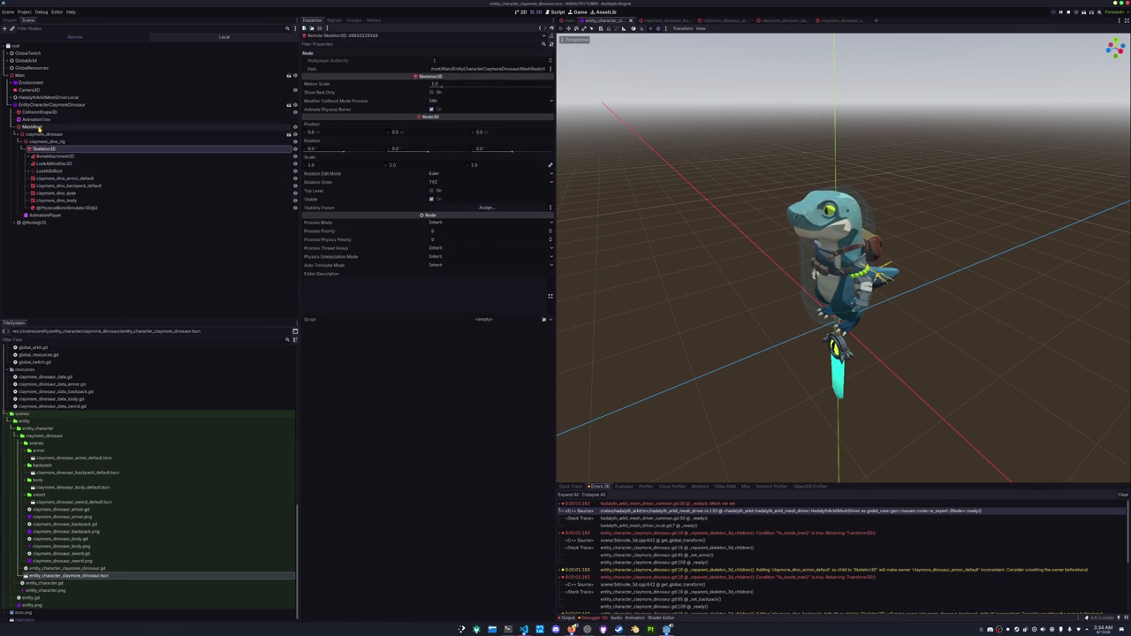
pyautogui.click(35, 127)
pyautogui.click(43, 133)
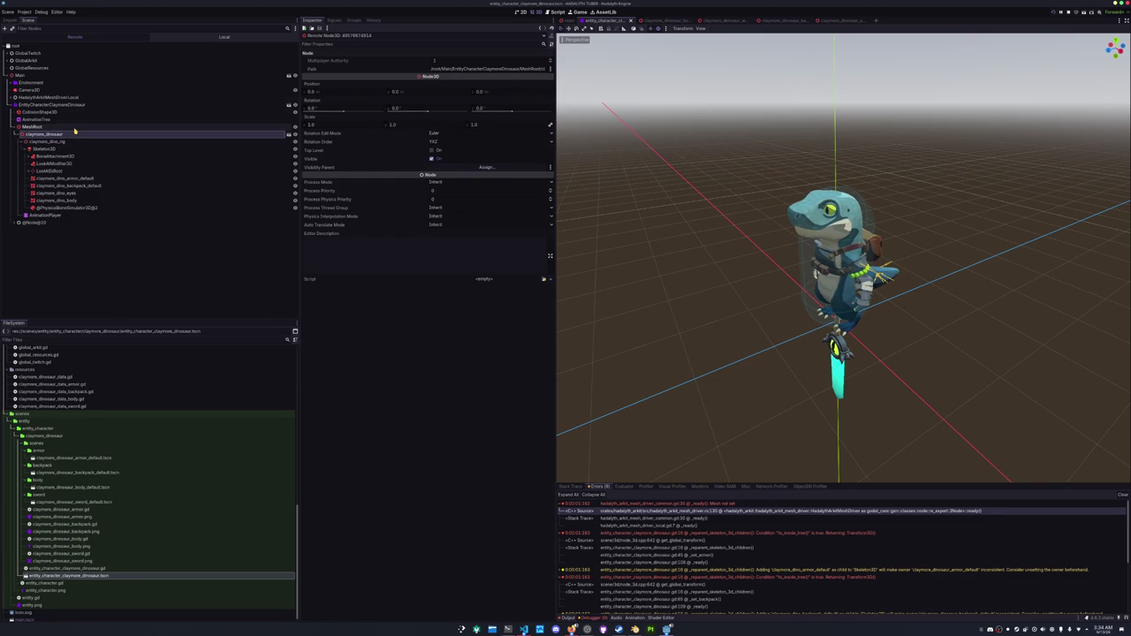
pyautogui.click(82, 104)
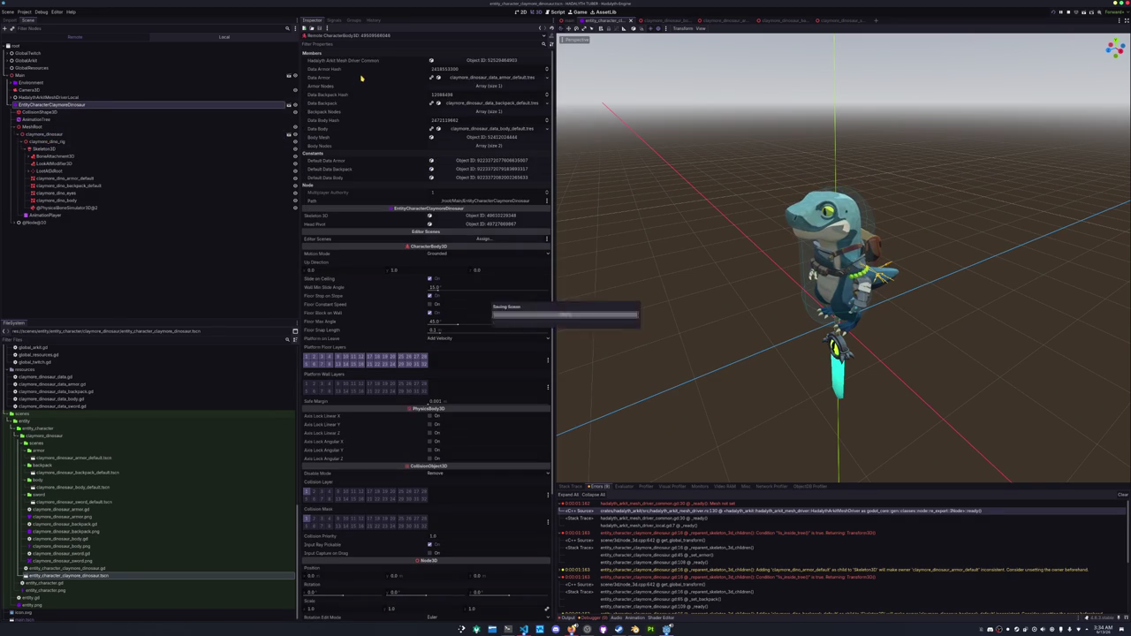
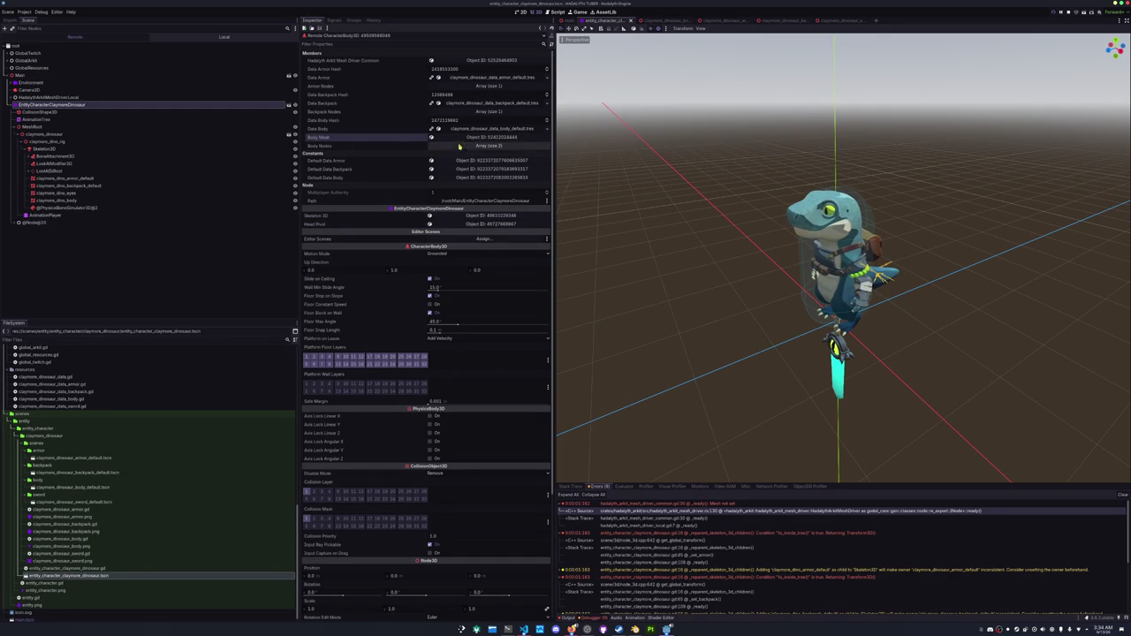
# Open hadalyth_arkit_mesh_driver_common.gd in VS Code from the 'Mesh not set' error entry.
pyautogui.doubleClick(618, 503)
# Check the base entity_character.gd script, then return to entity_character_claymore_dinosaur.gd.
pyautogui.click(580, 352)
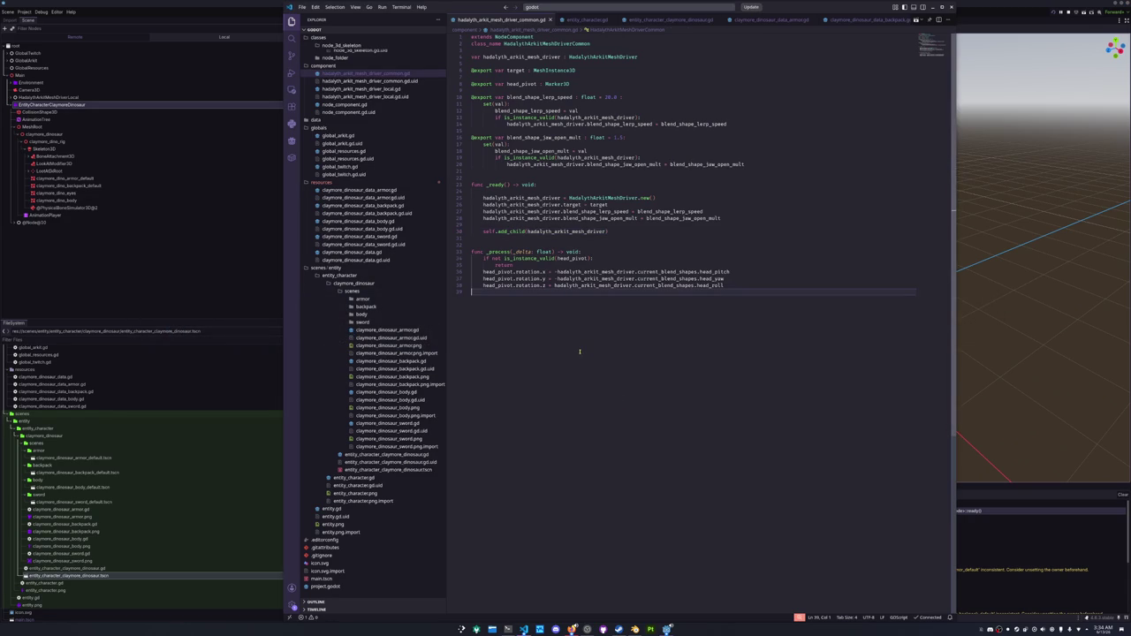
pyautogui.click(669, 20)
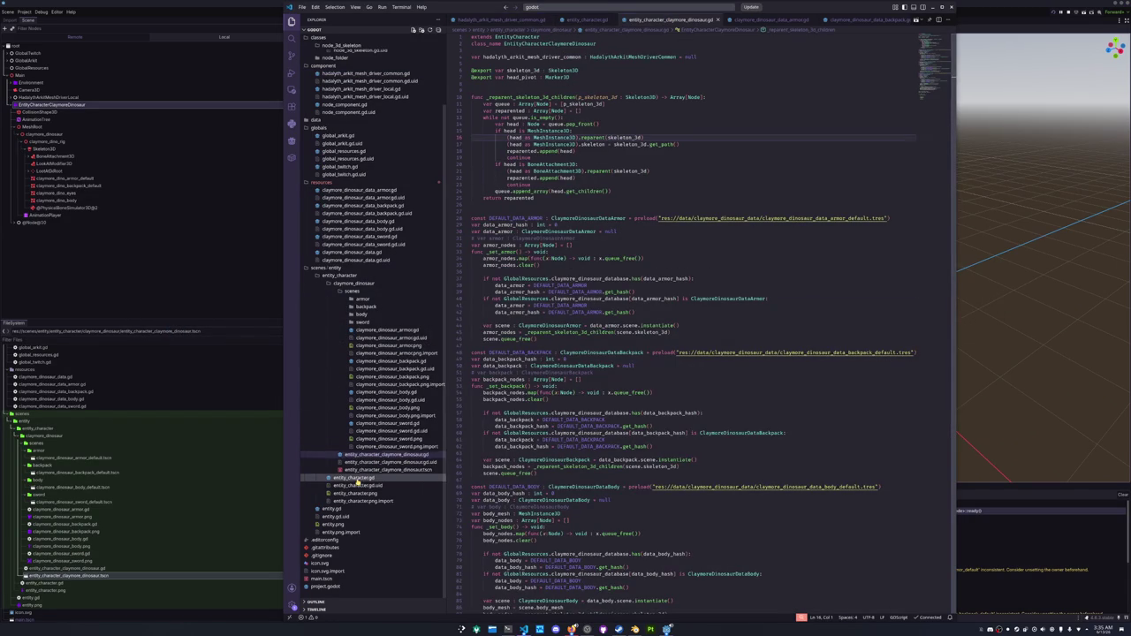
pyautogui.click(356, 477)
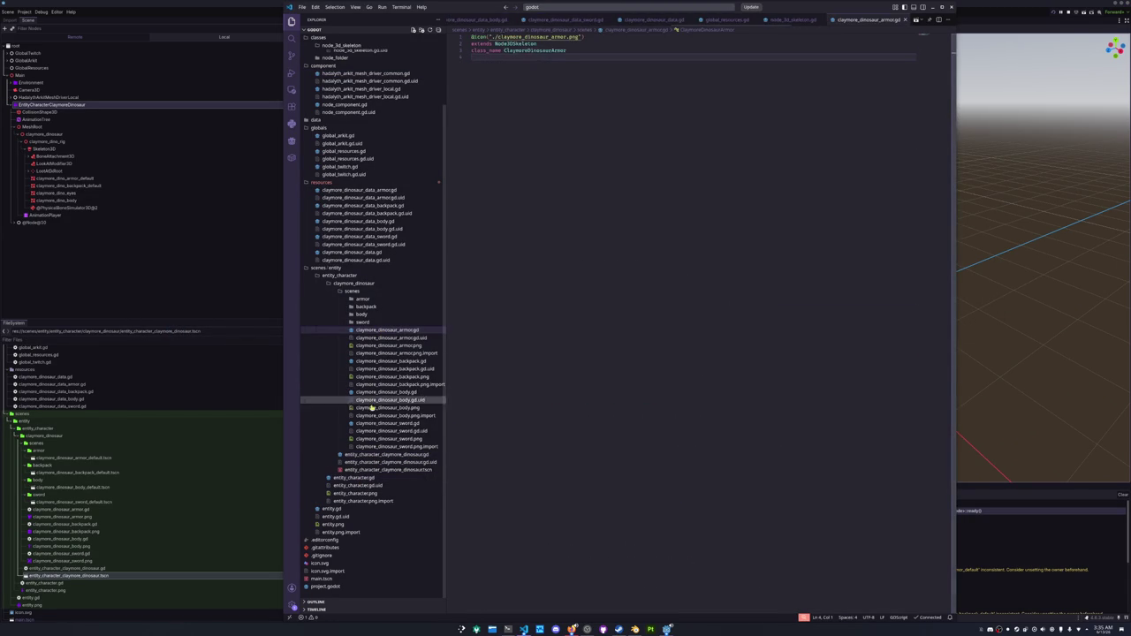
pyautogui.click(386, 454)
pyautogui.scroll(-15, 532, 340)
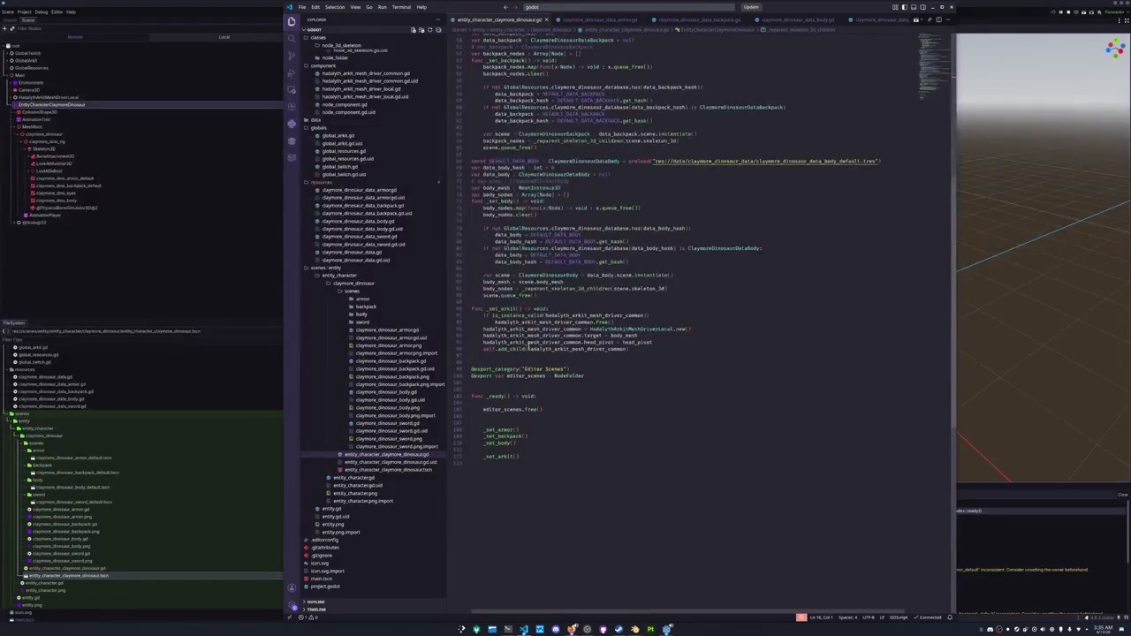
# Inspect the head_pivot and body_mesh references around the _set_arkit function.
pyautogui.click(502, 357)
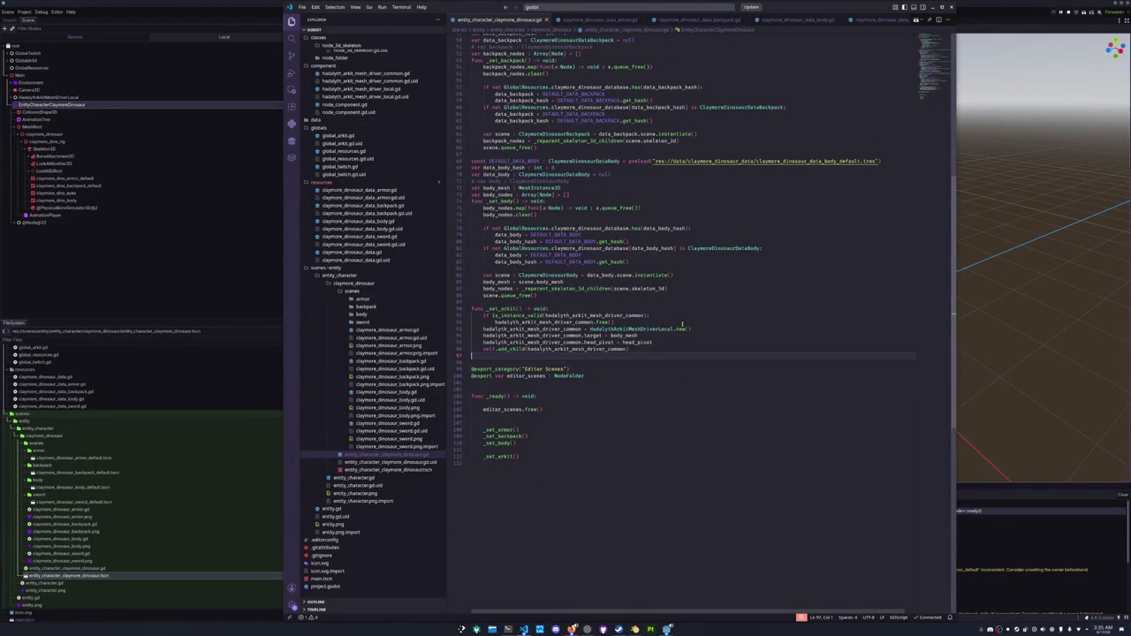
pyautogui.moveTo(587, 336)
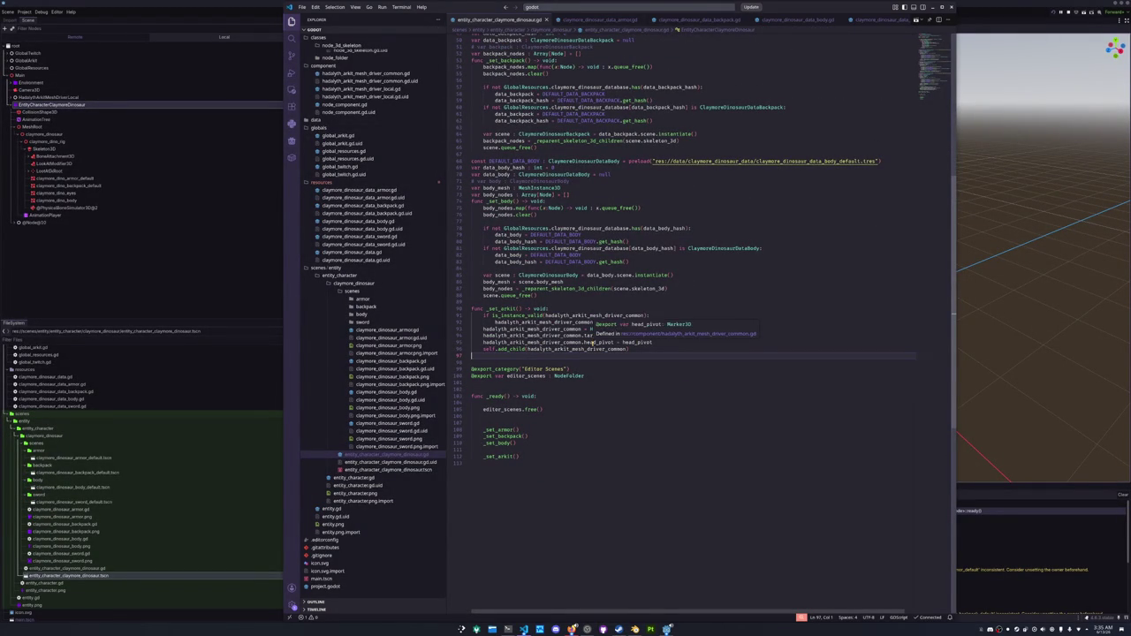
pyautogui.doubleClick(599, 342)
pyautogui.click(636, 336)
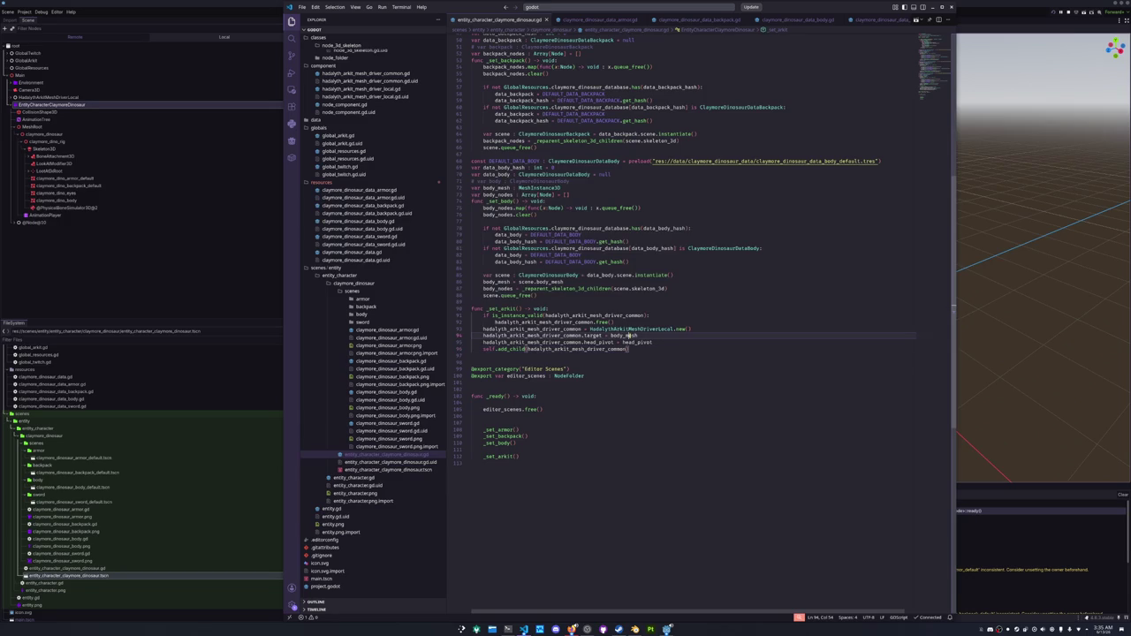
pyautogui.click(505, 450)
# Delete the blank line above the _set_armor() call and go back to Godot.
pyautogui.click(519, 421)
pyautogui.press('Delete')
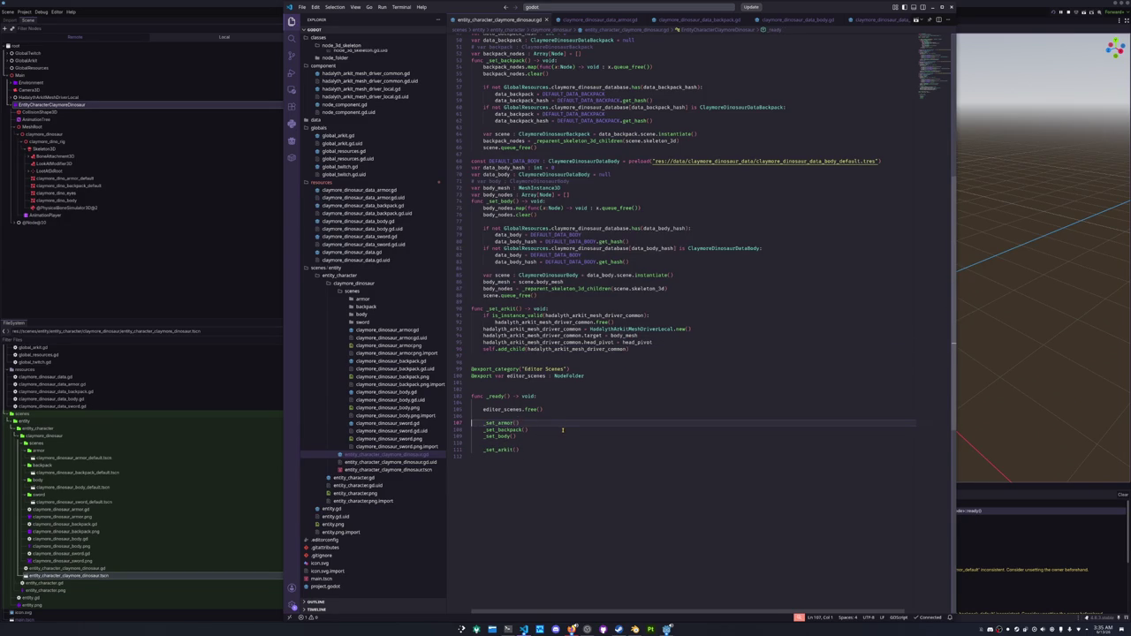
pyautogui.hotkey('alt', 'Tab')
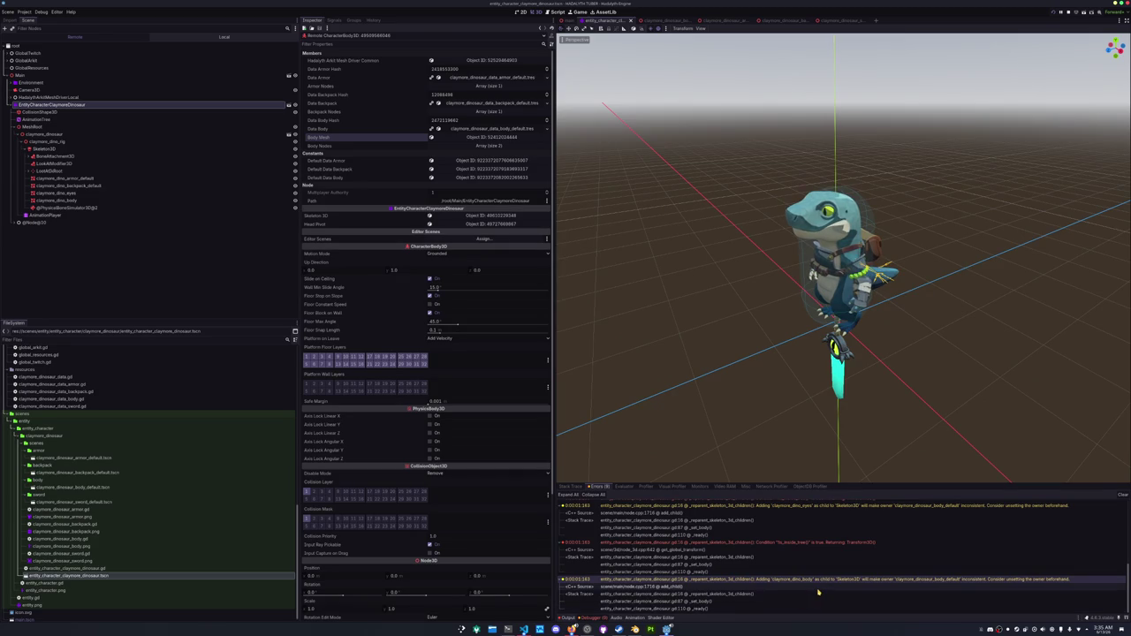
# Add 'head.owner = null' inside the MeshInstance3D branch of _reparent_skeleton_3d_children.
pyautogui.doubleClick(818, 593)
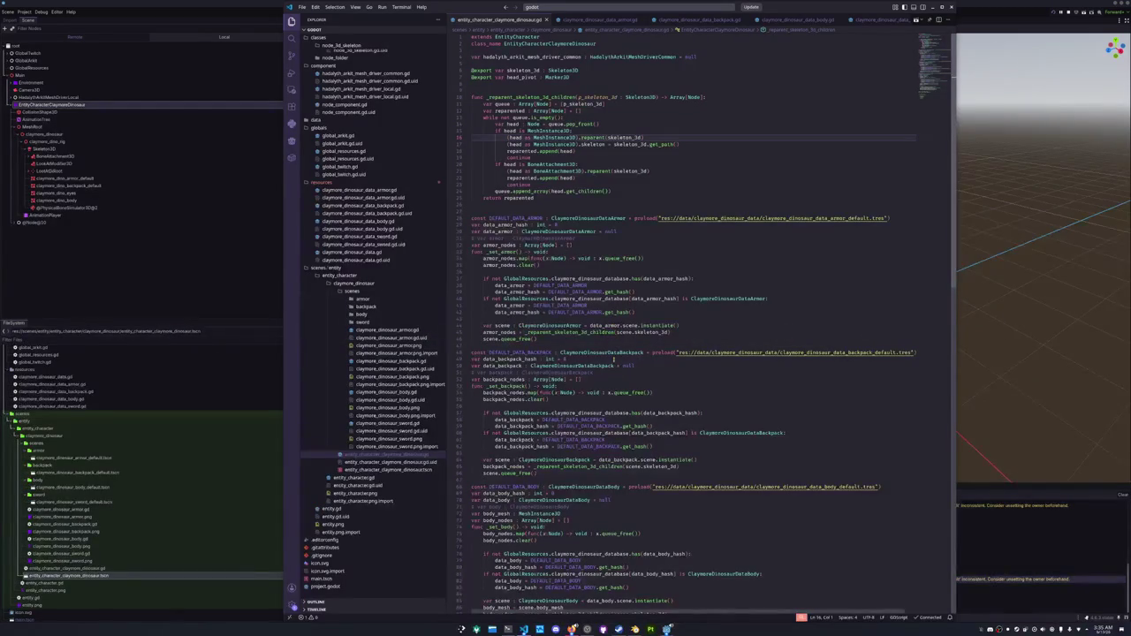
pyautogui.click(646, 133)
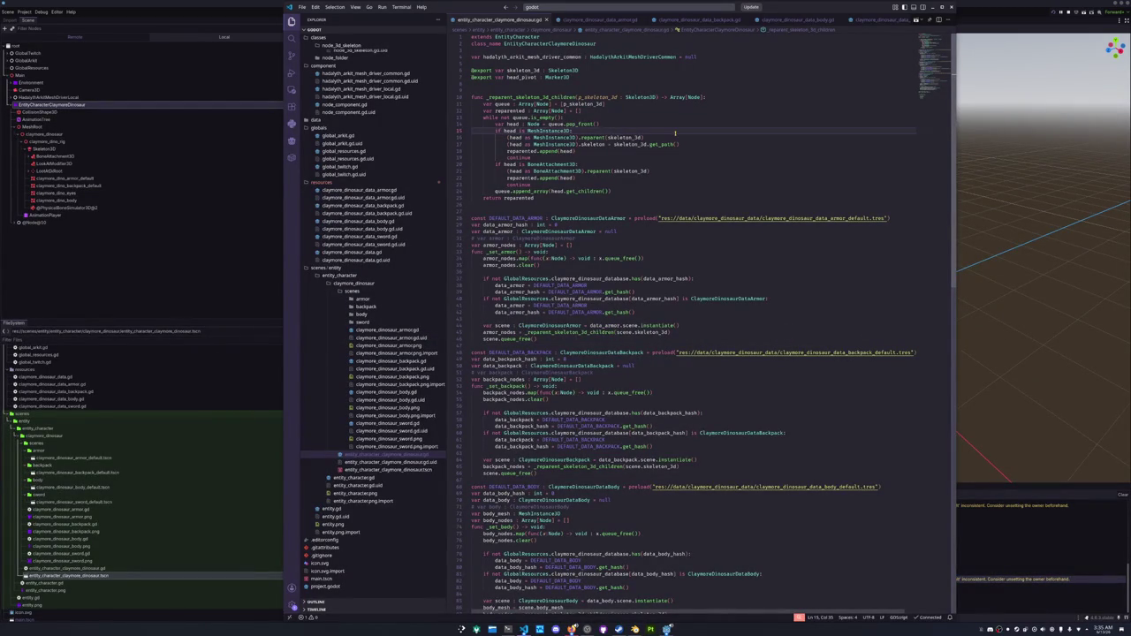
pyautogui.press('Return')
pyautogui.write('head.ow')
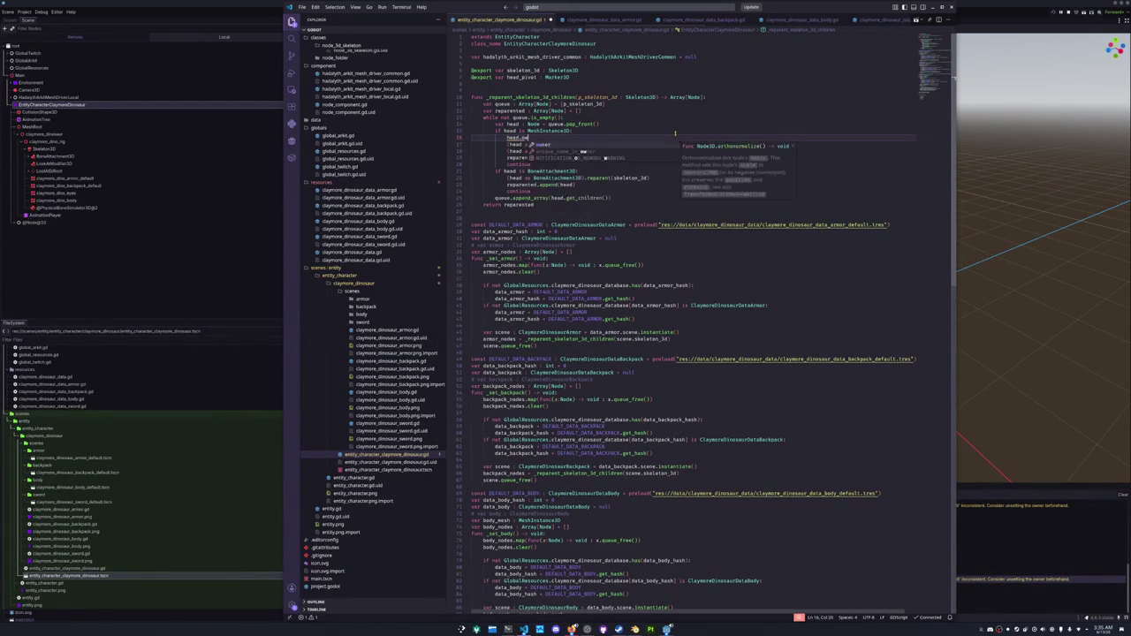
pyautogui.press('Return')
pyautogui.write('null')
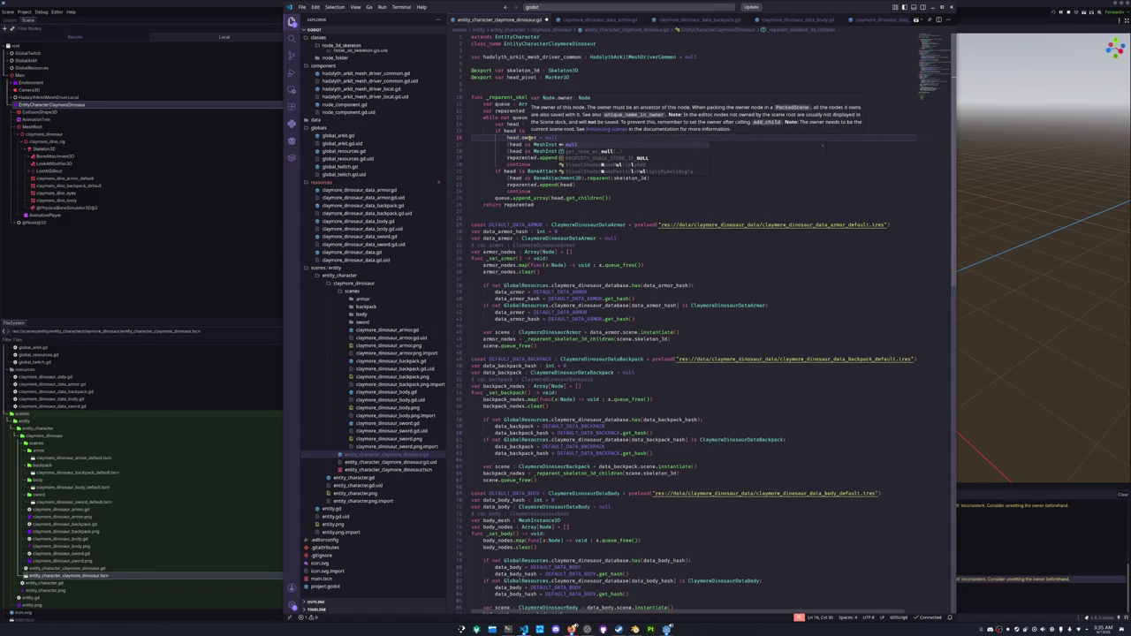
pyautogui.click(528, 138)
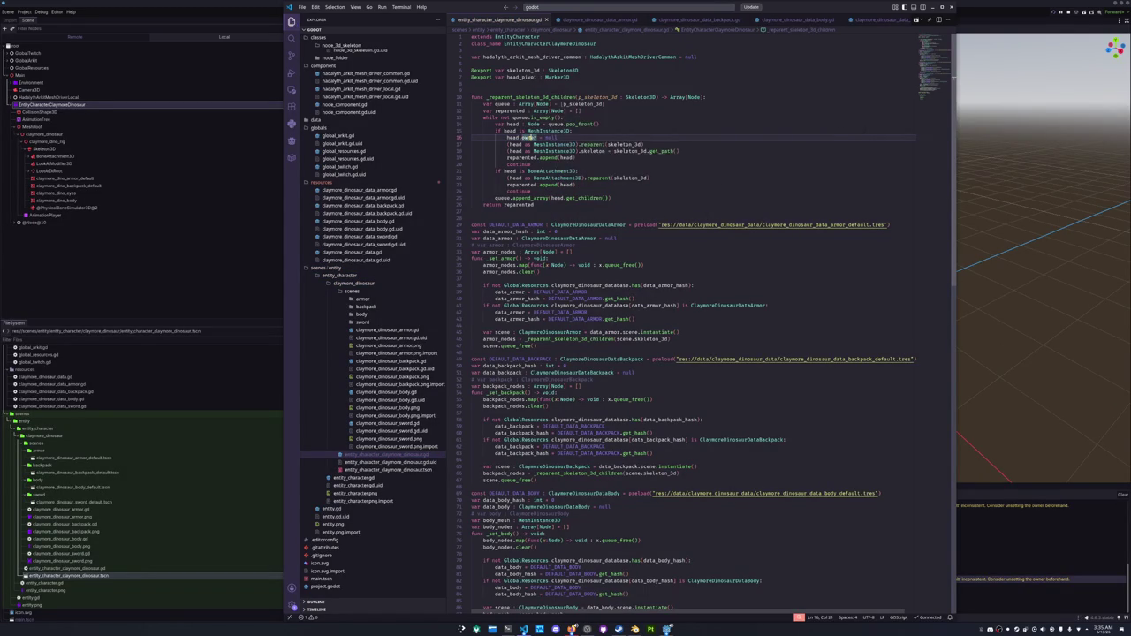
# Paste 'head.owner = null' into the BoneAttachment3D branch too, then return to Godot.
pyautogui.moveTo(591, 140); pyautogui.dragTo(591, 134)
pyautogui.hotkey('ctrl', 'c')
pyautogui.click(583, 170)
pyautogui.hotkey('ctrl', 'v')
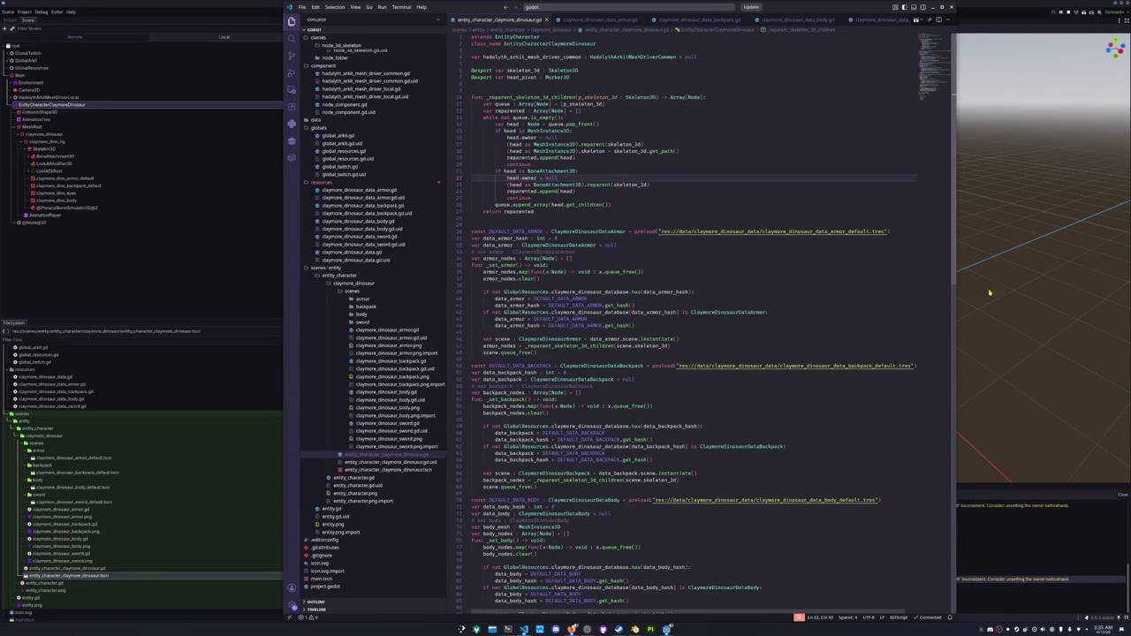
pyautogui.click(957, 290)
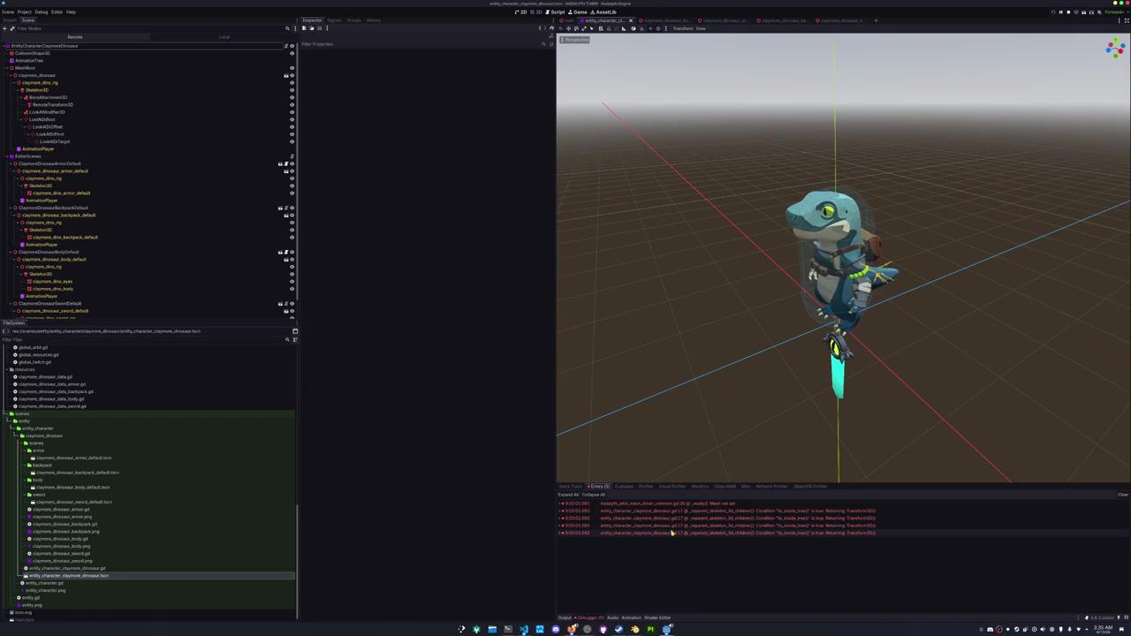
# Expand the !is_inside_tree() reparent errors to trace them to line 17, then return to the script.
pyautogui.doubleClick(719, 511)
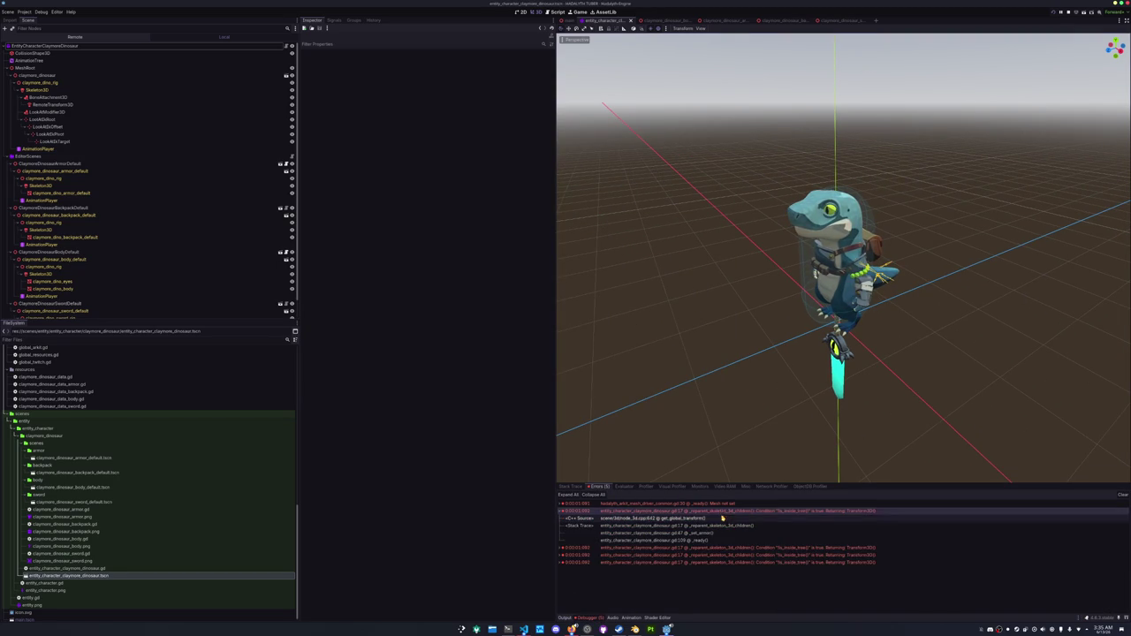
pyautogui.doubleClick(719, 563)
pyautogui.doubleClick(723, 562)
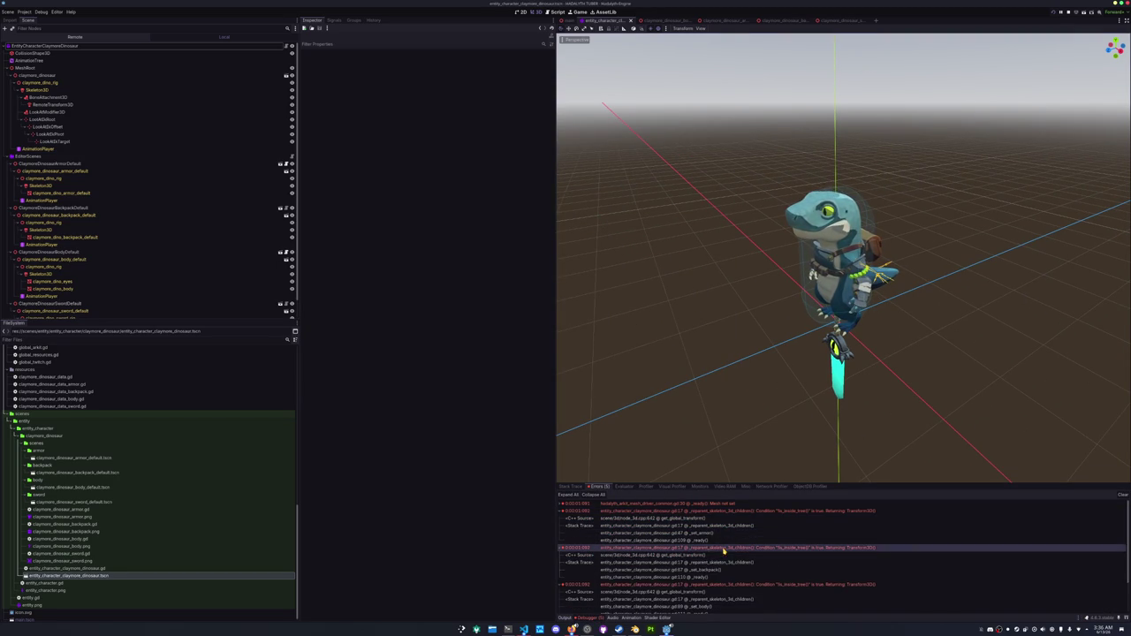
pyautogui.scroll(-2, 732, 576)
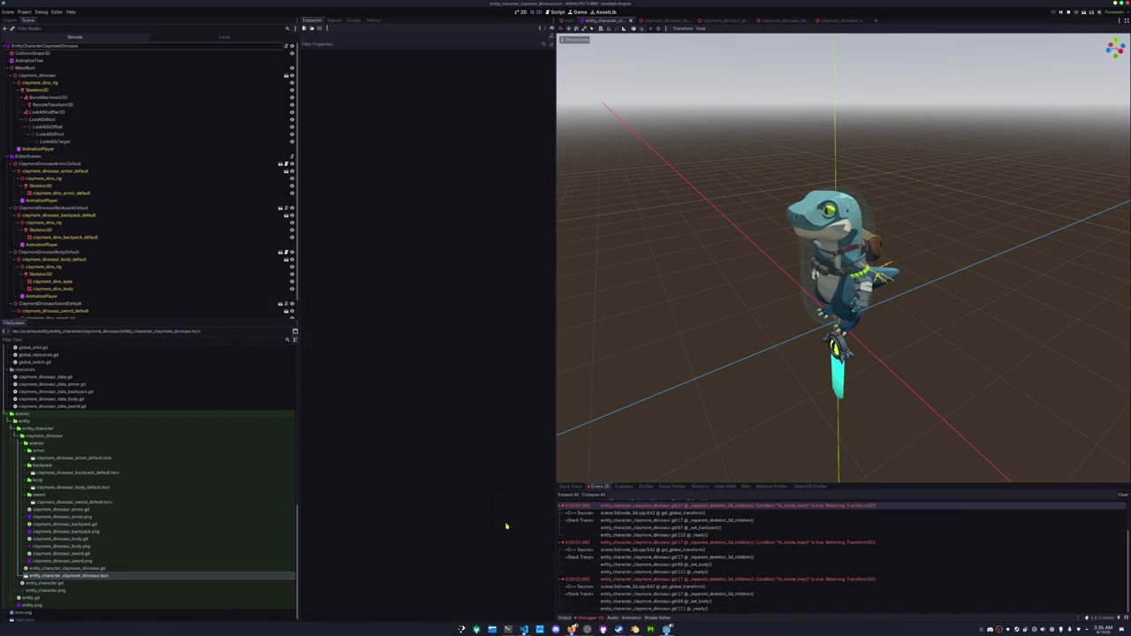
pyautogui.click(524, 629)
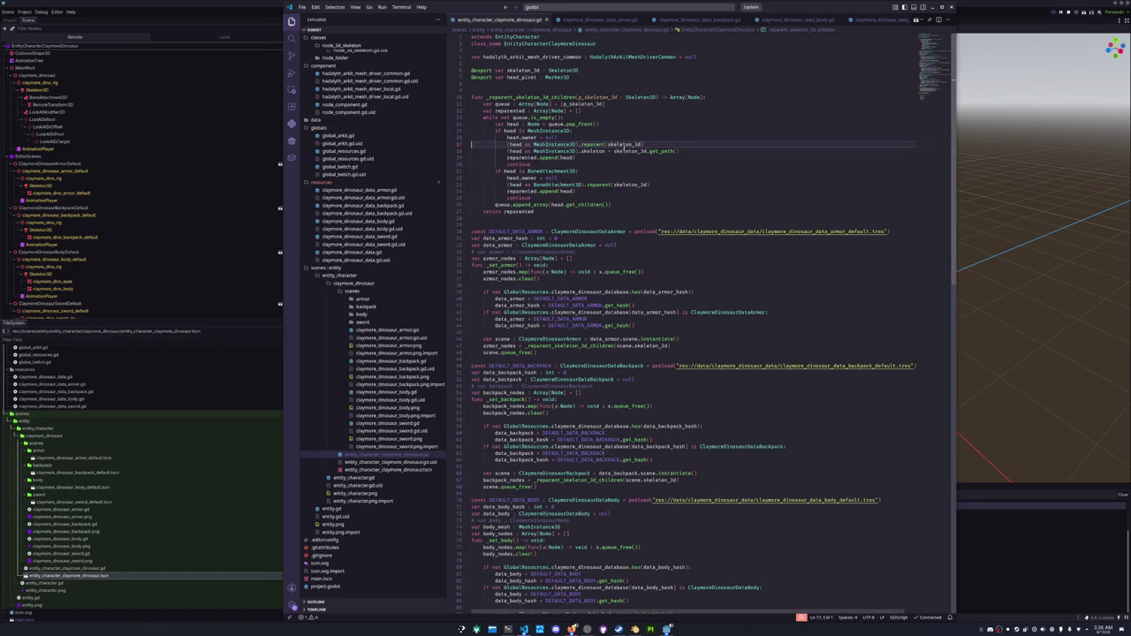
# Add ', false' to both reparent(skeleton_3d) calls on lines 17 and 23, then run the game.
pyautogui.click(641, 144)
pyautogui.write(', false')
pyautogui.hotkey('ctrl', 'shift', 'Left')
pyautogui.hotkey('ctrl', 'shift', 'Left')
pyautogui.hotkey('ctrl', 'c')
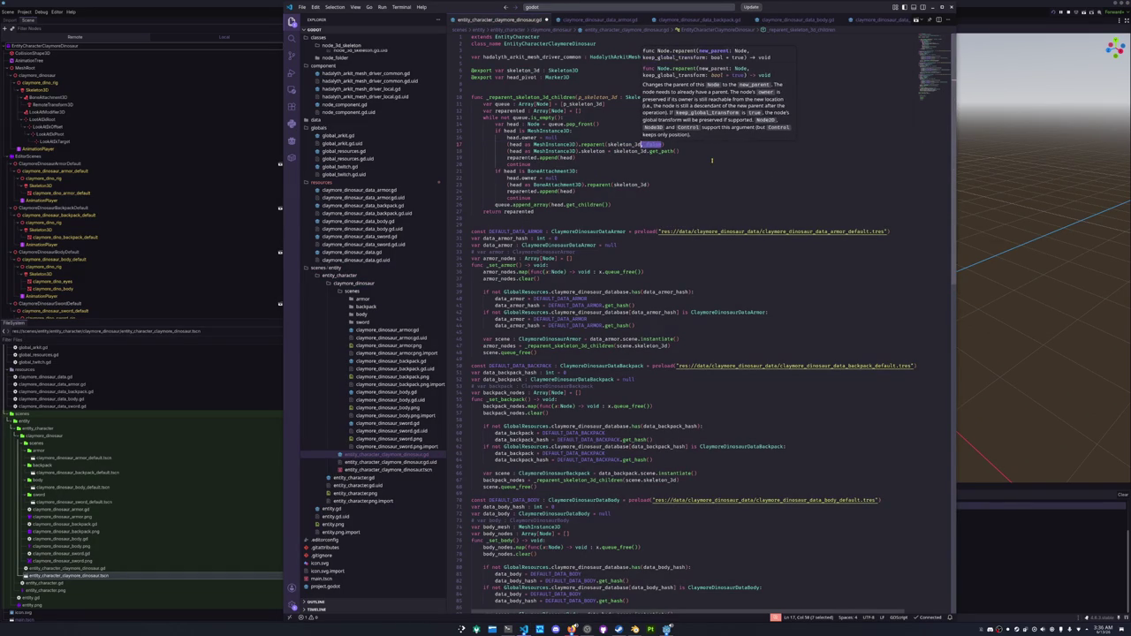
pyautogui.click(646, 184)
pyautogui.hotkey('ctrl', 'v')
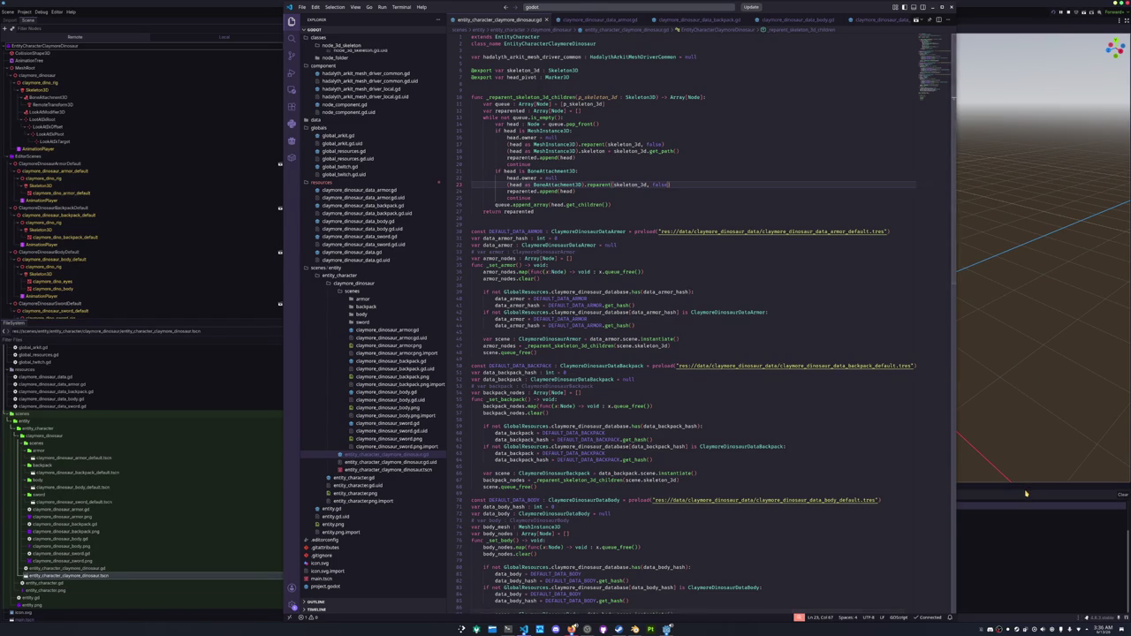
pyautogui.click(1027, 491)
pyautogui.press('F5')
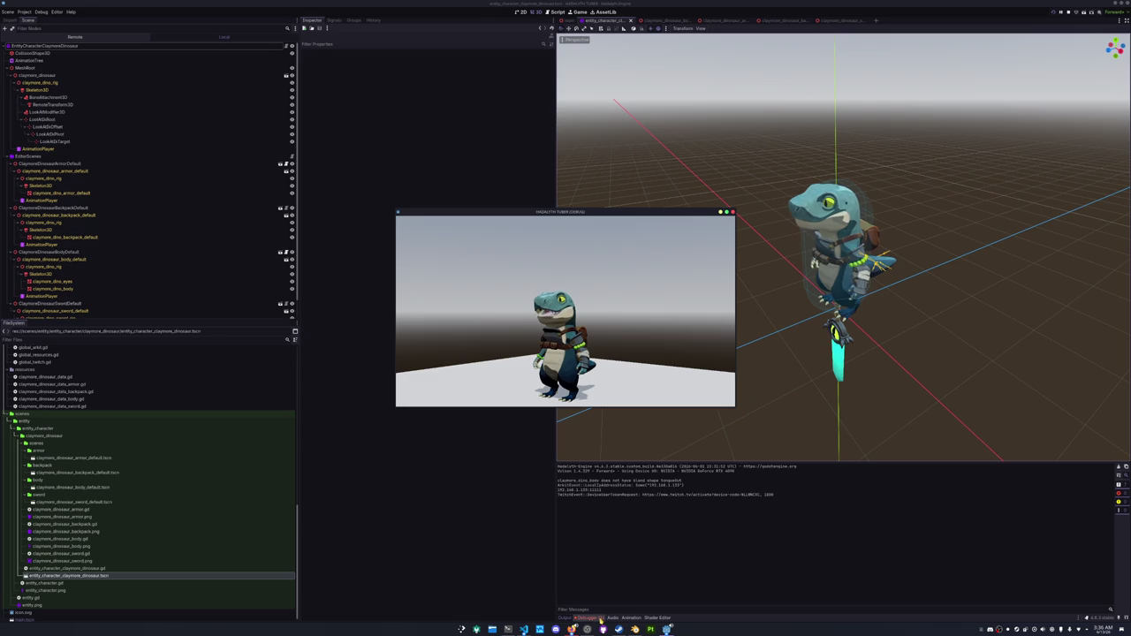
# Relaunch the game and select the running claymore_dino_body to view its blend shapes.
pyautogui.click(653, 504)
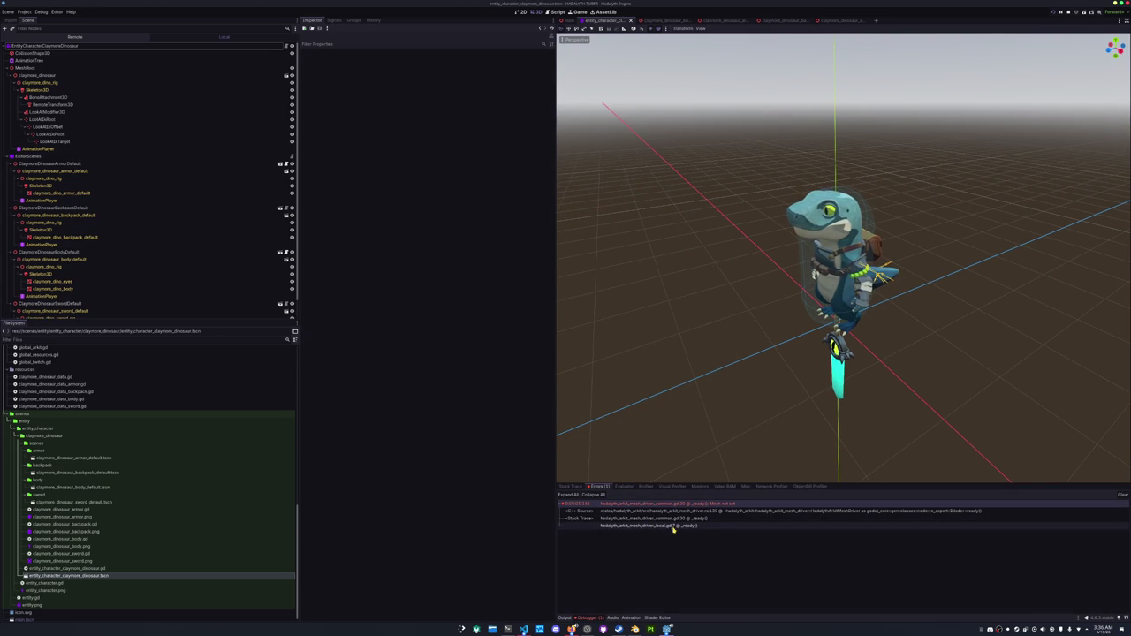
pyautogui.press('F5')
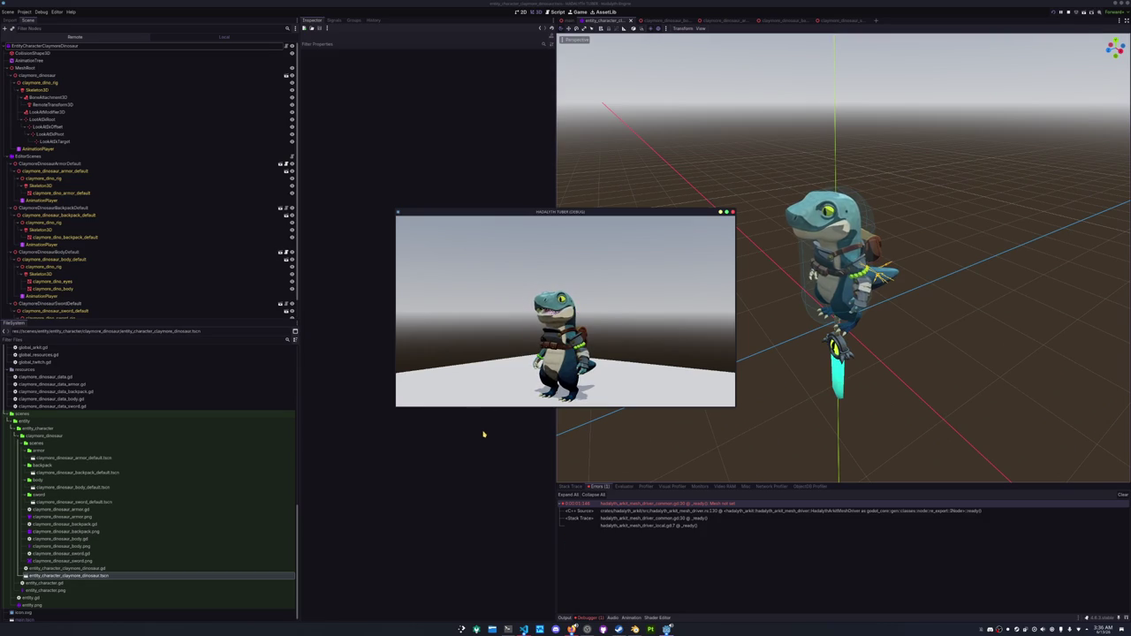
pyautogui.click(73, 289)
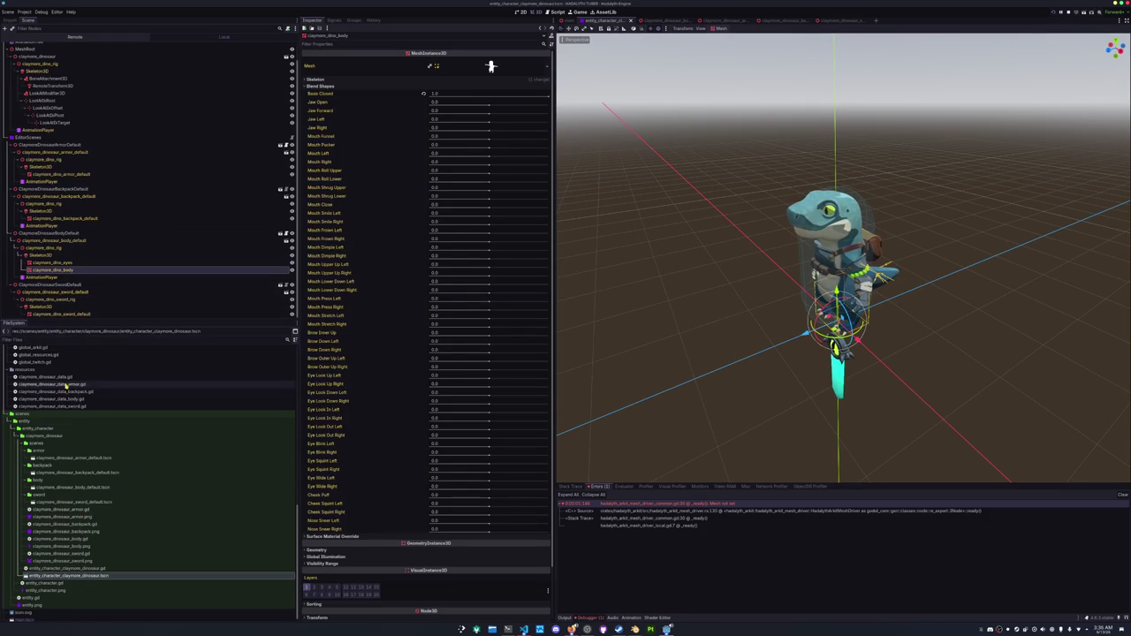
# In the claymore_dinosaur_body_default scene, set the body mesh's Basis Closed blend shape to 1.0.
pyautogui.doubleClick(76, 486)
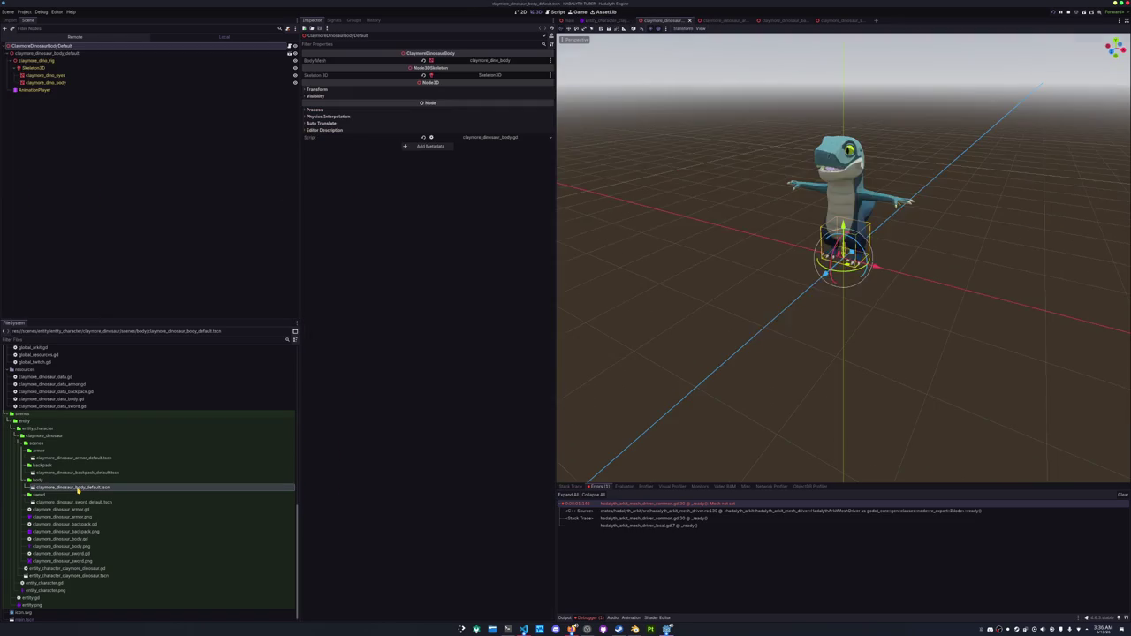
pyautogui.click(78, 81)
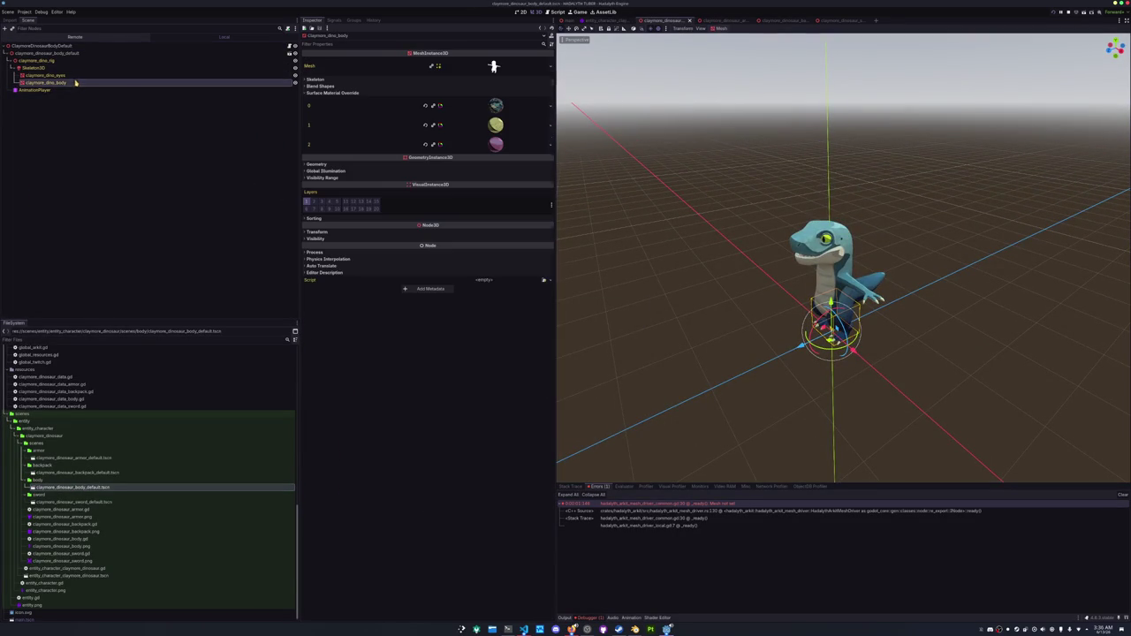
pyautogui.click(324, 87)
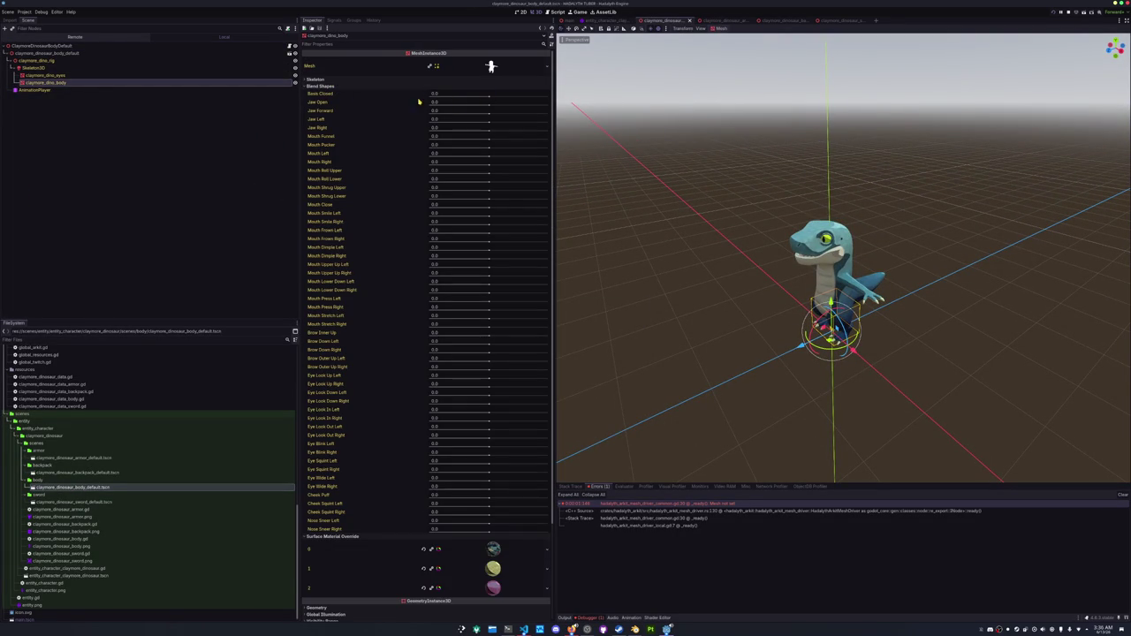
pyautogui.moveTo(432, 93); pyautogui.dragTo(548, 93)
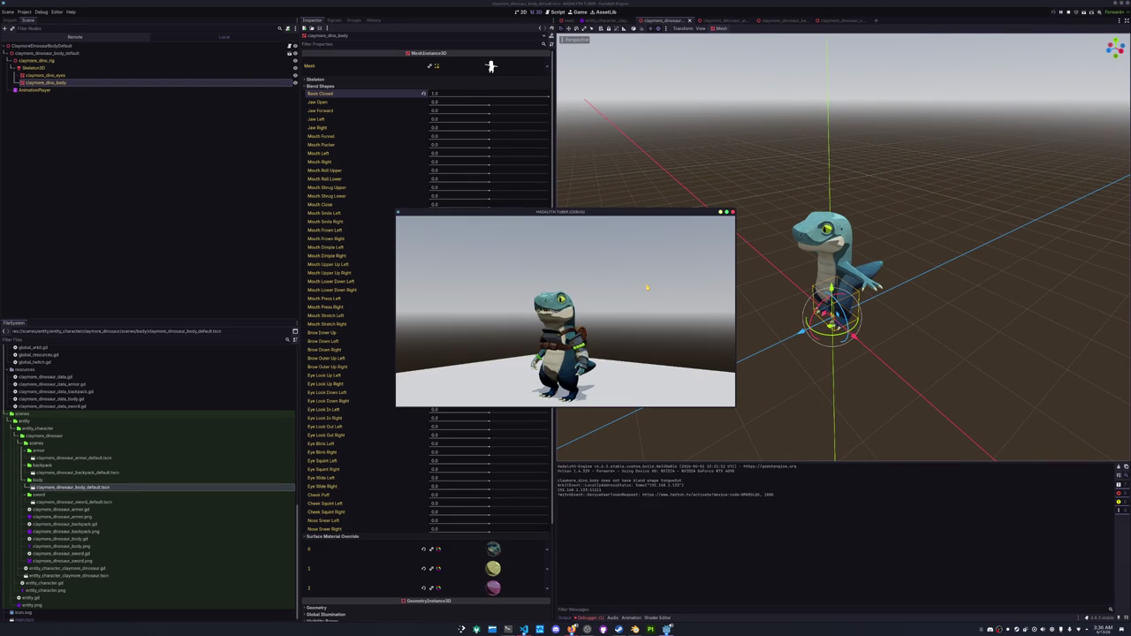
# Stop the game with F8, expand the Mesh not set error, and switch to VS Code.
pyautogui.moveTo(576, 213); pyautogui.dragTo(840, 226)
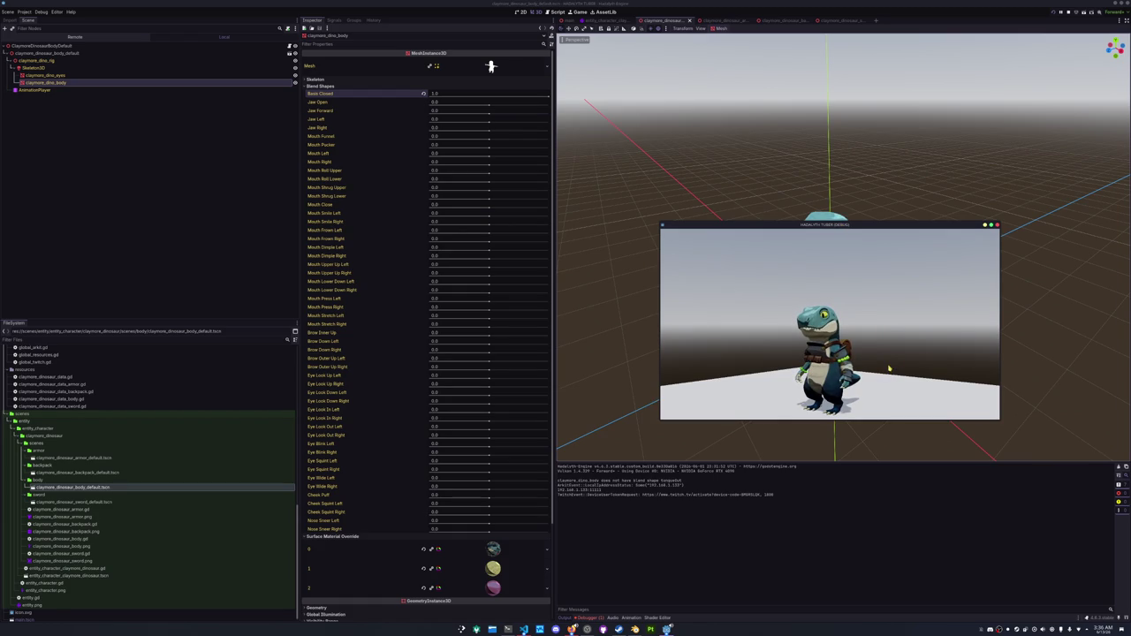
pyautogui.press('F8')
pyautogui.click(643, 504)
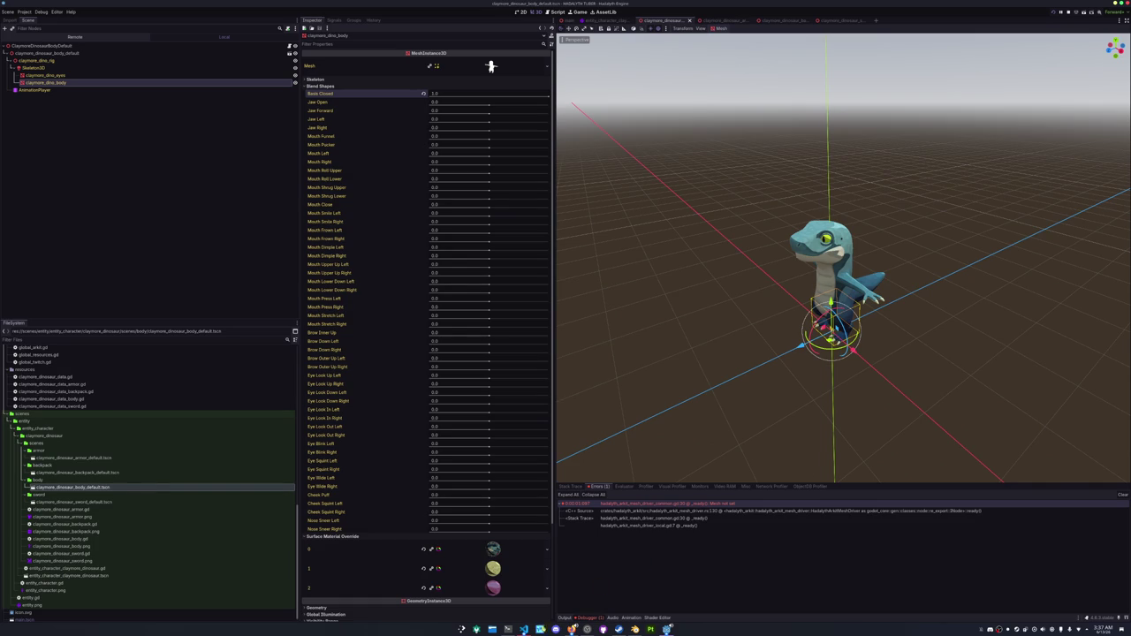
pyautogui.click(524, 630)
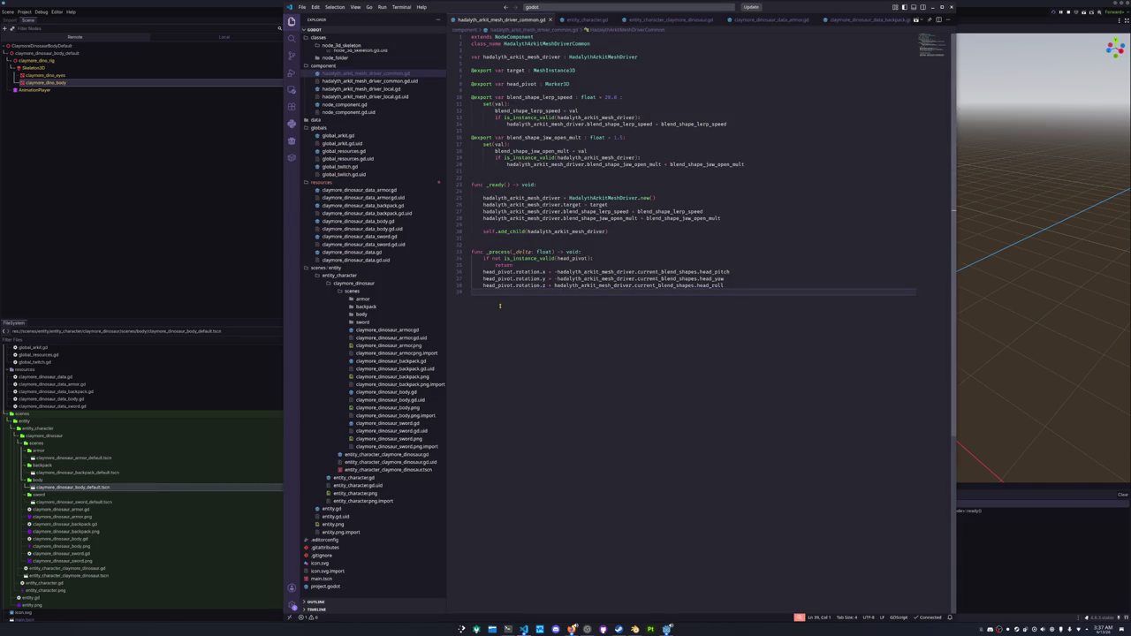
# Open entity_character_claymore_dinosaur.gd and add blank lines before the backpack and body constant blocks.
pyautogui.click(374, 455)
pyautogui.click(497, 358)
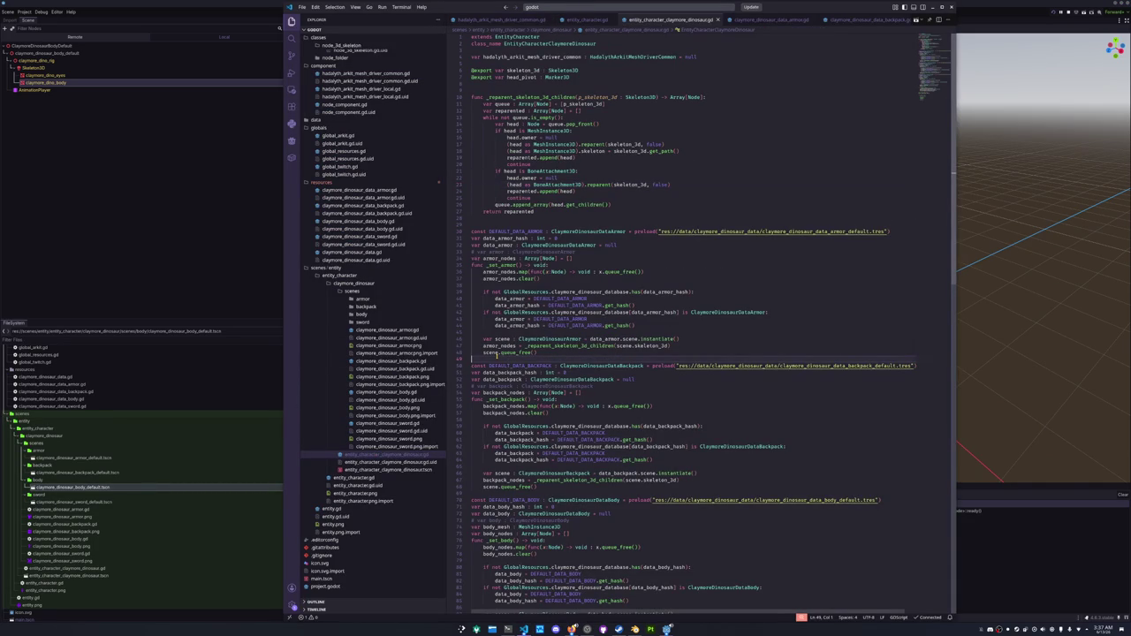
pyautogui.press('Return')
pyautogui.press('Down')
pyautogui.press('Down')
pyautogui.press('Down')
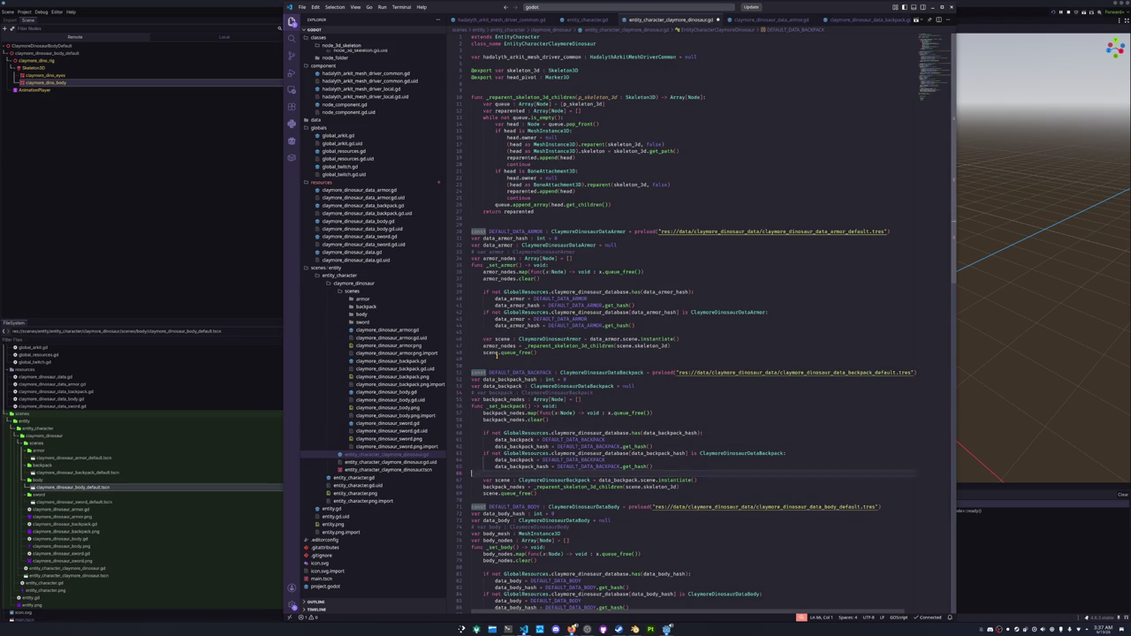
pyautogui.press('Return')
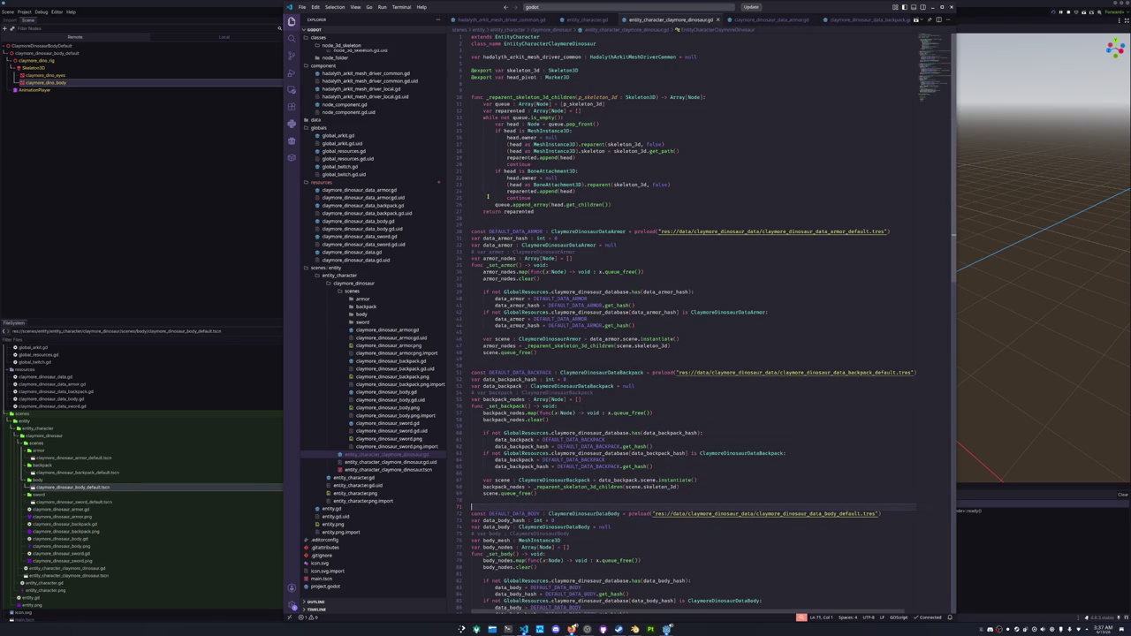
# Review the reparenting function and the _set_arkit call, then return to Godot.
pyautogui.click(527, 89)
pyautogui.click(545, 218)
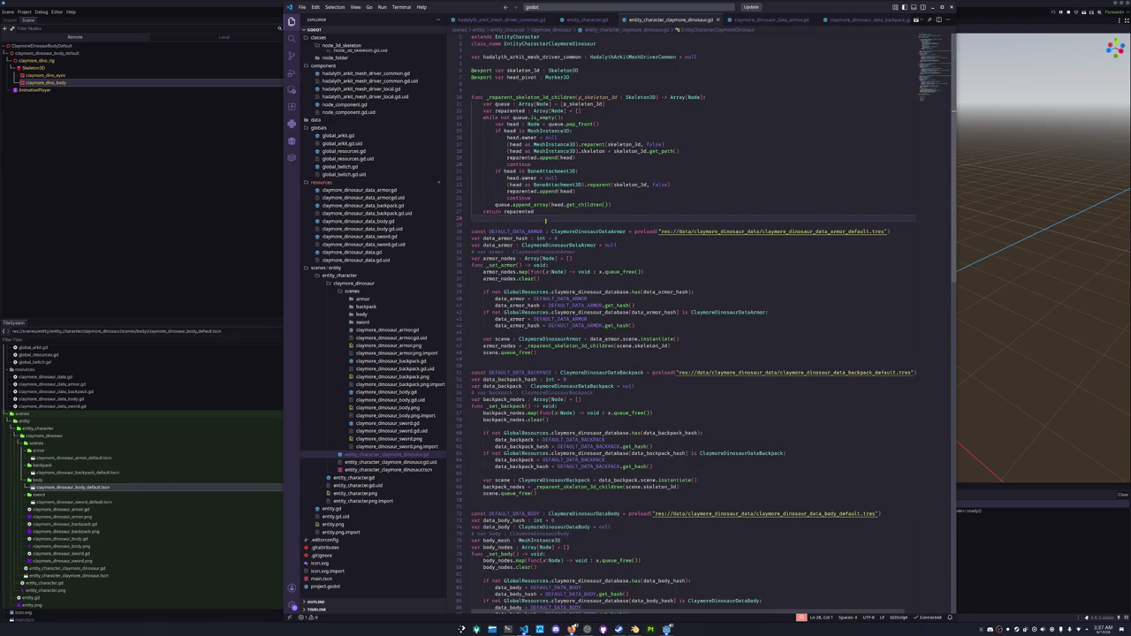
pyautogui.scroll(-10, 530, 309)
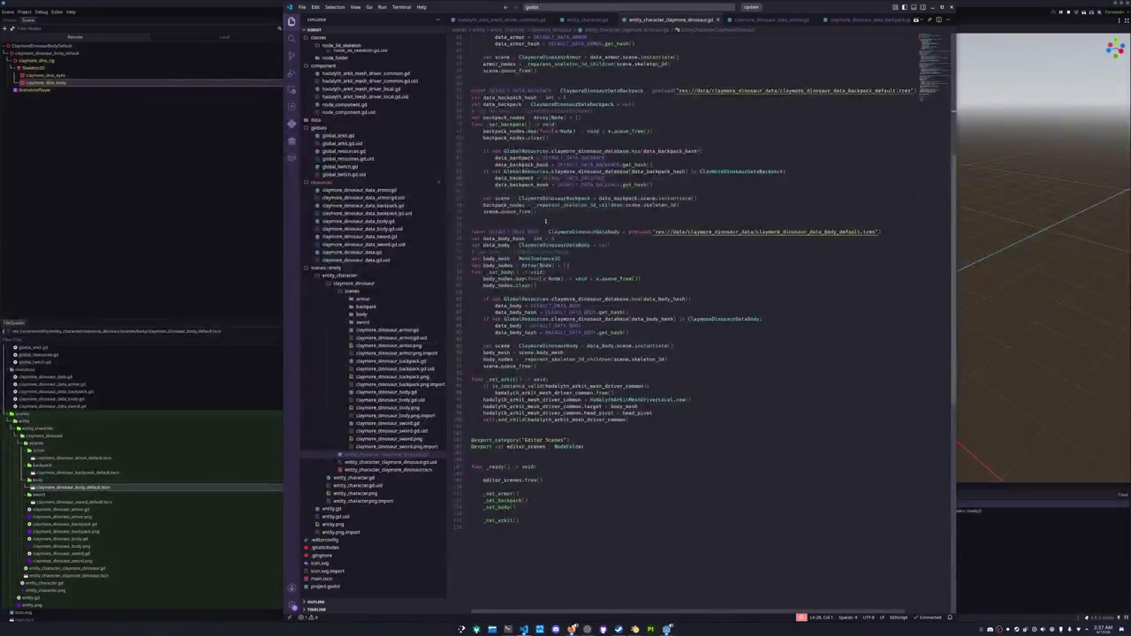
pyautogui.doubleClick(493, 460)
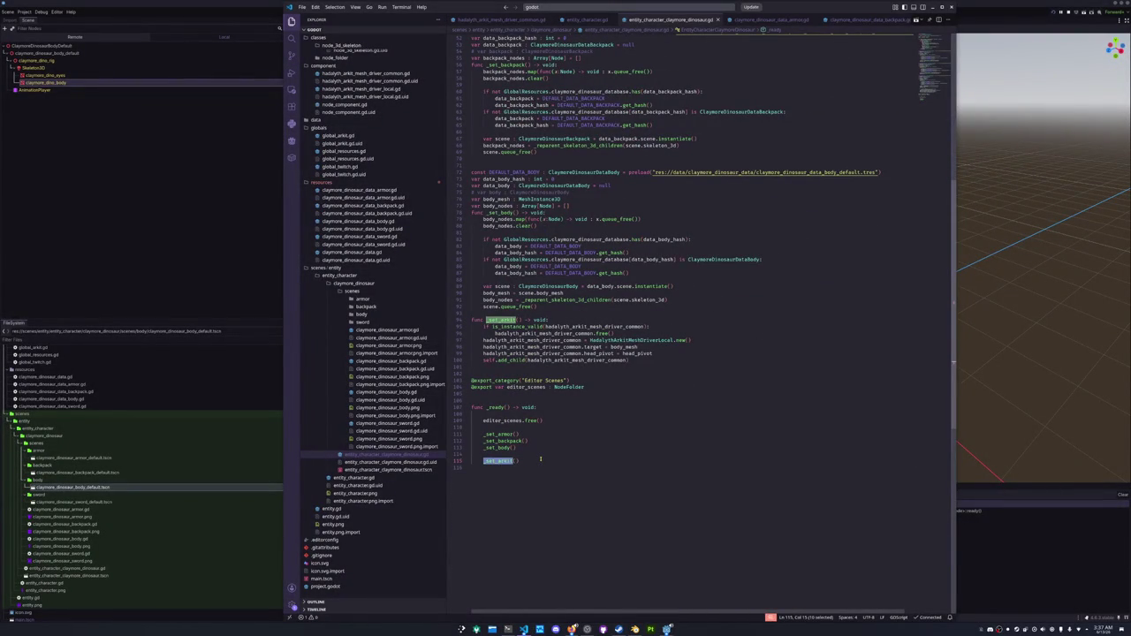
pyautogui.click(202, 245)
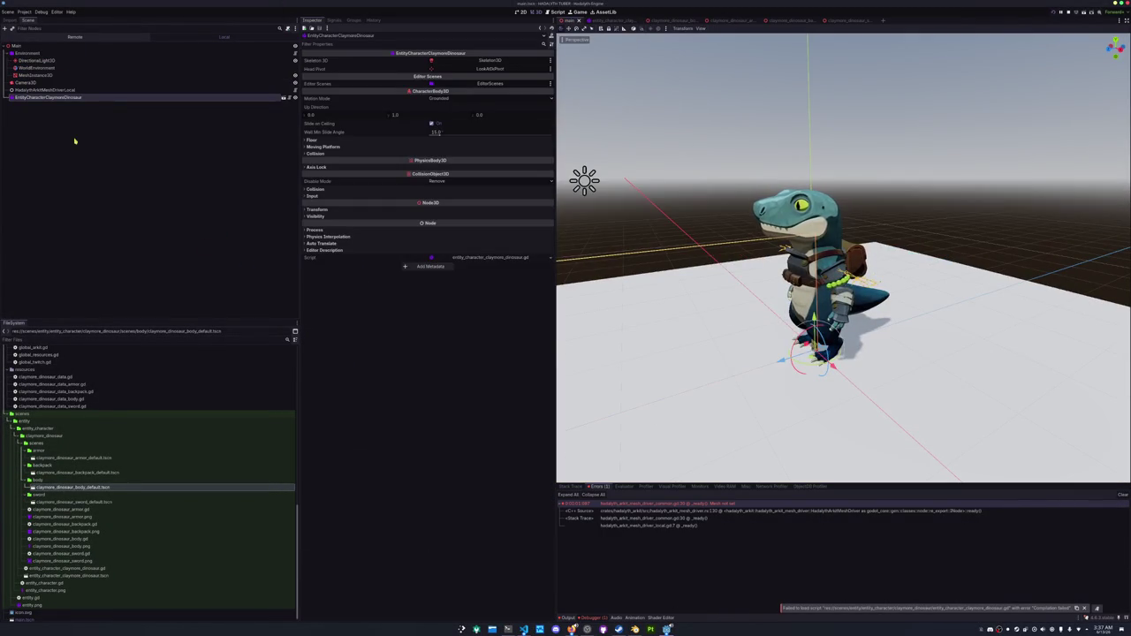
# Delete the HadalythArkitMeshDriverLocal node from the main scene and run the project.
pyautogui.click(44, 90)
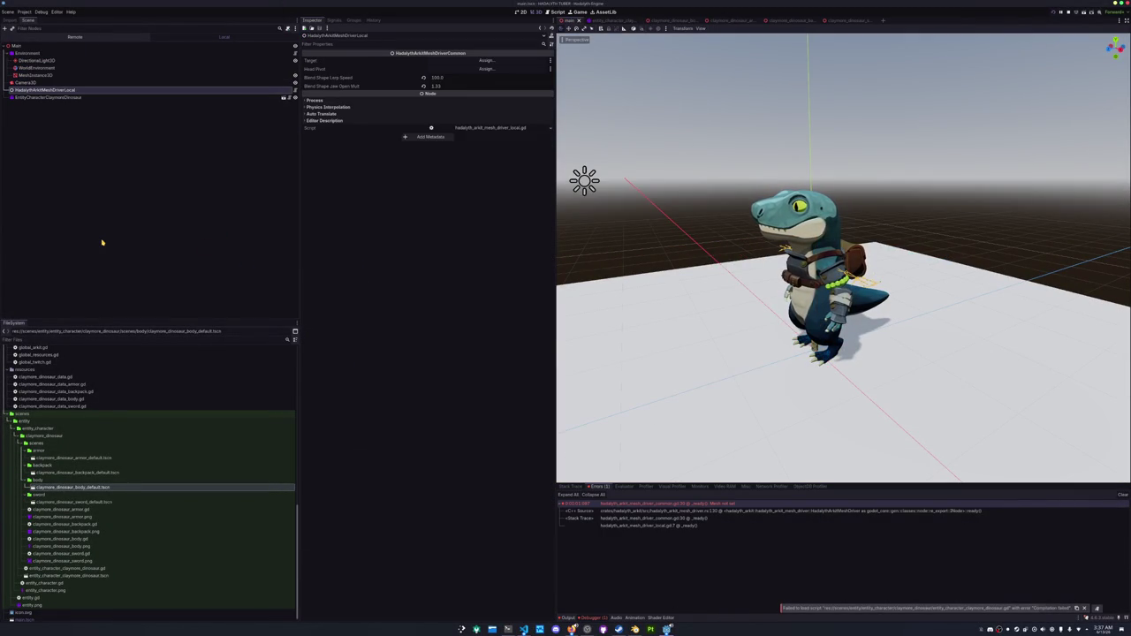
pyautogui.press('Delete')
pyautogui.press('Return')
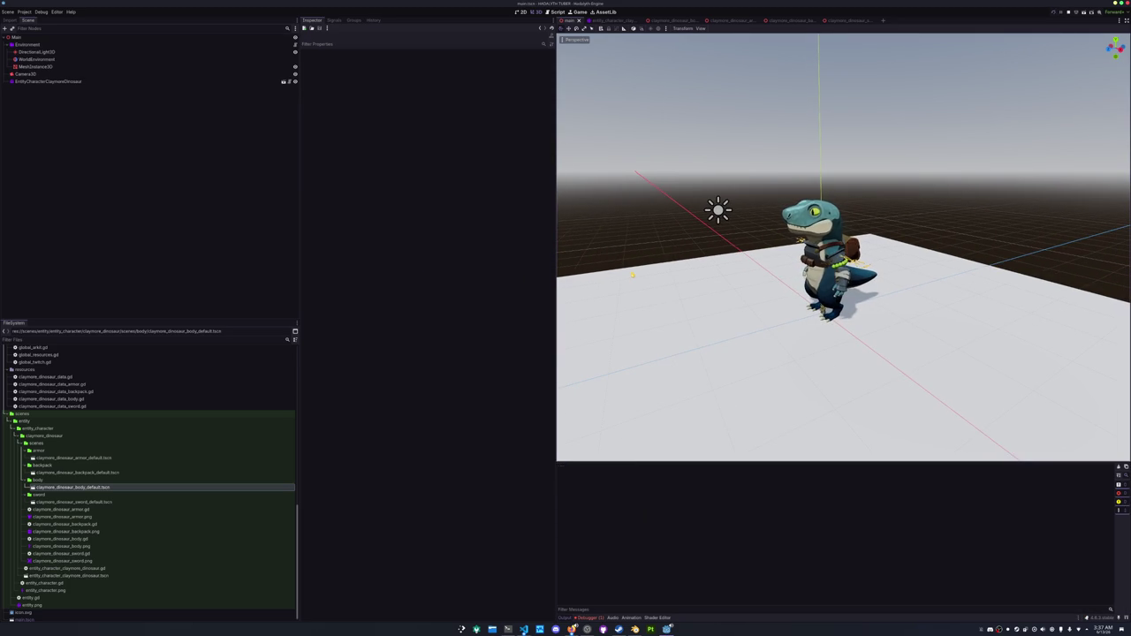
pyautogui.press('F5')
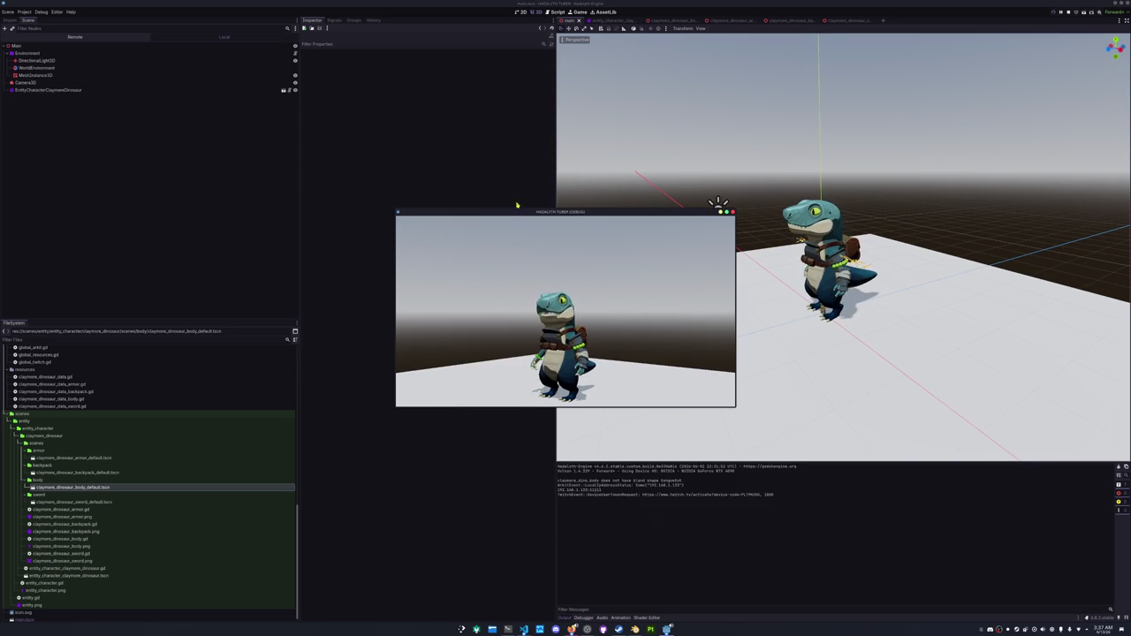
# Position the game window as a small window in the lower right of the screen.
pyautogui.moveTo(516, 221); pyautogui.dragTo(915, 422)
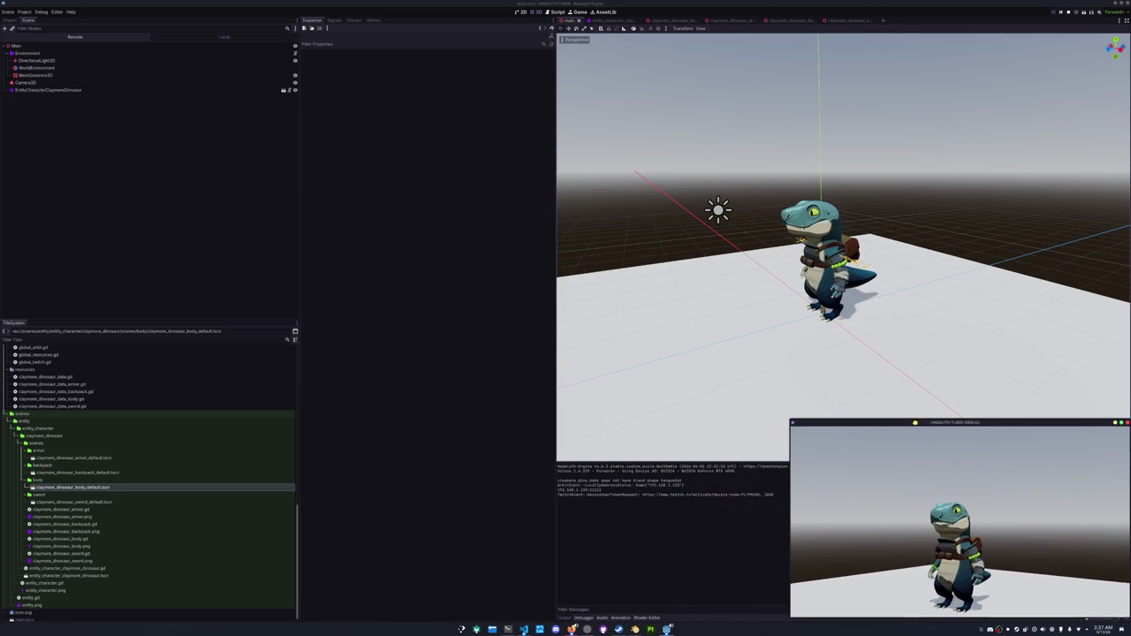
pyautogui.moveTo(791, 419); pyautogui.dragTo(545, 123)
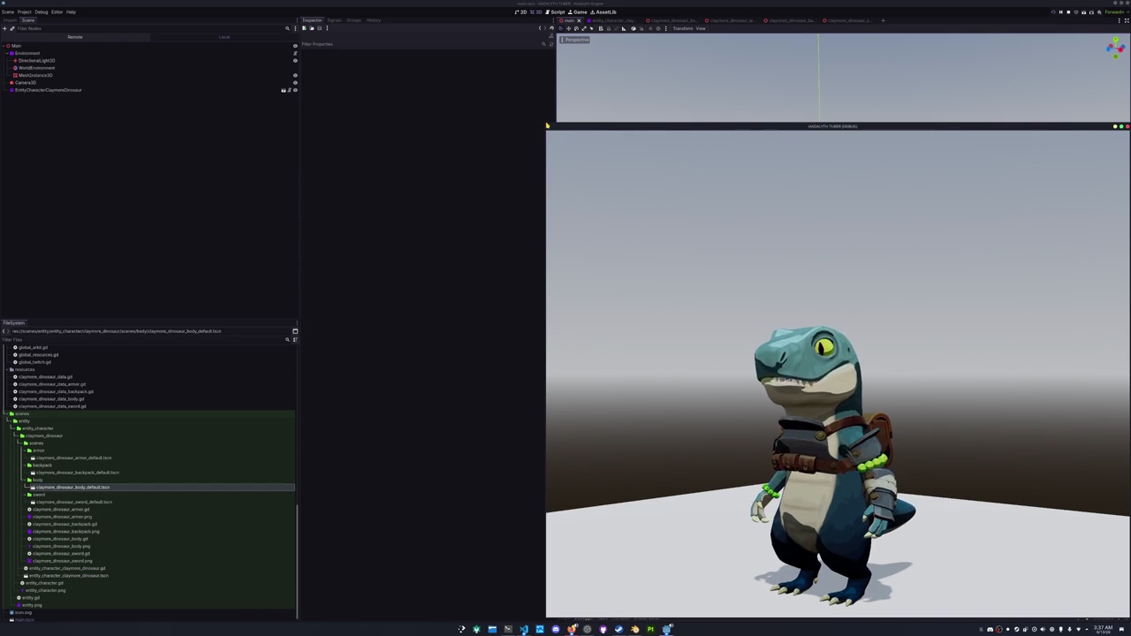
pyautogui.moveTo(547, 125)
pyautogui.mouseDown()
pyautogui.moveTo(606, 171)
pyautogui.moveTo(725, 341)
pyautogui.moveTo(724, 384)
pyautogui.moveTo(663, 359)
pyautogui.moveTo(666, 177)
pyautogui.mouseUp()
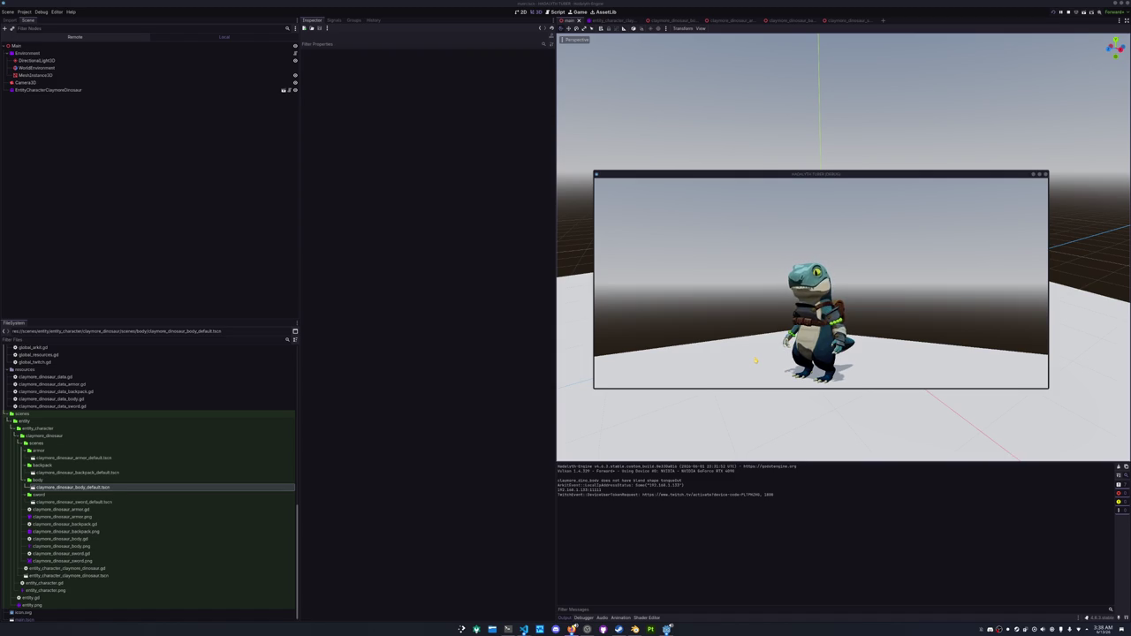
pyautogui.moveTo(792, 177); pyautogui.dragTo(869, 403)
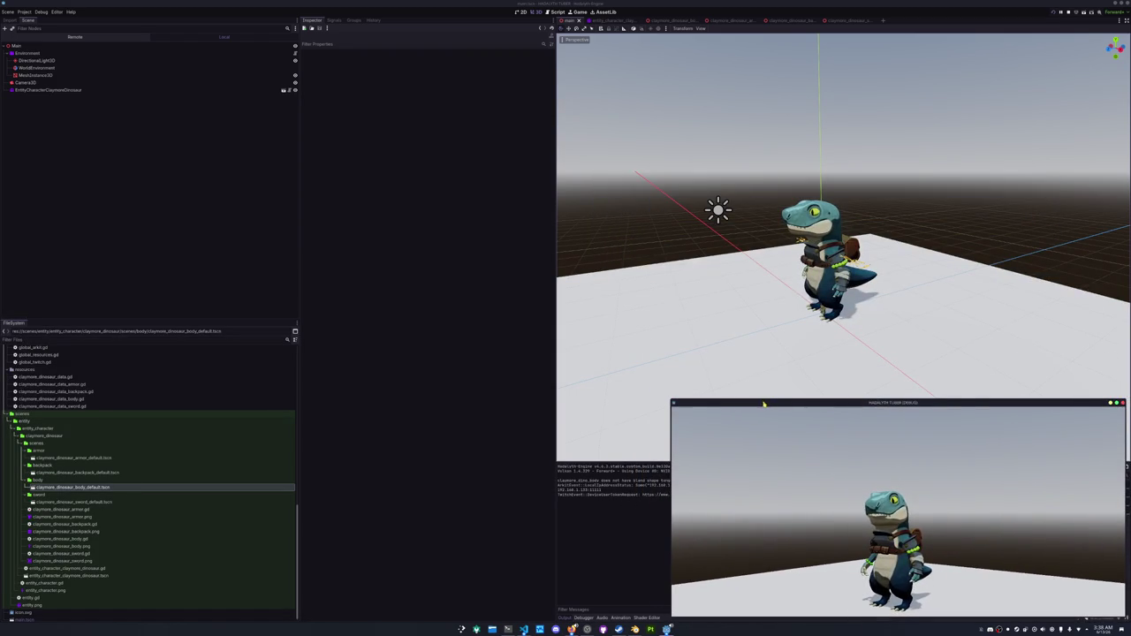
pyautogui.moveTo(671, 402)
pyautogui.mouseDown()
pyautogui.moveTo(825, 374)
pyautogui.moveTo(811, 359)
pyautogui.mouseUp()
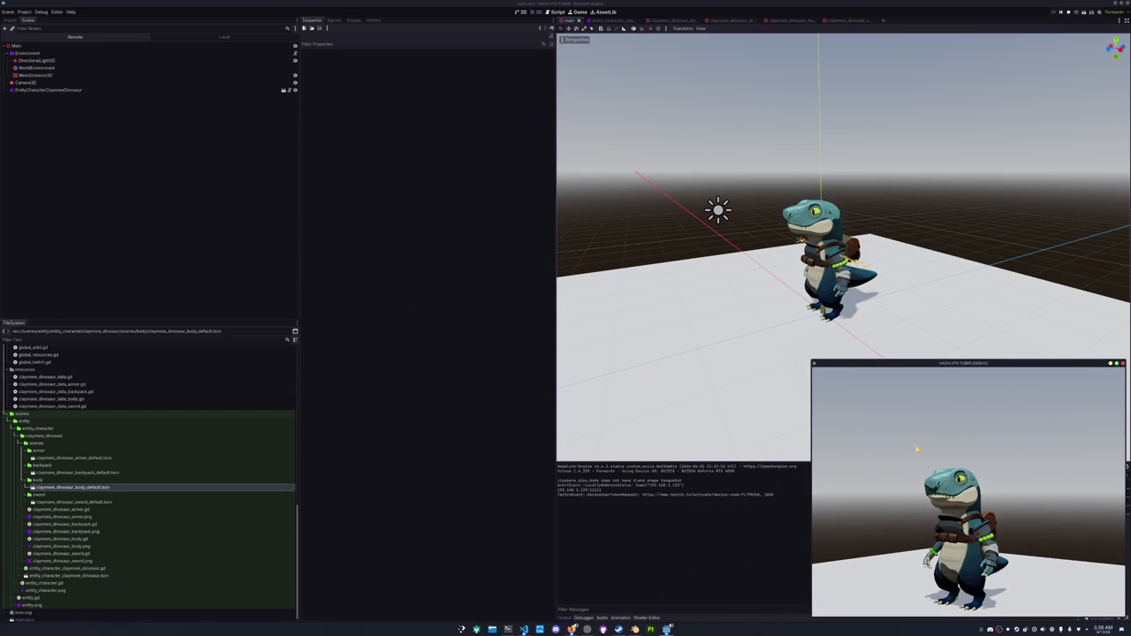
# Turn on the Display > Window > Transparent setting in Project Settings.
pyautogui.click(24, 12)
pyautogui.click(29, 20)
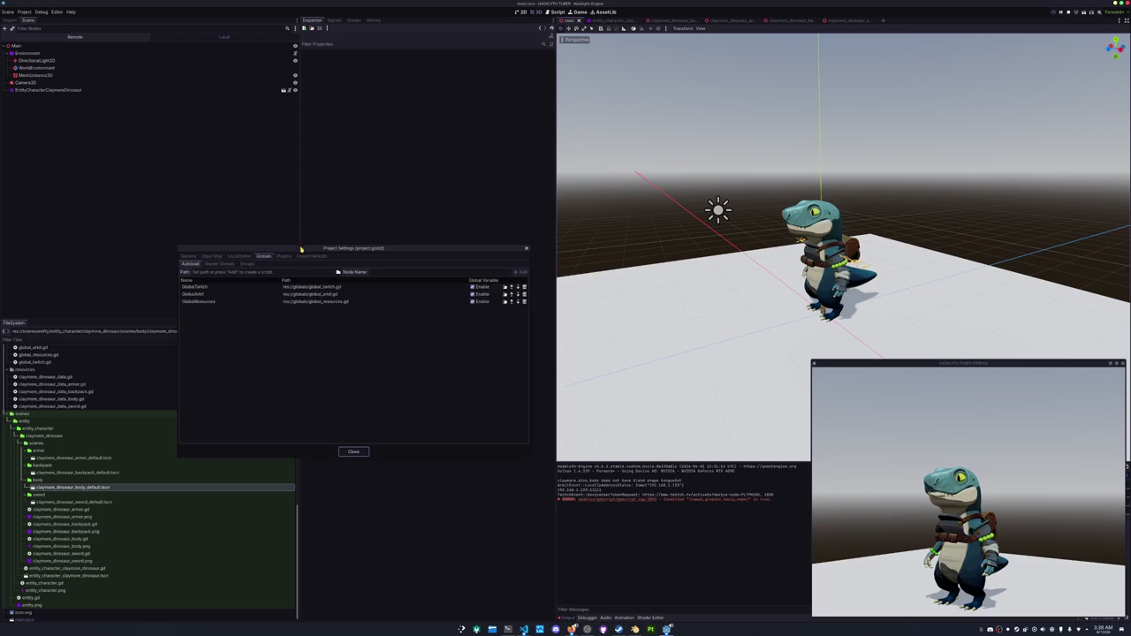
pyautogui.moveTo(311, 255); pyautogui.dragTo(470, 297)
pyautogui.click(351, 295)
pyautogui.click(357, 372)
pyautogui.click(476, 414)
pyautogui.moveTo(533, 415)
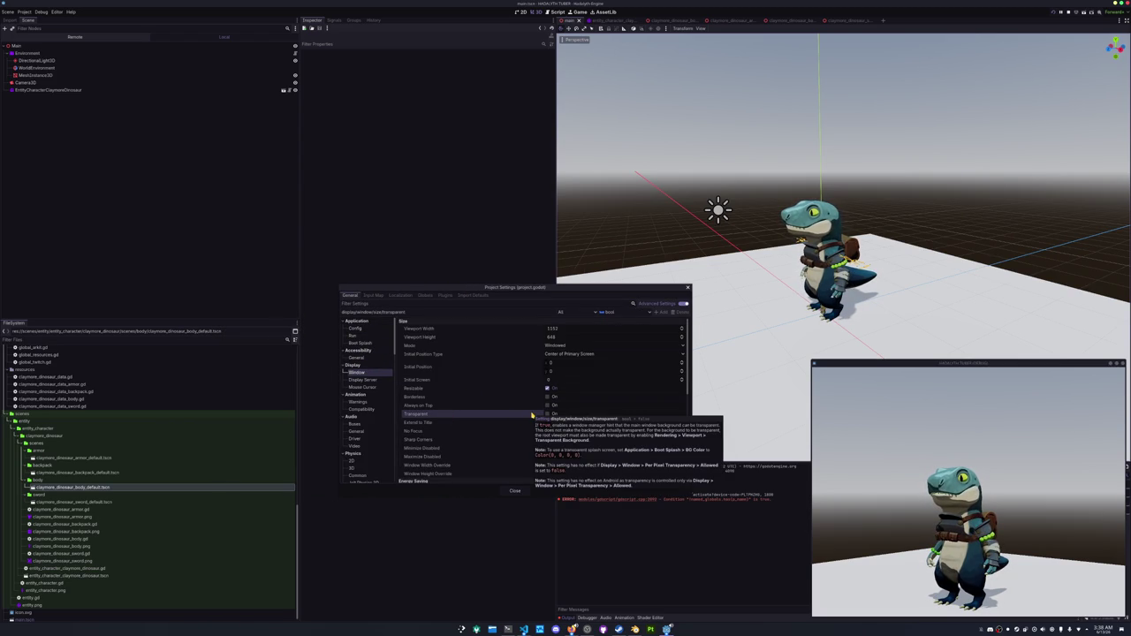
pyautogui.click(547, 414)
pyautogui.scroll(-6, 502, 421)
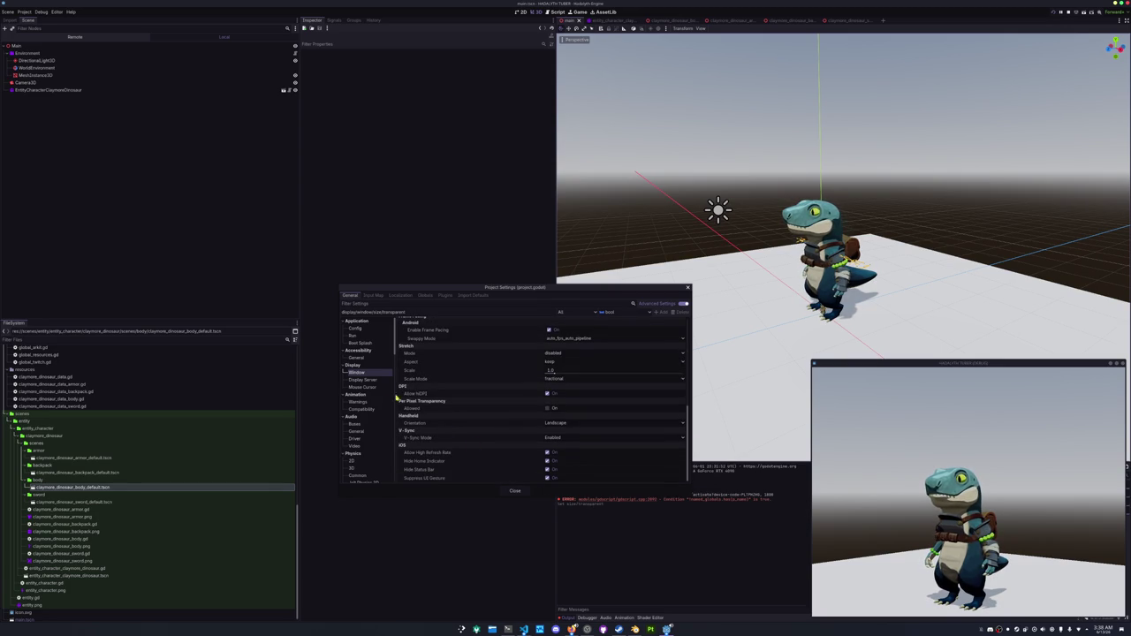
# Enable Per Pixel Transparency Allowed via the 'pixel' filter, then Save & Restart.
pyautogui.click(369, 387)
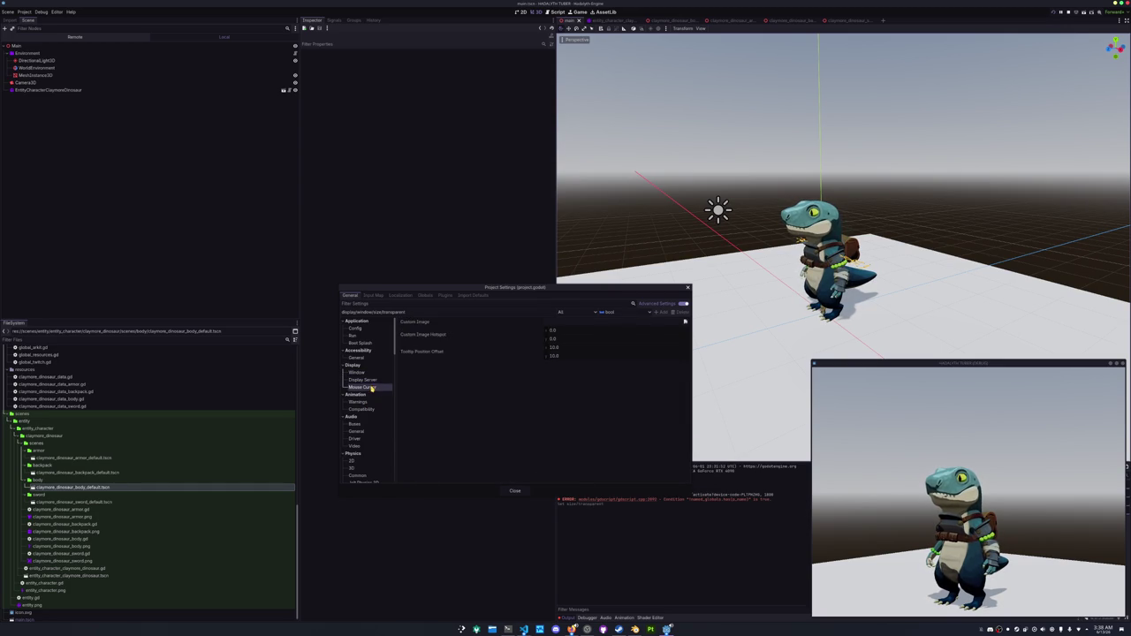
pyautogui.scroll(-3, 369, 411)
pyautogui.scroll(-3, 367, 424)
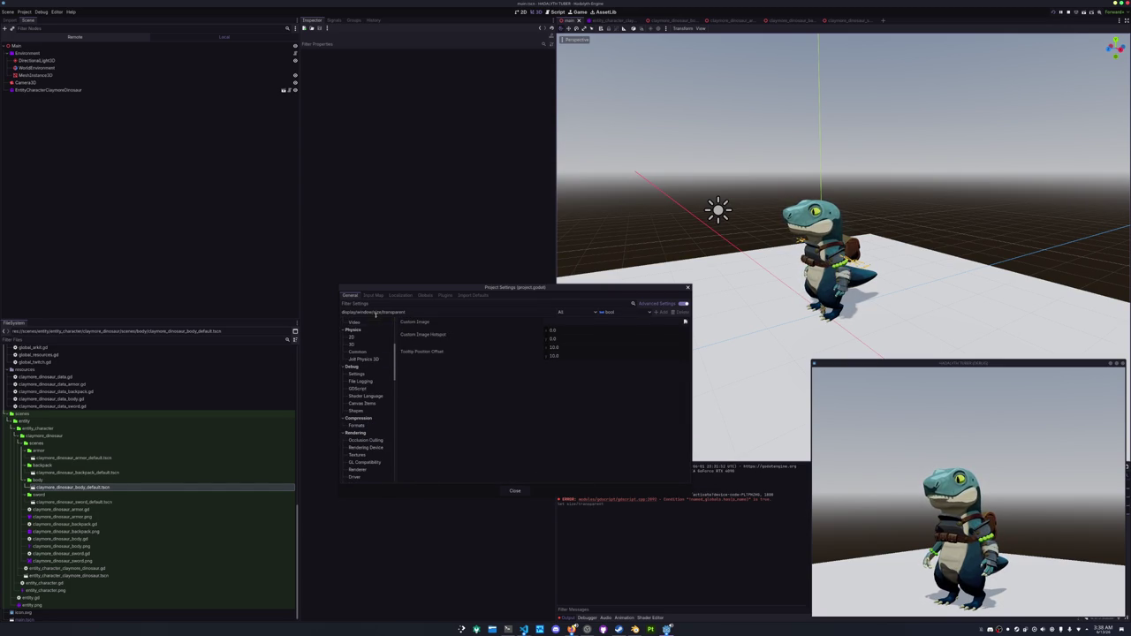
pyautogui.click(382, 304)
pyautogui.write('pixel')
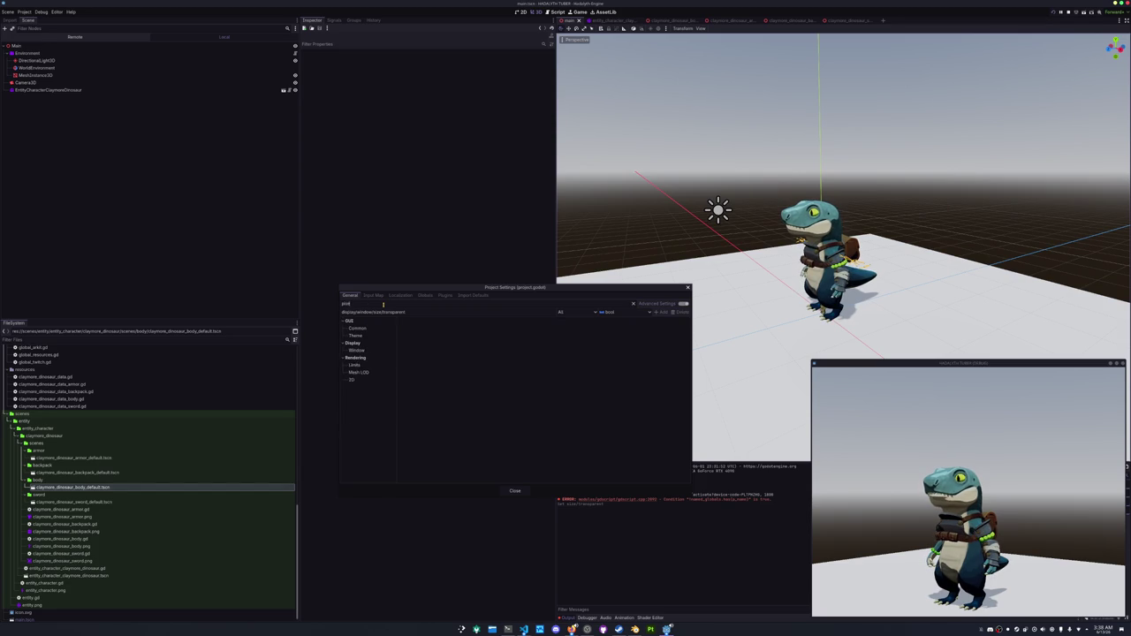
pyautogui.click(412, 327)
pyautogui.click(549, 328)
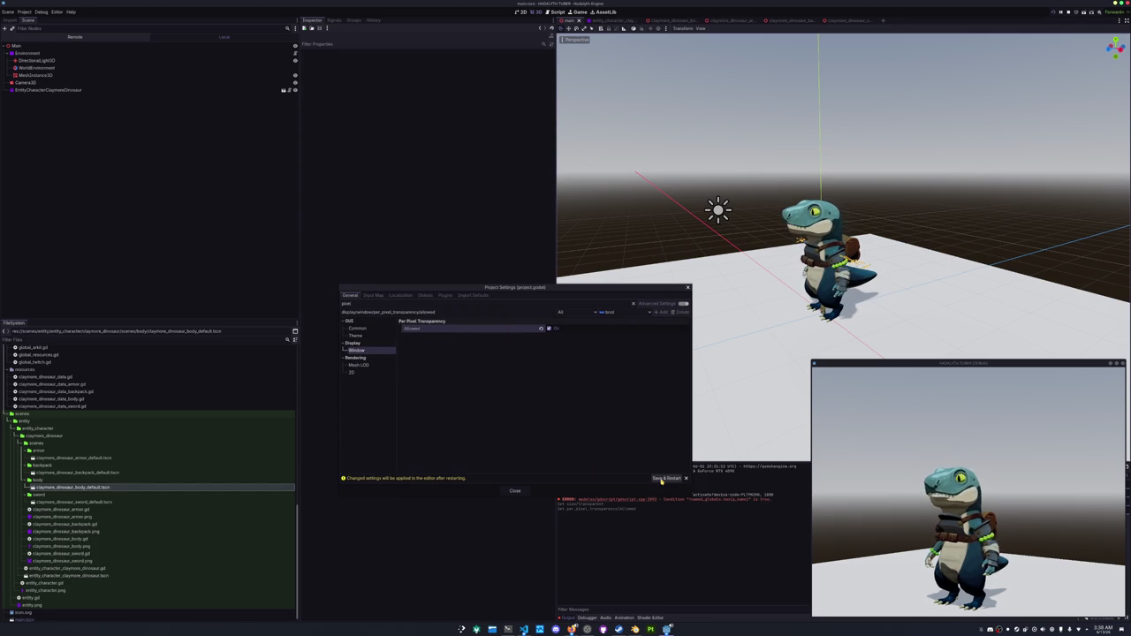
pyautogui.click(667, 478)
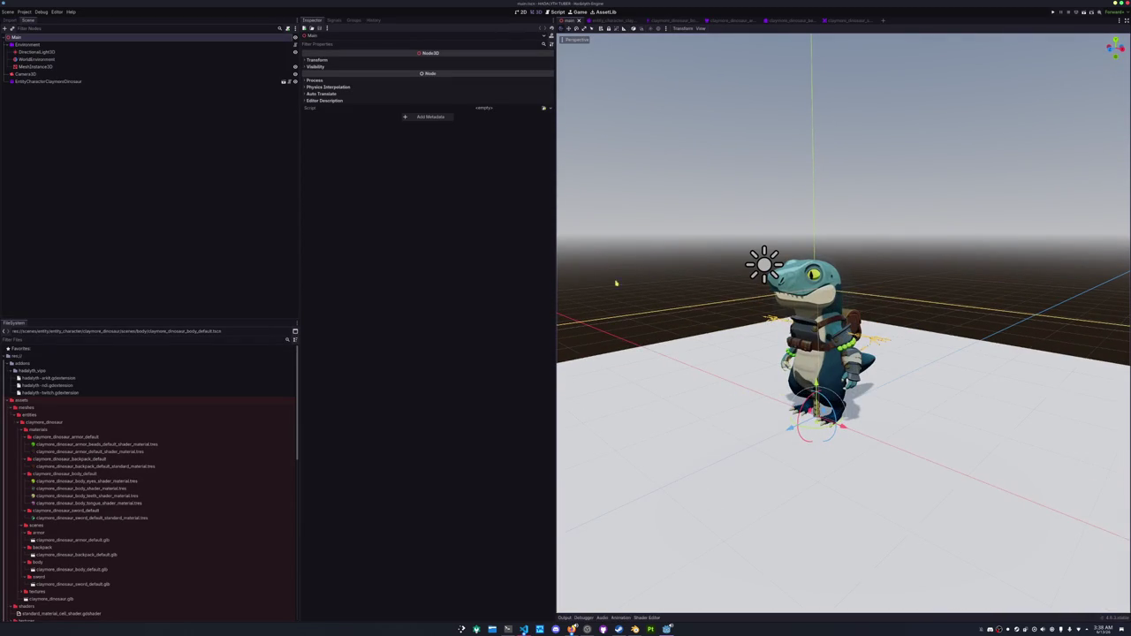
# Try a Clear Color background and look over the ambient light colour options.
pyautogui.click(26, 73)
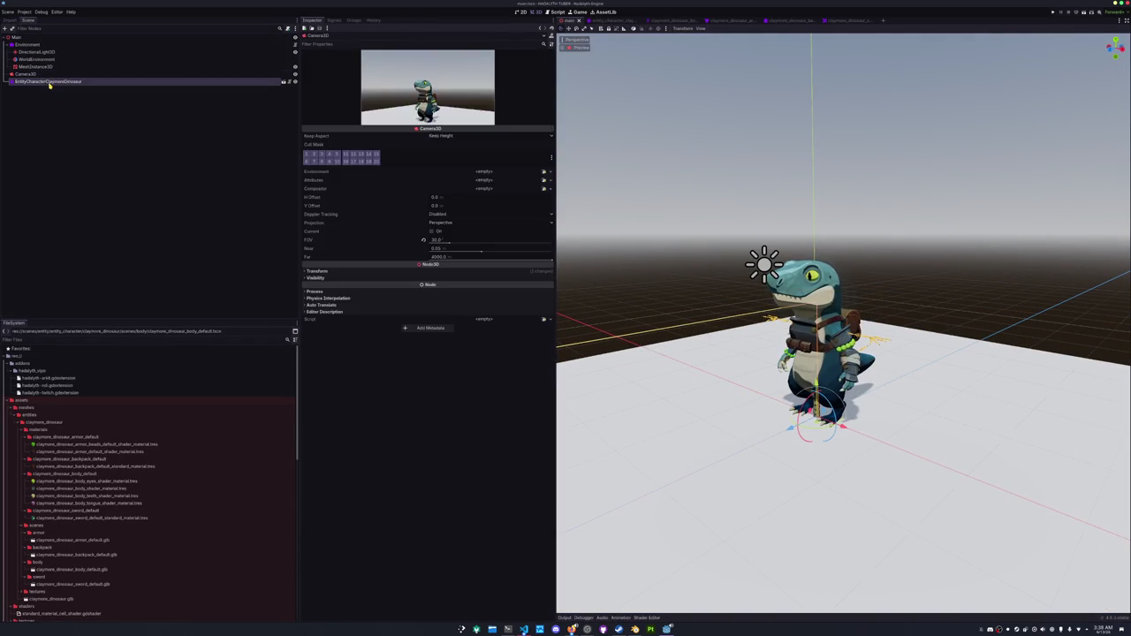
pyautogui.click(49, 82)
pyautogui.press('Up')
pyautogui.press('Up')
pyautogui.press('Up')
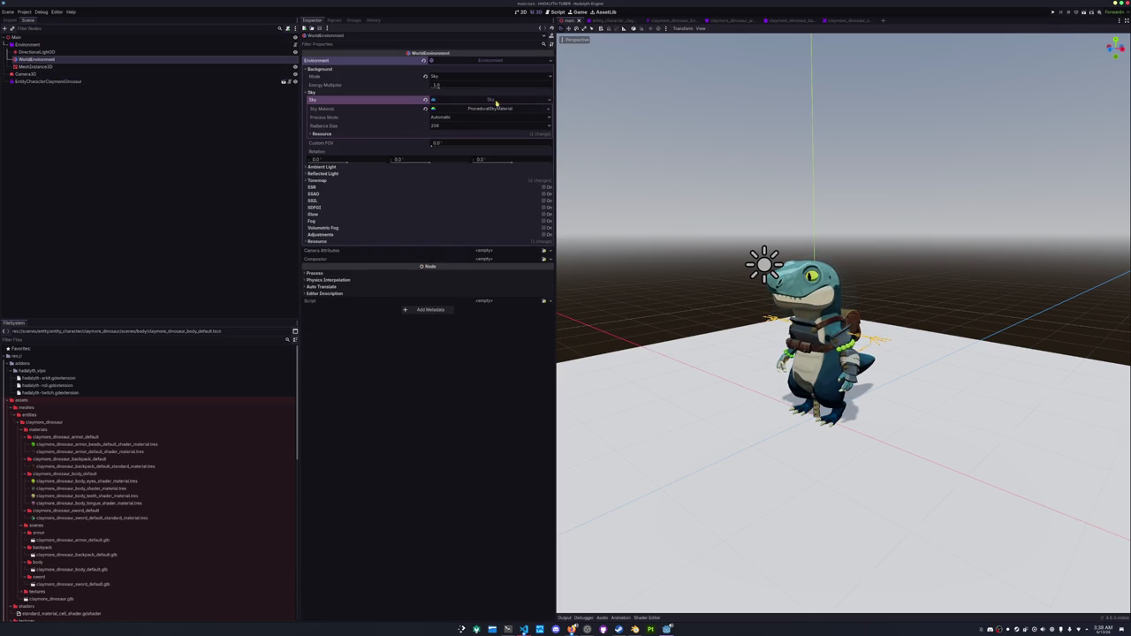
pyautogui.click(437, 77)
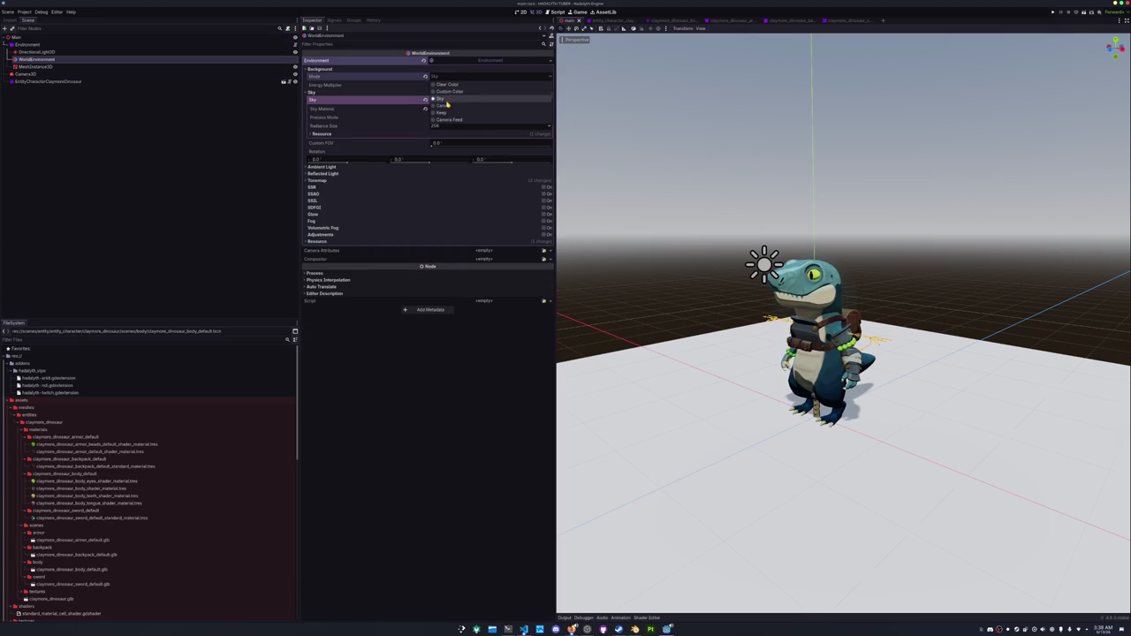
pyautogui.click(452, 85)
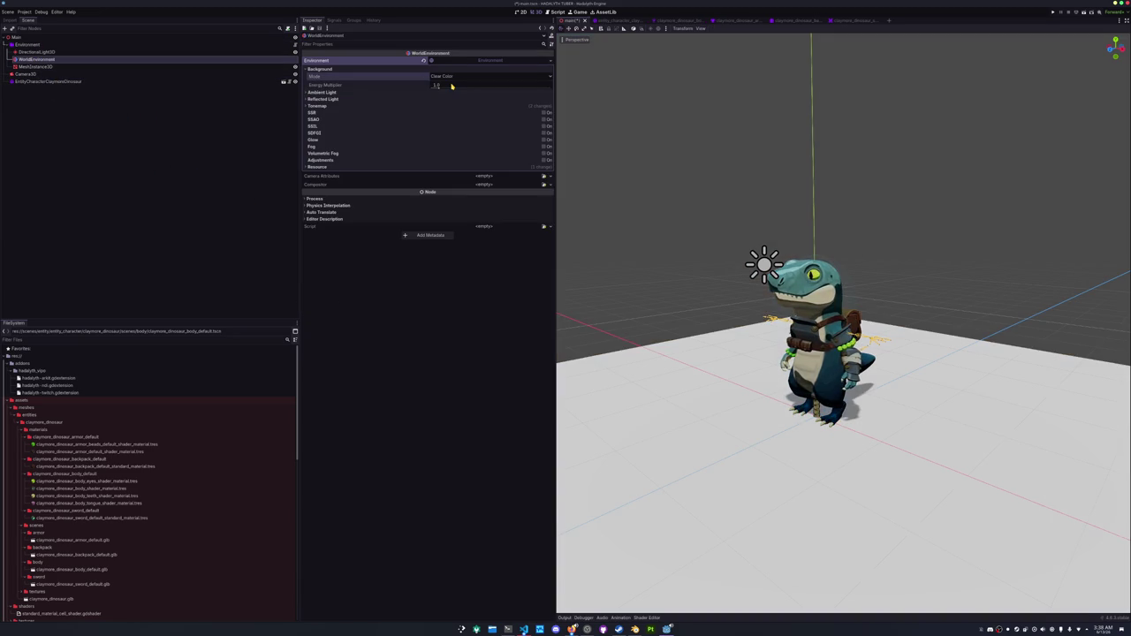
pyautogui.click(409, 92)
pyautogui.click(450, 107)
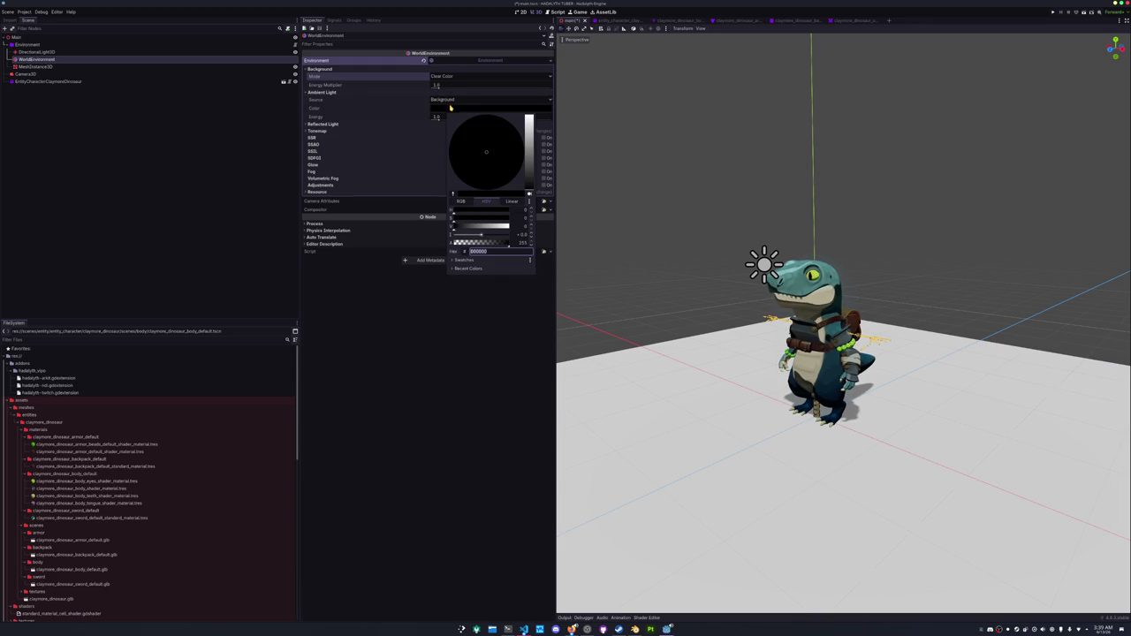
# Switch the background to a Custom Color with alpha 0 and save the scene.
pyautogui.click(390, 101)
pyautogui.click(442, 77)
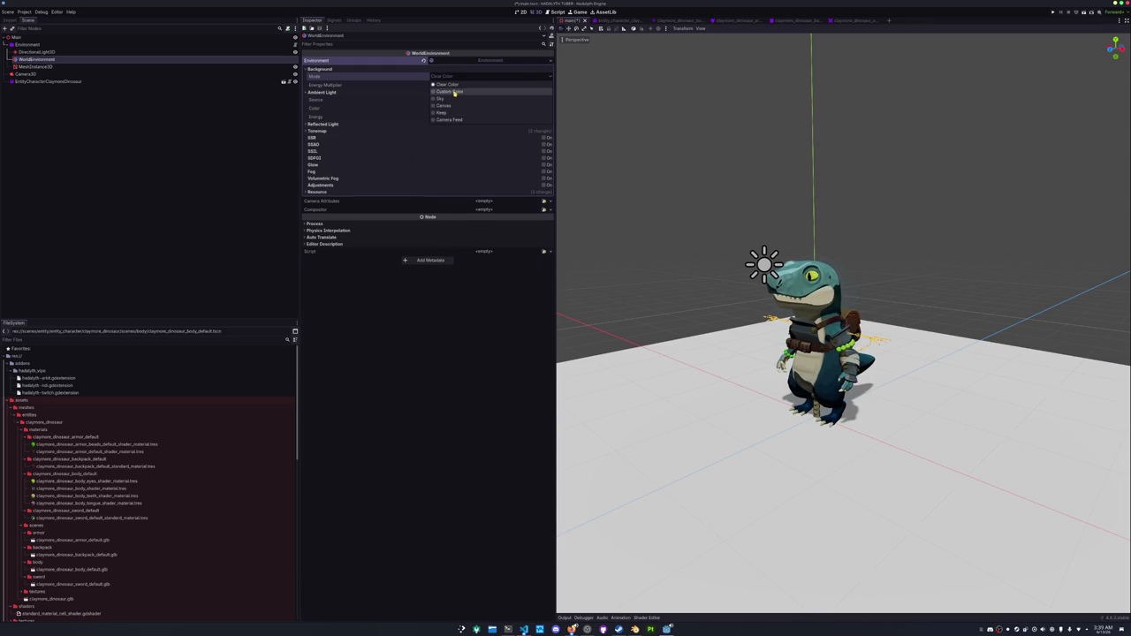
pyautogui.click(454, 94)
pyautogui.click(456, 85)
pyautogui.moveTo(487, 220); pyautogui.dragTo(420, 221)
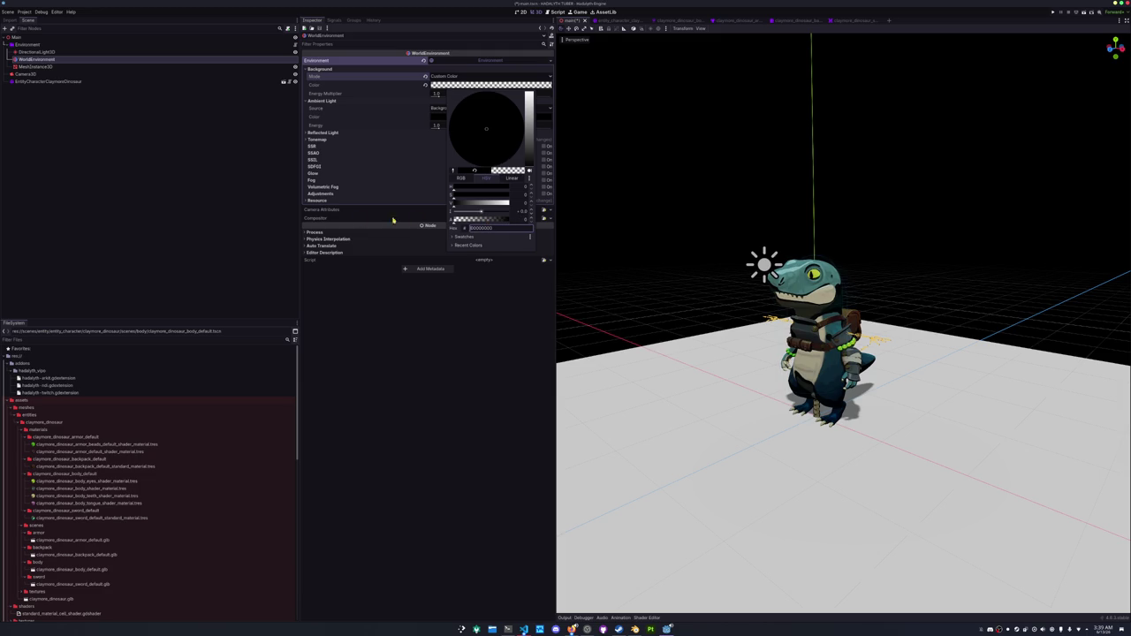
pyautogui.click(312, 162)
pyautogui.hotkey('ctrl', 's')
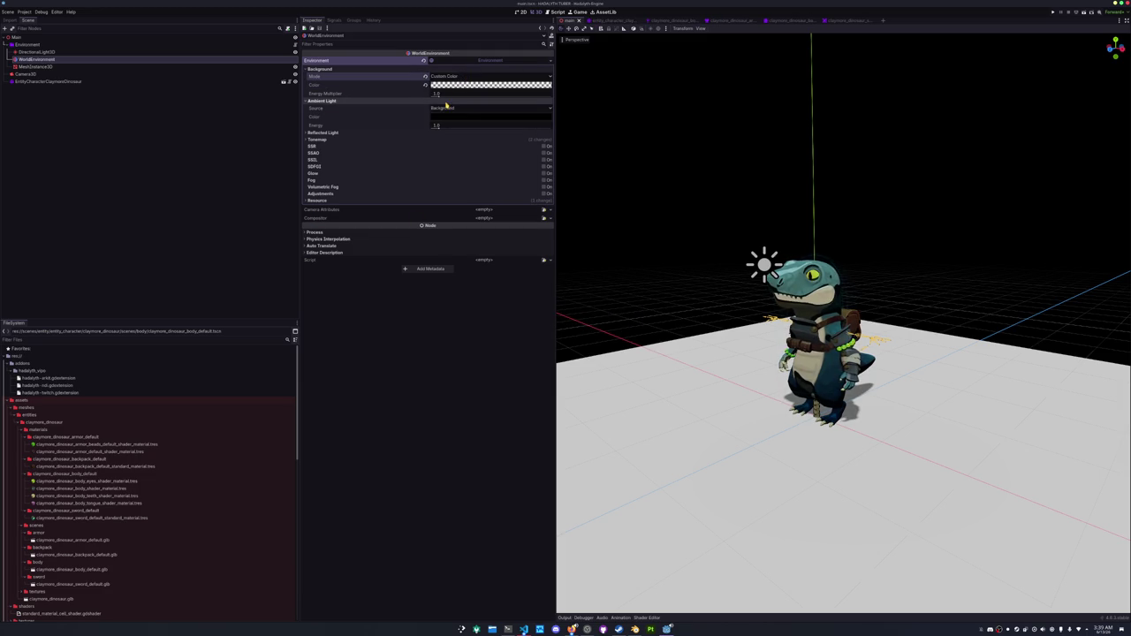
# Run the game from Camera3D with F5 and place the preview window at lower right.
pyautogui.click(415, 101)
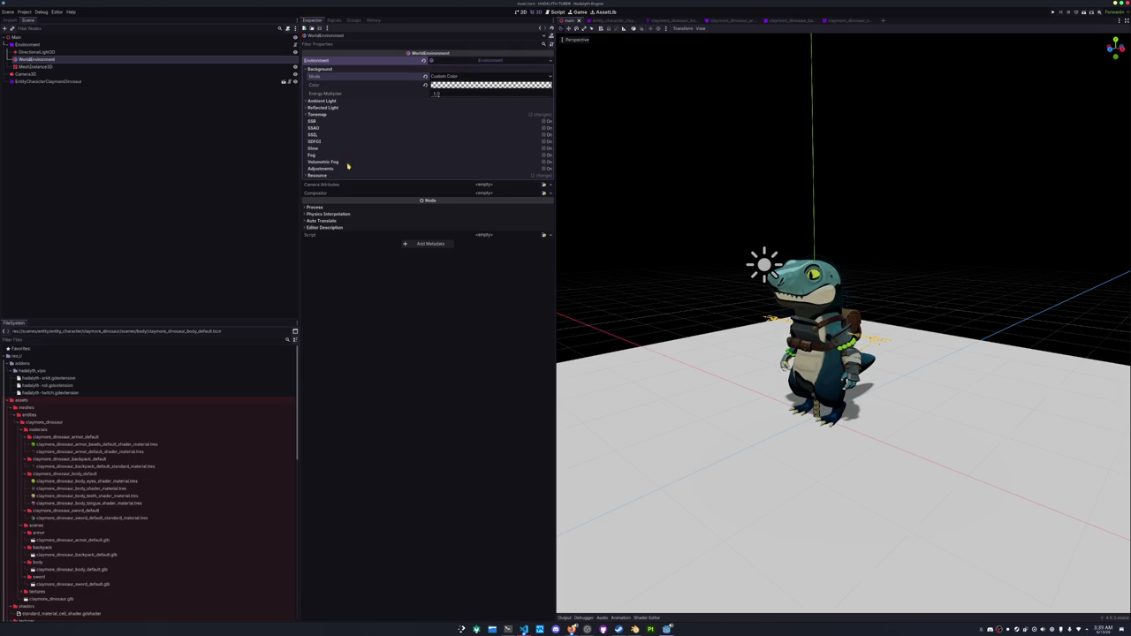
pyautogui.click(32, 76)
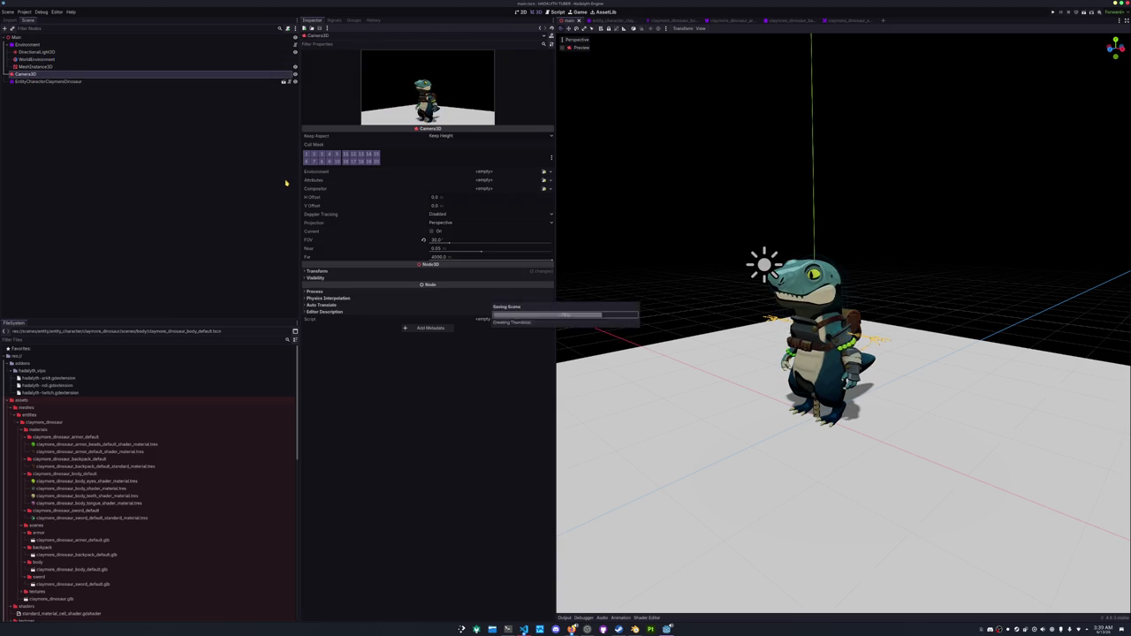
pyautogui.press('F5')
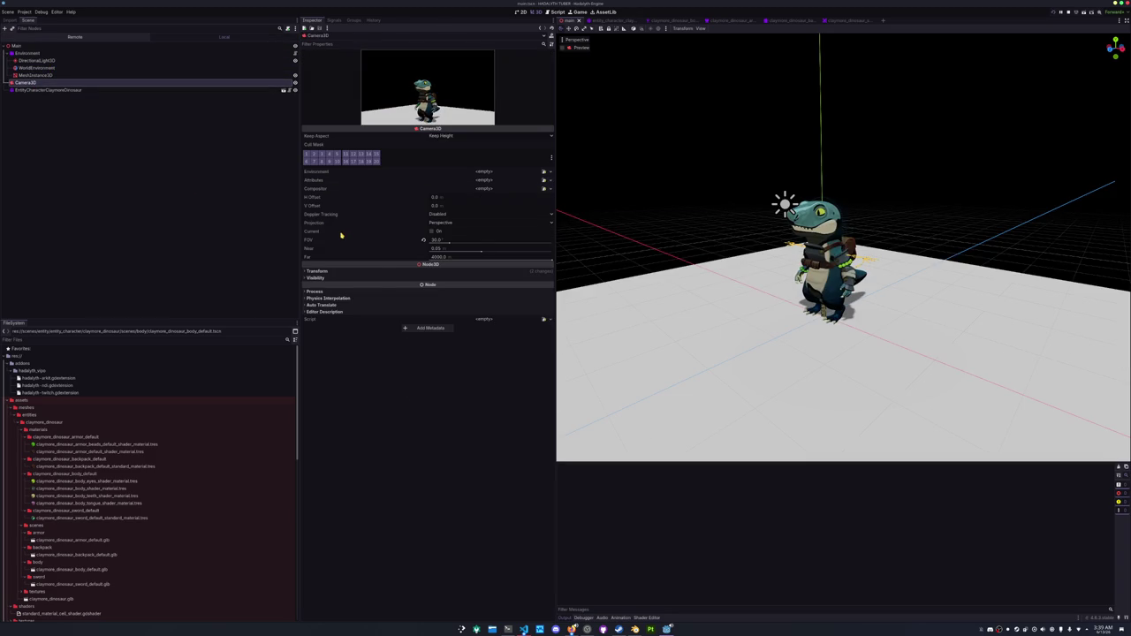
pyautogui.moveTo(494, 211)
pyautogui.mouseDown()
pyautogui.moveTo(659, 334)
pyautogui.moveTo(810, 354)
pyautogui.moveTo(853, 376)
pyautogui.mouseUp()
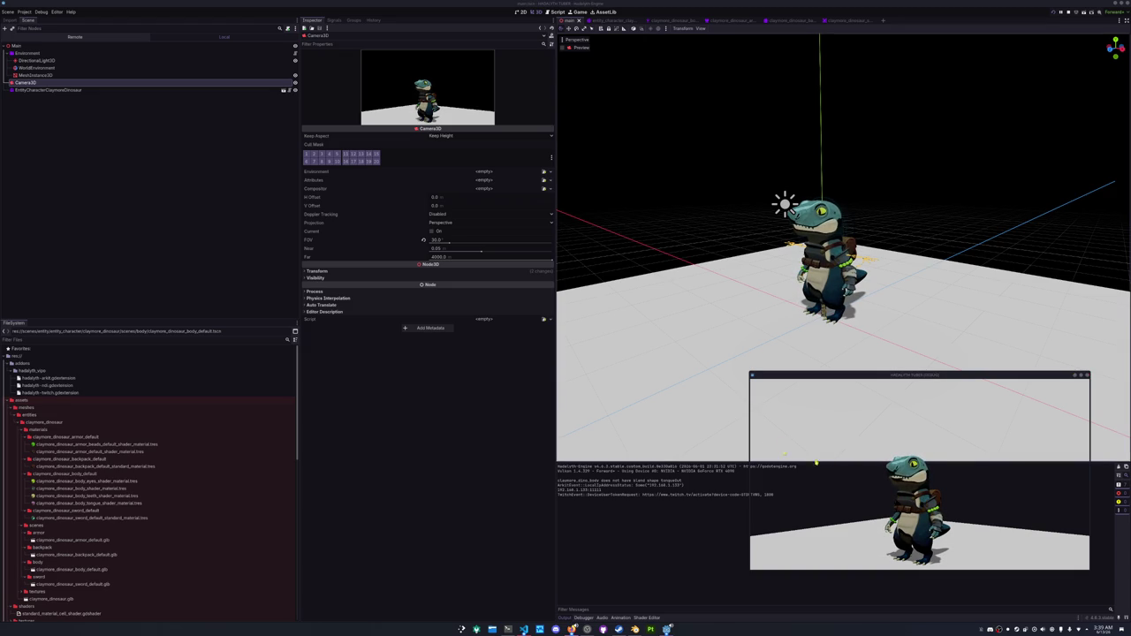
pyautogui.click(36, 60)
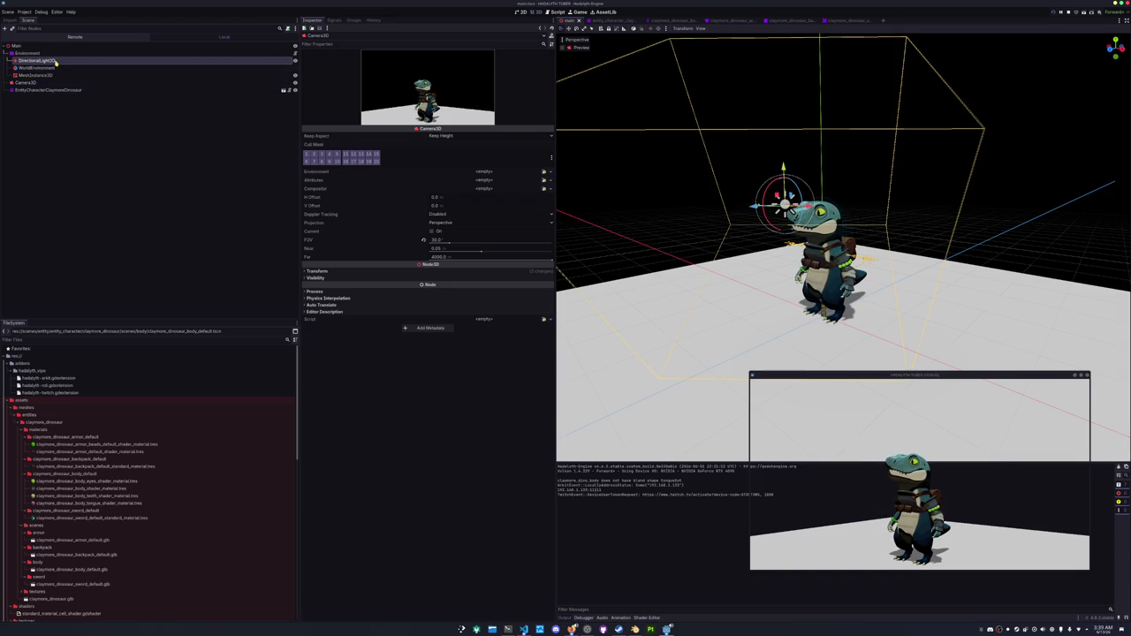
# Try a higher light energy and a pale yellow tint, then reset both to defaults.
pyautogui.moveTo(439, 98)
pyautogui.mouseDown()
pyautogui.moveTo(468, 98)
pyautogui.moveTo(451, 105)
pyautogui.mouseUp()
pyautogui.click(457, 90)
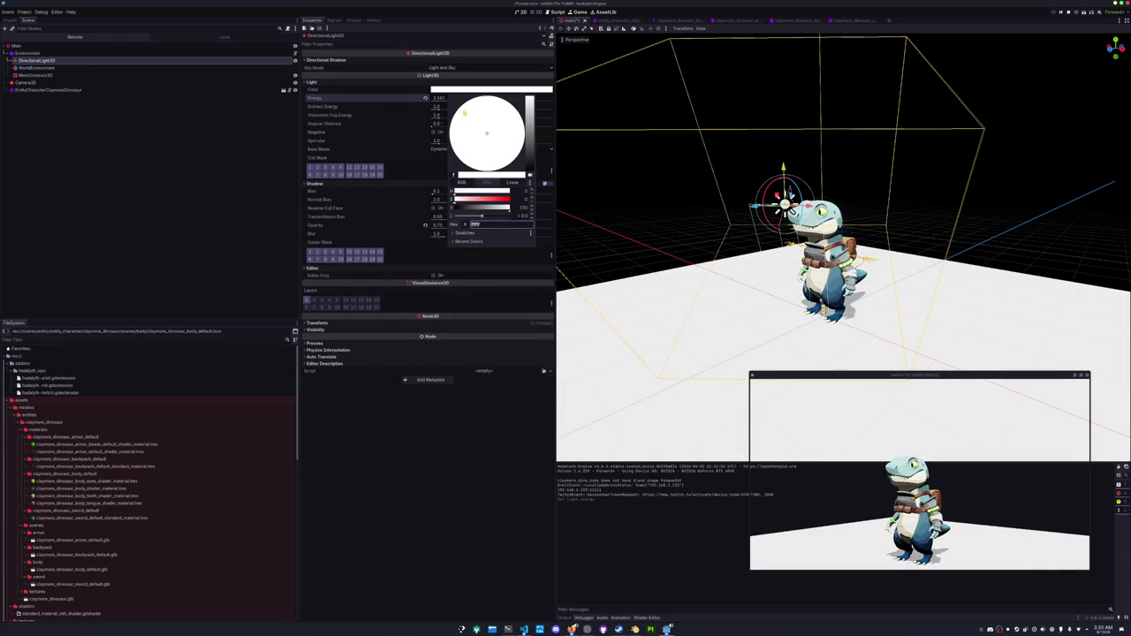
pyautogui.moveTo(526, 132); pyautogui.dragTo(499, 188)
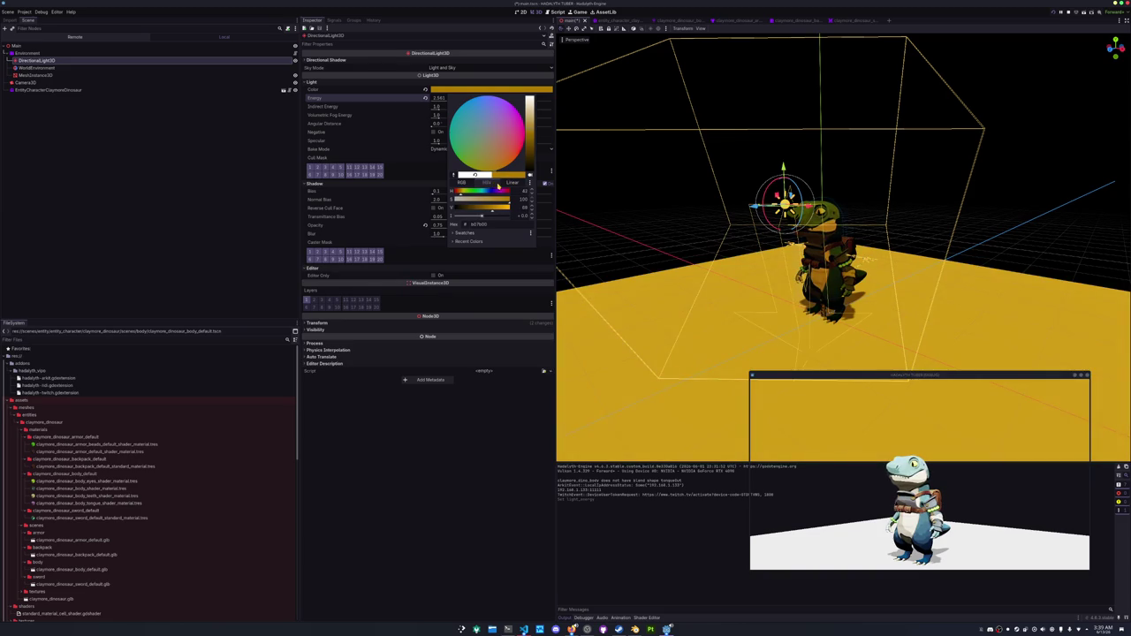
pyautogui.moveTo(477, 119); pyautogui.dragTo(486, 133)
pyautogui.click(400, 155)
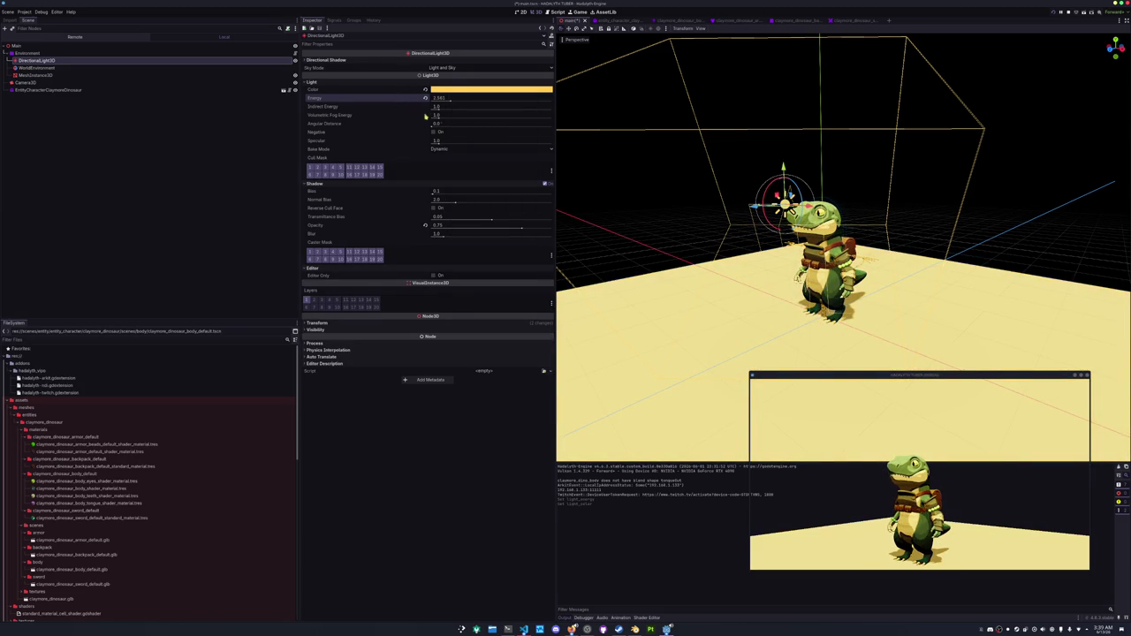
pyautogui.click(426, 97)
pyautogui.click(425, 89)
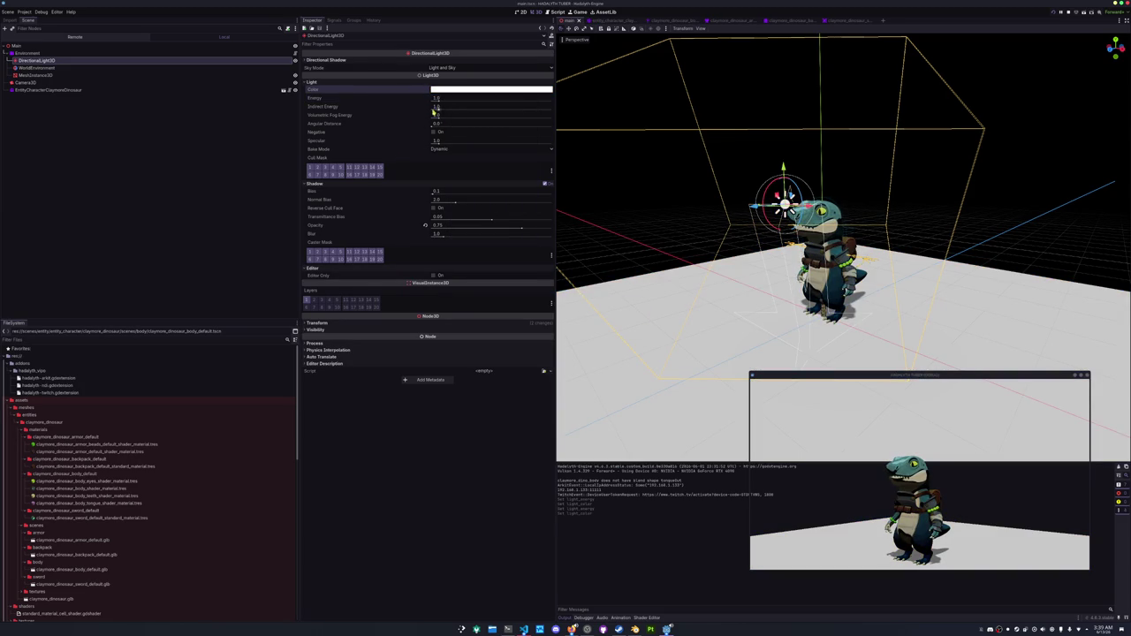
# Raise the light energy to 1.25 and set its colour to pale cyan ccfffa.
pyautogui.moveTo(807, 375); pyautogui.dragTo(807, 314)
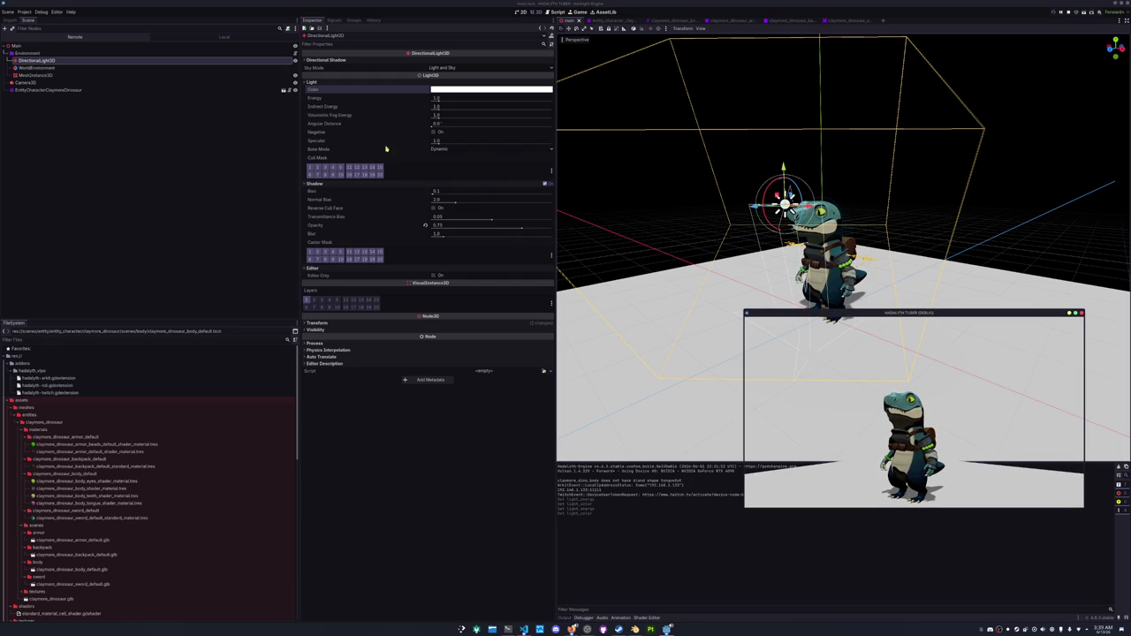
pyautogui.click(438, 99)
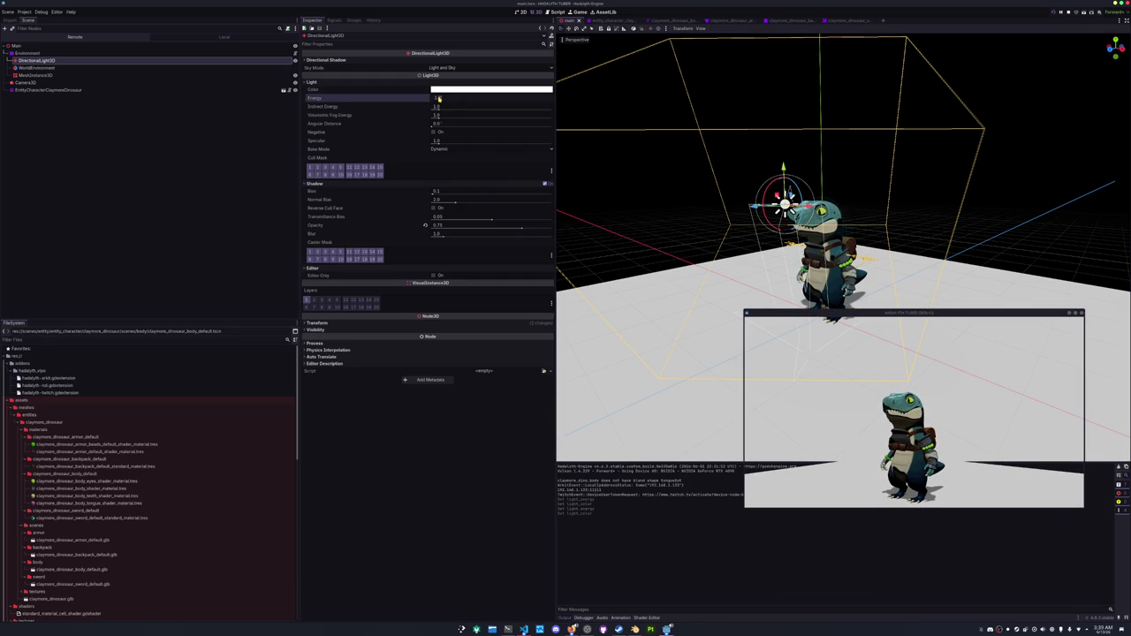
pyautogui.moveTo(438, 99); pyautogui.dragTo(438, 99)
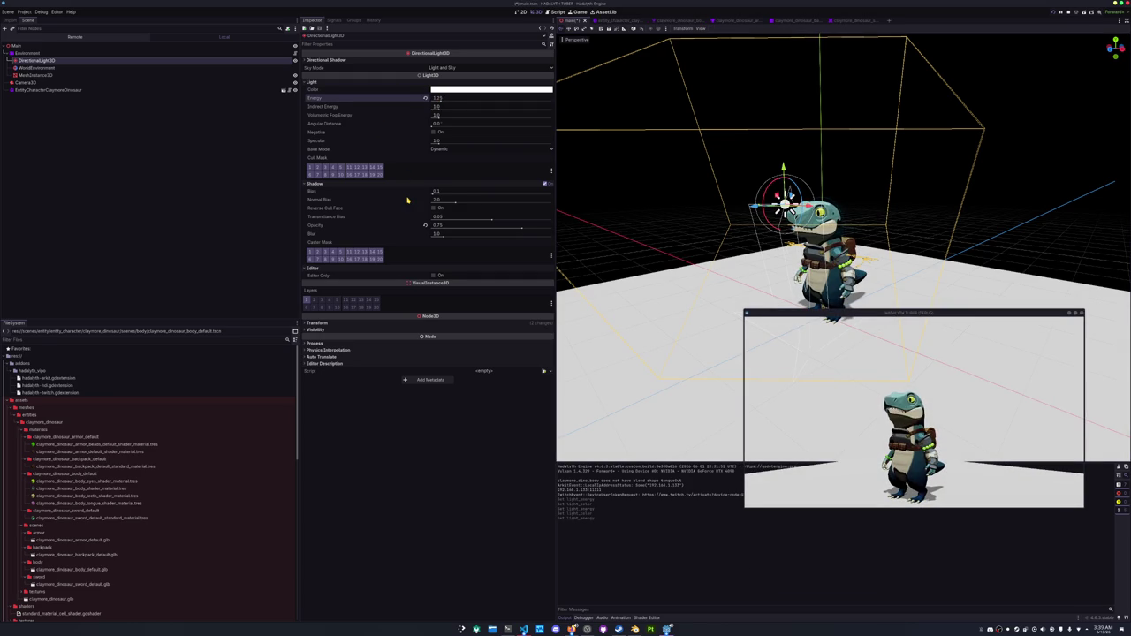
pyautogui.click(441, 89)
pyautogui.write('f7f7f7')
pyautogui.press('Return')
pyautogui.write('ccfffa')
pyautogui.press('Return')
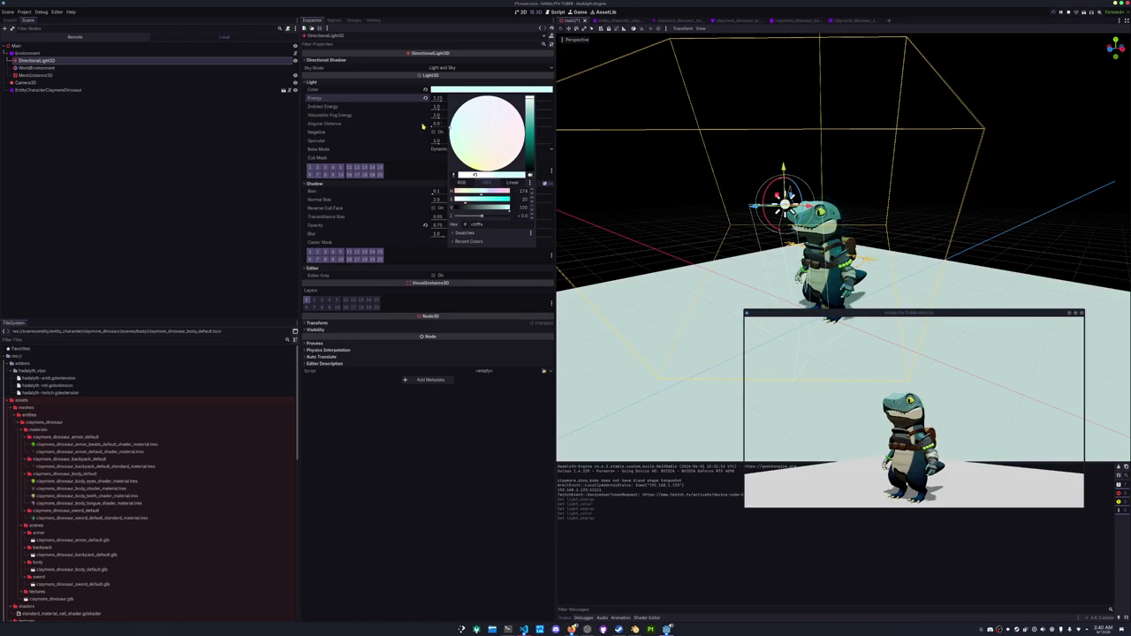
# Lighten the light colour to an even paler cyan.
pyautogui.click(416, 307)
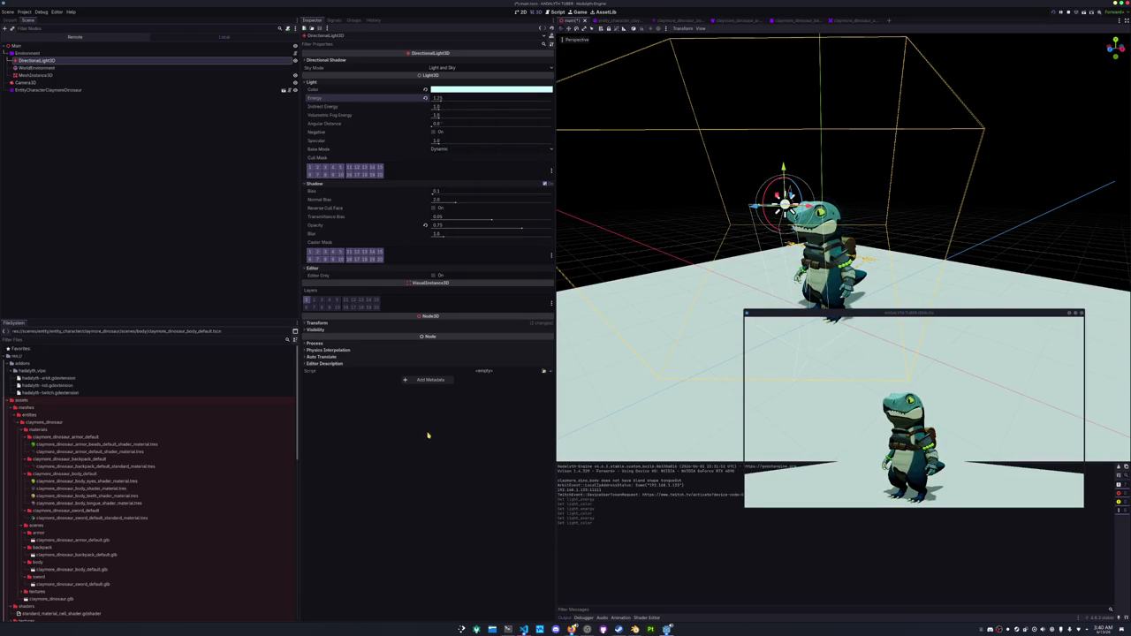
pyautogui.click(487, 92)
pyautogui.moveTo(462, 129); pyautogui.dragTo(474, 133)
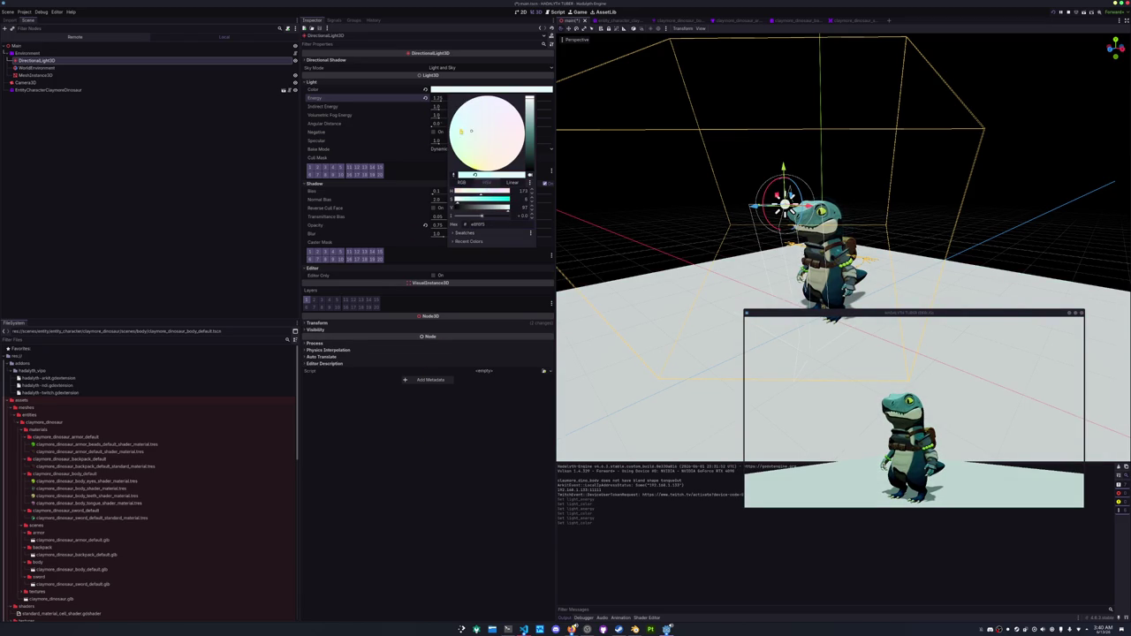
pyautogui.click(388, 124)
pyautogui.click(453, 91)
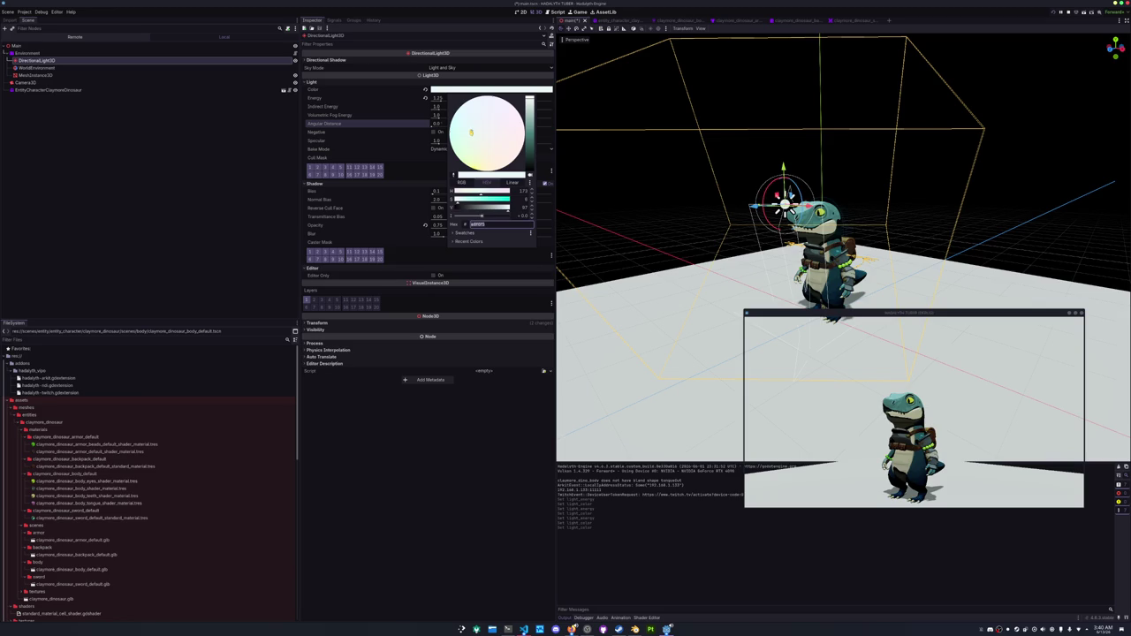
pyautogui.click(385, 106)
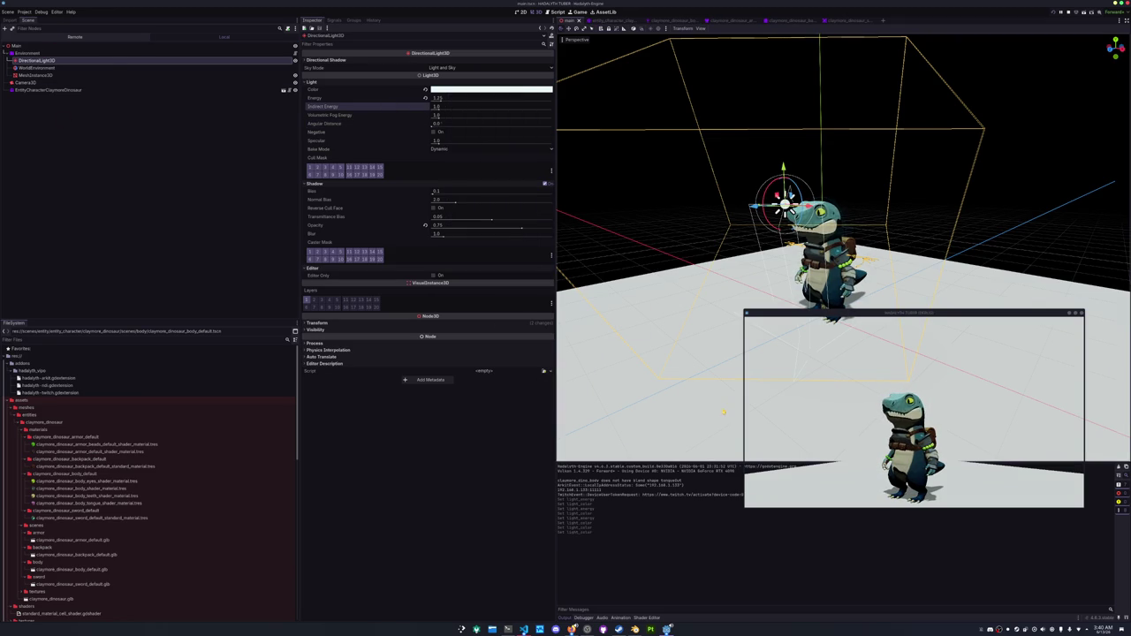
pyautogui.click(113, 75)
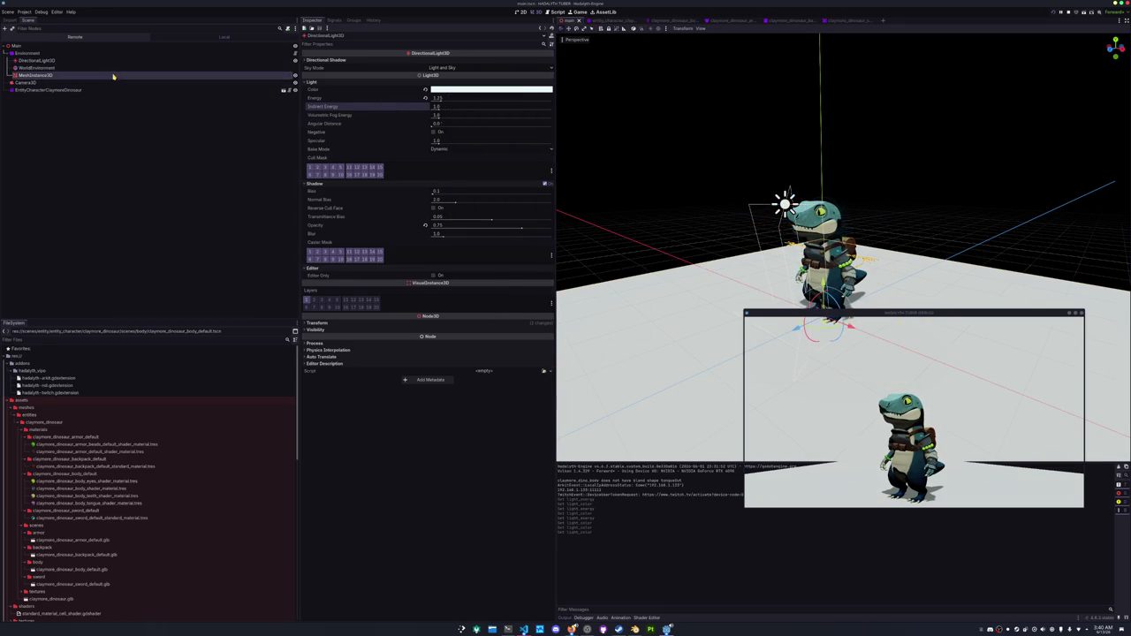
# Give the floor plane a new StandardMaterial3D as its material override.
pyautogui.click(494, 72)
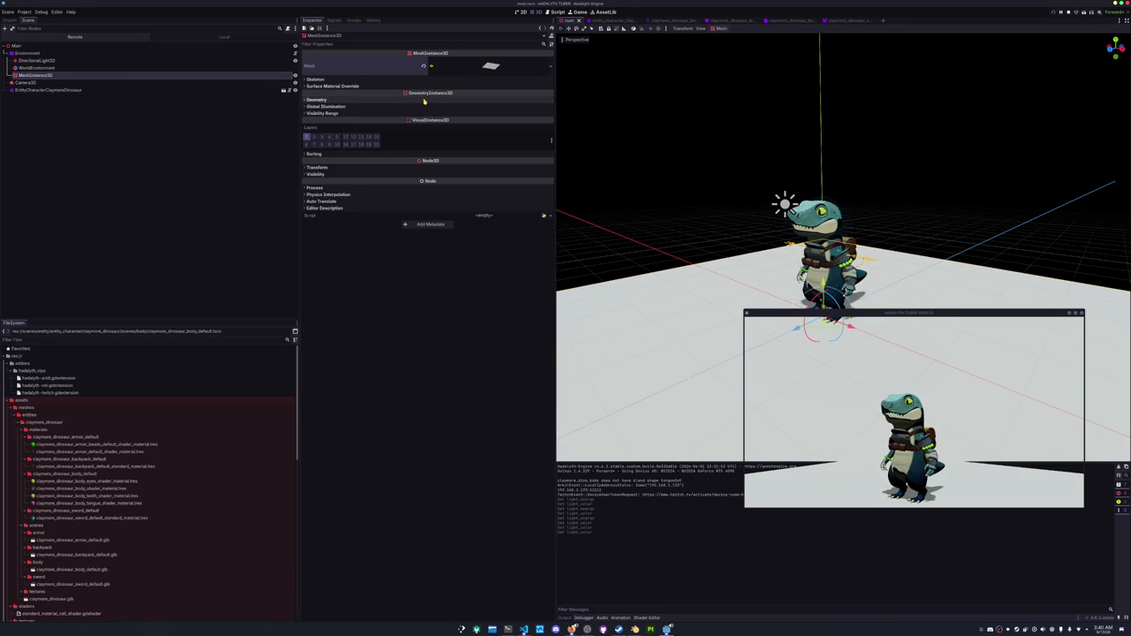
pyautogui.click(503, 99)
pyautogui.click(550, 108)
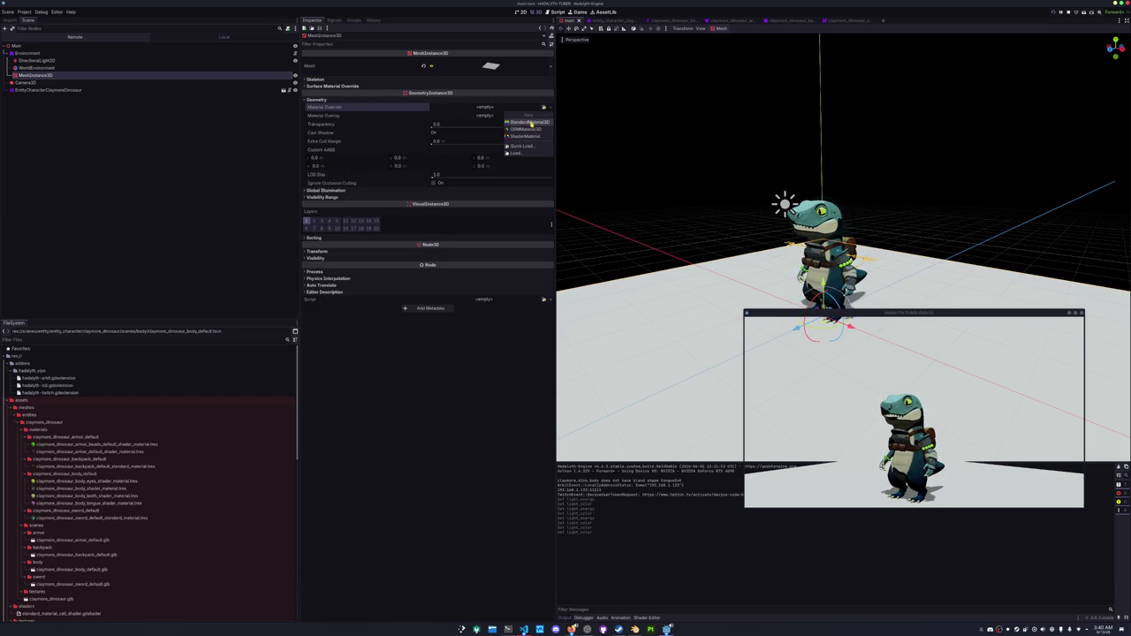
pyautogui.click(528, 122)
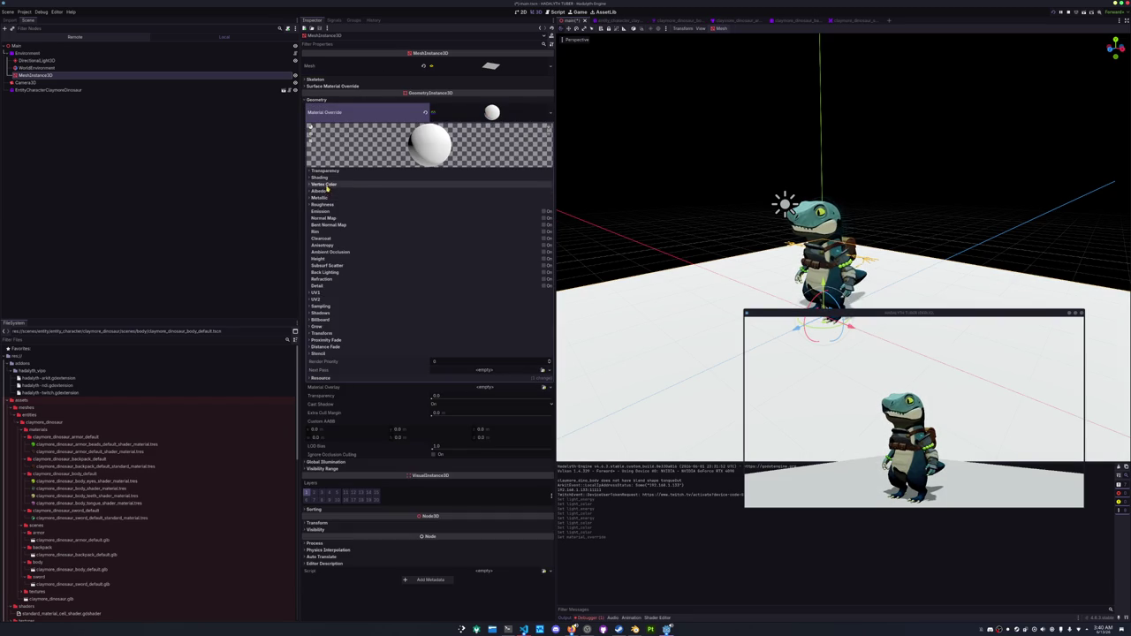
# Set the floor material's transparency mode to Alpha.
pyautogui.click(323, 192)
pyautogui.click(322, 192)
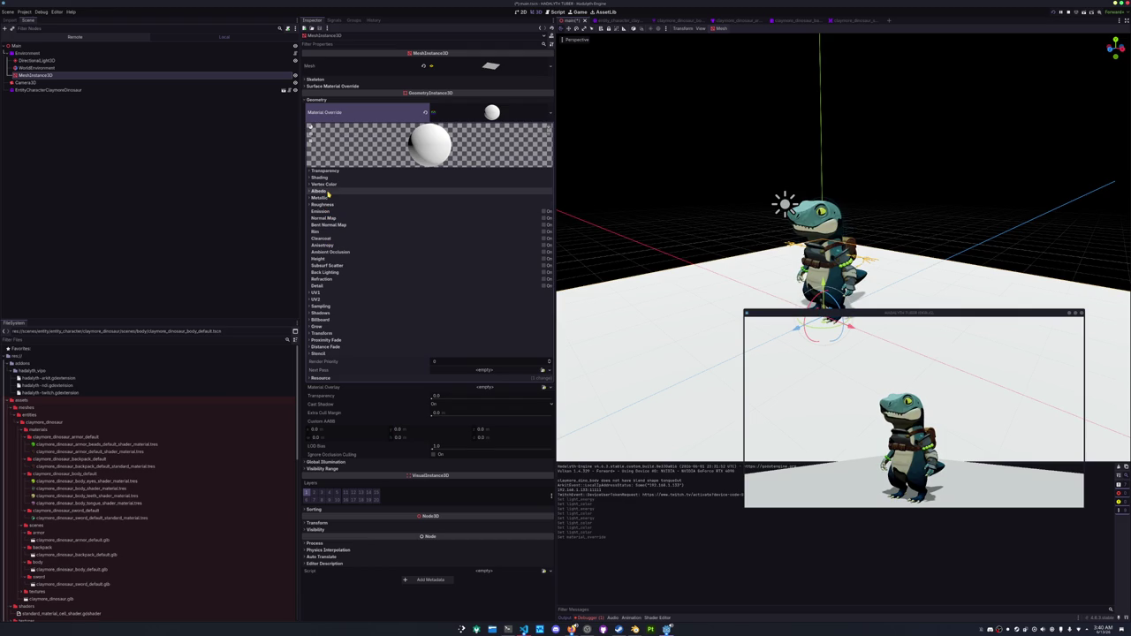
pyautogui.click(334, 184)
pyautogui.click(336, 177)
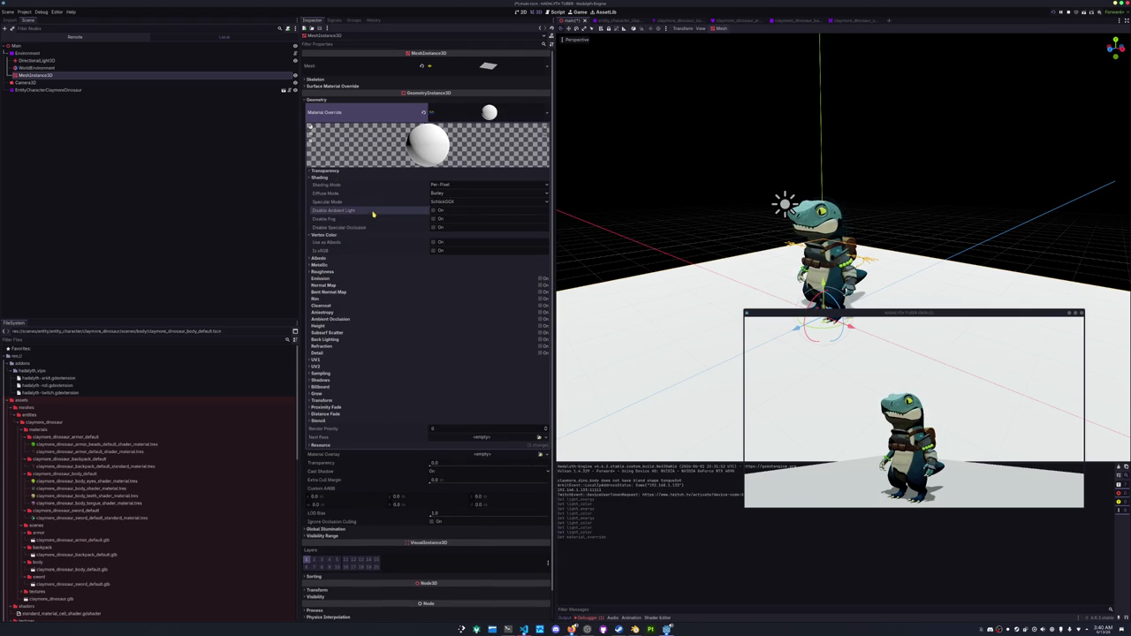
pyautogui.click(383, 171)
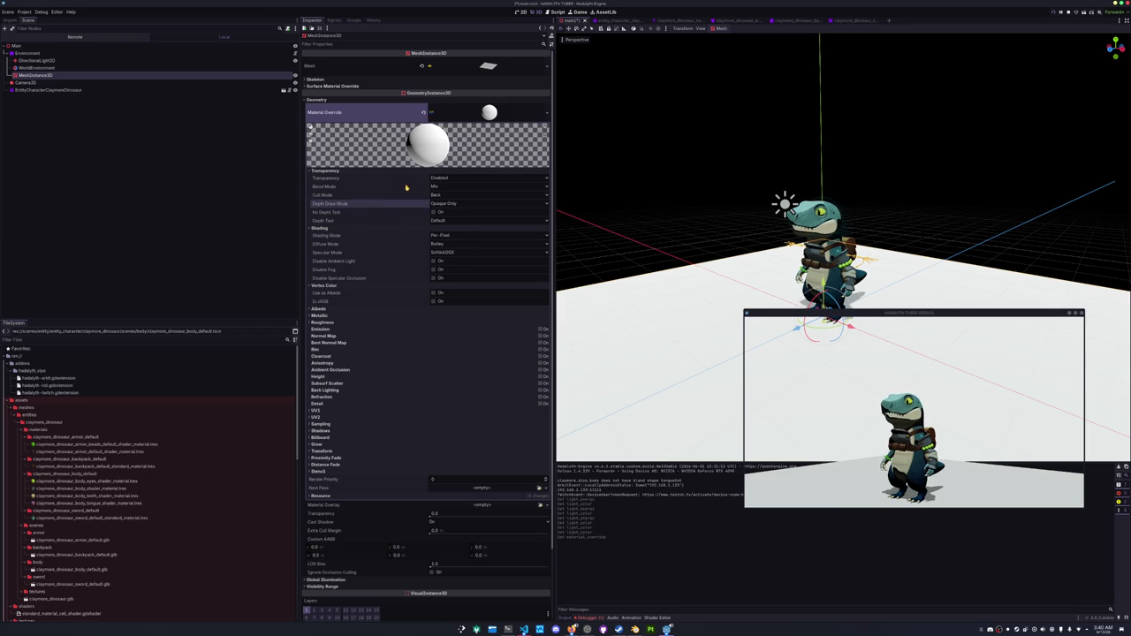
pyautogui.click(443, 179)
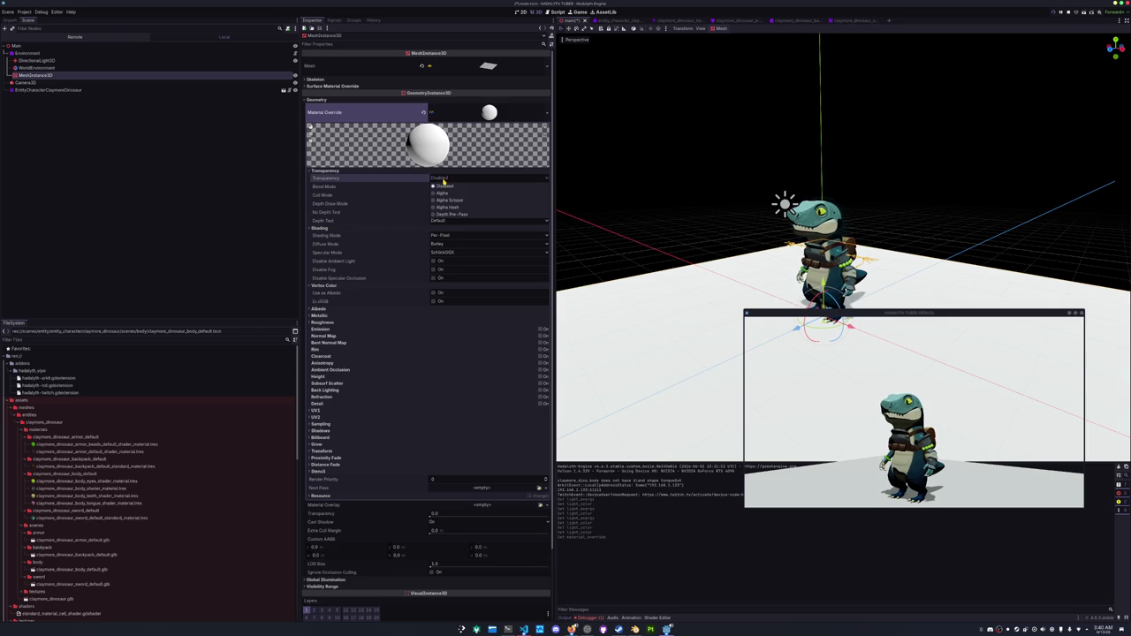
pyautogui.click(446, 193)
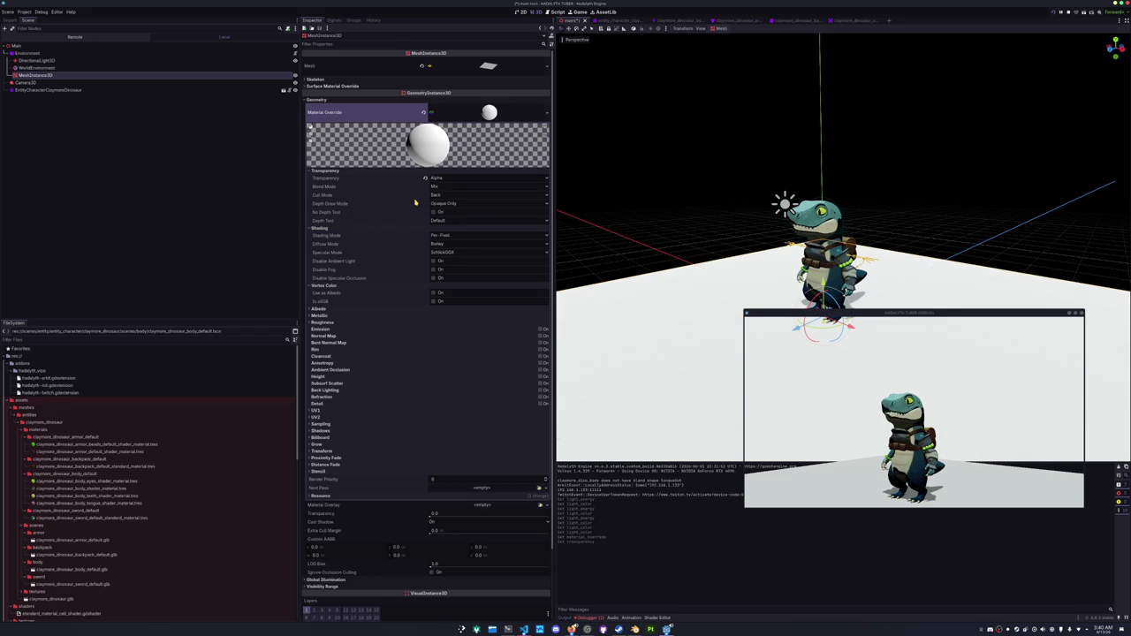
# Enable Shadow to Opacity in the material's Shadows section so only shadows show.
pyautogui.click(354, 465)
pyautogui.click(358, 458)
pyautogui.click(361, 450)
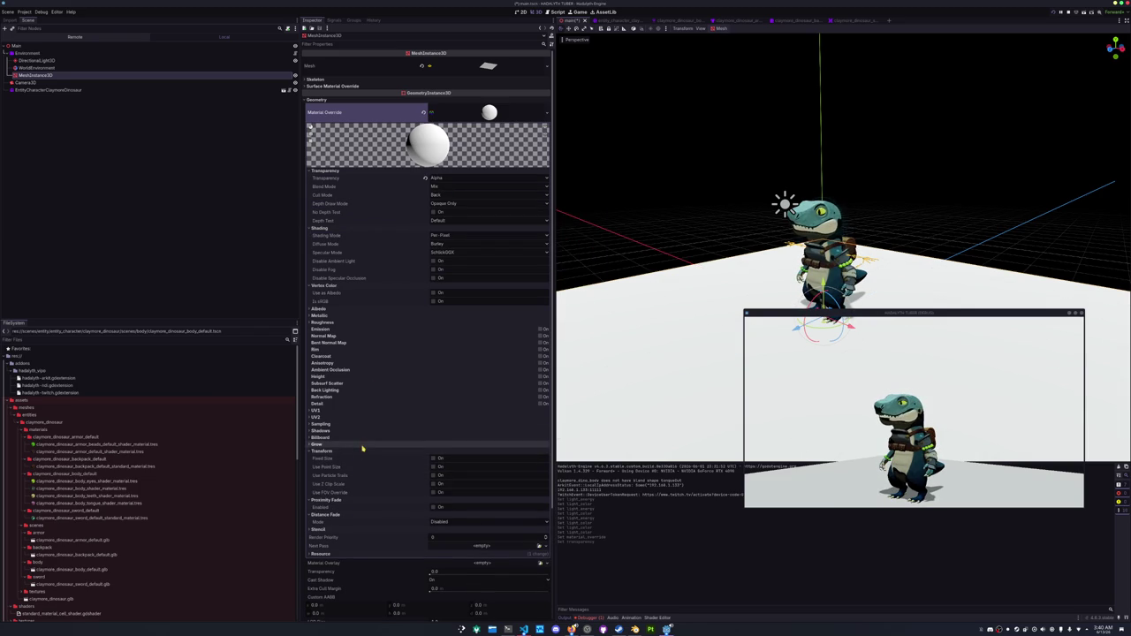
pyautogui.click(362, 446)
pyautogui.click(366, 432)
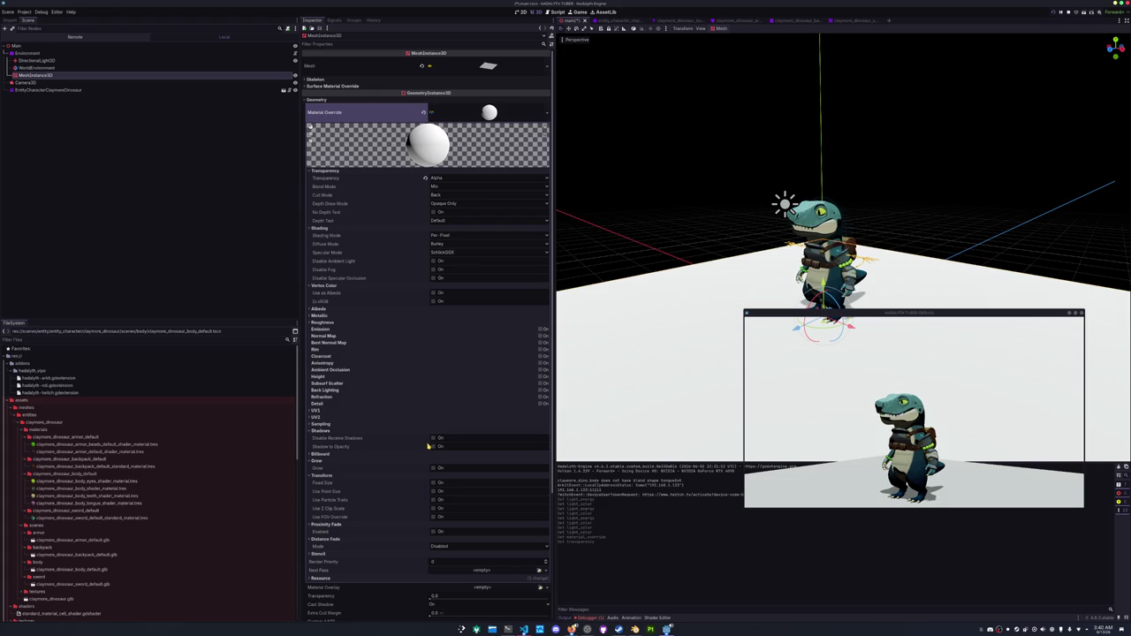
pyautogui.click(433, 446)
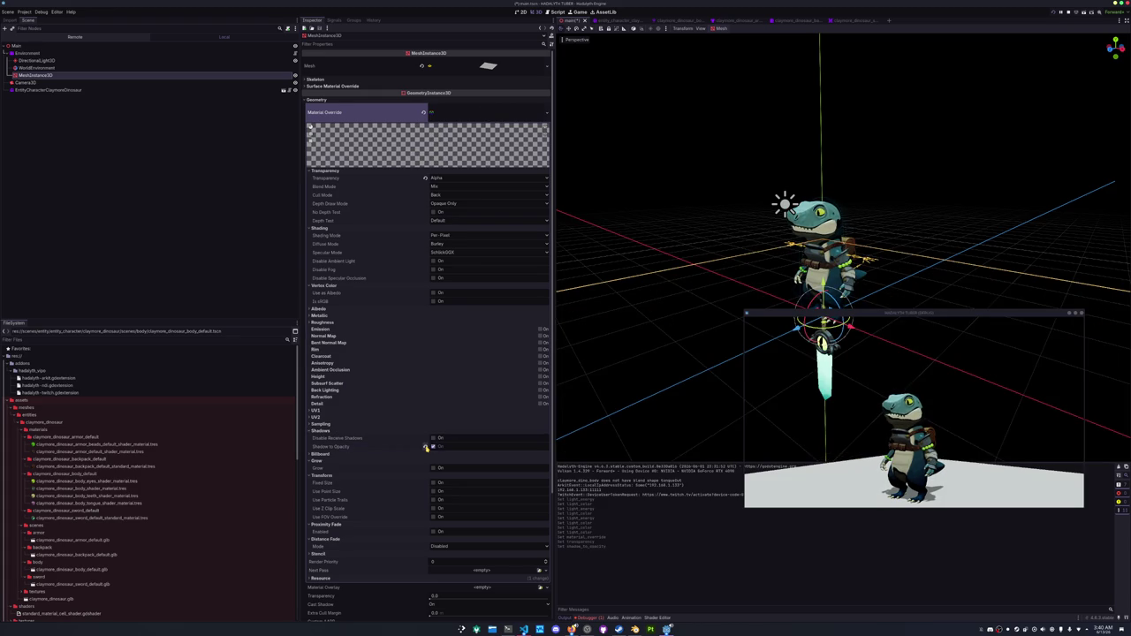
pyautogui.moveTo(690, 388); pyautogui.dragTo(690, 356)
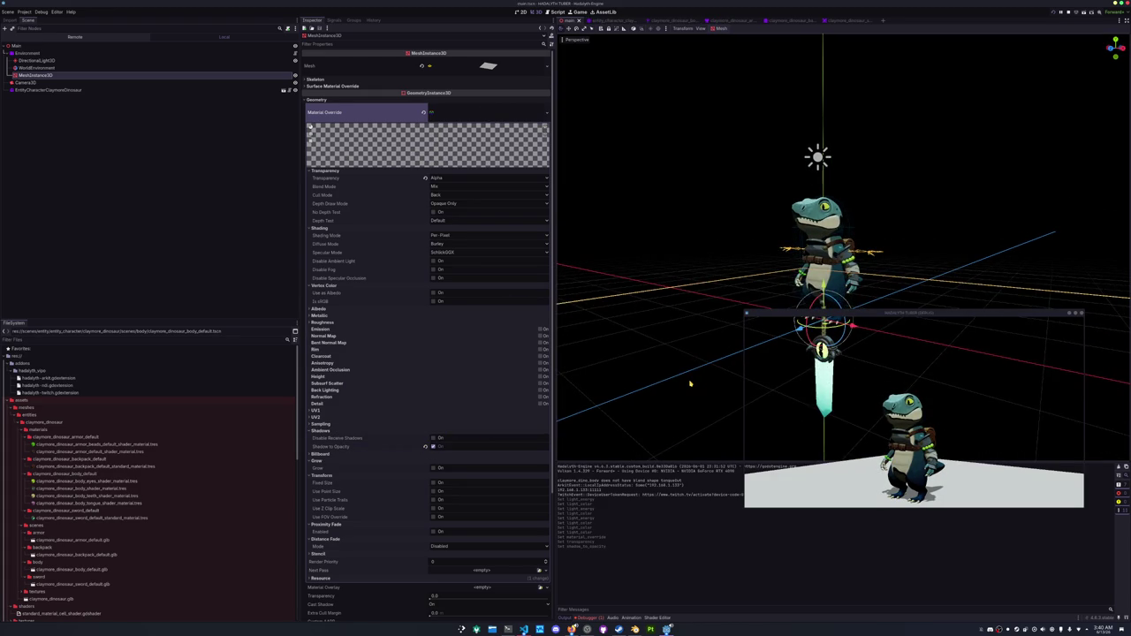
# Stop and relaunch the game, keeping the transparency mode on Alpha.
pyautogui.press('F8')
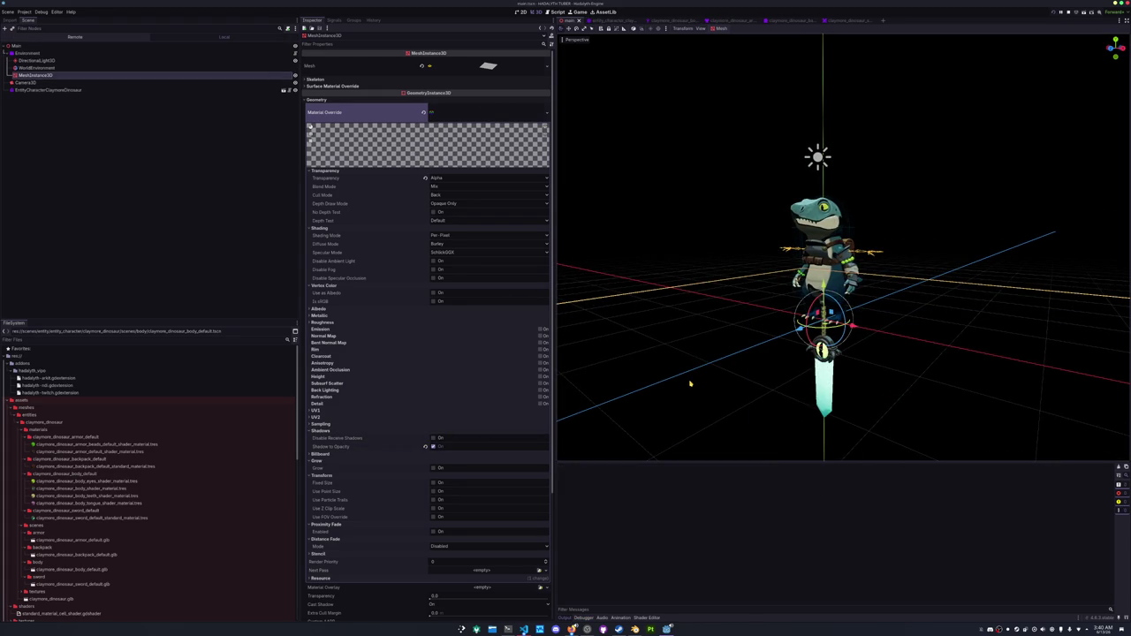
pyautogui.press('F5')
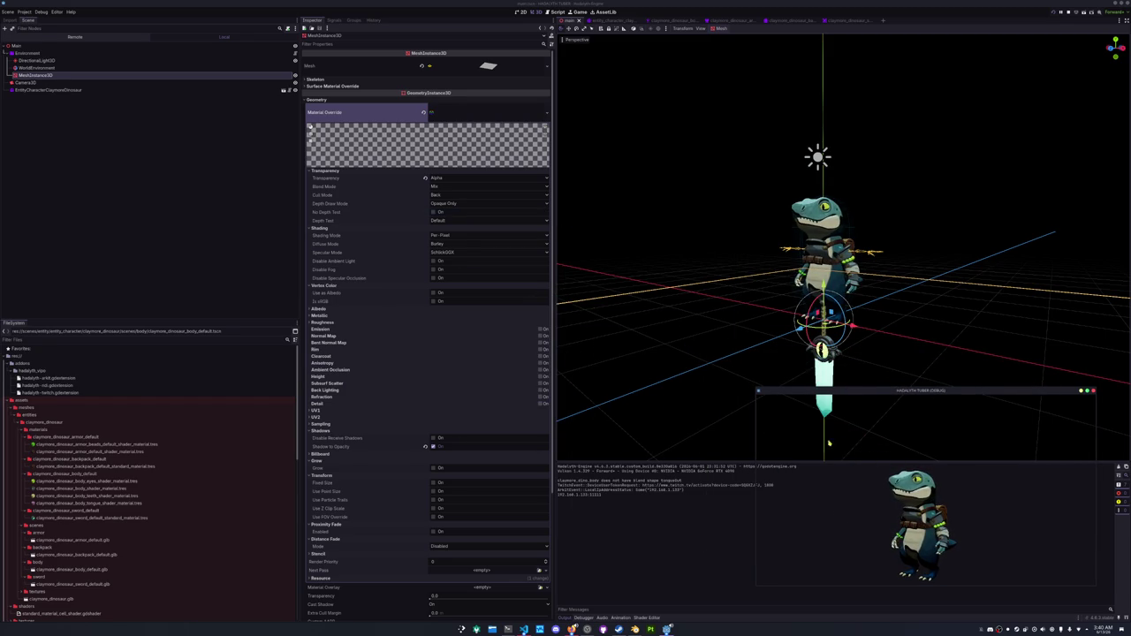
pyautogui.click(371, 447)
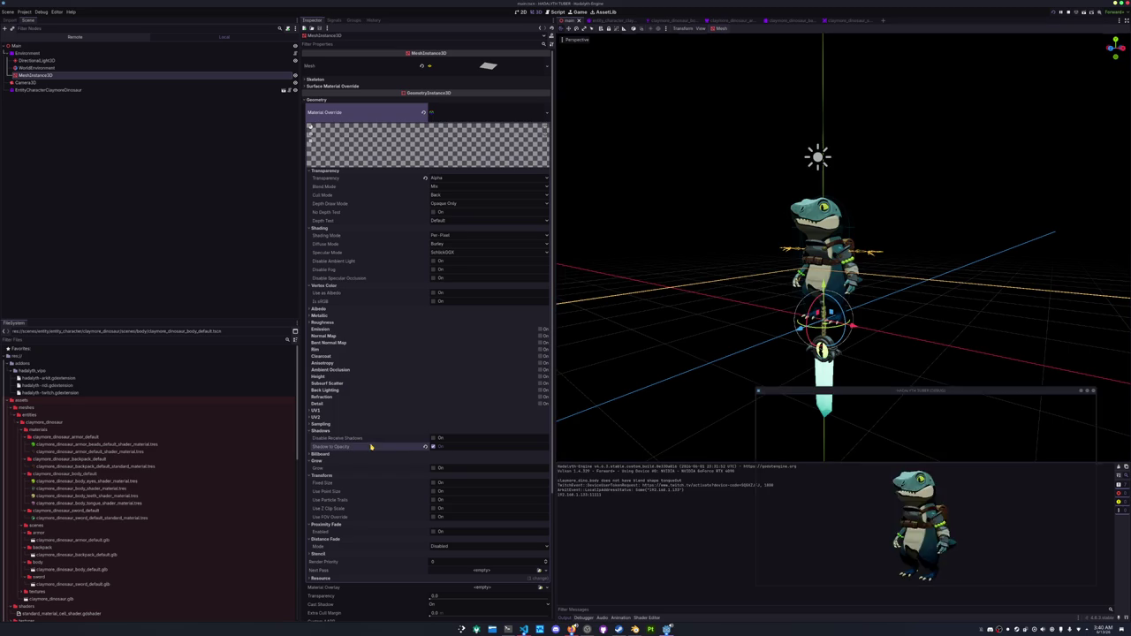
pyautogui.click(449, 179)
pyautogui.click(449, 180)
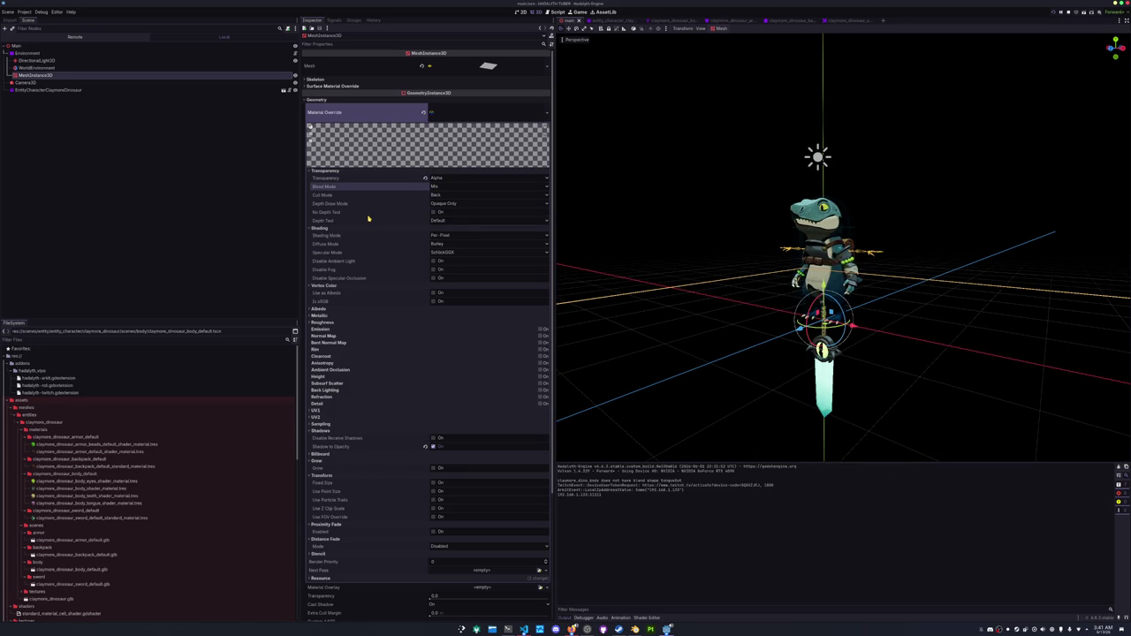
pyautogui.click(62, 60)
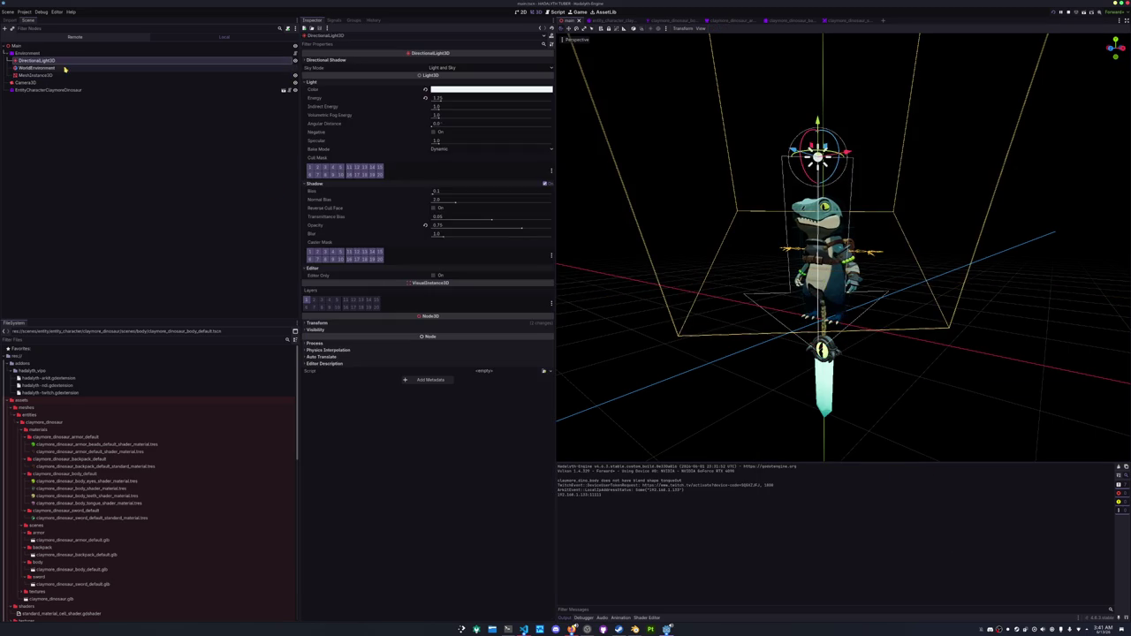
# Raise DirectionalLight3D energy to 1.75, relaunch the game, and bring OBS Studio forward.
pyautogui.moveTo(439, 102); pyautogui.dragTo(438, 102)
pyautogui.press('F5')
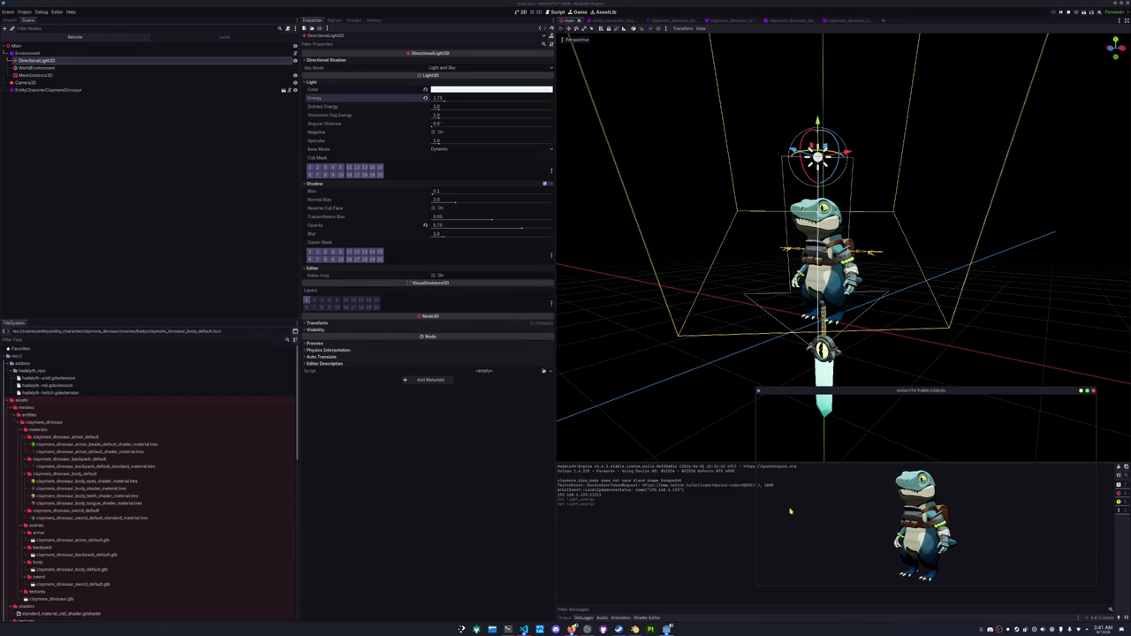
pyautogui.moveTo(830, 390)
pyautogui.mouseDown()
pyautogui.moveTo(886, 428)
pyautogui.moveTo(951, 427)
pyautogui.mouseUp()
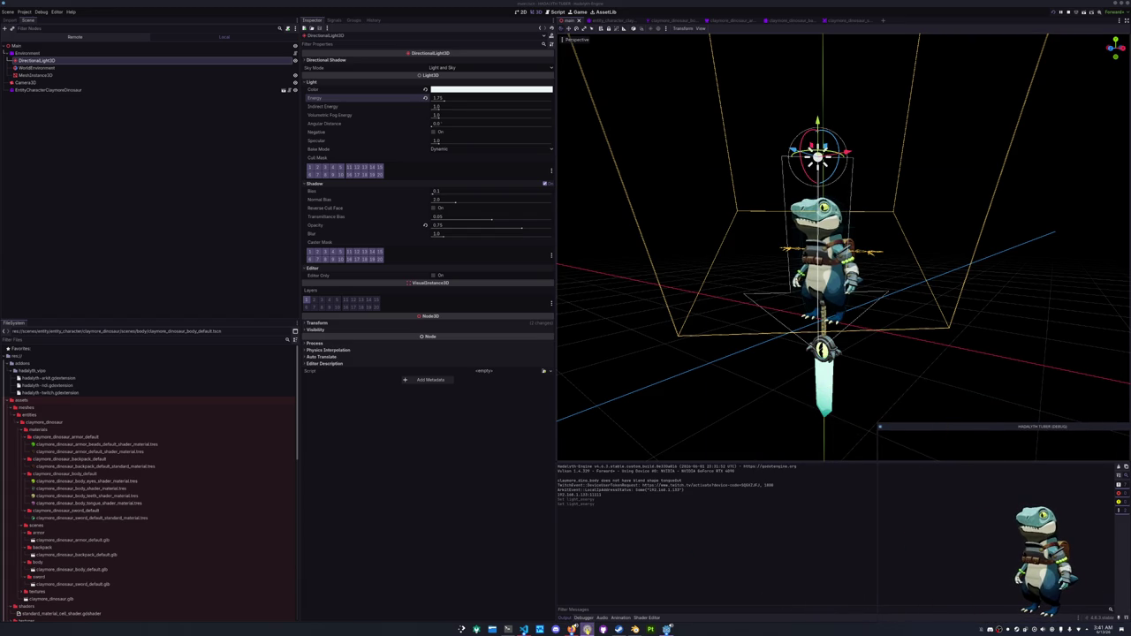
pyautogui.click(588, 629)
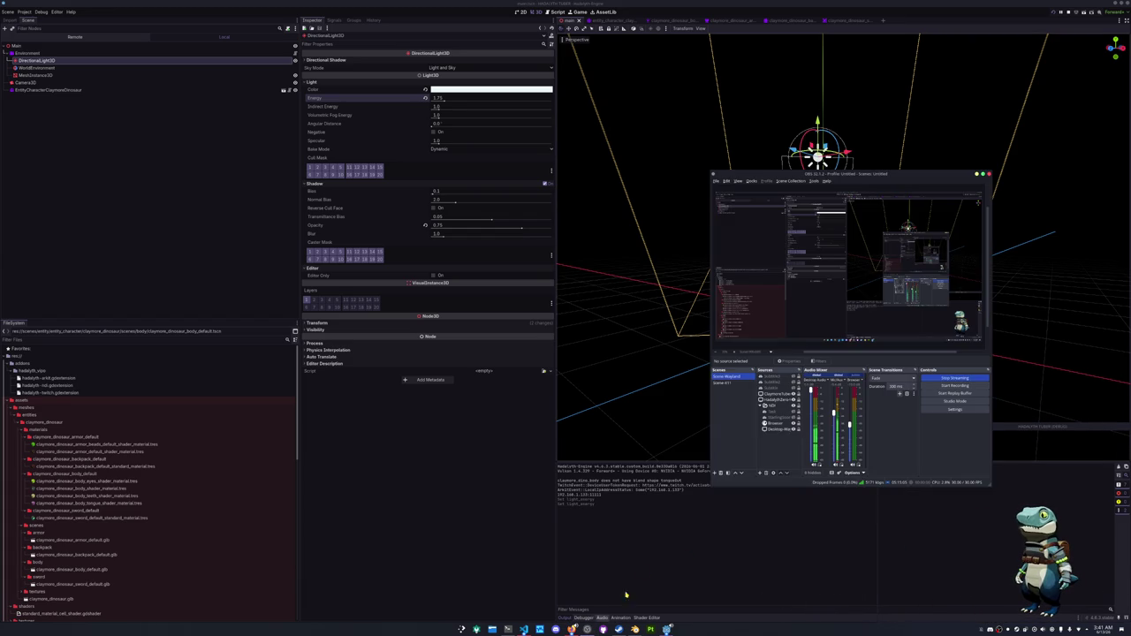
# Add a new Screen Capture (PipeWire) source to the OBS scene.
pyautogui.click(774, 411)
pyautogui.click(771, 389)
pyautogui.click(760, 473)
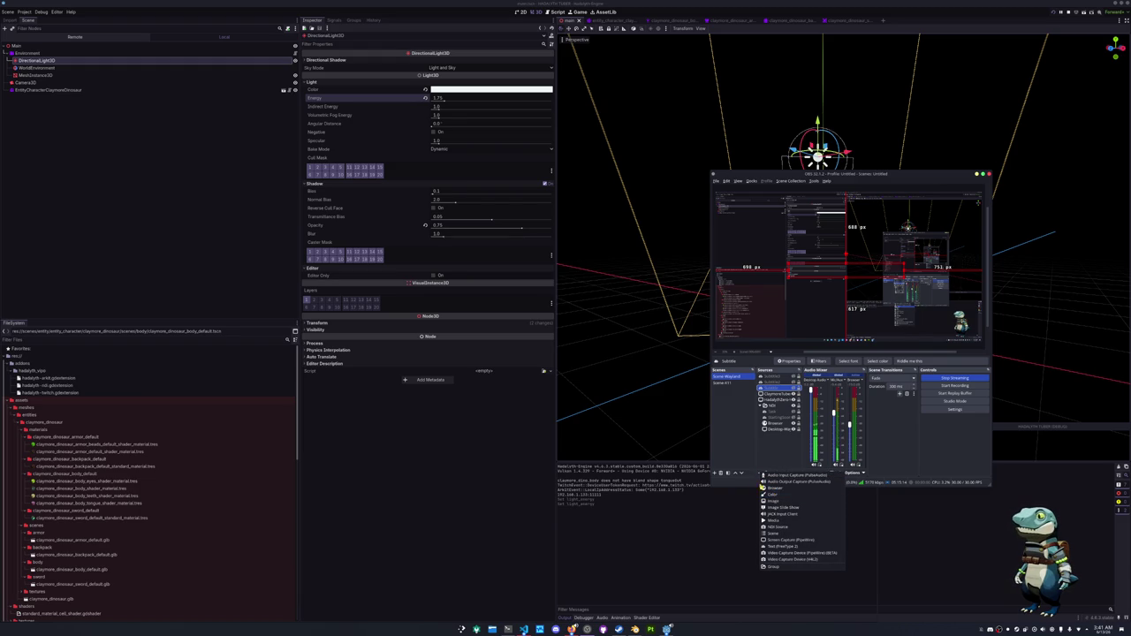
pyautogui.click(782, 540)
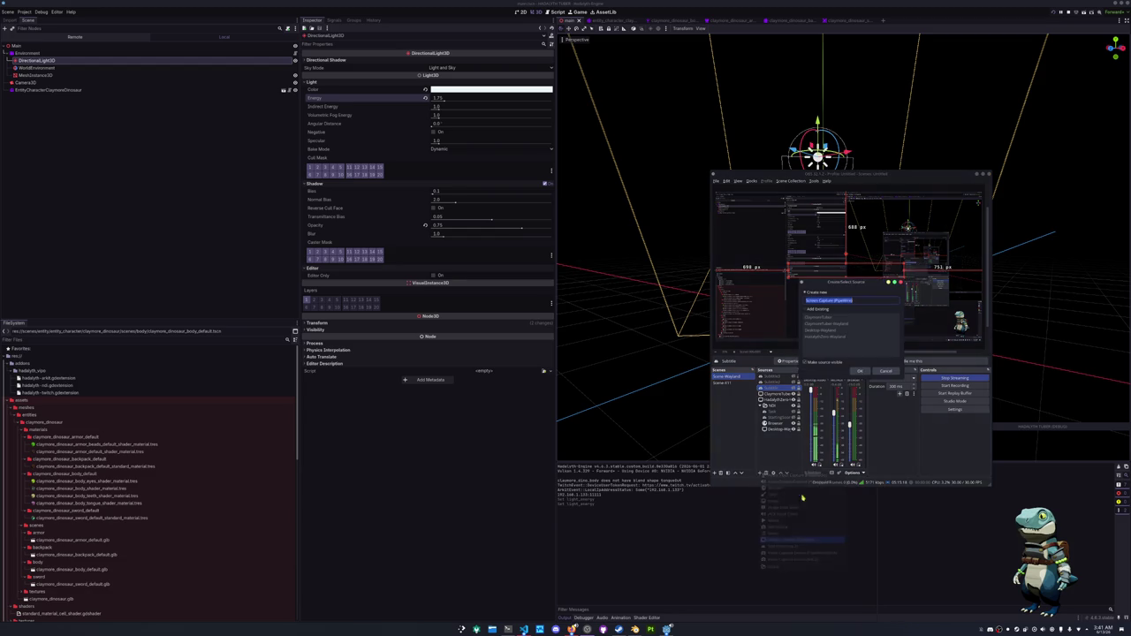
pyautogui.click(859, 373)
# Capture the dinosaur game window and move it to the canvas's bottom-right.
pyautogui.scroll(-3, 672, 335)
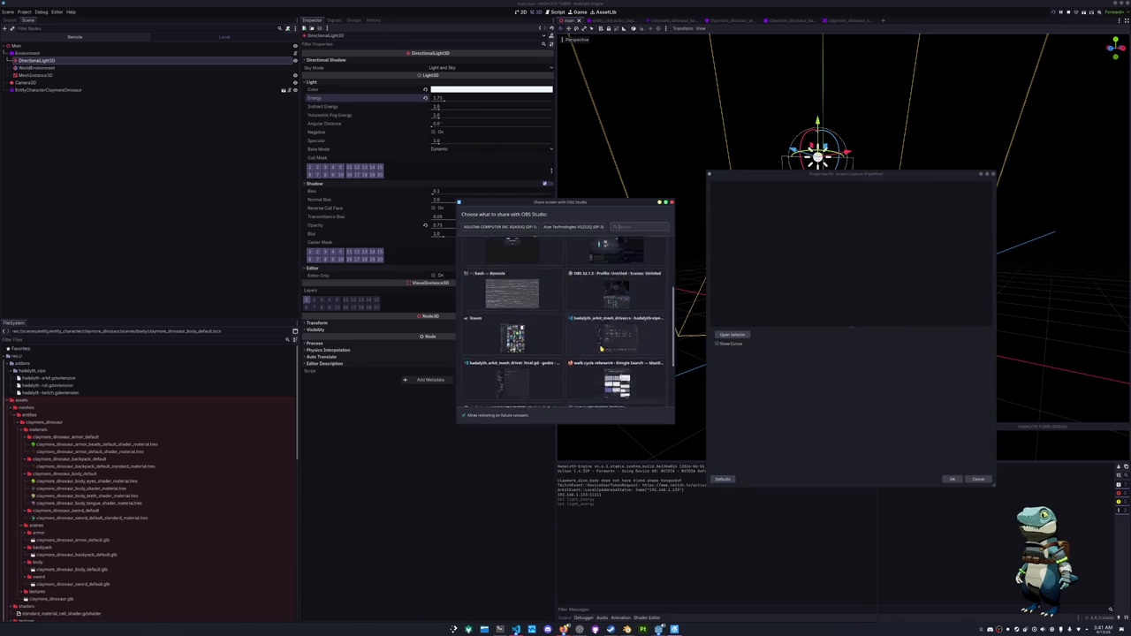
pyautogui.doubleClick(617, 345)
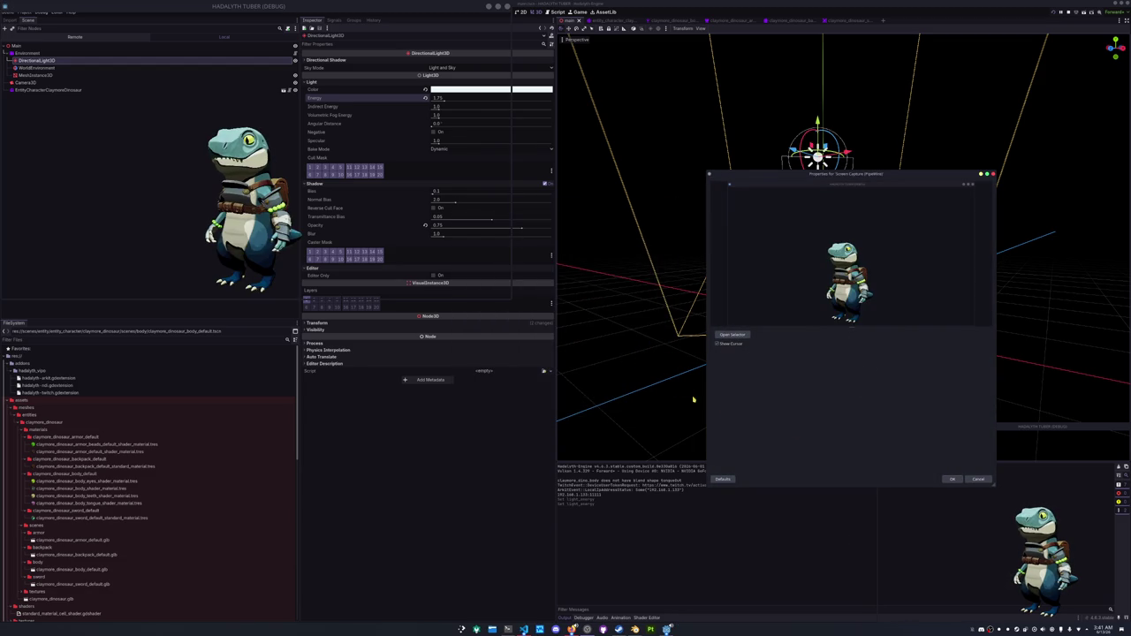
pyautogui.click(952, 479)
pyautogui.moveTo(769, 234); pyautogui.dragTo(957, 310)
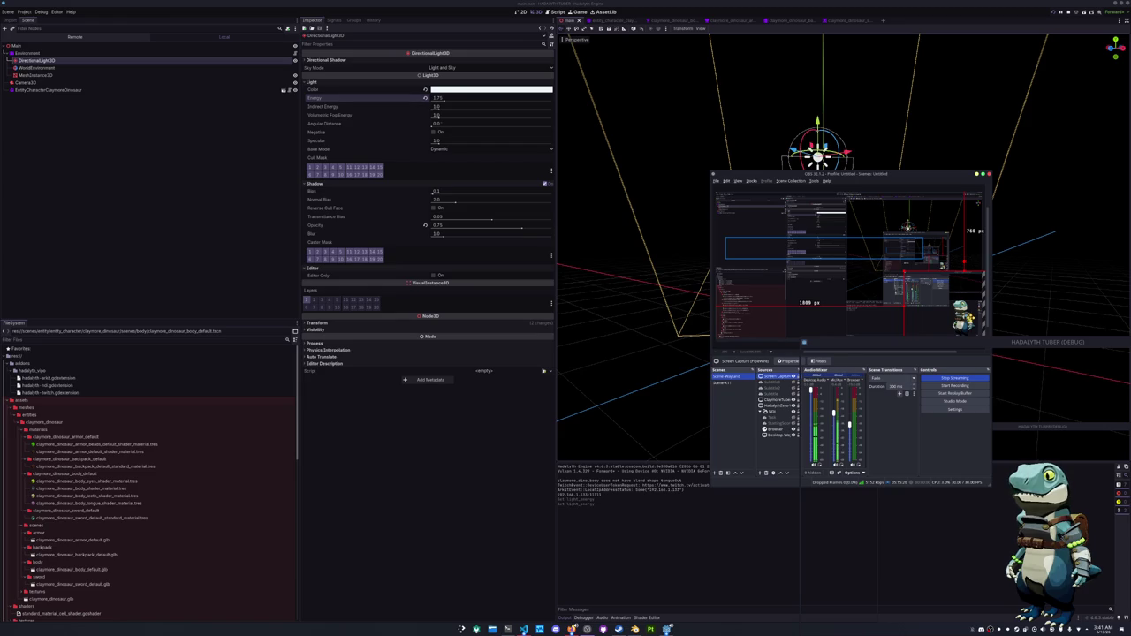
pyautogui.moveTo(803, 341); pyautogui.dragTo(758, 317)
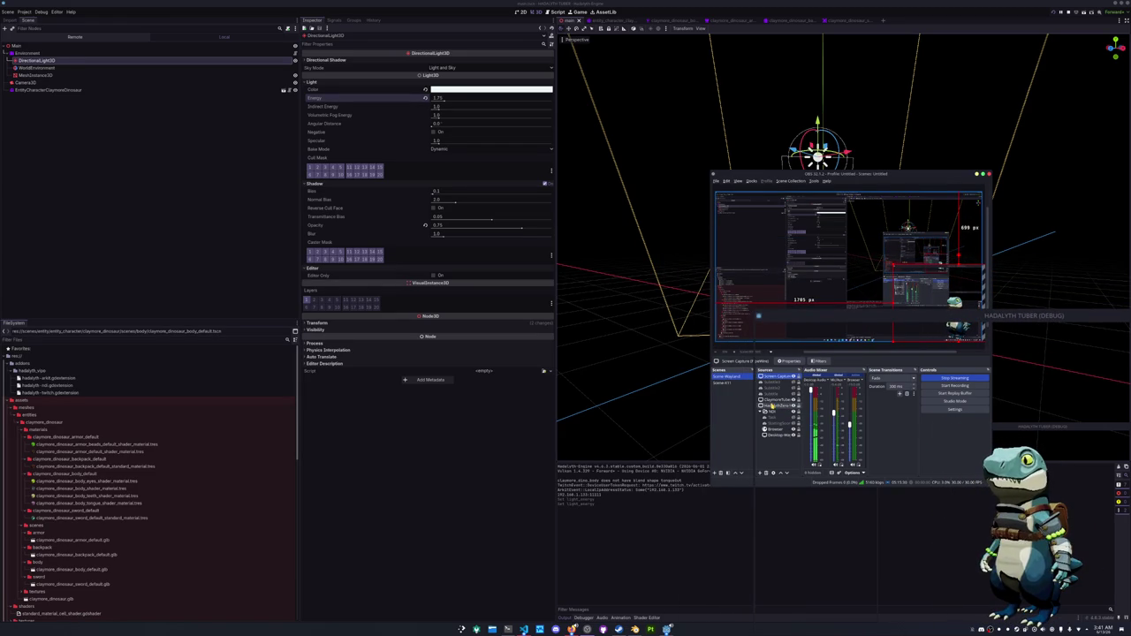
# Open Edit Transform for the screen capture and raise Crop Top to 32 px.
pyautogui.rightClick(775, 377)
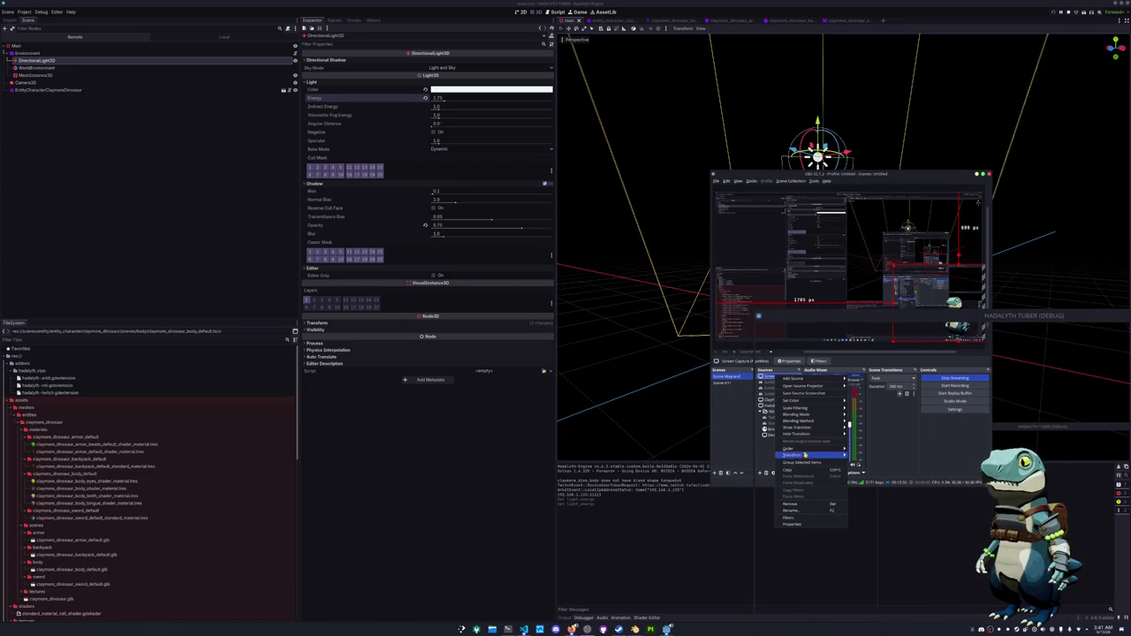
pyautogui.moveTo(806, 455)
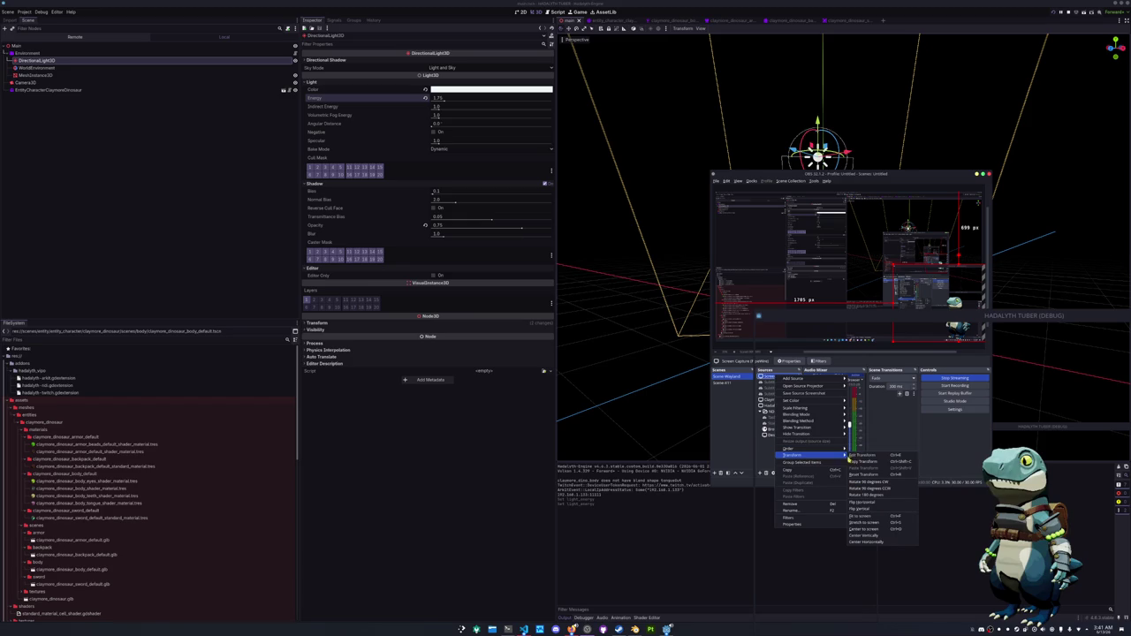
pyautogui.click(867, 457)
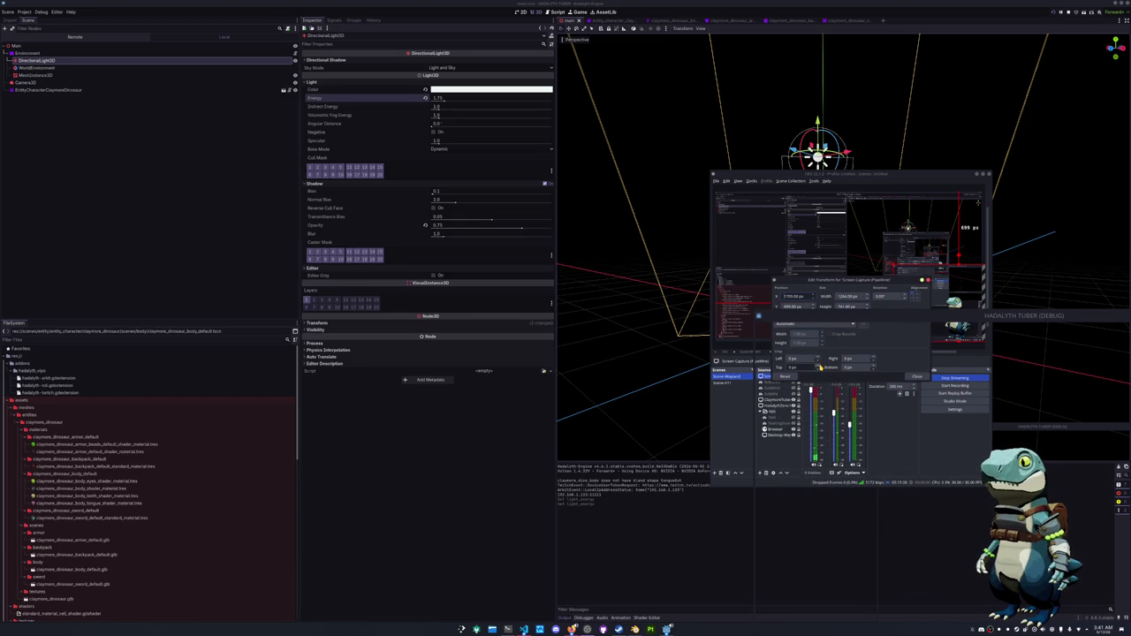
pyautogui.click(818, 367)
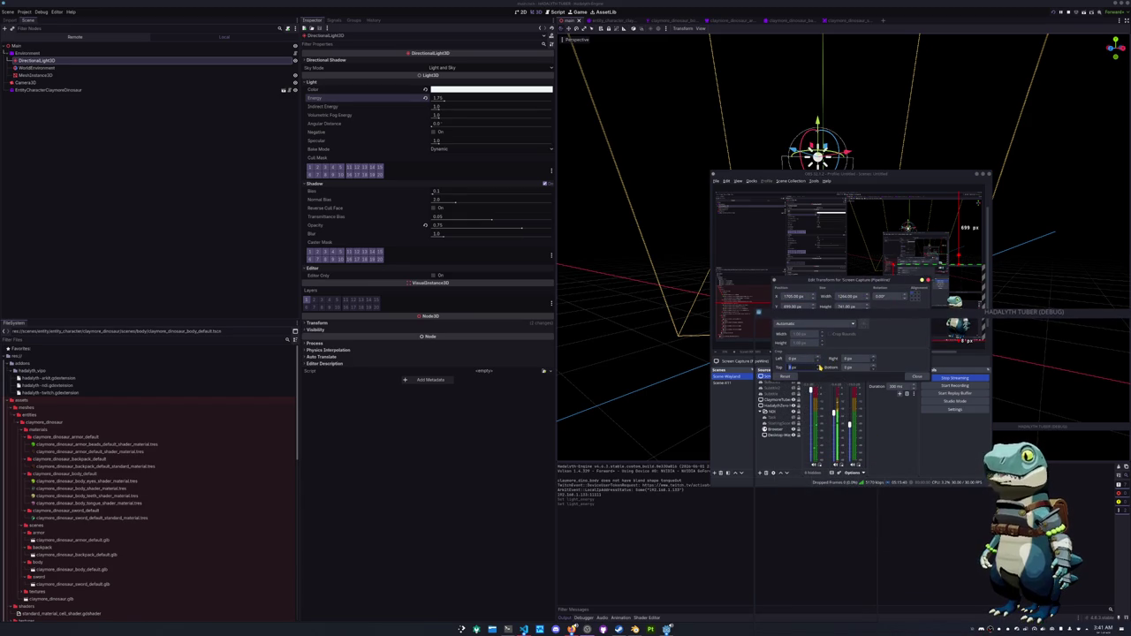
pyautogui.scroll(13, 818, 367)
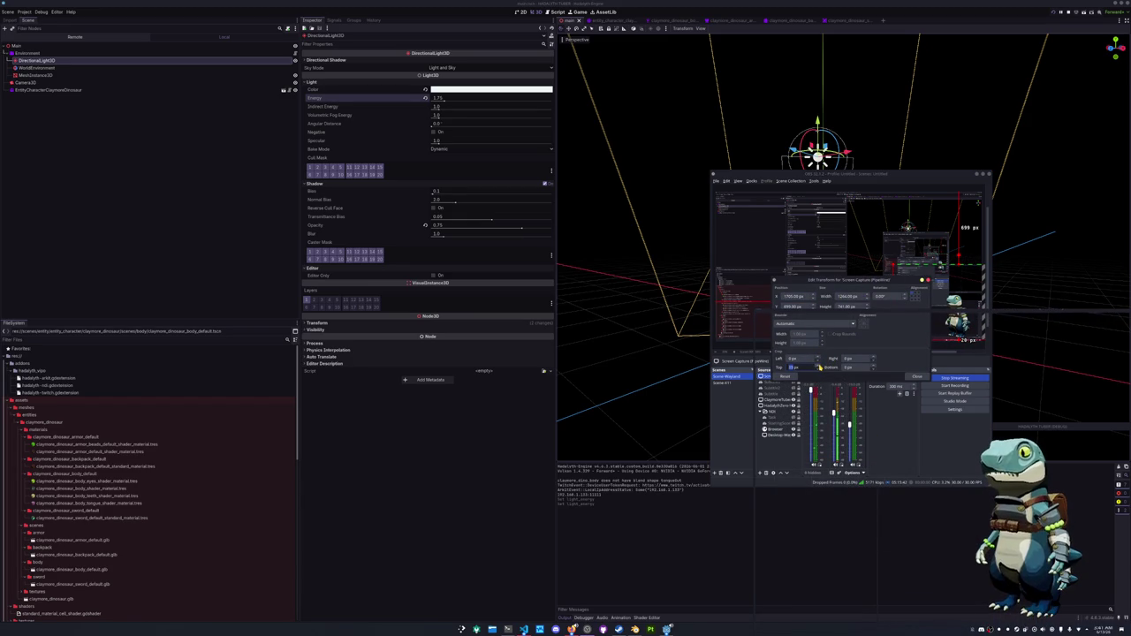
pyautogui.scroll(9, 818, 367)
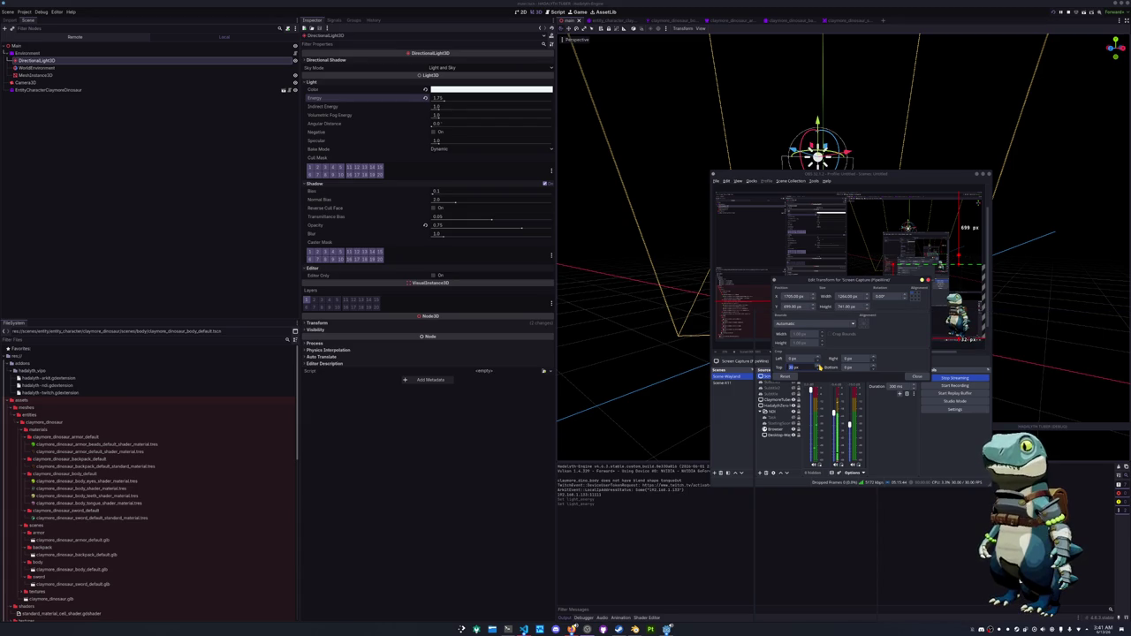
# Leave the other crop values unchanged, close the transform dialog, and minimise OBS.
pyautogui.click(871, 359)
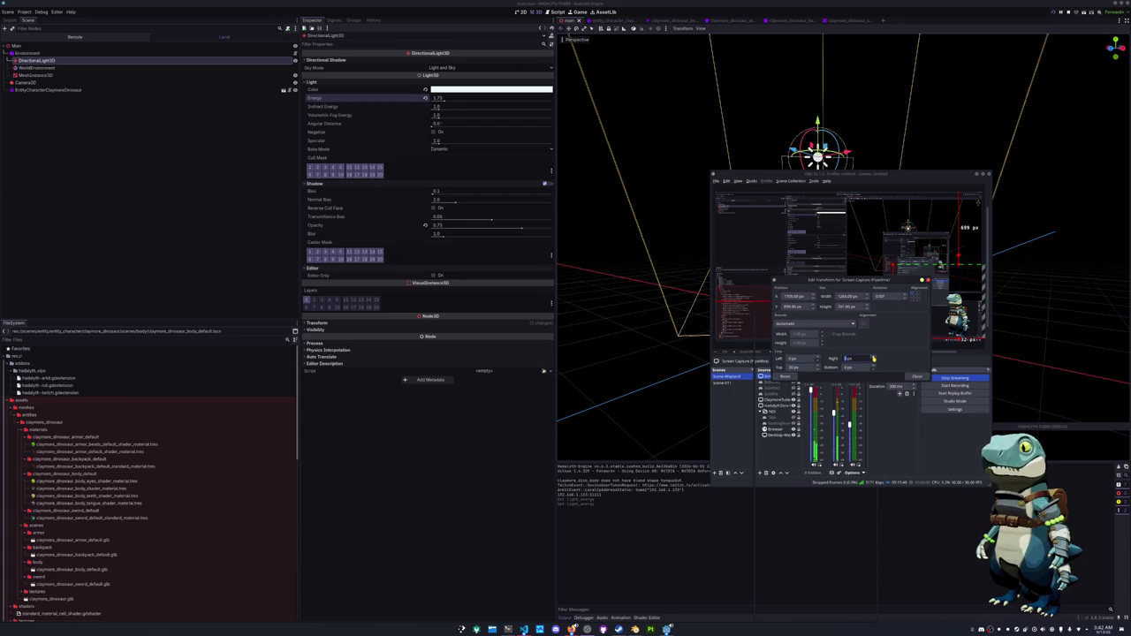
pyautogui.click(874, 367)
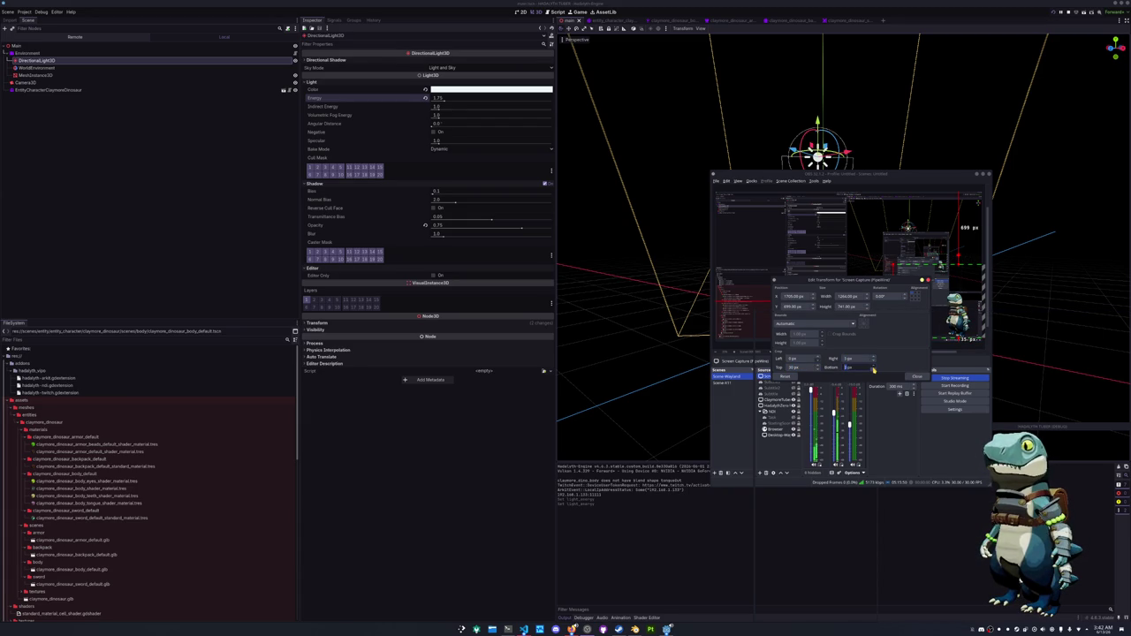
pyautogui.click(817, 359)
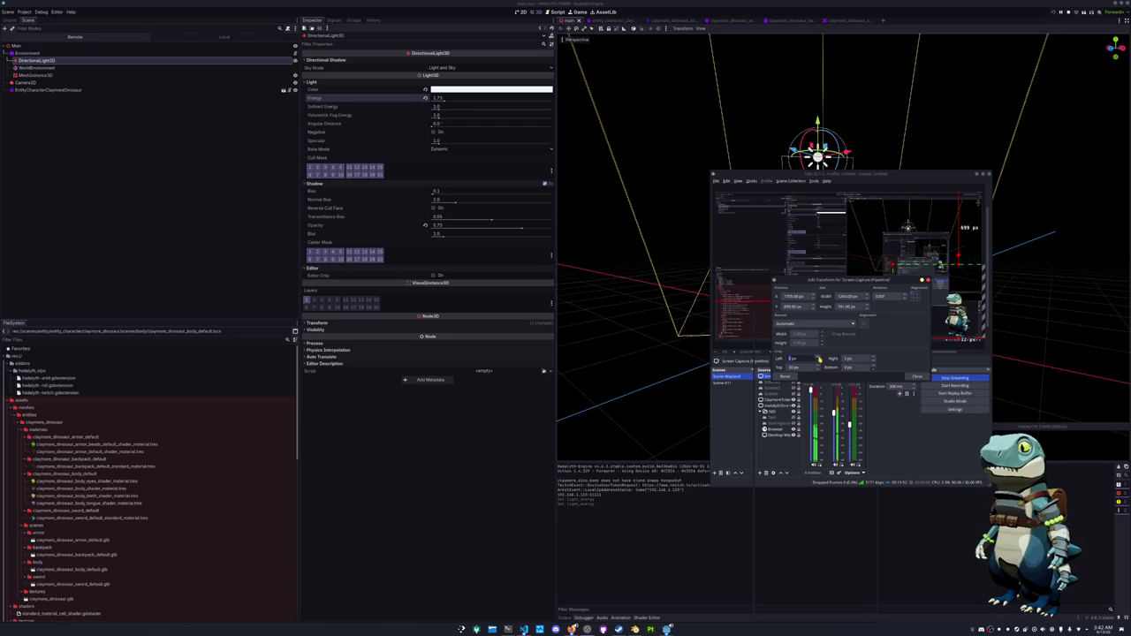
pyautogui.click(917, 377)
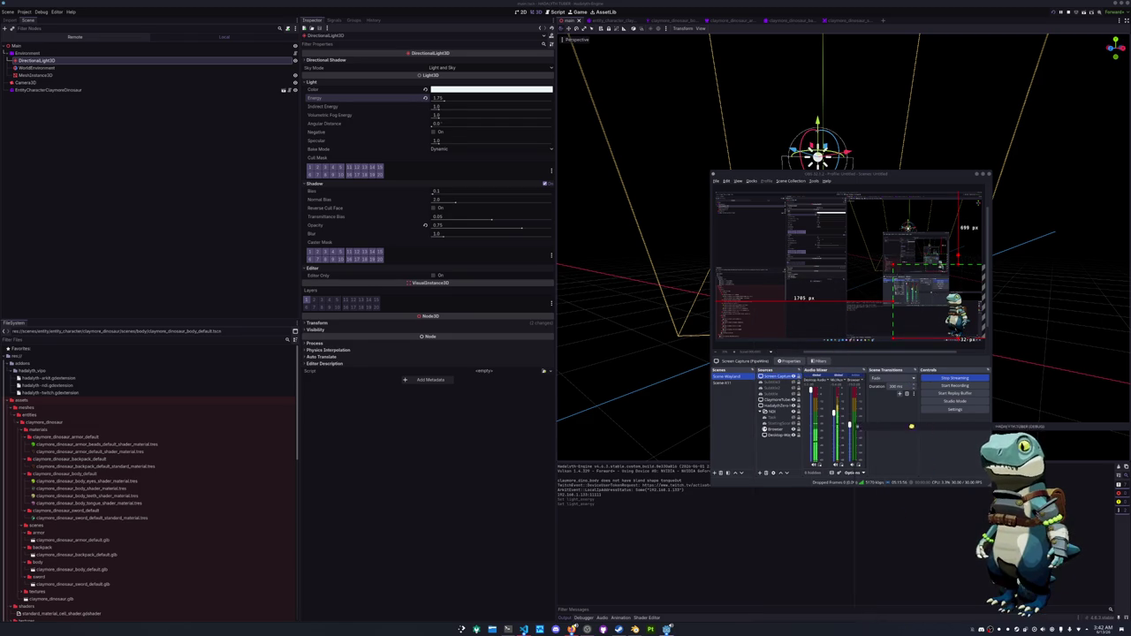
pyautogui.click(779, 536)
pyautogui.moveTo(779, 535)
pyautogui.mouseDown()
pyautogui.moveTo(889, 346)
pyautogui.moveTo(898, 351)
pyautogui.moveTo(830, 331)
pyautogui.mouseUp()
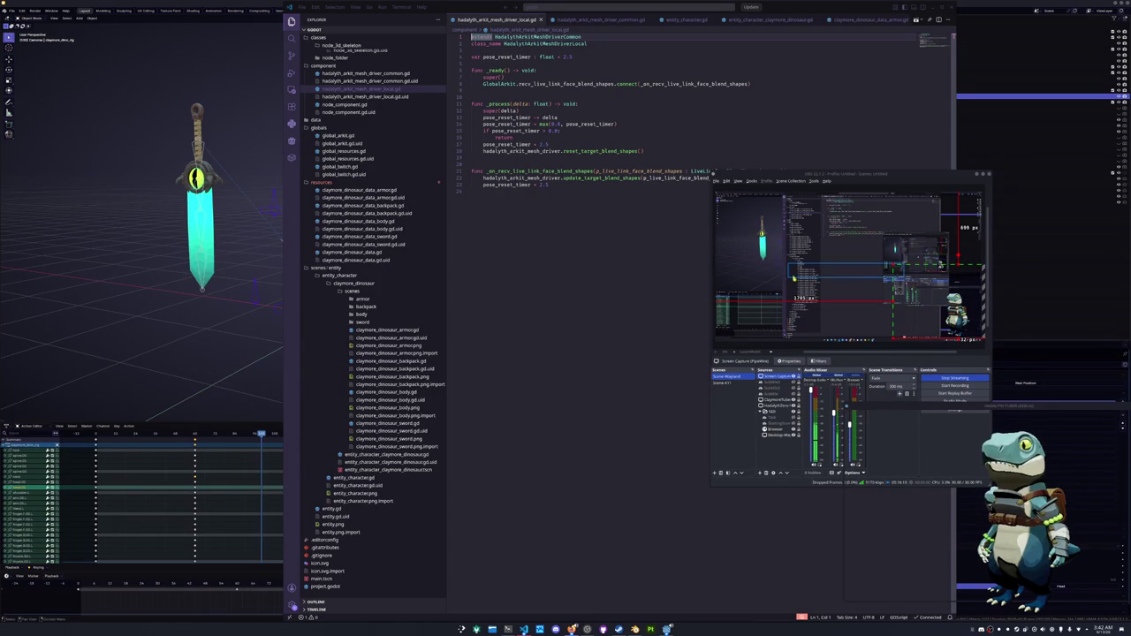
pyautogui.click(615, 346)
pyautogui.scroll(-1, 615, 336)
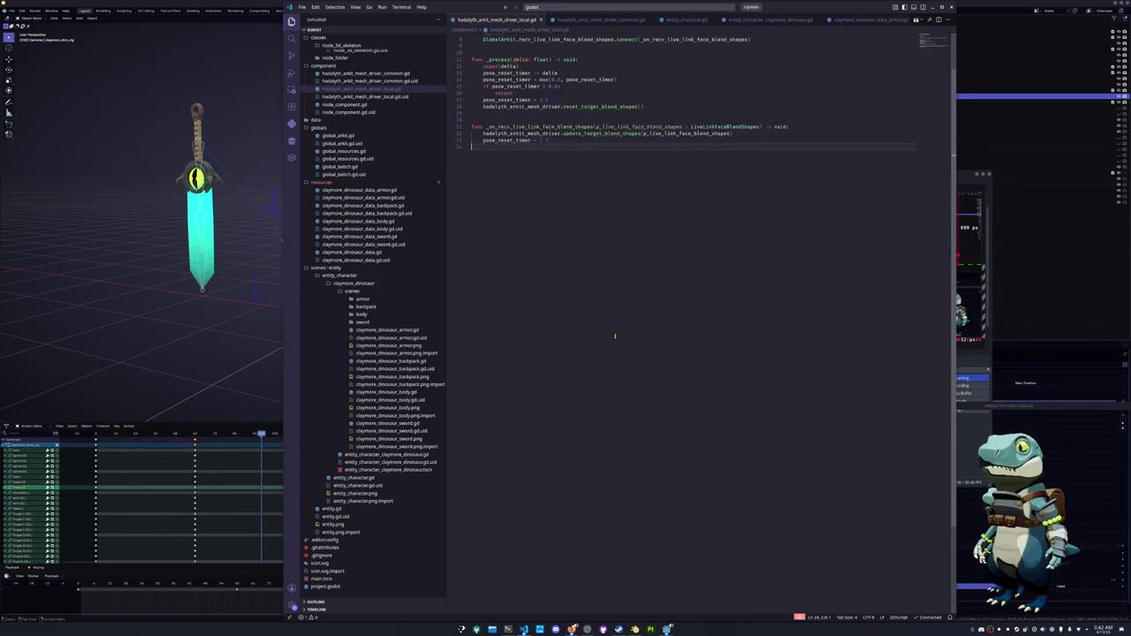
pyautogui.moveTo(971, 176)
pyautogui.mouseDown()
pyautogui.moveTo(914, 183)
pyautogui.moveTo(861, 236)
pyautogui.moveTo(864, 250)
pyautogui.mouseUp()
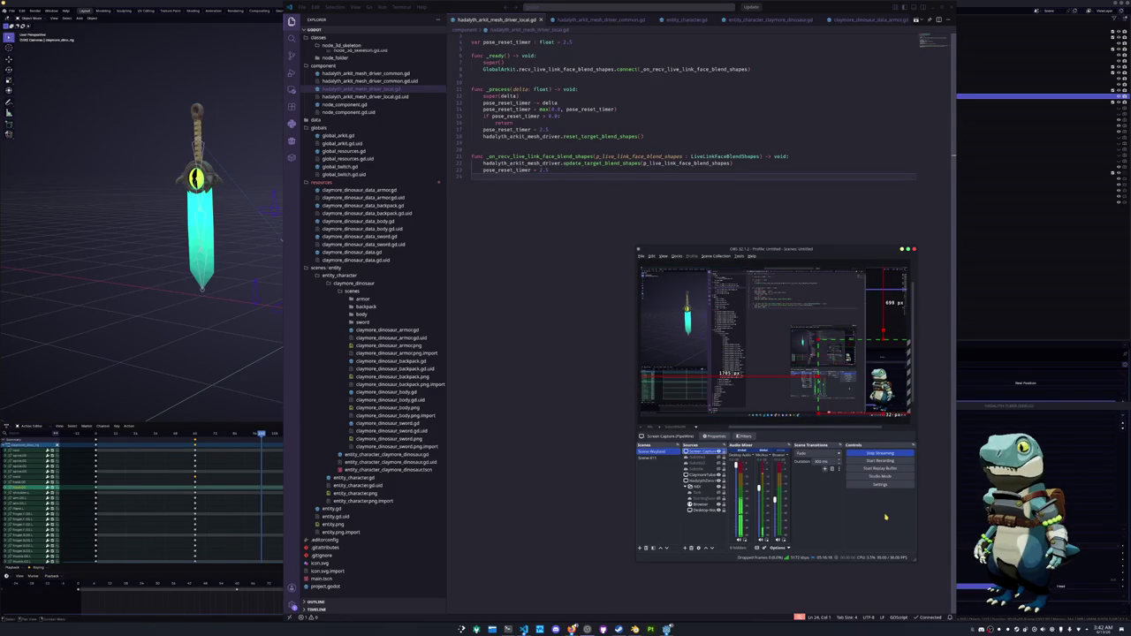
pyautogui.click(987, 450)
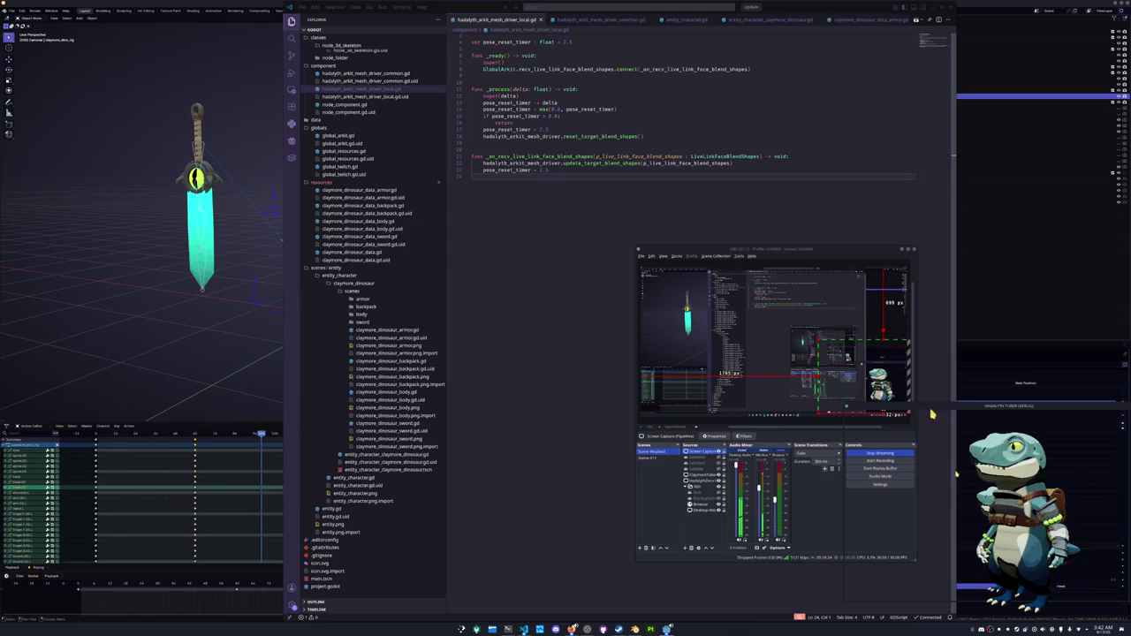
pyautogui.click(810, 527)
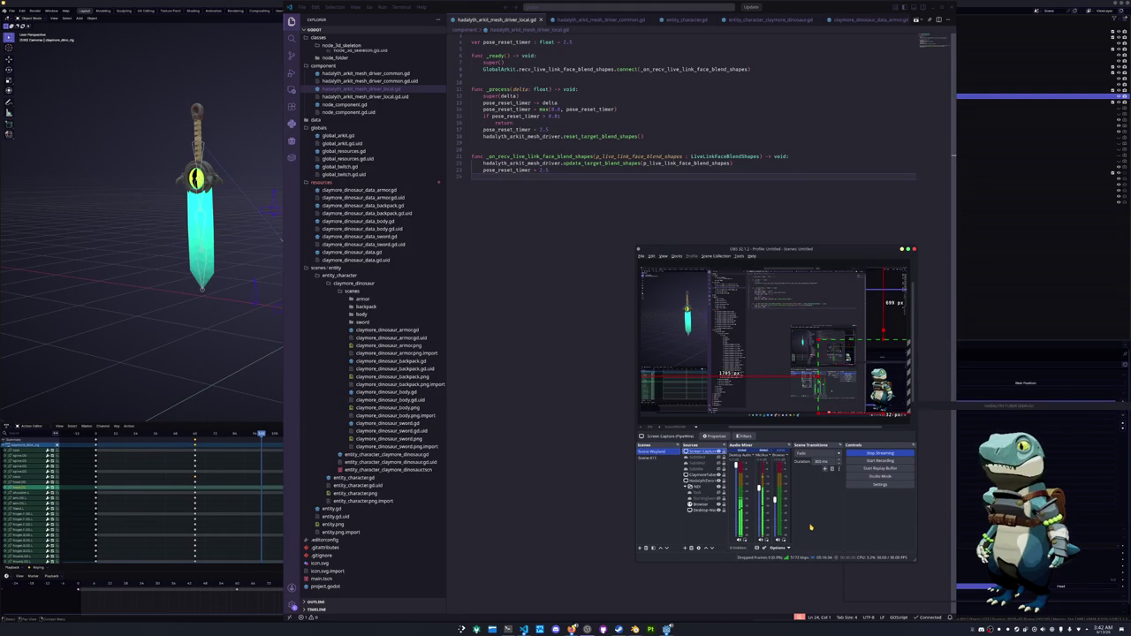
pyautogui.click(545, 268)
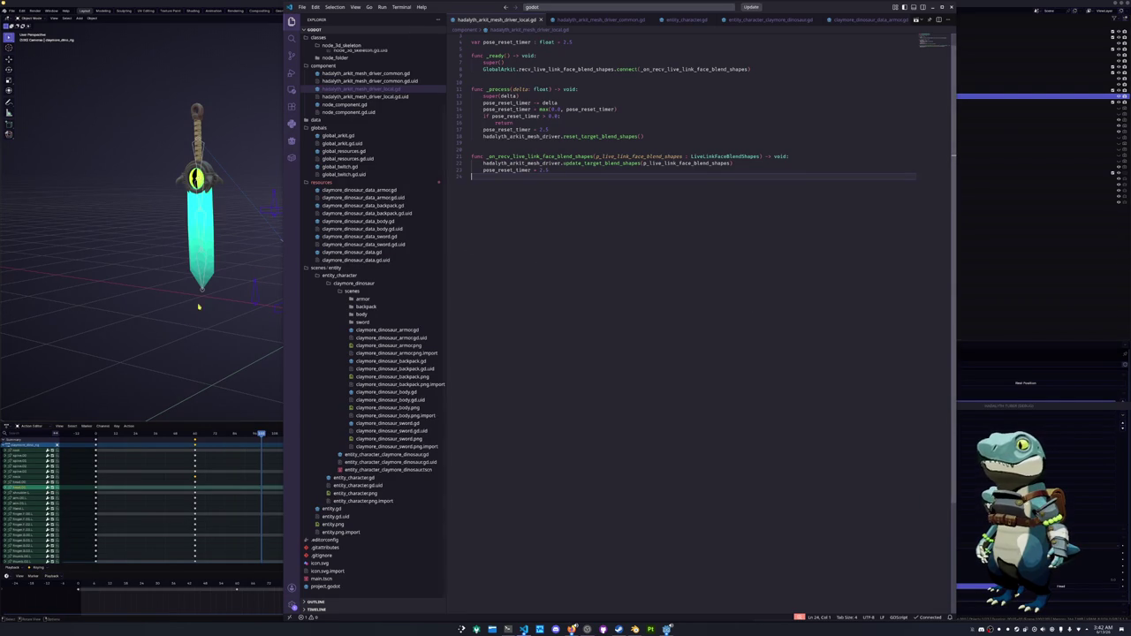
# Open the armor, backpack, body, sword and base claymore_dinosaur_data.gd scripts.
pyautogui.scroll(3, 363, 378)
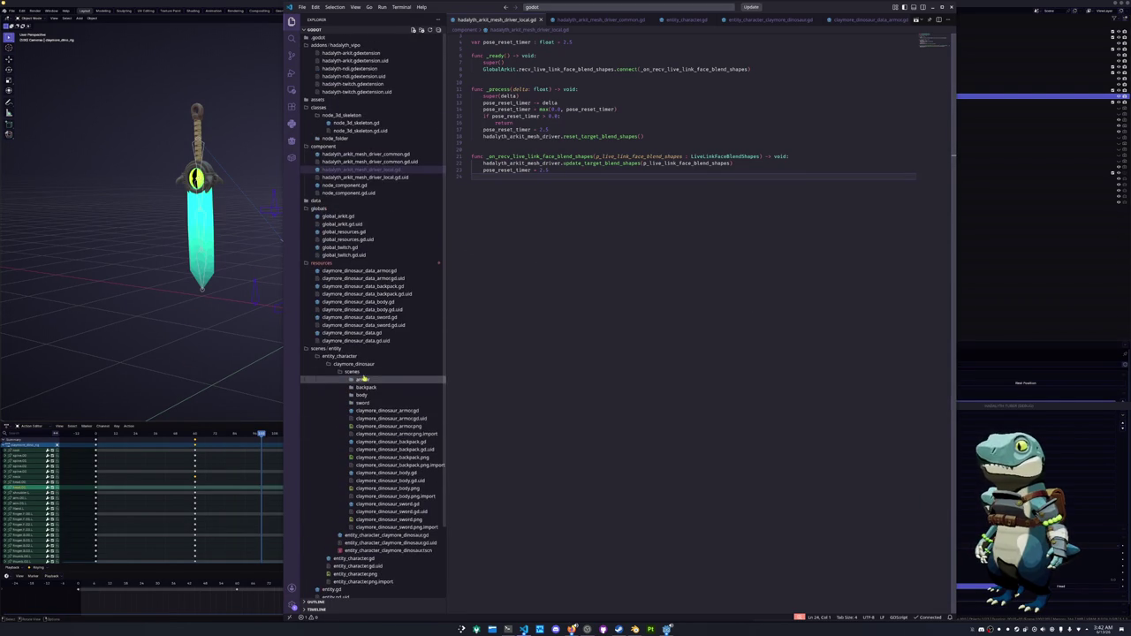
pyautogui.click(341, 271)
pyautogui.click(346, 288)
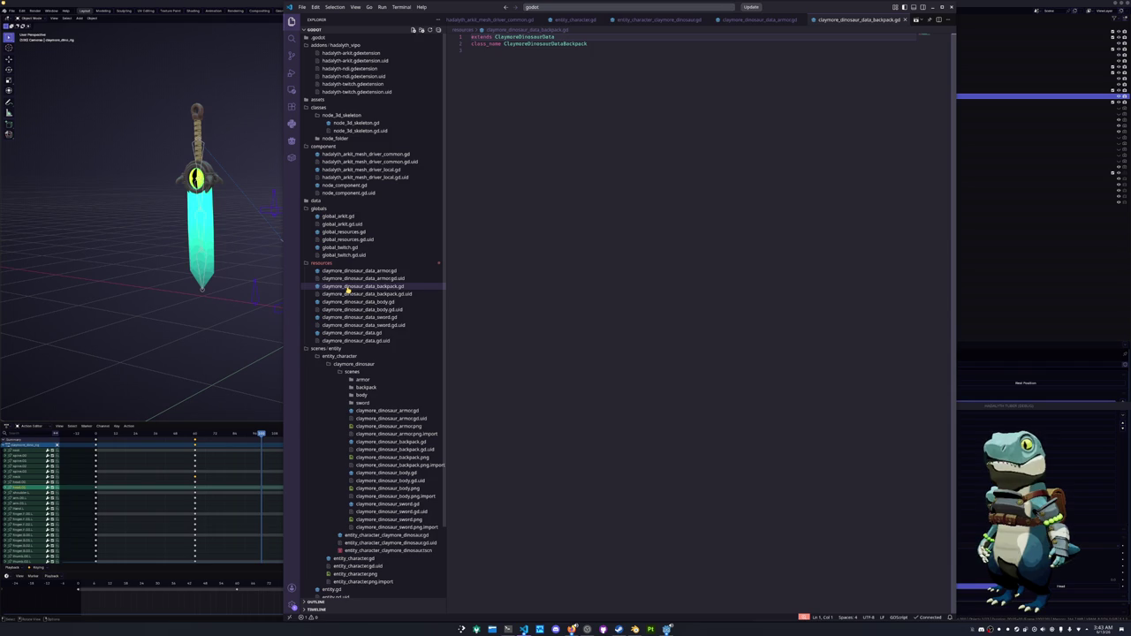
pyautogui.click(358, 302)
pyautogui.click(358, 317)
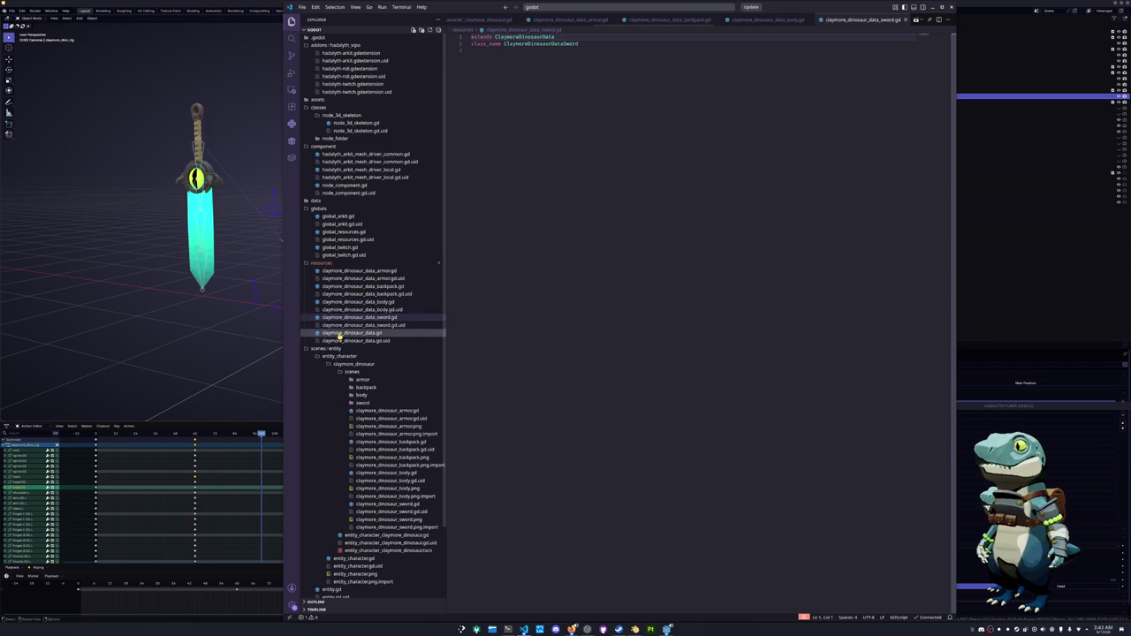
pyautogui.click(353, 333)
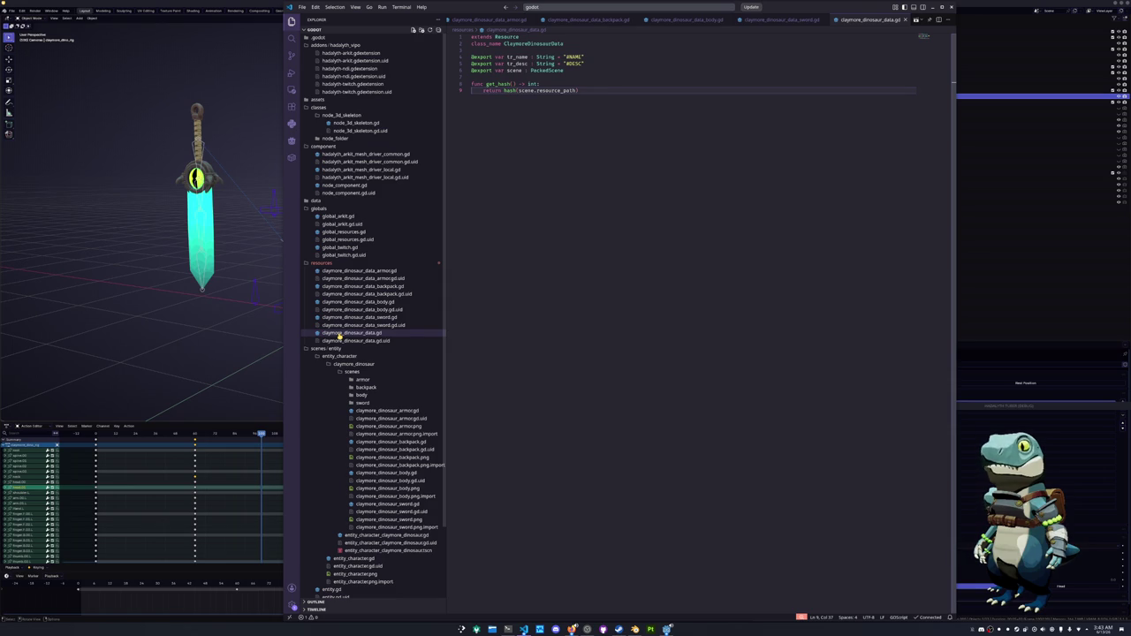
# Expand and collapse the sword, body and backpack scene folders.
pyautogui.scroll(-3, 341, 333)
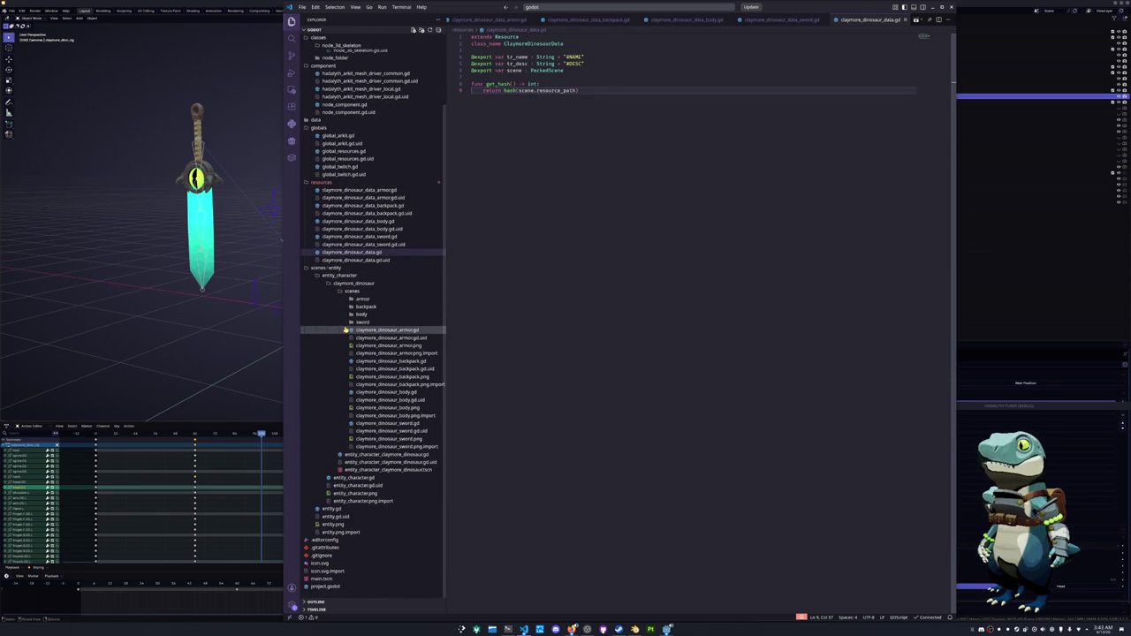
pyautogui.click(361, 322)
pyautogui.click(362, 315)
pyautogui.click(364, 307)
pyautogui.click(364, 307)
pyautogui.click(361, 315)
pyautogui.click(362, 322)
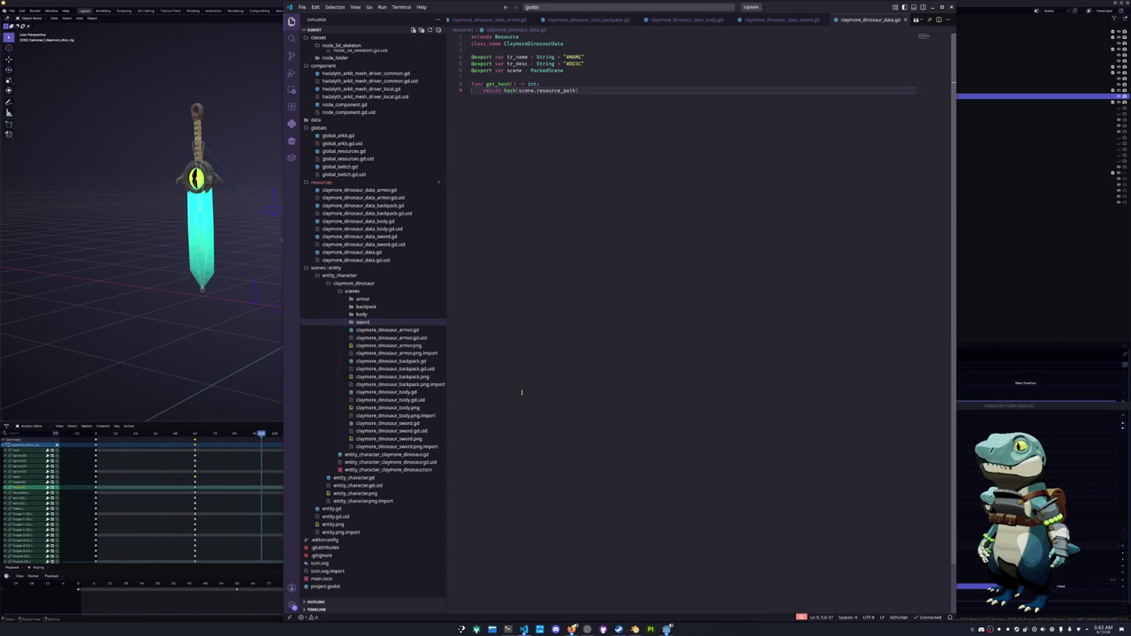
# Switch to Blender and select the dinosaur rig's armature.
pyautogui.click(230, 384)
pyautogui.click(372, 265)
pyautogui.scroll(5, 443, 298)
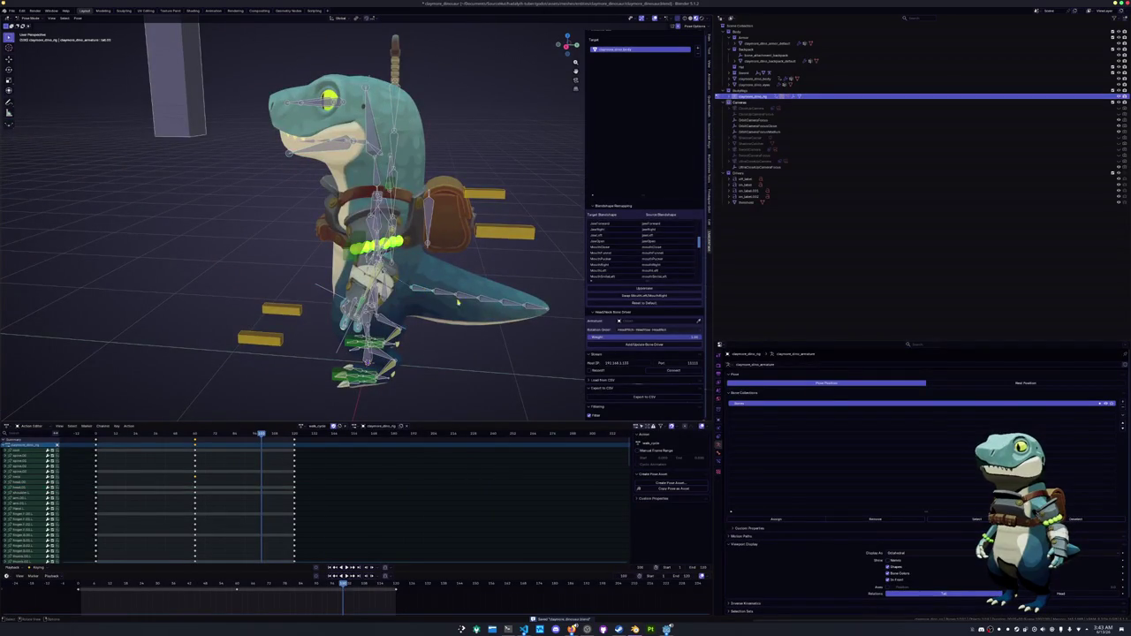
# From a top view, tilt the head bone, then cancel a further rotation to leave it upright.
pyautogui.press('KP_7')
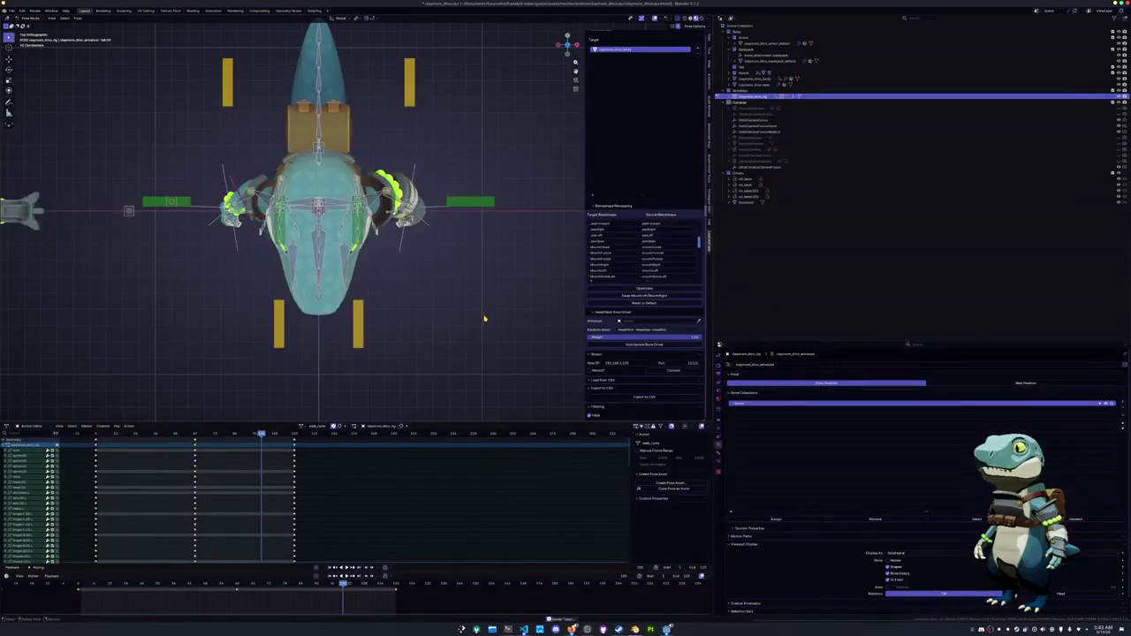
pyautogui.scroll(3, 484, 318)
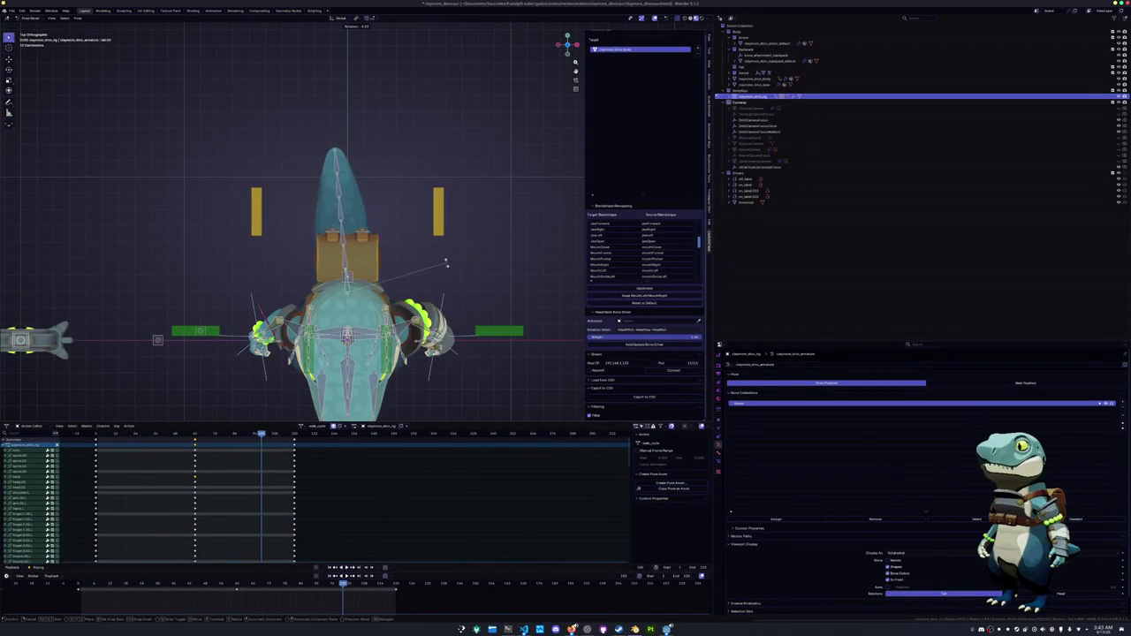
pyautogui.click(443, 252)
pyautogui.press('r')
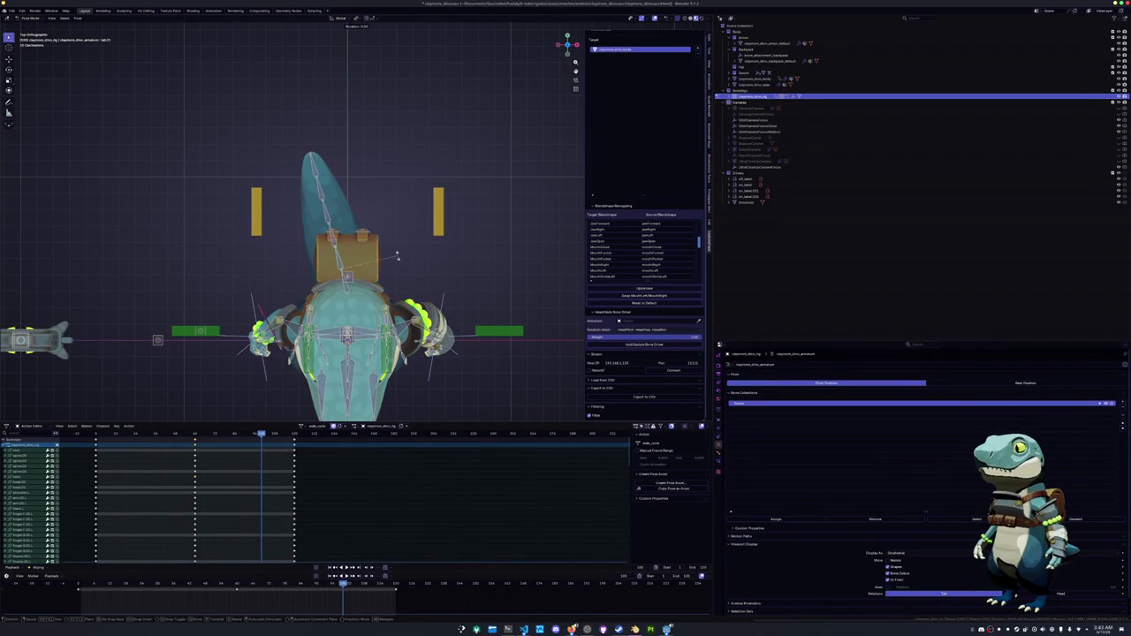
pyautogui.press('Escape')
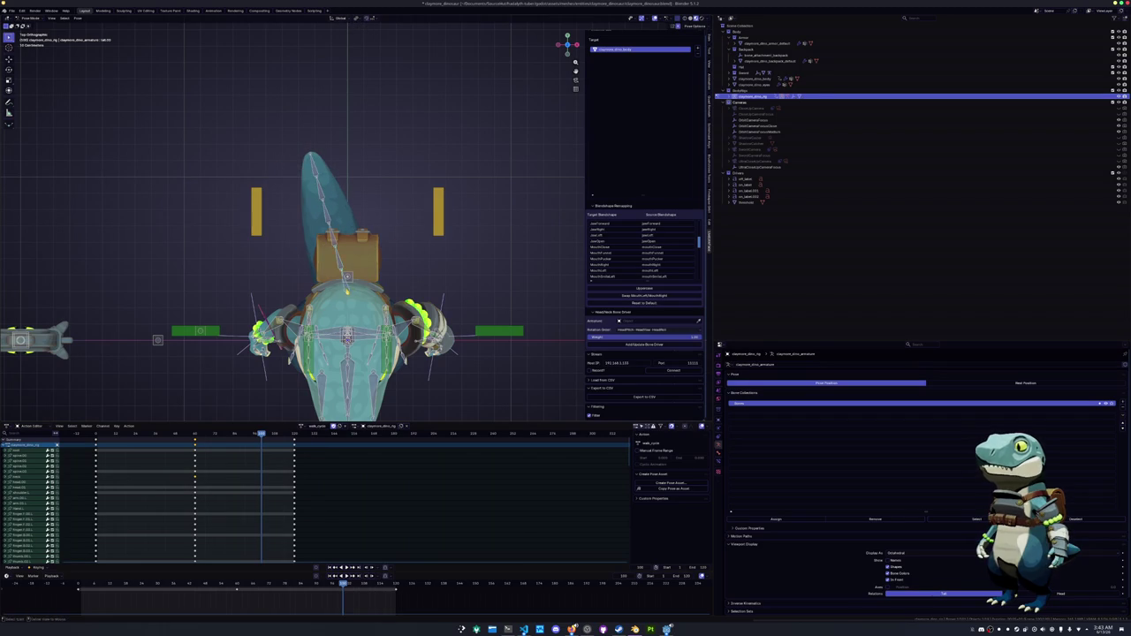
pyautogui.moveTo(568, 44); pyautogui.dragTo(549, 64)
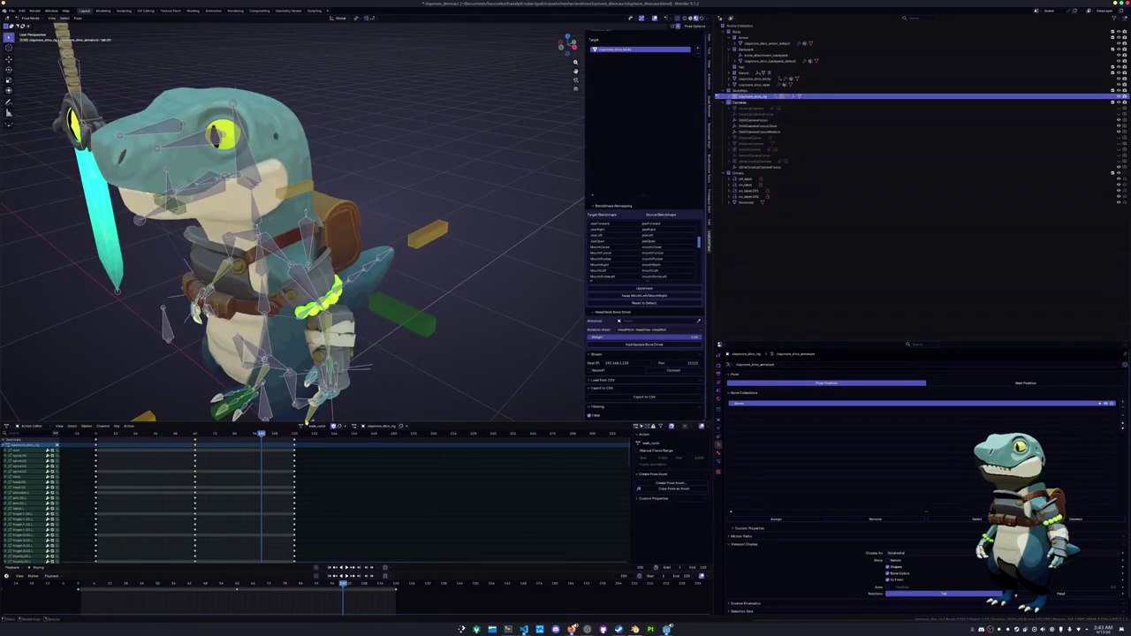
# Switch the rig to a different action and go to its first frame in top view.
pyautogui.click(304, 425)
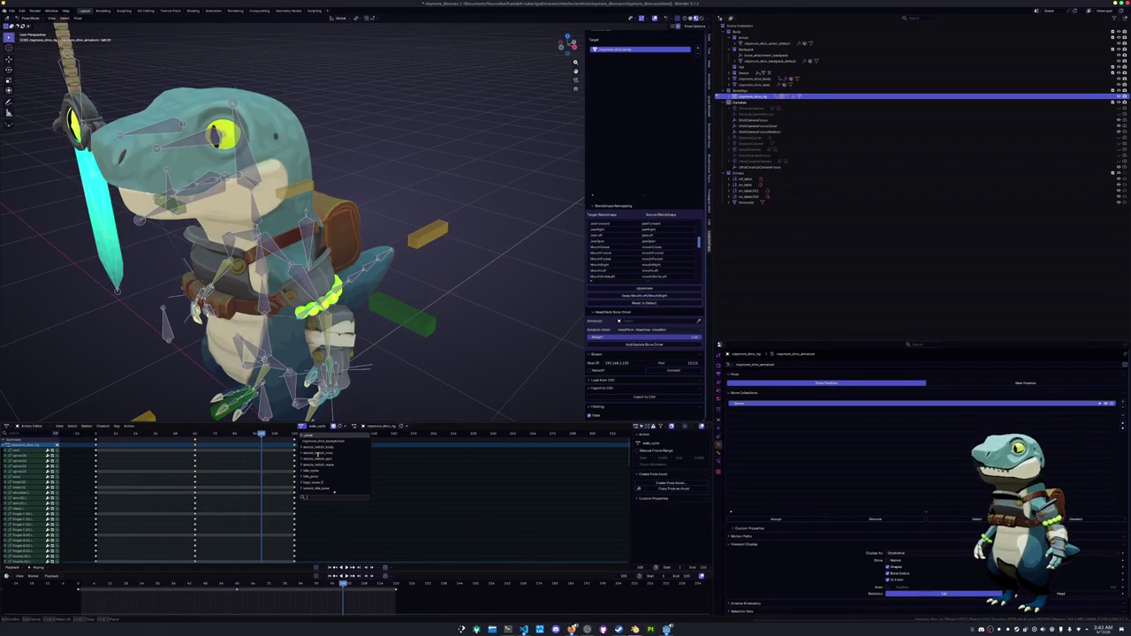
pyautogui.click(311, 436)
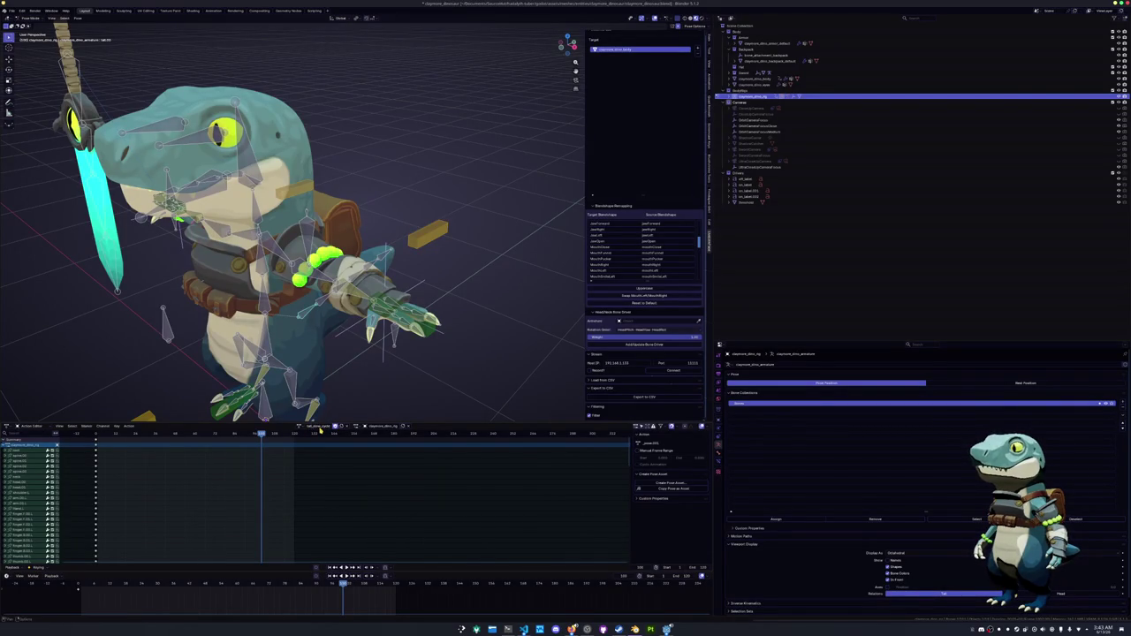
pyautogui.click(79, 586)
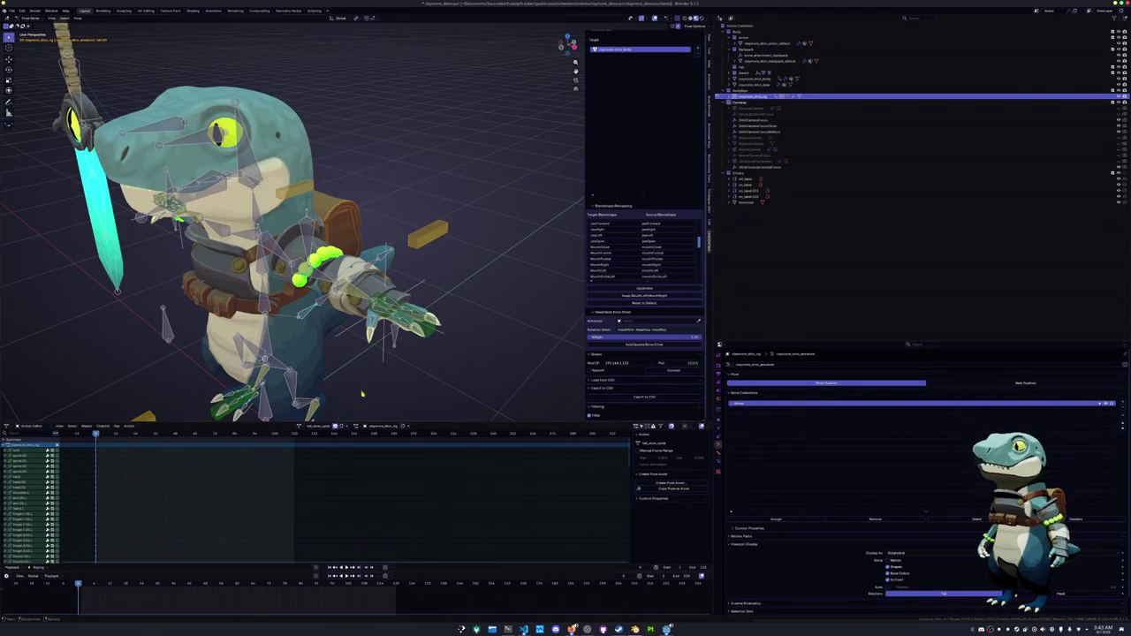
pyautogui.press('KP_7')
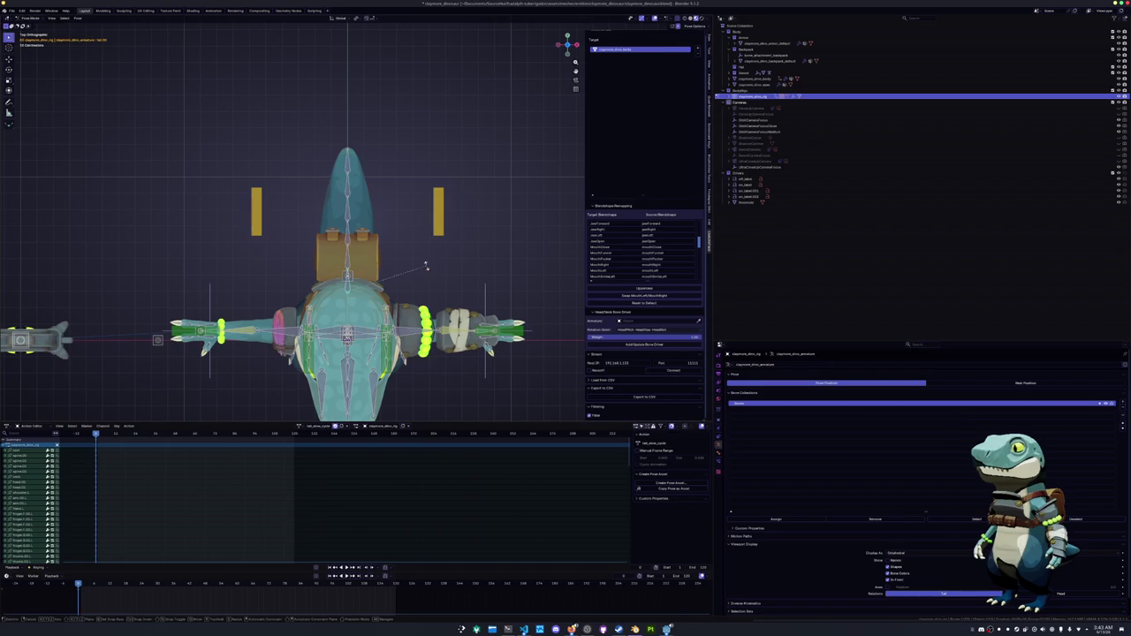
# Swing the tail chain through several rotations into its starting pose.
pyautogui.press('r')
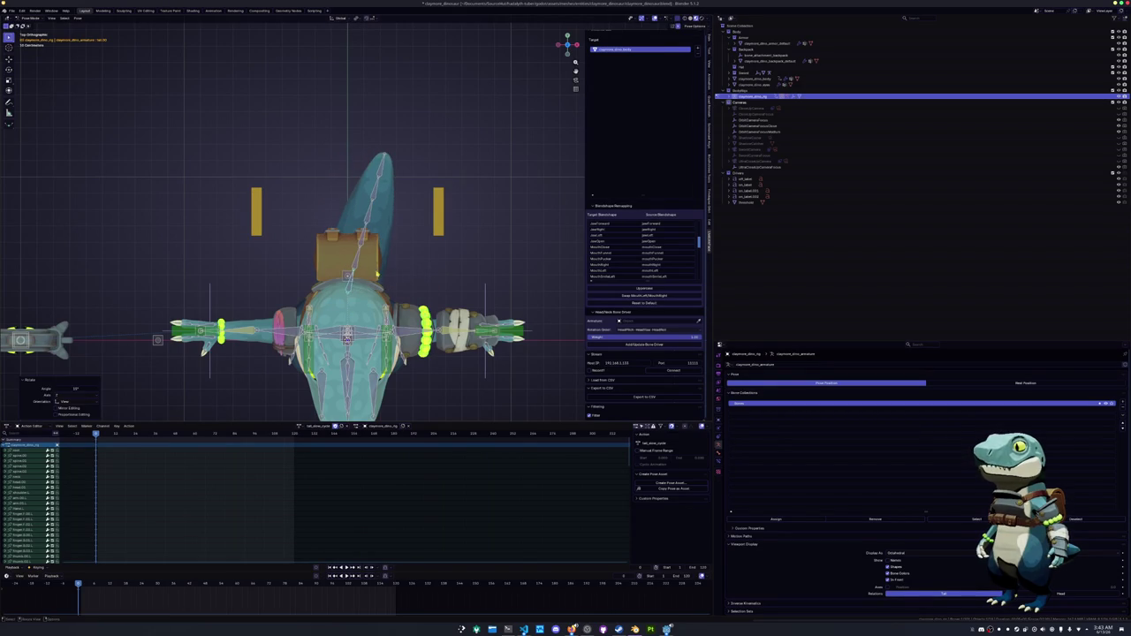
pyautogui.click(393, 278)
pyautogui.press('r')
pyautogui.click(372, 250)
pyautogui.press('r')
pyautogui.click(445, 247)
pyautogui.press('r')
pyautogui.click(456, 214)
pyautogui.press('r')
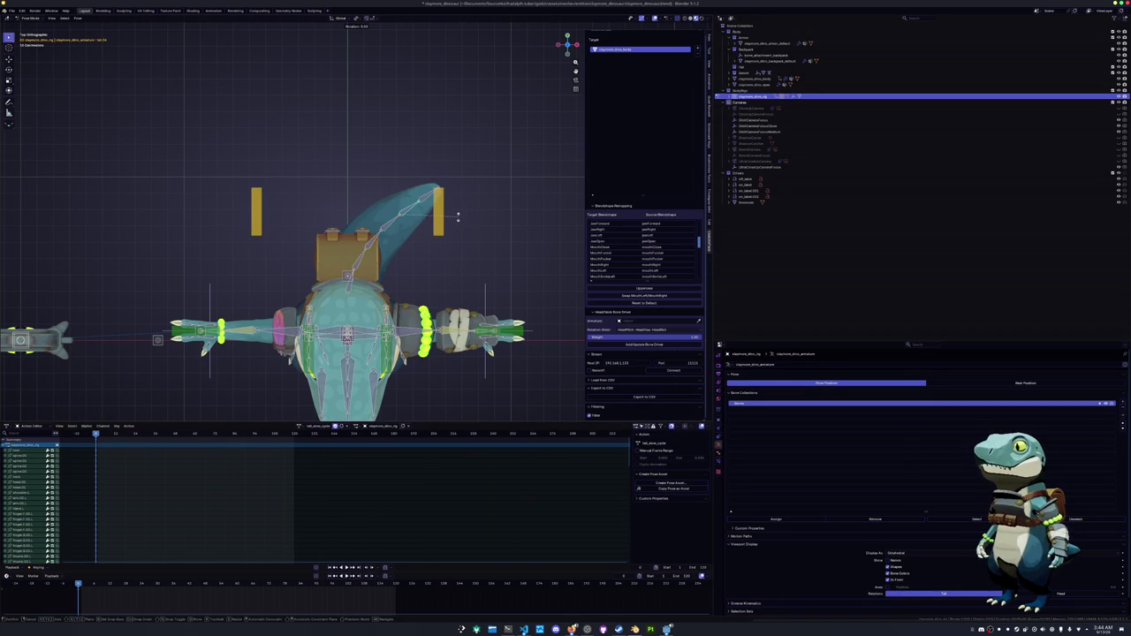
pyautogui.click(415, 235)
pyautogui.press('r')
pyautogui.click(366, 251)
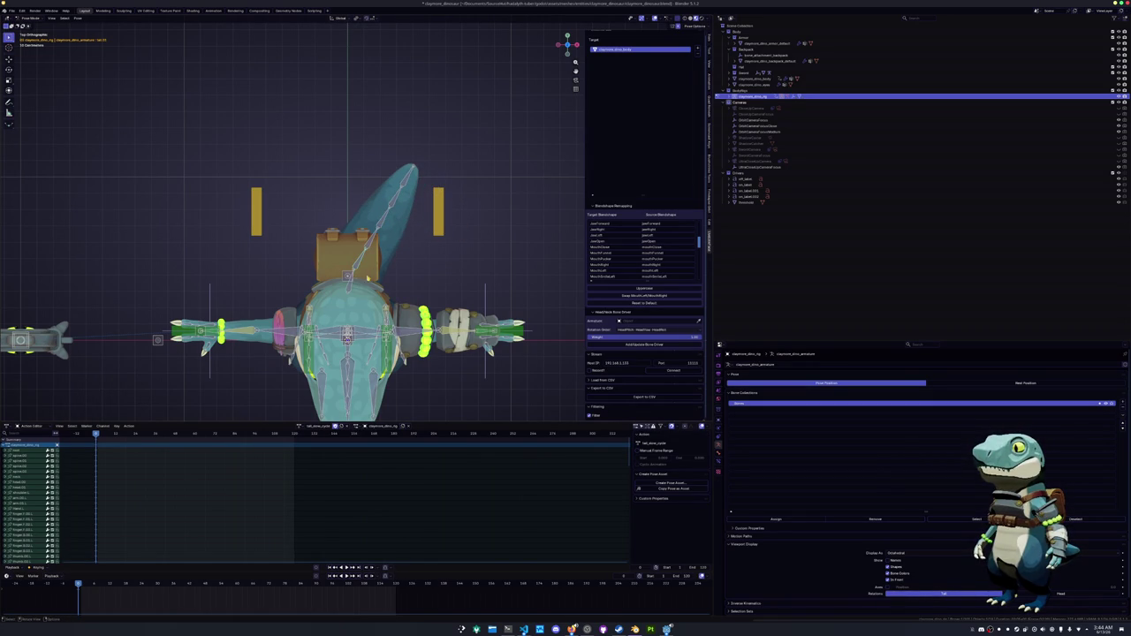
# Try pasting the stored pose onto all bones at a later frame, then undo it.
pyautogui.press('a')
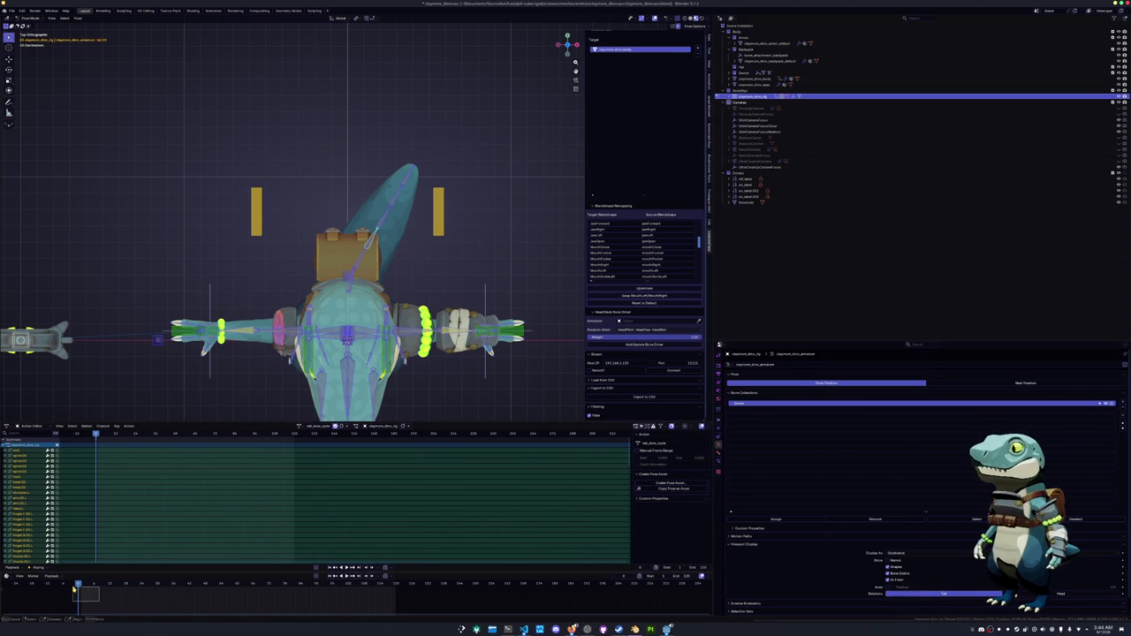
pyautogui.click(237, 586)
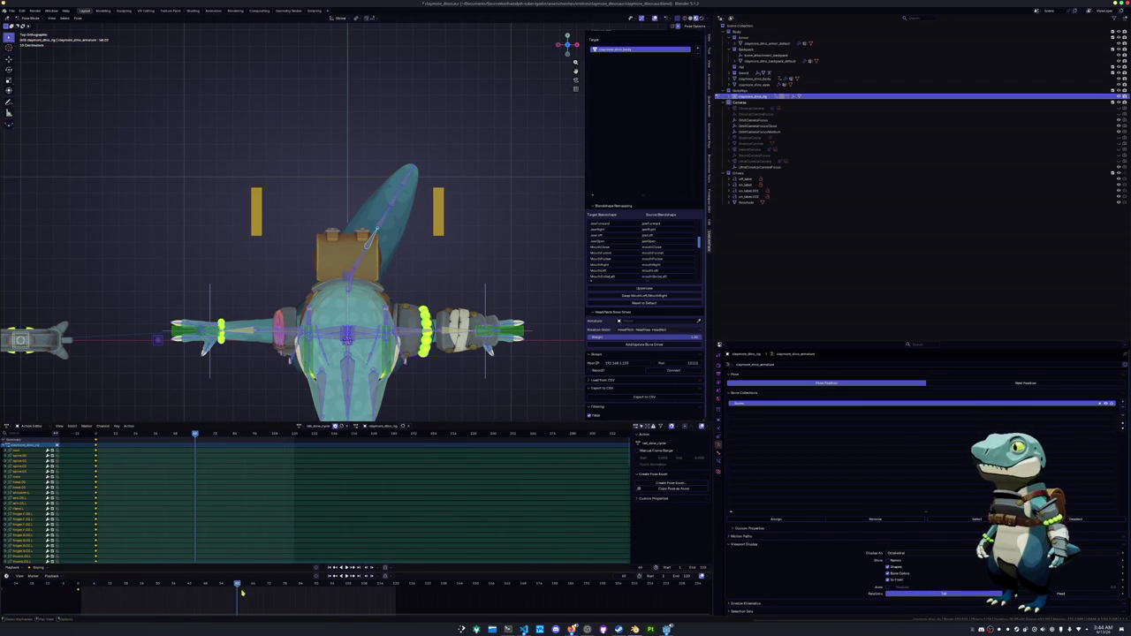
pyautogui.hotkey('ctrl', 'v')
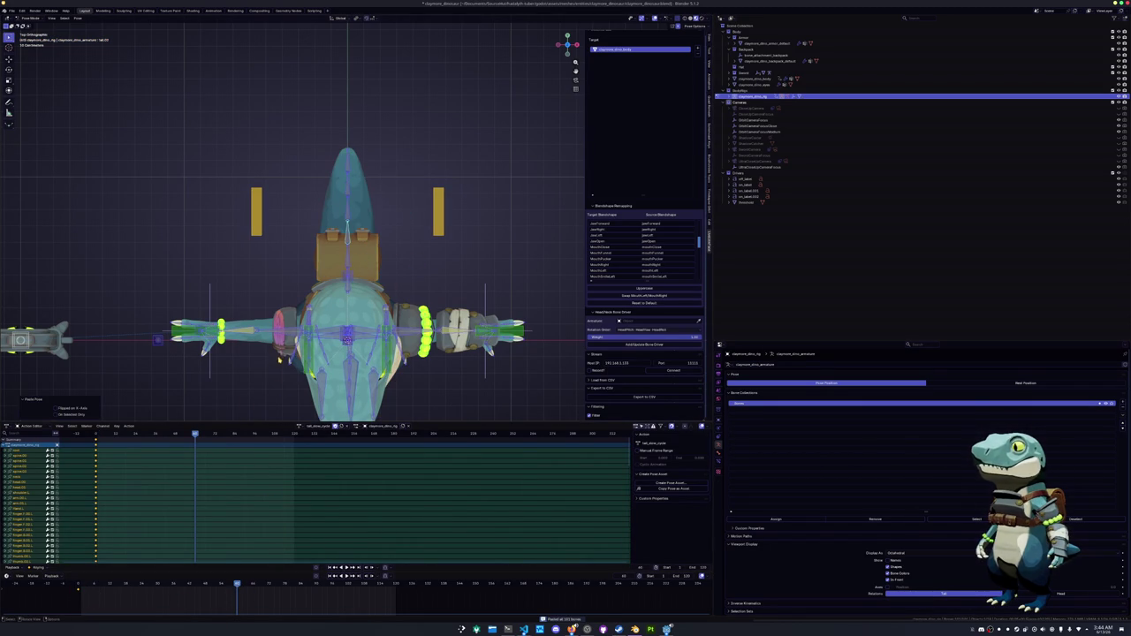
pyautogui.click(270, 399)
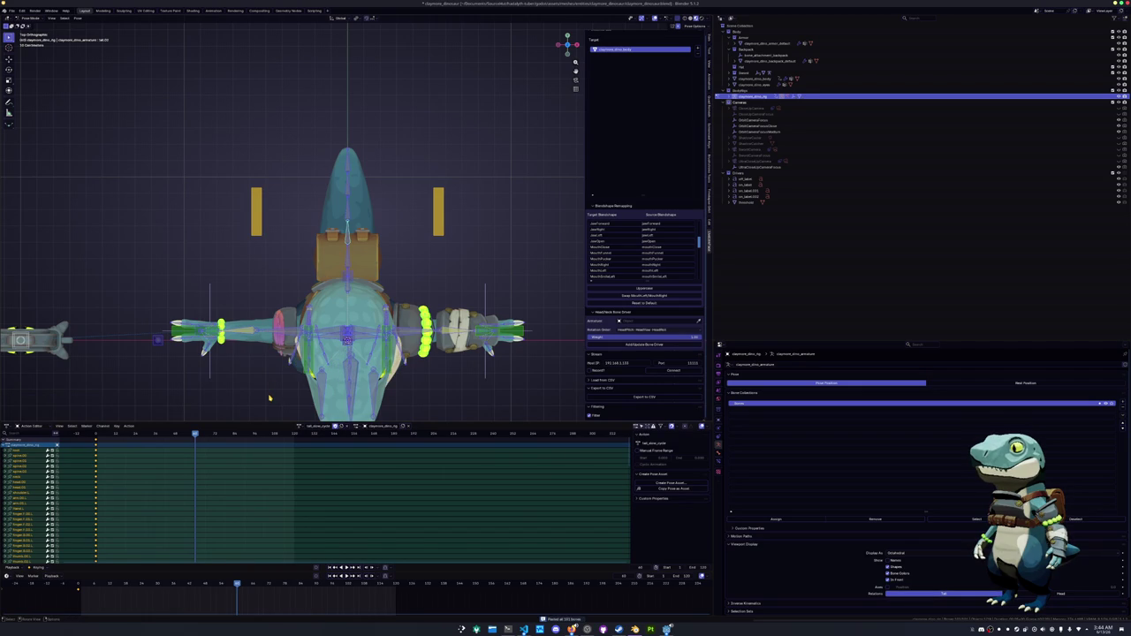
pyautogui.hotkey('ctrl', 'z')
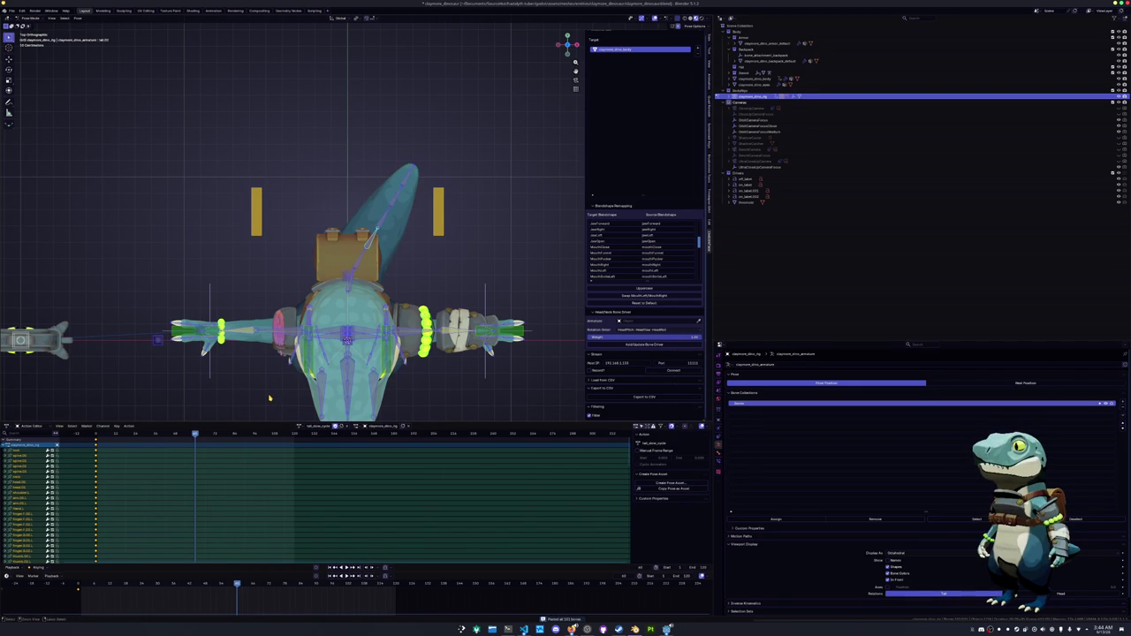
pyautogui.hotkey('ctrl', 'v')
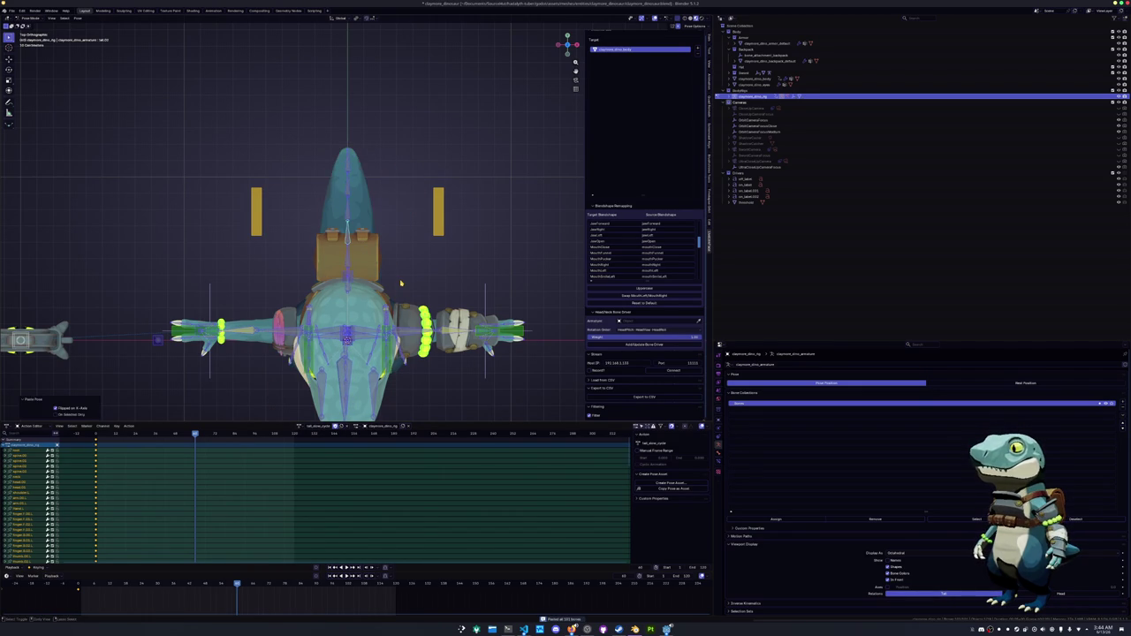
pyautogui.hotkey('ctrl', 'z')
pyautogui.scroll(-1, 400, 283)
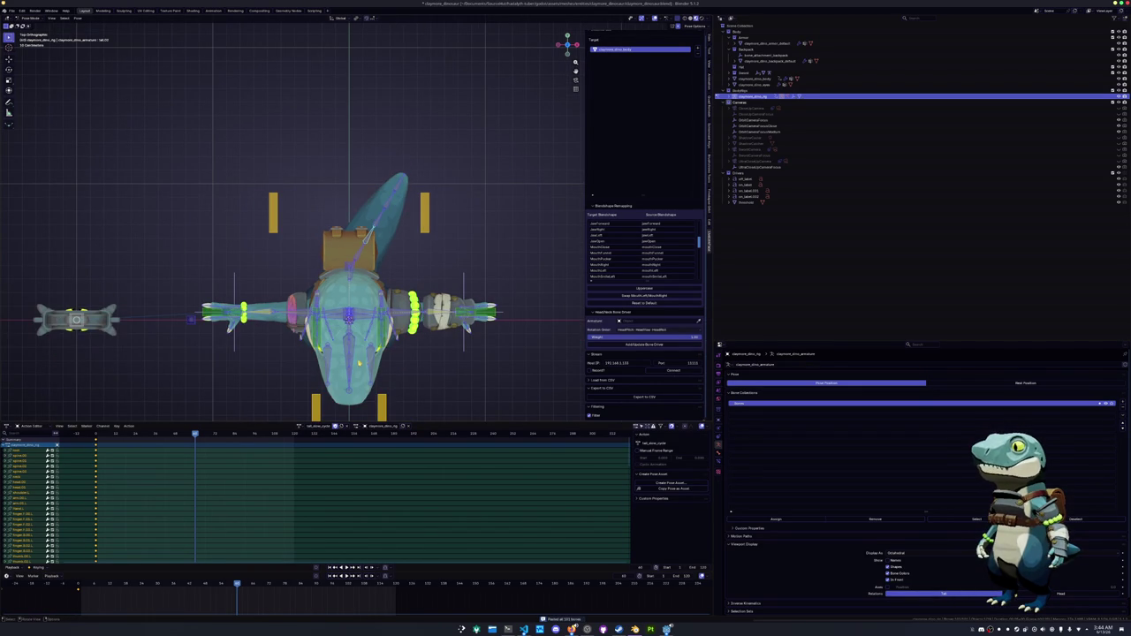
# Copy the tail bones' pose, paste it flipped, and extend the animation's end frame.
pyautogui.click(349, 327)
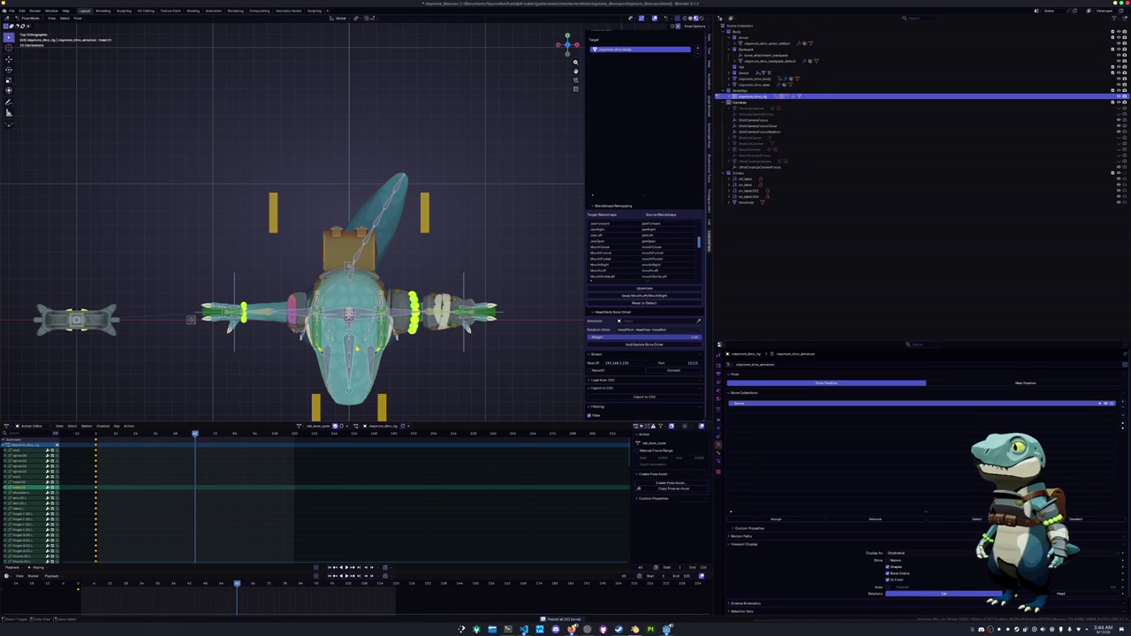
pyautogui.click(359, 256)
pyautogui.moveTo(408, 247); pyautogui.dragTo(318, 154)
pyautogui.hotkey('ctrl', 'c')
pyautogui.hotkey('ctrl', 'shift', 'v')
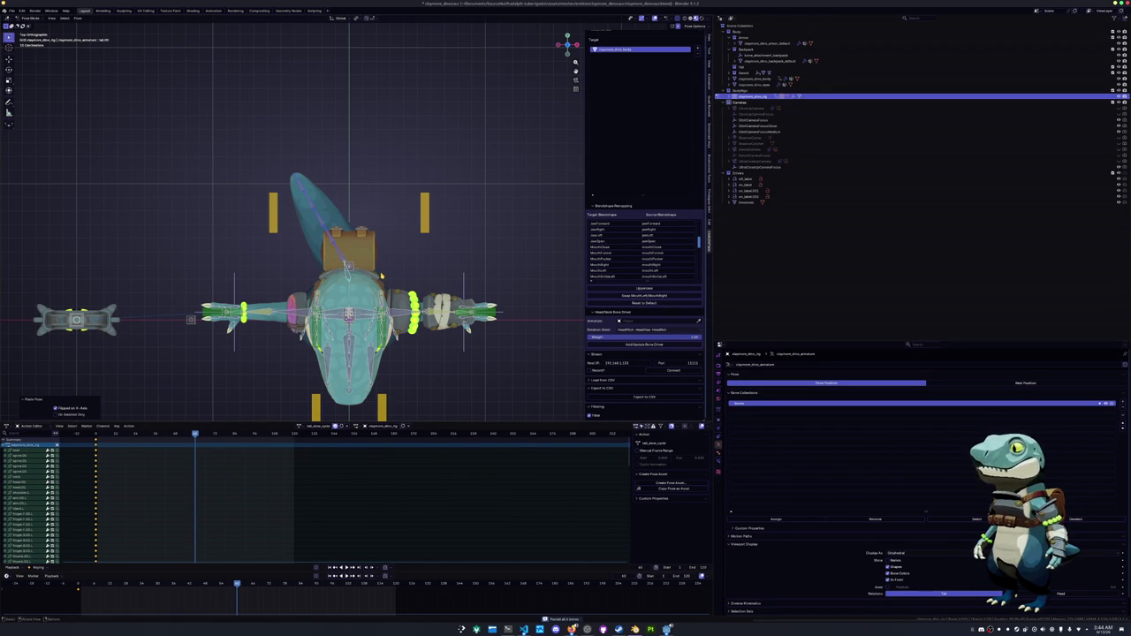
pyautogui.hotkey('alt', 'a')
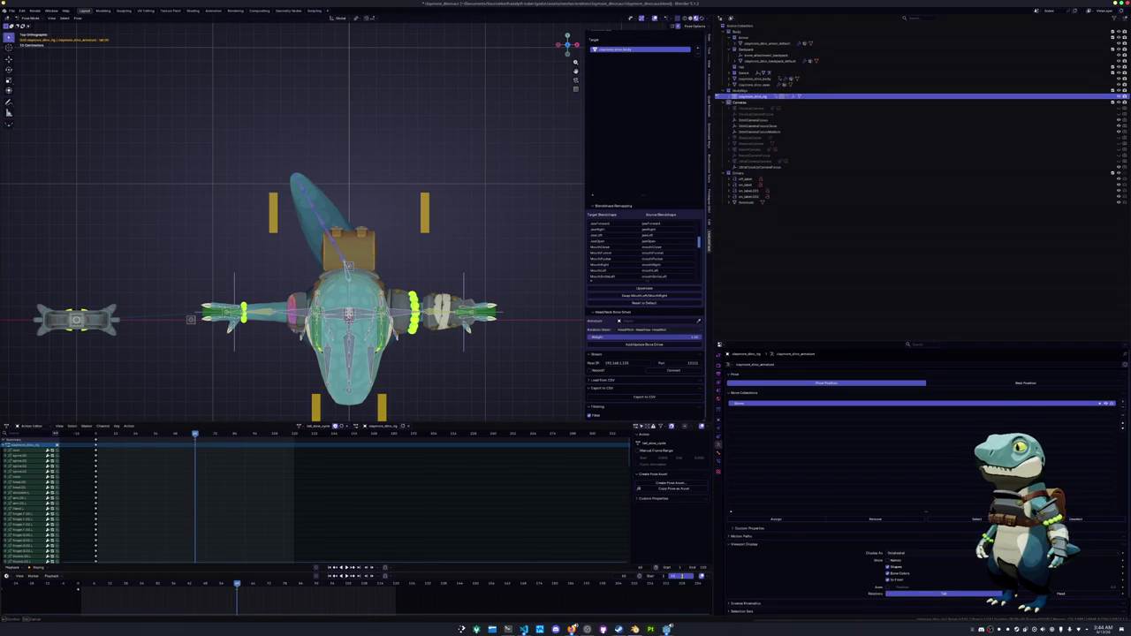
pyautogui.press('Return')
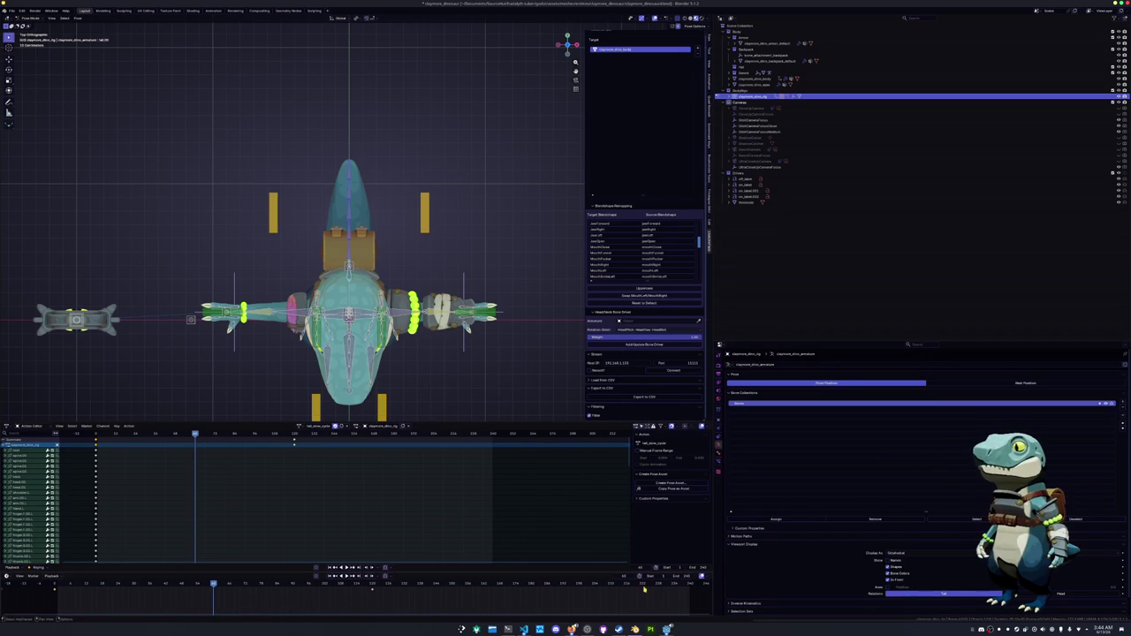
# On the last frame, keyframe the mirrored tail pose and every bone of the armature.
pyautogui.click(691, 585)
pyautogui.press('i')
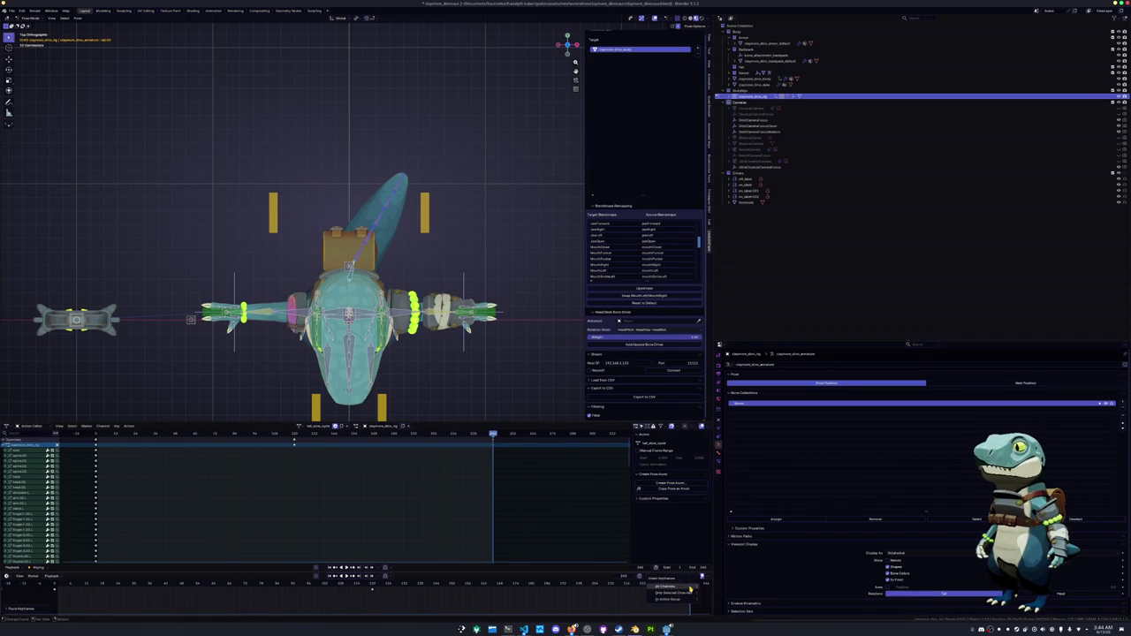
pyautogui.press('a')
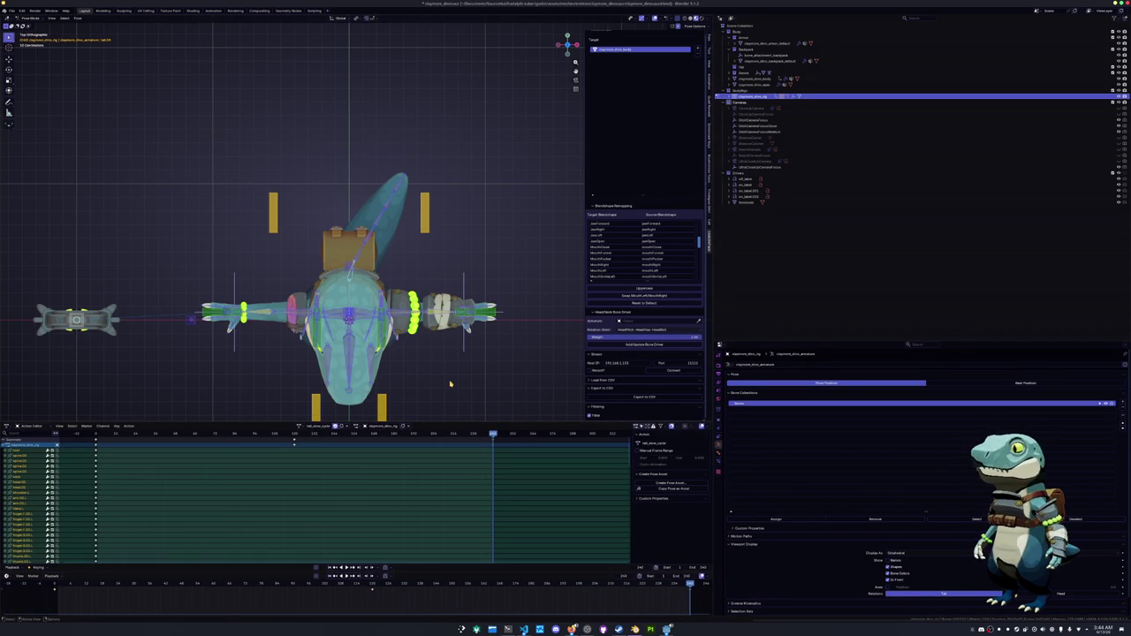
pyautogui.press('i')
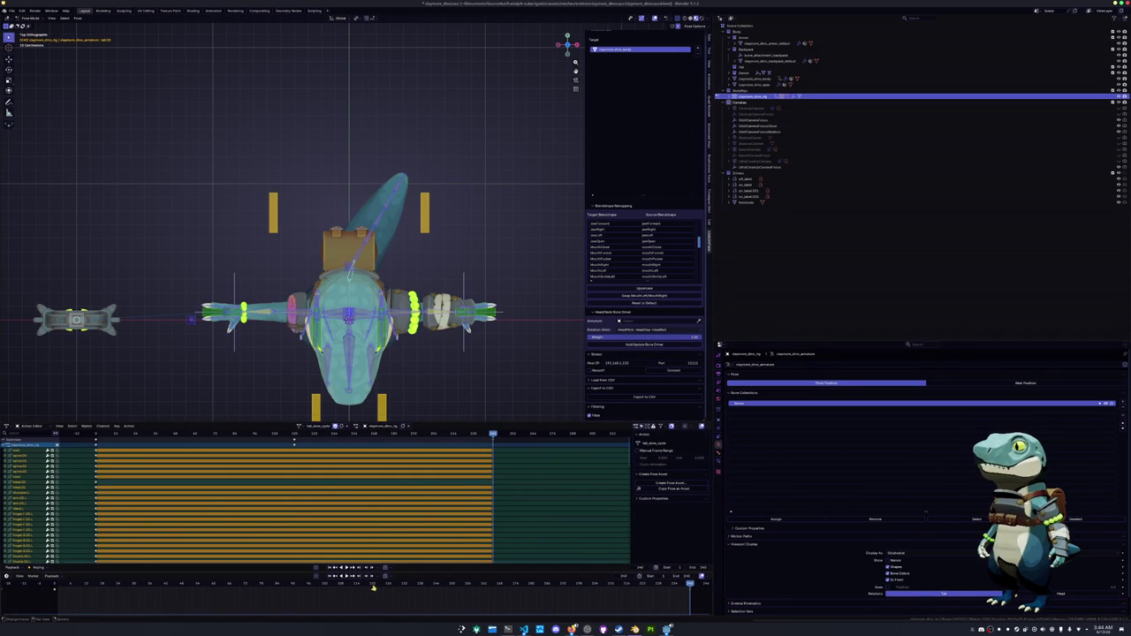
pyautogui.click(373, 588)
pyautogui.moveTo(380, 318)
pyautogui.mouseDown()
pyautogui.moveTo(415, 304)
pyautogui.moveTo(421, 320)
pyautogui.mouseUp()
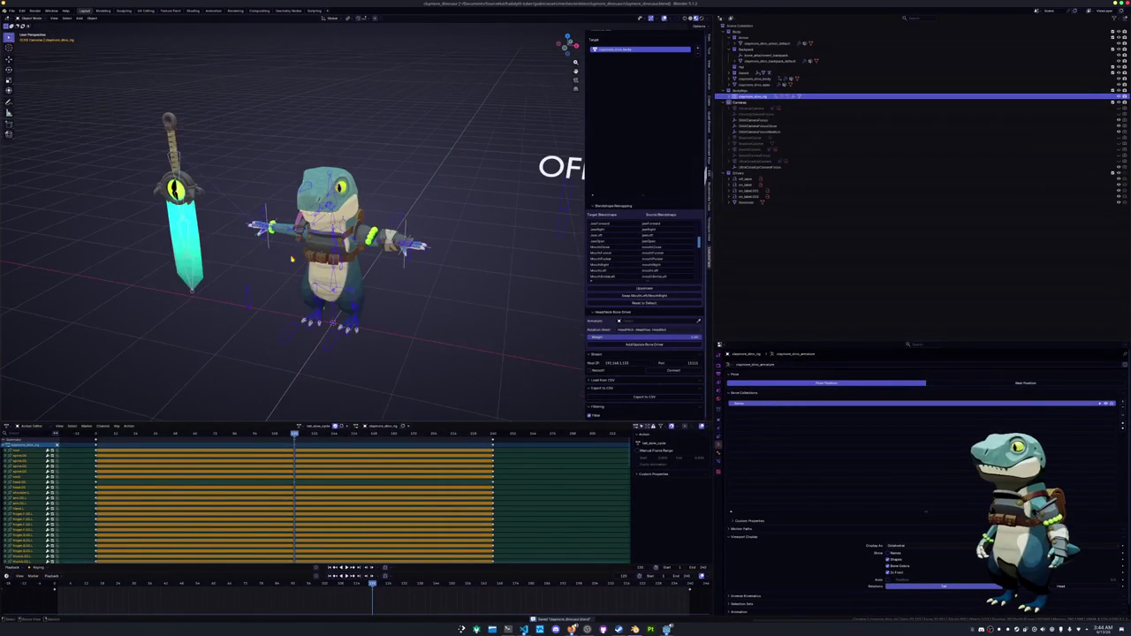
pyautogui.click(12, 10)
# Export glTF 2.0 with walk_cycle in the action filter, overwriting claymore_dinosaur.glb.
pyautogui.moveTo(44, 106)
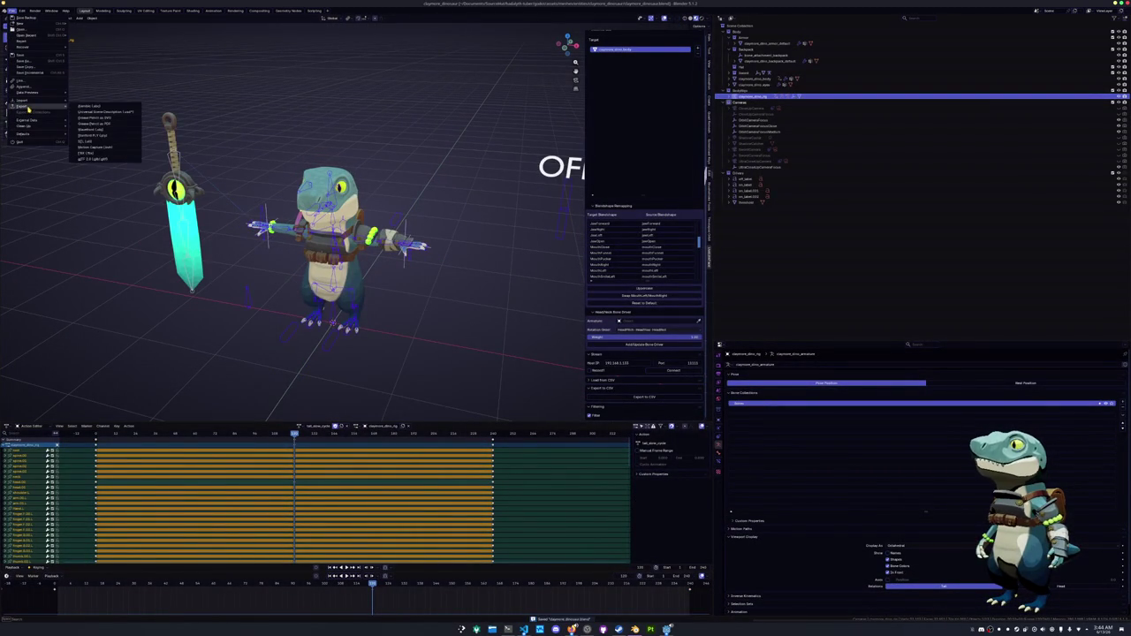
pyautogui.click(93, 159)
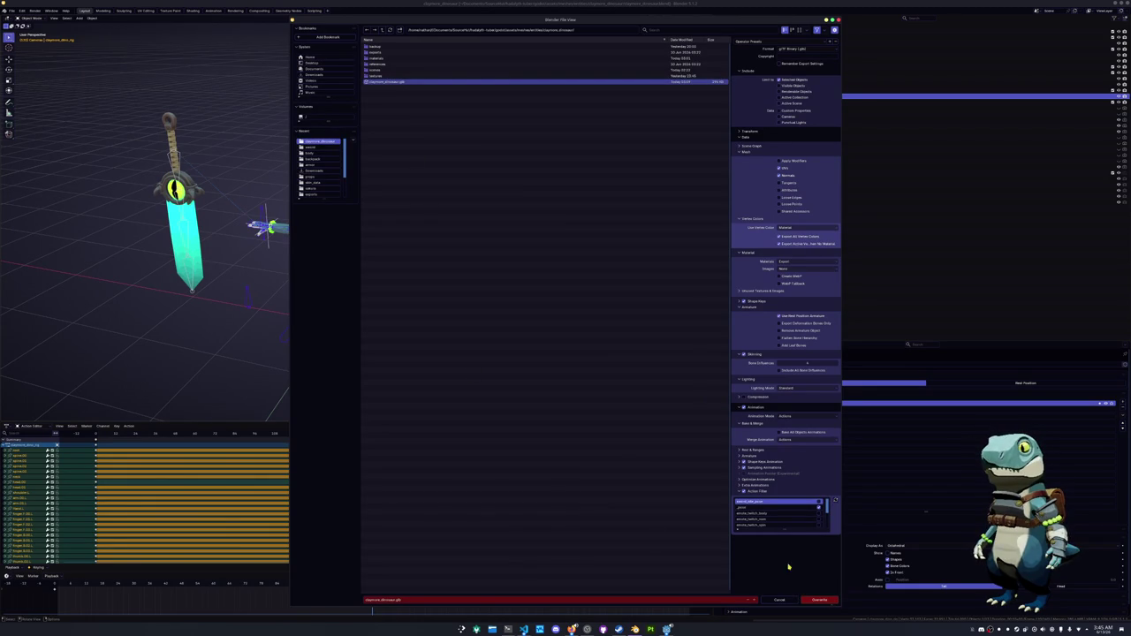
pyautogui.moveTo(783, 529); pyautogui.dragTo(813, 563)
pyautogui.click(813, 565)
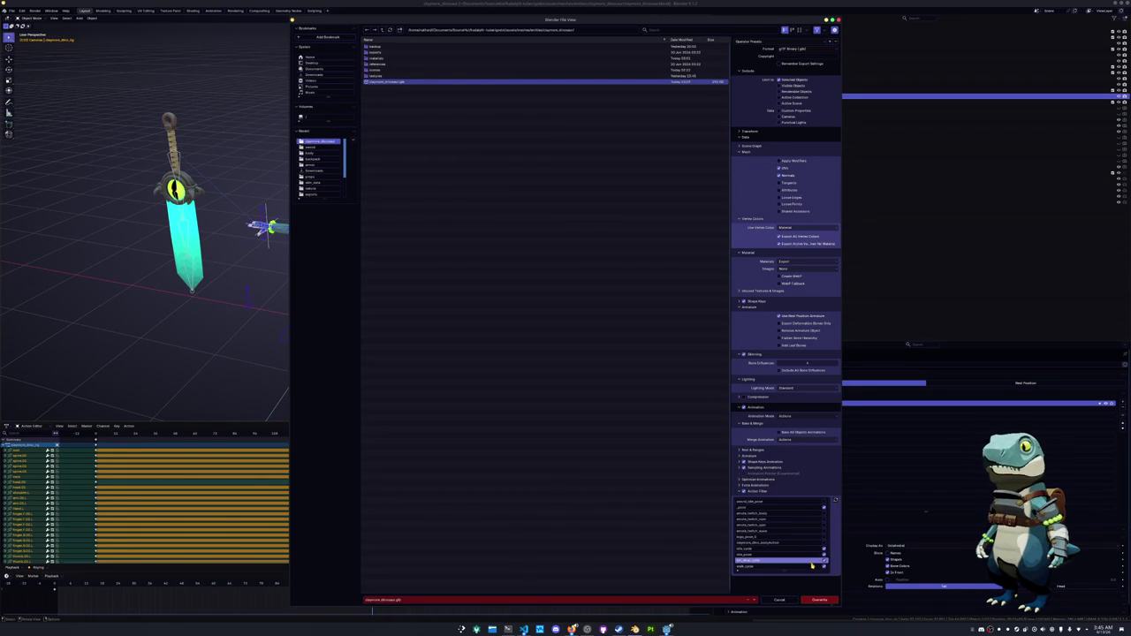
pyautogui.click(820, 601)
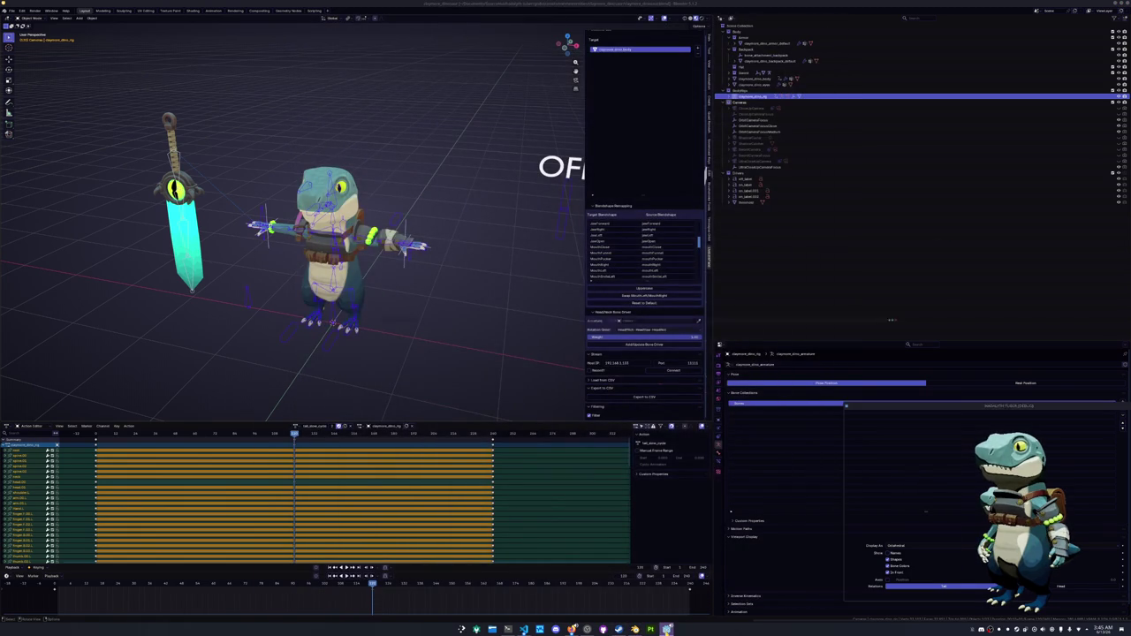
pyautogui.click(667, 629)
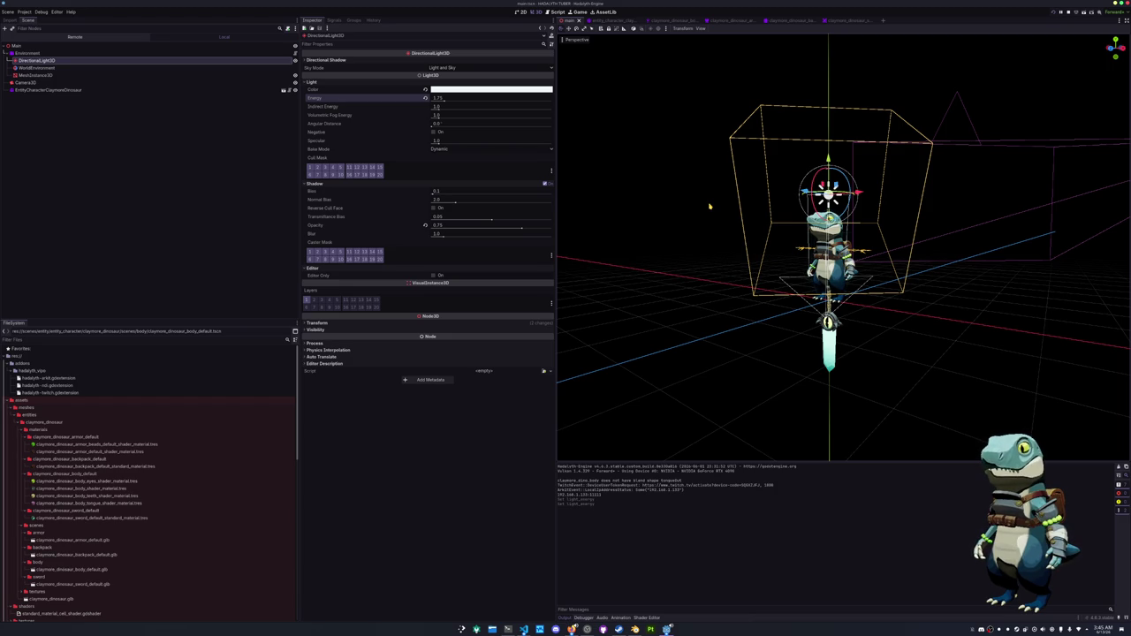
# Open the entity_character scene and the import settings of claymore_dinosaur.glb from the FileSystem dock.
pyautogui.hotkey('ctrl', 'Tab')
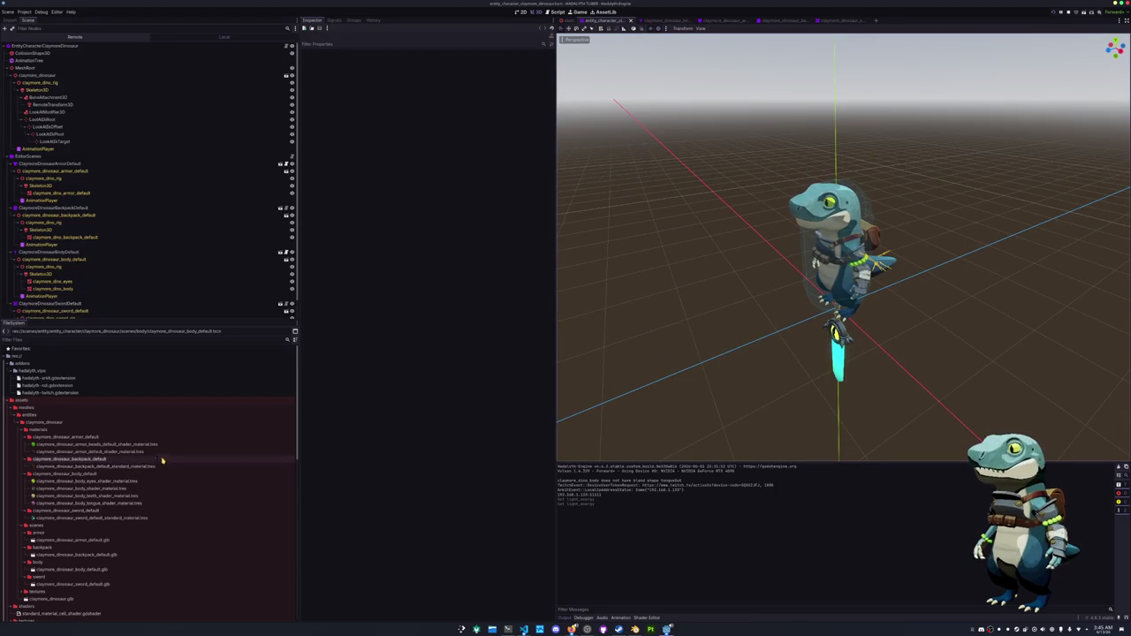
pyautogui.scroll(-6, 62, 442)
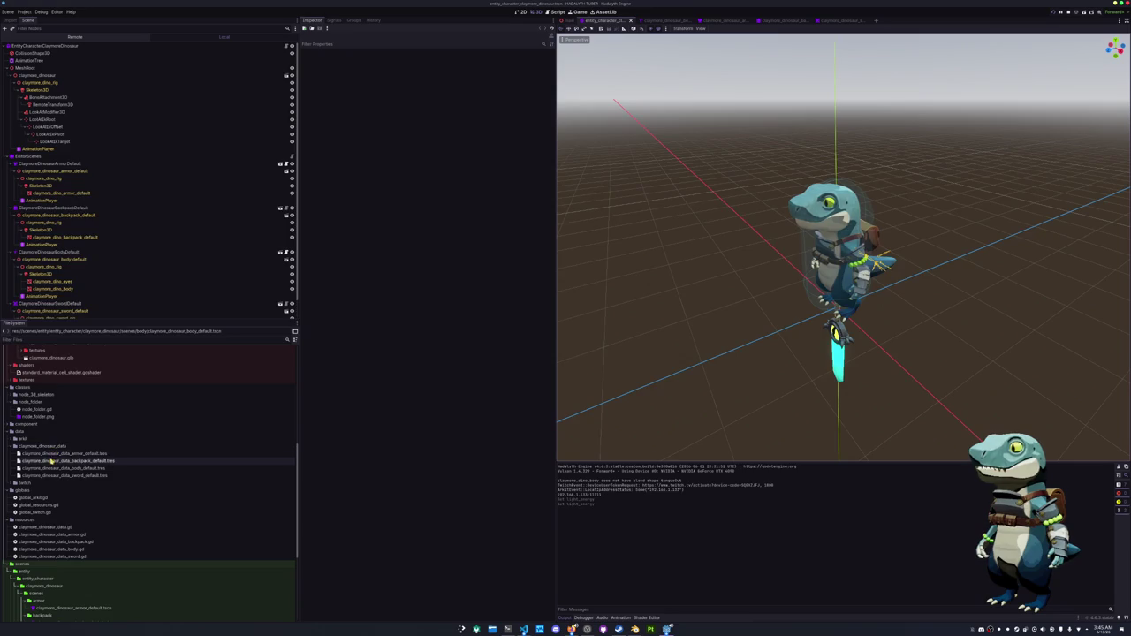
pyautogui.scroll(-2, 51, 461)
pyautogui.hotkey('alt', 'Tab')
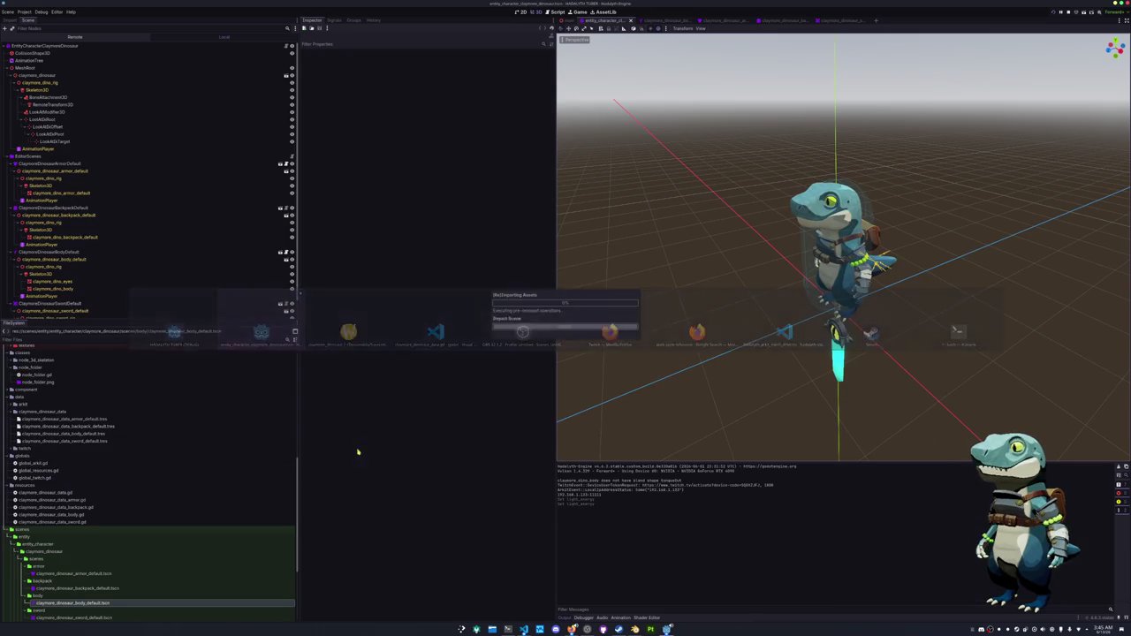
pyautogui.click(62, 441)
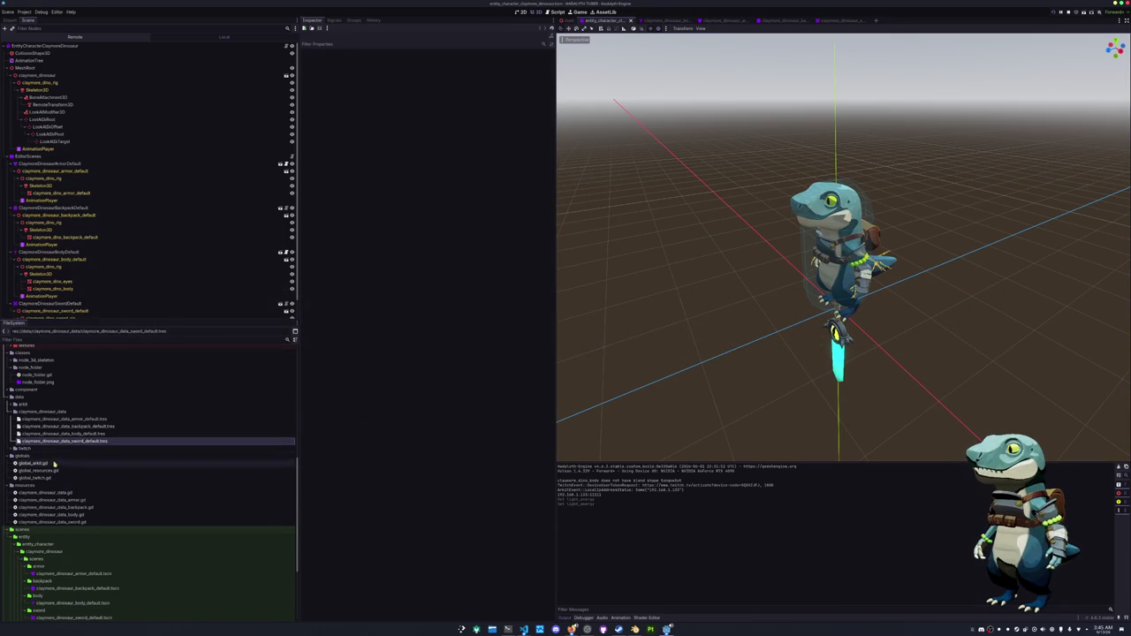
pyautogui.click(51, 500)
pyautogui.scroll(4, 46, 482)
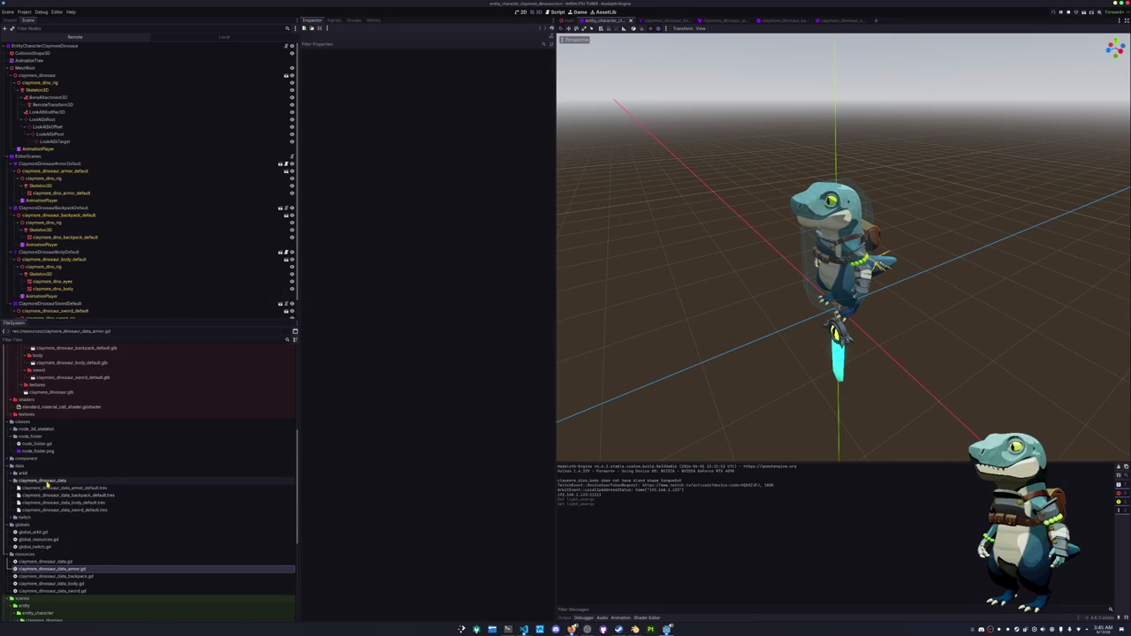
pyautogui.scroll(-4, 47, 485)
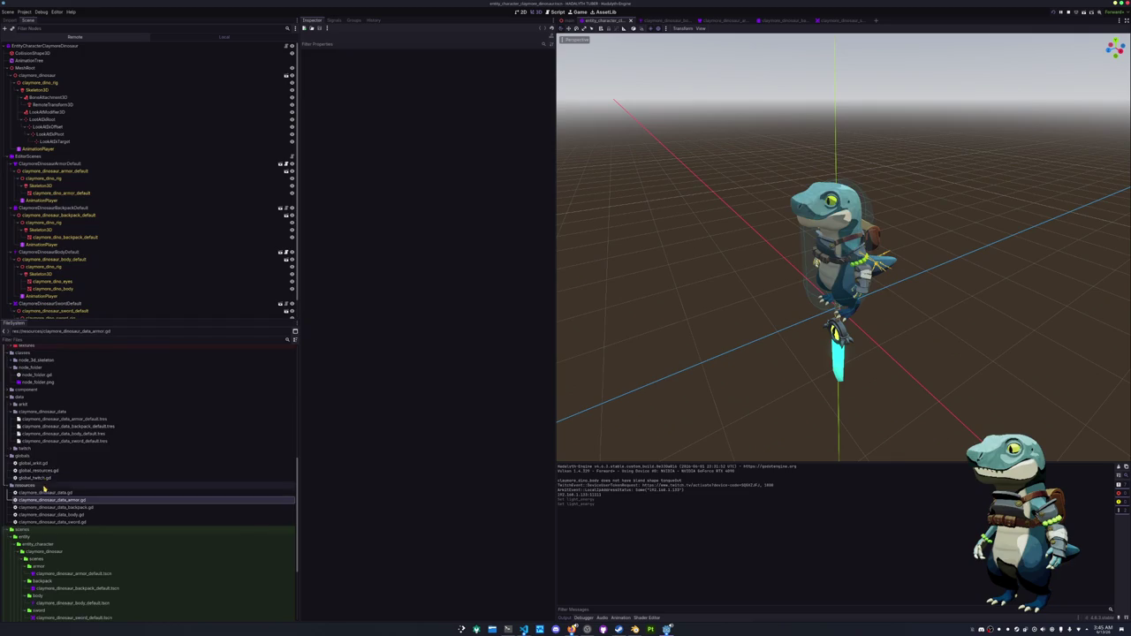
pyautogui.scroll(10, 44, 486)
pyautogui.doubleClick(54, 496)
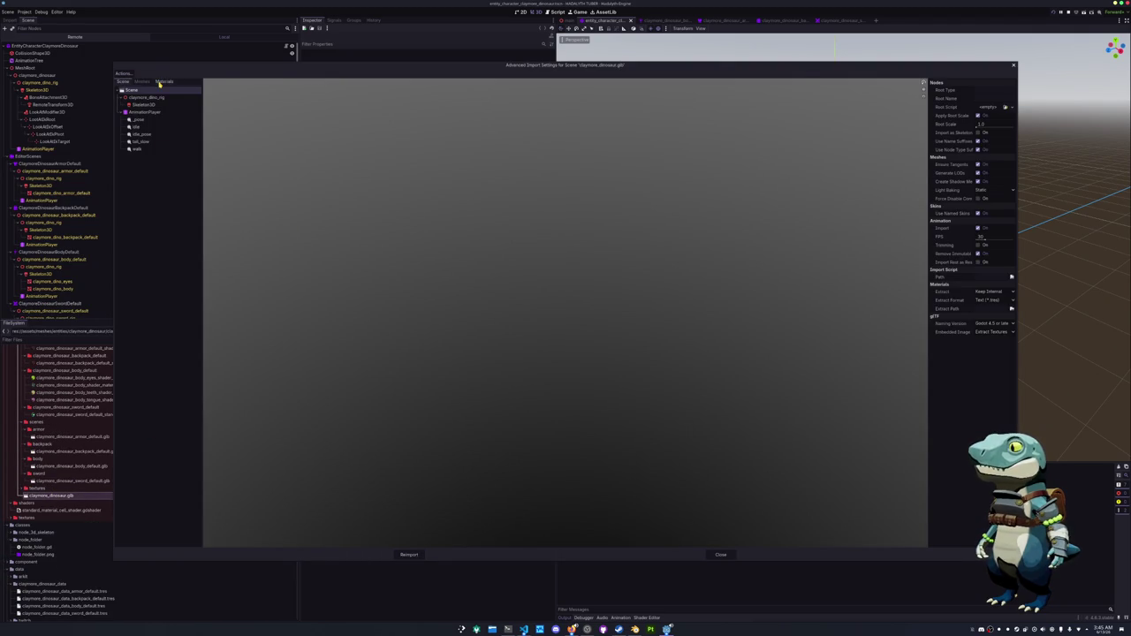
# Set the animation save paths to a newly created animations folder.
pyautogui.click(124, 74)
pyautogui.click(142, 90)
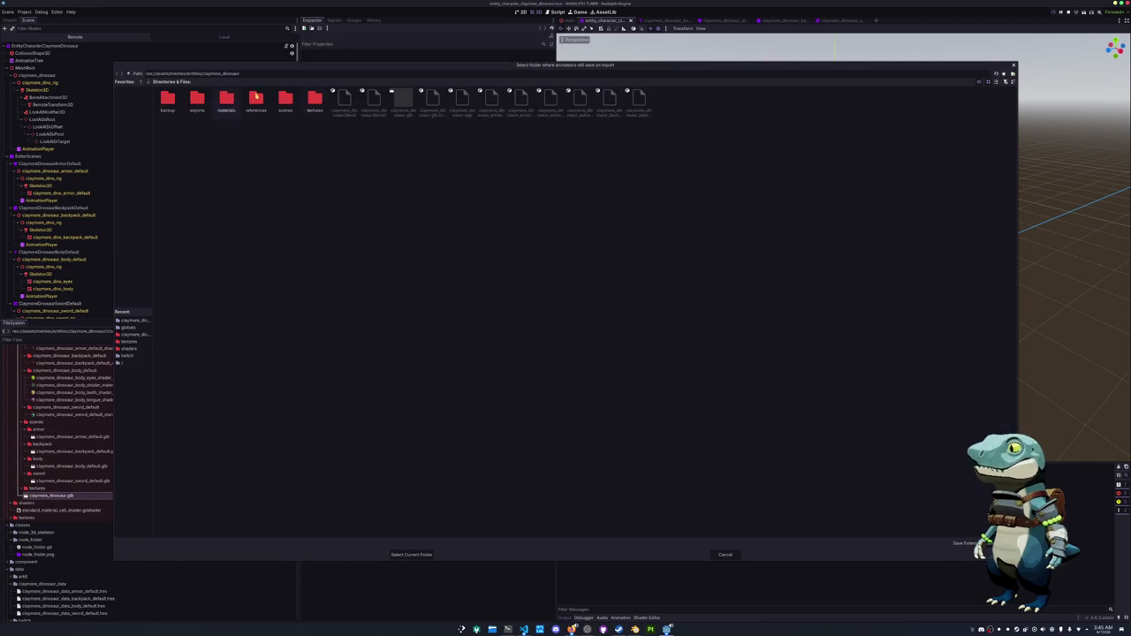
pyautogui.click(1013, 73)
pyautogui.write('animations')
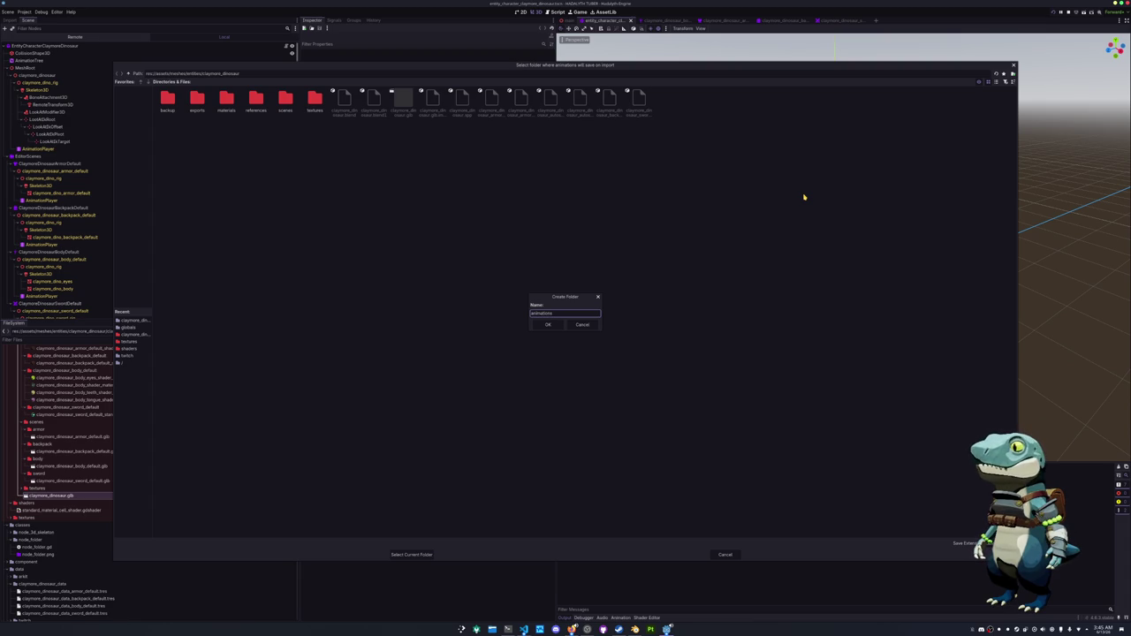
pyautogui.press('Return')
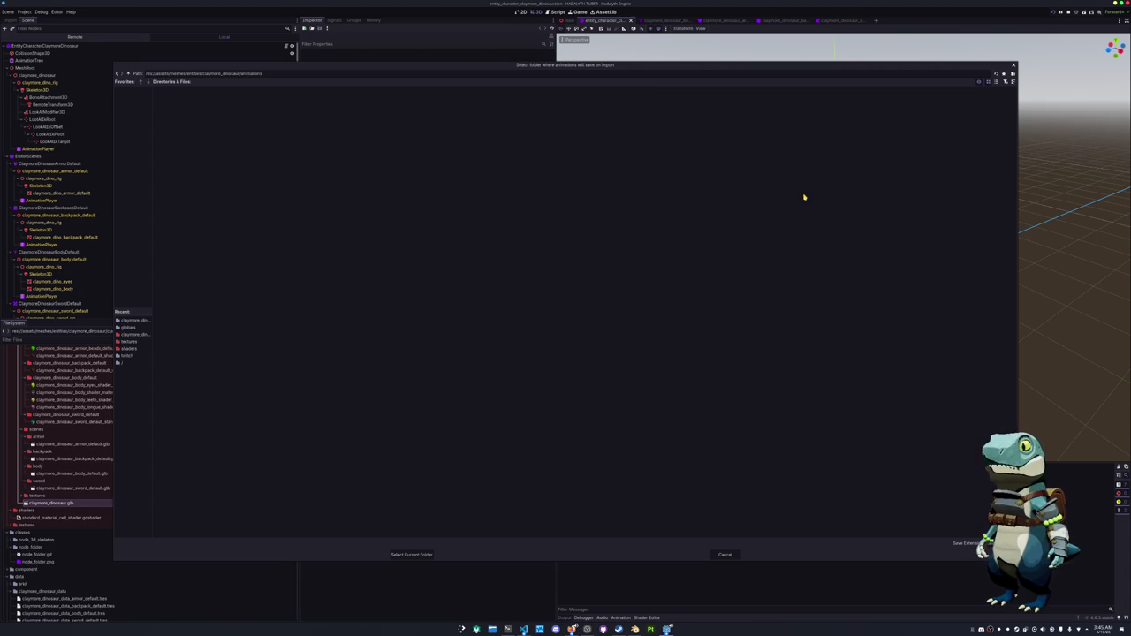
pyautogui.click(411, 554)
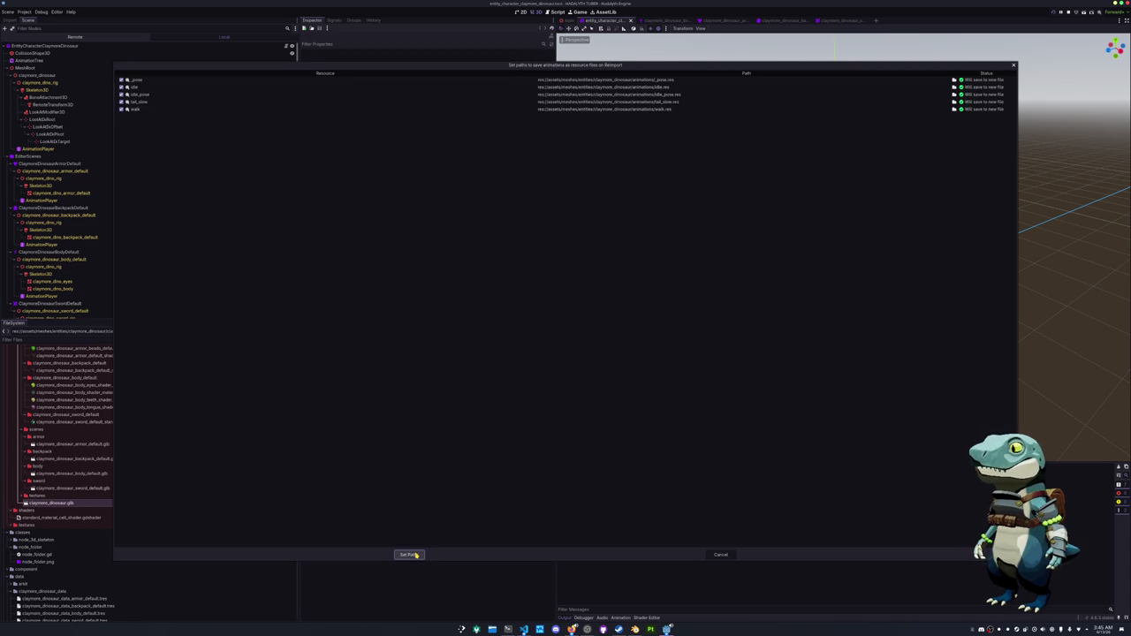
pyautogui.click(411, 554)
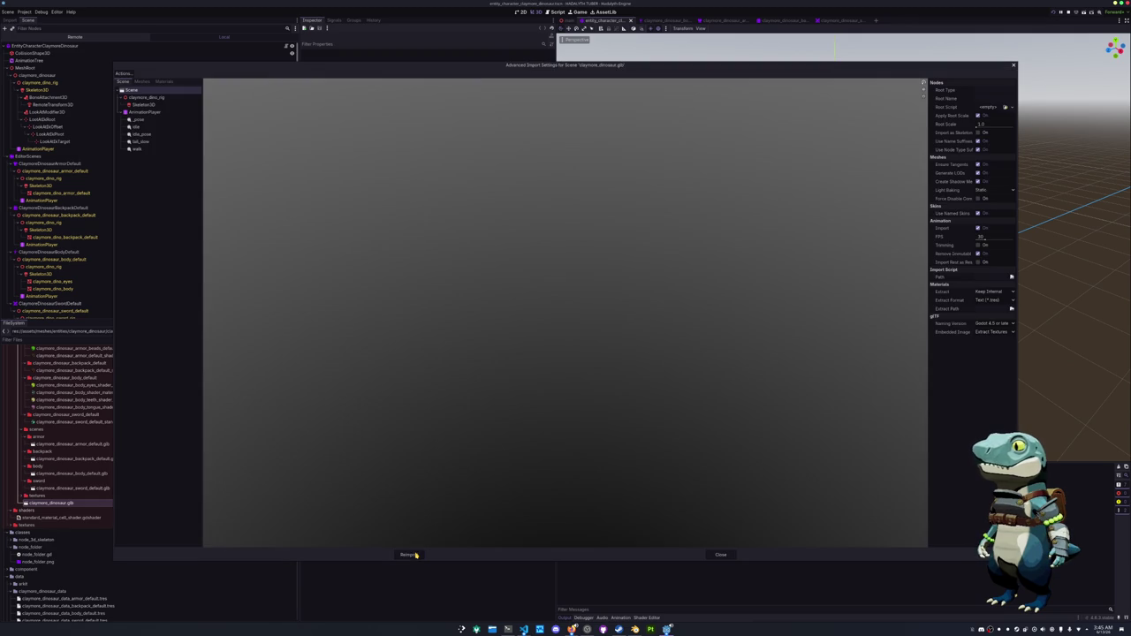
# Check the fall_slow and idle animation settings, then reimport the model.
pyautogui.click(139, 134)
pyautogui.click(140, 141)
pyautogui.click(140, 134)
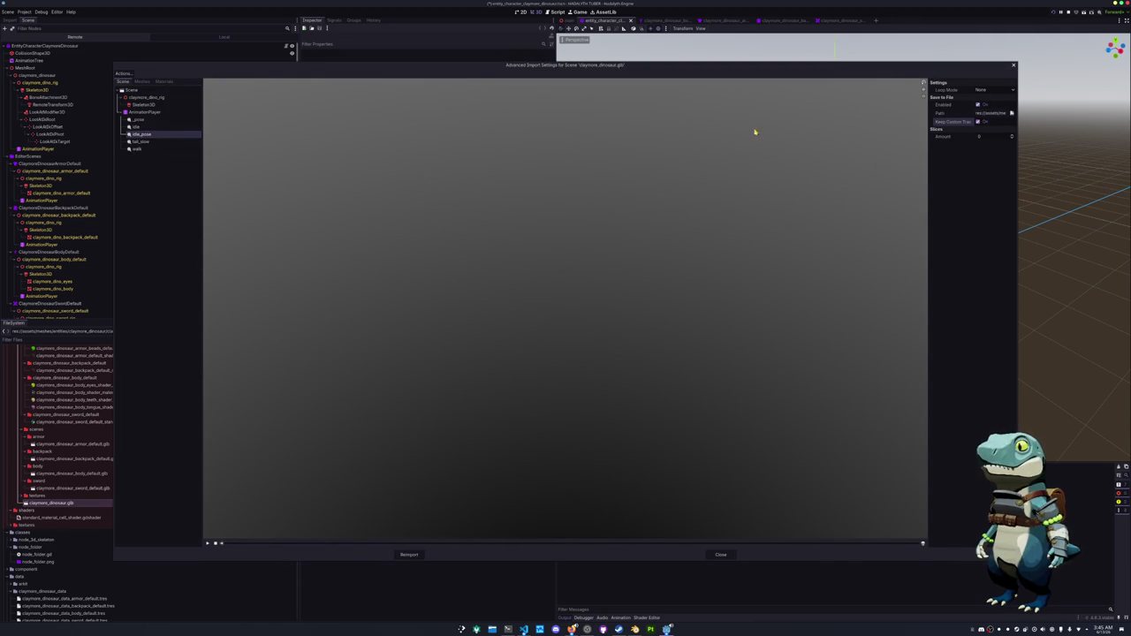
pyautogui.press('Up')
pyautogui.press('Up')
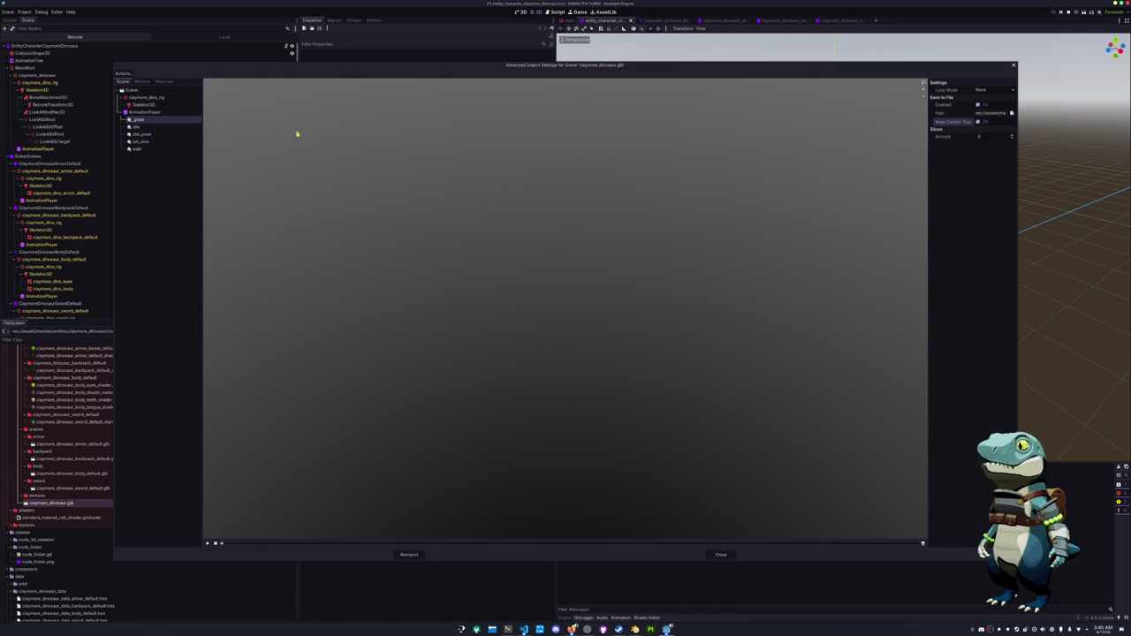
pyautogui.press('Down')
pyautogui.press('Down')
pyautogui.press('Down')
pyautogui.press('Down')
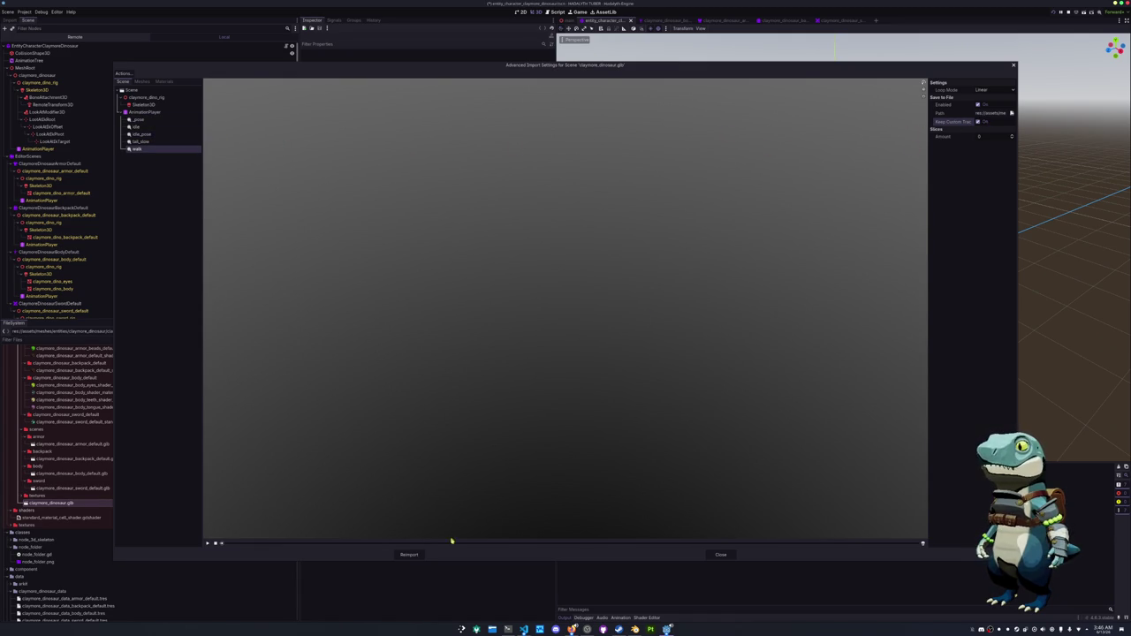
pyautogui.click(407, 555)
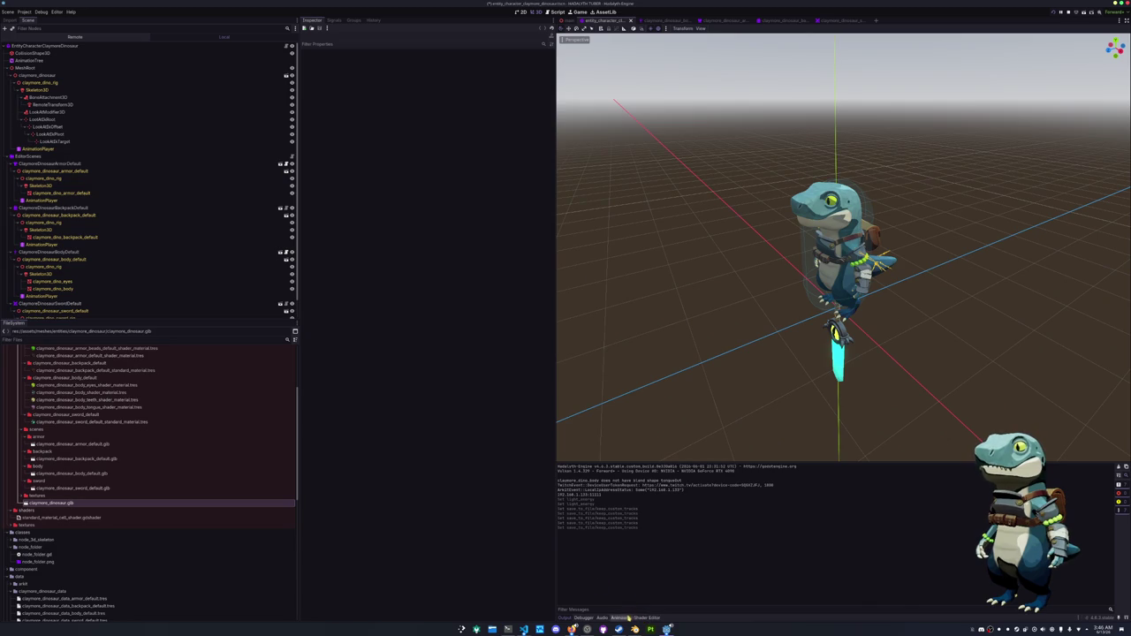
# Add a Blend2 node named tail_blend to the AnimationTree graph before the output.
pyautogui.click(621, 617)
pyautogui.click(30, 60)
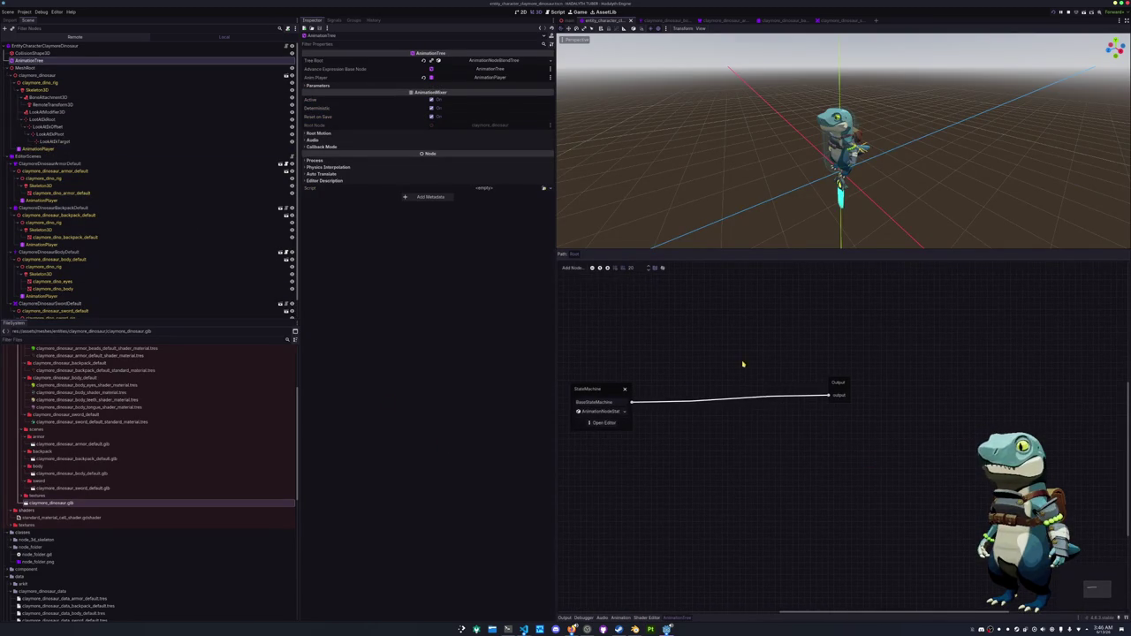
pyautogui.rightClick(744, 363)
pyautogui.click(749, 395)
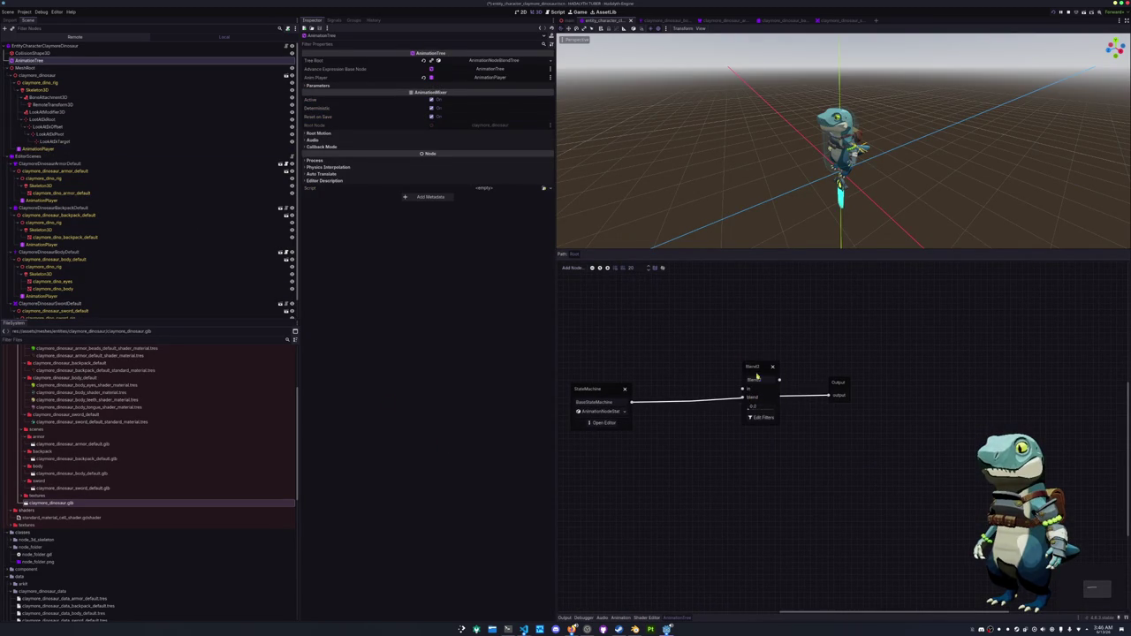
pyautogui.moveTo(789, 428)
pyautogui.mouseDown()
pyautogui.moveTo(846, 415)
pyautogui.moveTo(755, 437)
pyautogui.moveTo(854, 422)
pyautogui.mouseUp()
pyautogui.write('tail_blen')
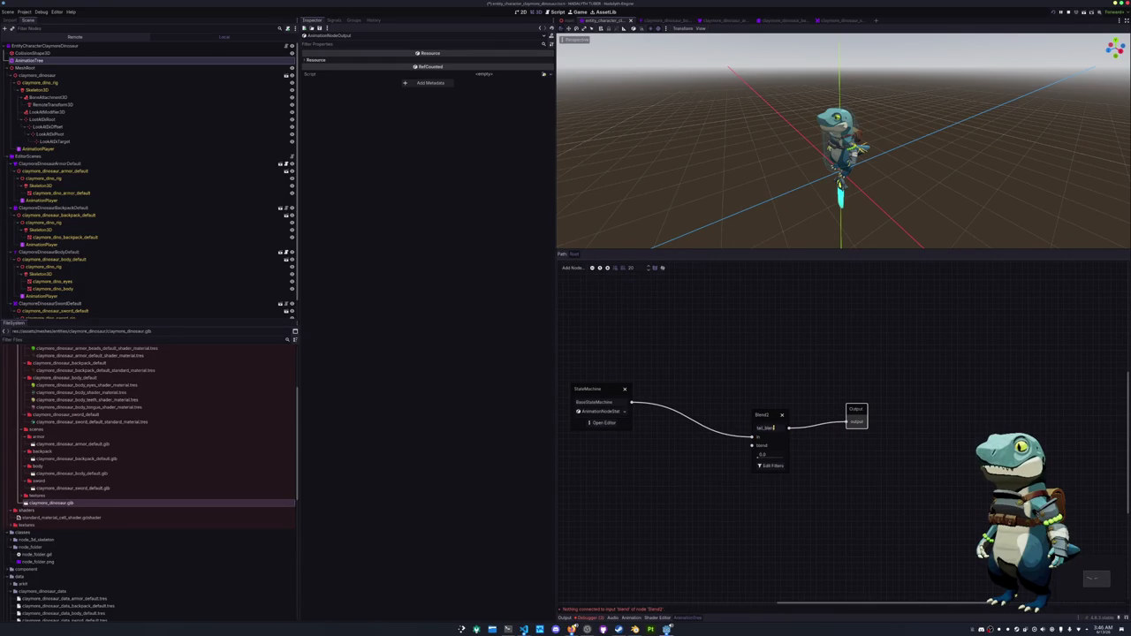
pyautogui.write('d')
pyautogui.press('Return')
pyautogui.scroll(5, 883, 172)
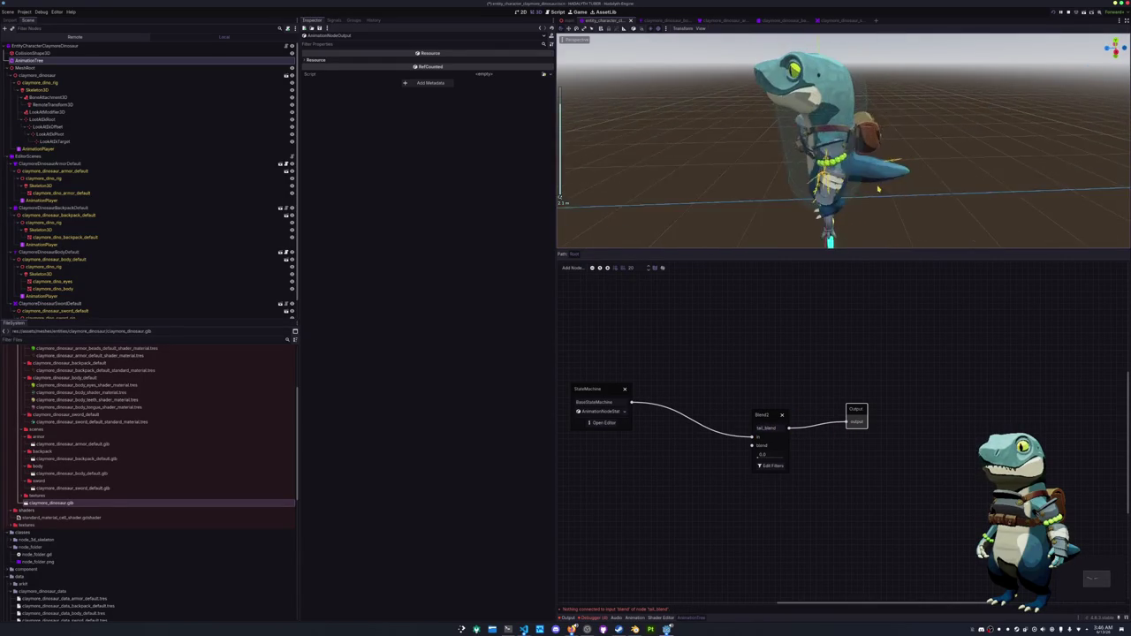
# Enable track filtering on tail_blend for only the tail.00 and tail.01 bones.
pyautogui.click(770, 466)
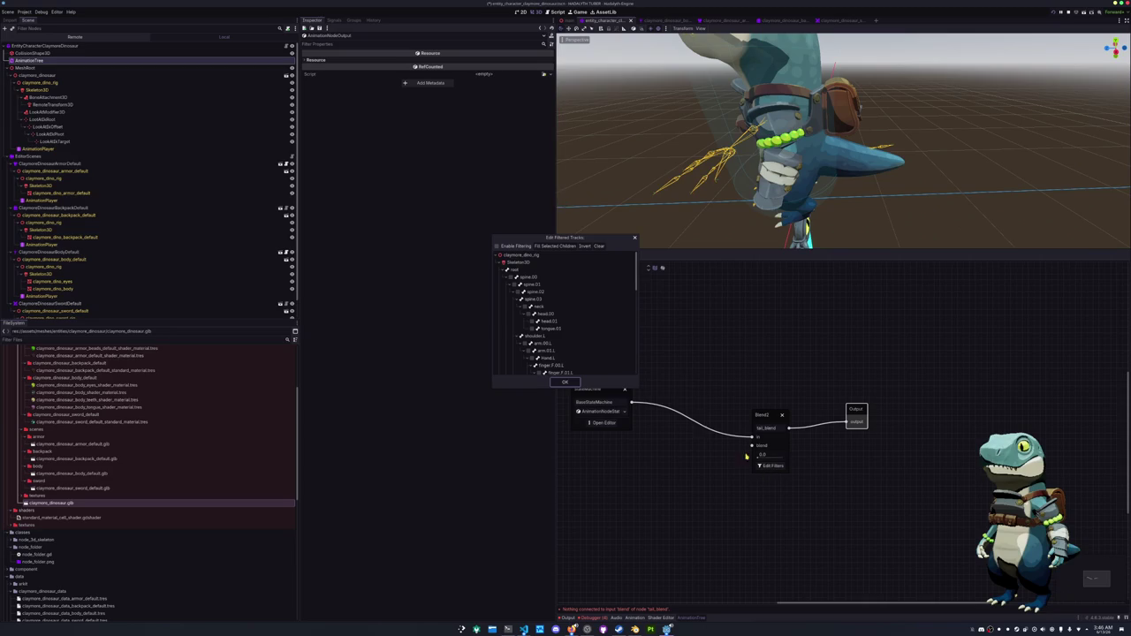
pyautogui.click(497, 246)
pyautogui.scroll(-1, 528, 336)
pyautogui.scroll(-10, 528, 336)
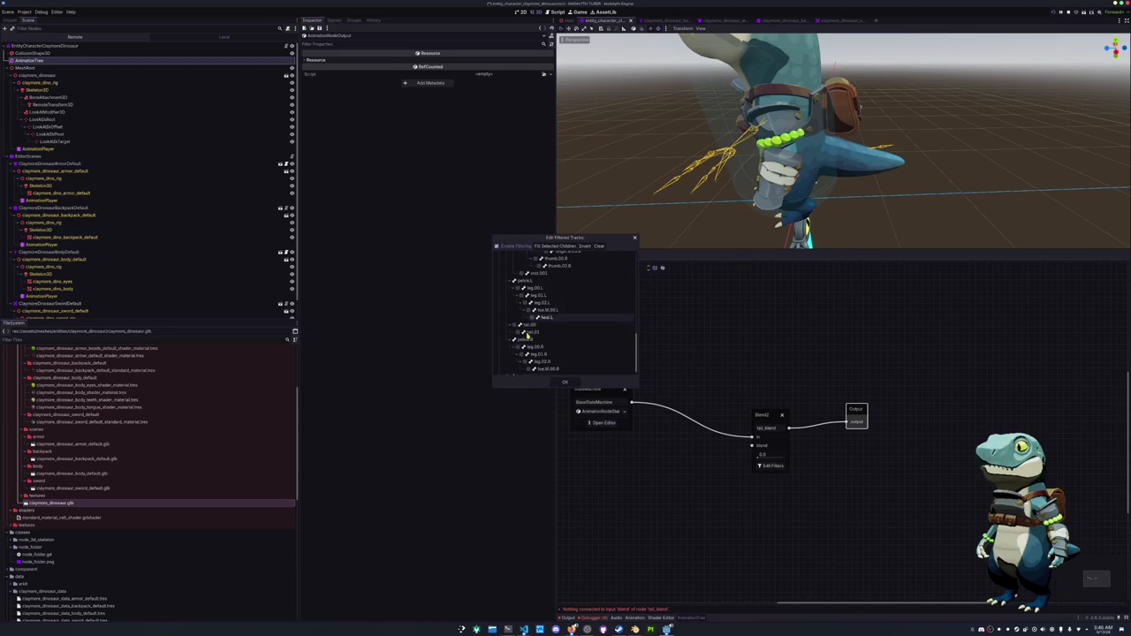
pyautogui.click(515, 318)
pyautogui.click(519, 326)
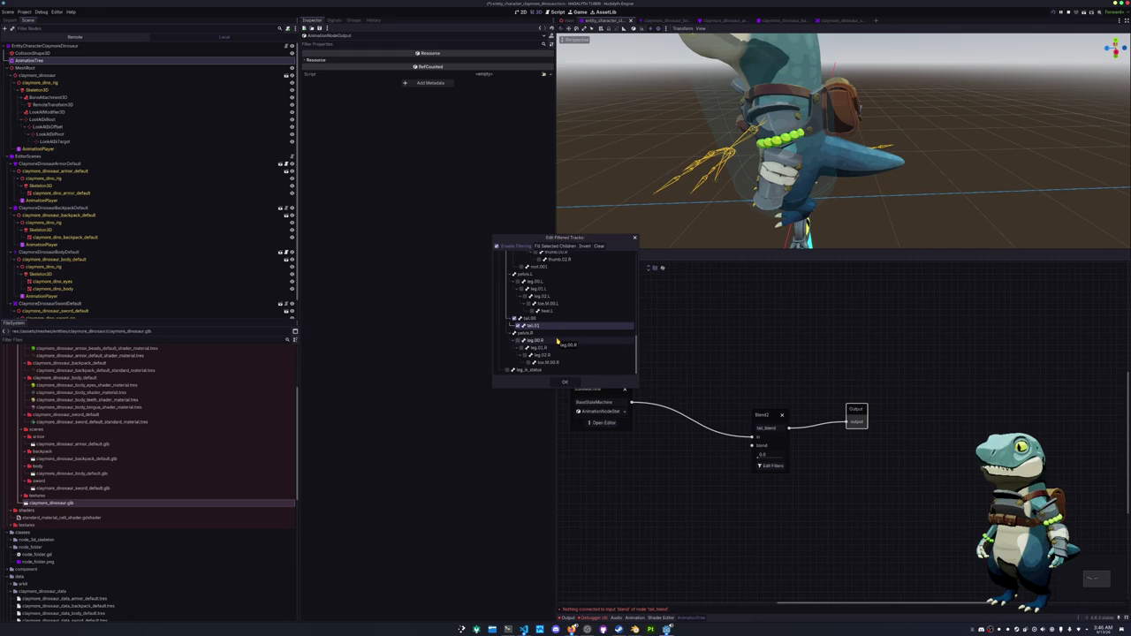
pyautogui.scroll(-2, 557, 340)
pyautogui.scroll(2, 558, 340)
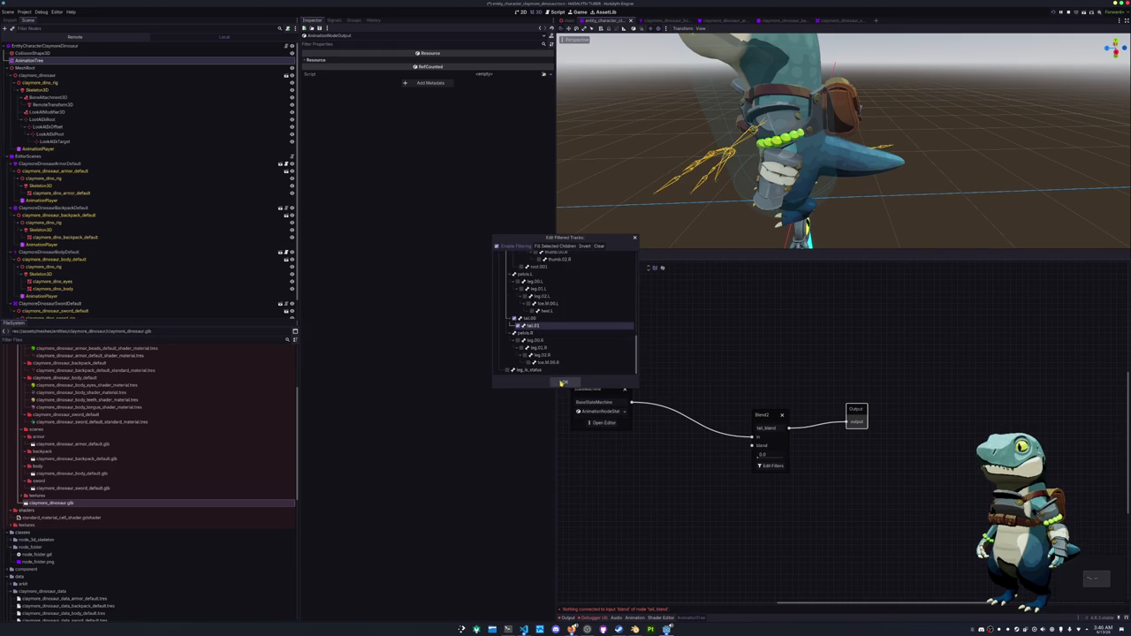
pyautogui.click(562, 383)
# Feed a tail_slow Animation node into the blend input and set the blend amount to 1.0.
pyautogui.rightClick(671, 501)
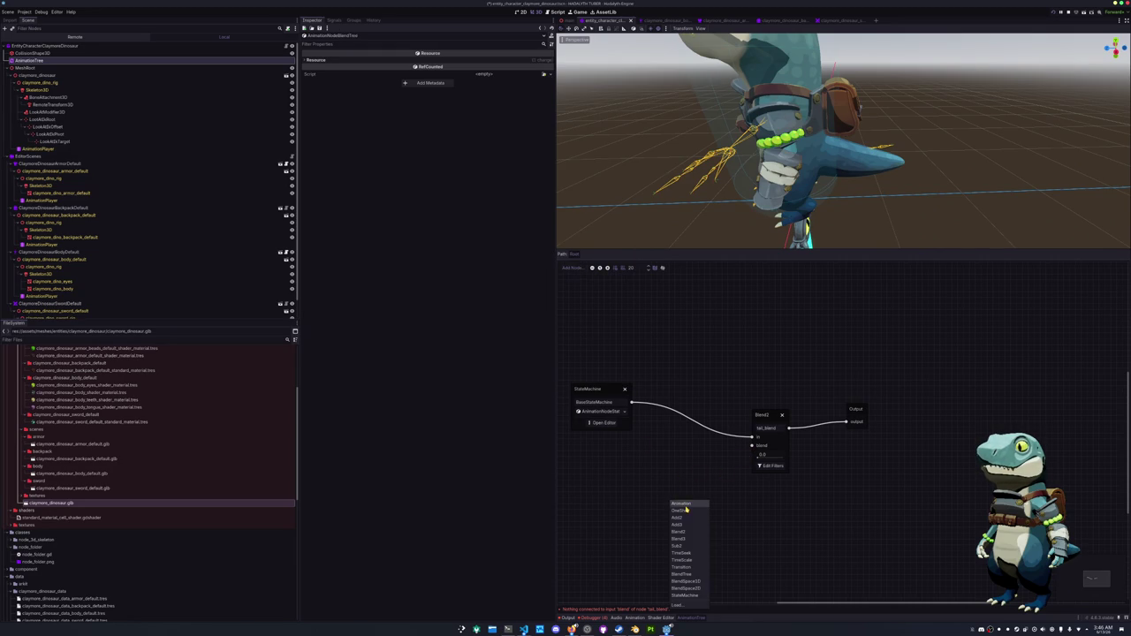
pyautogui.click(682, 504)
pyautogui.moveTo(682, 505); pyautogui.dragTo(614, 492)
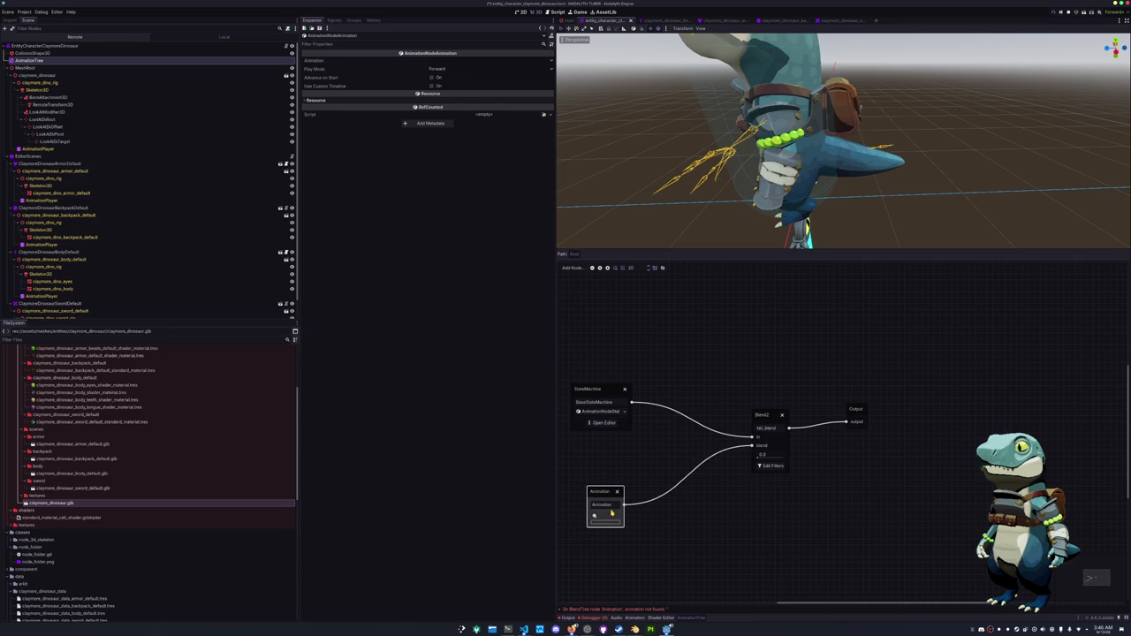
pyautogui.click(611, 513)
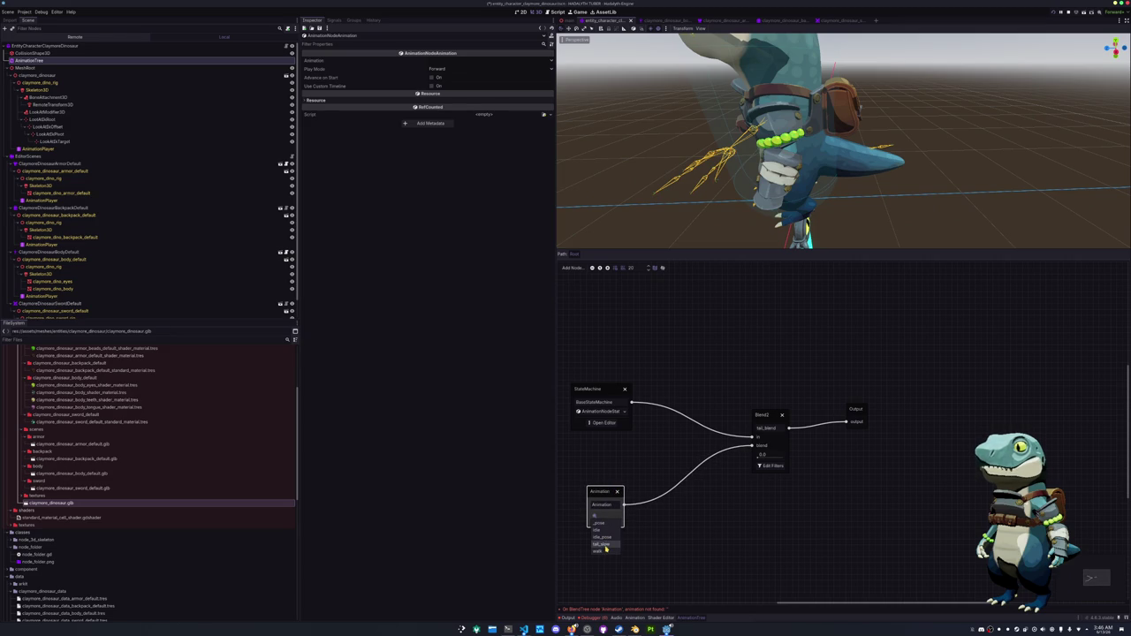
pyautogui.click(602, 544)
pyautogui.click(770, 466)
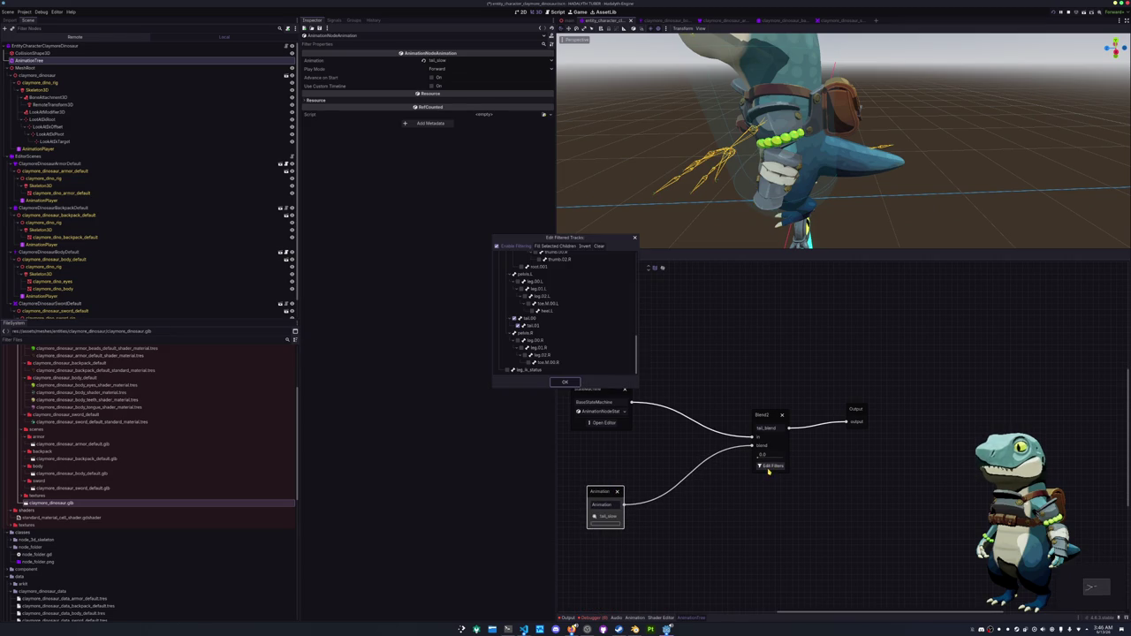
pyautogui.click(565, 382)
pyautogui.moveTo(757, 457); pyautogui.dragTo(821, 457)
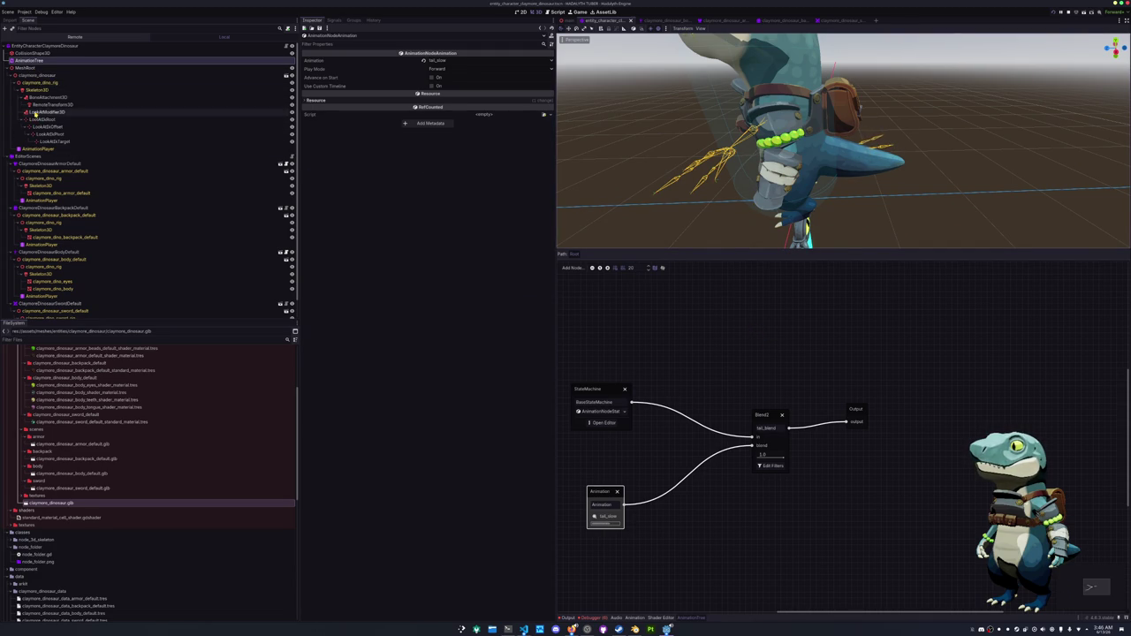
pyautogui.click(38, 91)
pyautogui.rightClick(38, 91)
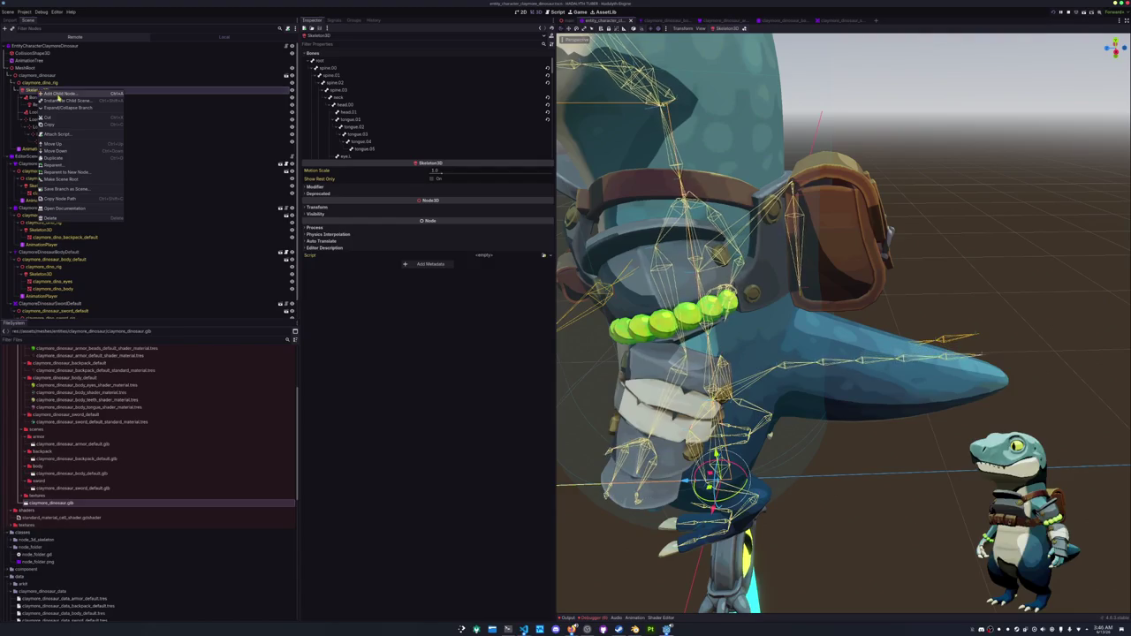
# Add a SpringBoneSimulator3D child node under Skeleton3D.
pyautogui.click(60, 98)
pyautogui.write('spring')
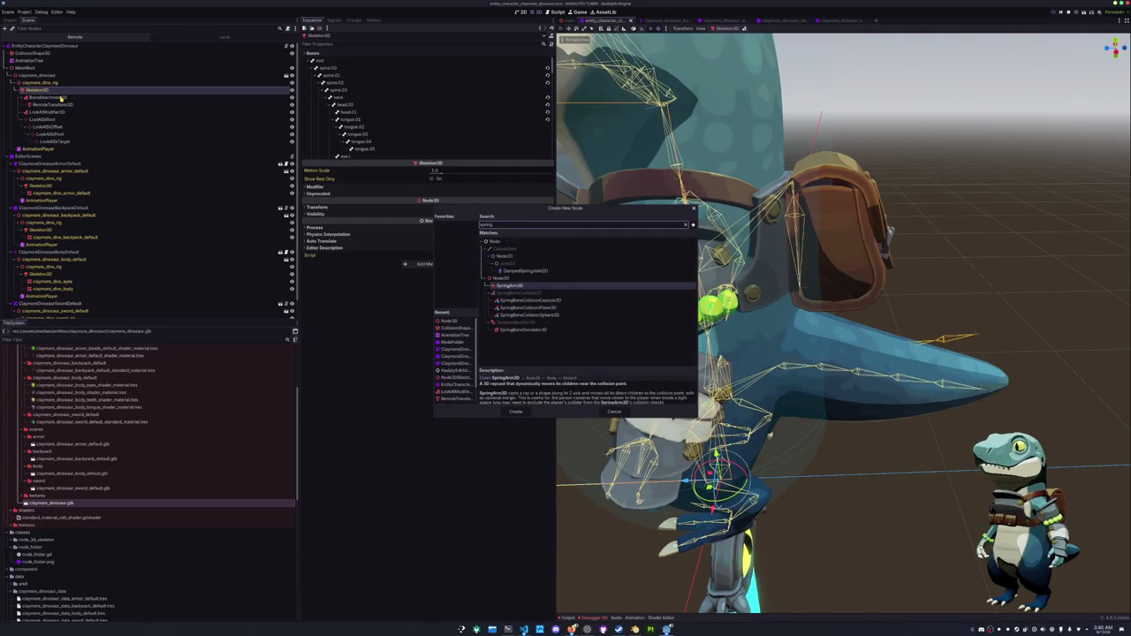
pyautogui.press('Down')
pyautogui.press('Down')
pyautogui.press('Down')
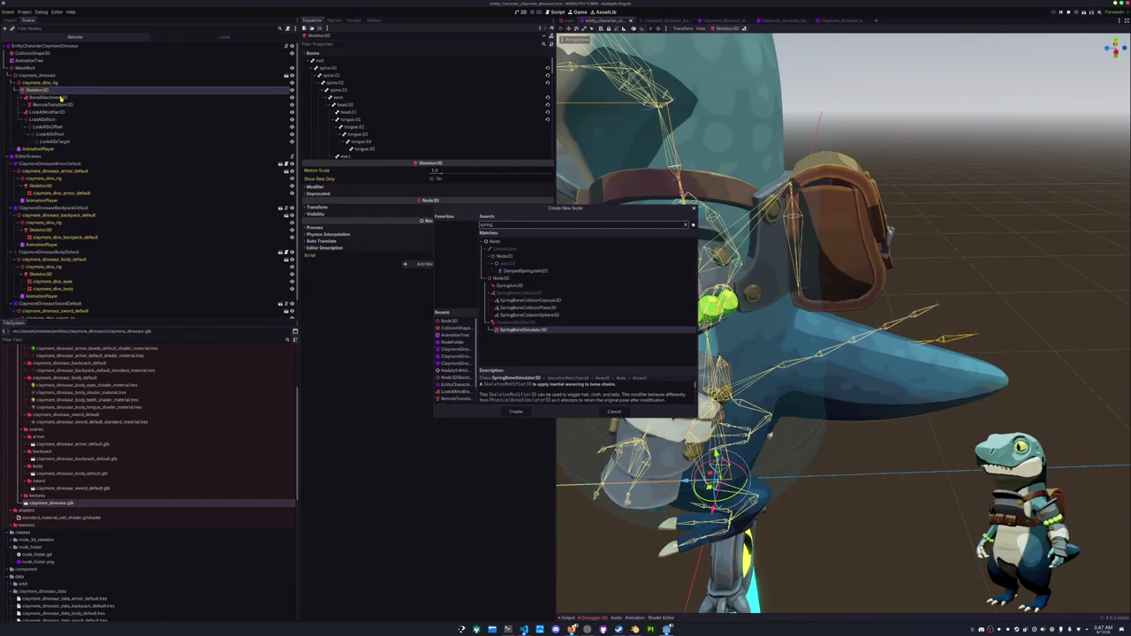
pyautogui.press('Return')
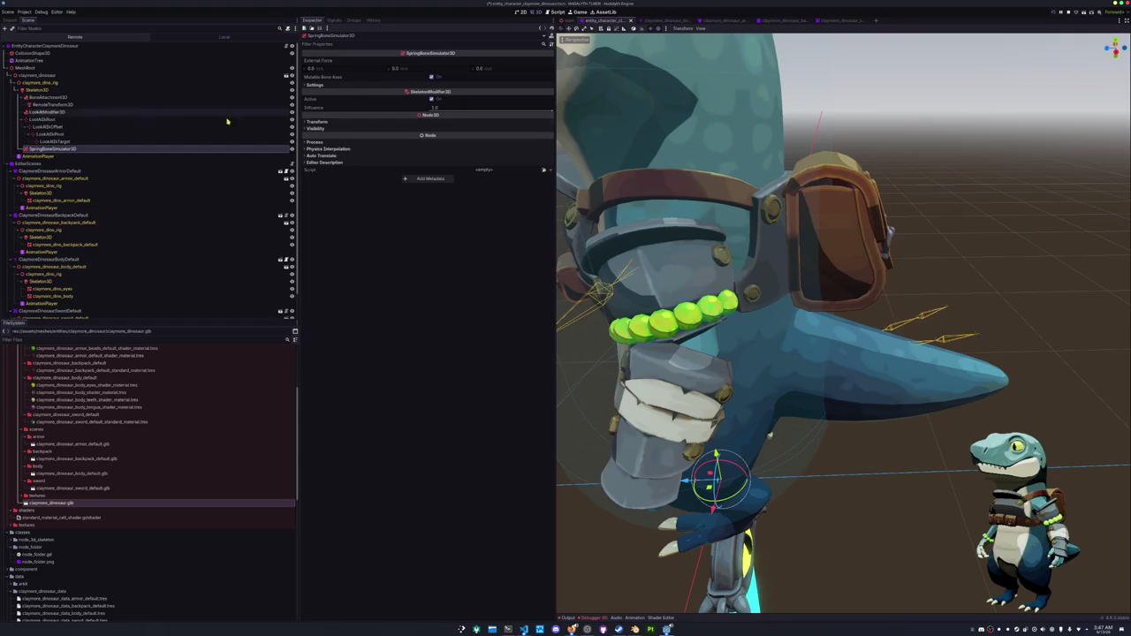
pyautogui.scroll(-2, 795, 322)
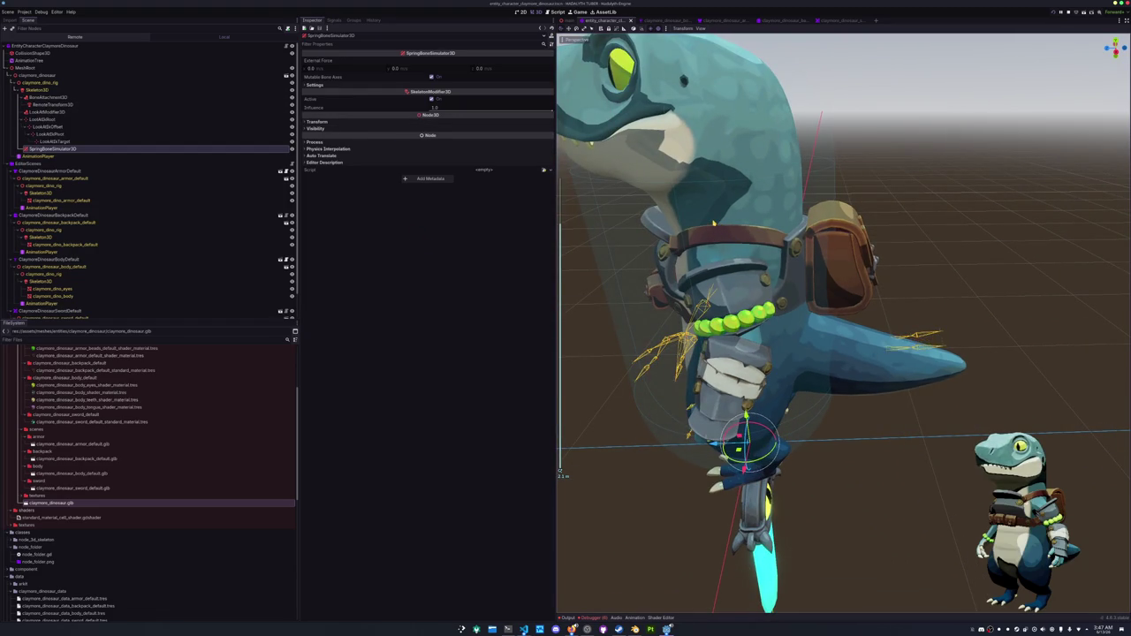
pyautogui.moveTo(795, 354); pyautogui.dragTo(848, 327)
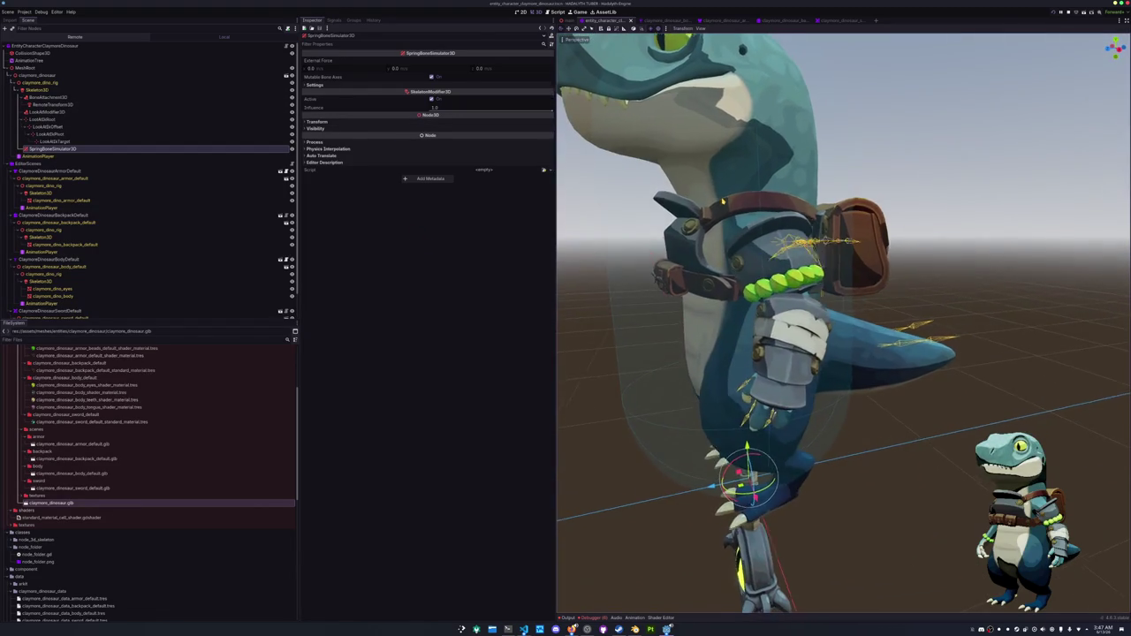
pyautogui.moveTo(796, 354); pyautogui.dragTo(778, 344)
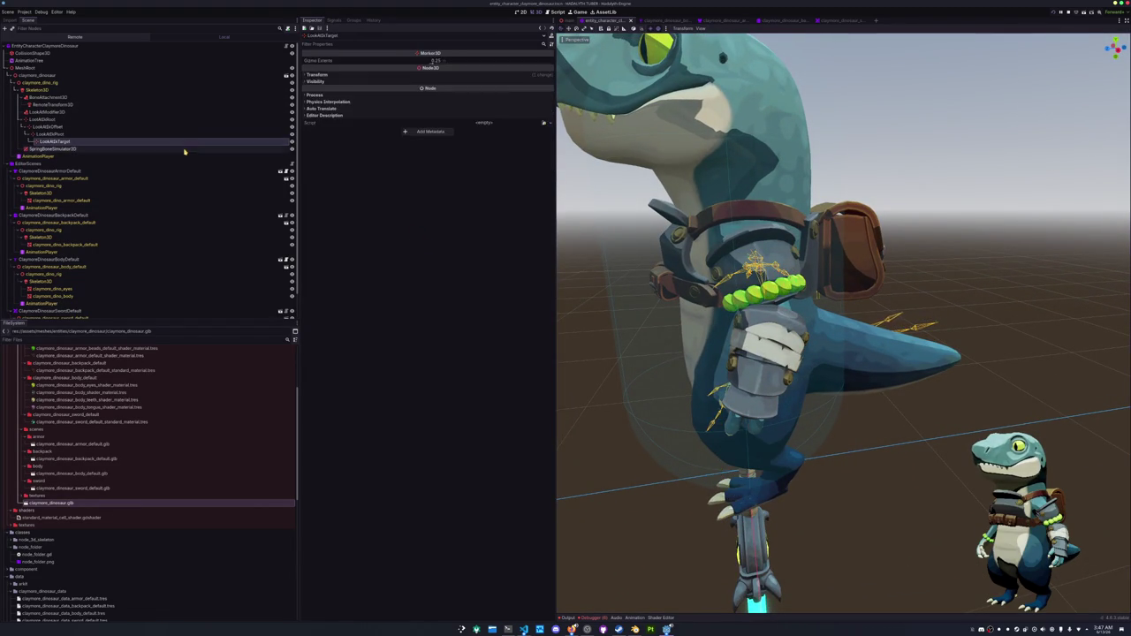
# Add a spring-bone chain with root bone tail.01 and end bone tail.05.
pyautogui.click(362, 87)
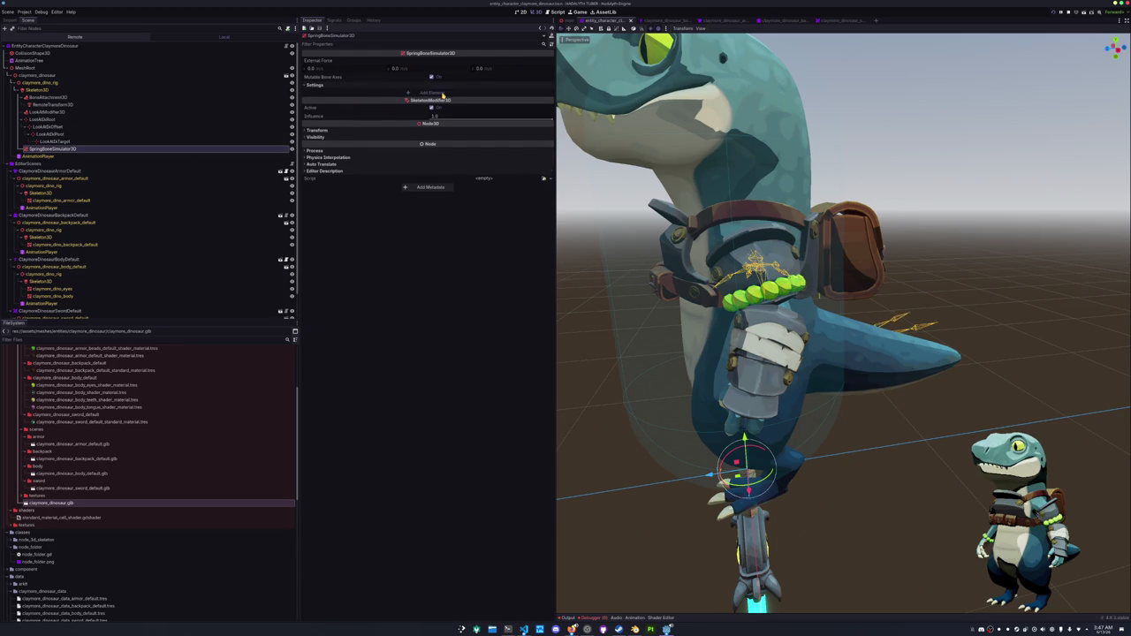
pyautogui.click(432, 92)
pyautogui.click(431, 93)
pyautogui.write('thumb.00.r')
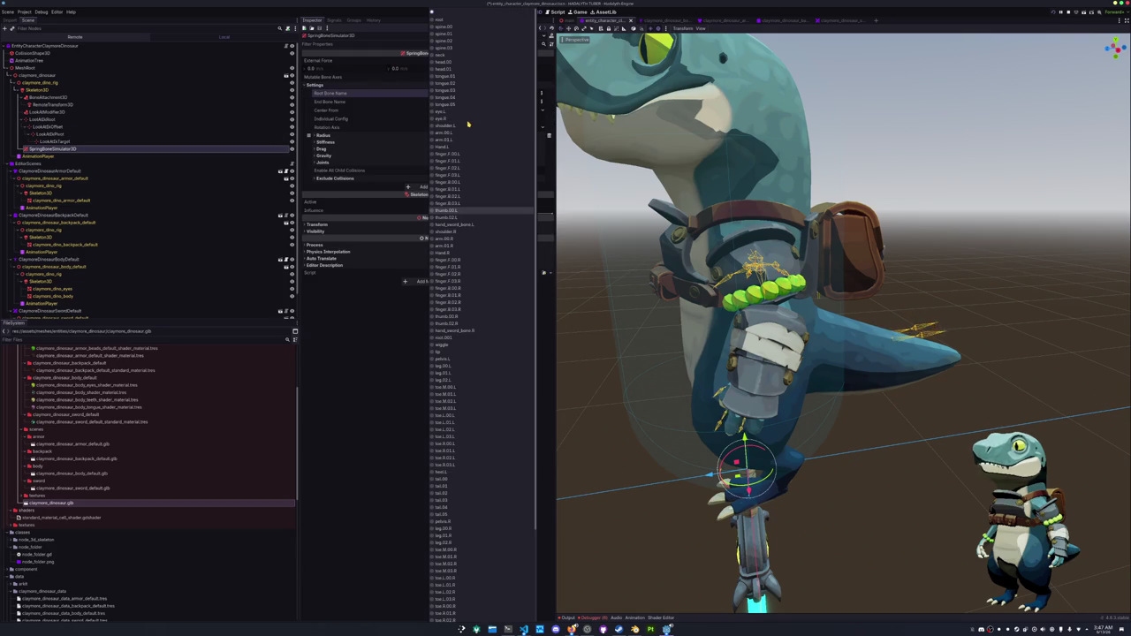
pyautogui.press('Down')
pyautogui.press('Down')
pyautogui.press('Down')
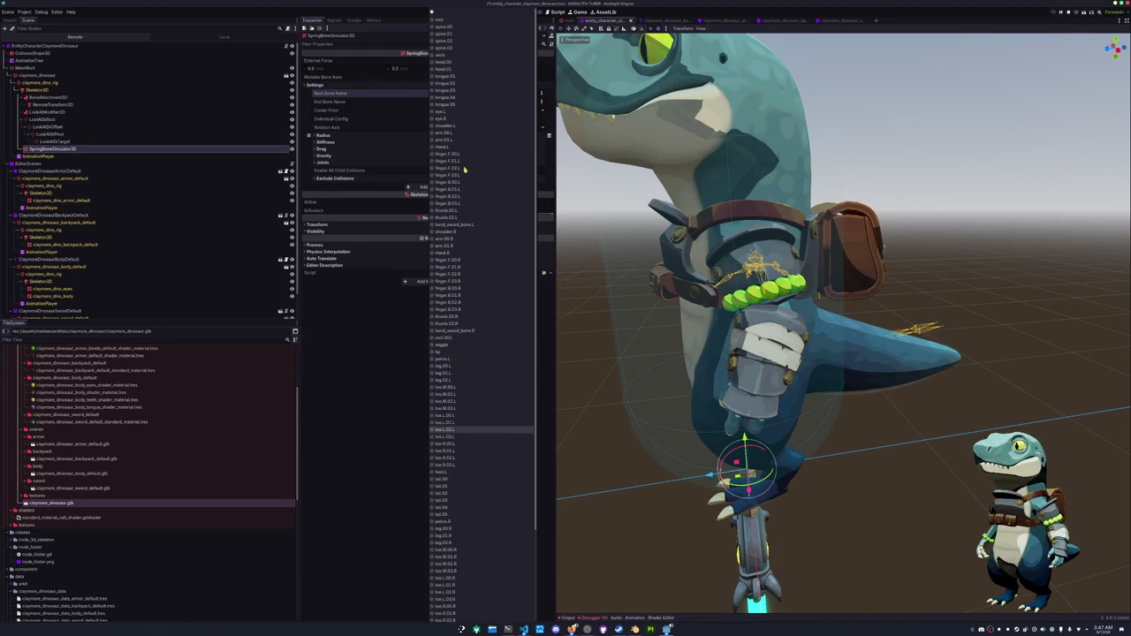
pyautogui.scroll(-5, 451, 530)
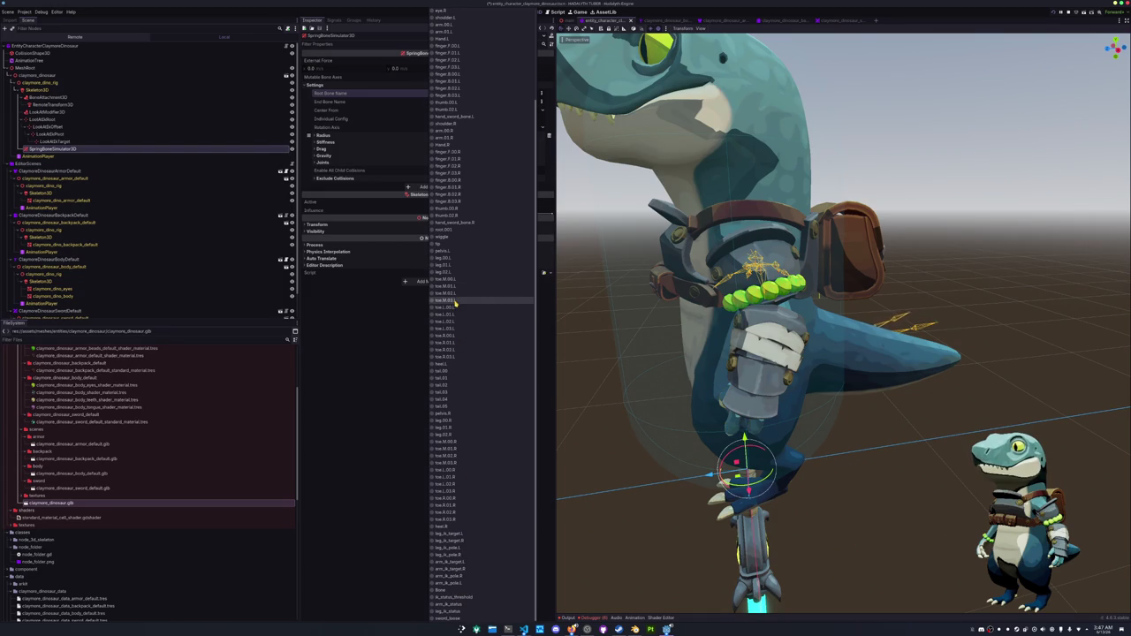
pyautogui.click(445, 379)
pyautogui.click(380, 101)
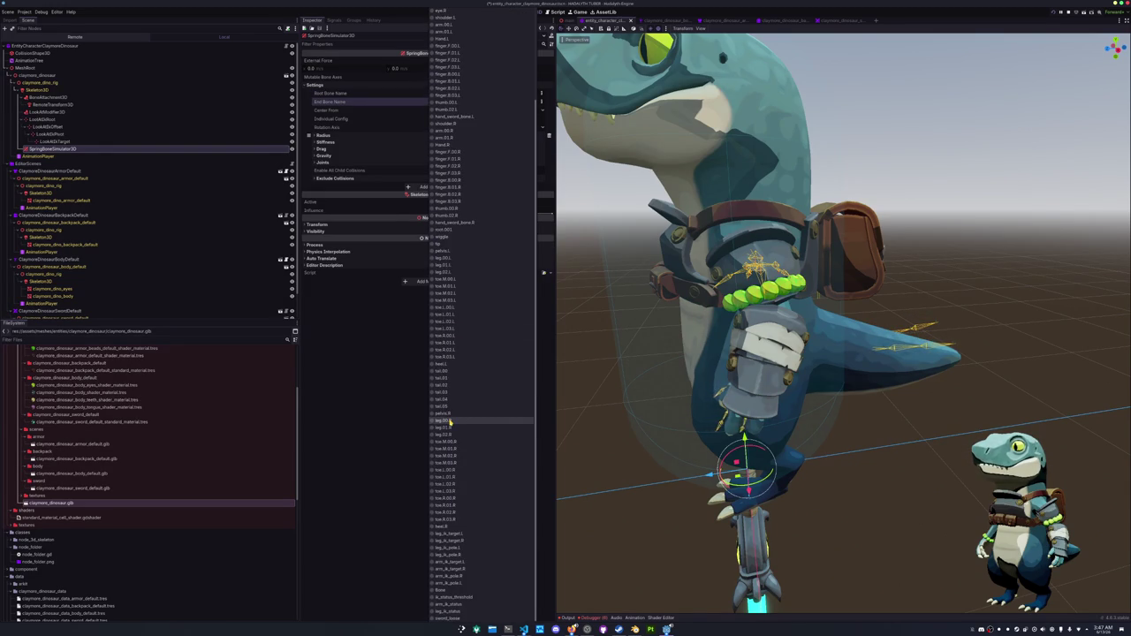
pyautogui.click(446, 407)
pyautogui.moveTo(584, 381)
pyautogui.mouseDown()
pyautogui.moveTo(639, 389)
pyautogui.moveTo(641, 431)
pyautogui.mouseUp()
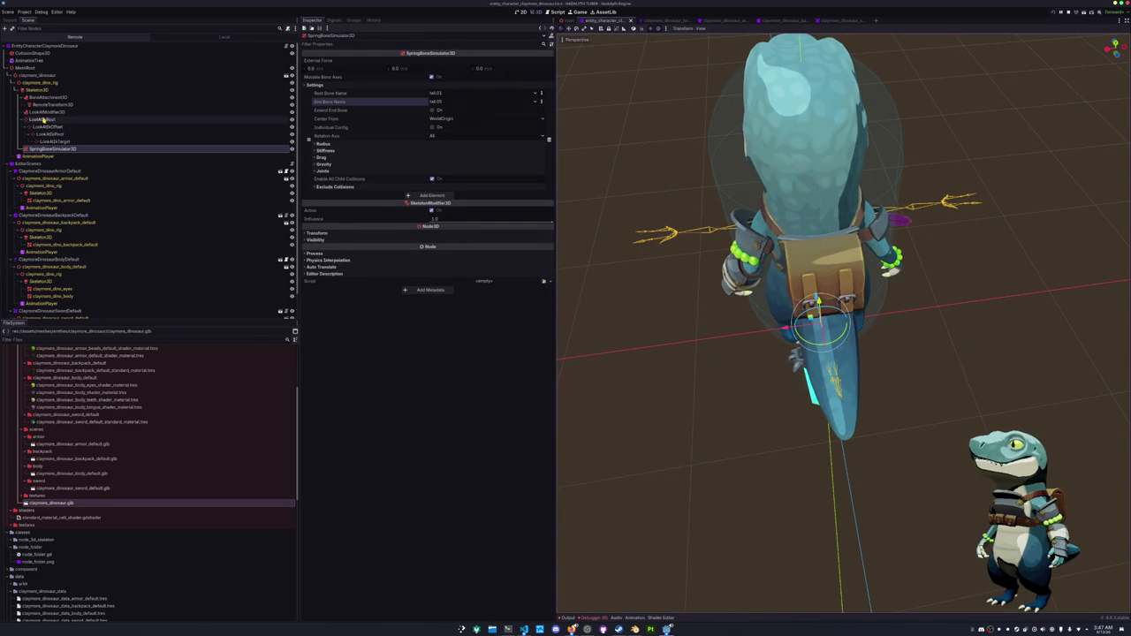
# Bind the claymore_dino_armor_default and claymore_dino_backpack_default meshes to Skeleton3D.
pyautogui.click(46, 200)
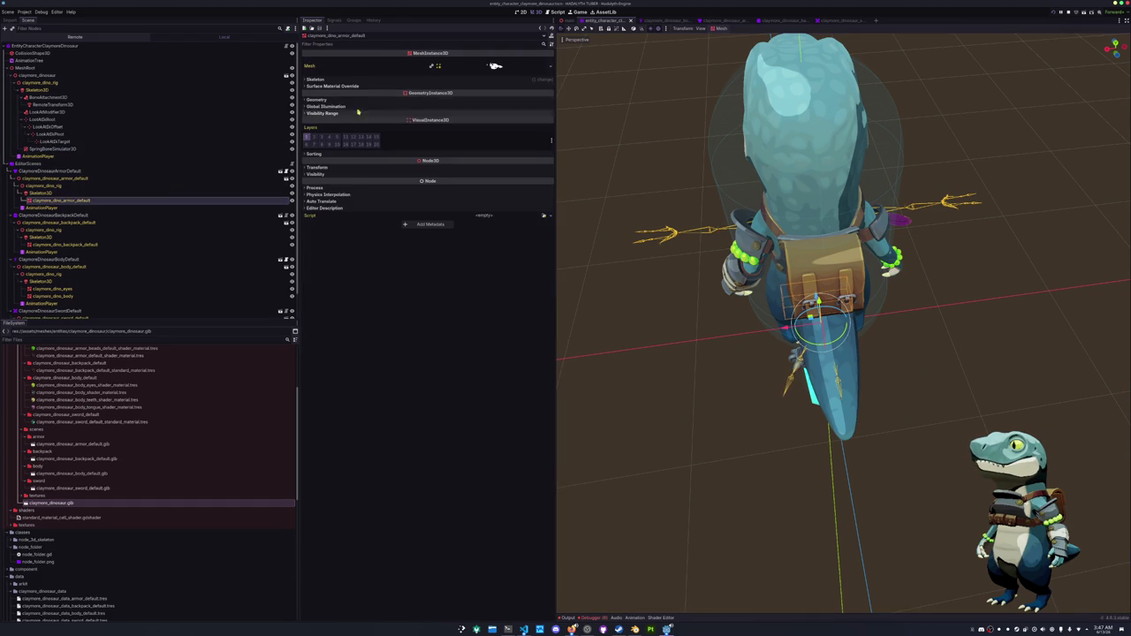
pyautogui.click(468, 80)
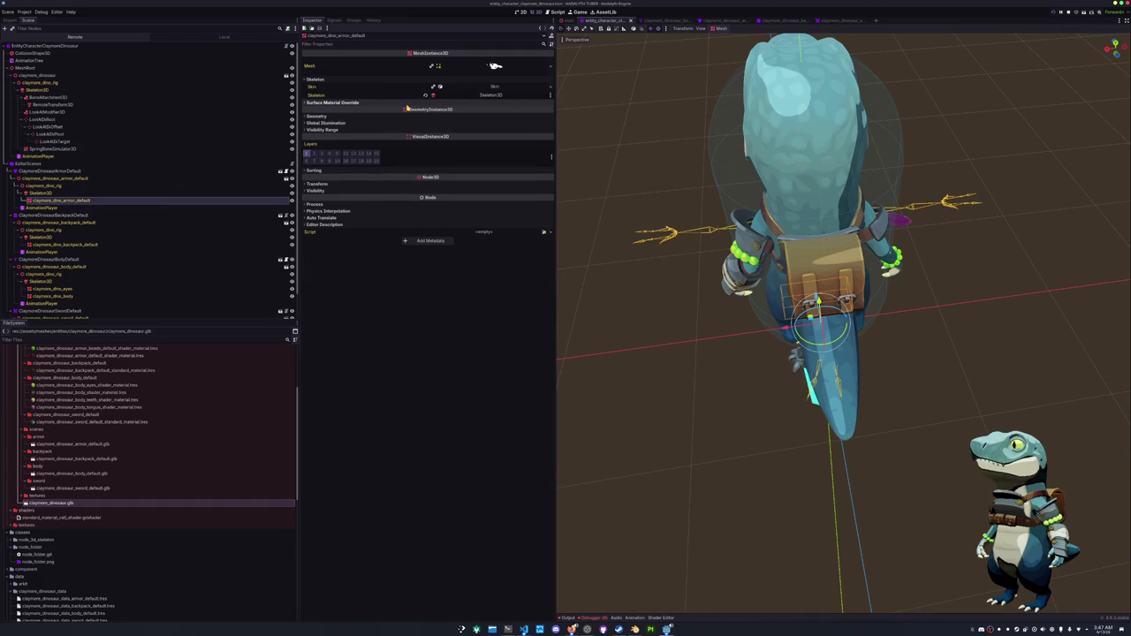
pyautogui.click(474, 95)
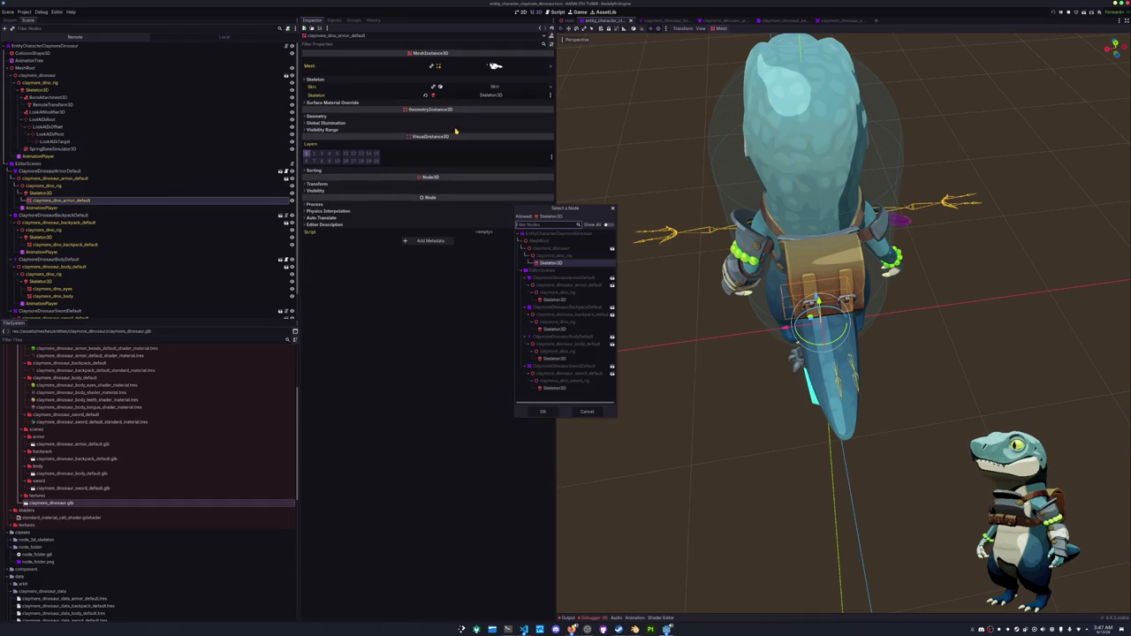
pyautogui.doubleClick(552, 263)
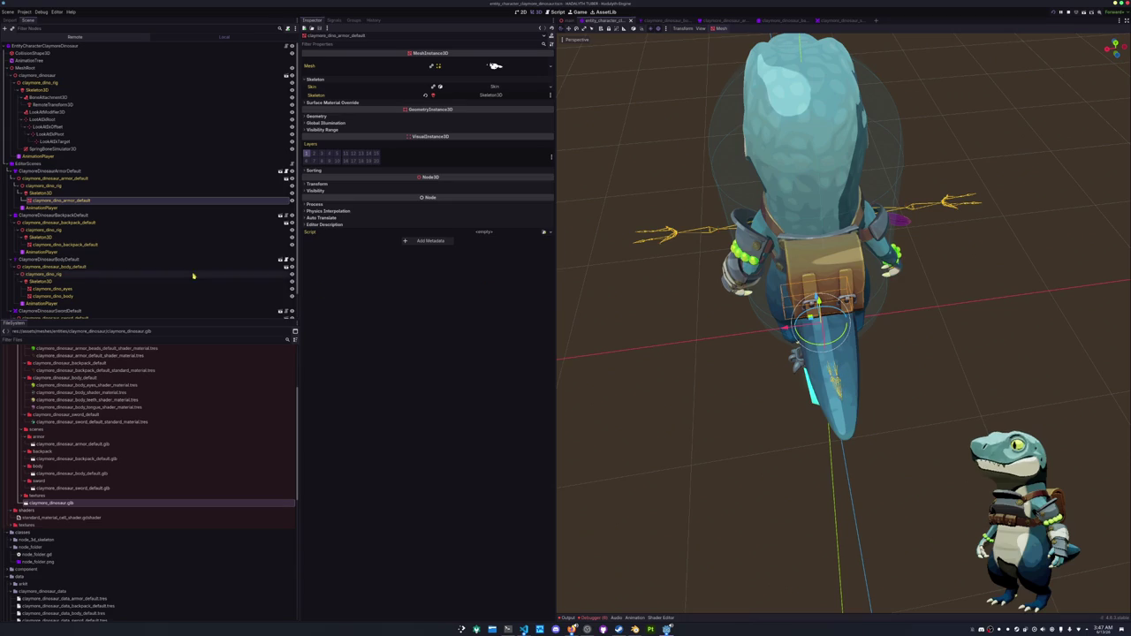
pyautogui.click(695, 384)
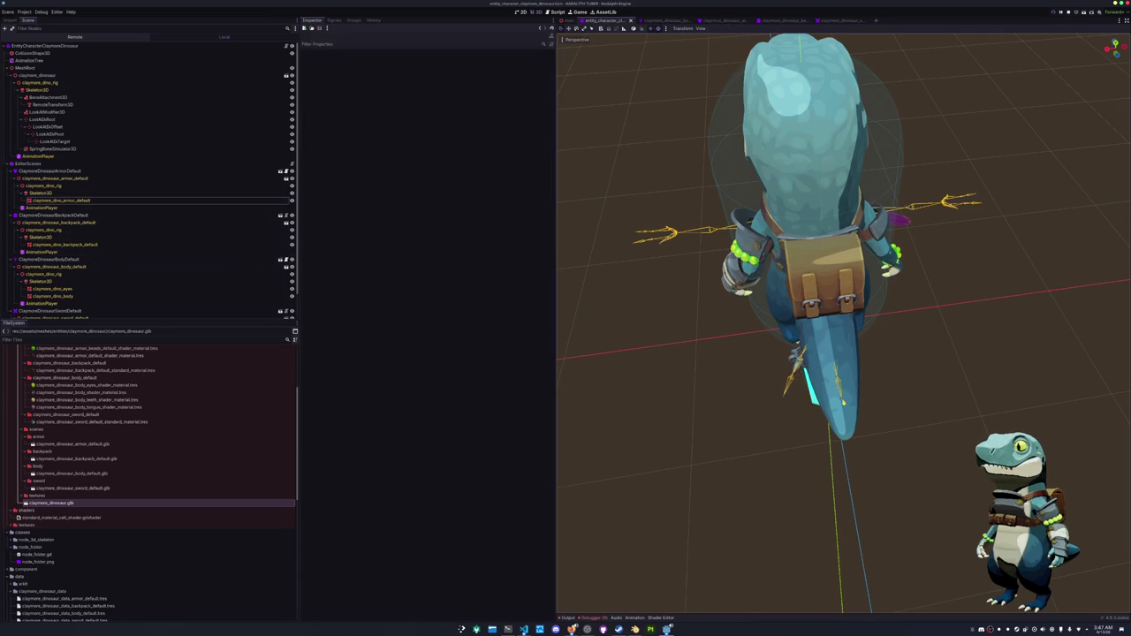
pyautogui.moveTo(695, 384); pyautogui.dragTo(734, 354)
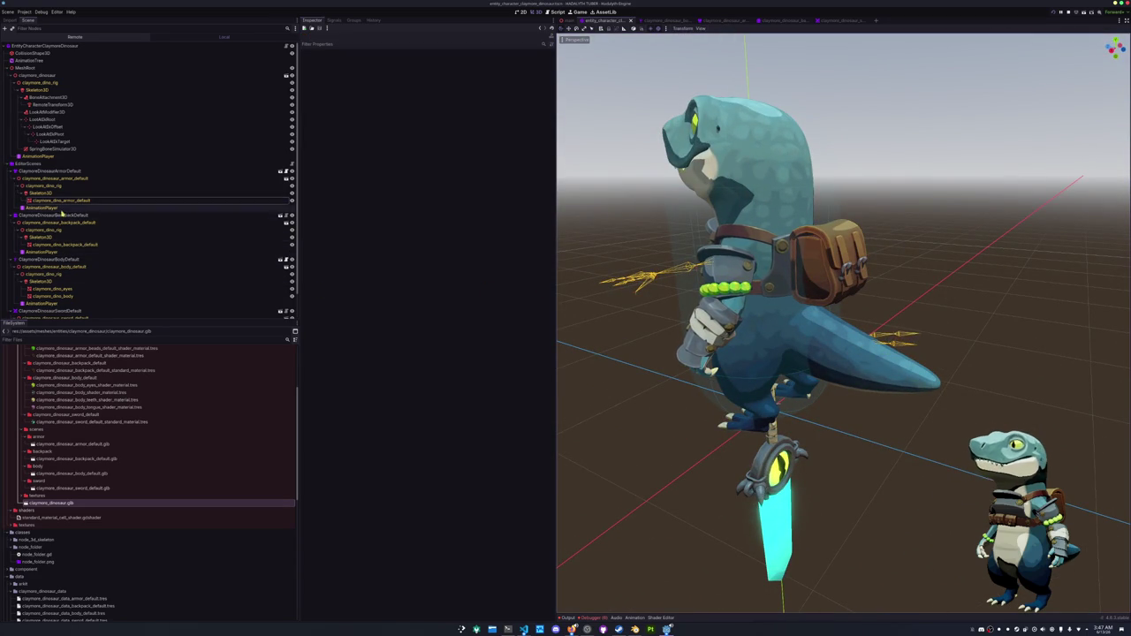
pyautogui.click(66, 244)
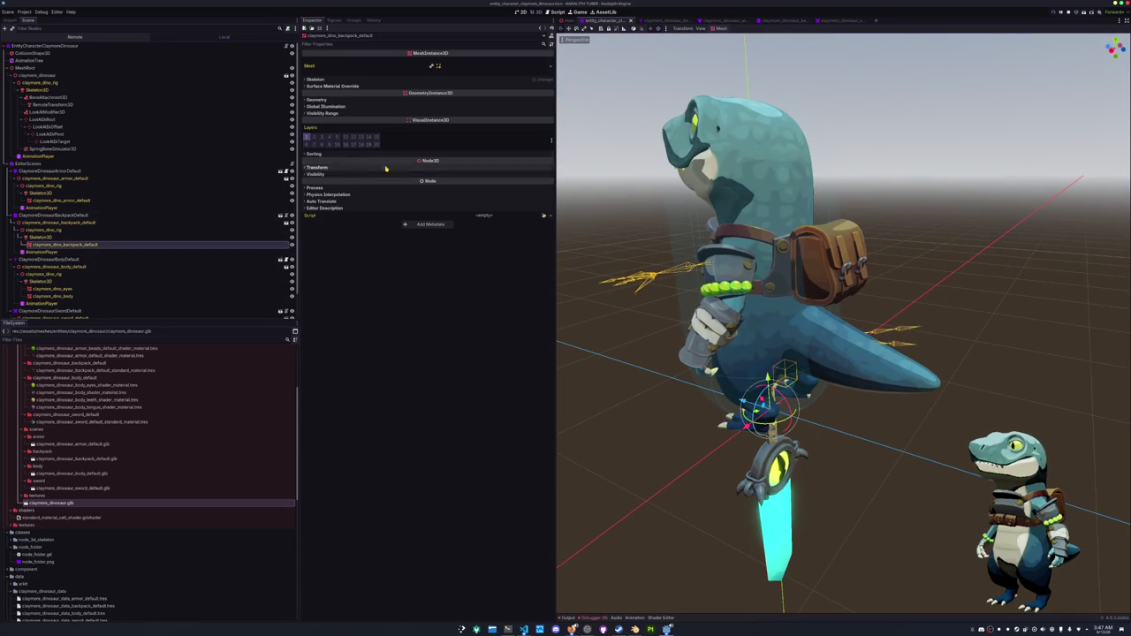
pyautogui.click(486, 79)
pyautogui.click(488, 95)
pyautogui.doubleClick(545, 264)
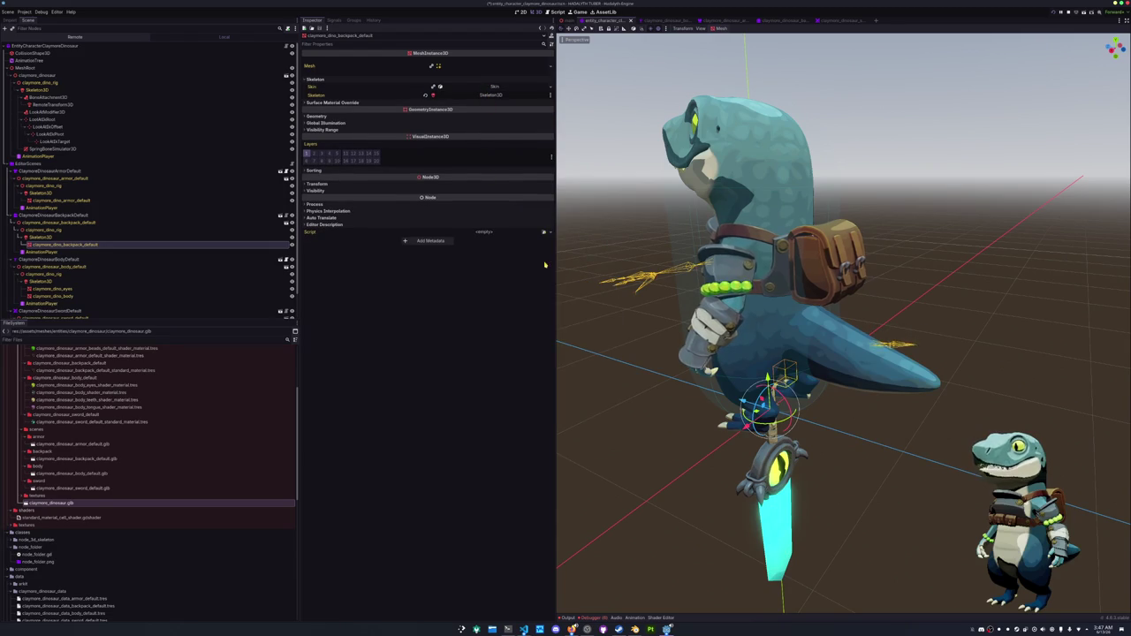
# Update the shared Skin resource on the claymore_dino_eyes and claymore_dino_body meshes.
pyautogui.click(53, 289)
pyautogui.keyDown('shift'); pyautogui.click(53, 297); pyautogui.keyUp('shift')
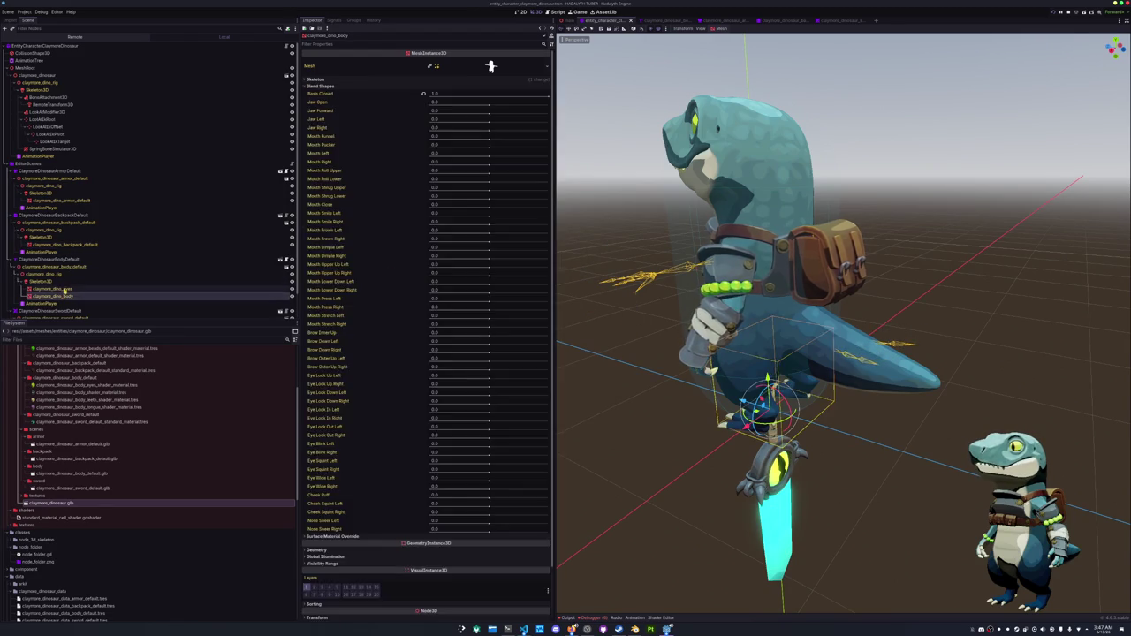
pyautogui.click(491, 80)
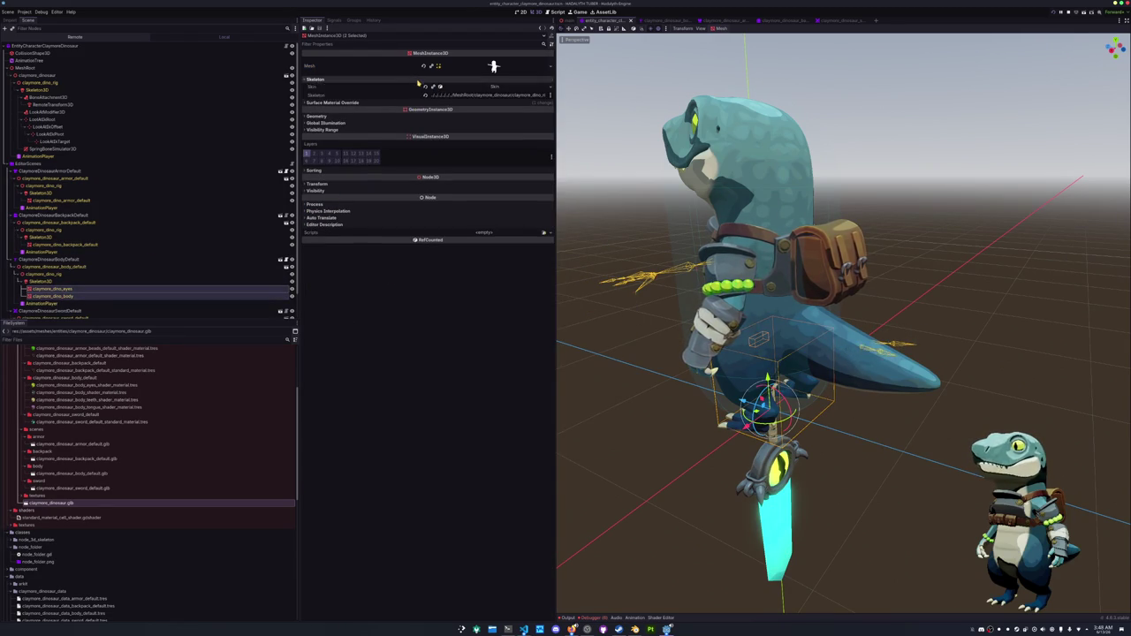
pyautogui.click(493, 86)
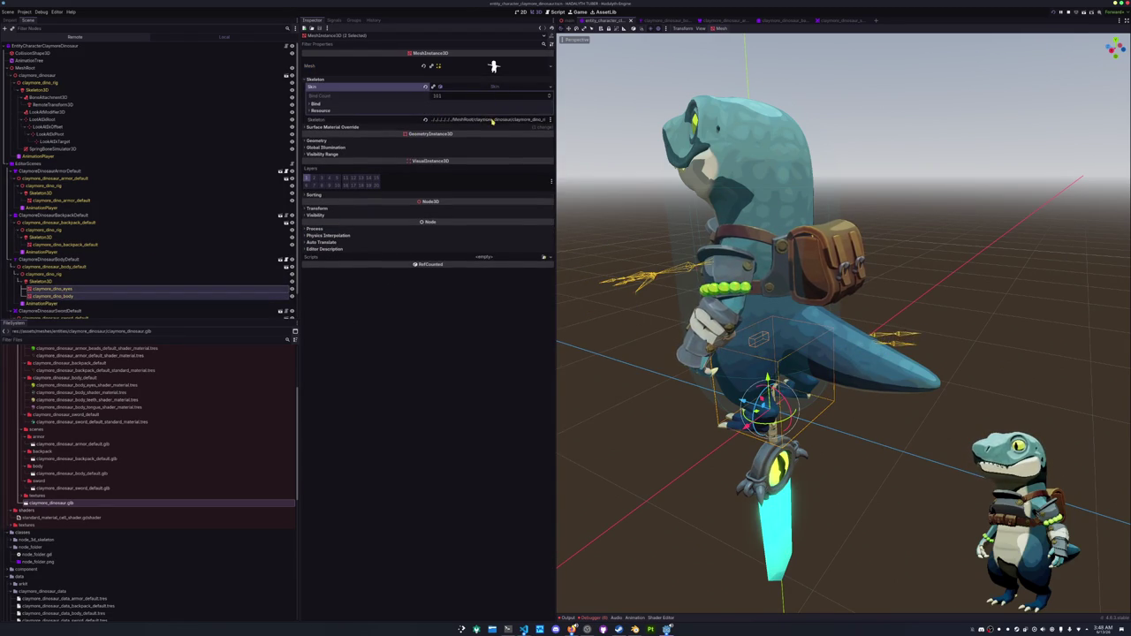
pyautogui.rightClick(513, 205)
pyautogui.click(557, 265)
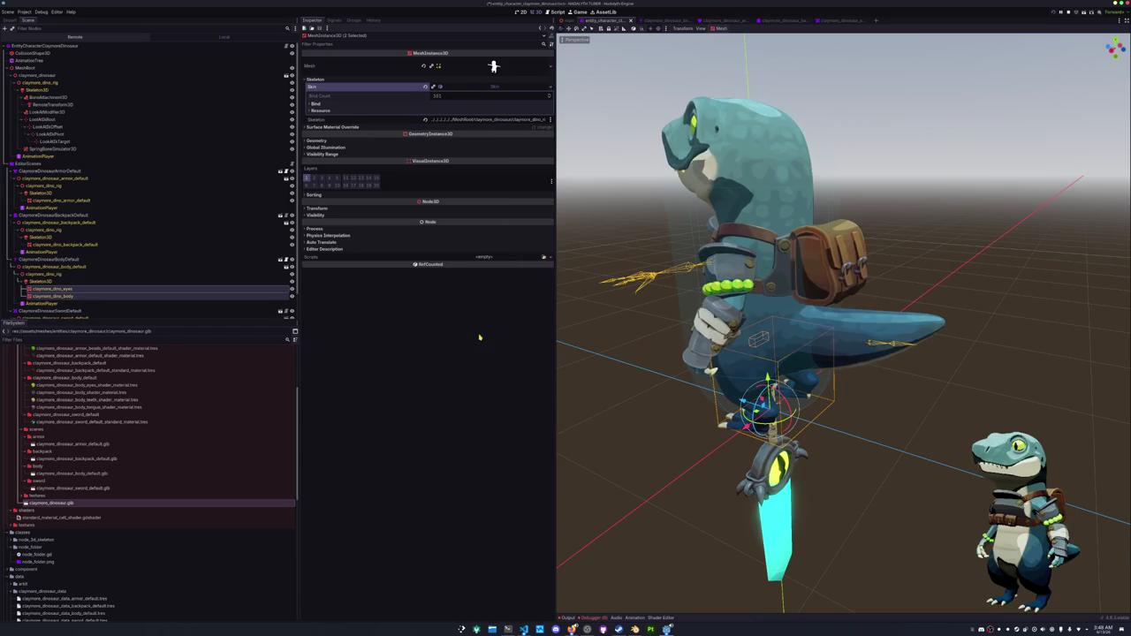
pyautogui.click(433, 86)
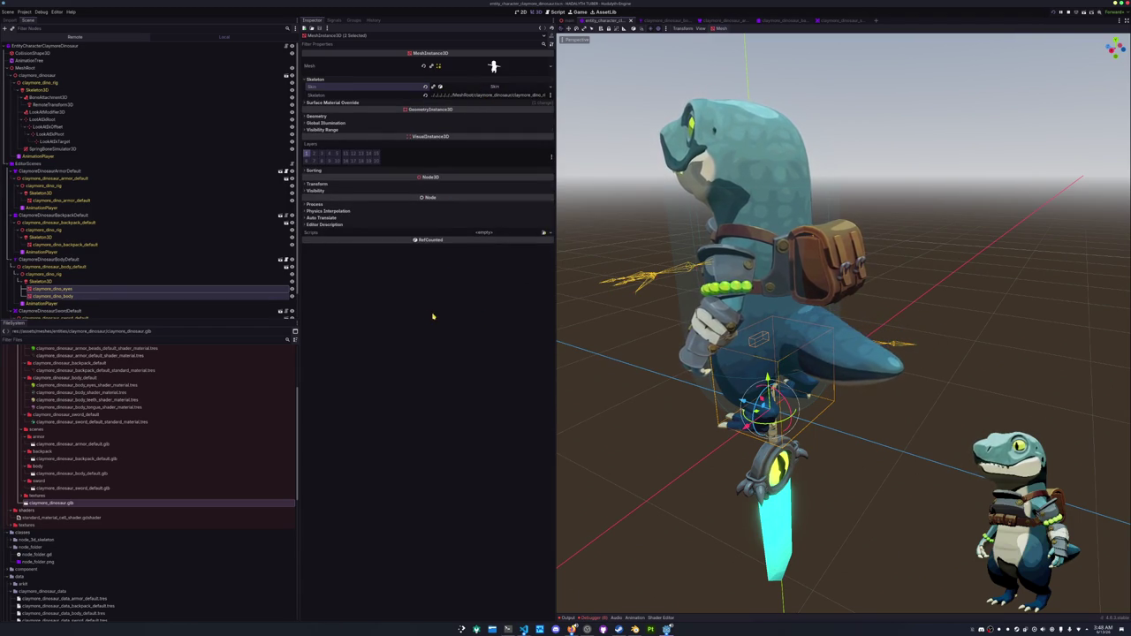
pyautogui.moveTo(583, 322)
pyautogui.mouseDown()
pyautogui.moveTo(631, 323)
pyautogui.moveTo(636, 336)
pyautogui.mouseUp()
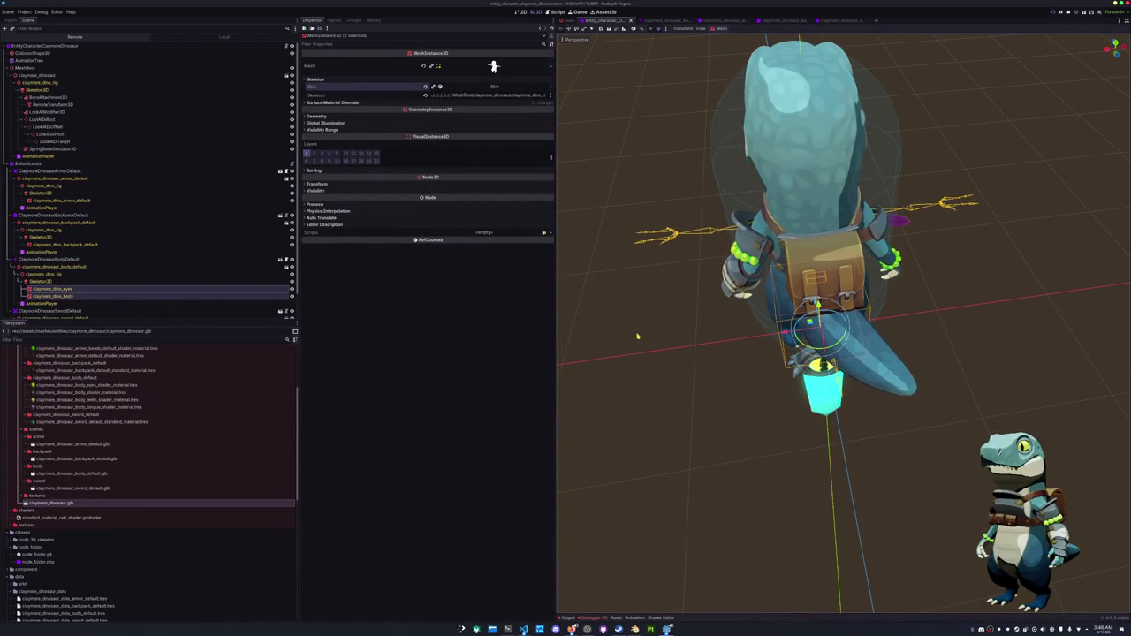
pyautogui.moveTo(646, 331); pyautogui.dragTo(698, 327)
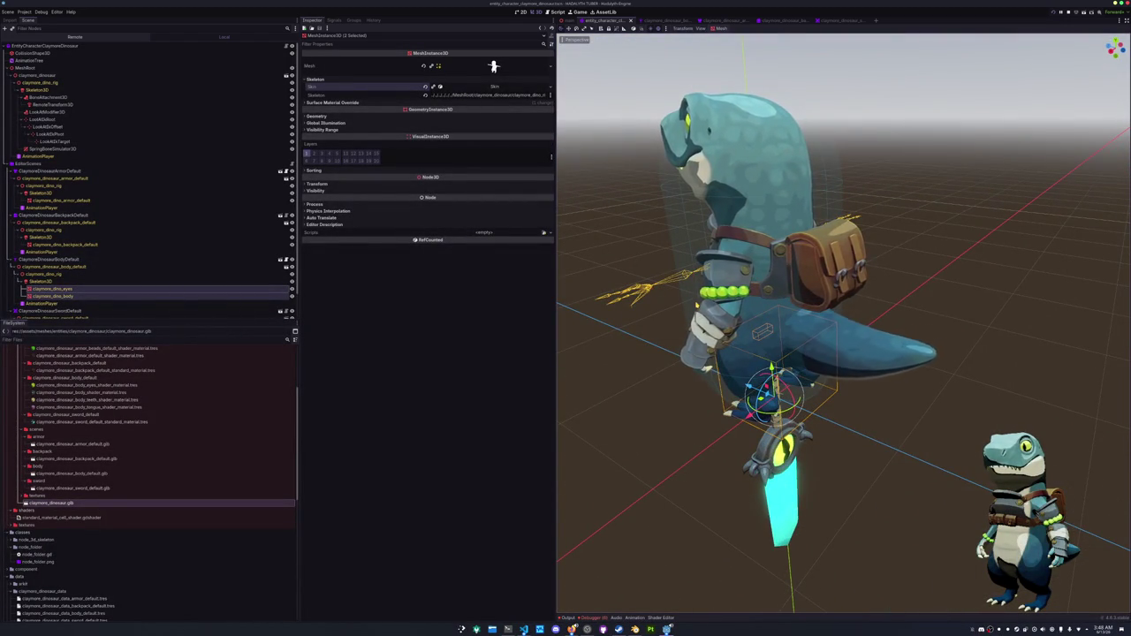
pyautogui.scroll(-1, 62, 256)
pyautogui.click(58, 315)
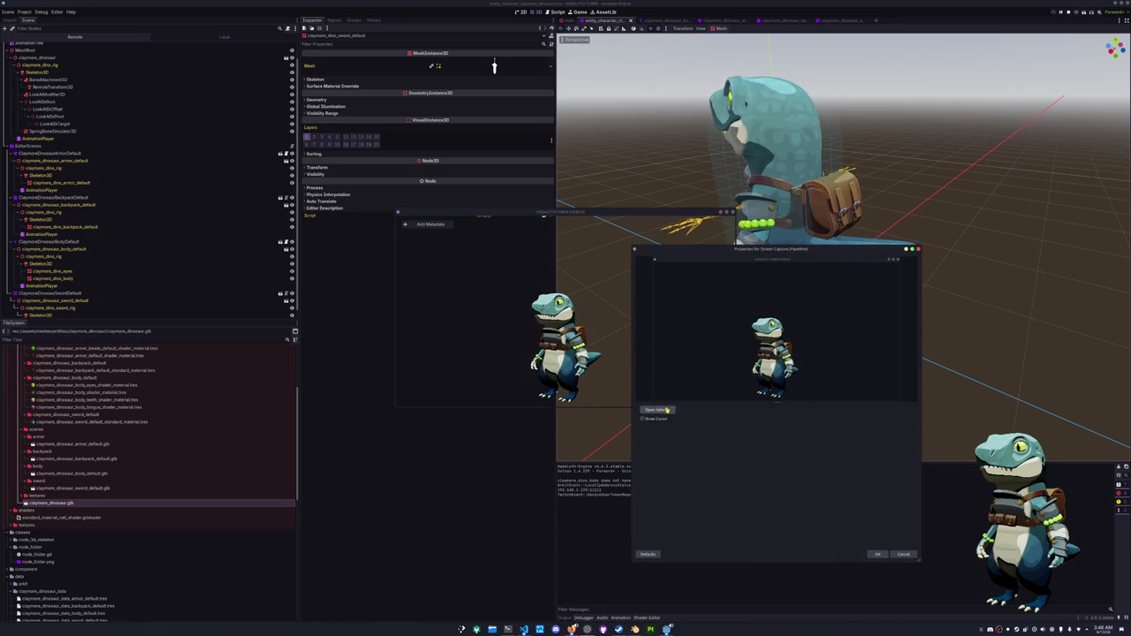
# Set the Screen Capture source to the HADALYTH TUBER (DEBUG) window and confirm it.
pyautogui.click(661, 409)
pyautogui.scroll(-3, 563, 349)
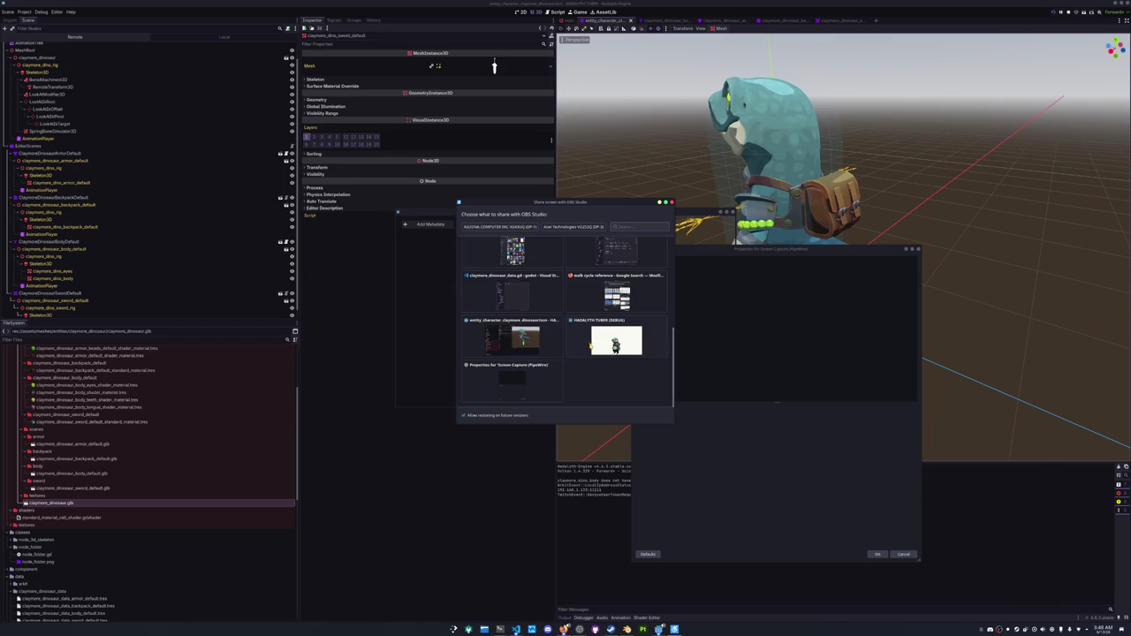
pyautogui.click(616, 340)
pyautogui.click(877, 554)
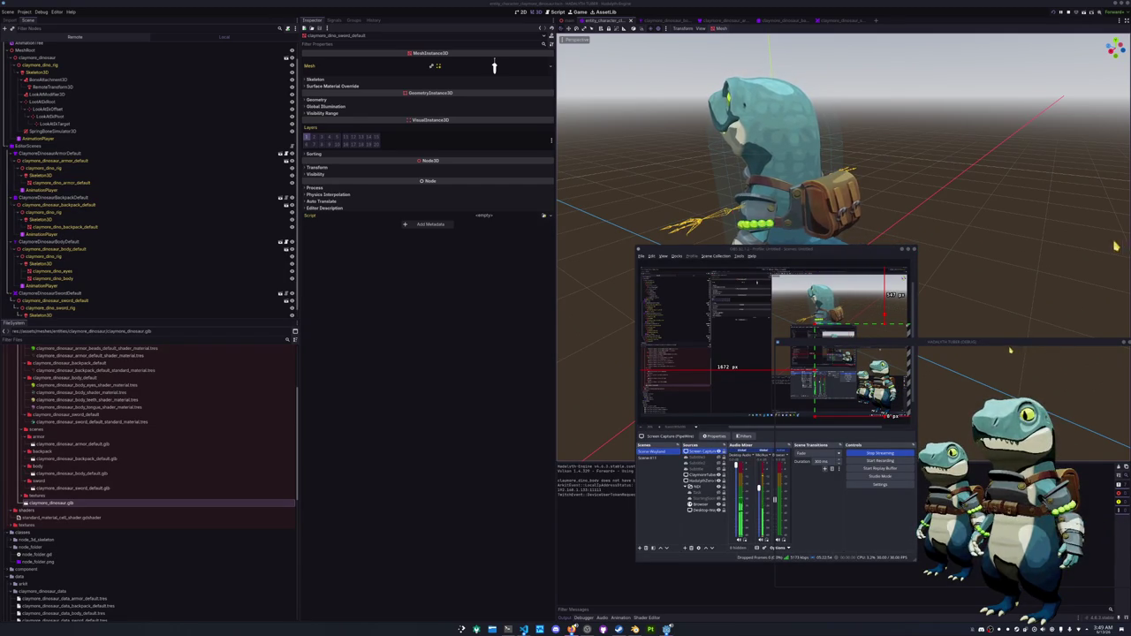
# Nudge the avatar window up and rearrange the windows, ending on the full Godot editor.
pyautogui.moveTo(987, 344); pyautogui.dragTo(984, 283)
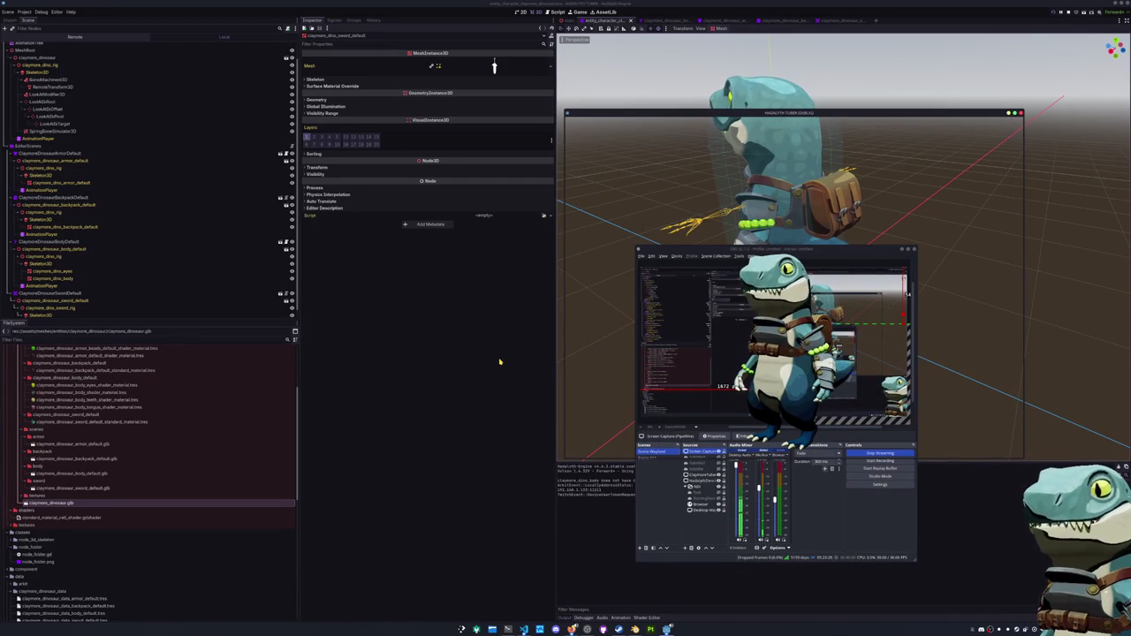
pyautogui.click(653, 470)
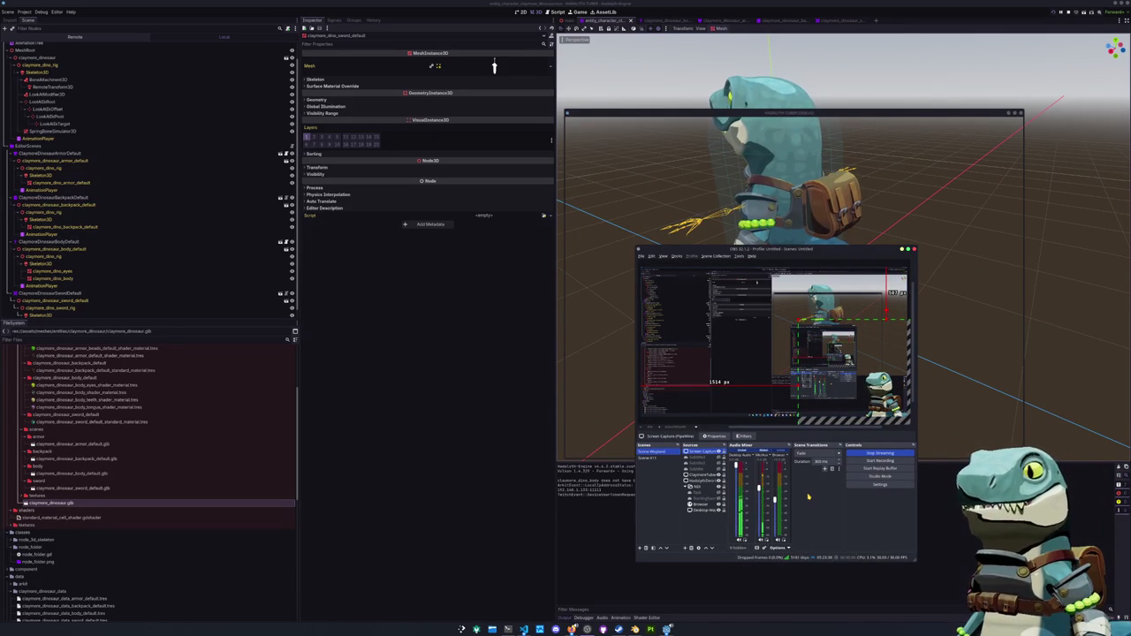
pyautogui.click(584, 456)
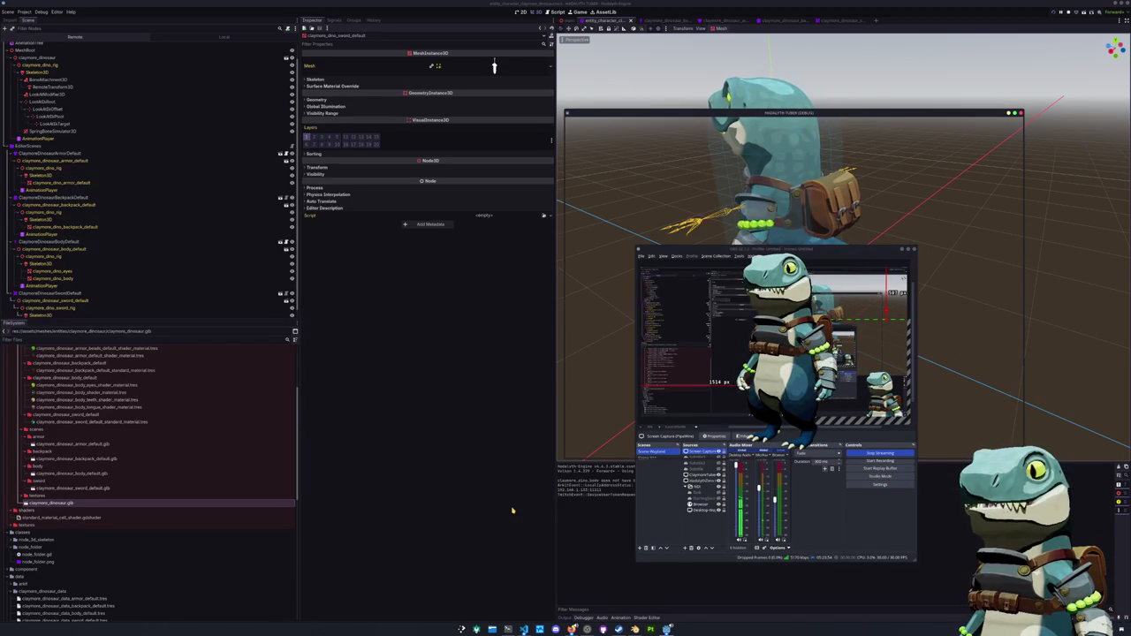
pyautogui.click(512, 509)
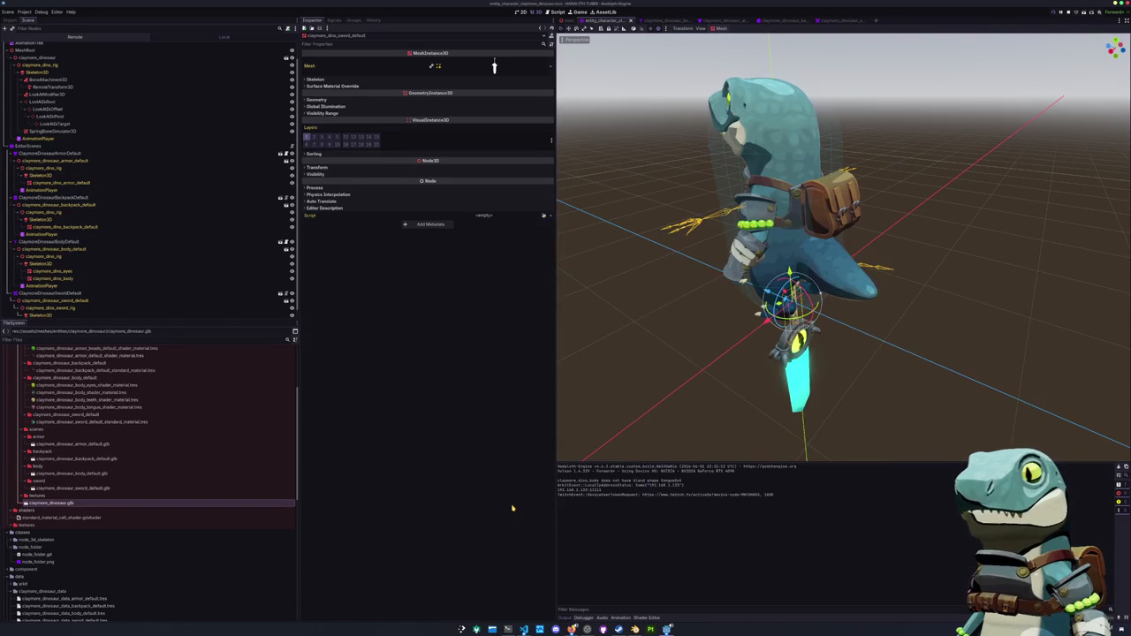
# Open Project Settings and expand the shadow_ramp gradient under Globals > Shader Globals.
pyautogui.click(23, 11)
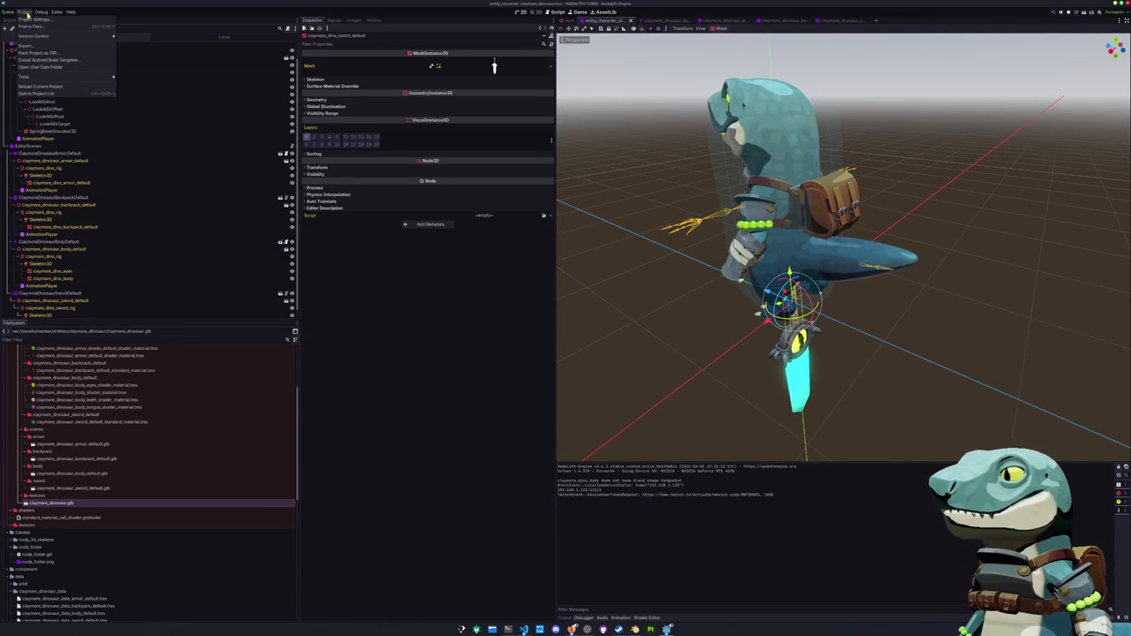
pyautogui.click(31, 26)
pyautogui.press('Escape')
pyautogui.click(24, 12)
pyautogui.click(40, 30)
pyautogui.click(263, 256)
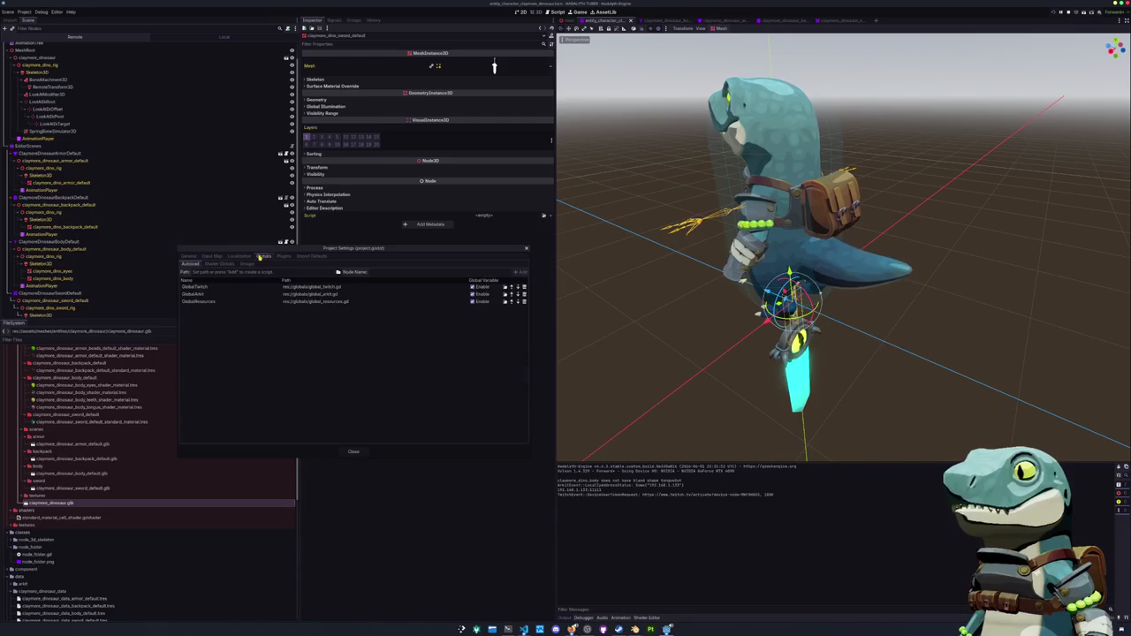
pyautogui.click(212, 257)
pyautogui.click(240, 256)
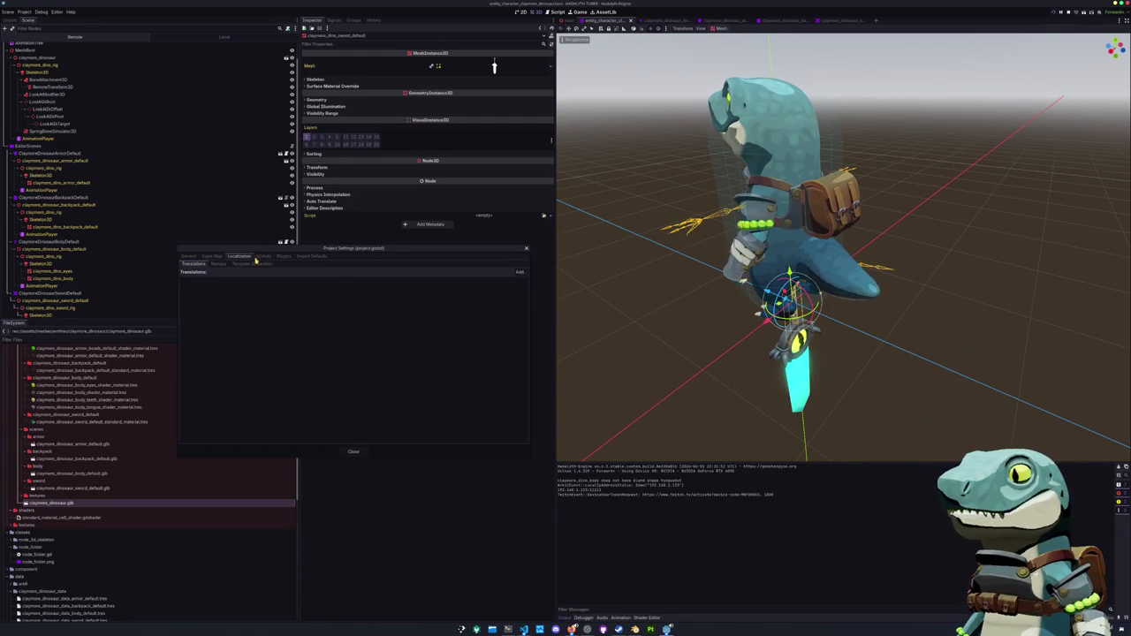
pyautogui.click(263, 256)
pyautogui.click(220, 263)
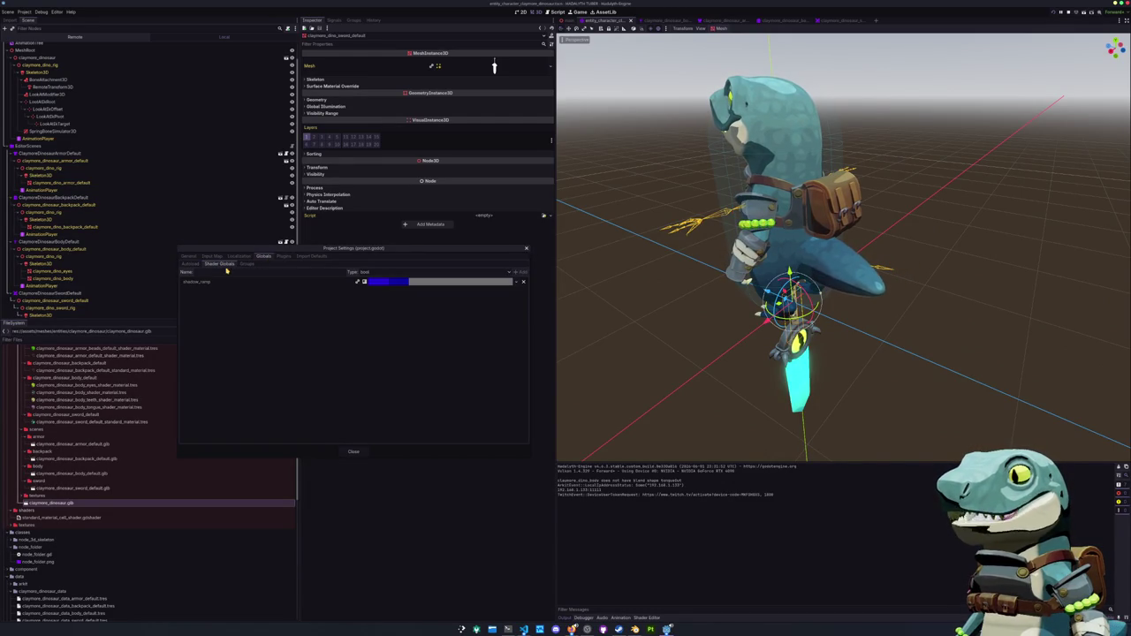
pyautogui.click(390, 281)
# Brighten the first two colour stops of the shadow_ramp gradient.
pyautogui.doubleClick(184, 316)
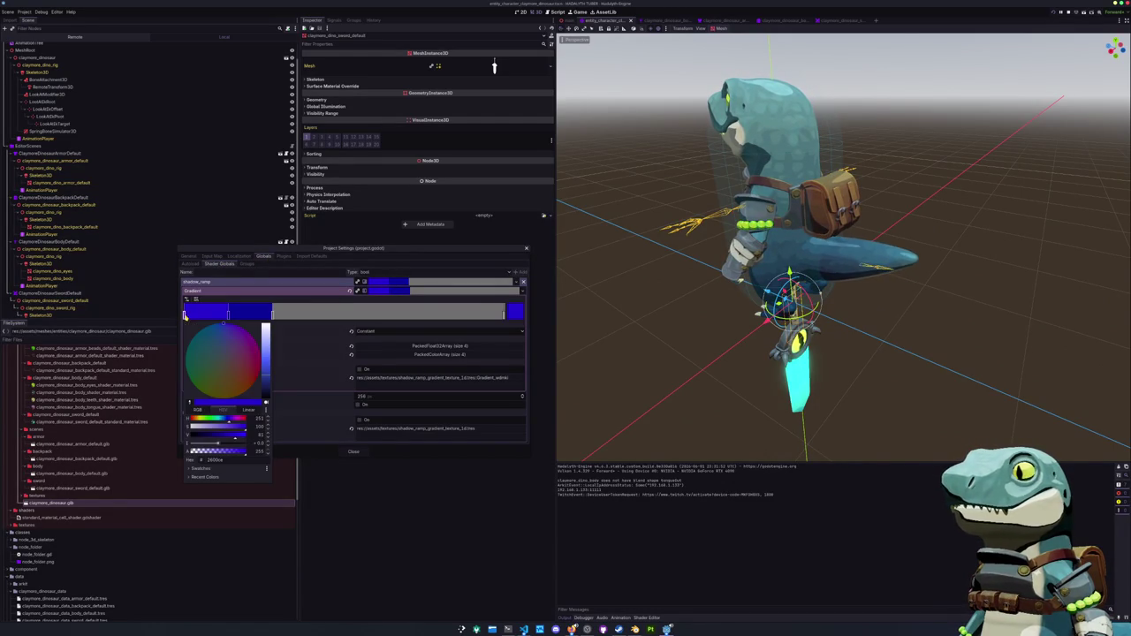
pyautogui.moveTo(268, 372); pyautogui.dragTo(268, 361)
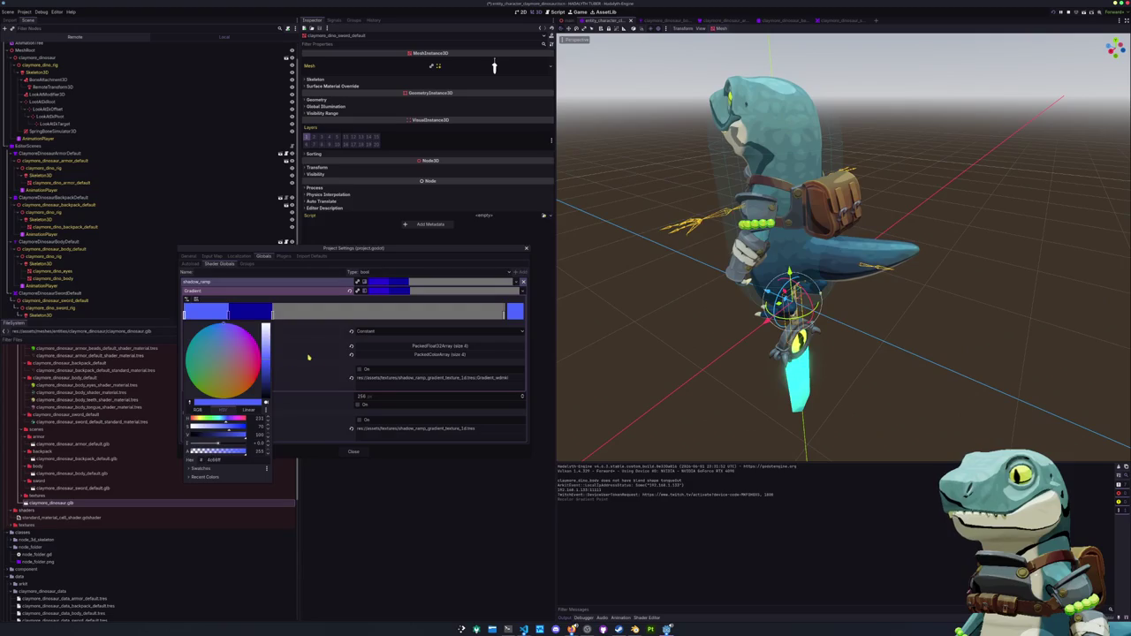
pyautogui.click(228, 316)
pyautogui.doubleClick(228, 316)
pyautogui.moveTo(268, 375); pyautogui.dragTo(268, 352)
# Brighten the grey gradient stop, close Project Settings, and run the project with F5.
pyautogui.press('Escape')
pyautogui.moveTo(505, 311); pyautogui.dragTo(523, 311)
pyautogui.doubleClick(273, 315)
pyautogui.moveTo(268, 371); pyautogui.dragTo(268, 358)
pyautogui.click(302, 328)
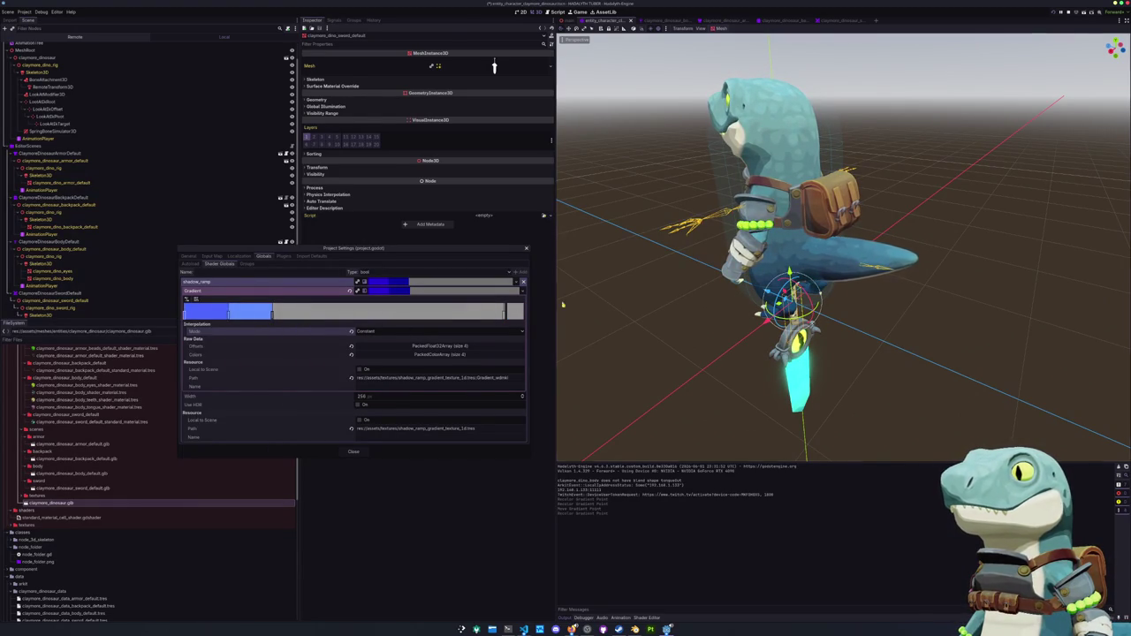
pyautogui.click(354, 452)
pyautogui.press('F5')
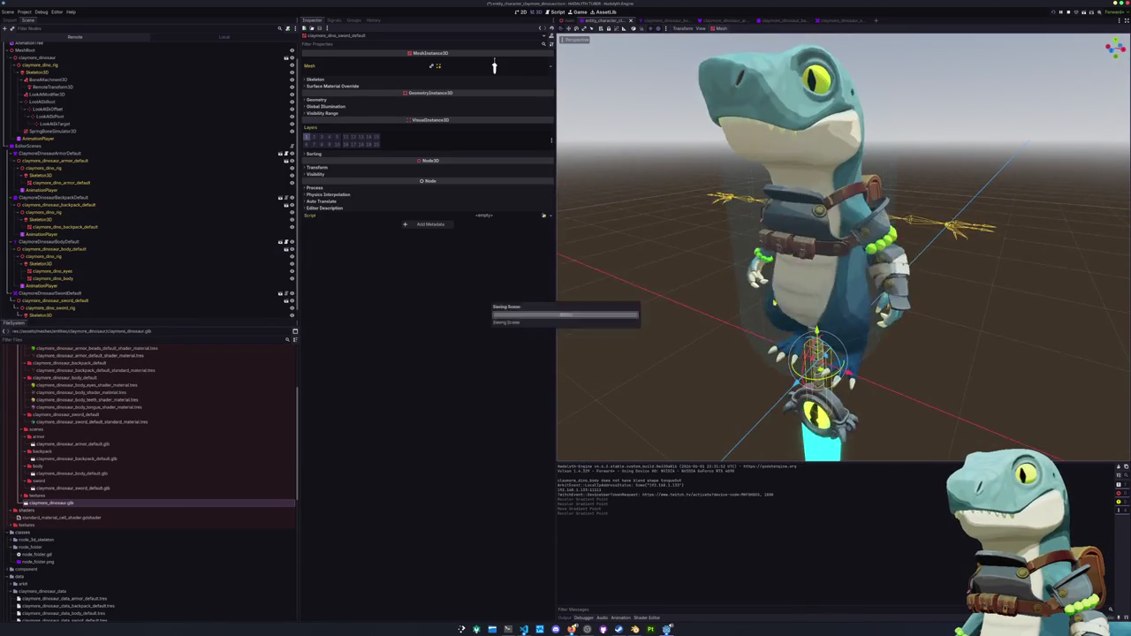
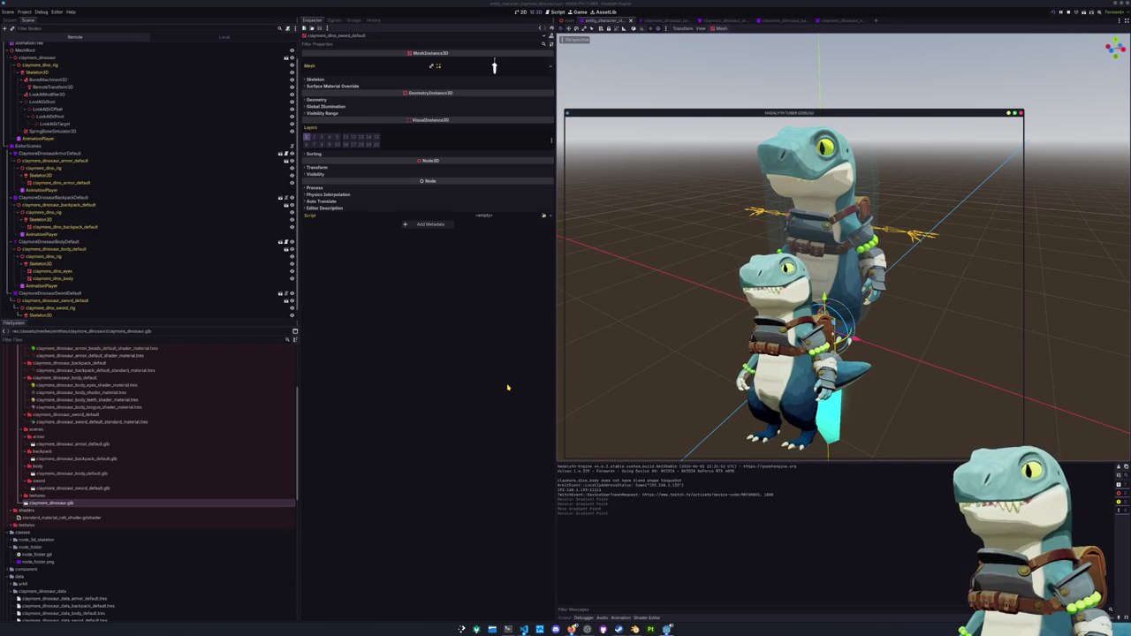
# Nudge the OBS window slightly left and lower, then bring Visual Studio Code to the front.
pyautogui.click(587, 629)
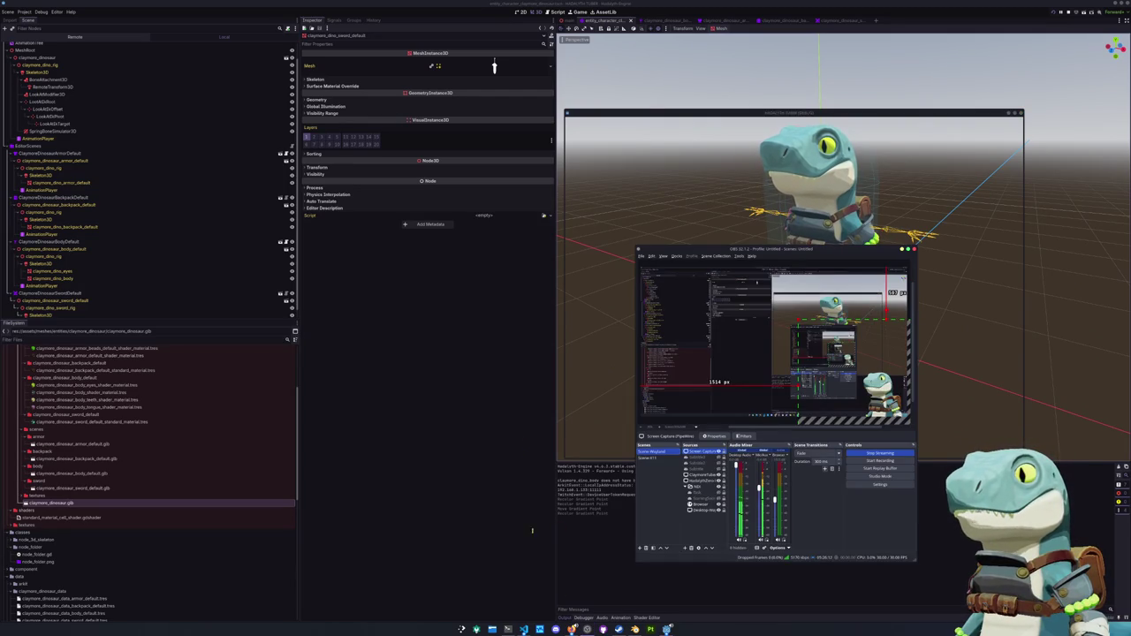
pyautogui.moveTo(785, 250); pyautogui.dragTo(392, 217)
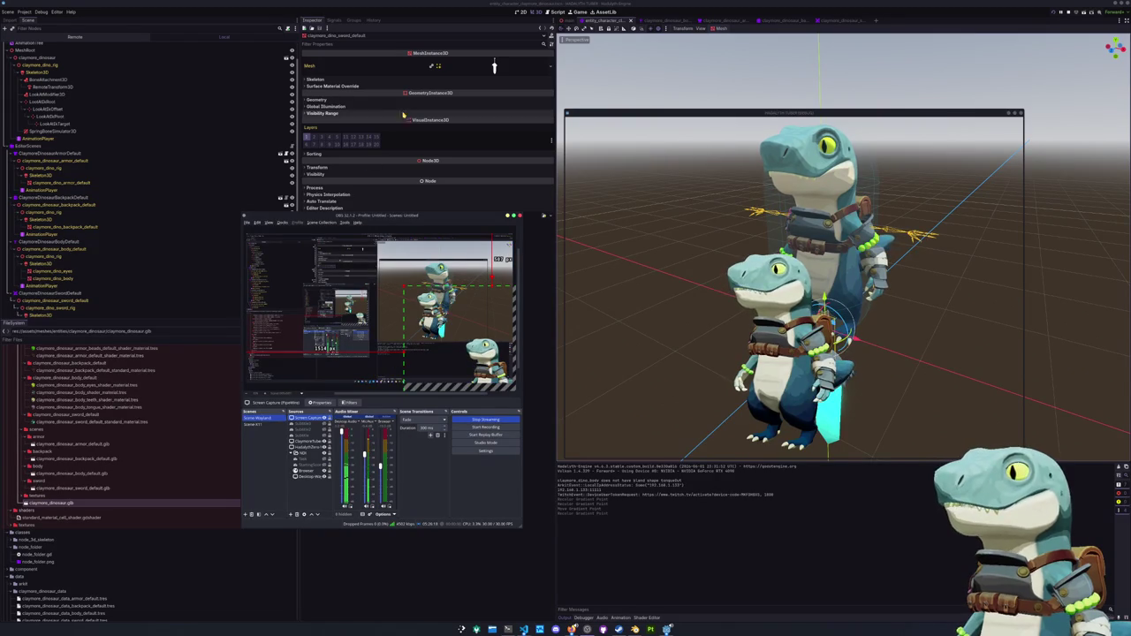
pyautogui.moveTo(397, 218)
pyautogui.mouseDown()
pyautogui.moveTo(433, 274)
pyautogui.moveTo(392, 231)
pyautogui.mouseUp()
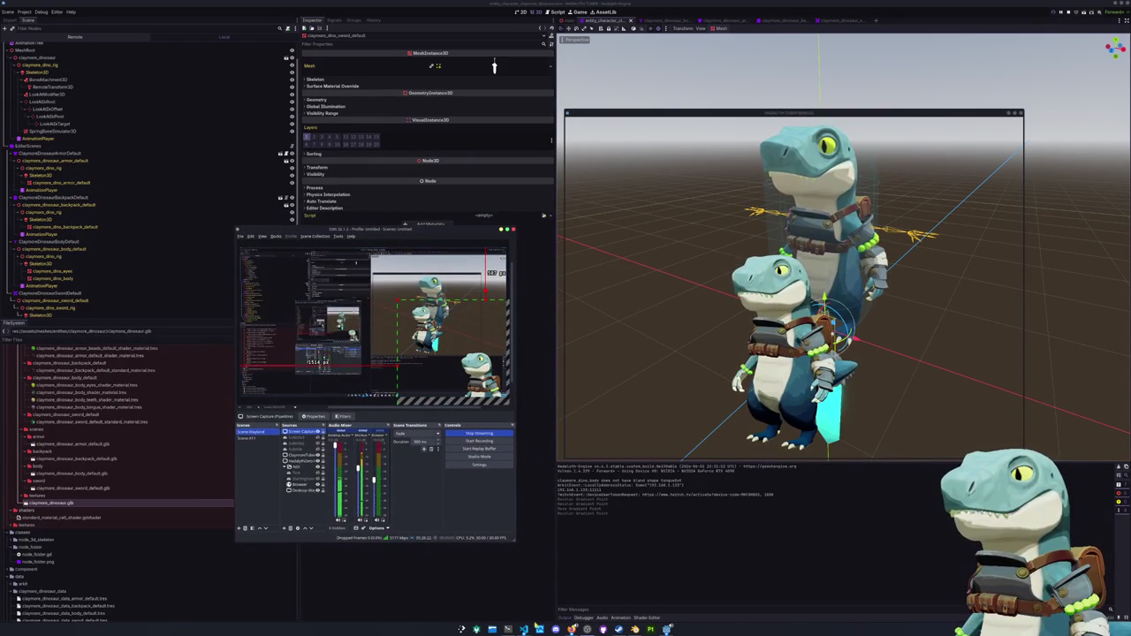
pyautogui.click(524, 629)
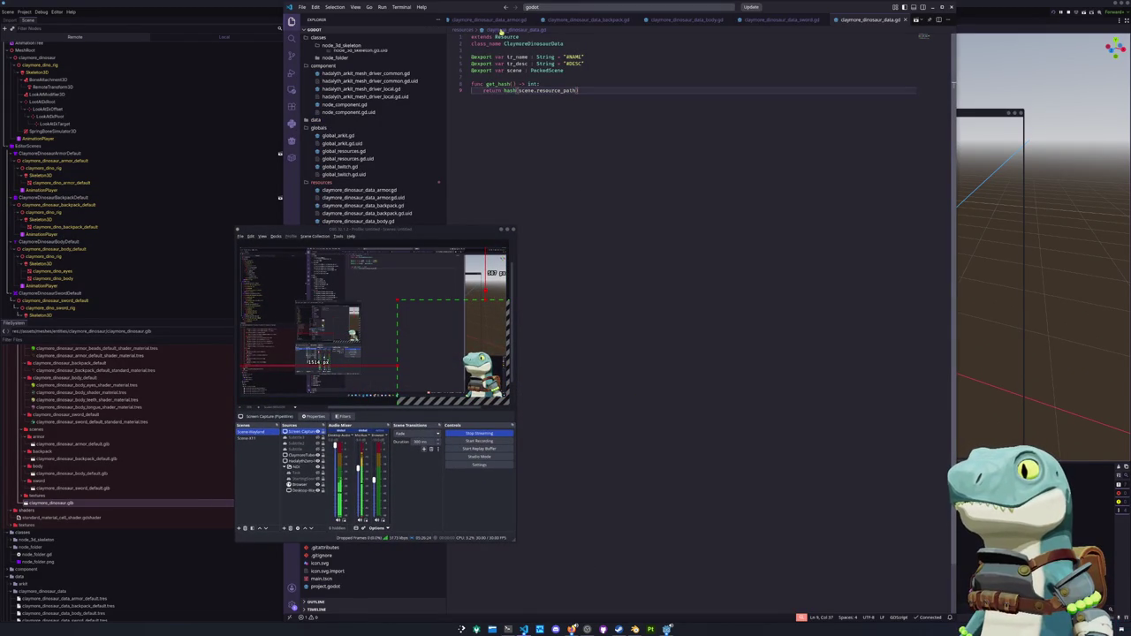
# Open entity_character_claymore_dinosaur.gd in VS Code, then back in Godot expand the Main node.
pyautogui.click(420, 191)
pyautogui.moveTo(393, 229)
pyautogui.mouseDown()
pyautogui.moveTo(155, 217)
pyautogui.moveTo(150, 205)
pyautogui.mouseUp()
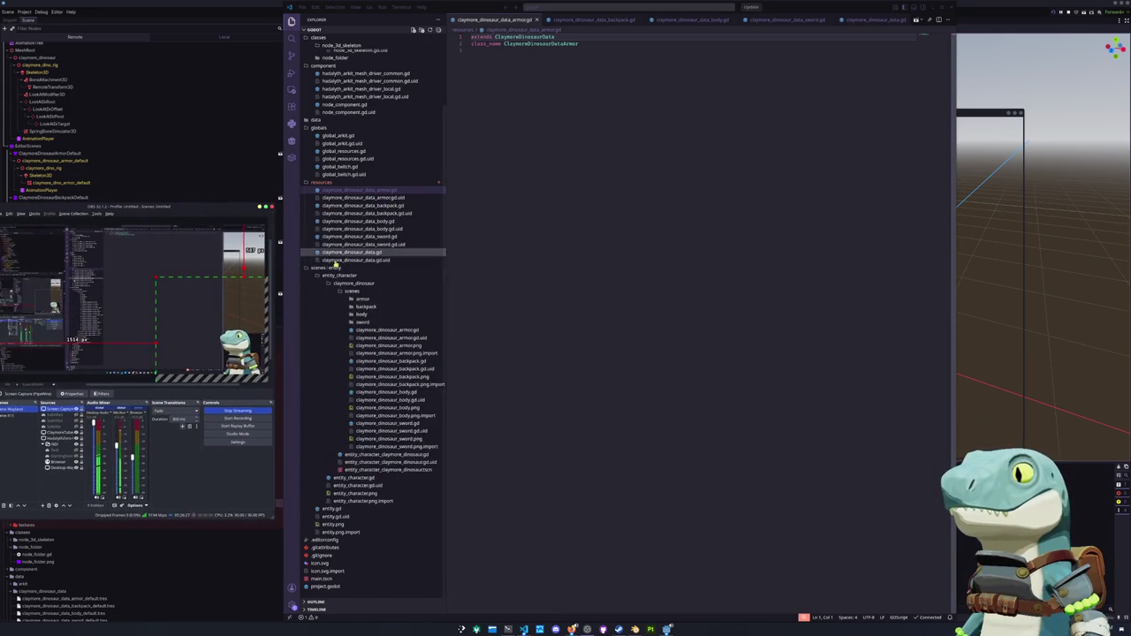
pyautogui.click(380, 455)
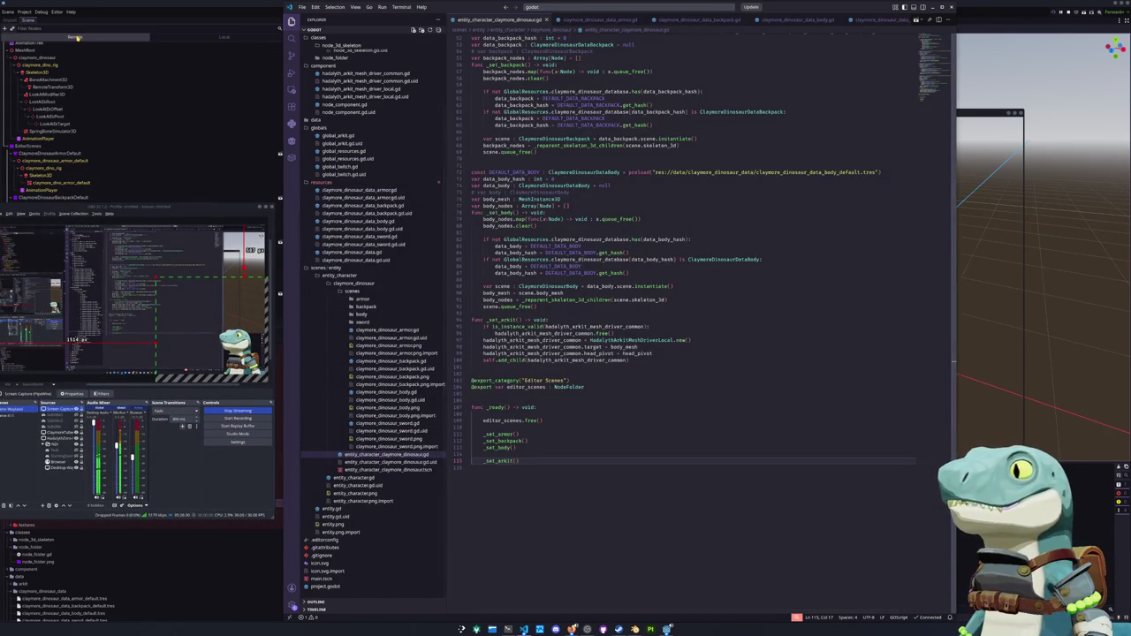
pyautogui.hotkey('alt', 'Tab')
pyautogui.click(11, 74)
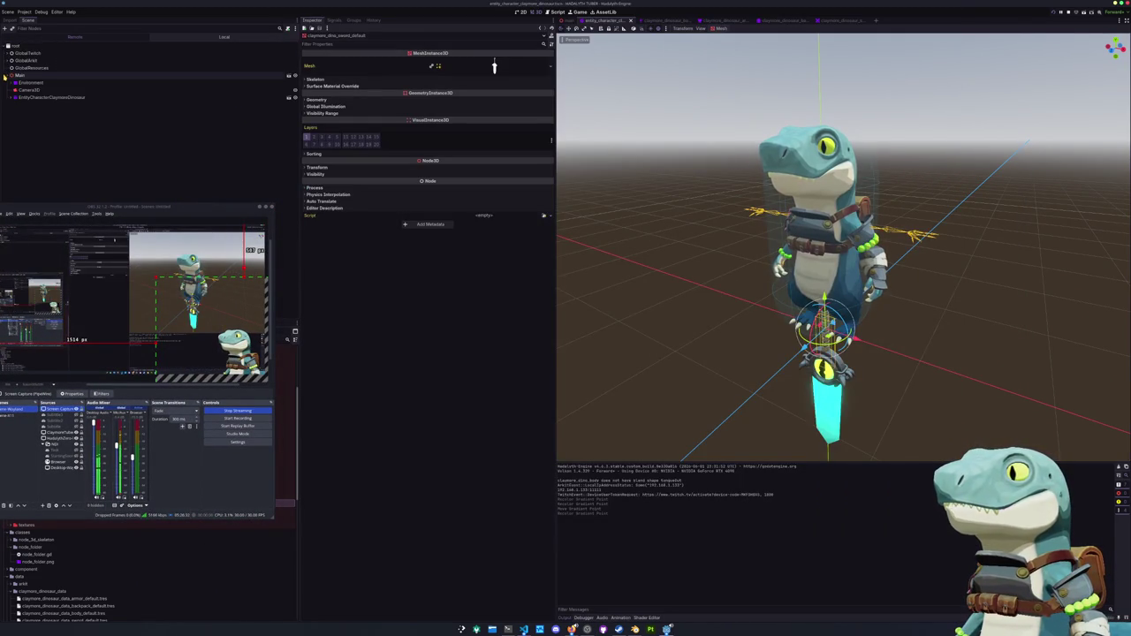
# In the Remote tree, expand MeshRoot down through Skeleton3D and select the mesh driver node.
pyautogui.click(48, 98)
pyautogui.click(19, 119)
pyautogui.click(21, 127)
pyautogui.click(24, 134)
pyautogui.click(25, 141)
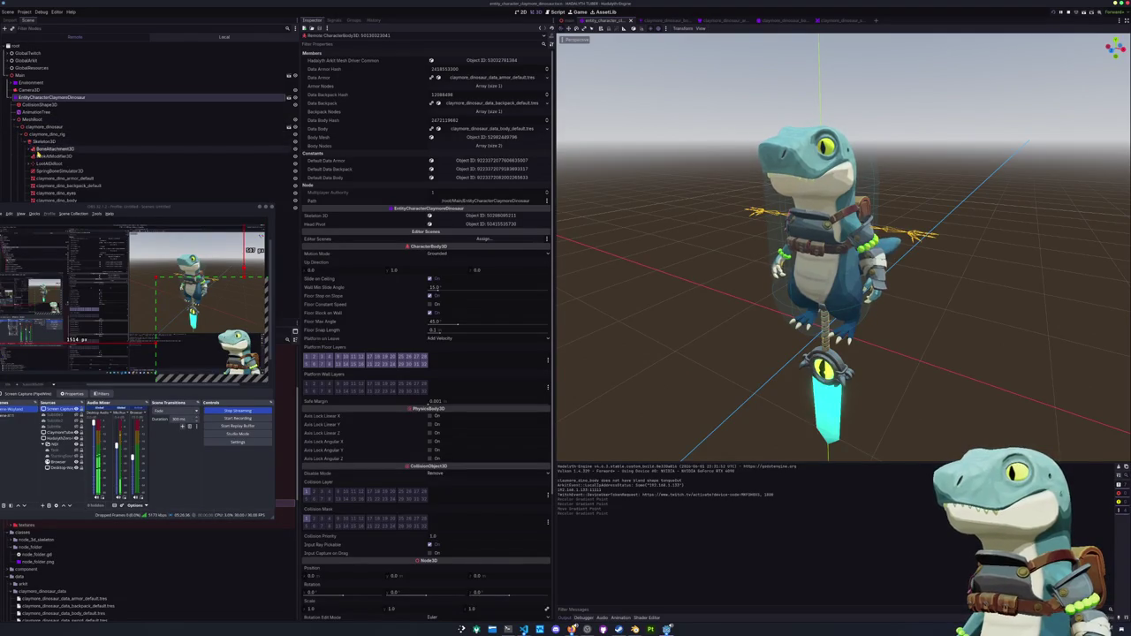
pyautogui.moveTo(78, 213)
pyautogui.mouseDown()
pyautogui.moveTo(92, 277)
pyautogui.moveTo(97, 266)
pyautogui.mouseUp()
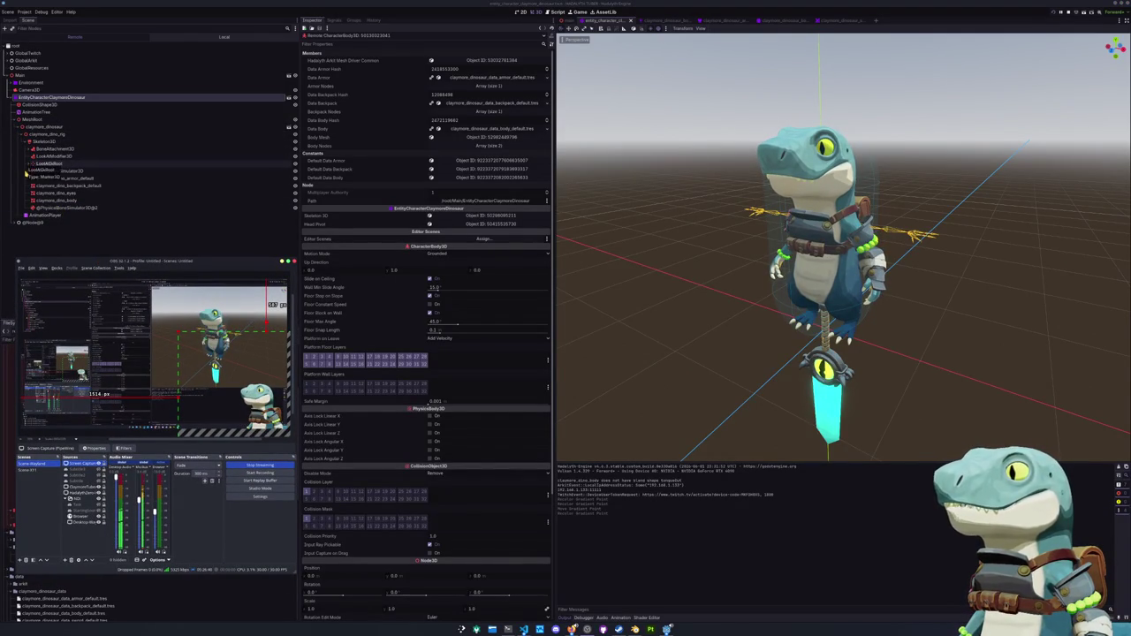
pyautogui.click(23, 223)
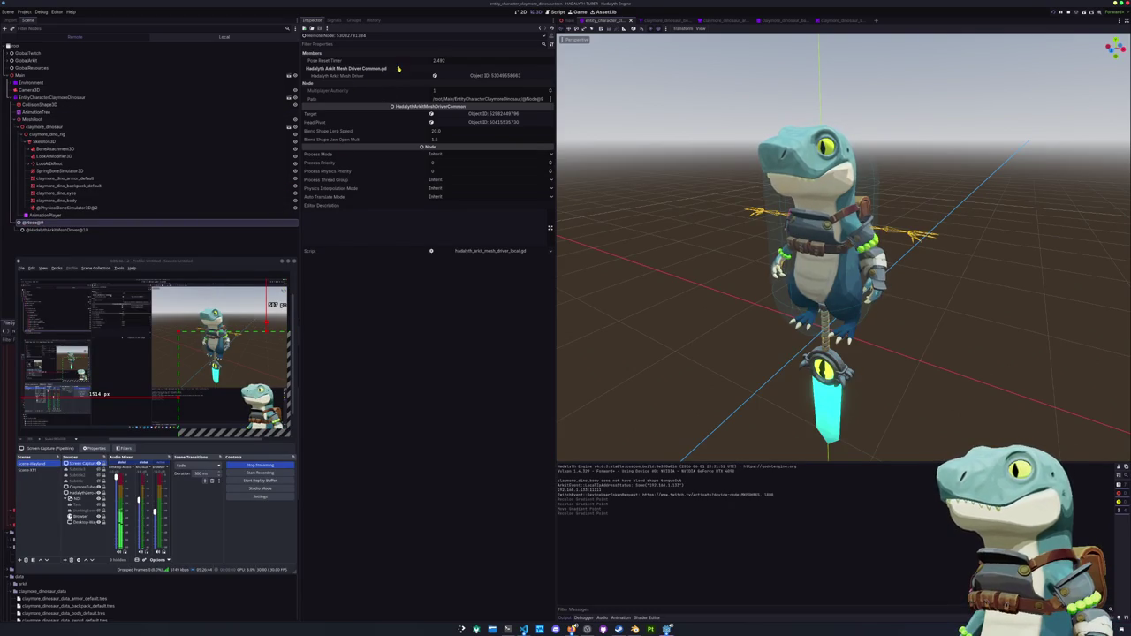
# Set the mesh driver's Blend Shape Lerp Speed to 80 in the Inspector.
pyautogui.click(439, 131)
pyautogui.write('80')
pyautogui.press('Return')
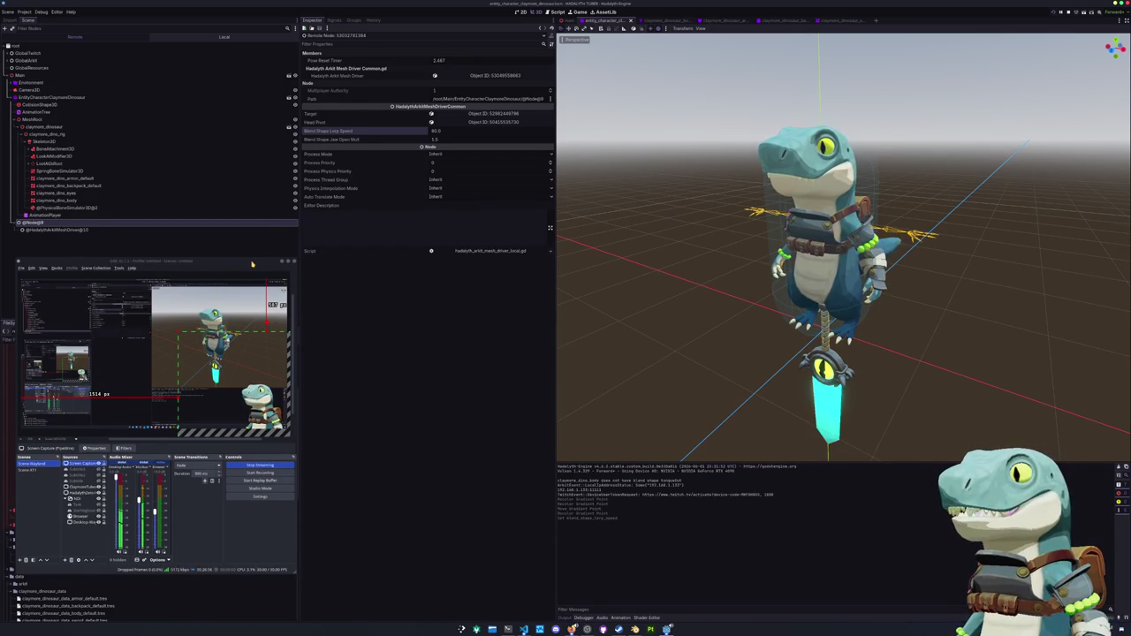
pyautogui.moveTo(251, 263)
pyautogui.mouseDown()
pyautogui.moveTo(637, 241)
pyautogui.moveTo(596, 251)
pyautogui.moveTo(610, 252)
pyautogui.mouseUp()
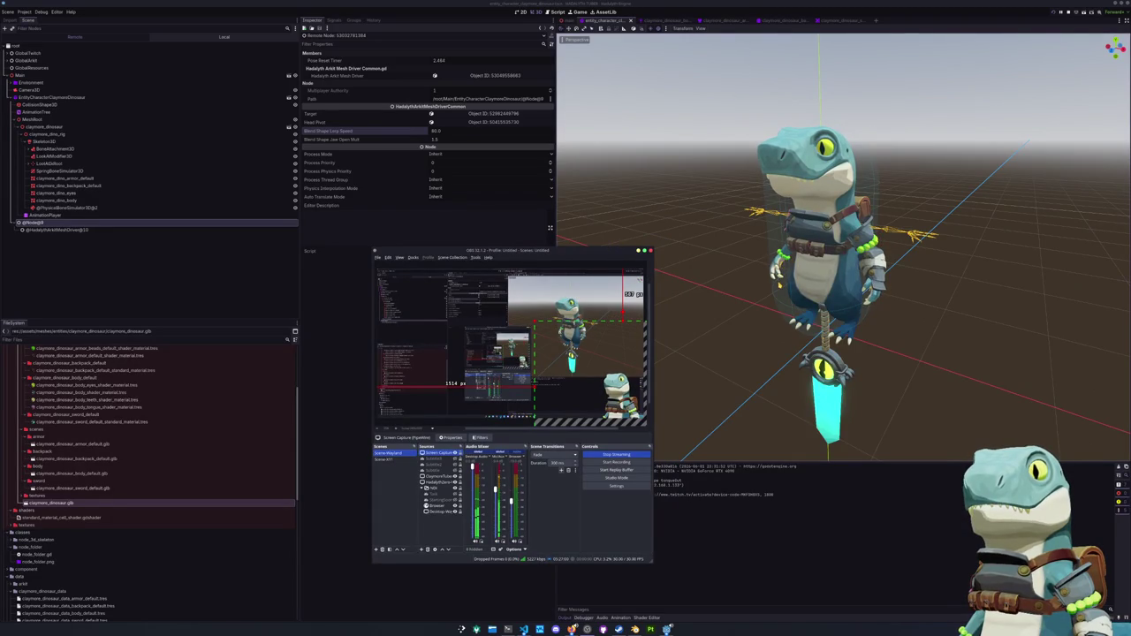
pyautogui.scroll(3, 839, 247)
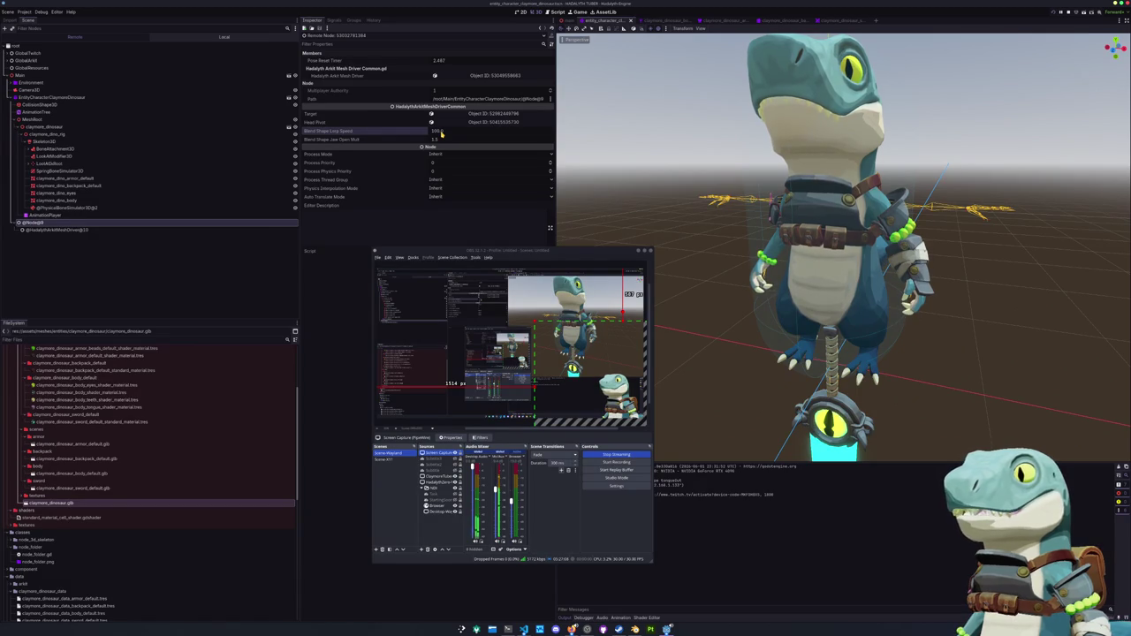
pyautogui.click(441, 132)
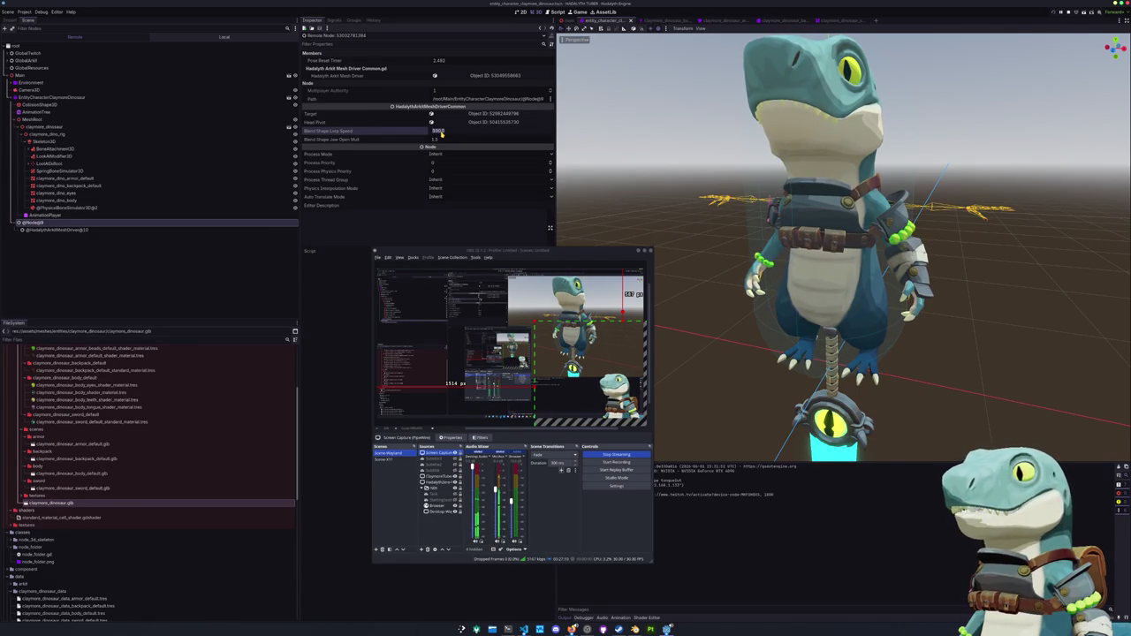
pyautogui.write('8')
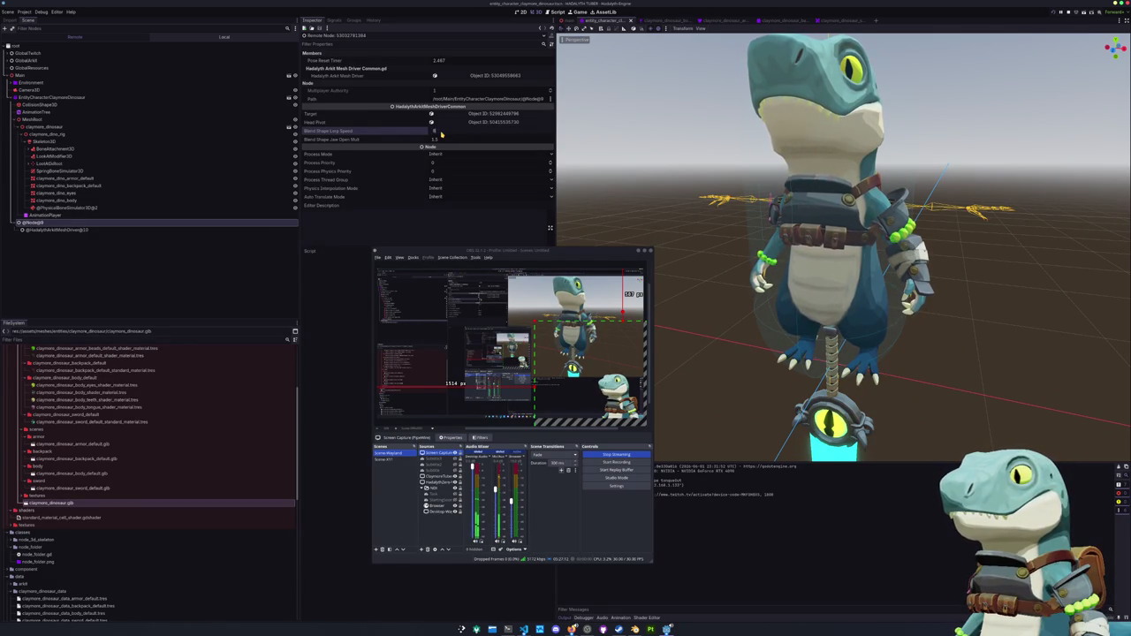
pyautogui.click(436, 141)
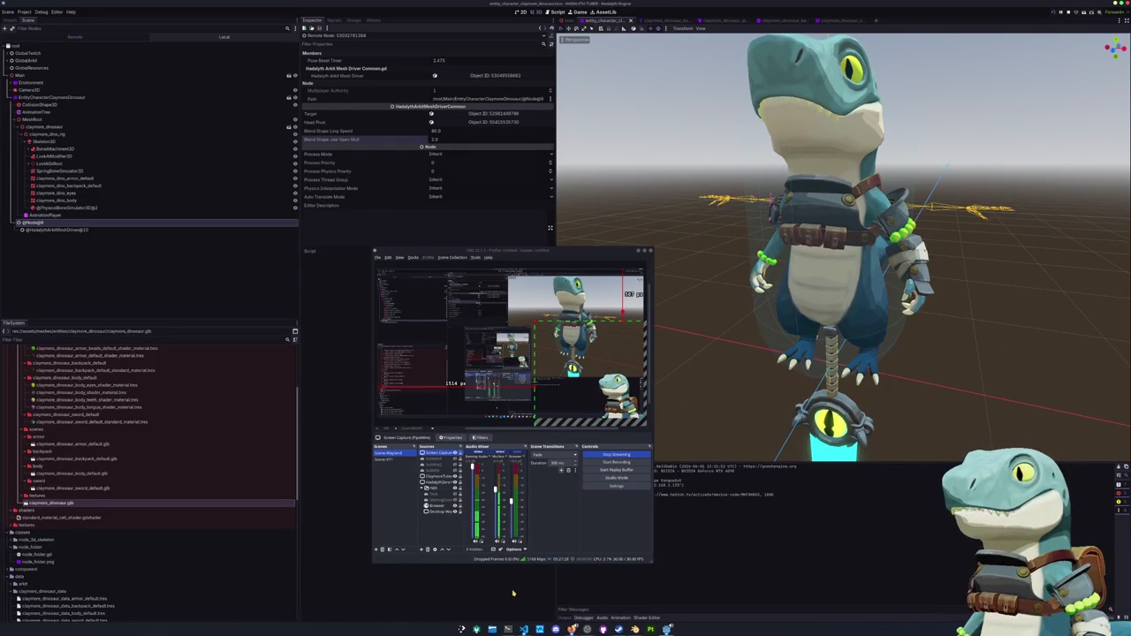
pyautogui.moveTo(523, 629)
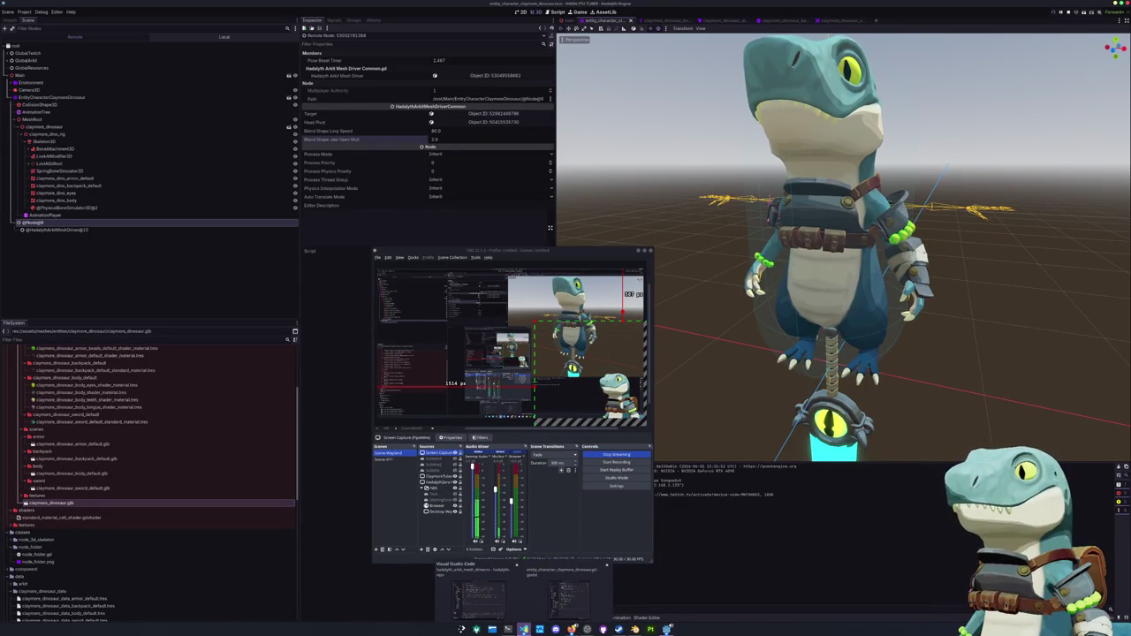
# In the dinosaur script, add a blend_shape_lerp_speed = 60.0 line after the driver setup.
pyautogui.click(565, 596)
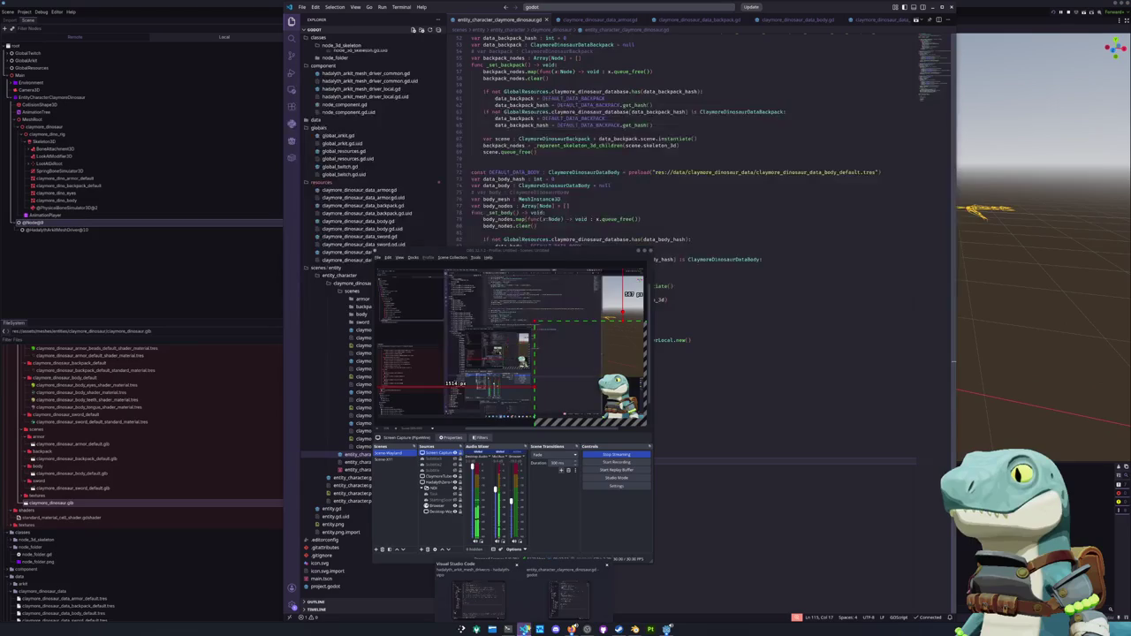
pyautogui.moveTo(530, 250); pyautogui.dragTo(230, 241)
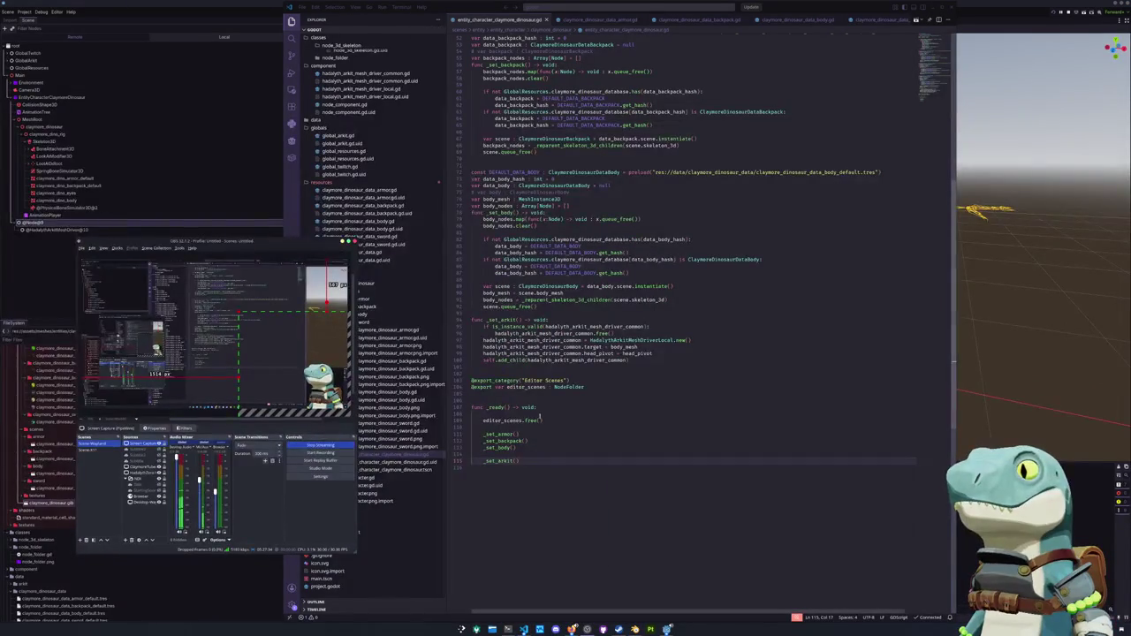
pyautogui.click(495, 461)
pyautogui.click(502, 366)
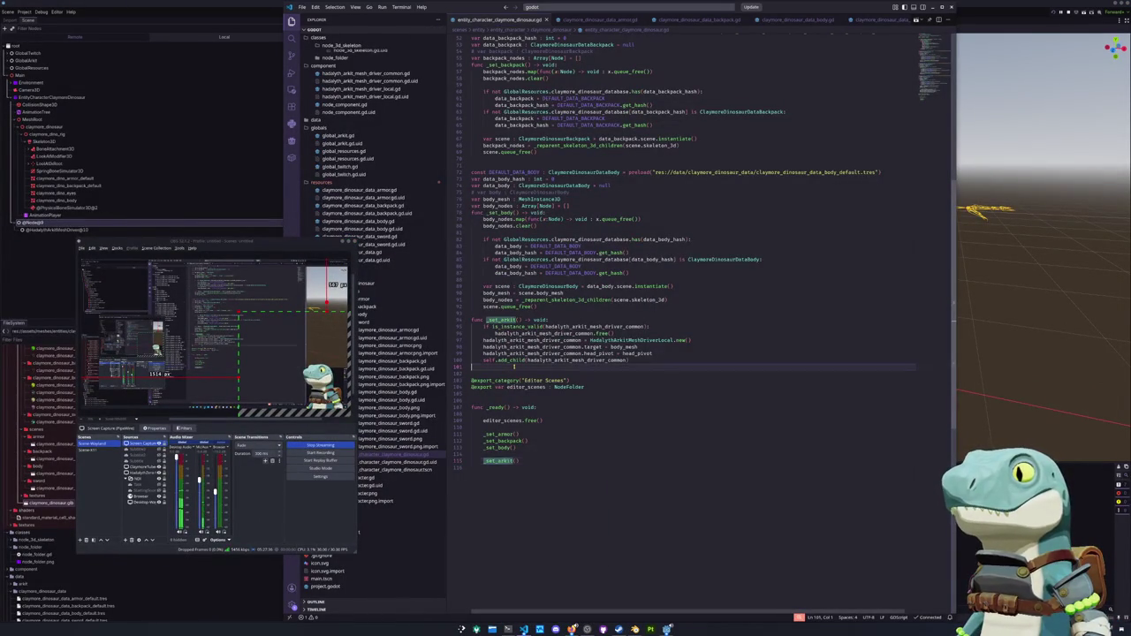
pyautogui.press('Return')
pyautogui.write('had')
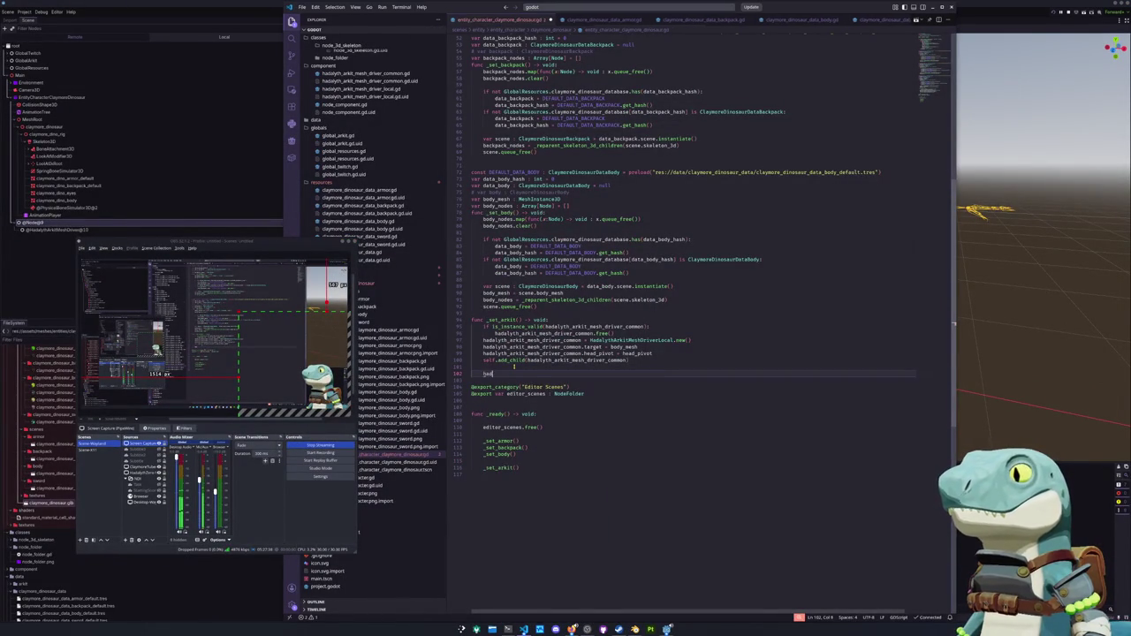
pyautogui.write('alyth_arkit_m')
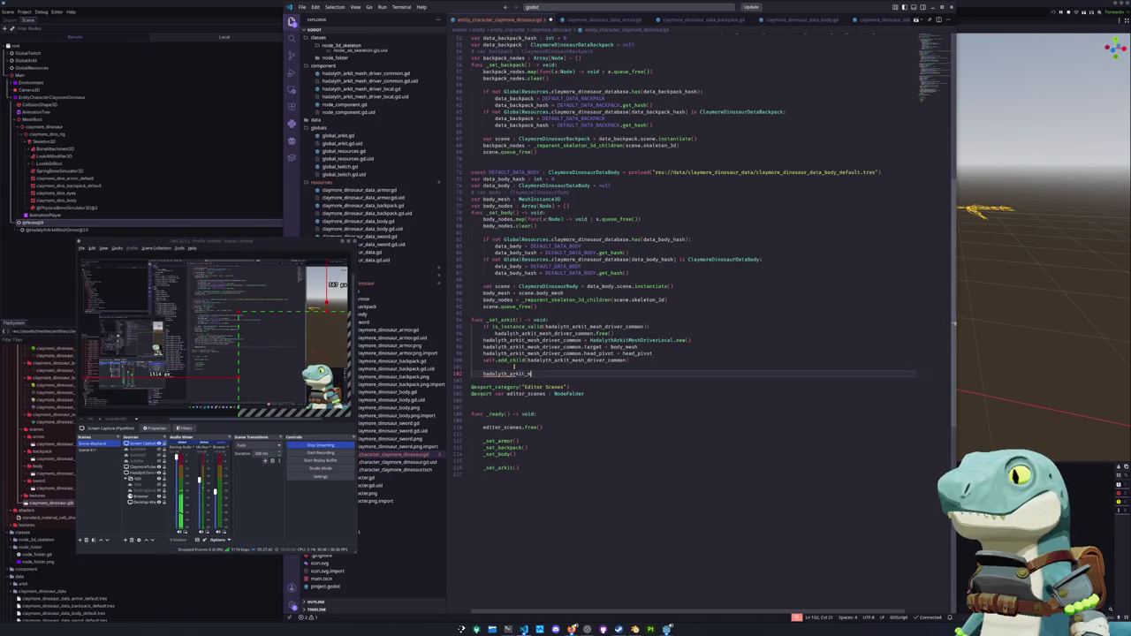
pyautogui.write('esh_driver_comm')
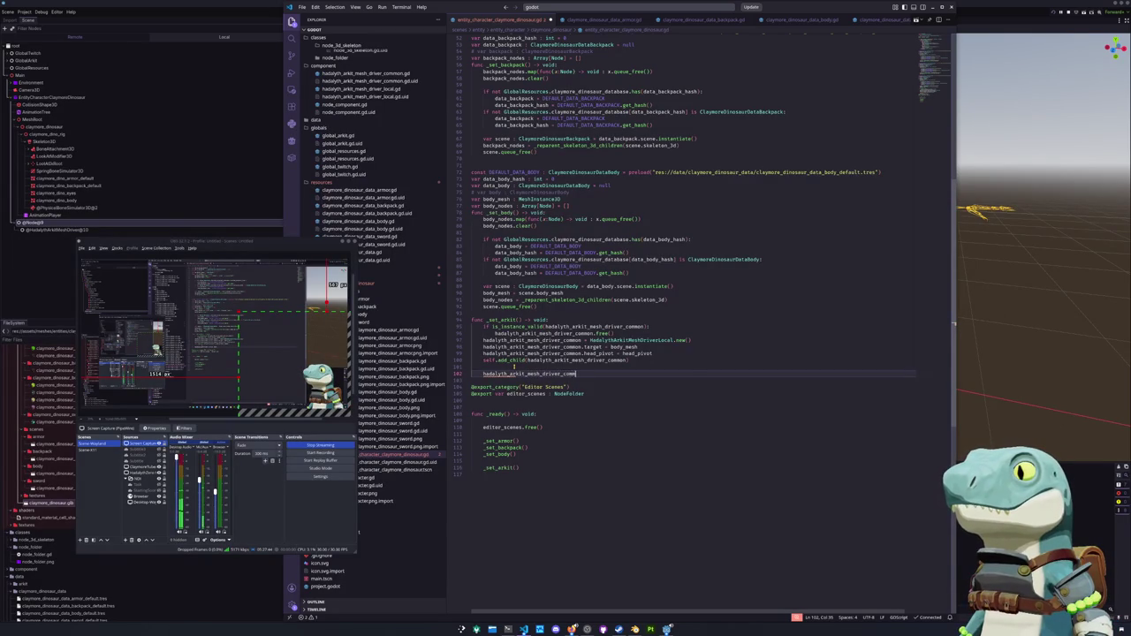
pyautogui.write('on.')
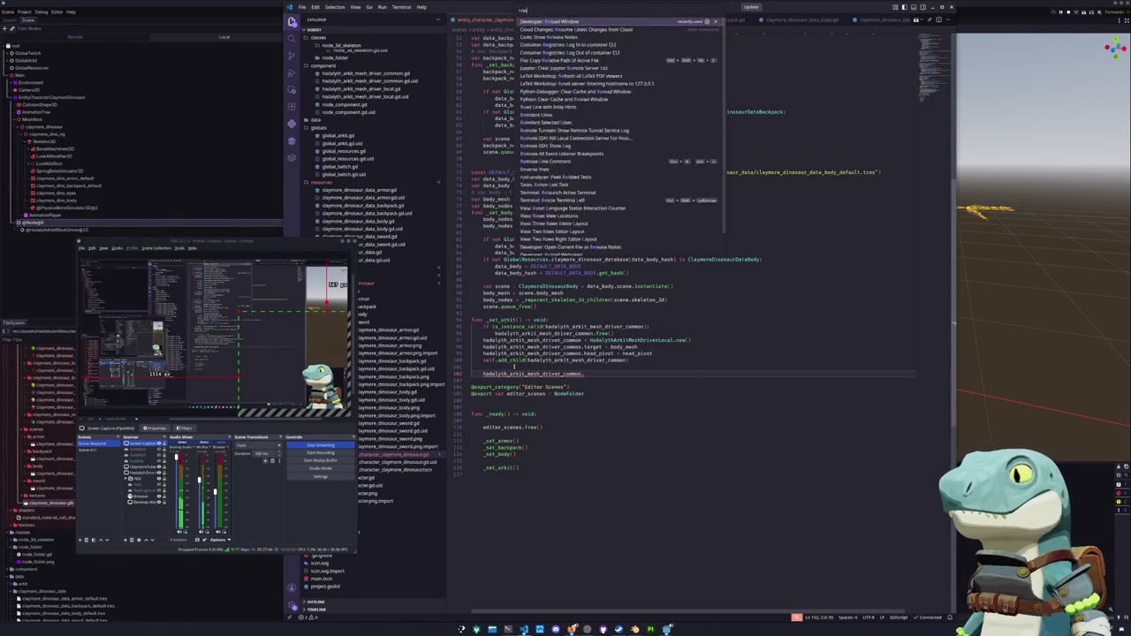
pyautogui.write('loop')
pyautogui.press('Return')
pyautogui.write('= ')
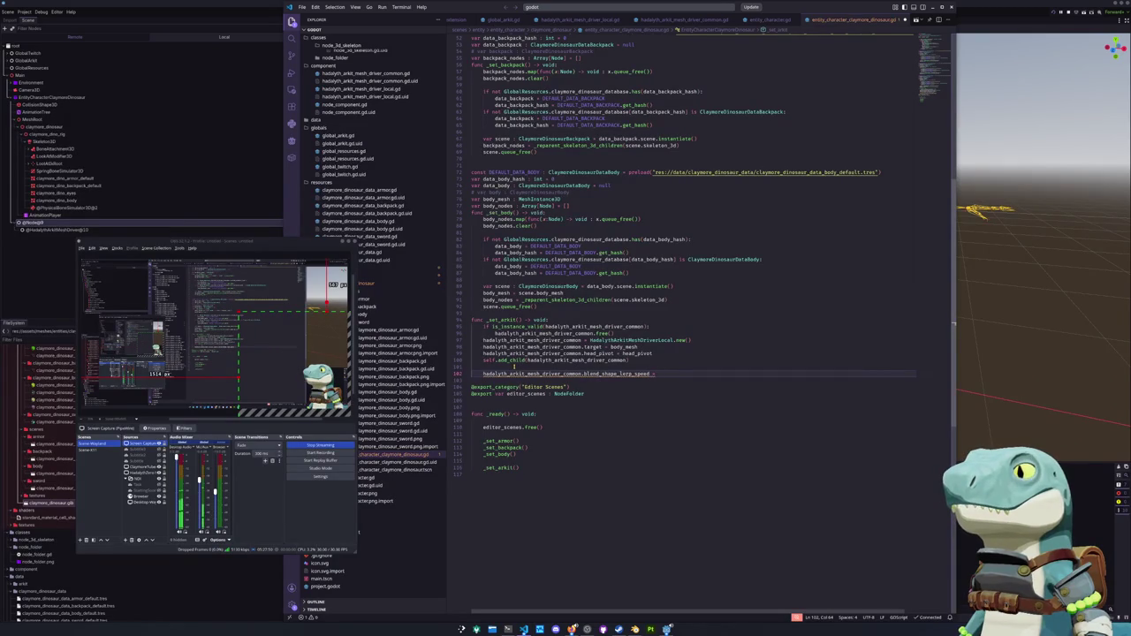
pyautogui.write('60.0')
# Add 'hadalyth_arkit_mesh_driver_common.blend_shape_jaw_open_mult = 2.0' above the lerp speed line.
pyautogui.hotkey('ctrl', 'shift', 'Return')
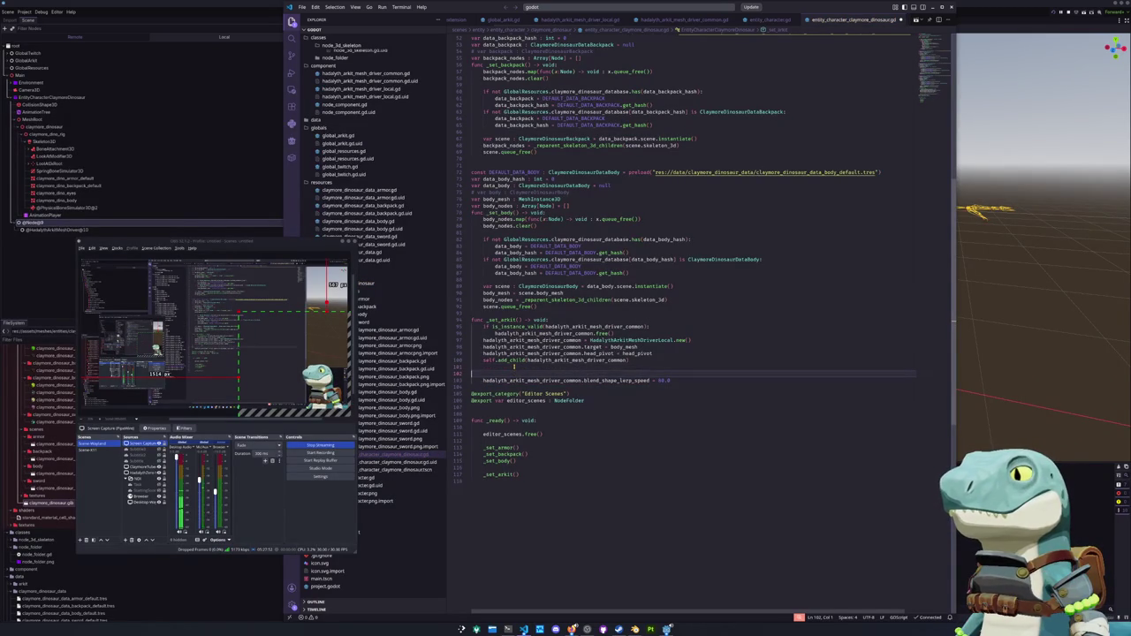
pyautogui.write('hada')
pyautogui.press('Return')
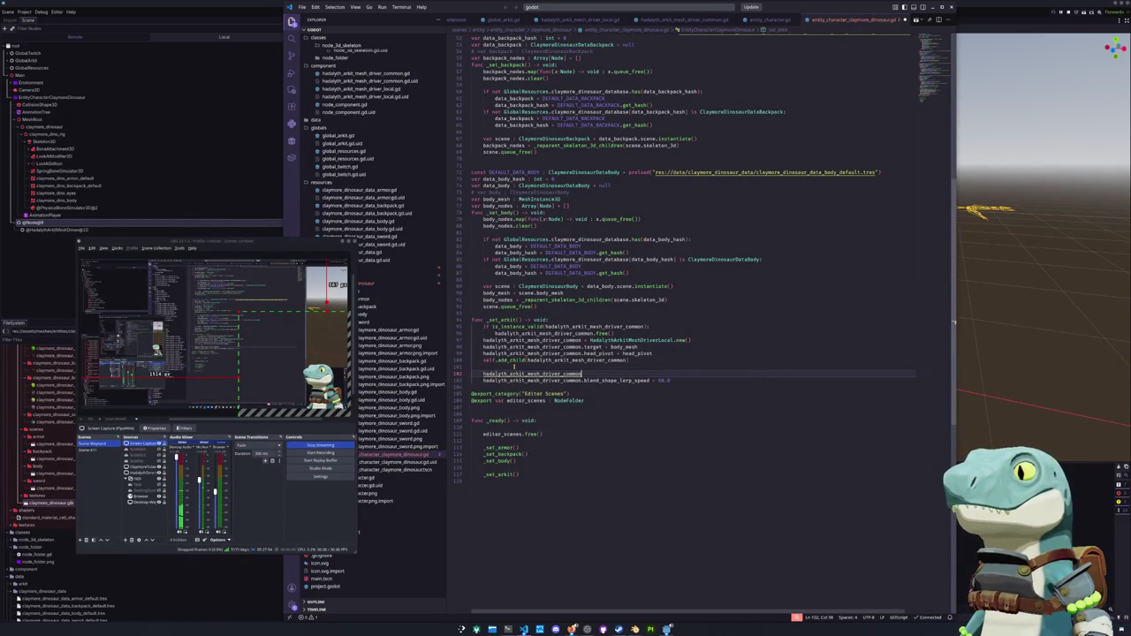
pyautogui.write('.ble')
pyautogui.press('Return')
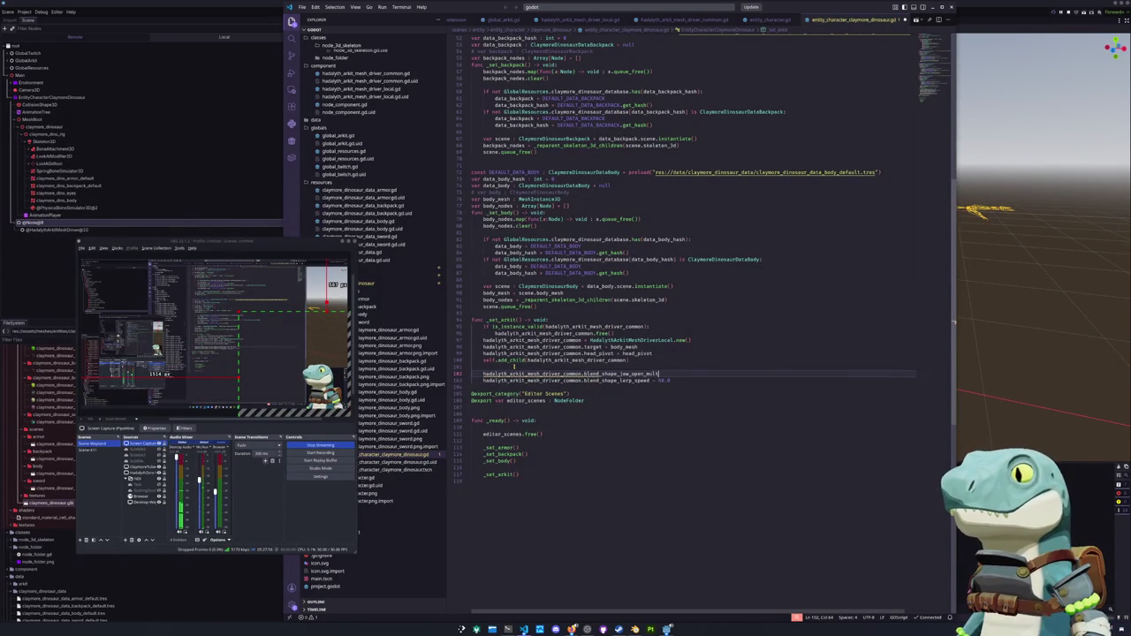
pyautogui.write('= 2.0')
pyautogui.hotkey('ctrl', 'shift', 'k')
pyautogui.hotkey('ctrl', 'z')
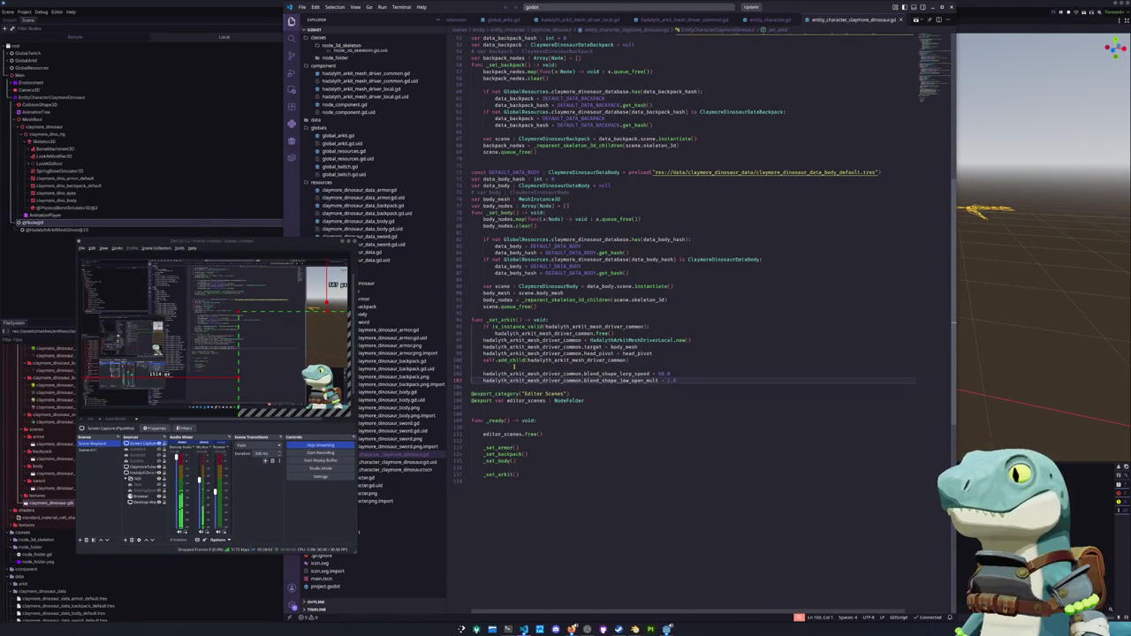
# Tidy the blank lines around the driver settings and return to Godot.
pyautogui.press('Return')
pyautogui.press('Up')
pyautogui.press('Up')
pyautogui.press('Up')
pyautogui.press('Up')
pyautogui.press('Up')
pyautogui.press('Up')
pyautogui.press('Return')
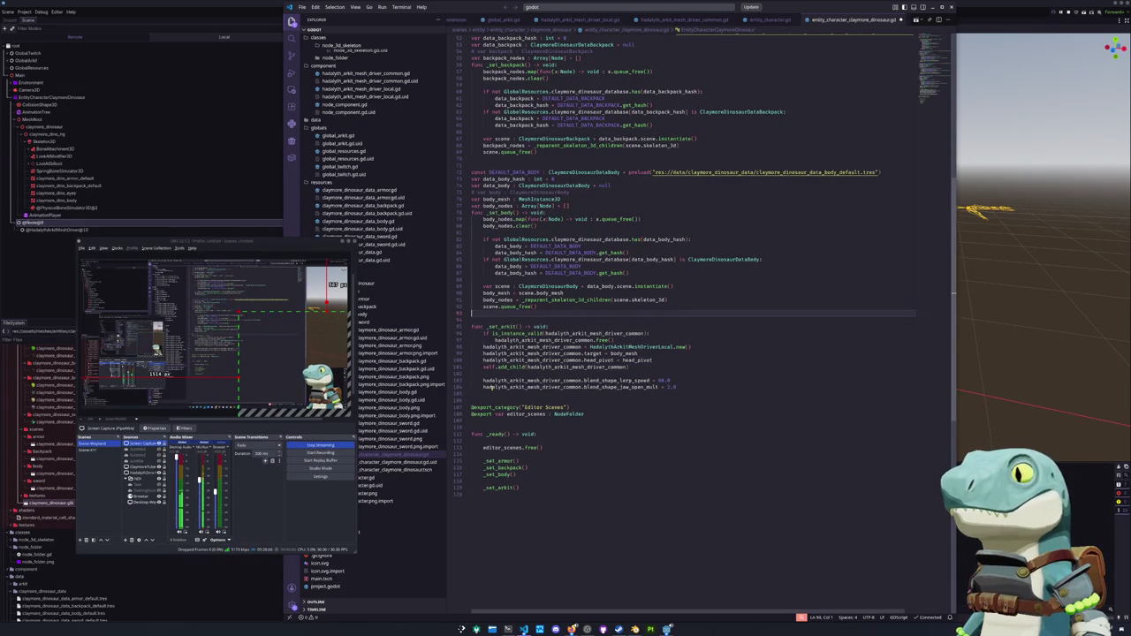
pyautogui.scroll(15, 484, 387)
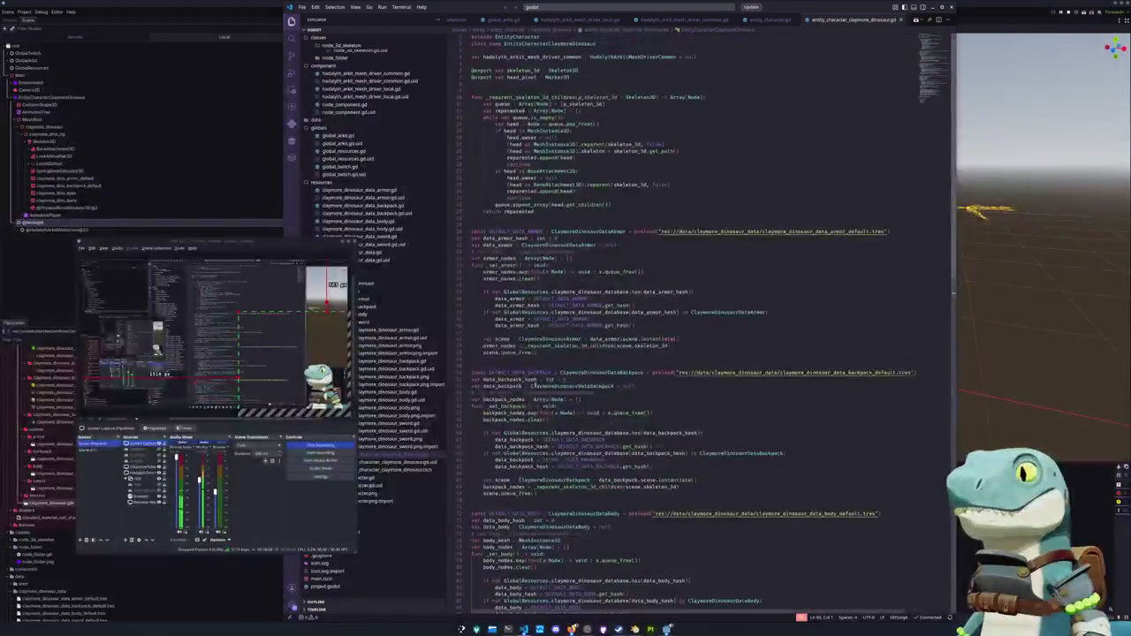
pyautogui.moveTo(304, 243)
pyautogui.mouseDown()
pyautogui.moveTo(719, 246)
pyautogui.moveTo(1042, 186)
pyautogui.moveTo(1034, 144)
pyautogui.moveTo(1044, 120)
pyautogui.mouseUp()
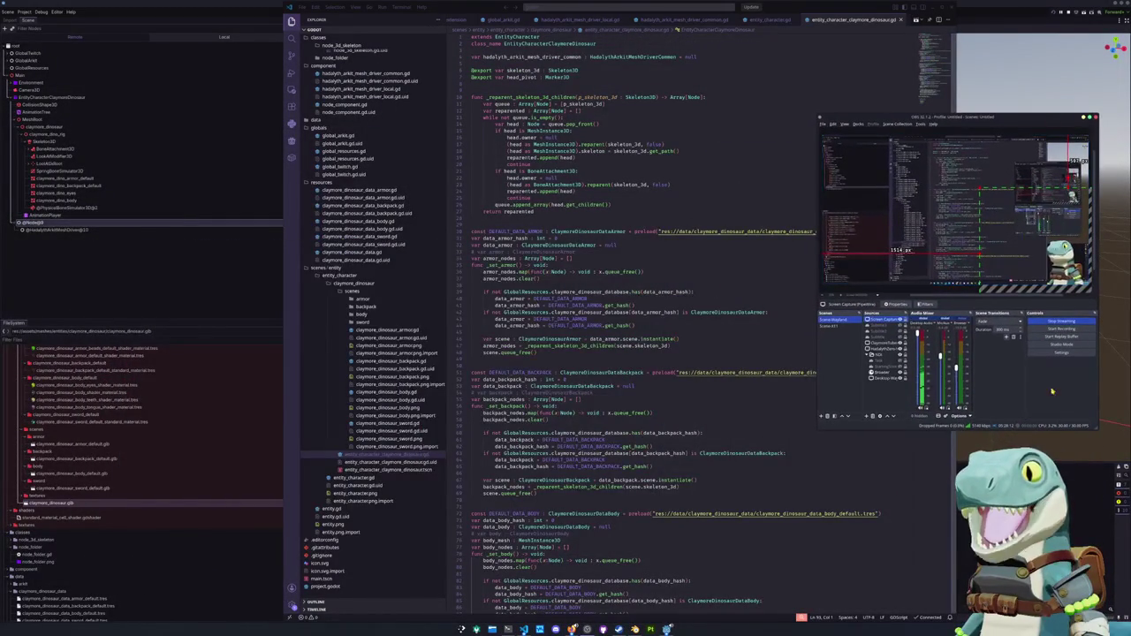
pyautogui.hotkey('ctrl', 'F2')
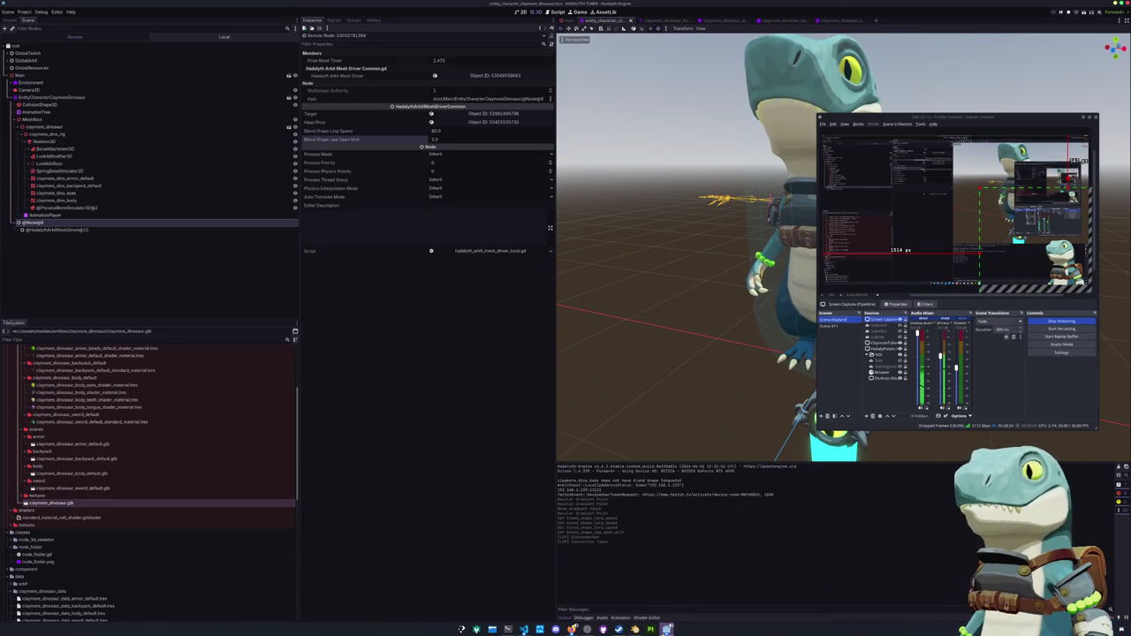
# Bring the HADALYTH TUBER debug game window forward and reposition it so the character shows.
pyautogui.moveTo(667, 629)
pyautogui.click(698, 592)
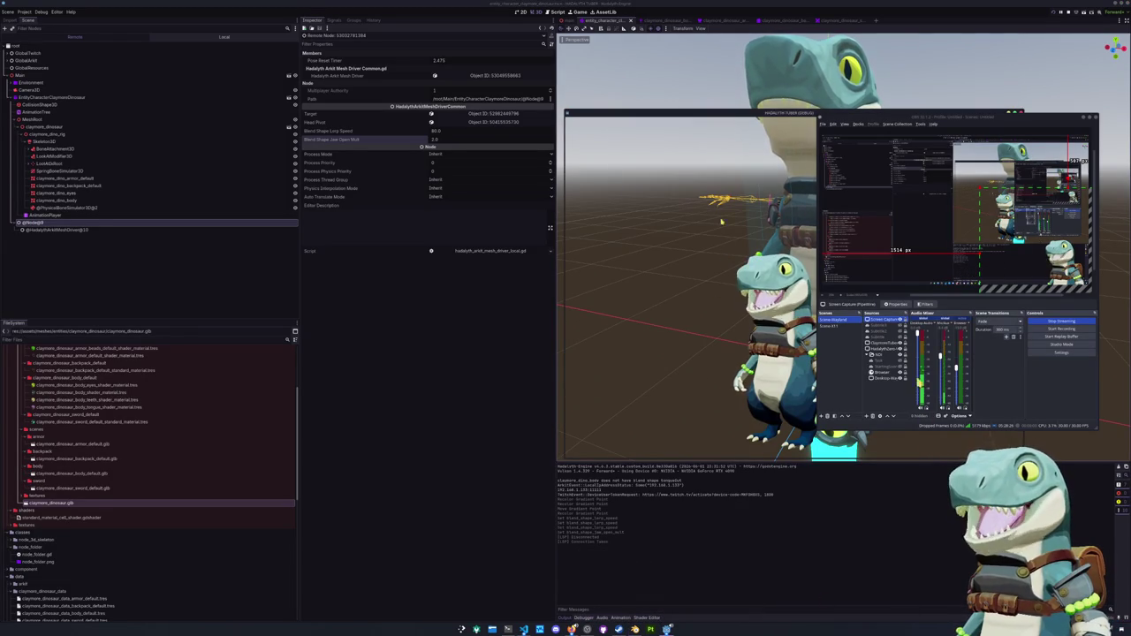
pyautogui.moveTo(744, 115); pyautogui.dragTo(619, 135)
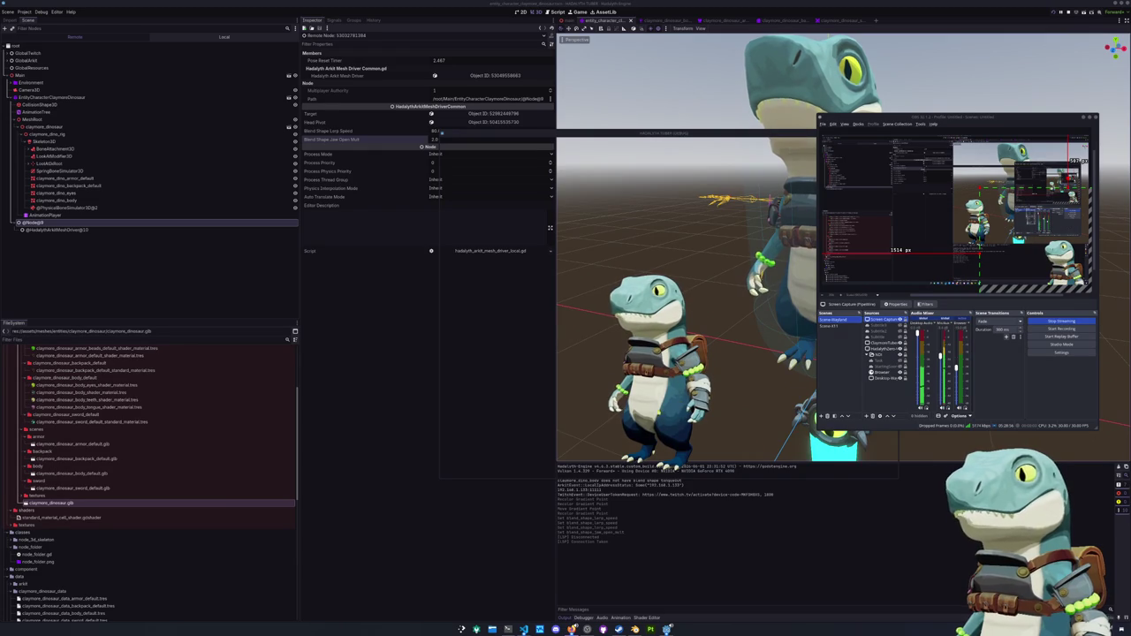
# Switch to the hadalyth-vipo project window in Visual Studio Code.
pyautogui.moveTo(524, 629)
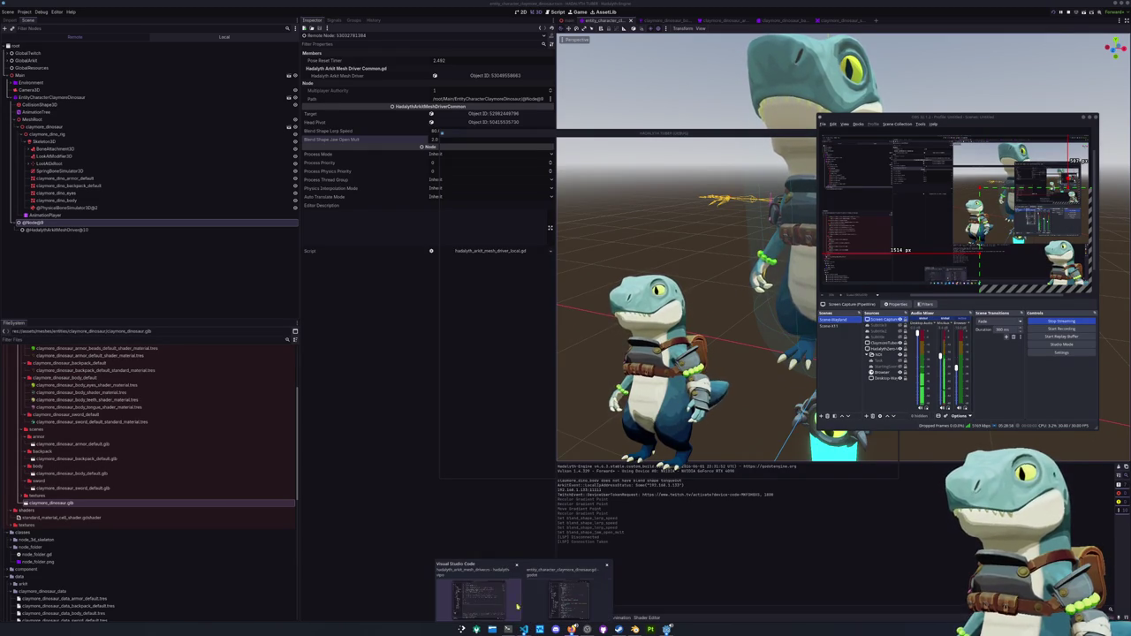
pyautogui.click(478, 599)
pyautogui.scroll(8, 545, 364)
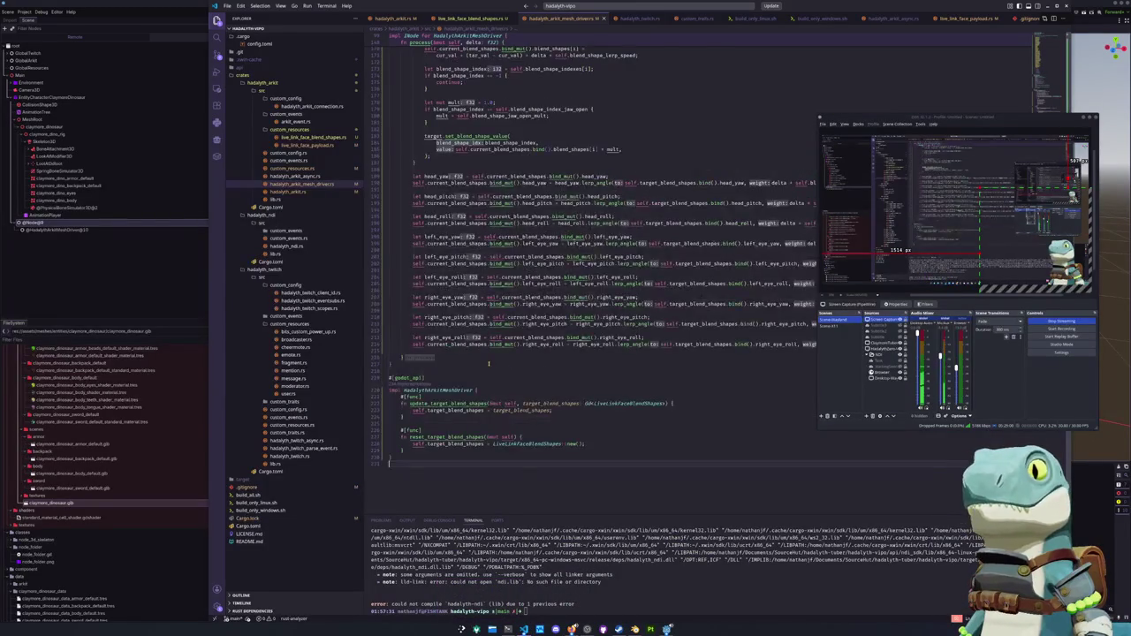
# Run 'cloc crates/' (561 code lines) and then 'git status' in the terminal.
pyautogui.scroll(3, 487, 363)
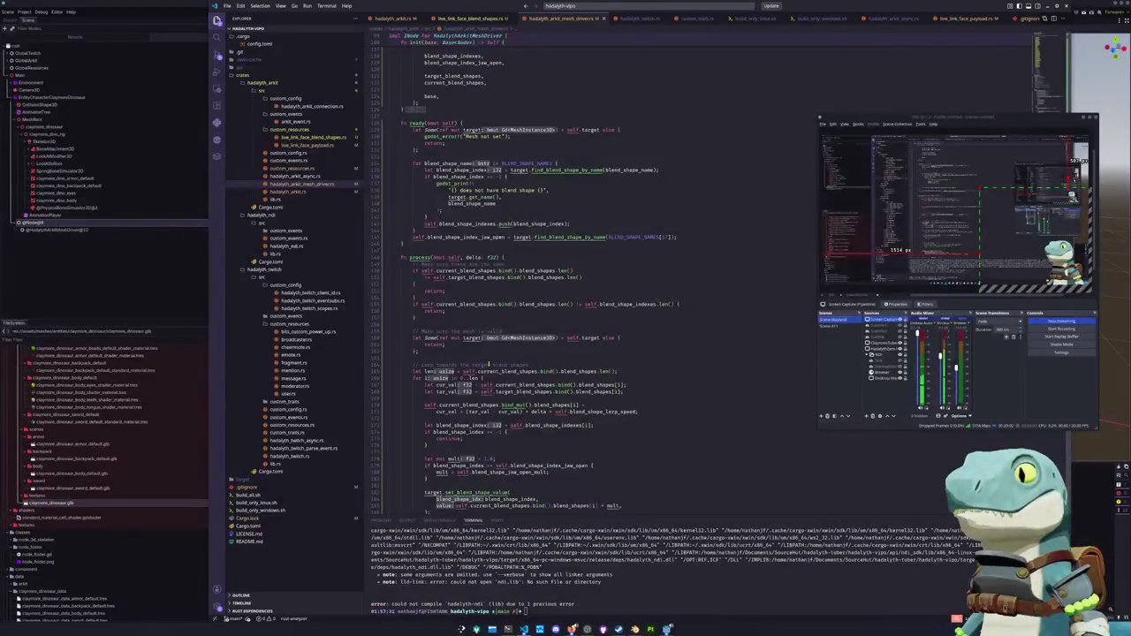
pyautogui.scroll(9, 489, 363)
pyautogui.click(428, 409)
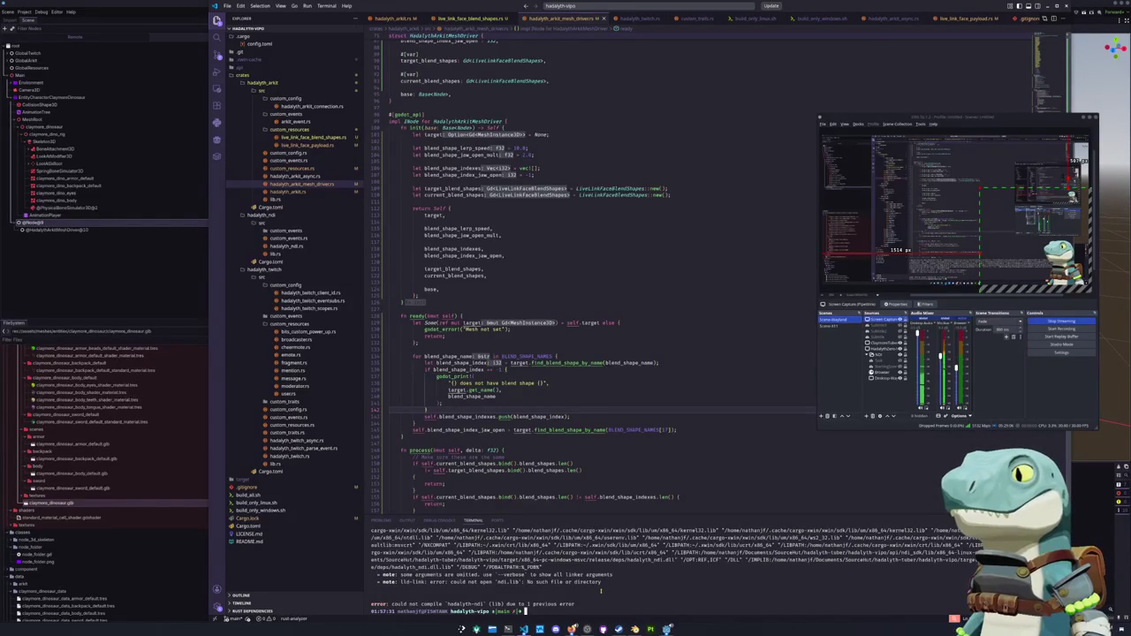
pyautogui.write('cloc')
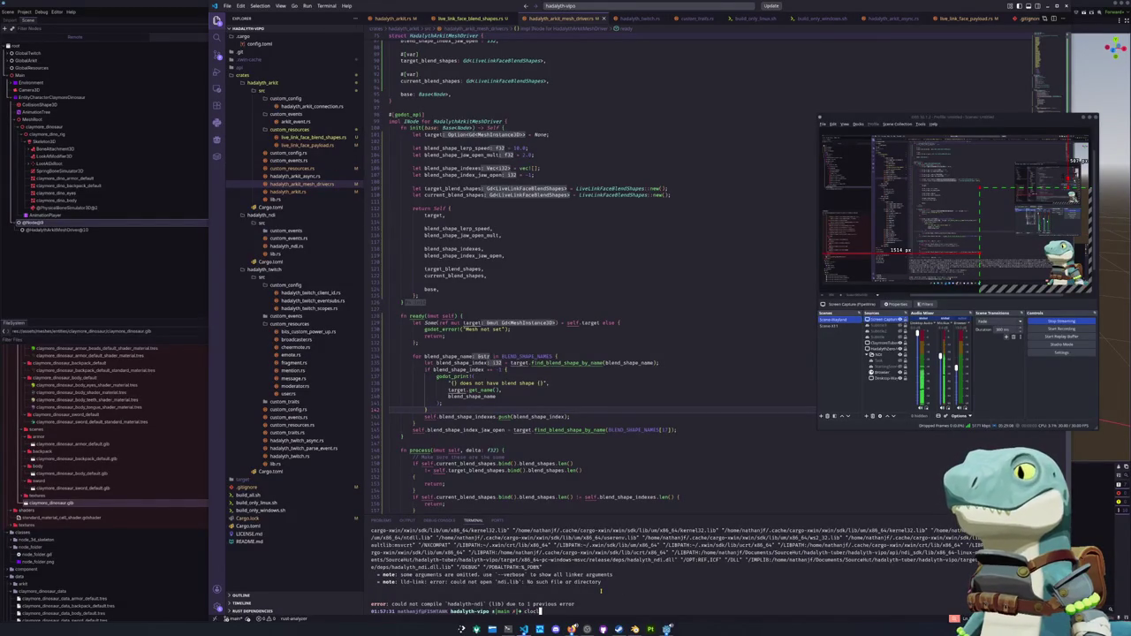
pyautogui.press('Tab')
pyautogui.press('Tab')
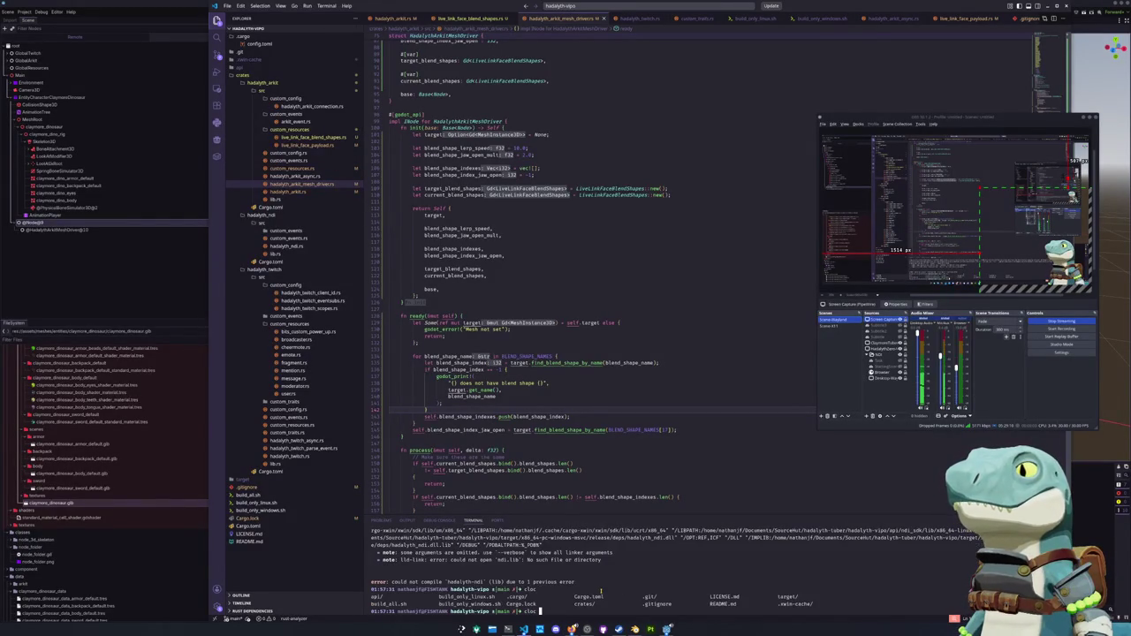
pyautogui.write('crates/')
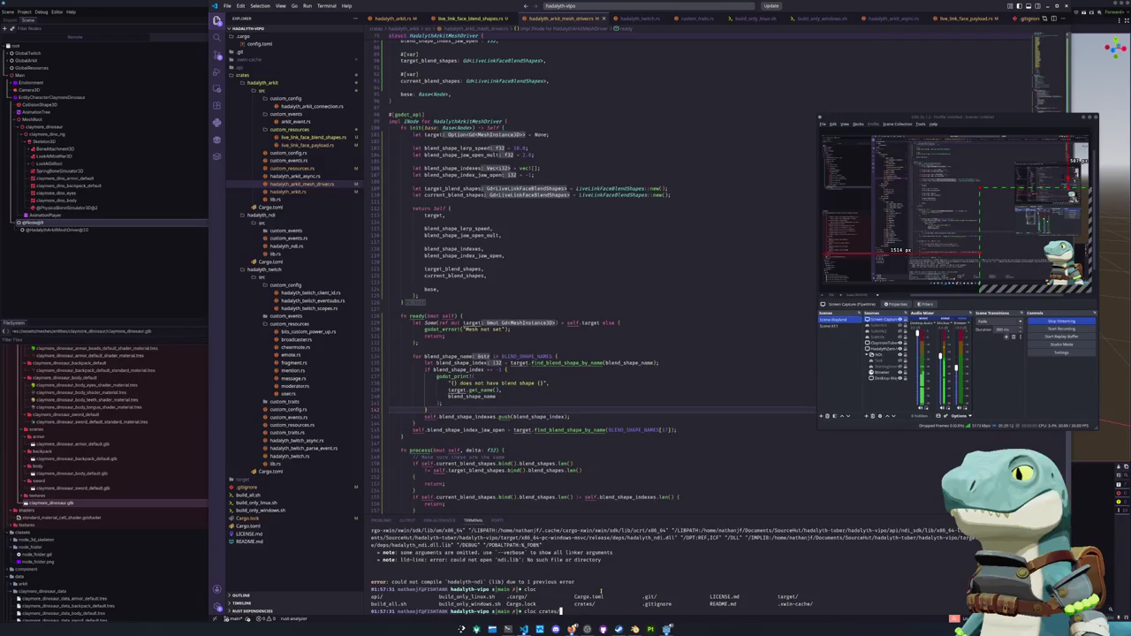
pyautogui.press('Return')
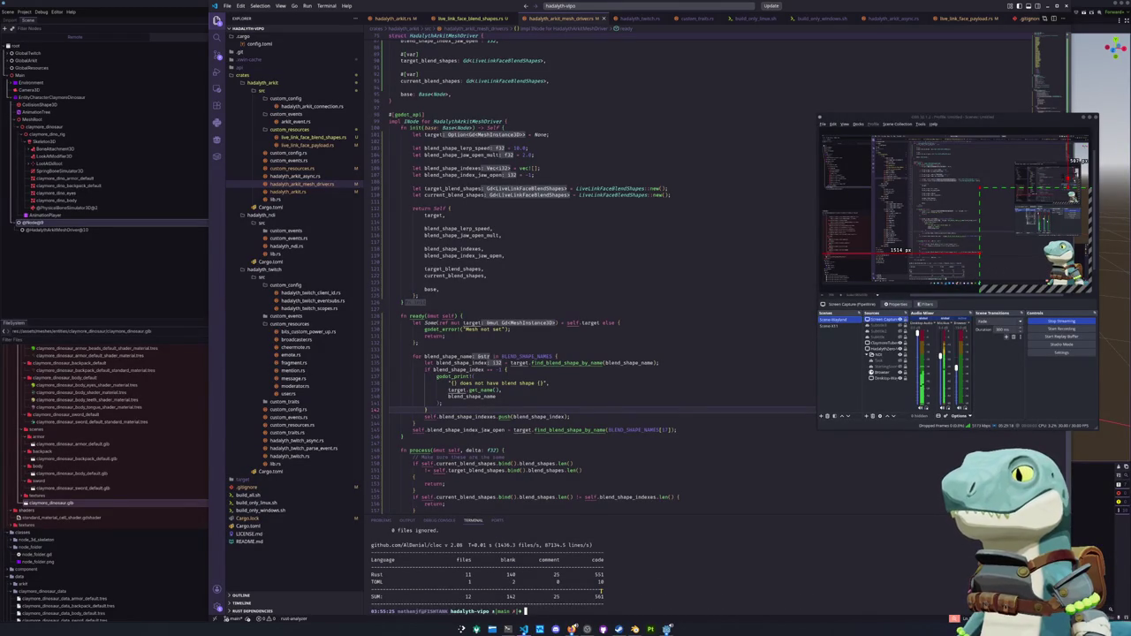
pyautogui.write('git stat')
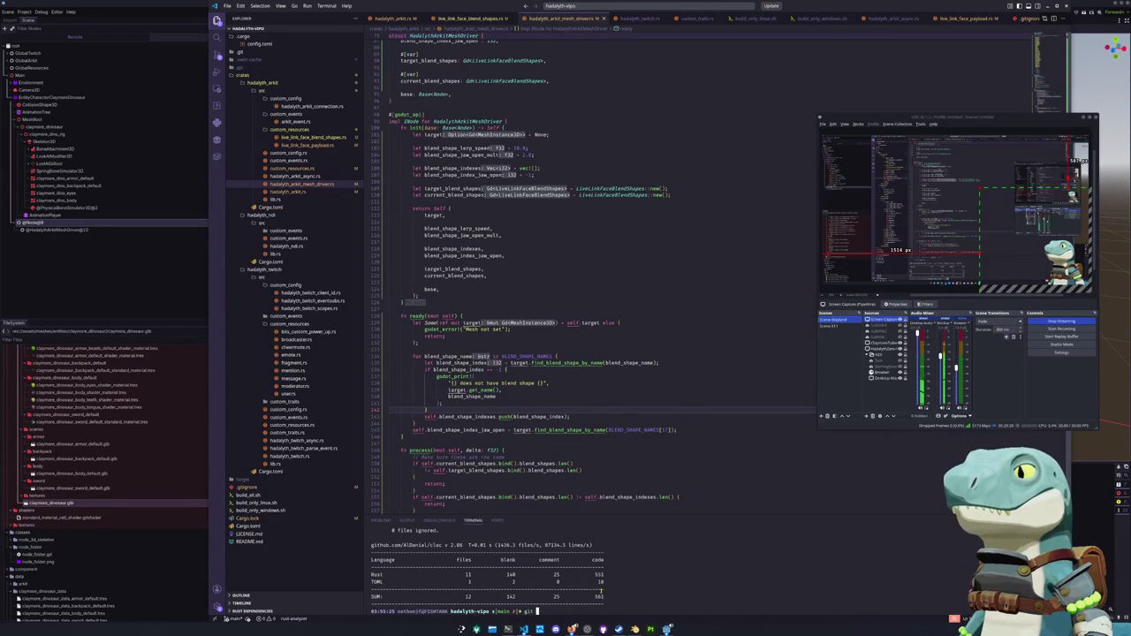
pyautogui.write('us')
pyautogui.press('Return')
# Stage all changed files and .gitignore with git add.
pyautogui.write('git add *')
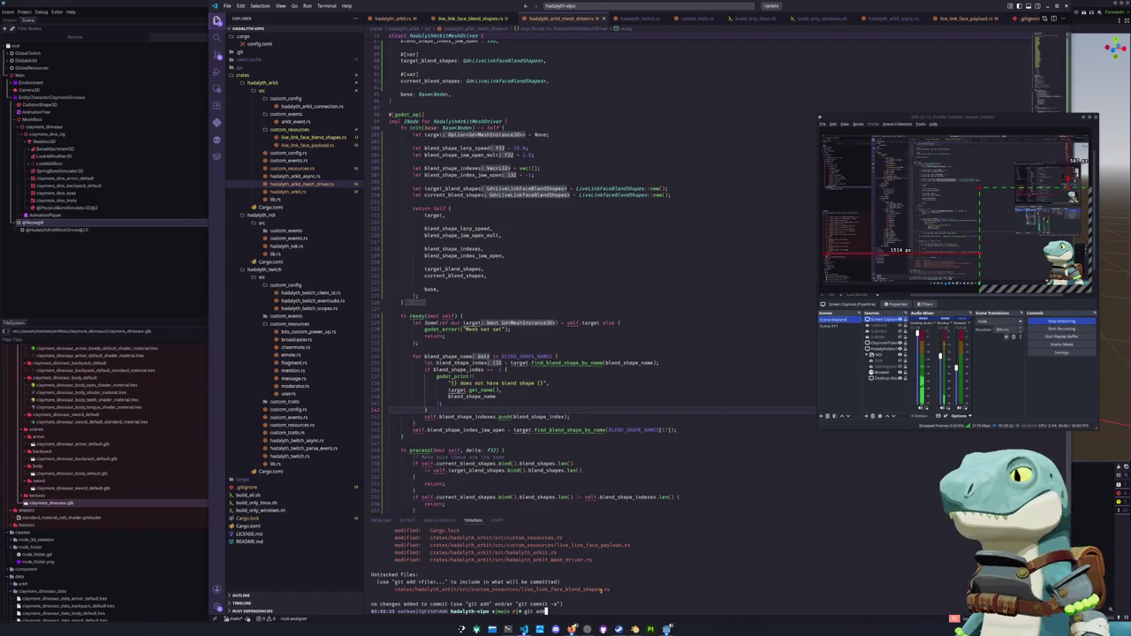
pyautogui.press('Return')
pyautogui.write('git status')
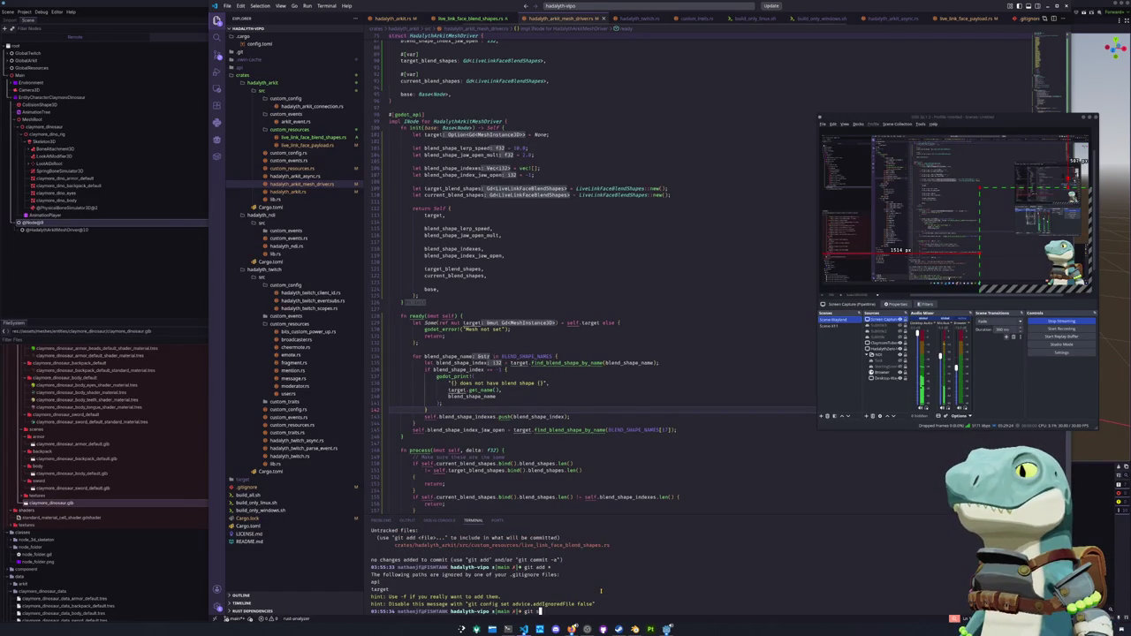
pyautogui.press('Return')
pyautogui.write('git commit')
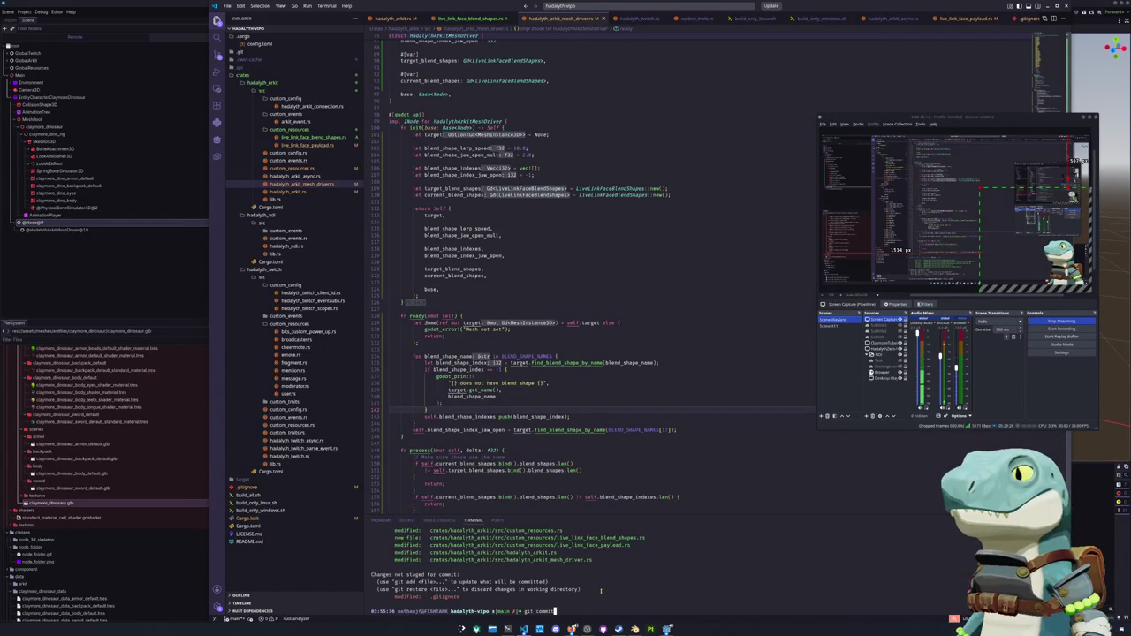
pyautogui.press('BackSpace')
pyautogui.press('BackSpace')
pyautogui.press('BackSpace')
pyautogui.write('add .gitignore')
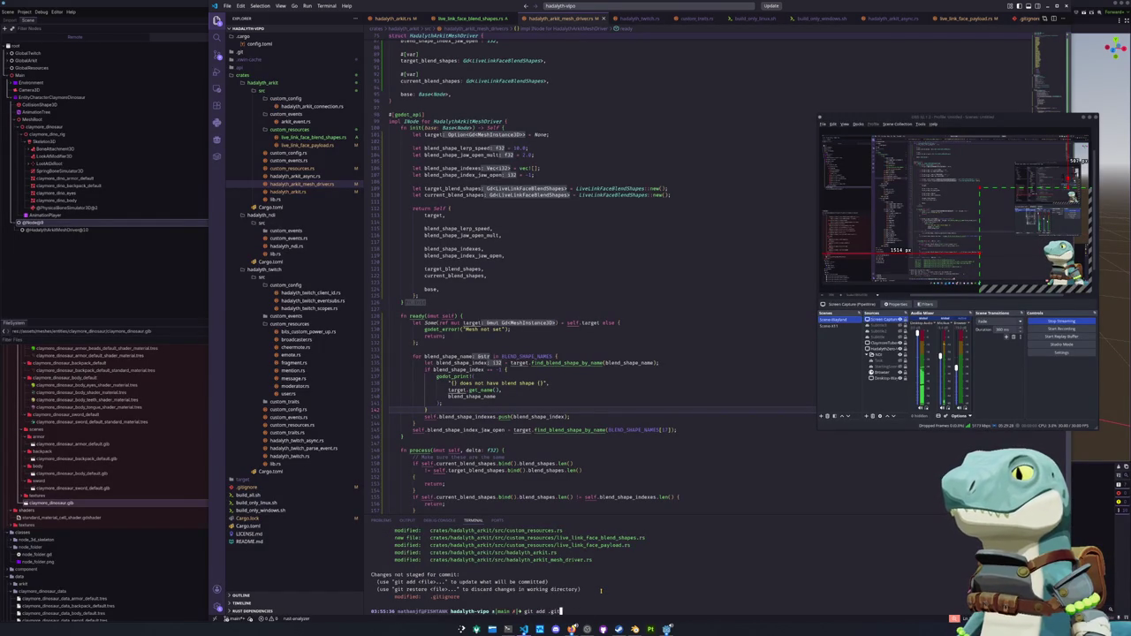
pyautogui.press('Return')
# Commit with message 'Split additional unreal engine blend shapes from default 52 arkit shapekeys for easier handling'.
pyautogui.write('git commit -m "Added')
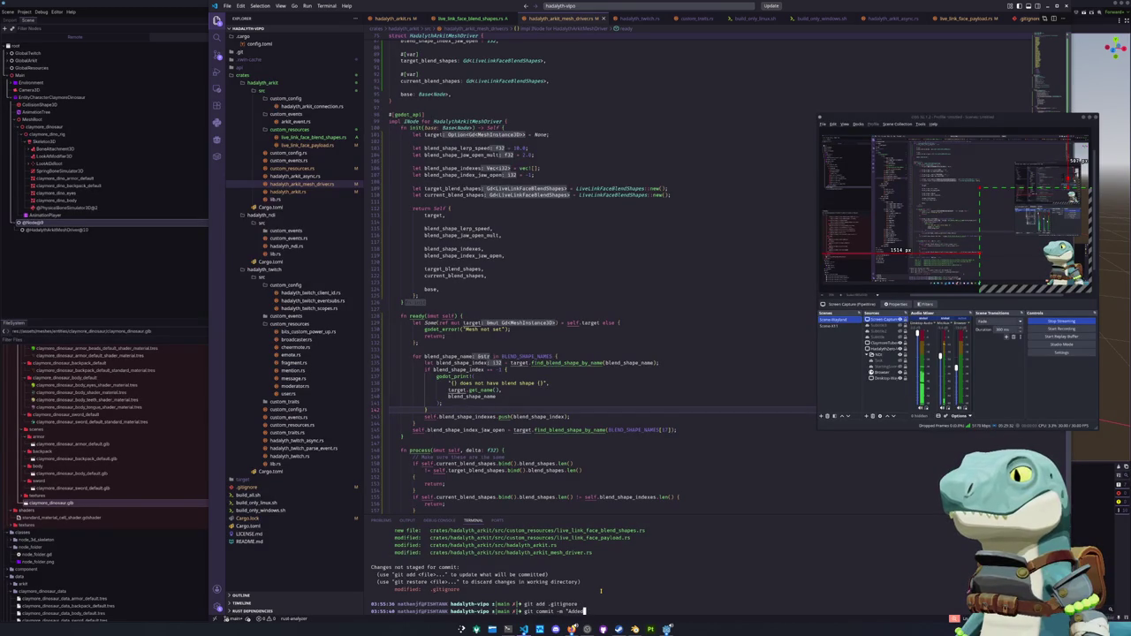
pyautogui.write('Updated')
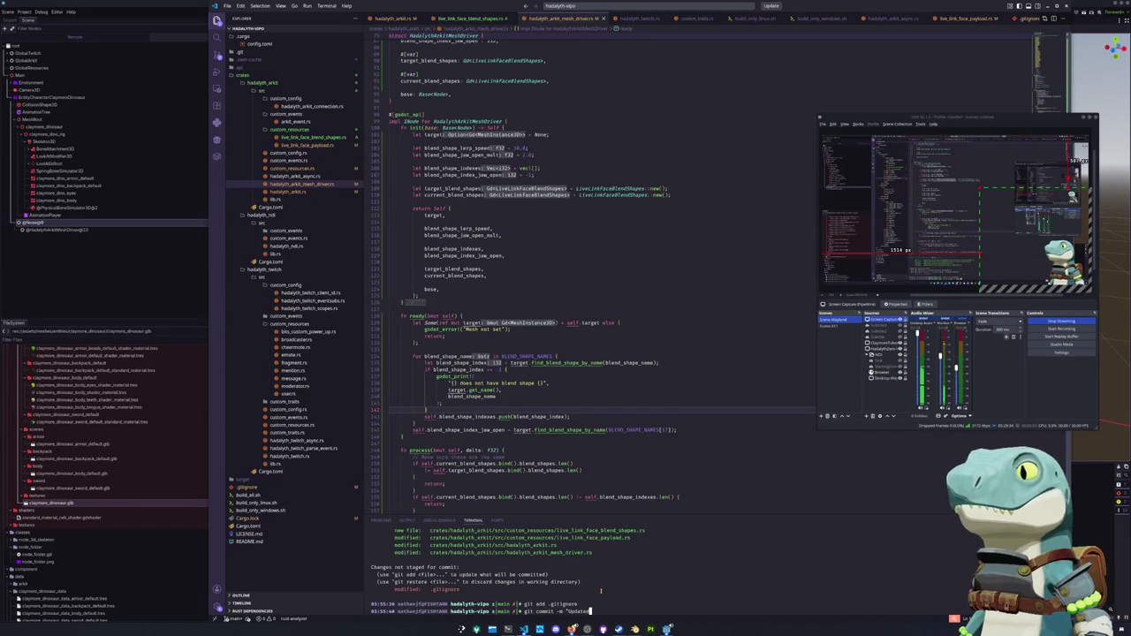
pyautogui.write(' to spli')
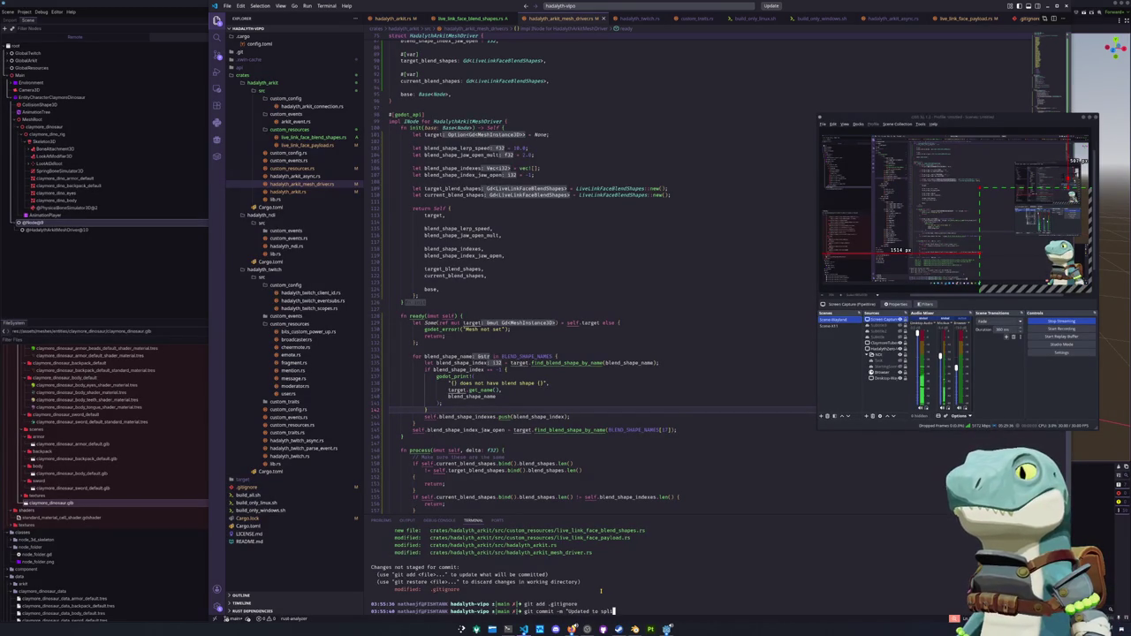
pyautogui.write("angle tracking intoo it's own stats")
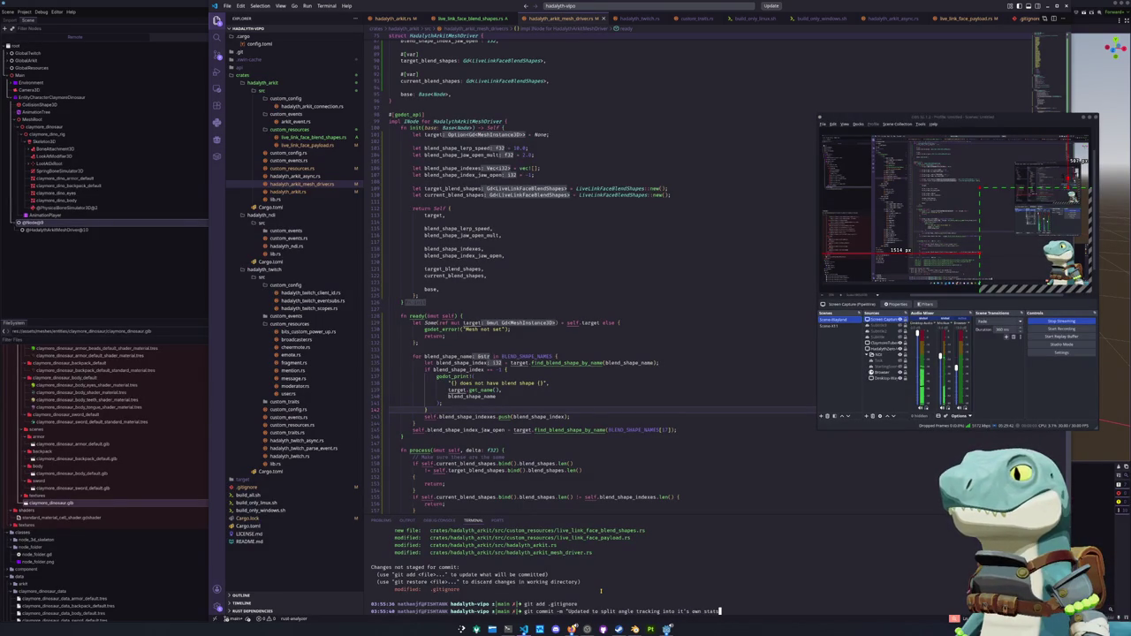
pyautogui.press('End')
pyautogui.press('BackSpace')
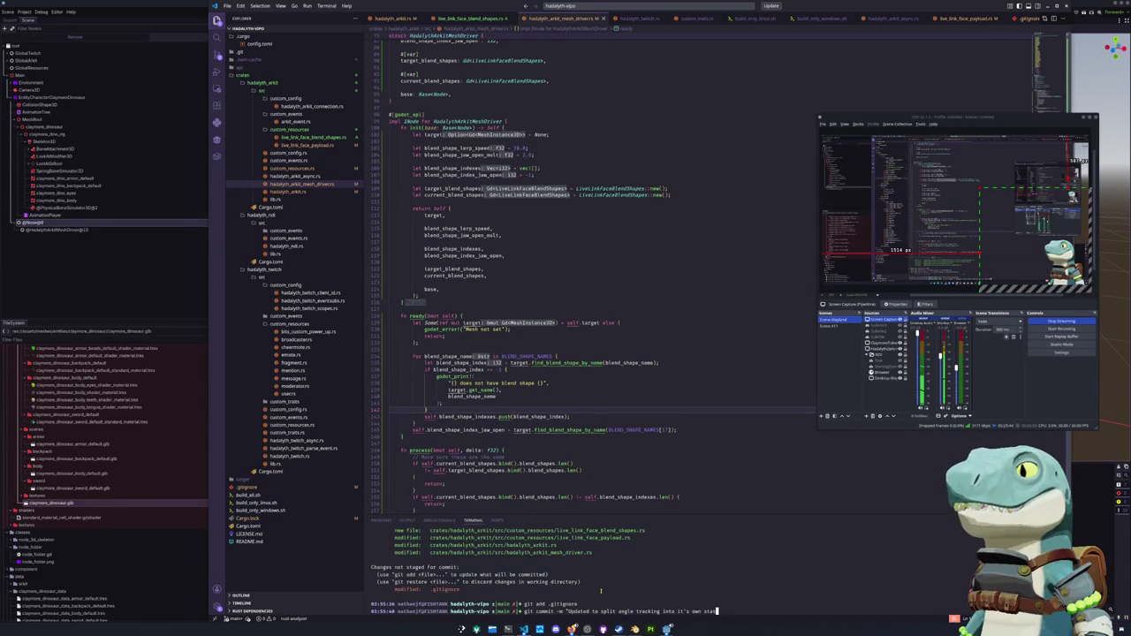
pyautogui.press('BackSpace')
pyautogui.press('BackSpace')
pyautogui.press('BackSpace')
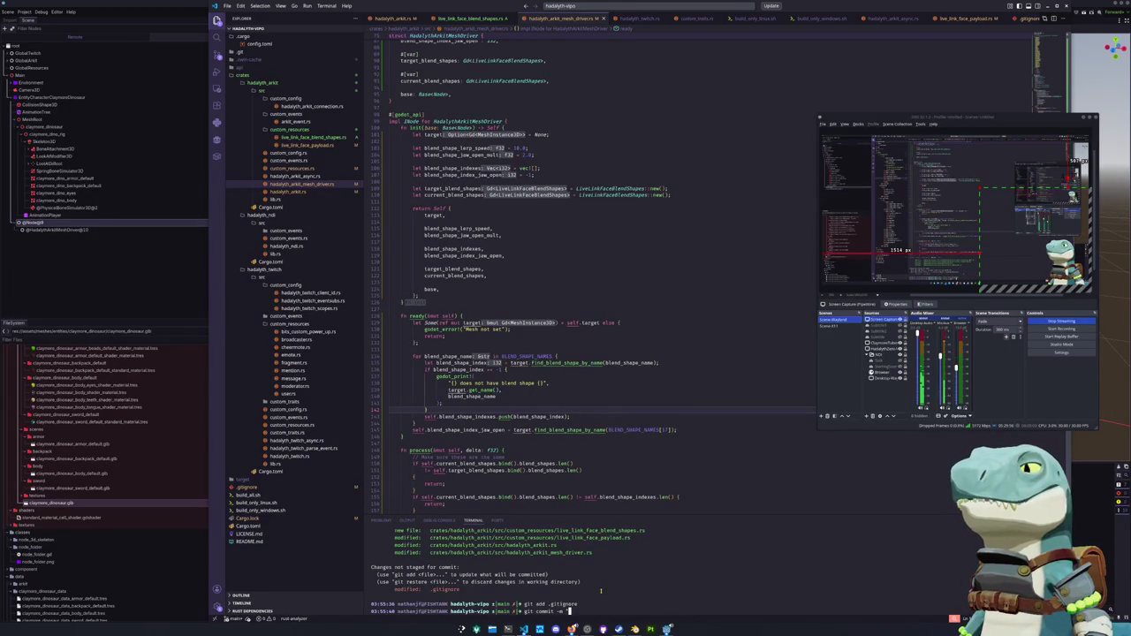
pyautogui.write('Split')
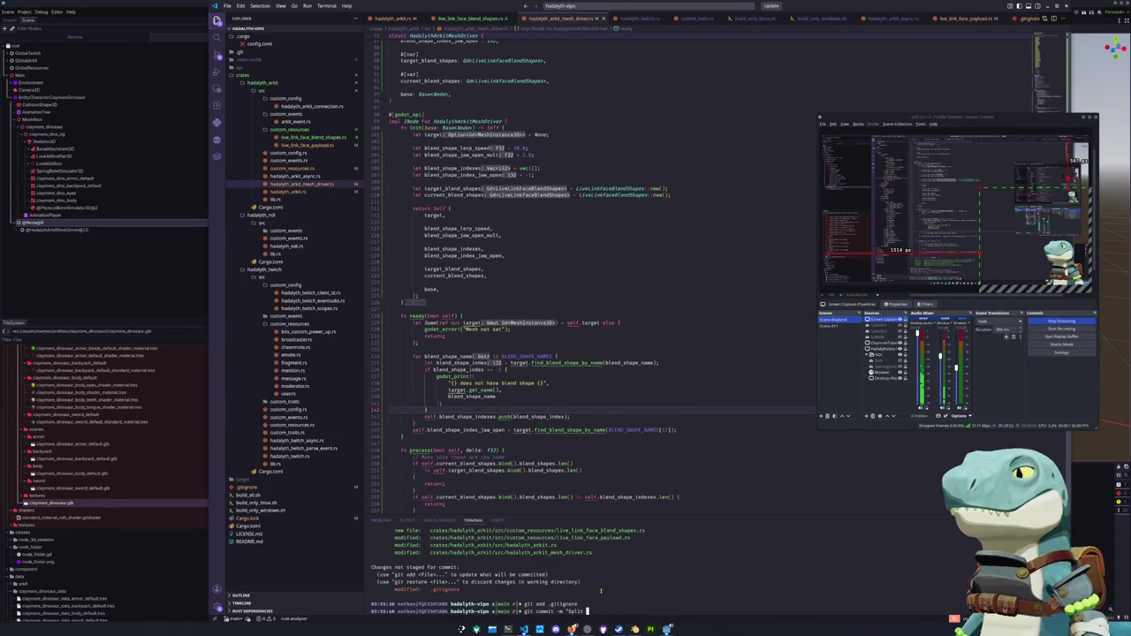
pyautogui.write(' additio')
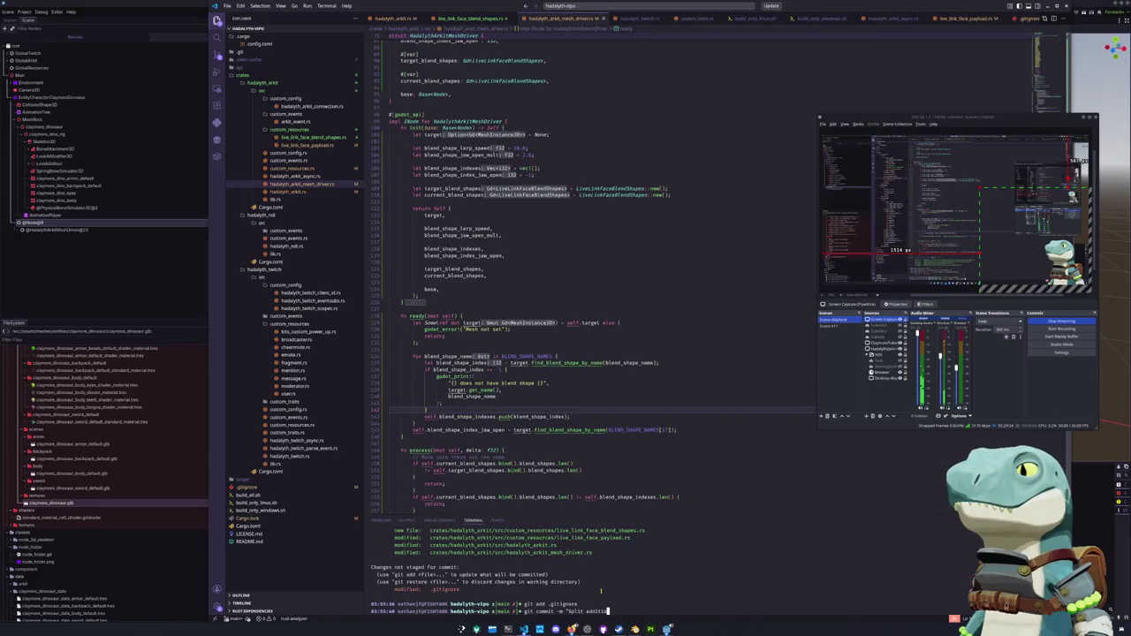
pyautogui.write('nal unreal')
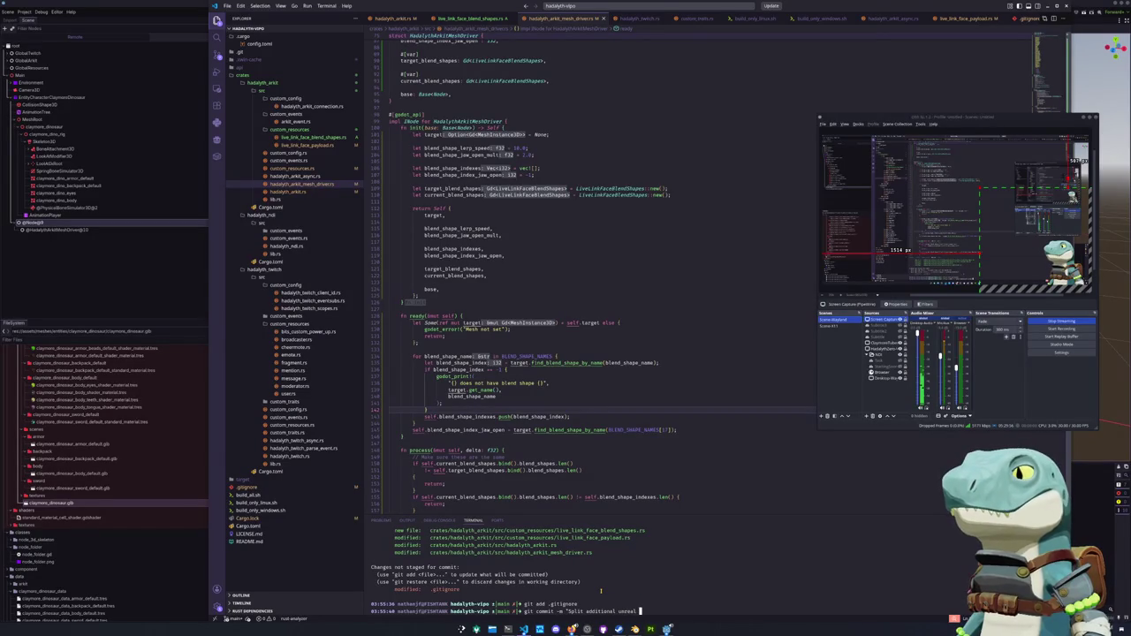
pyautogui.write(' engine sha')
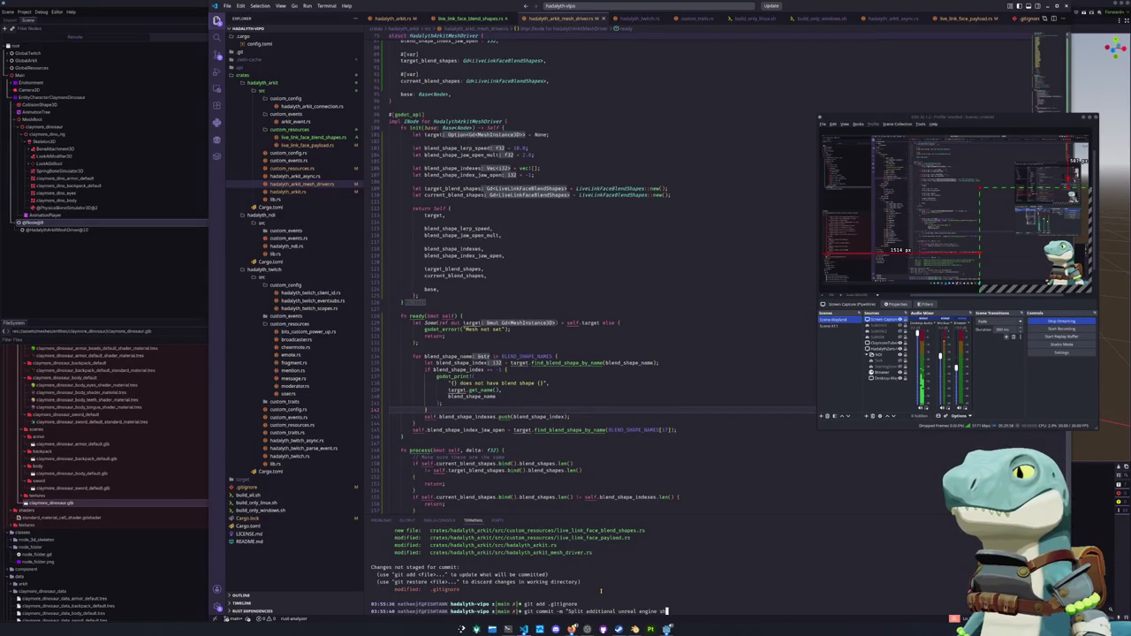
pyautogui.press('BackSpace')
pyautogui.press('BackSpace')
pyautogui.press('BackSpace')
pyautogui.write('blend shapes from default ')
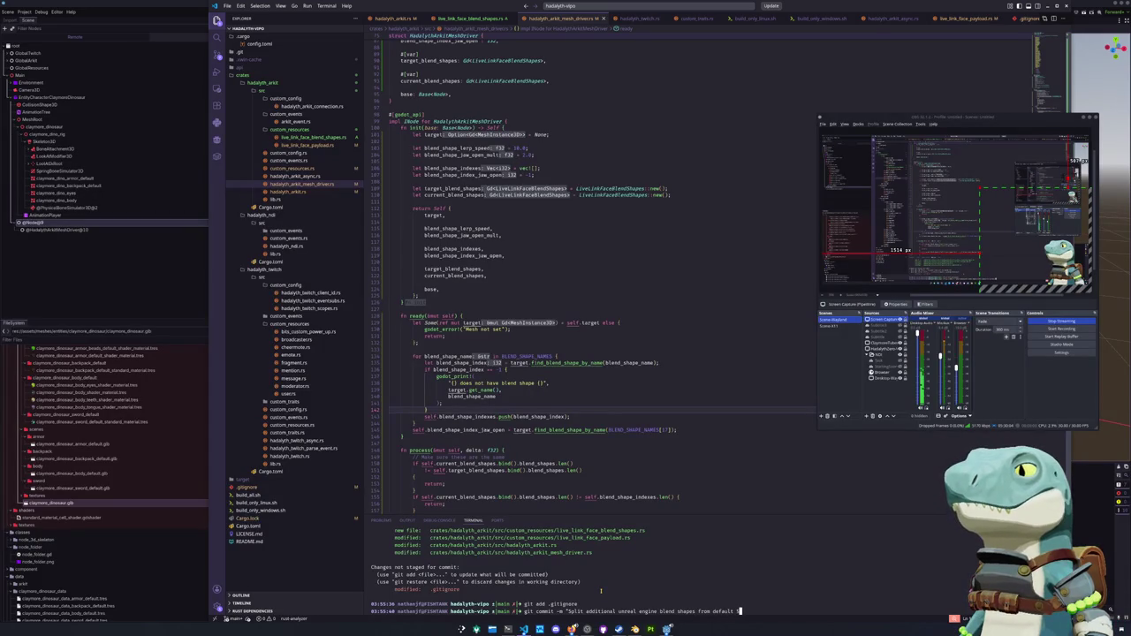
pyautogui.write('52 ark')
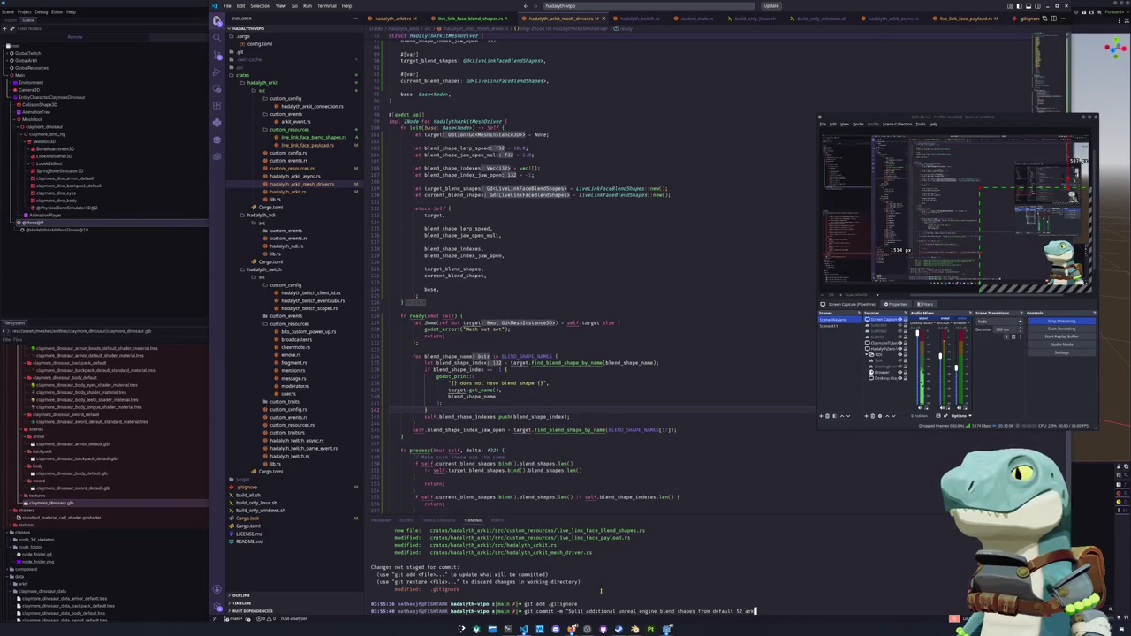
pyautogui.write('it shapekeys for ')
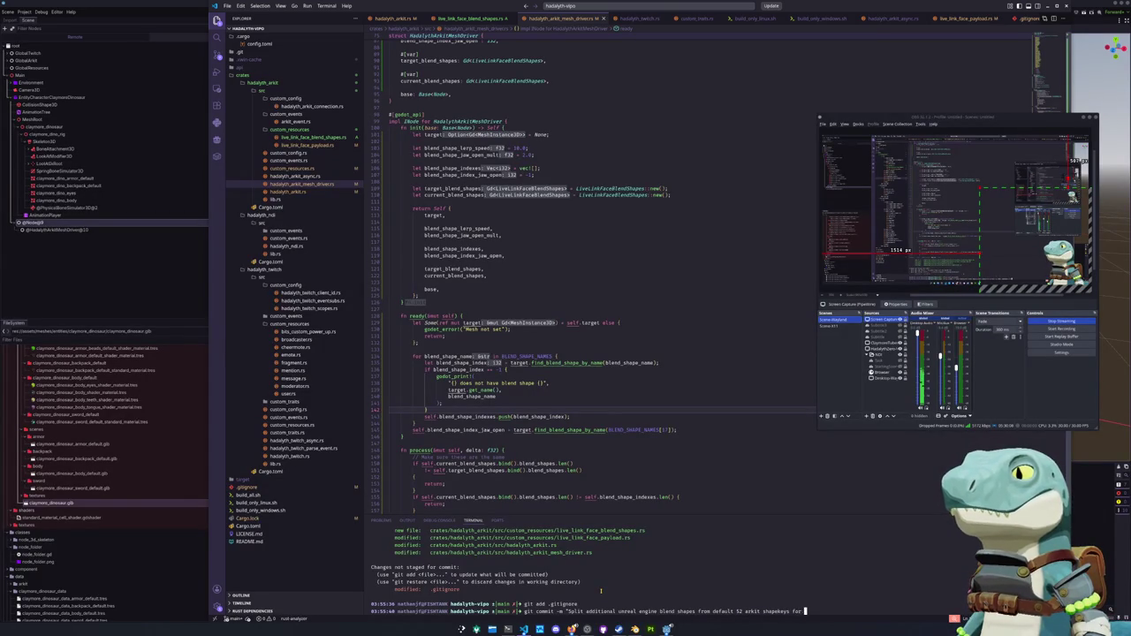
pyautogui.write('easier handling"')
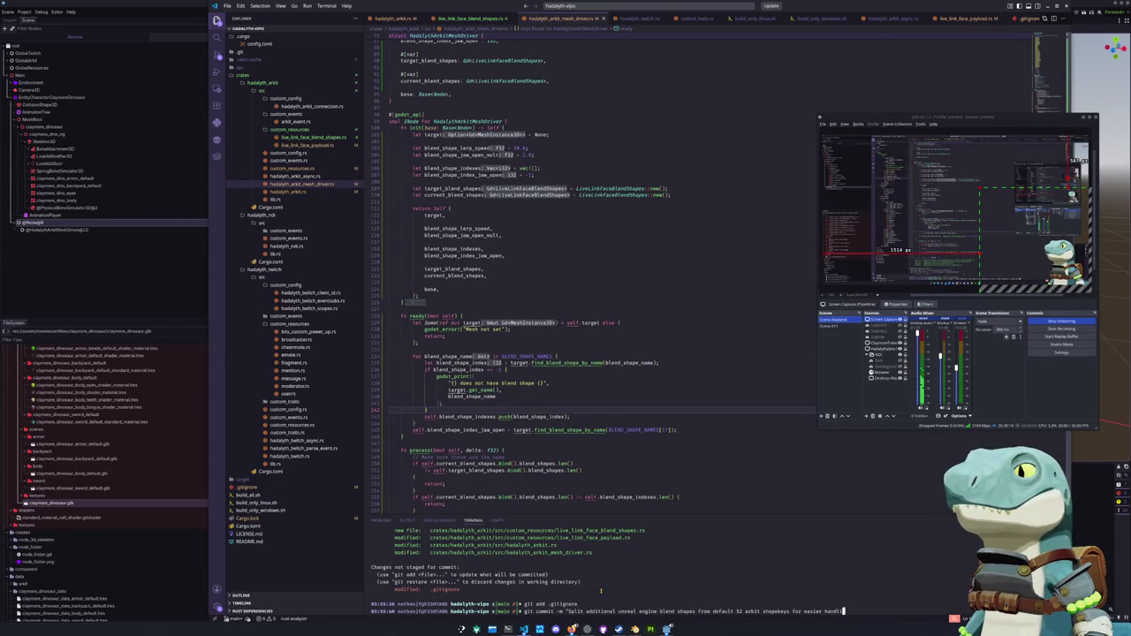
pyautogui.press('Return')
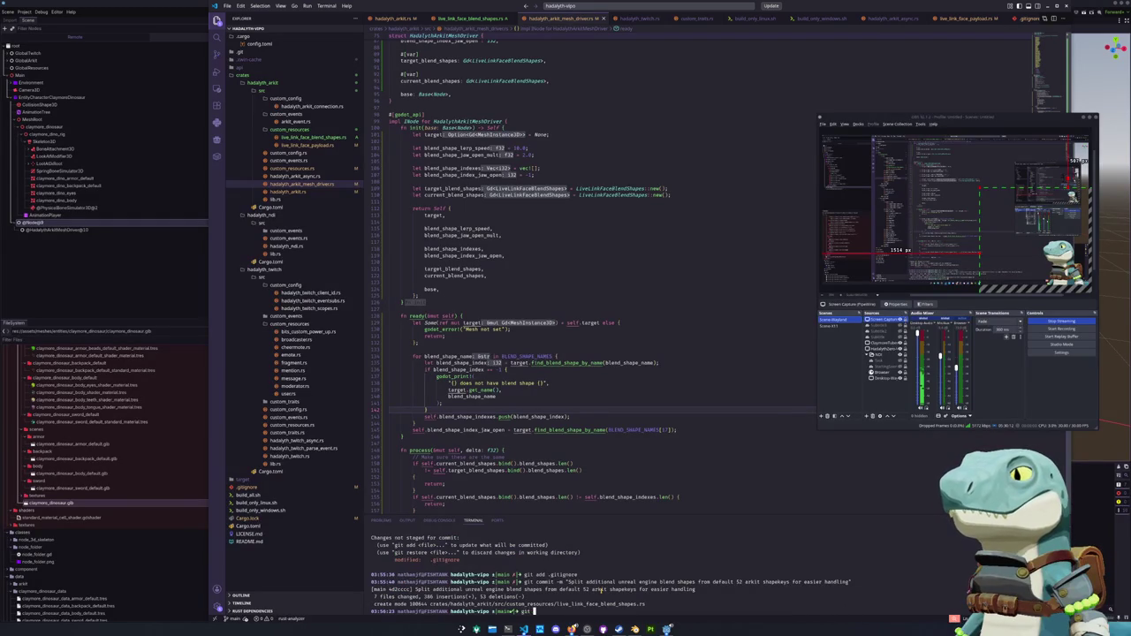
pyautogui.write('git status')
pyautogui.press('Return')
# Run git push, then git status to confirm a clean working tree.
pyautogui.write('git ')
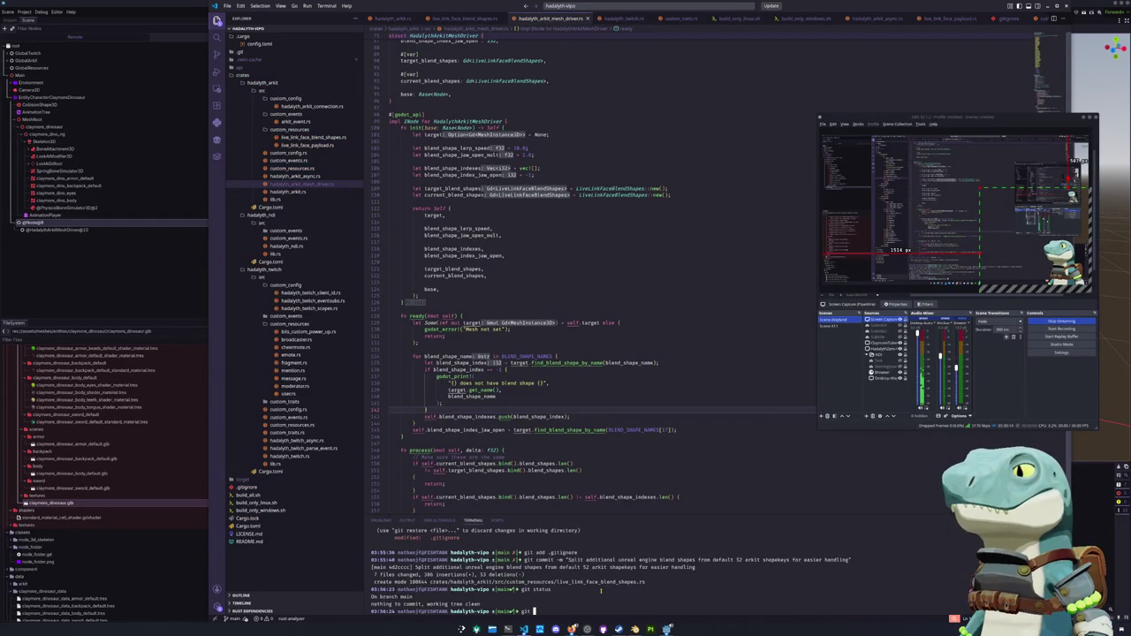
pyautogui.write('push')
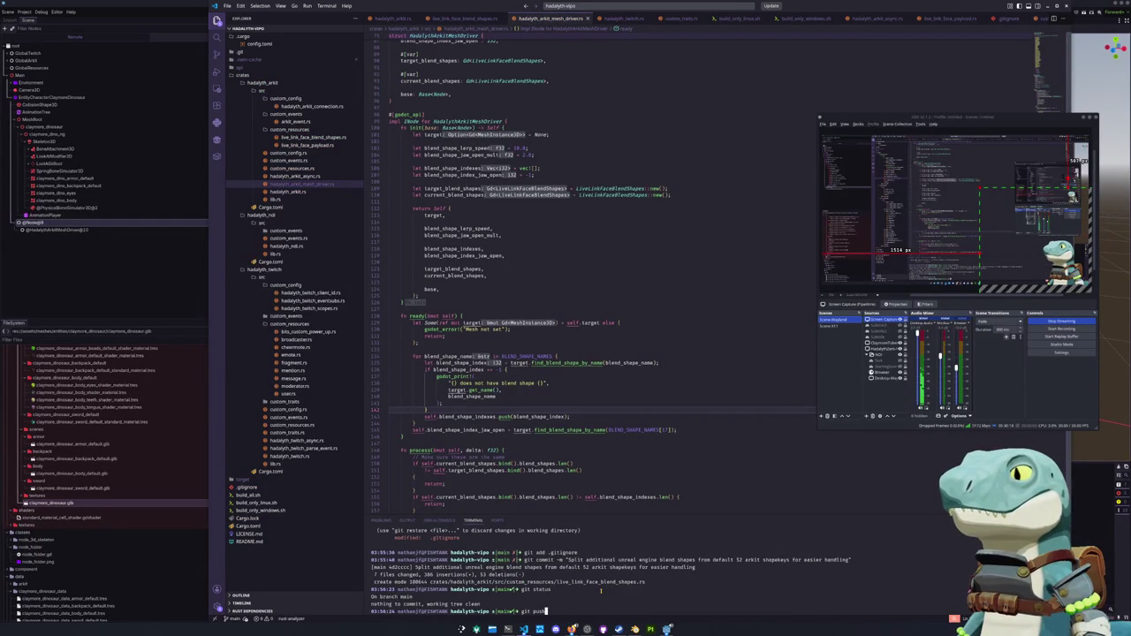
pyautogui.press('Return')
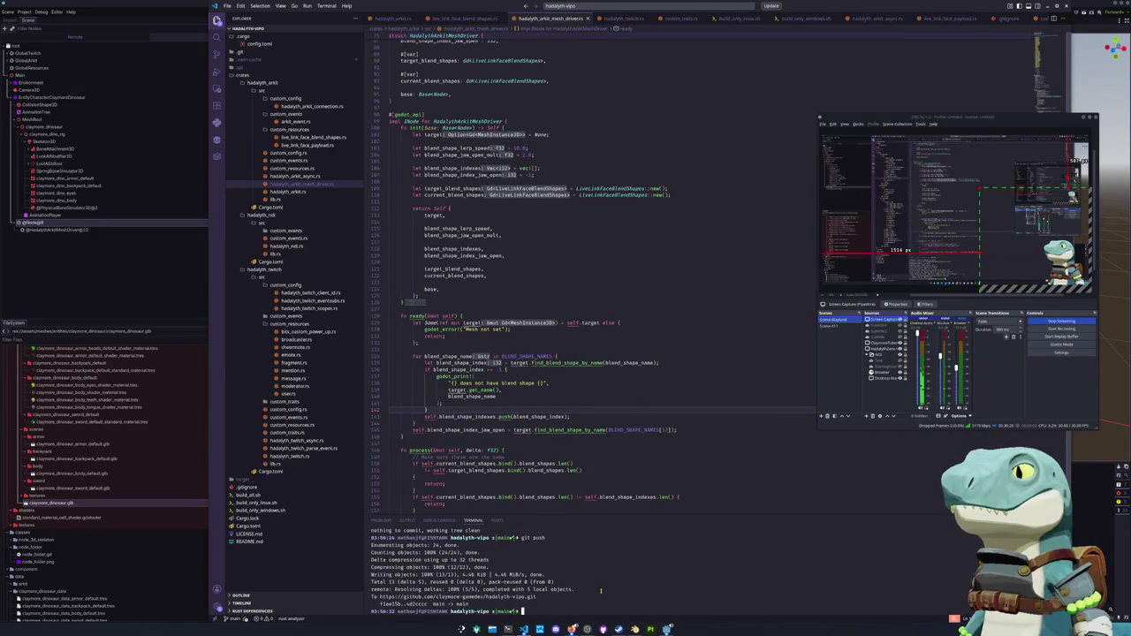
pyautogui.write('it status')
pyautogui.press('Return')
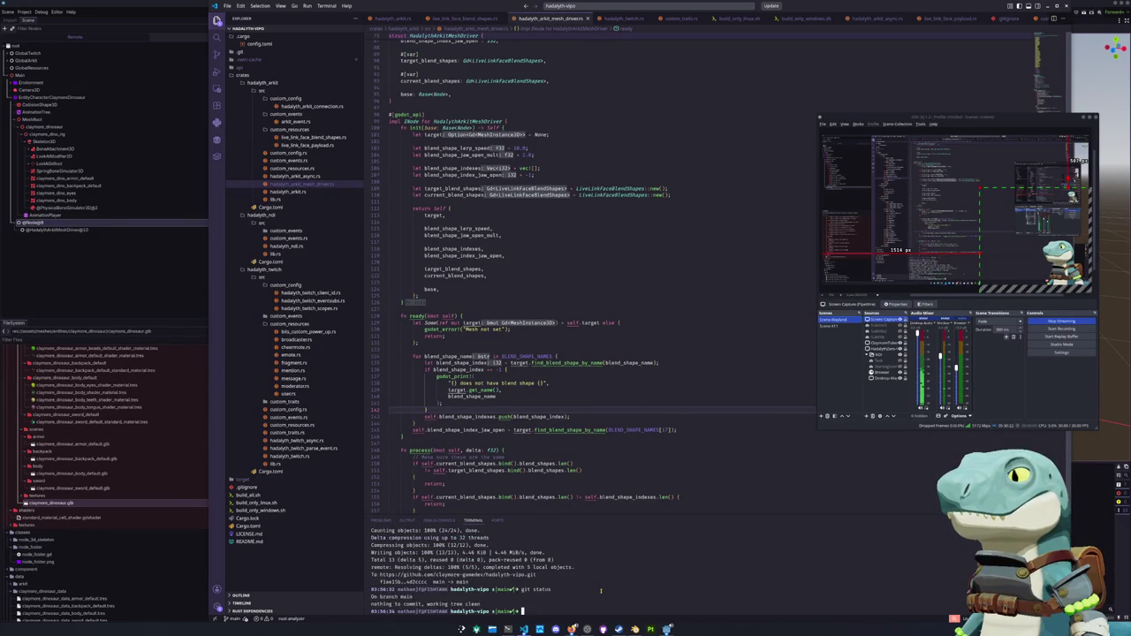
pyautogui.moveTo(572, 630)
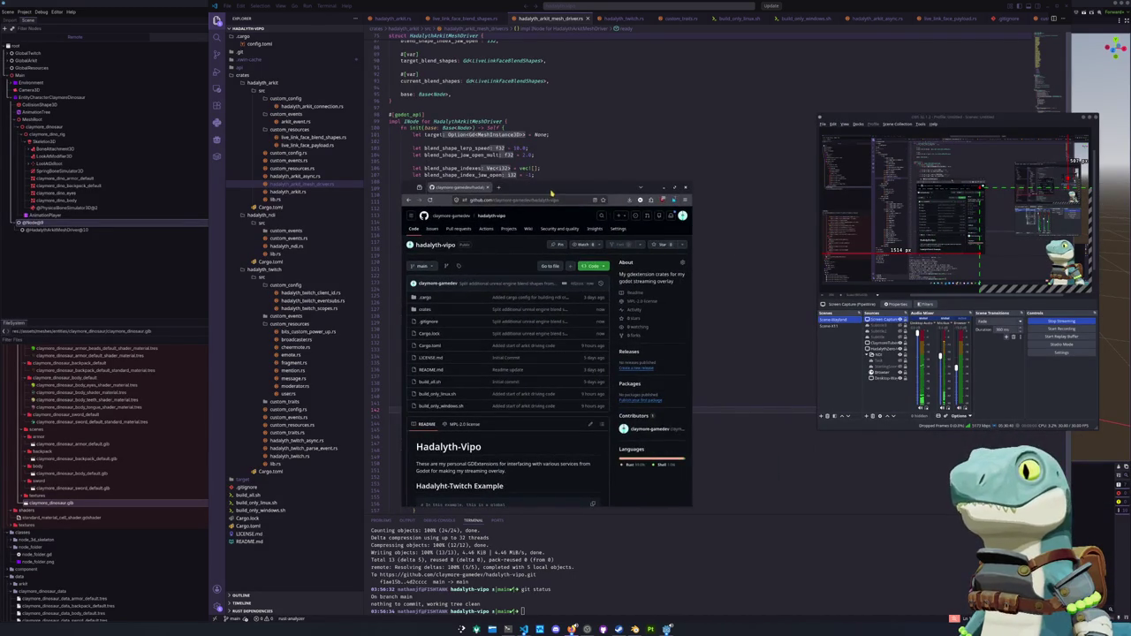
# Enlarge the GitHub page and scroll through the README, then open the local README.md.
pyautogui.moveTo(401, 182)
pyautogui.mouseDown()
pyautogui.moveTo(447, 222)
pyautogui.moveTo(449, 321)
pyautogui.moveTo(447, 222)
pyautogui.moveTo(293, 106)
pyautogui.mouseUp()
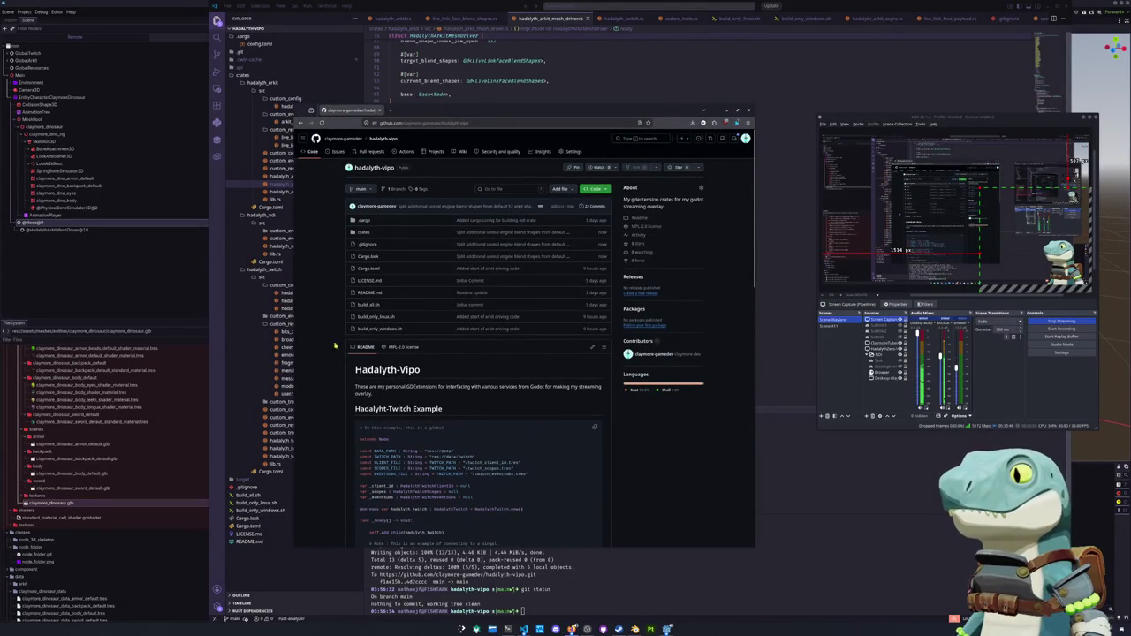
pyautogui.scroll(-10, 335, 418)
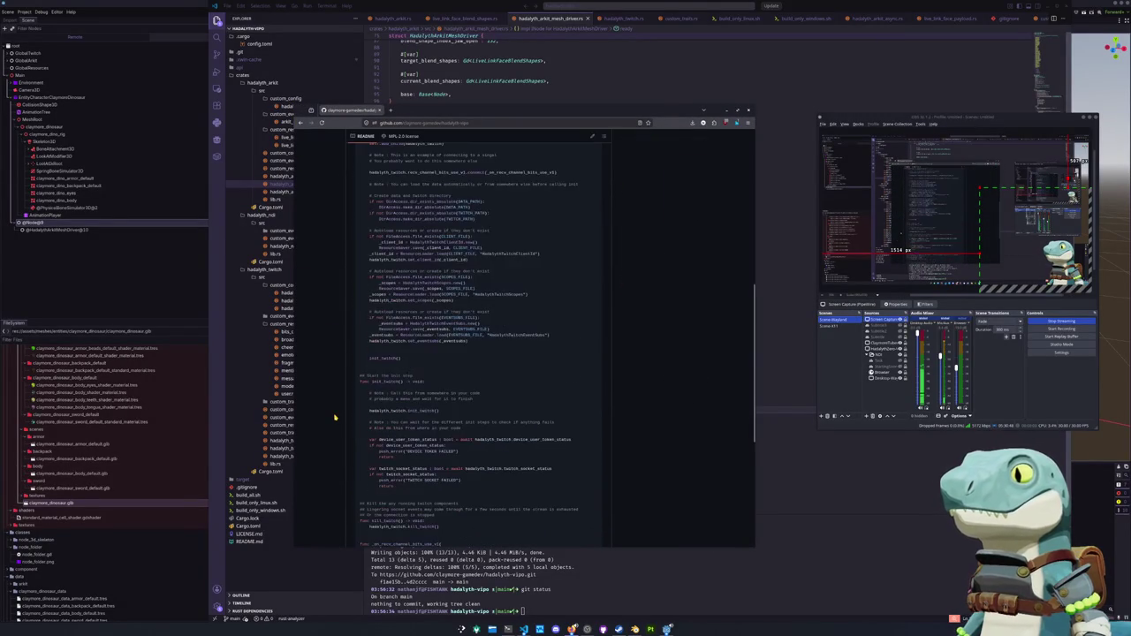
pyautogui.scroll(3, 334, 418)
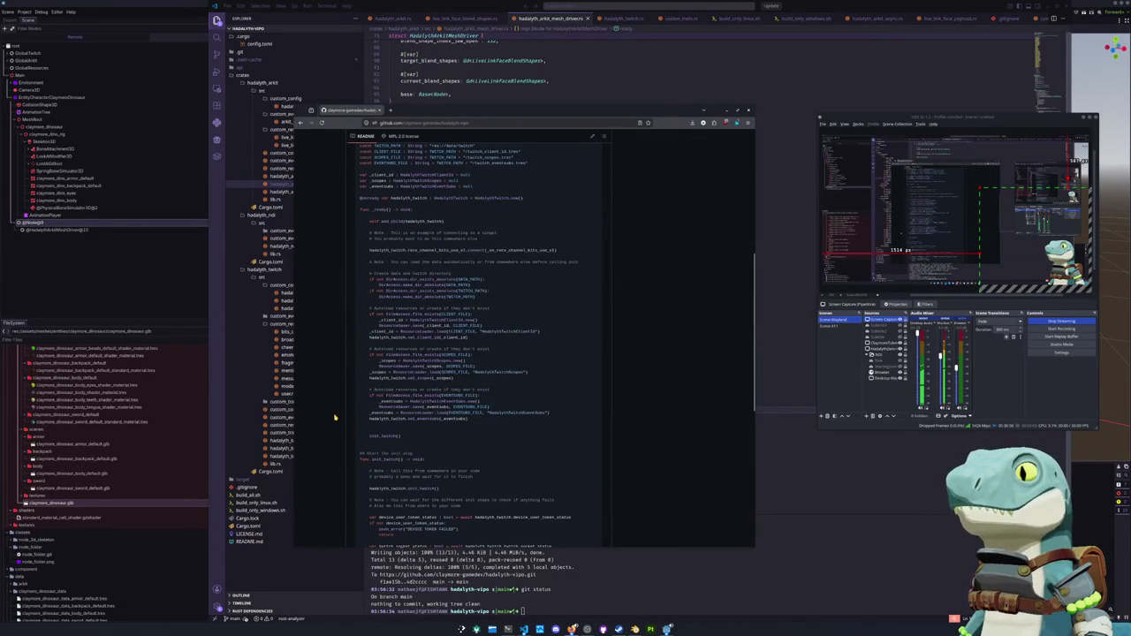
pyautogui.scroll(1, 335, 418)
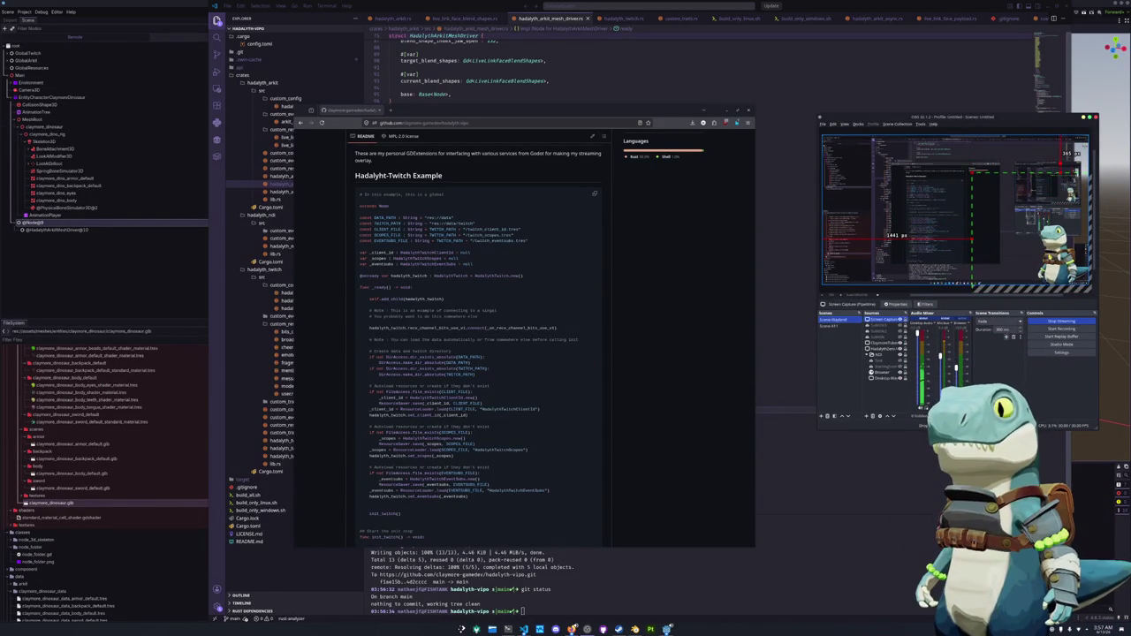
pyautogui.scroll(5, 523, 383)
pyautogui.hotkey('alt', 'Tab')
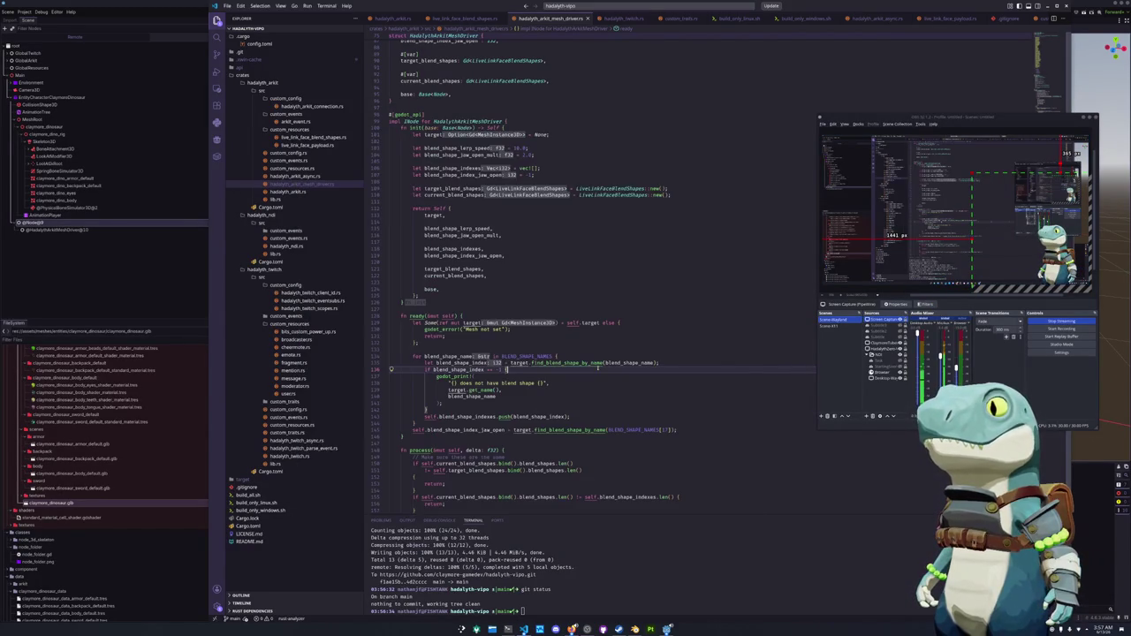
pyautogui.click(248, 541)
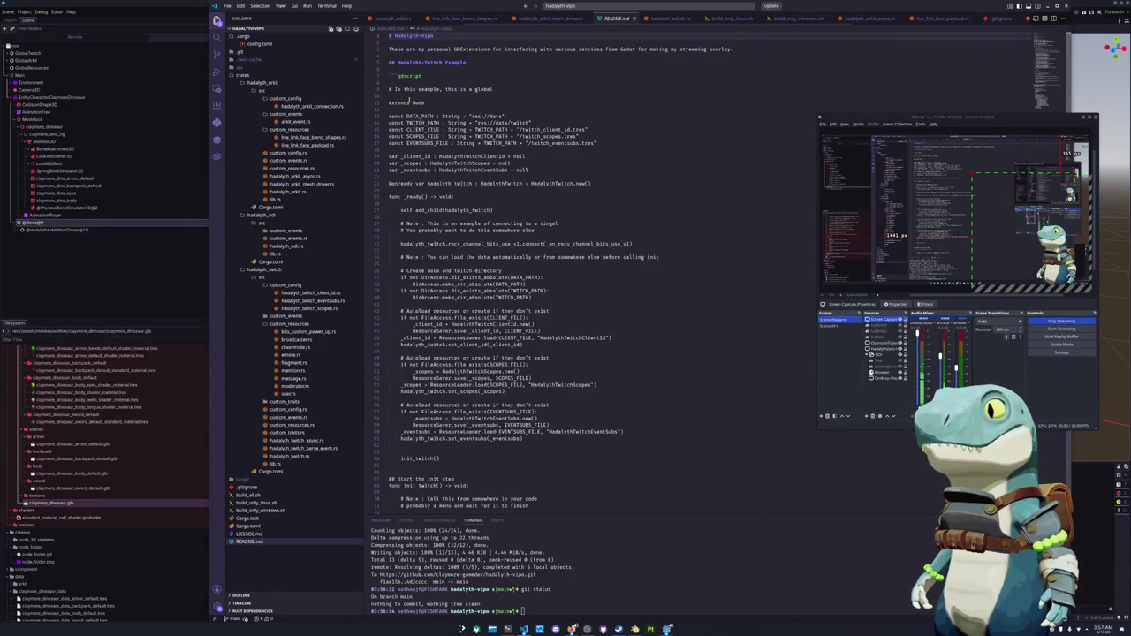
# Delete the README tutorial text below the description and save README.md.
pyautogui.moveTo(406, 69)
pyautogui.mouseDown()
pyautogui.moveTo(460, 380)
pyautogui.moveTo(485, 416)
pyautogui.moveTo(486, 495)
pyautogui.moveTo(485, 371)
pyautogui.mouseUp()
pyautogui.press('Delete')
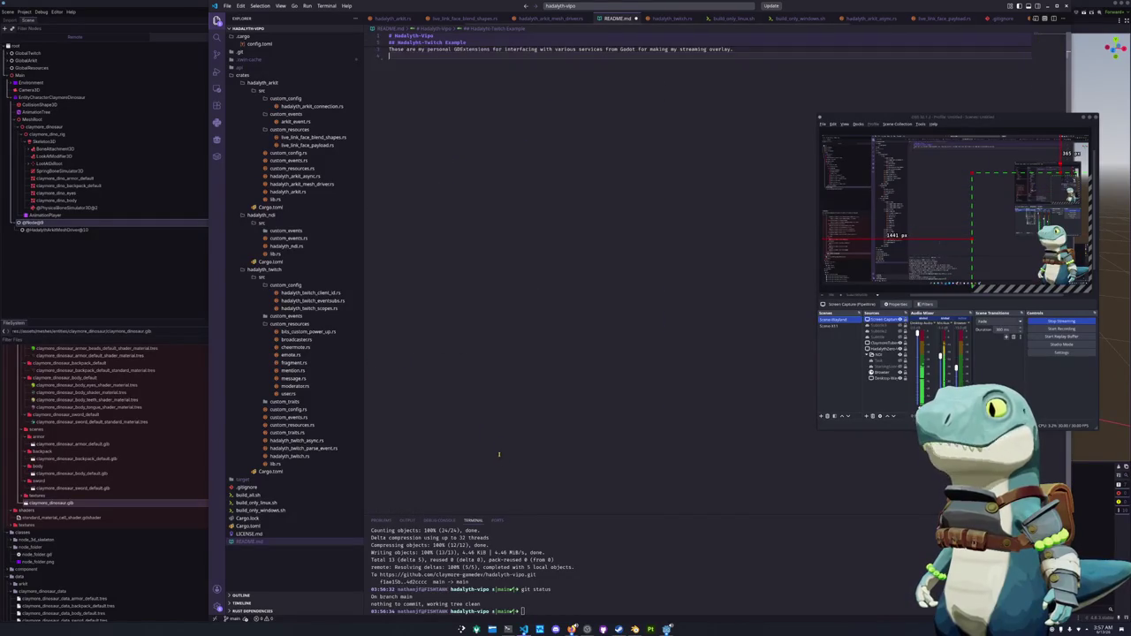
pyautogui.hotkey('ctrl', 's')
# Stage, commit as 'Removed out of date tutorial from repo', and push the README change.
pyautogui.write('git status')
pyautogui.press('Return')
pyautogui.write('git a')
pyautogui.write('dd .')
pyautogui.press('Return')
pyautogui.write('git stat')
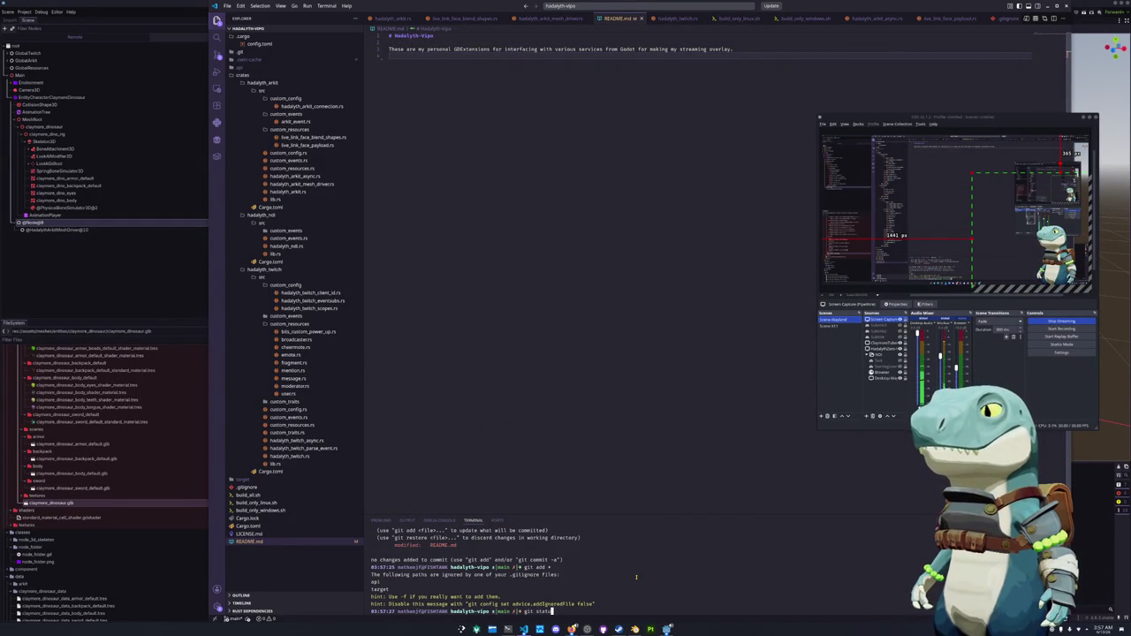
pyautogui.write('us')
pyautogui.press('Return')
pyautogui.write('git commit -m "')
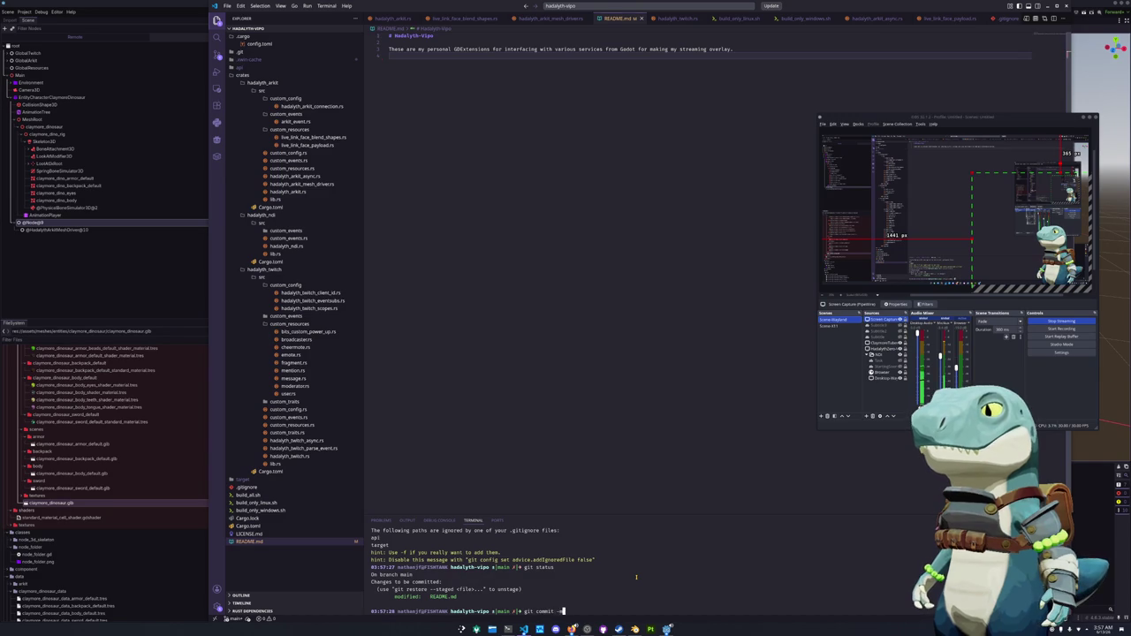
pyautogui.write('Removed ou')
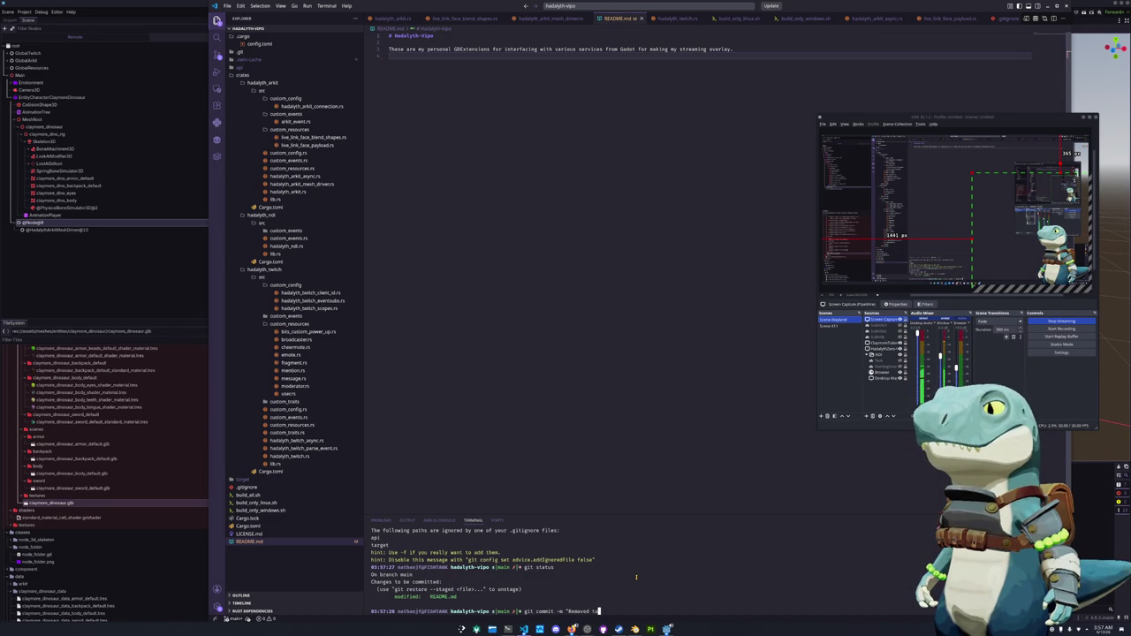
pyautogui.write('t of date ')
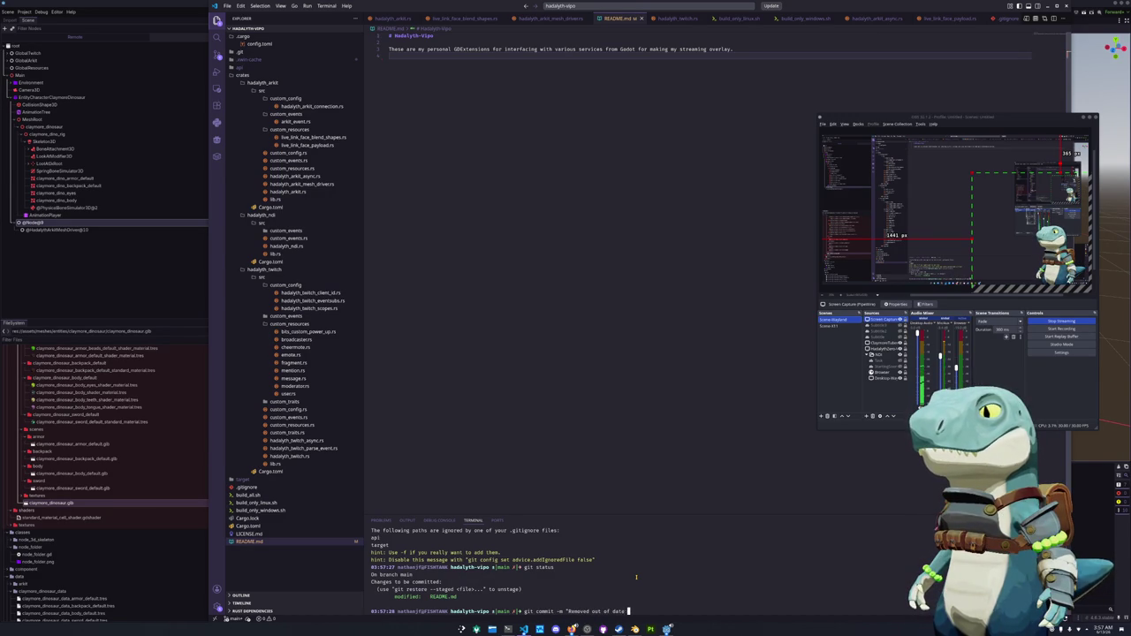
pyautogui.write('tutorial from repo"')
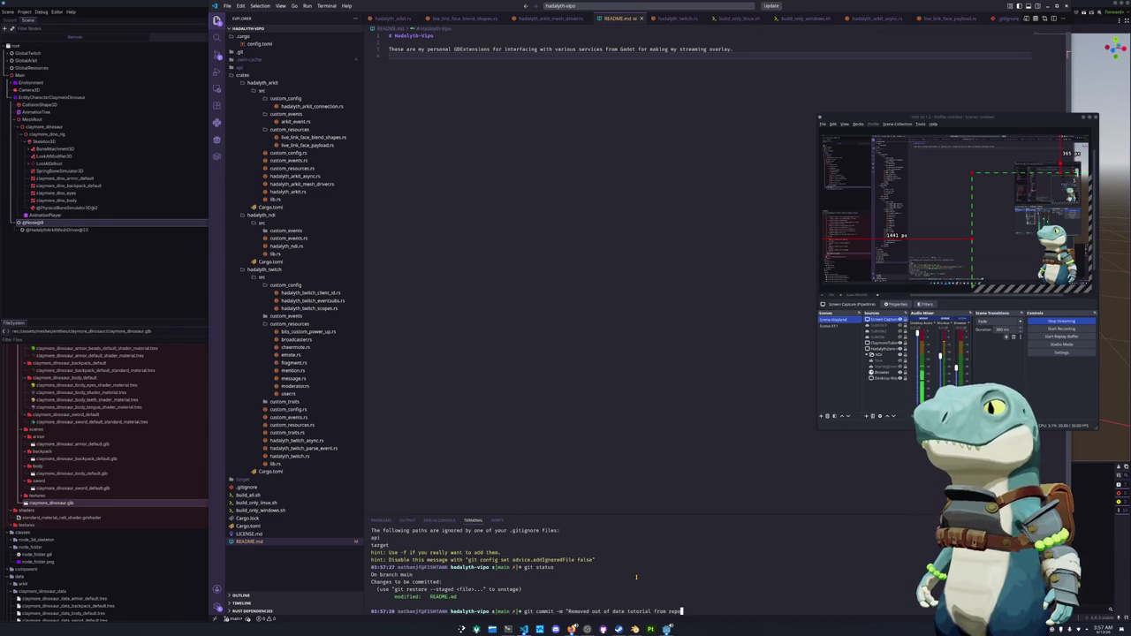
pyautogui.press('Return')
pyautogui.write('git push')
pyautogui.press('Return')
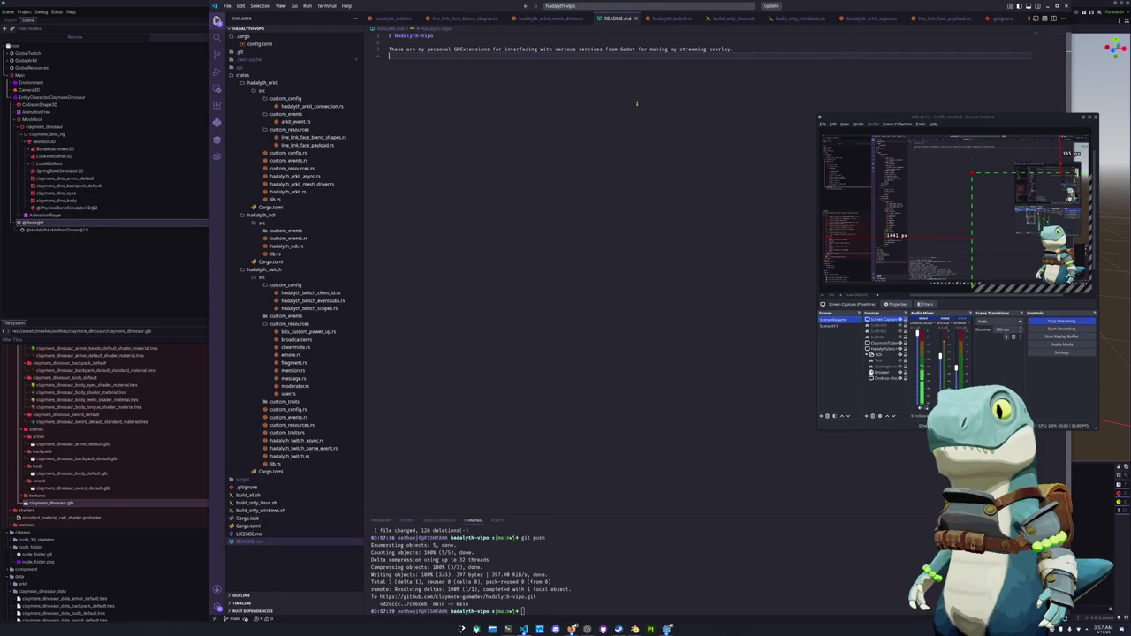
pyautogui.click(1046, 6)
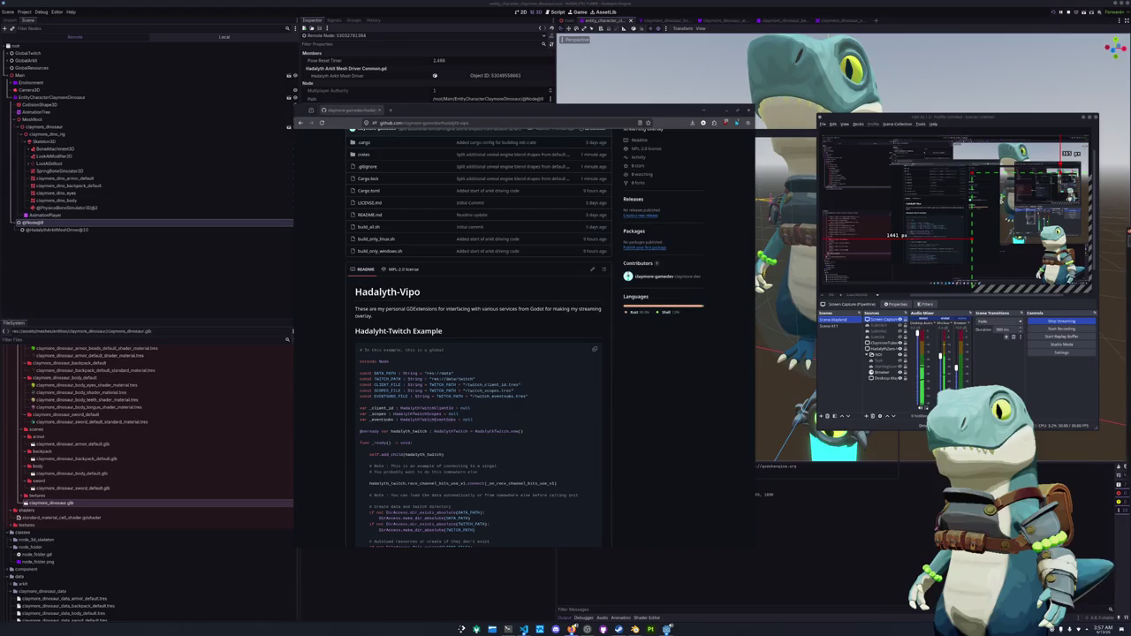
# Switch to the Firefox Twitch Raid Channel window and shift it slightly down-right.
pyautogui.hotkey('alt', 'Tab')
pyautogui.moveTo(458, 241)
pyautogui.mouseDown()
pyautogui.moveTo(471, 304)
pyautogui.moveTo(442, 63)
pyautogui.moveTo(328, 51)
pyautogui.moveTo(321, 36)
pyautogui.mouseUp()
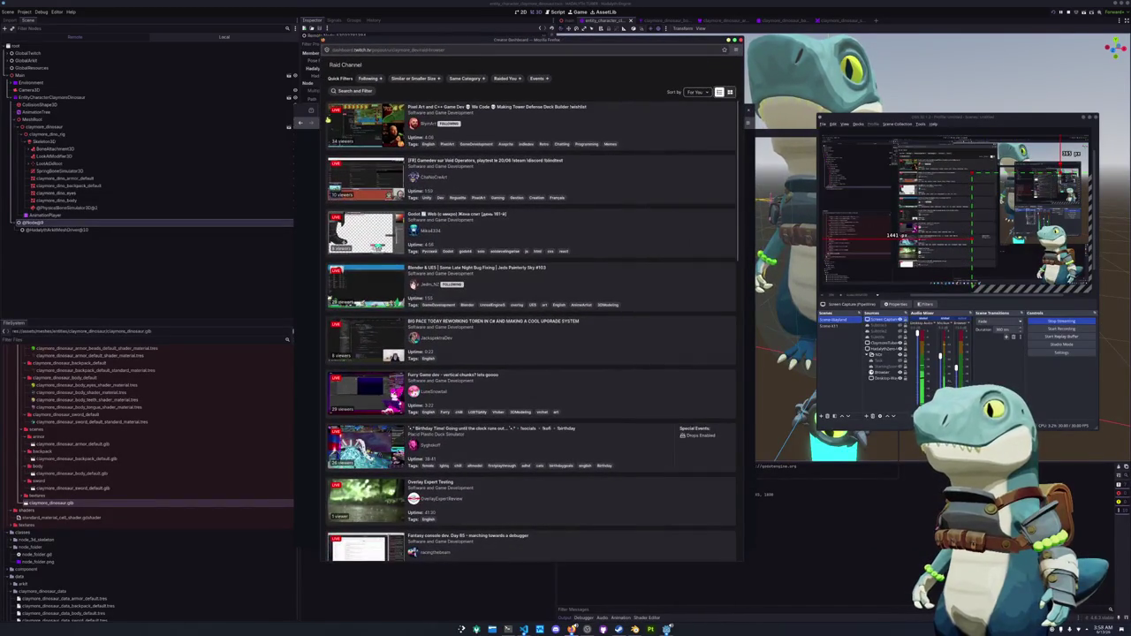
pyautogui.scroll(-3, 547, 377)
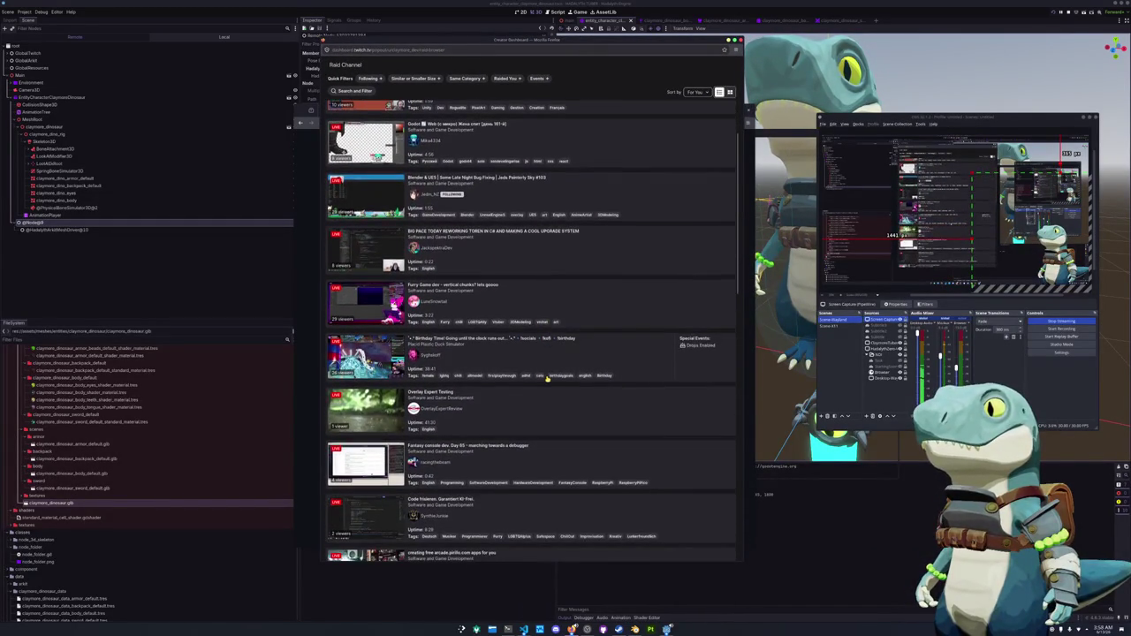
pyautogui.scroll(-5, 547, 378)
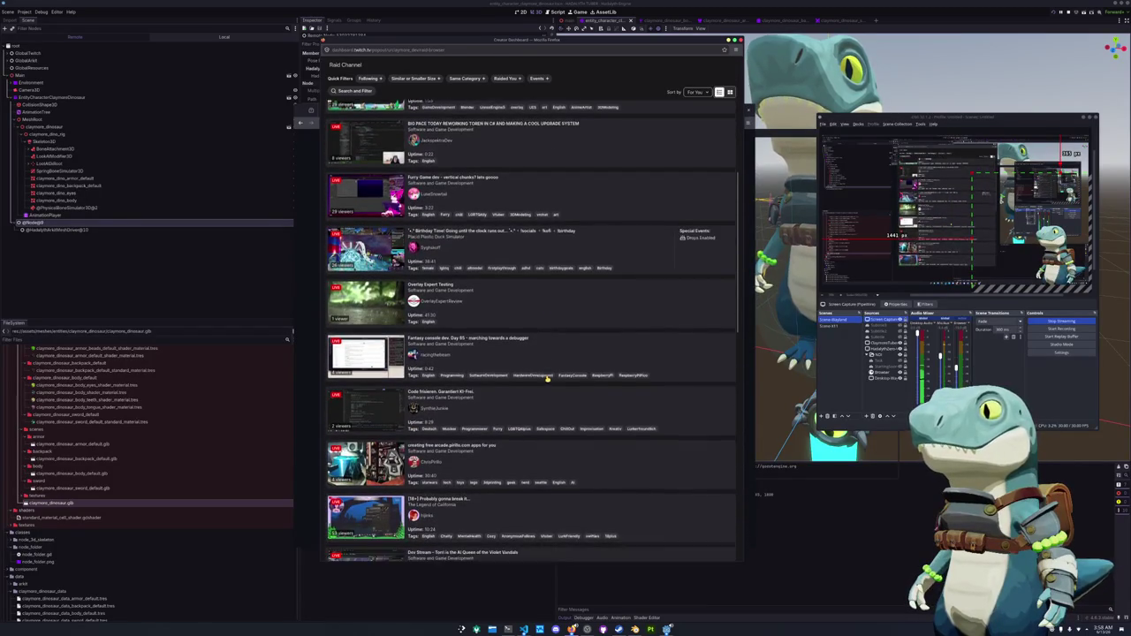
pyautogui.scroll(-8, 547, 379)
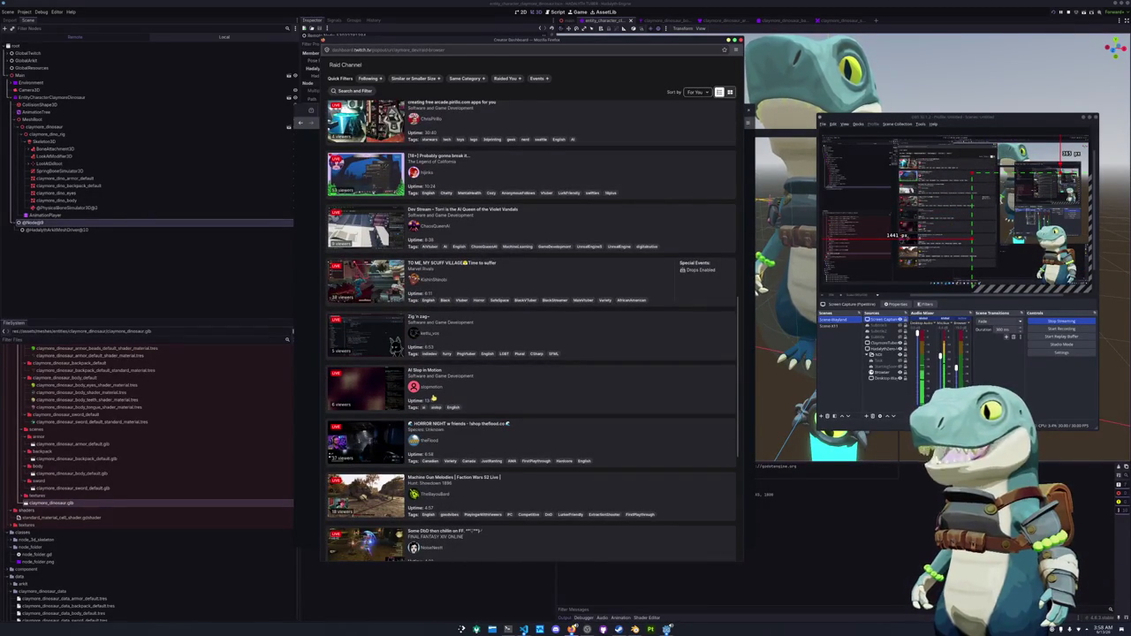
pyautogui.scroll(-6, 554, 378)
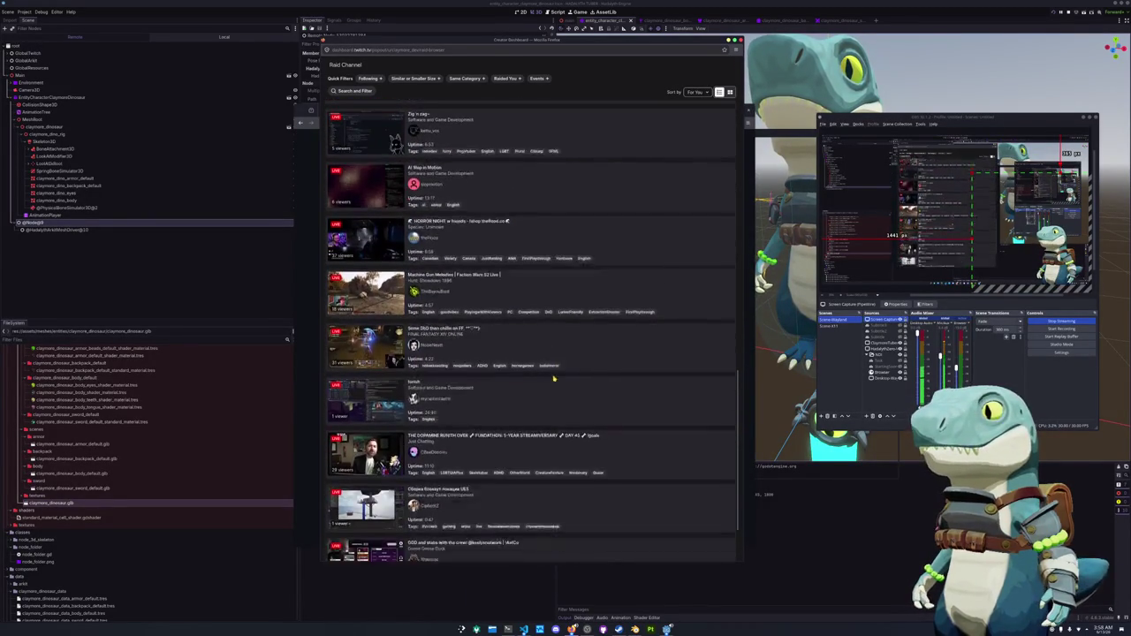
pyautogui.scroll(-3, 553, 378)
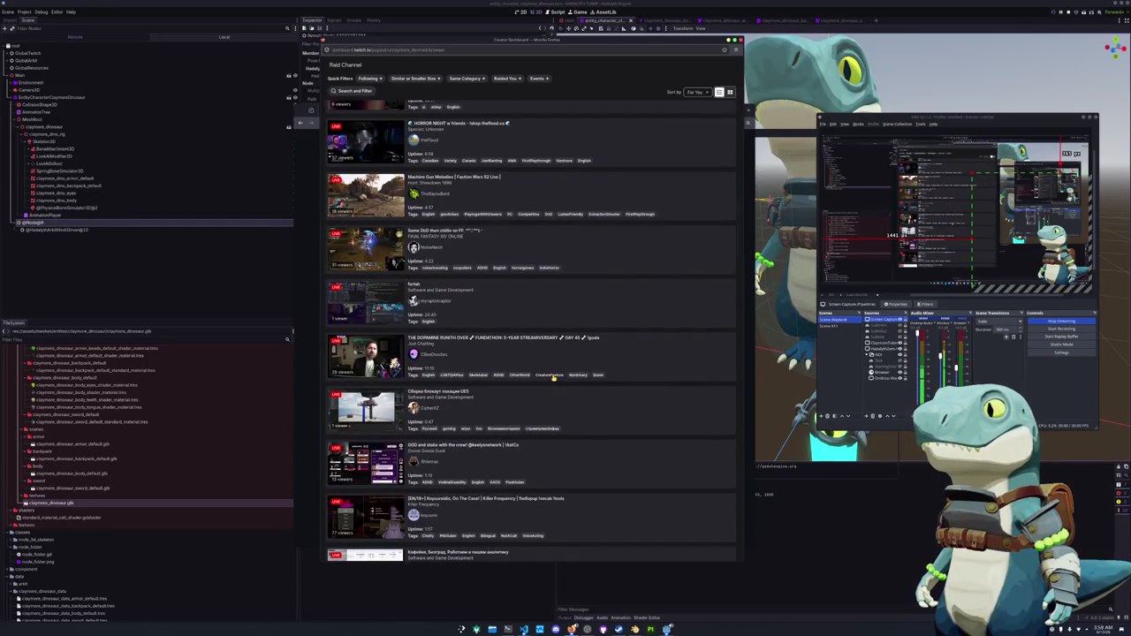
pyautogui.scroll(-8, 553, 377)
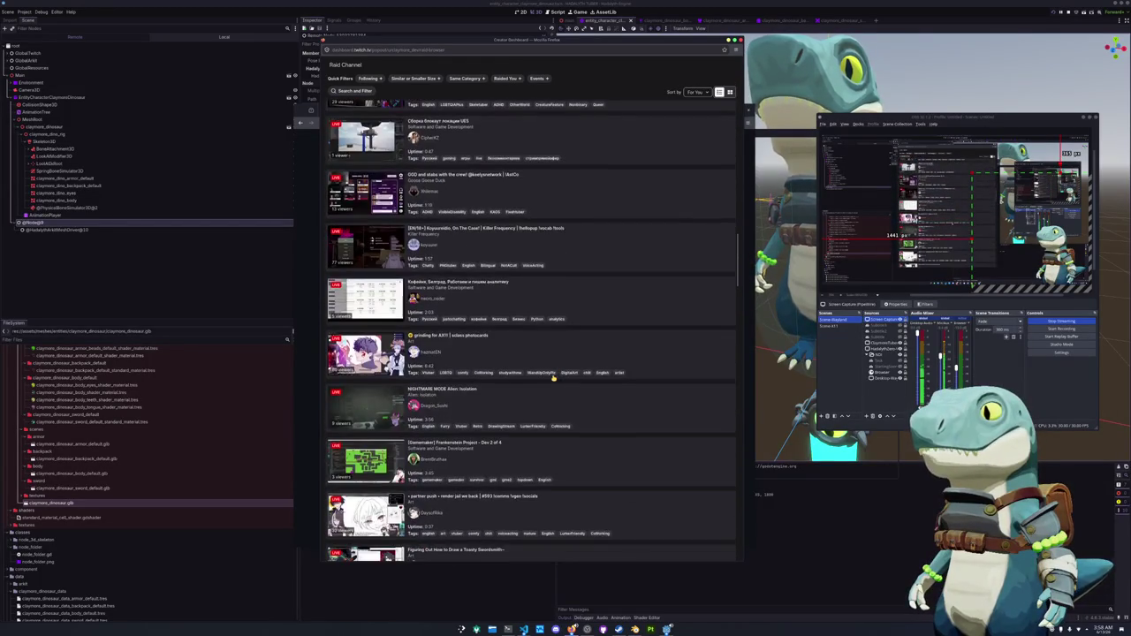
pyautogui.scroll(15, 552, 377)
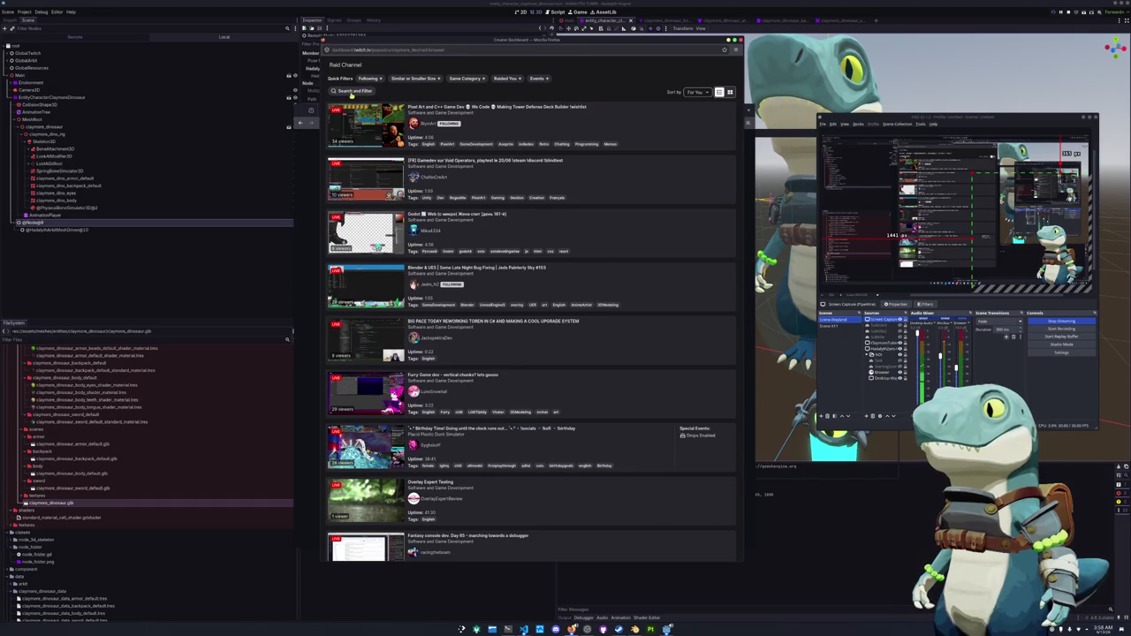
# Filter the raid channel list to the Art category.
pyautogui.click(363, 91)
pyautogui.click(357, 131)
pyautogui.write('art')
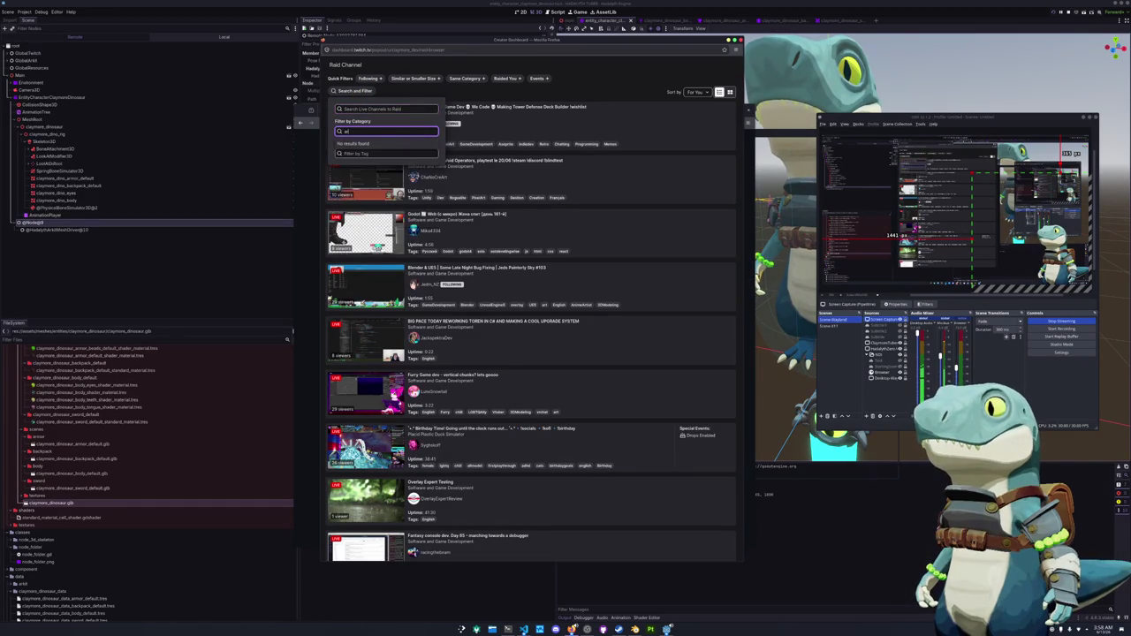
pyautogui.click(362, 152)
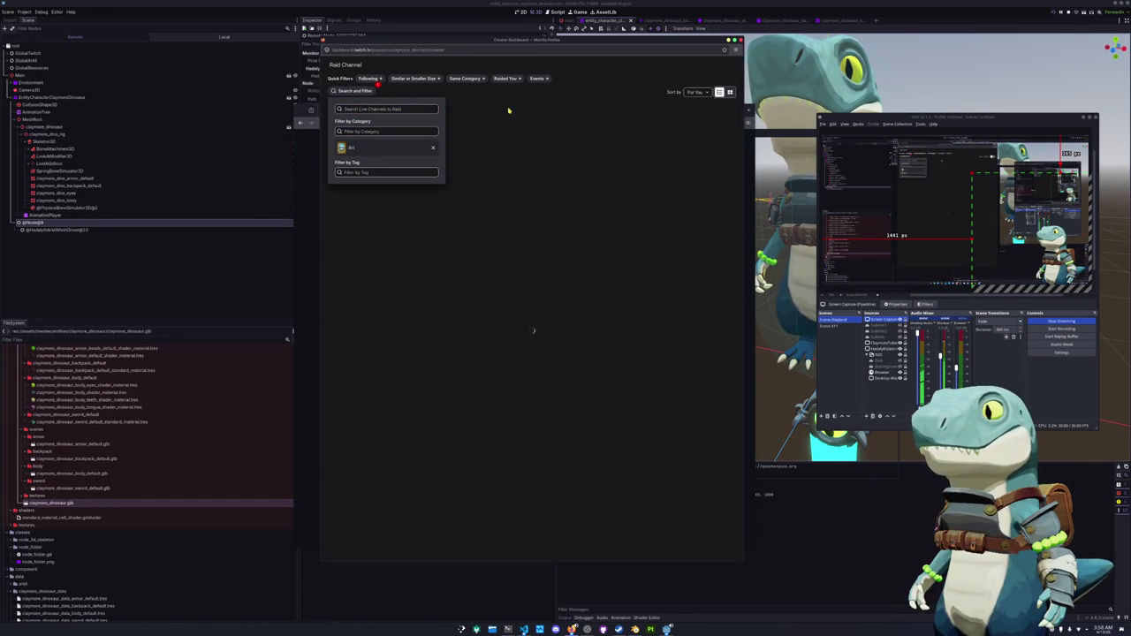
pyautogui.click(496, 93)
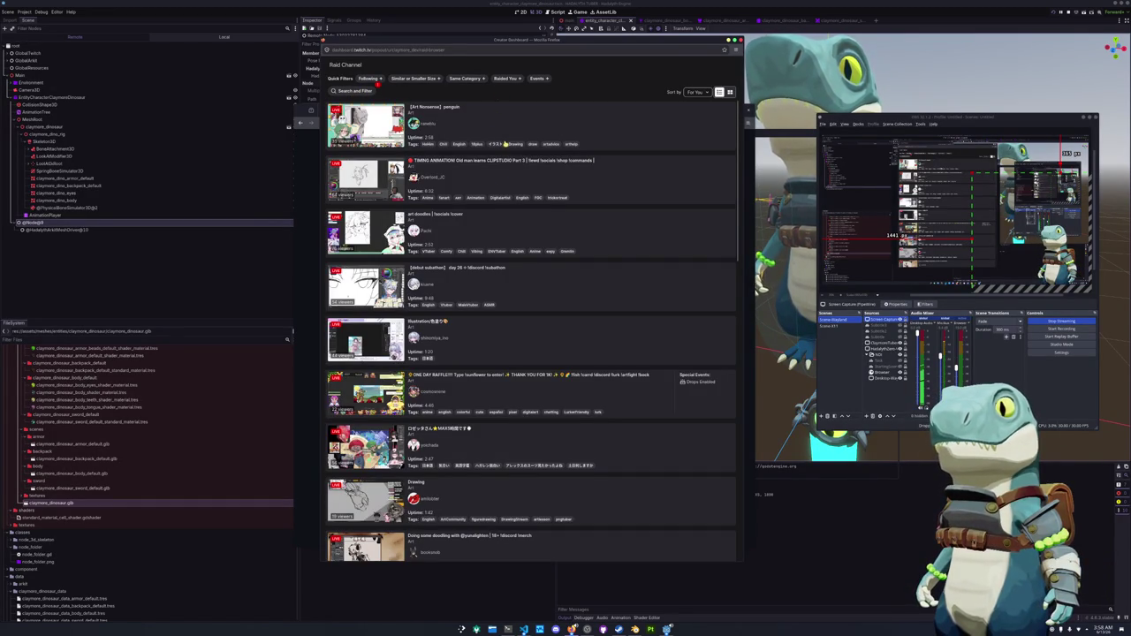
# Browse the Art streams and preview 'Figuring Out How to Draw a Toasty Swordsmith~'.
pyautogui.scroll(-1, 494, 205)
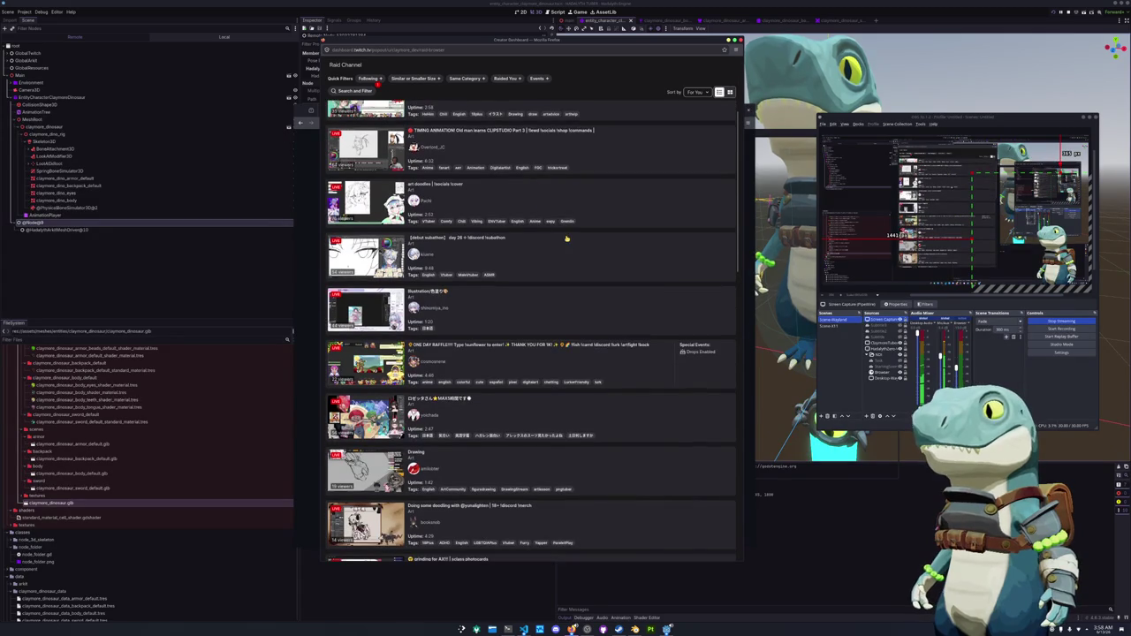
pyautogui.scroll(-5, 568, 236)
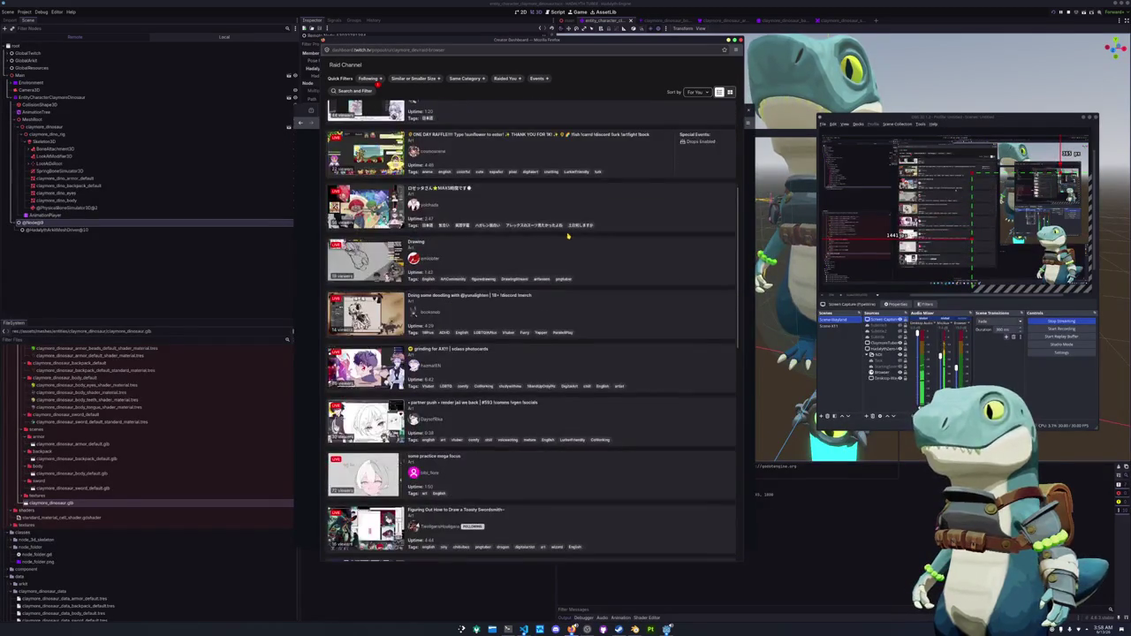
pyautogui.scroll(-5, 567, 236)
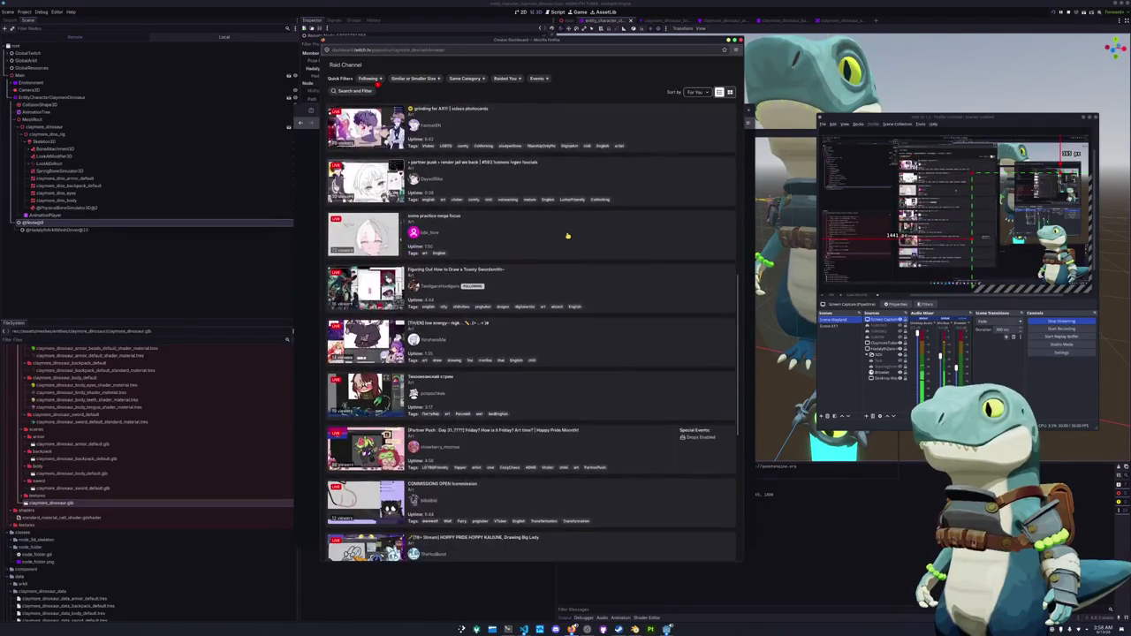
pyautogui.scroll(-2, 613, 262)
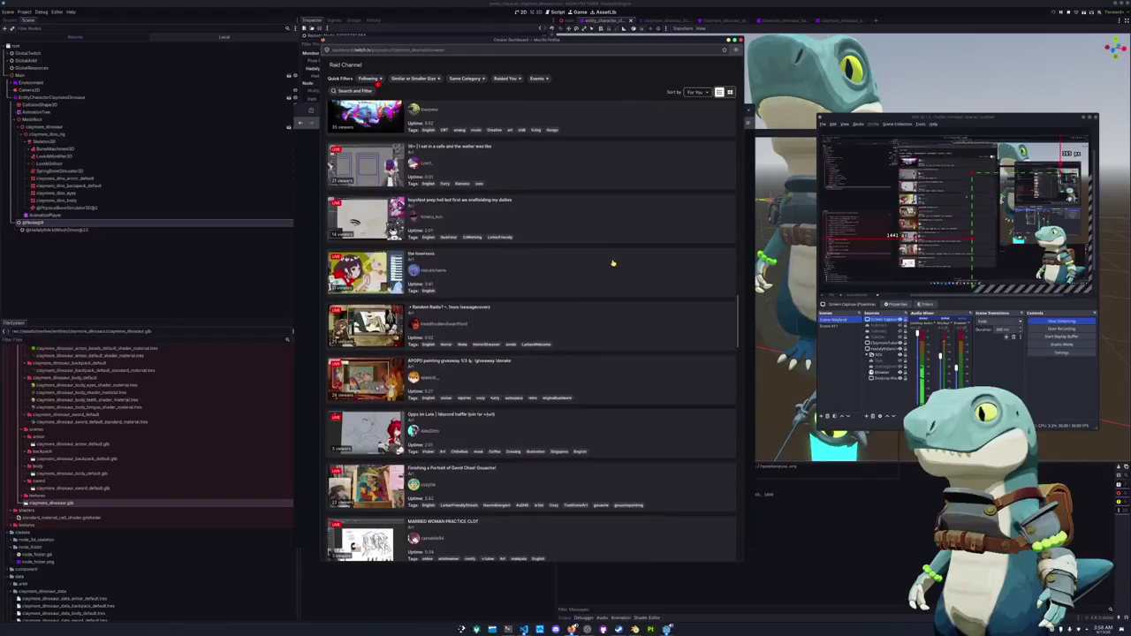
pyautogui.scroll(-5, 612, 263)
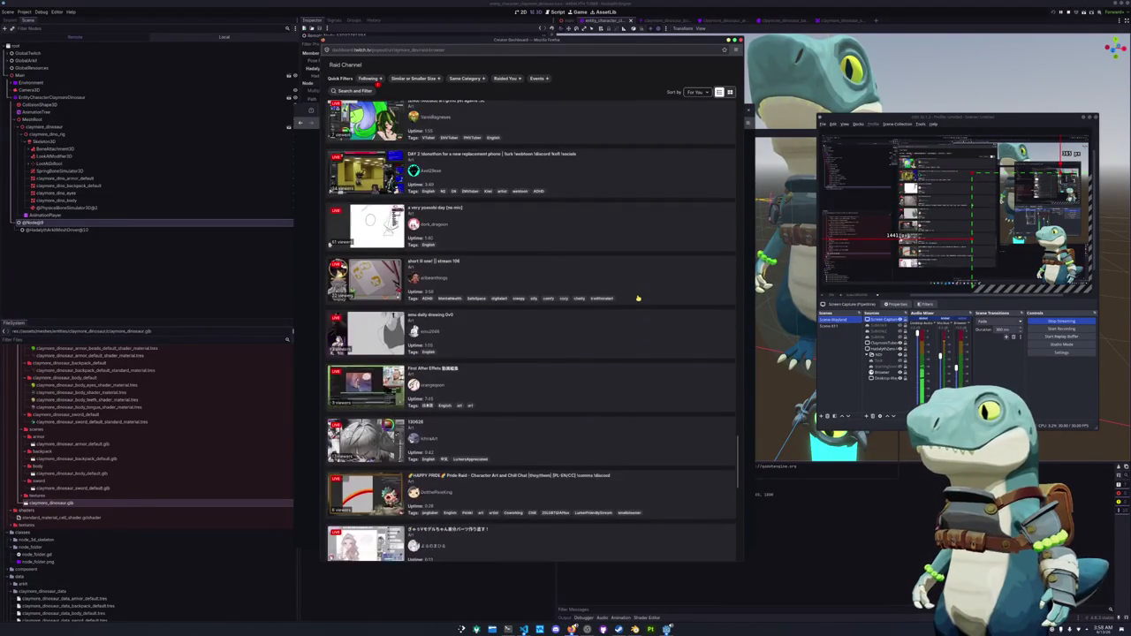
pyautogui.scroll(1, 638, 299)
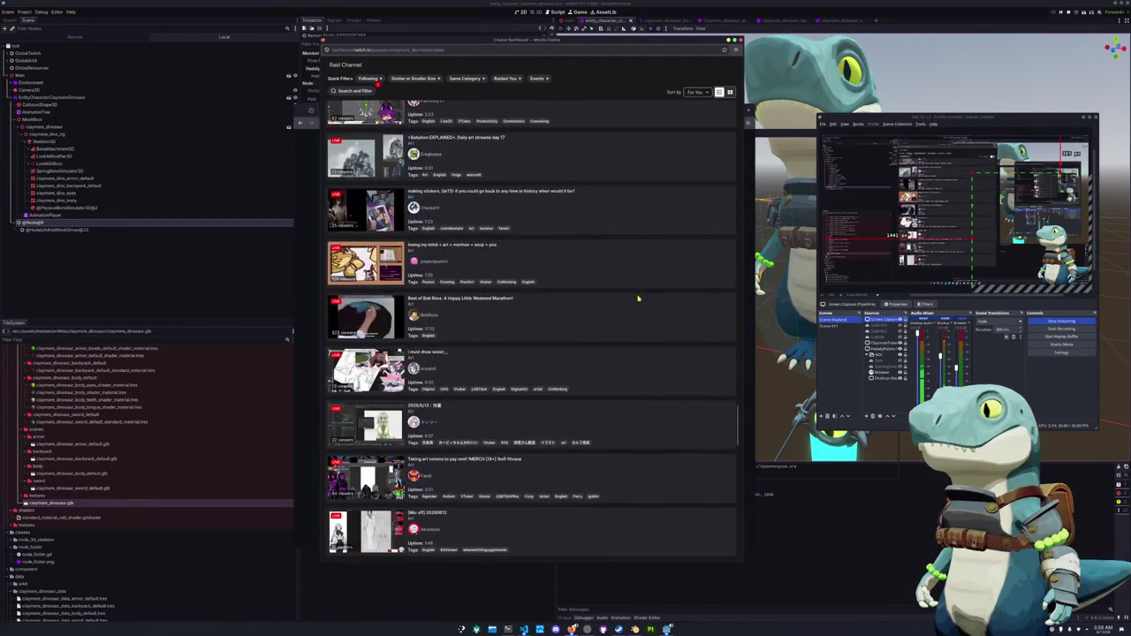
pyautogui.scroll(15, 707, 380)
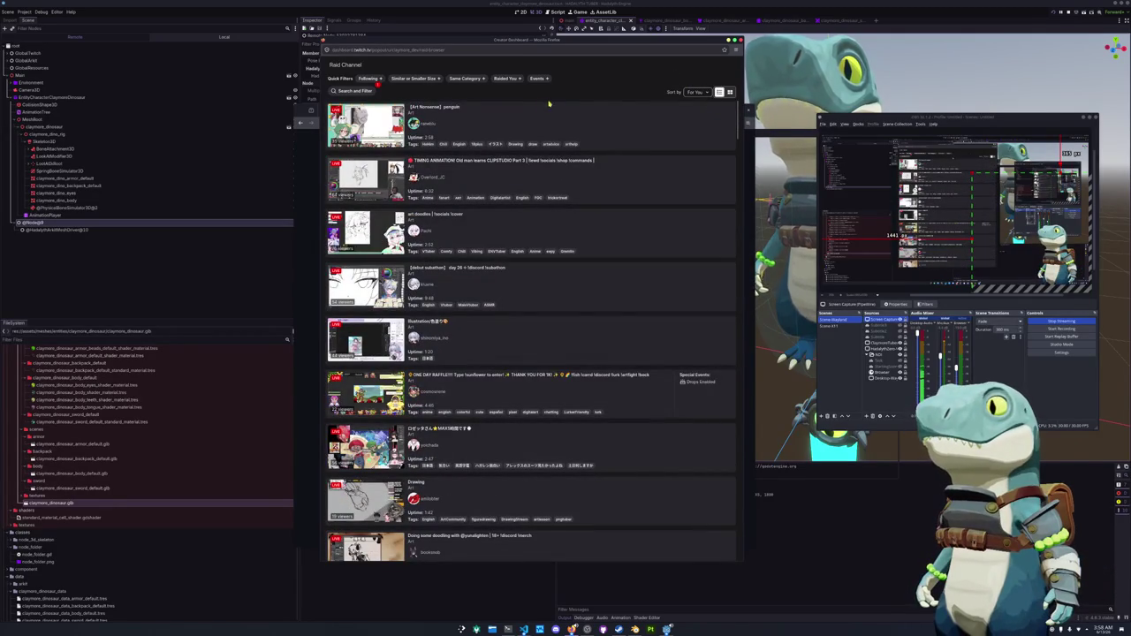
pyautogui.scroll(-5, 518, 318)
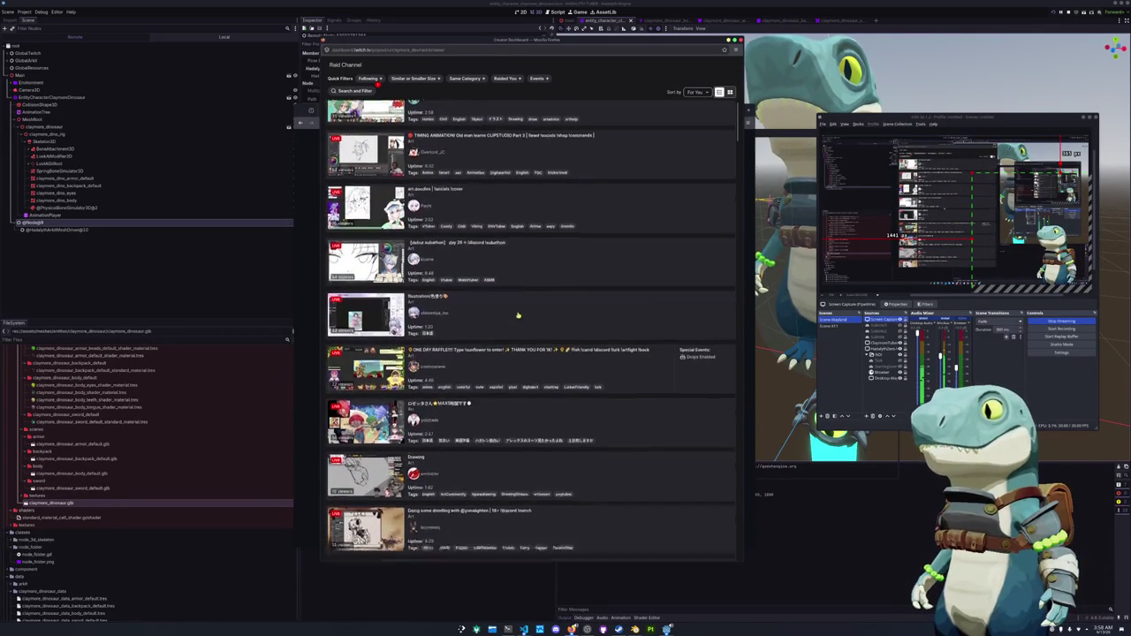
pyautogui.scroll(5, 518, 321)
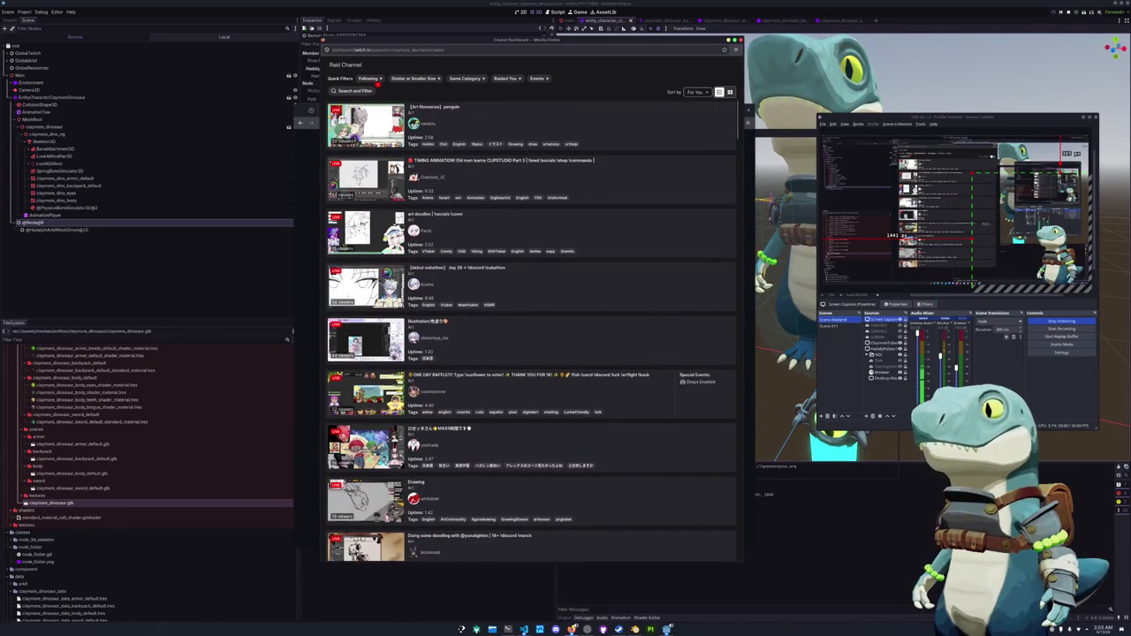
pyautogui.scroll(-10, 386, 230)
pyautogui.scroll(-5, 531, 331)
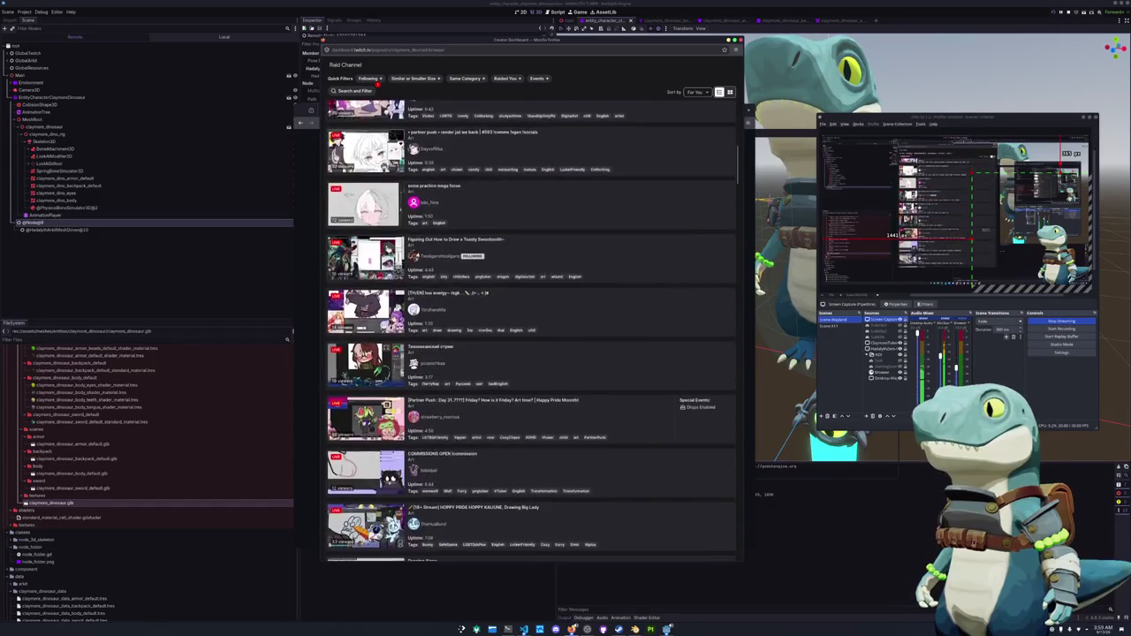
pyautogui.scroll(5, 530, 331)
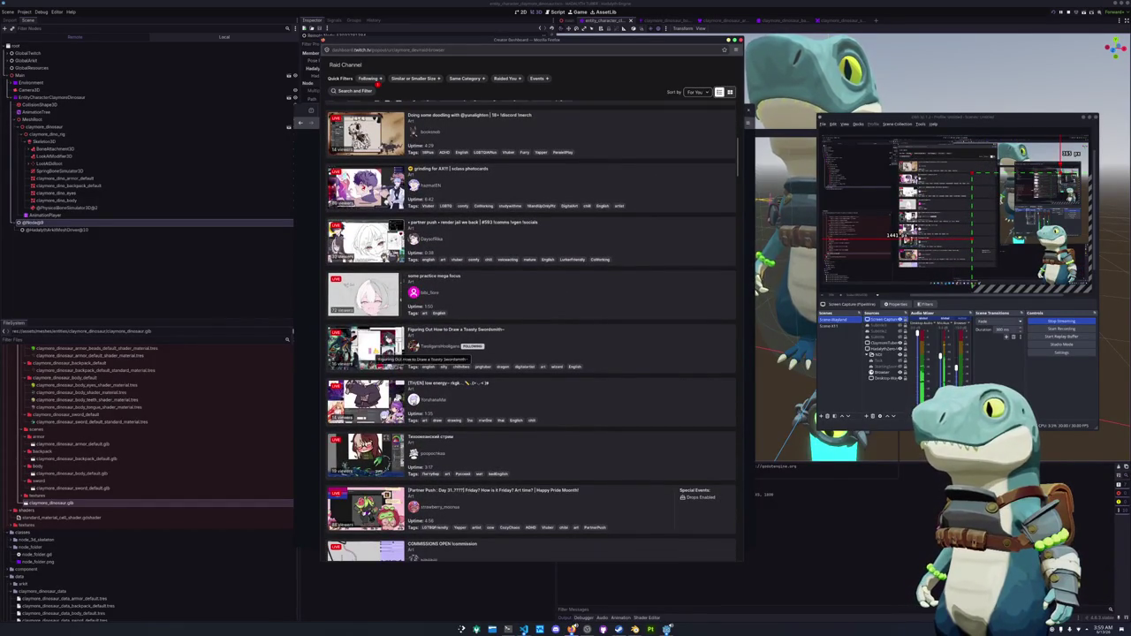
pyautogui.click(518, 345)
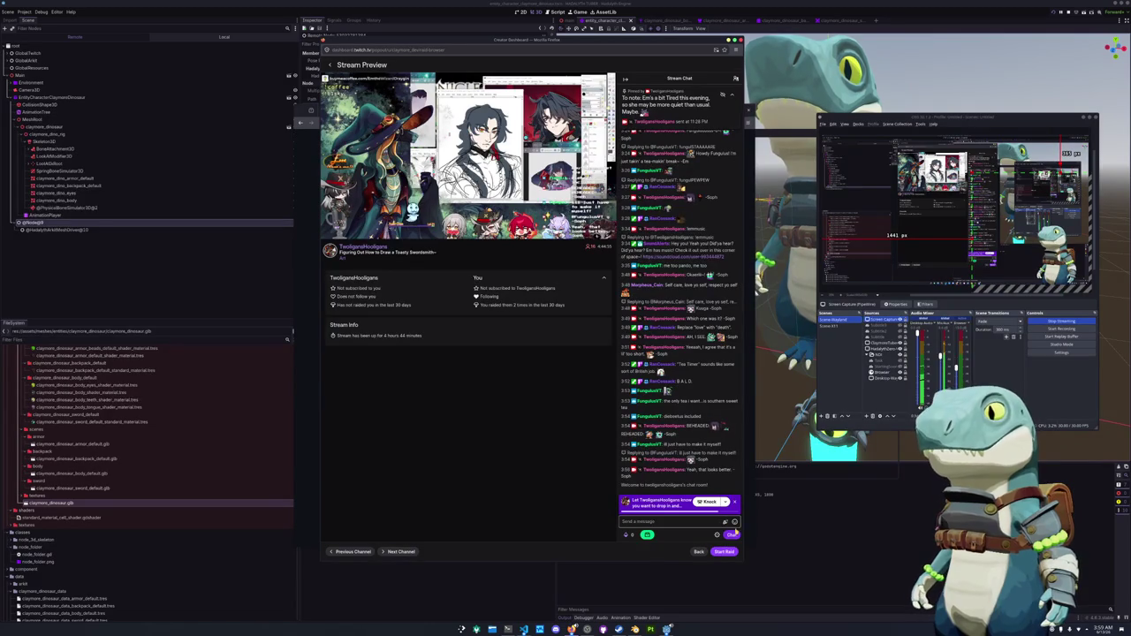
# Send one of your own channel emotes in the Toasty Swordsmith stream's chat.
pyautogui.click(734, 522)
pyautogui.click(712, 486)
pyautogui.scroll(-2, 718, 482)
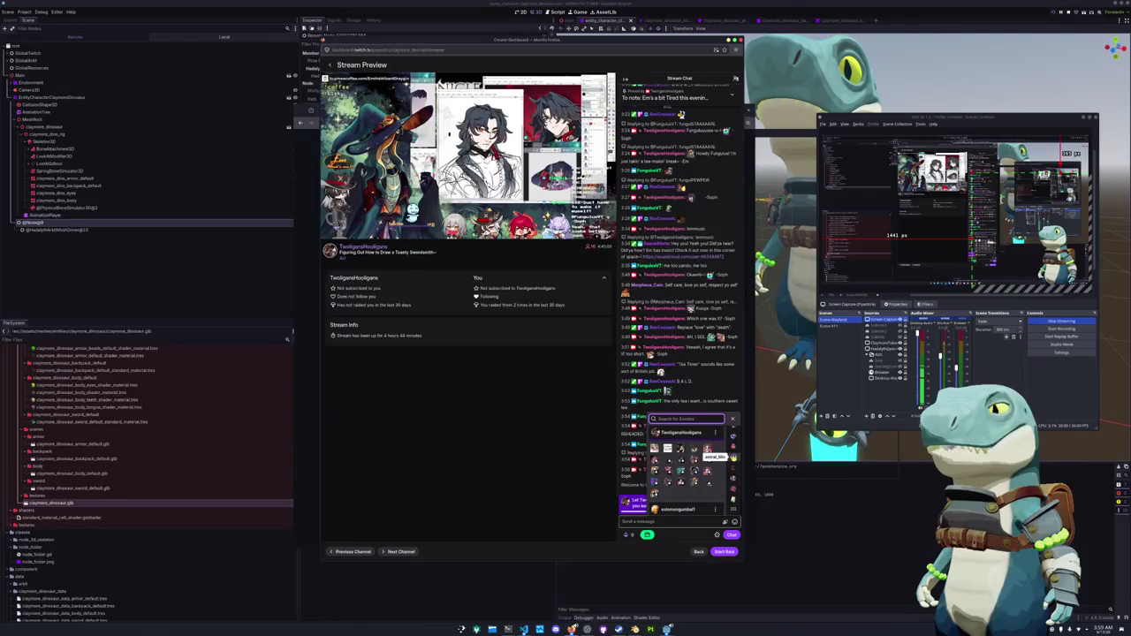
pyautogui.click(732, 483)
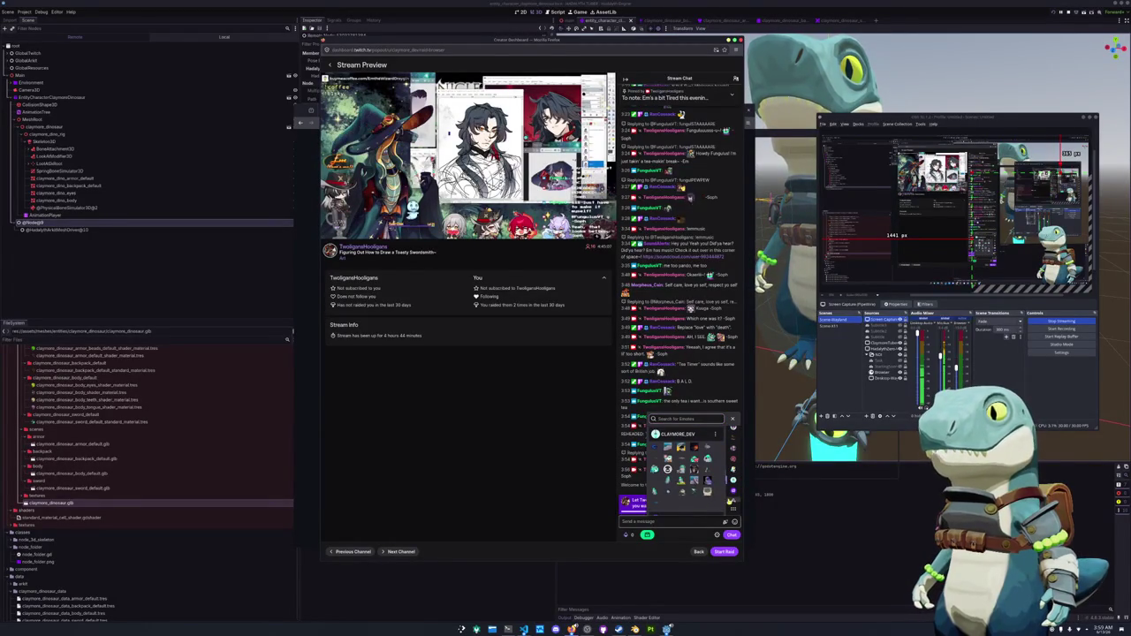
pyautogui.click(708, 490)
pyautogui.press('Return')
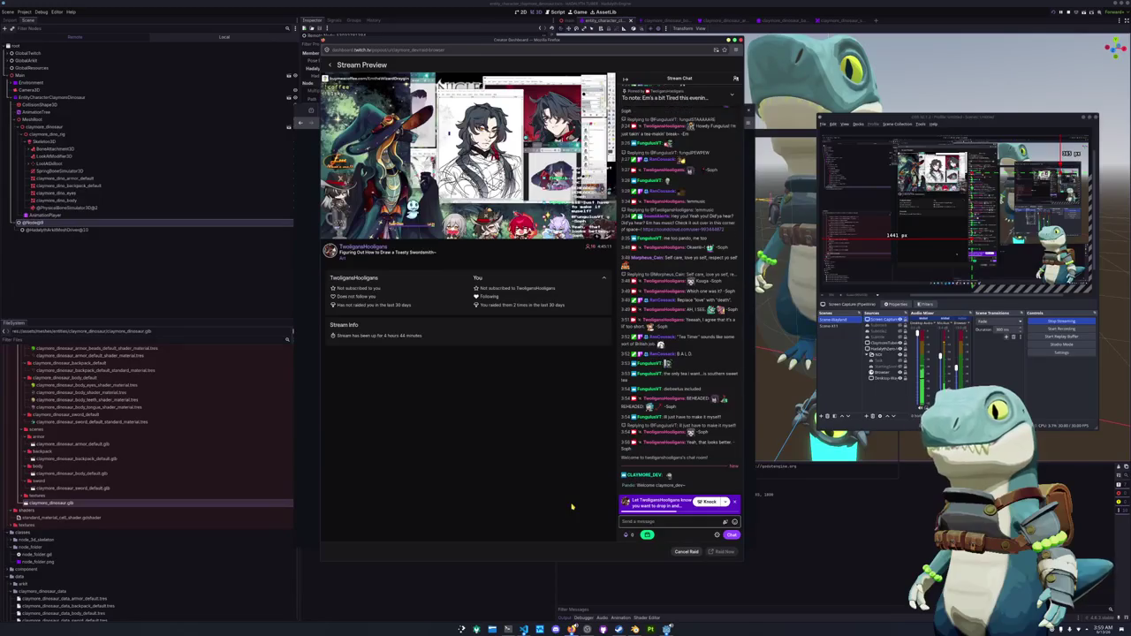